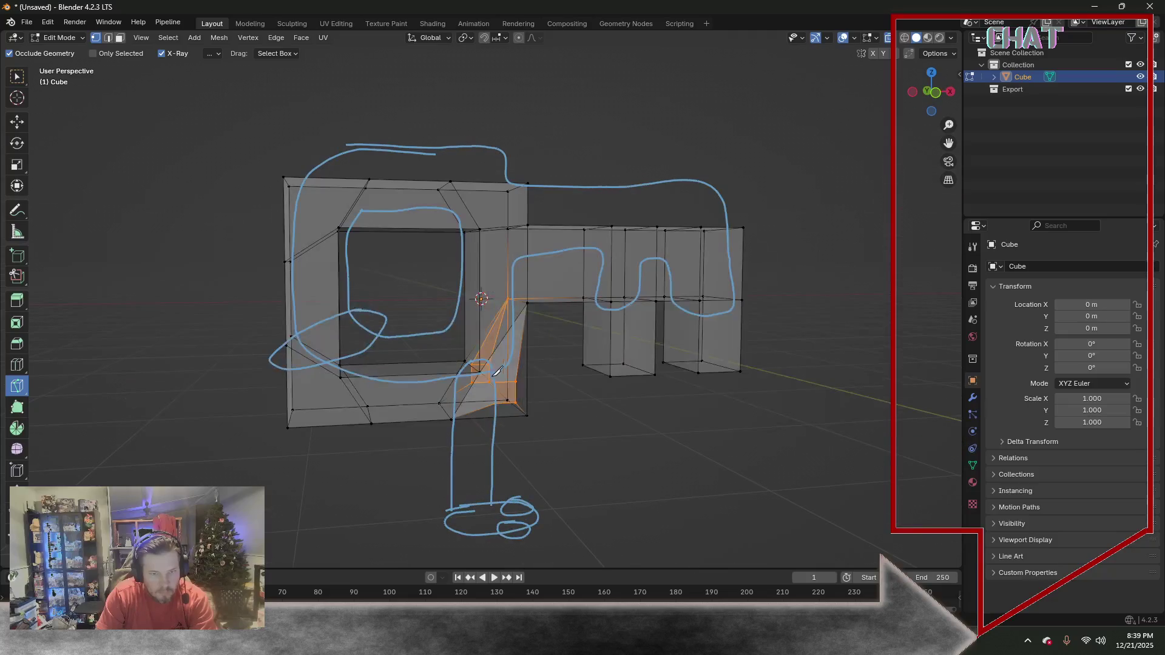
Add triangular faces with Poly Build bridging the square ring and the prong bar
left_click(528, 303)
middle_click_drag(517, 395, 538, 392)
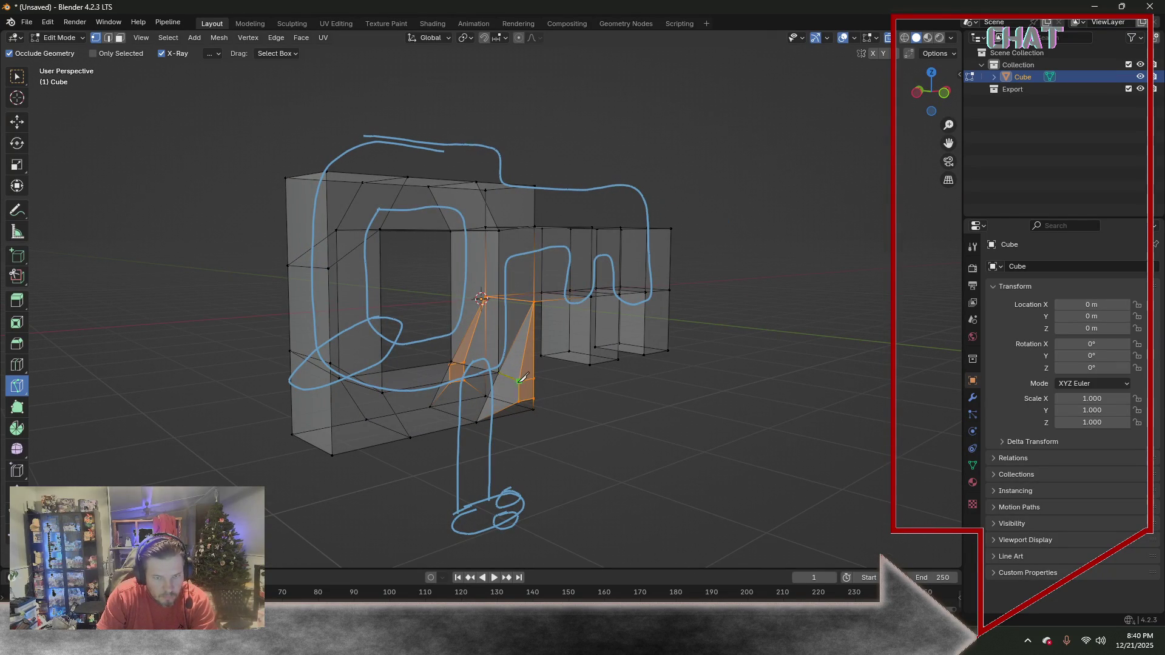
left_click(477, 418, "ctrl")
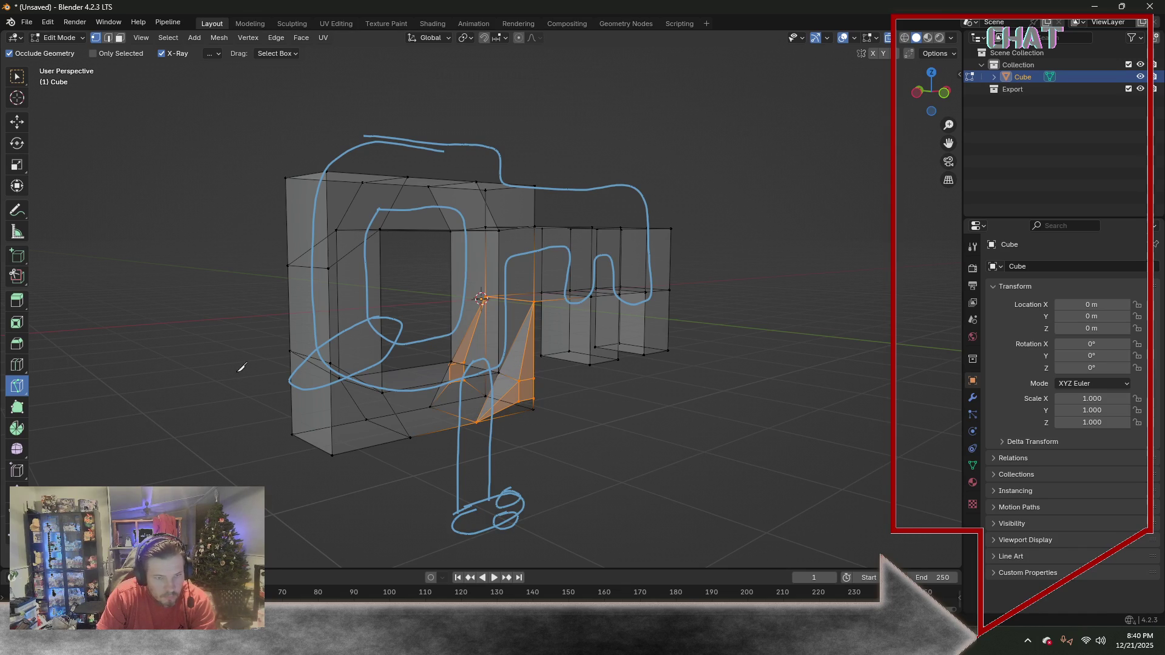
middle_click_drag(194, 379, 459, 381)
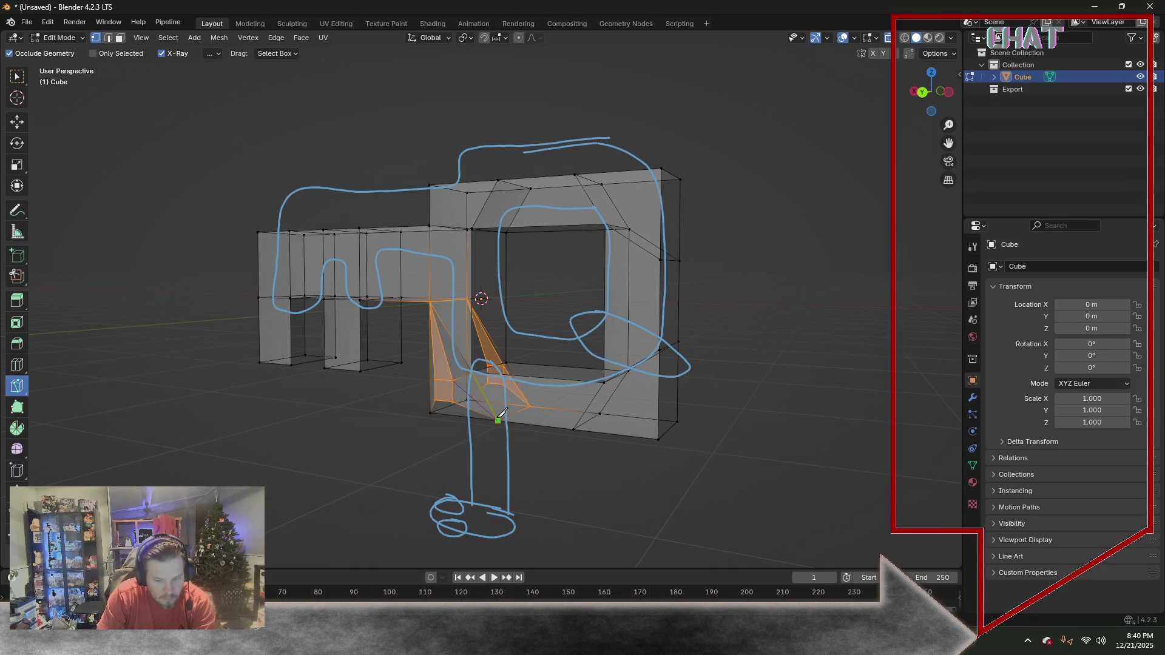
mouse_move(313, 425)
middle_mouse_down()
mouse_move(373, 310)
mouse_move(165, 404)
mouse_move(161, 445)
middle_mouse_up()
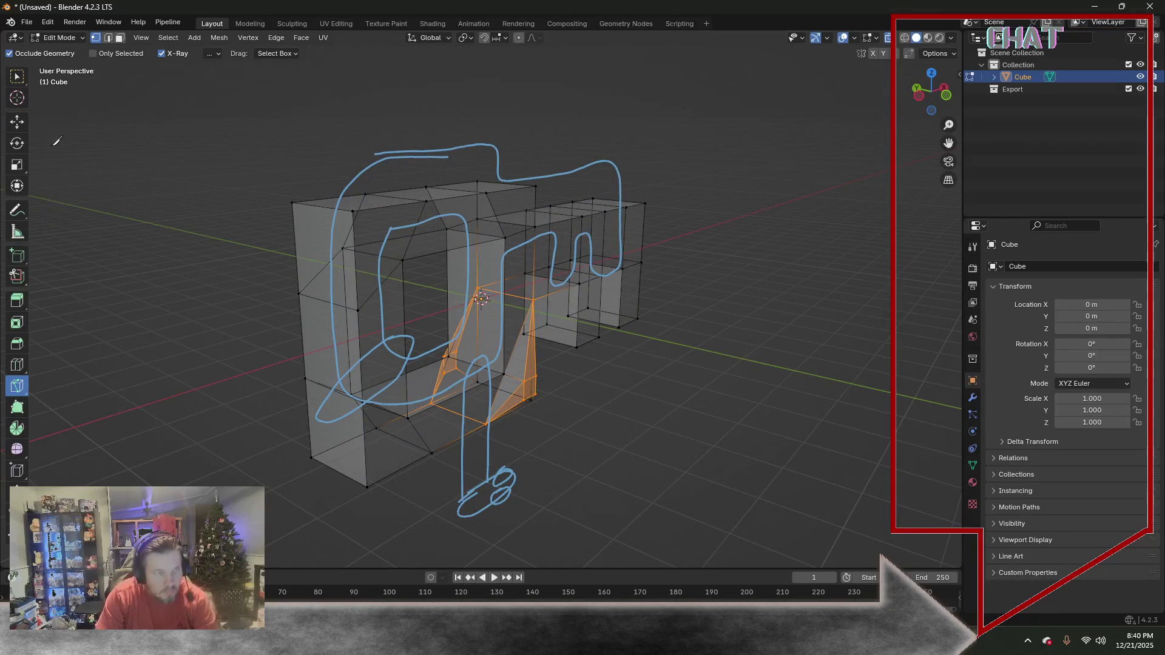
Switch to edge selection with the Select Box tool and clear the selection
left_click(107, 38)
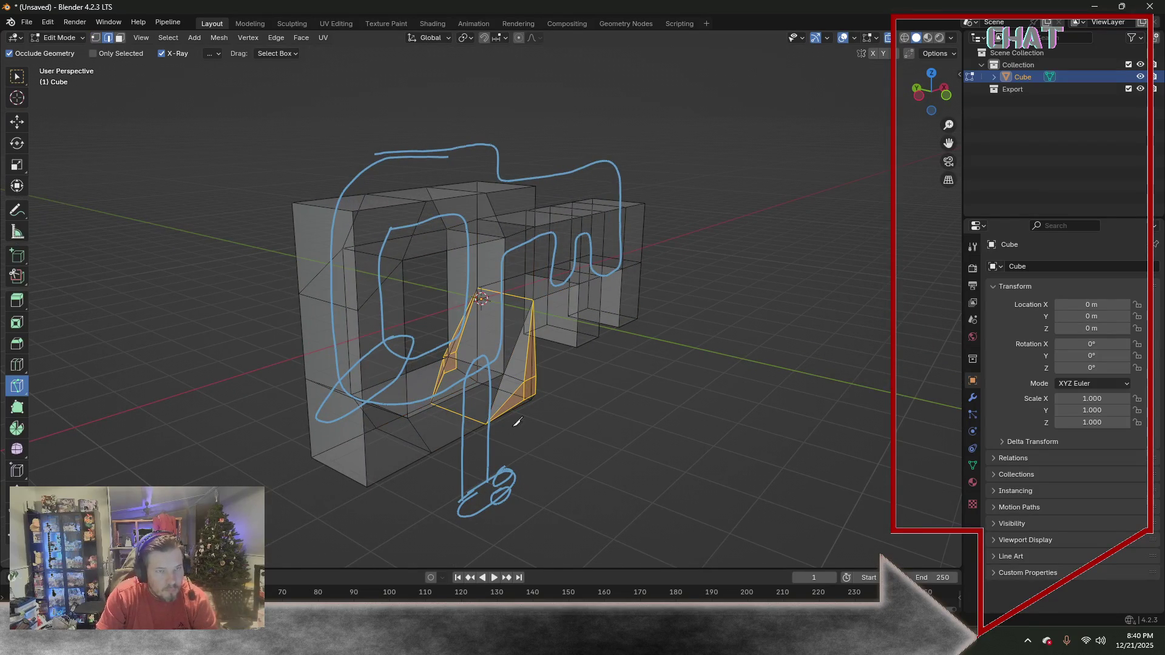
left_click(16, 75)
left_click(540, 437)
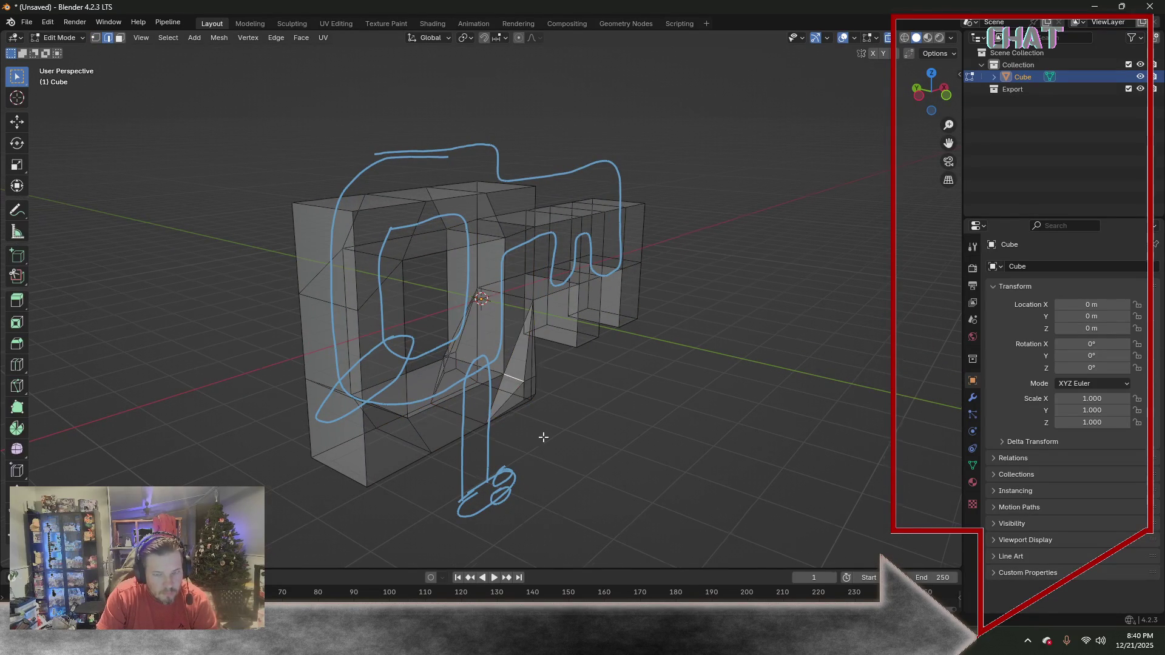
Dissolve the selected extra edges beside the square hole, then return to front view in vertex mode
middle_click_drag(541, 437, 676, 434)
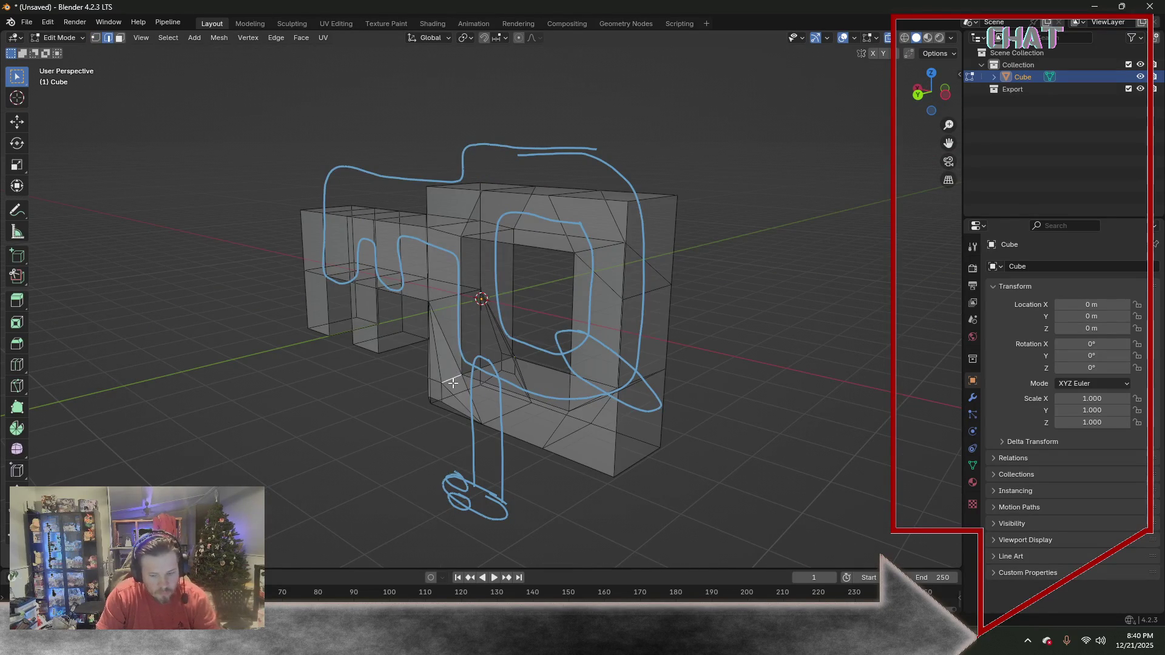
key("x")
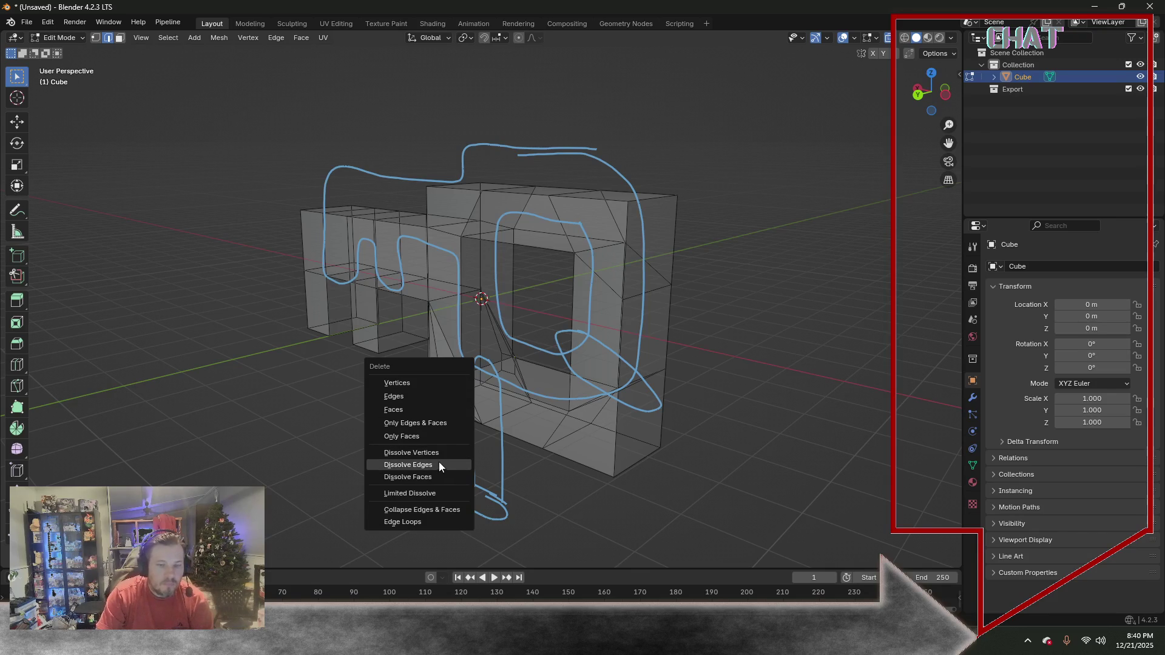
left_click(438, 469)
mouse_move(341, 403)
middle_mouse_down()
mouse_move(437, 368)
mouse_move(440, 383)
mouse_move(416, 382)
middle_mouse_up()
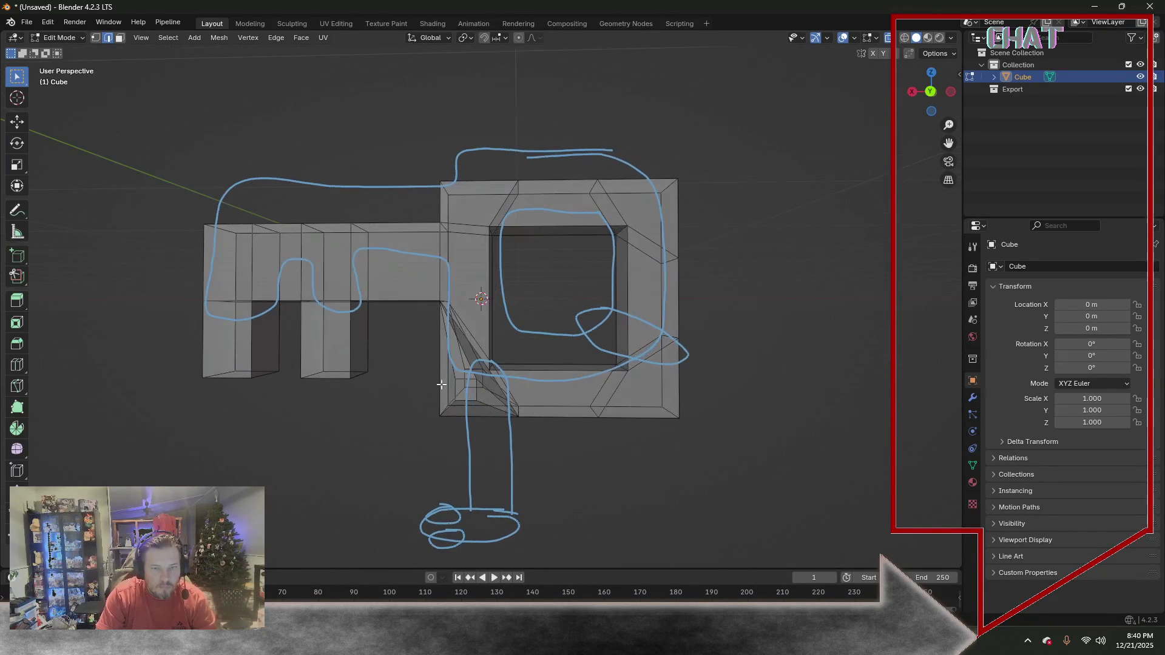
left_click(94, 40)
key("KP_1")
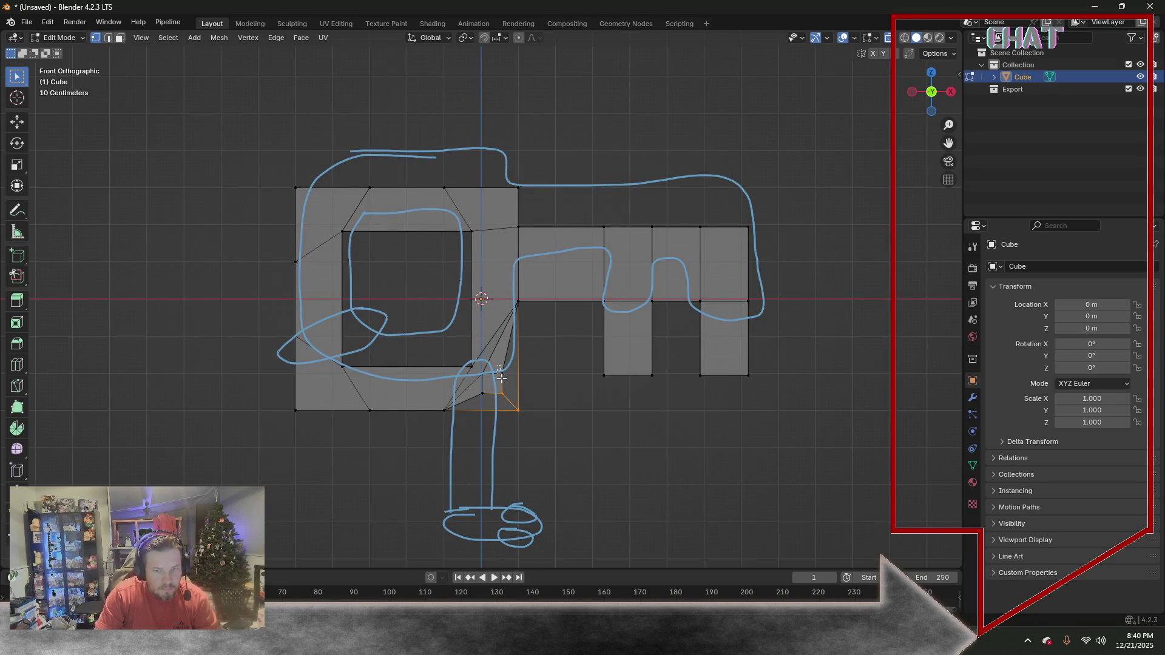
Slide the vertex under the prong bar along X to line up with the ring's corner
left_click_drag(509, 397, 508, 398)
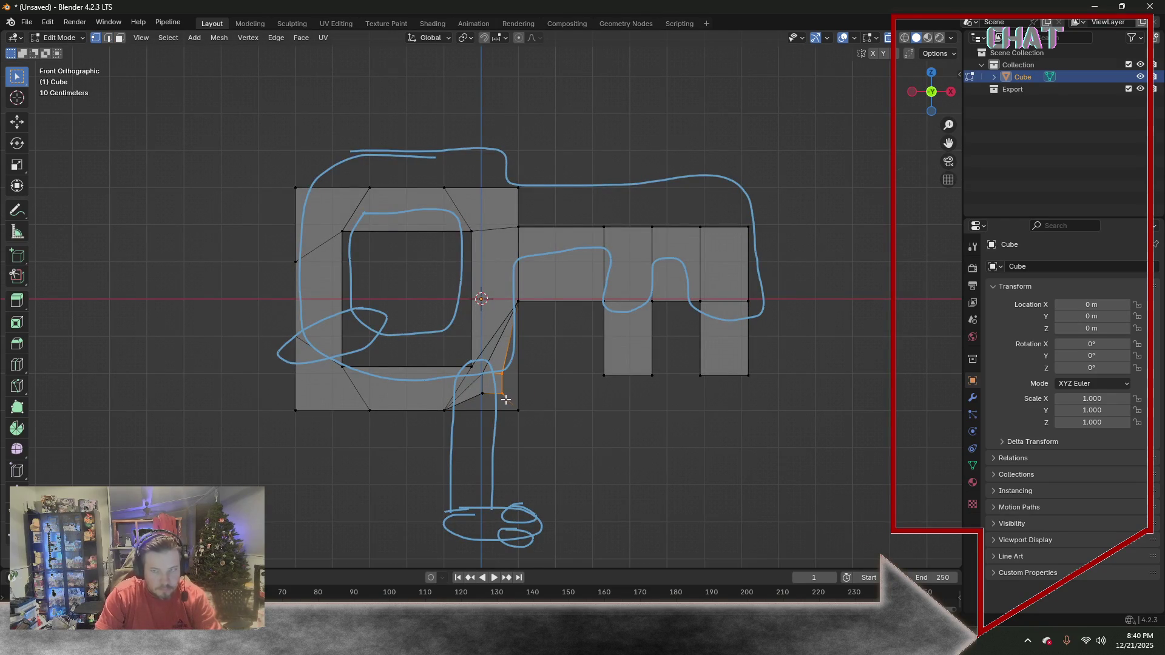
key("g")
key("x")
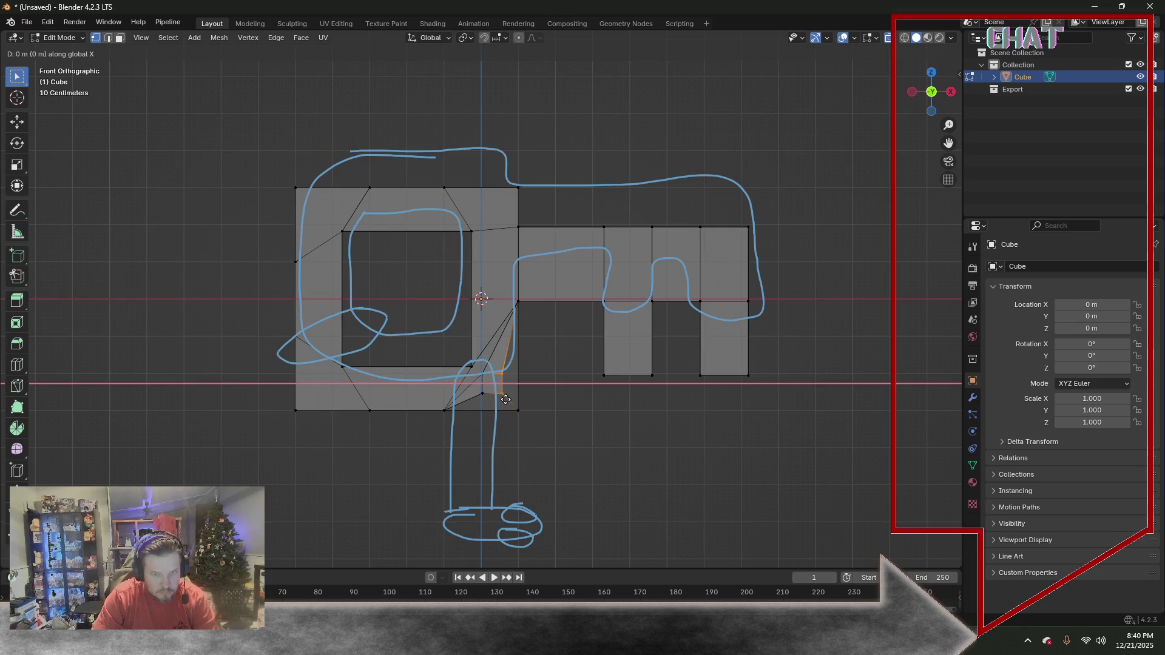
left_click(511, 399)
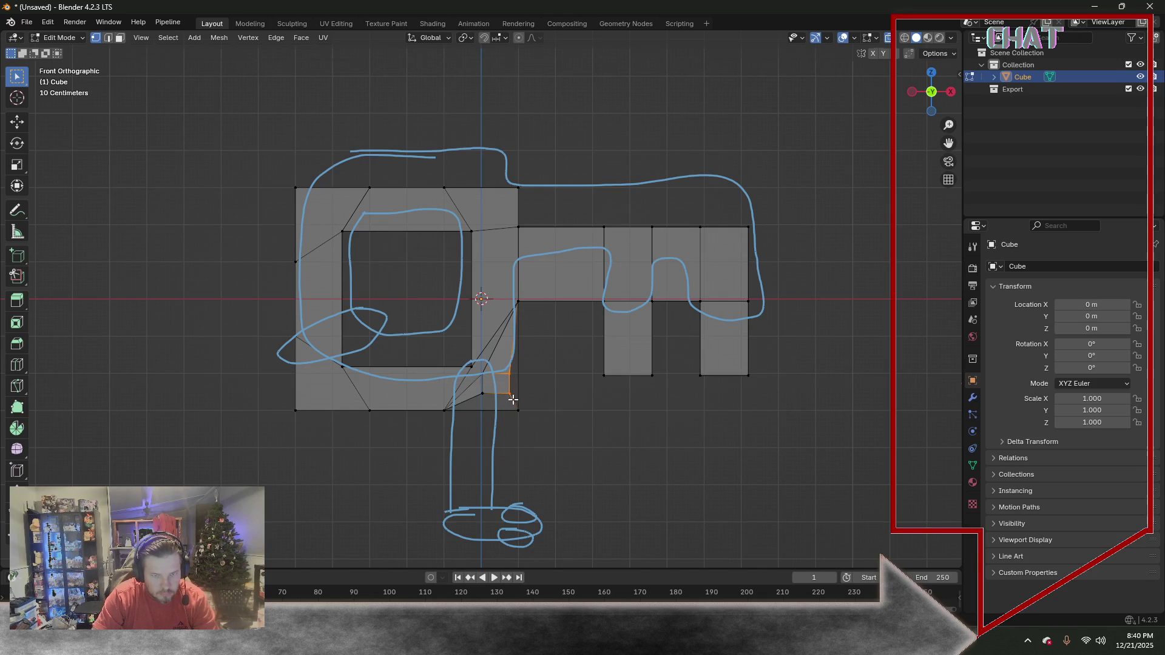
Drop the lower corner vertex along Z onto the ring's bottom edge
left_click_drag(514, 401, 513, 402)
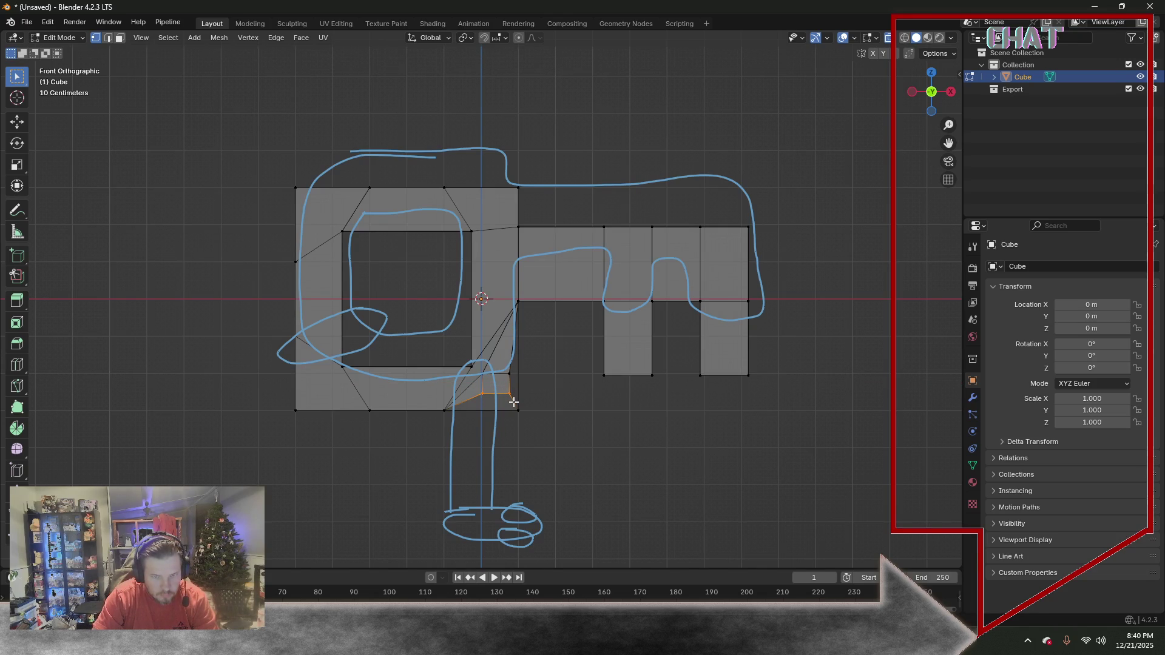
key("g")
key("z")
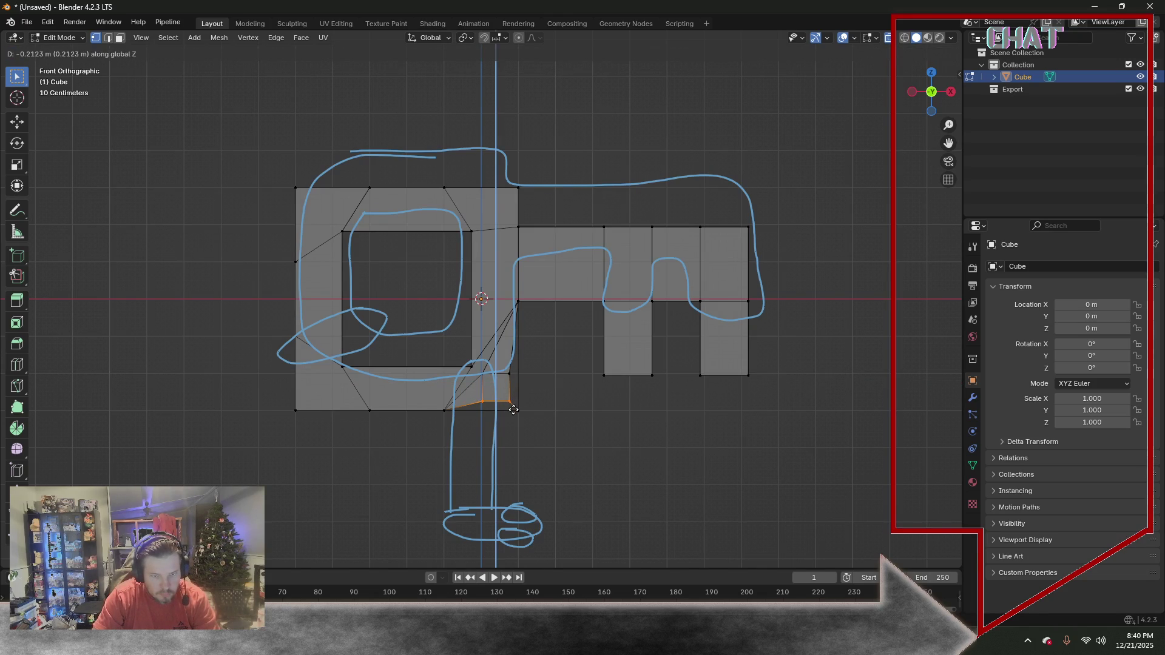
left_click(537, 413)
mouse_move(537, 414)
middle_mouse_down()
mouse_move(410, 391)
mouse_move(437, 385)
mouse_move(482, 441)
mouse_move(459, 429)
middle_mouse_up()
Select the small face below the ring's lower corner
left_click(96, 38)
key("g")
key("y")
key("Escape")
middle_click_drag(685, 398, 529, 401)
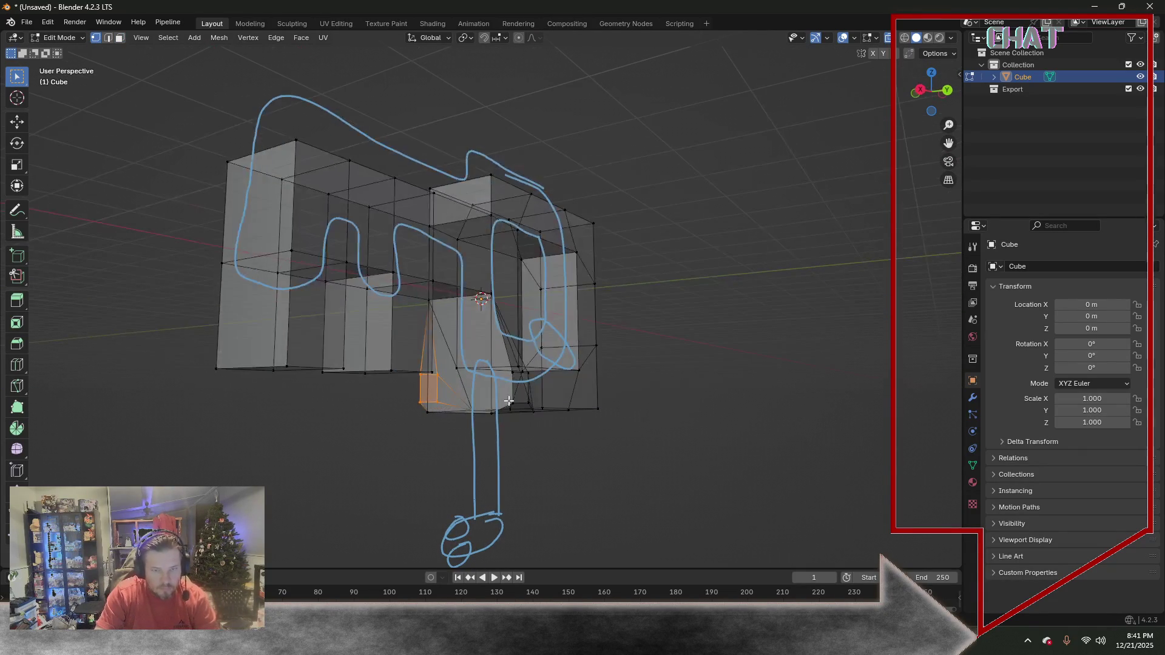
left_click(519, 389)
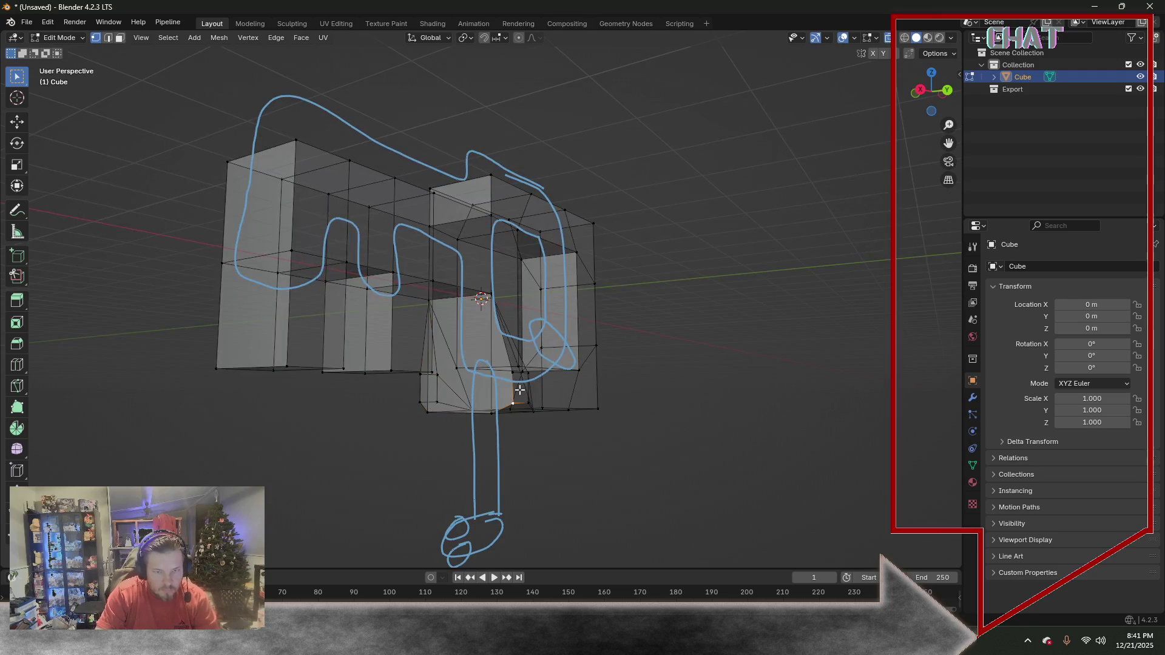
left_click(120, 39)
left_click(518, 390)
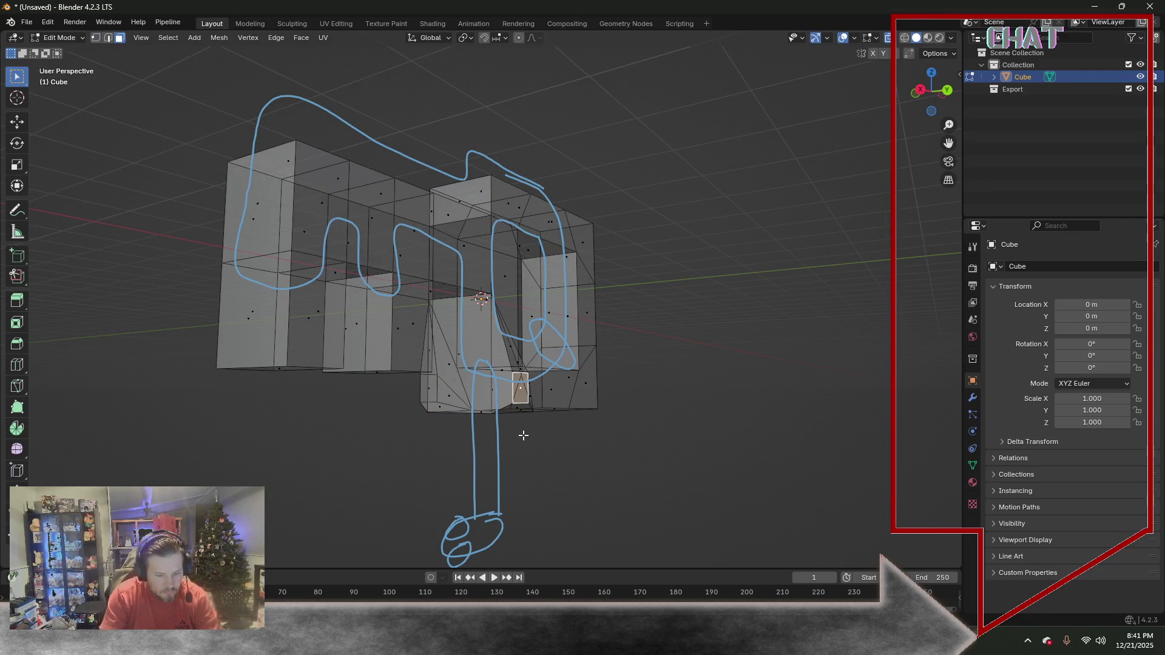
Flatten that face by scaling it to 0 along Y
left_click(94, 41)
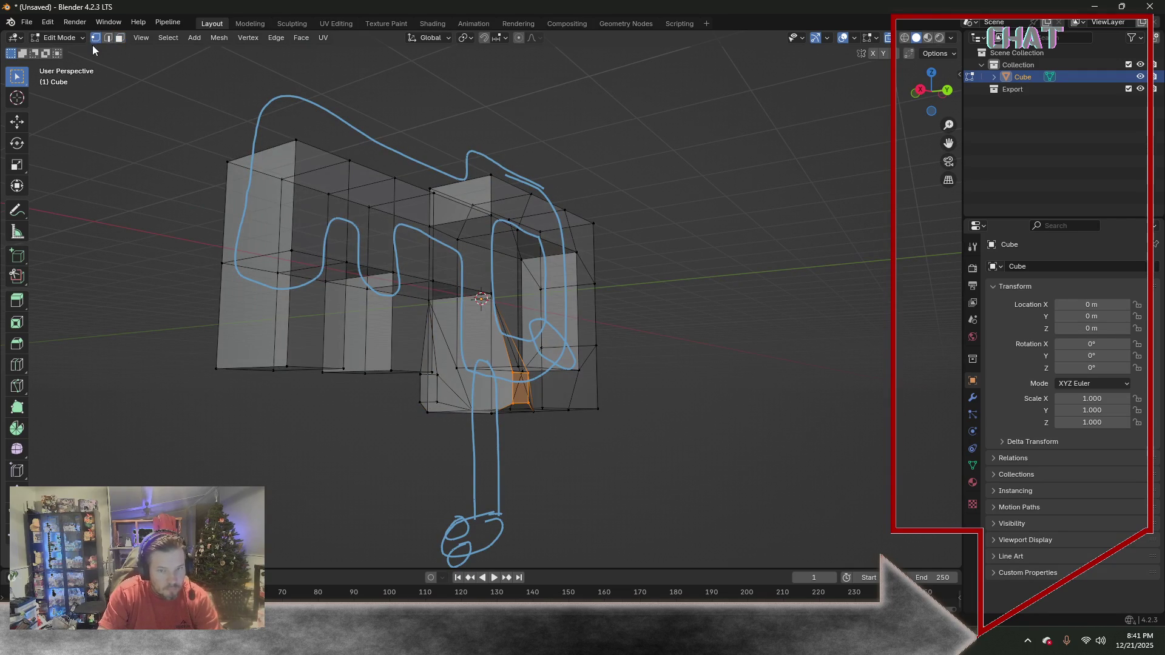
key("s")
key("y")
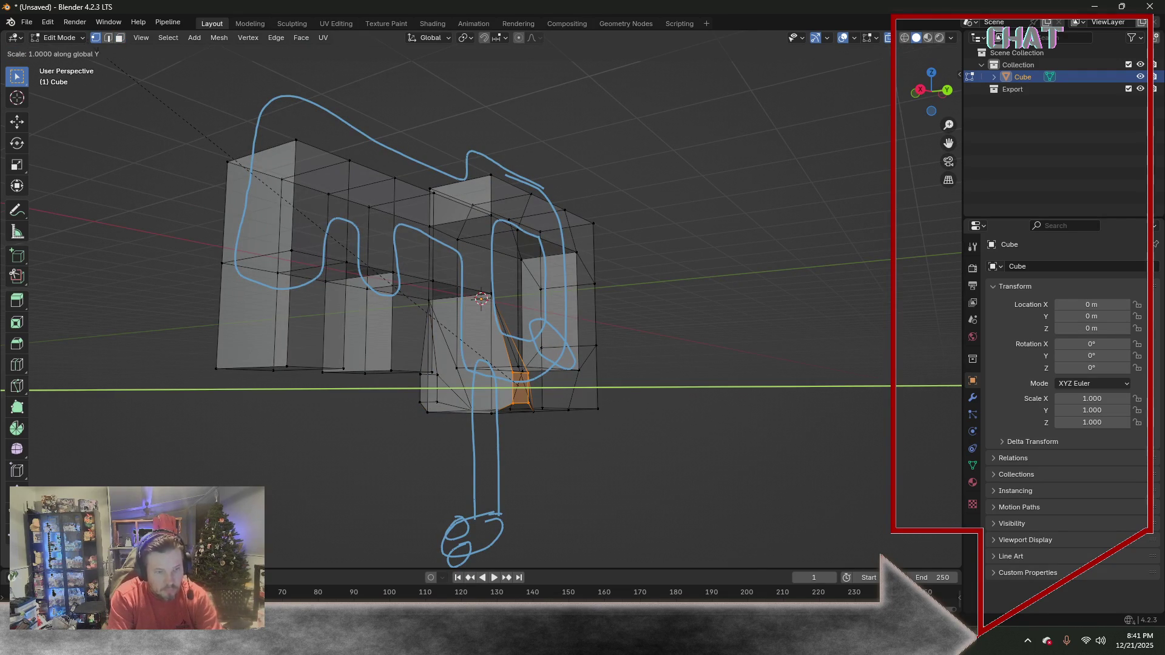
key("Return")
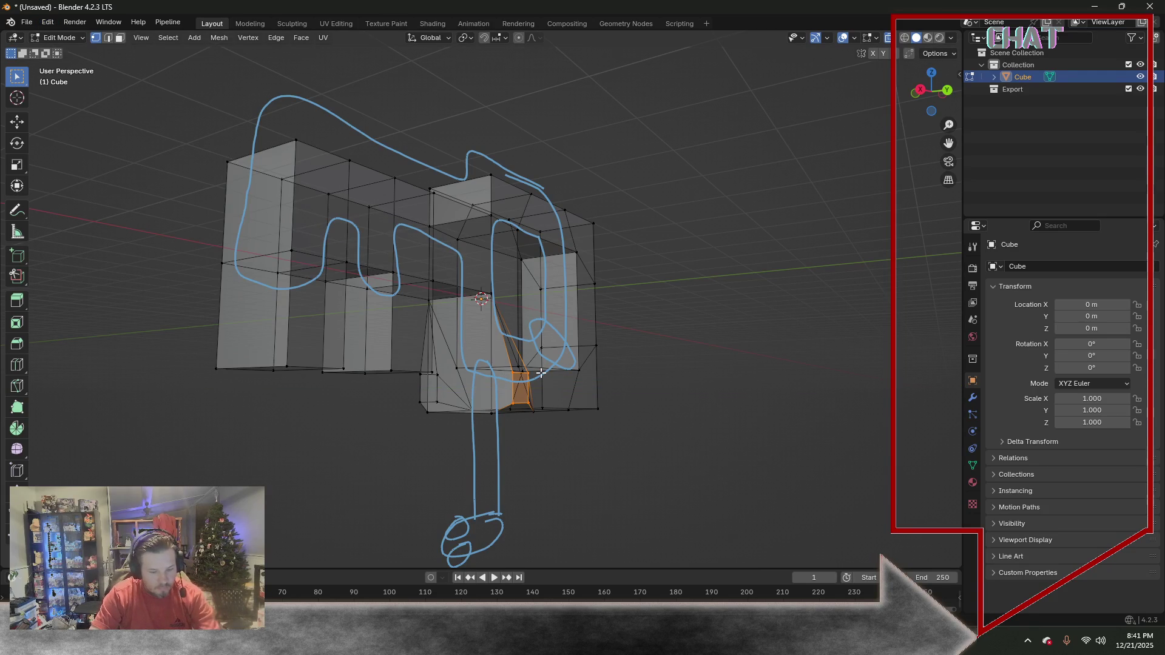
type("e2")
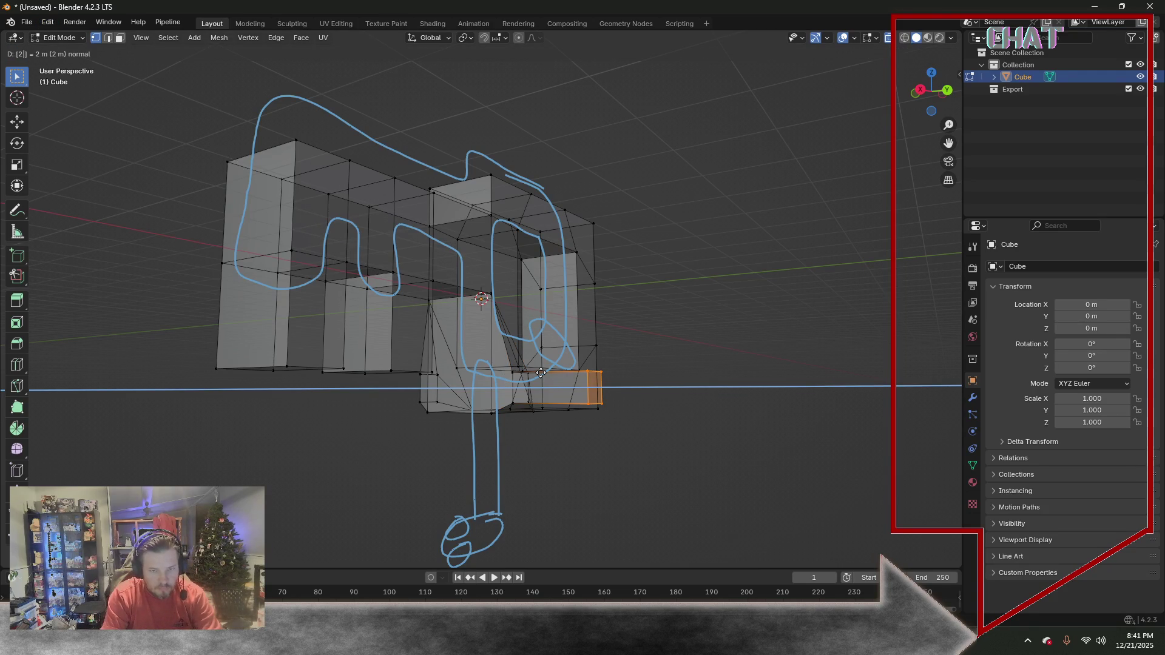
Extrude the face into a short block, undoing a first 2 m attempt
key("Return")
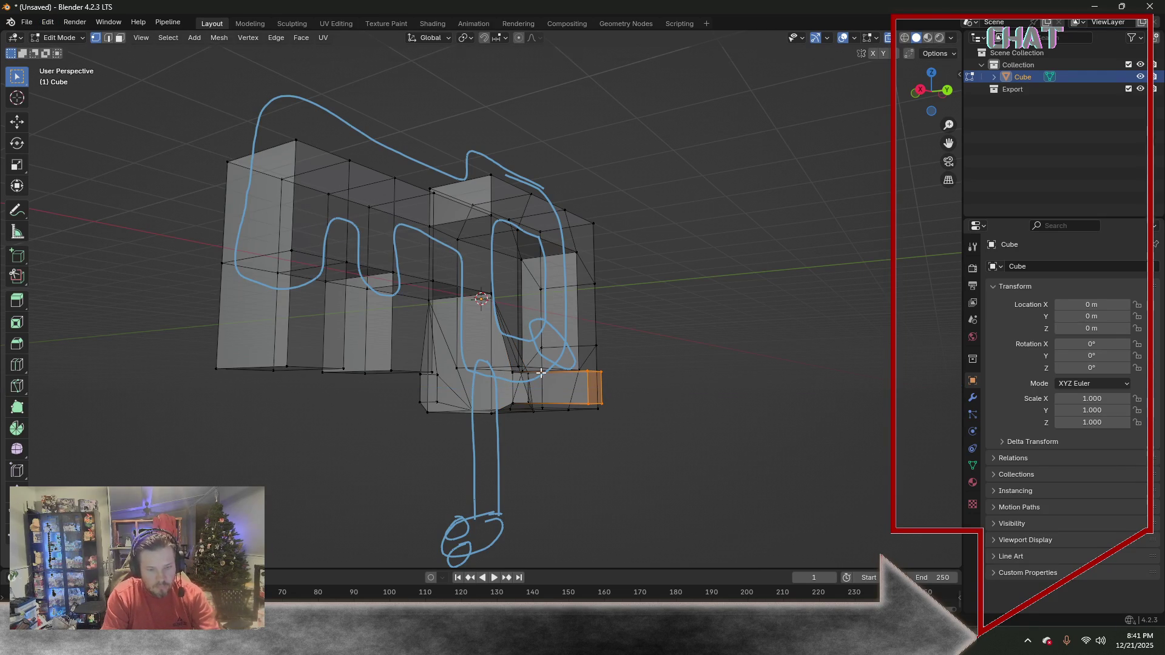
key("ctrl+z")
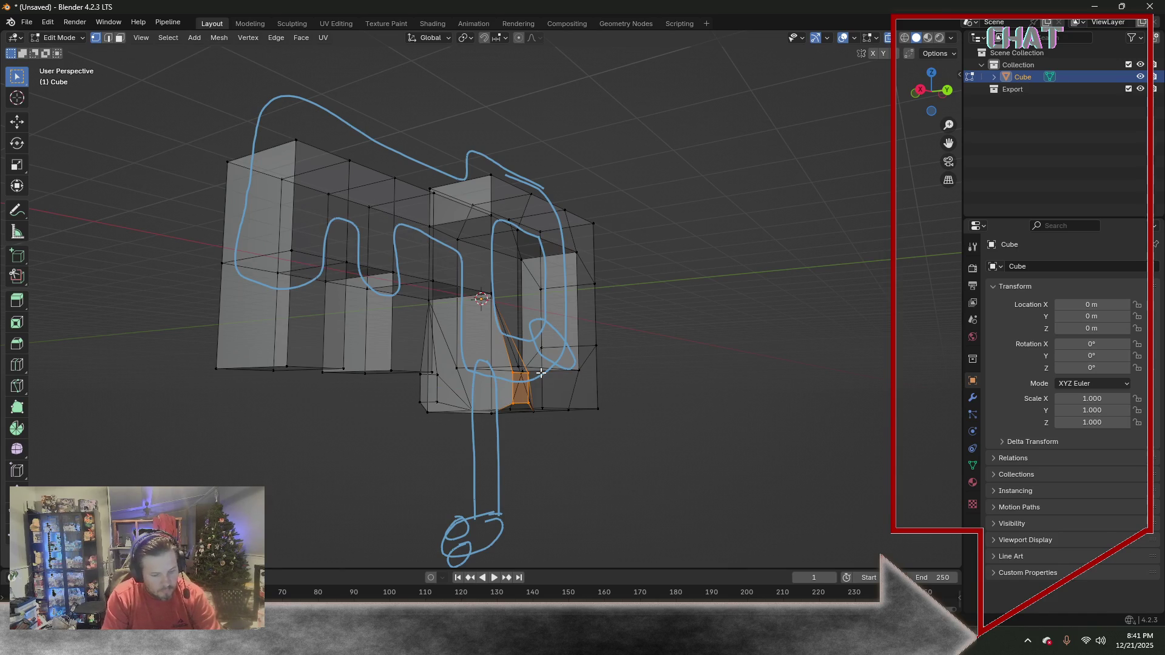
key("e")
key("Return")
mouse_move(541, 372)
middle_mouse_down()
mouse_move(425, 479)
mouse_move(564, 489)
middle_mouse_up()
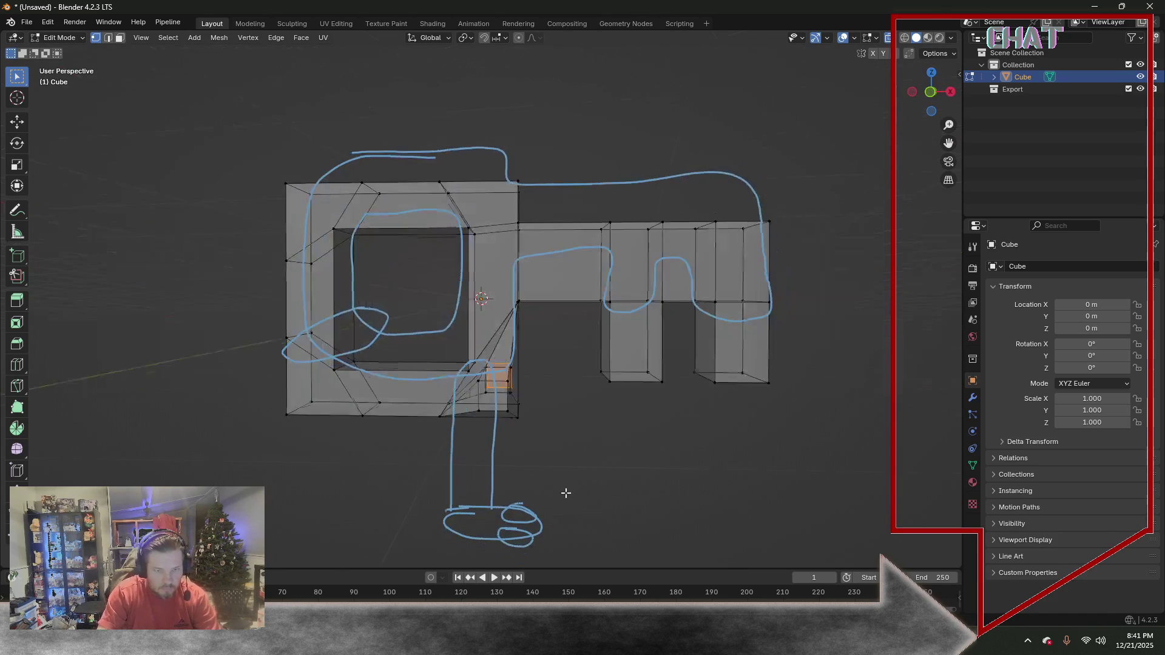
Select the ring's bottom face and view the mesh in Right Orthographic
key("3")
left_click(482, 392)
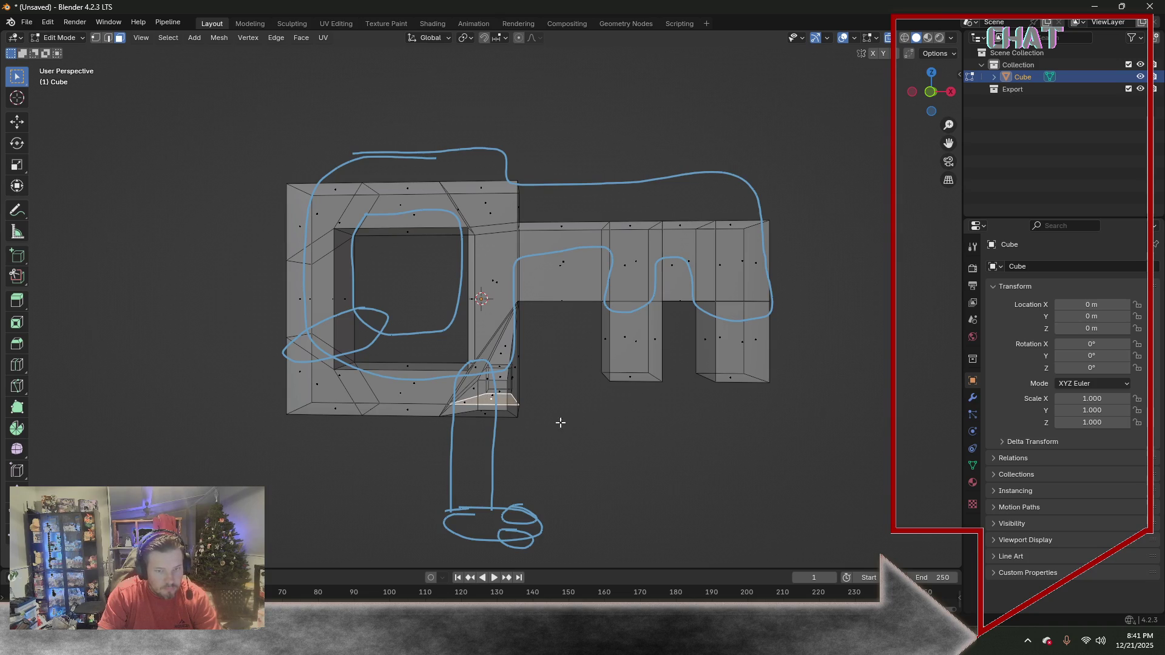
middle_click_drag(599, 420, 539, 424)
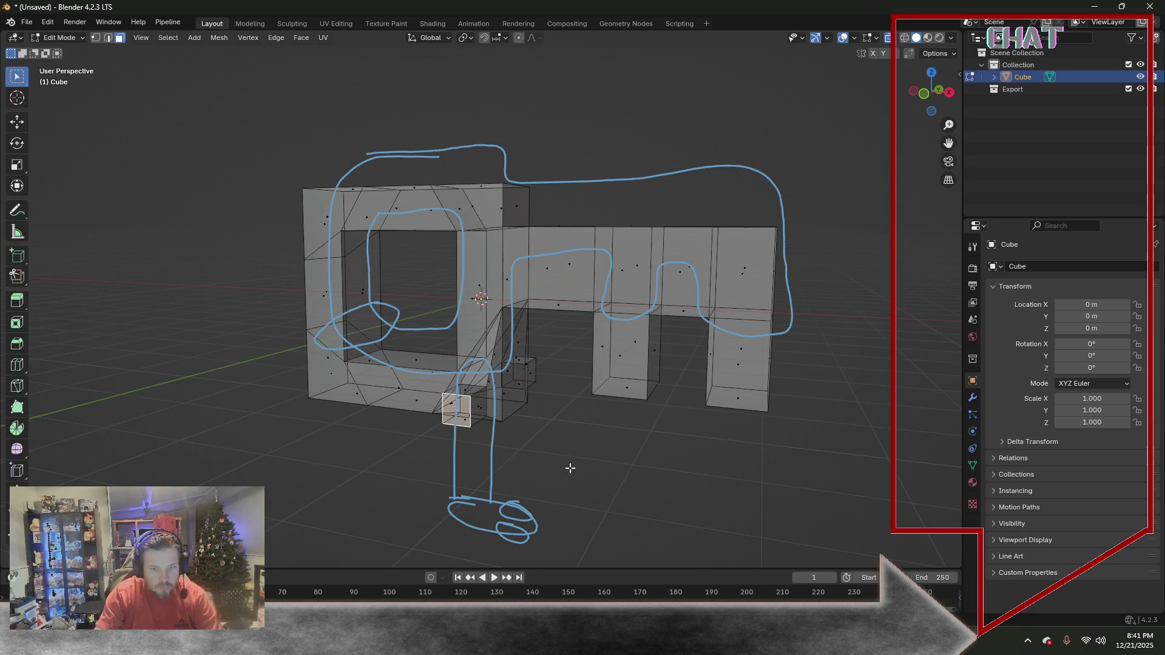
middle_click_drag(480, 421, 531, 439)
key("KP_5")
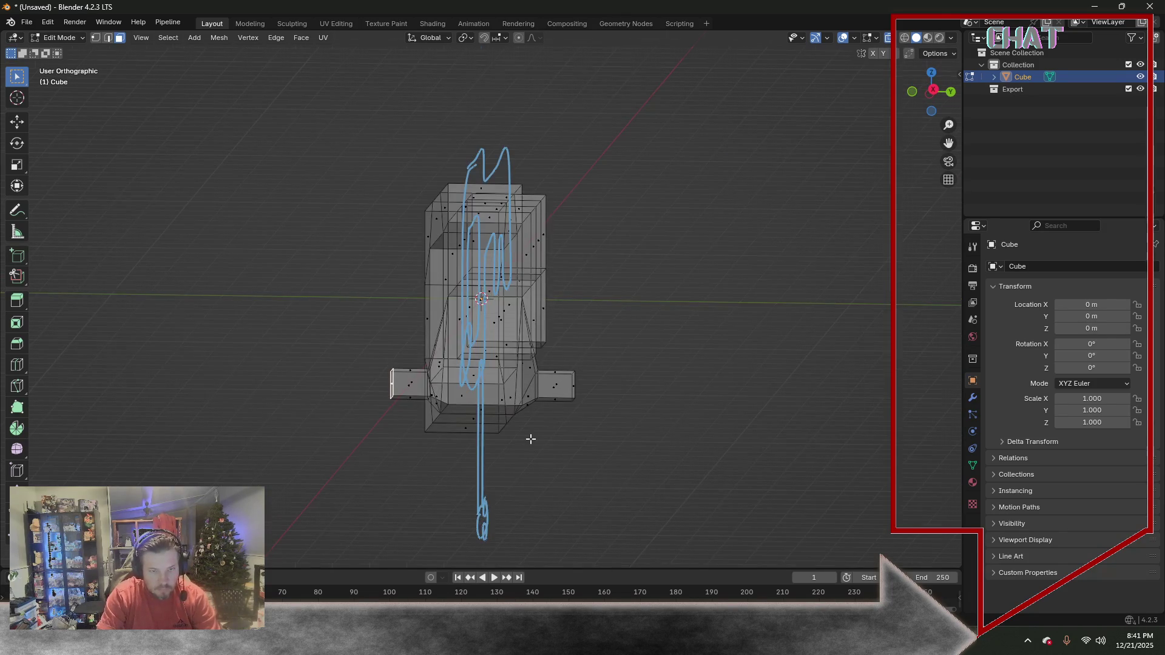
key("KP_3")
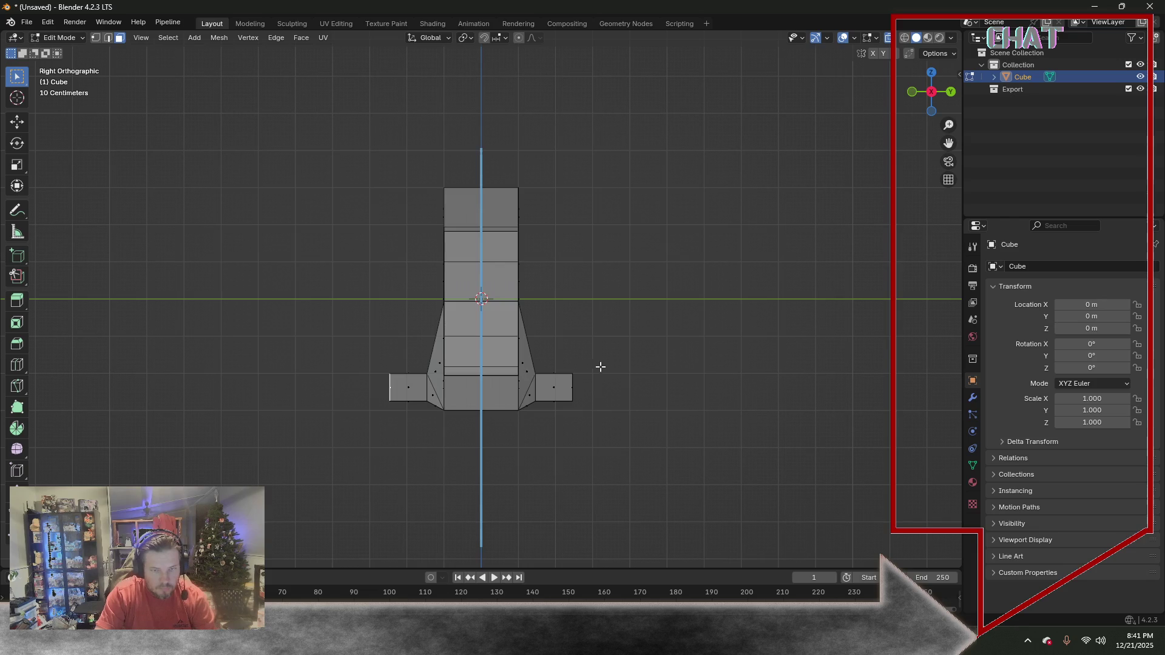
Narrow the right small block's outer edge along Y
left_click_drag(562, 363, 607, 439)
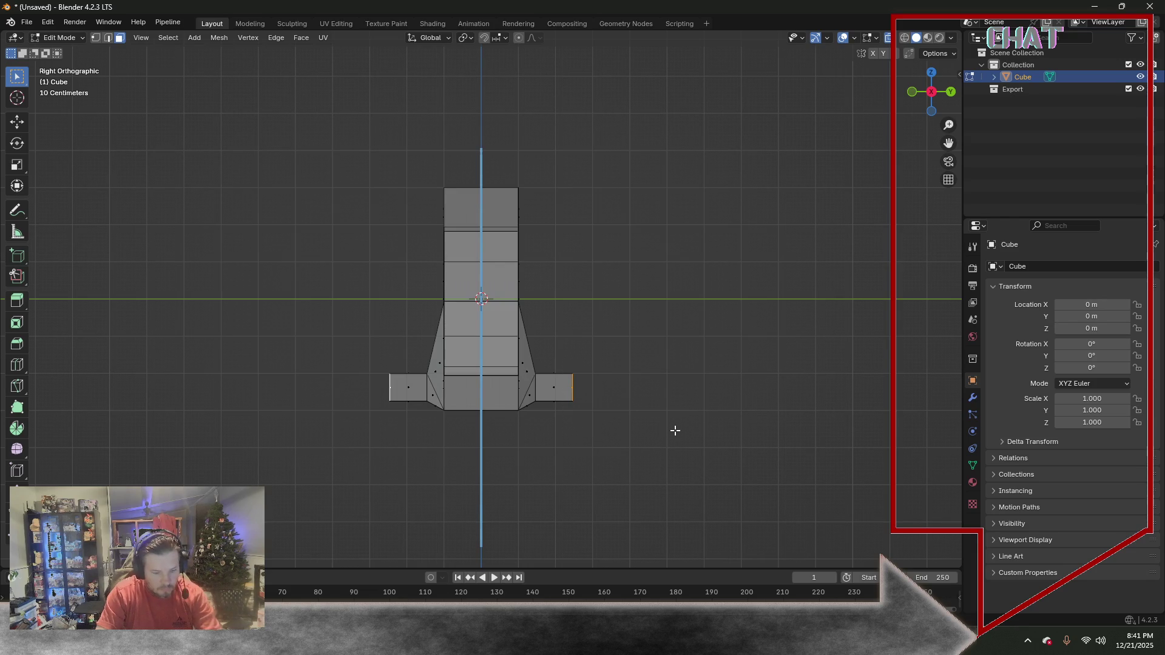
key("s")
key("y")
left_click(642, 423)
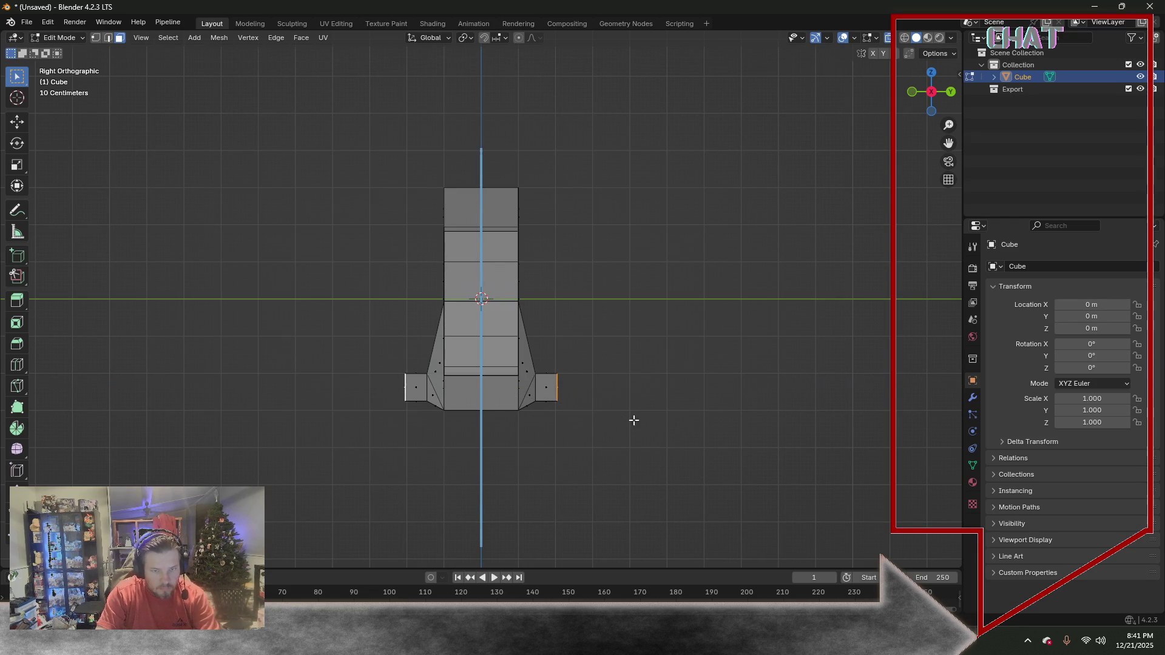
Scale the whole key mesh much thinner along Y
left_click_drag(343, 110, 647, 461)
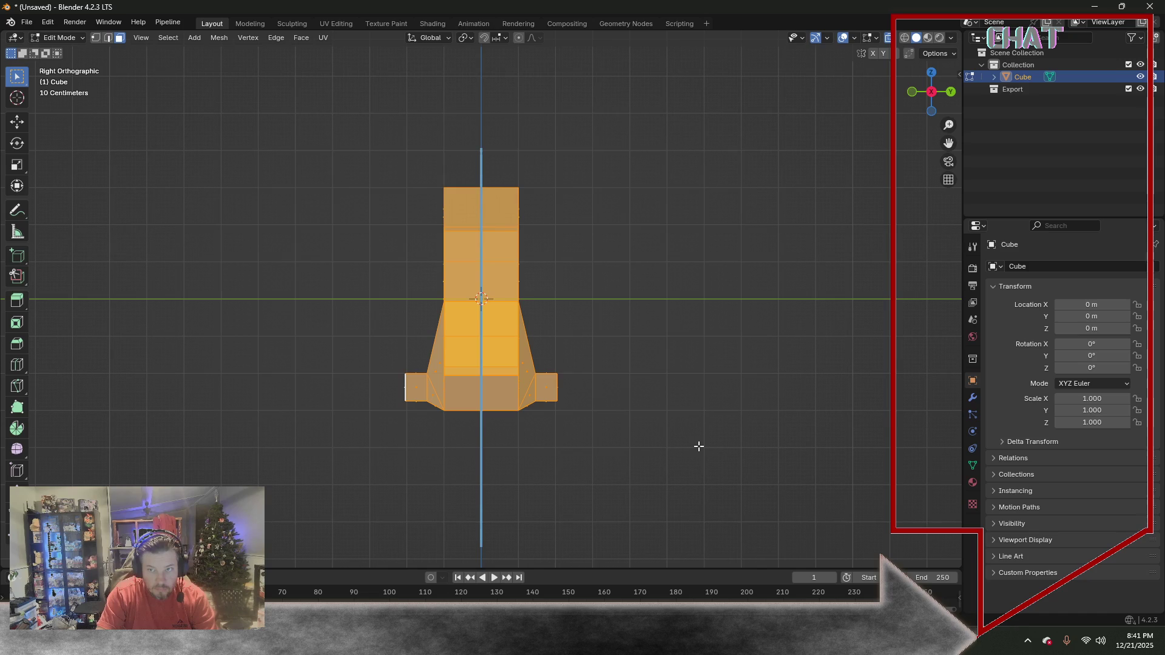
key("s")
key("y")
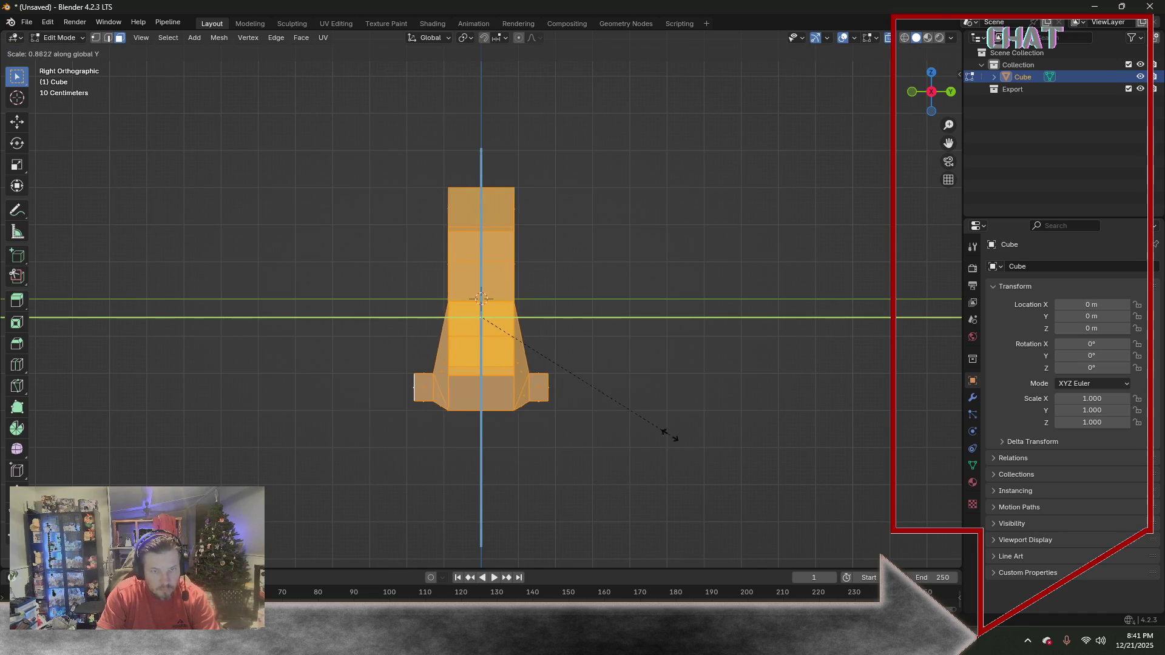
left_click(569, 422)
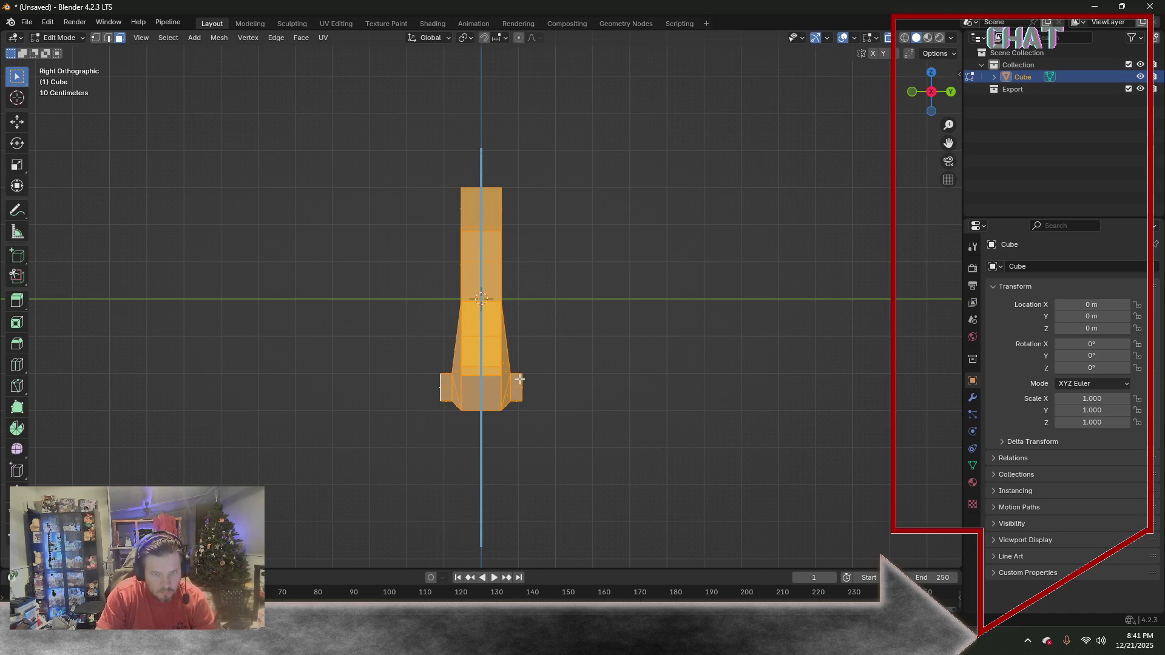
Pull the side stub edges inward along Y to match the thinner body
left_click_drag(522, 379, 535, 401)
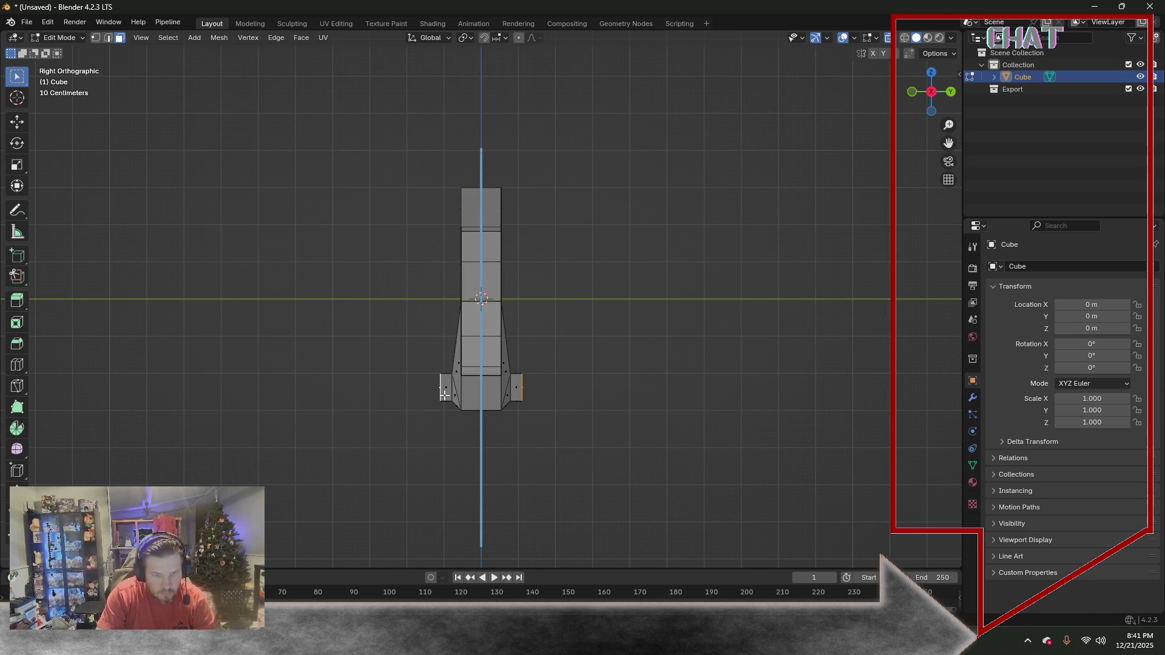
key("s")
key("y")
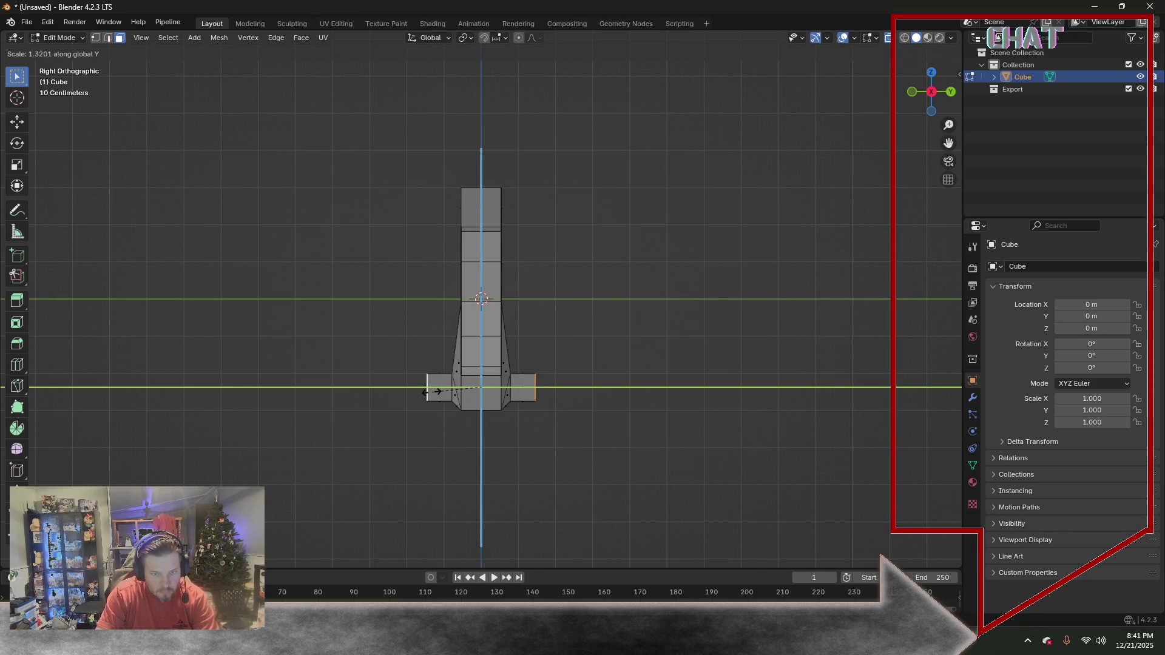
left_click(429, 392)
mouse_move(355, 279)
middle_mouse_down()
mouse_move(477, 246)
mouse_move(348, 219)
mouse_move(373, 255)
middle_mouse_up()
Extrude the two side stub faces 3 m downward into long parallel legs
left_click(435, 376)
left_click(526, 373, "shift")
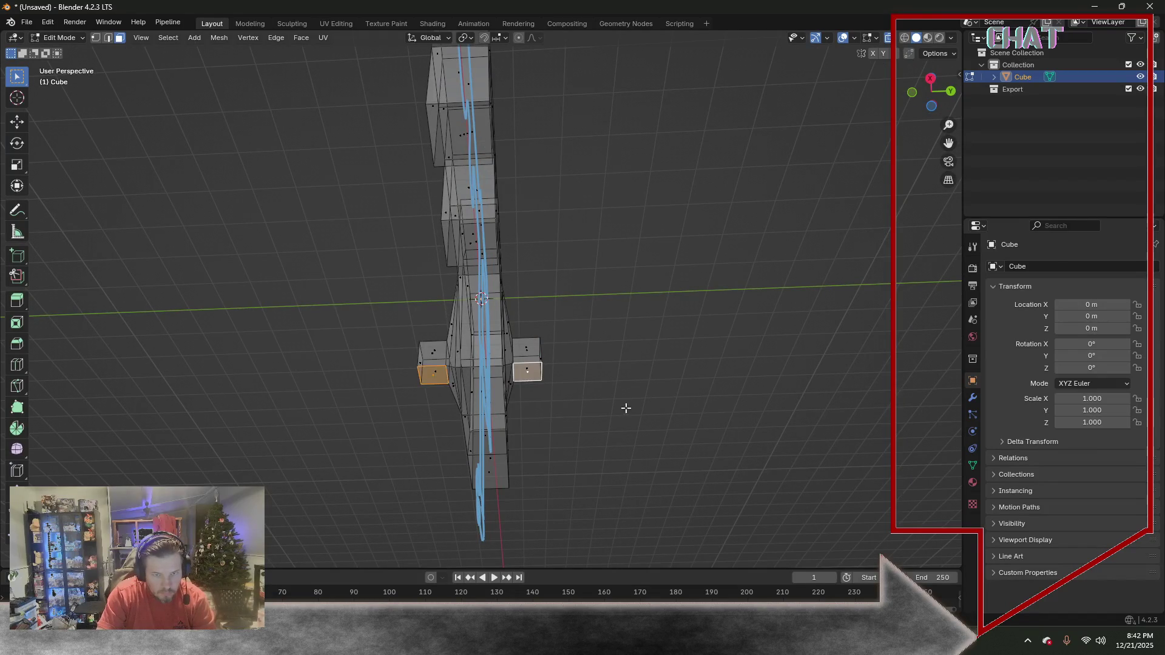
type("e3")
key("Return")
Select the square hole's corner vertices from a flat front angle
mouse_move(626, 411)
middle_mouse_down()
mouse_move(742, 322)
mouse_move(725, 342)
middle_mouse_up()
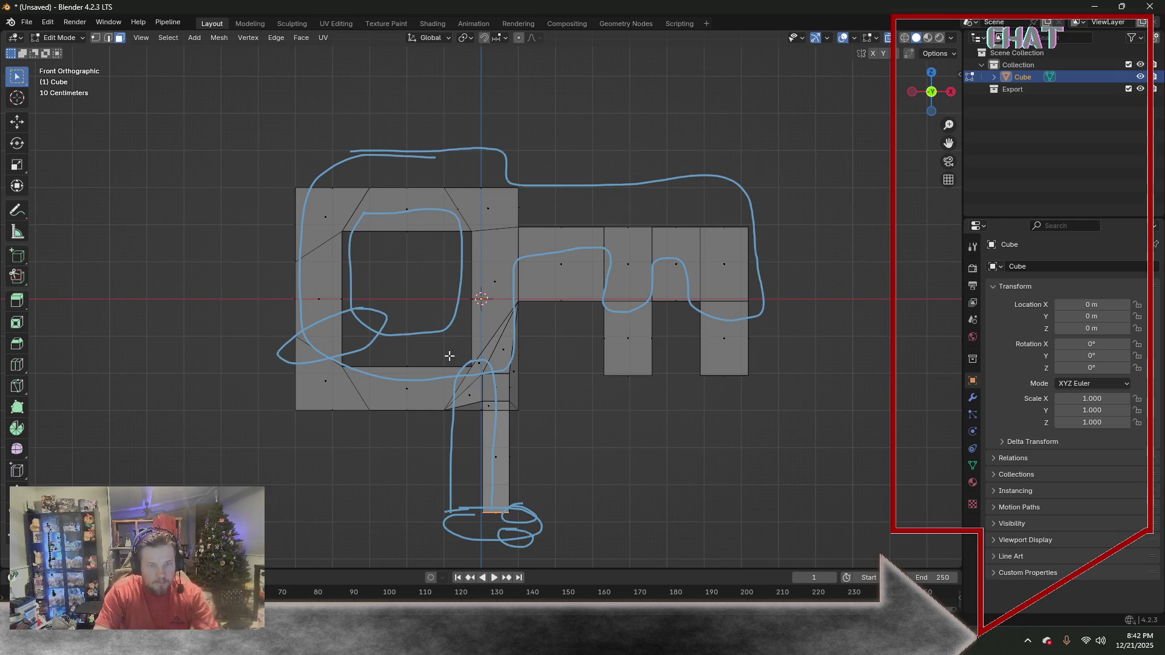
left_click(93, 38)
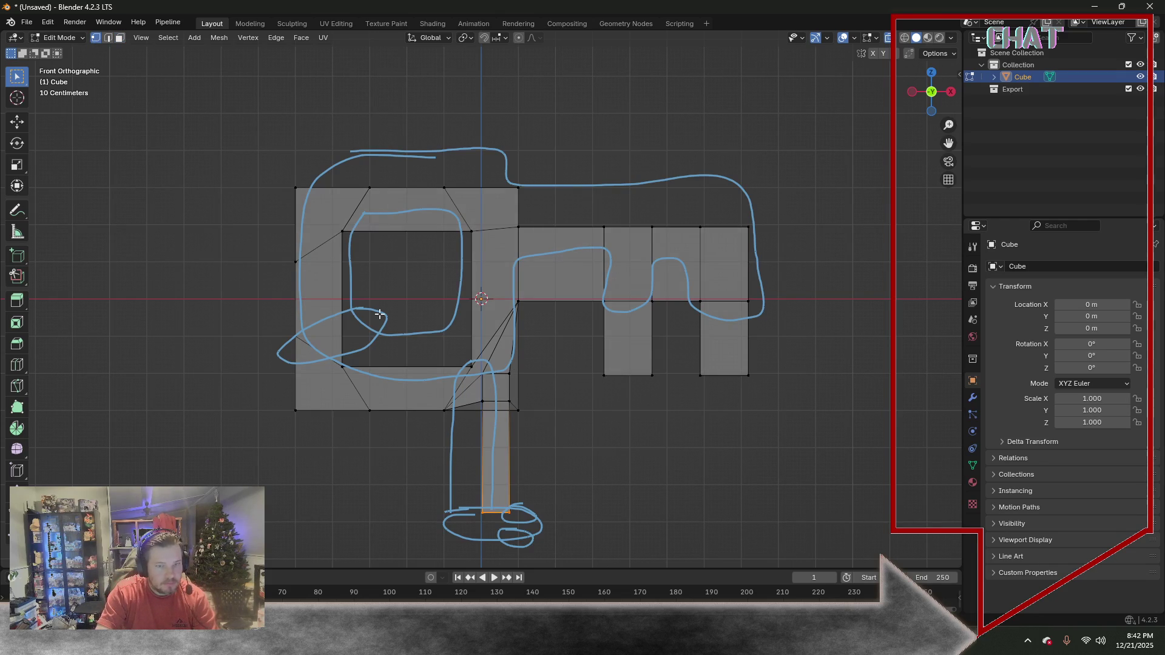
left_click_drag(326, 213, 484, 375)
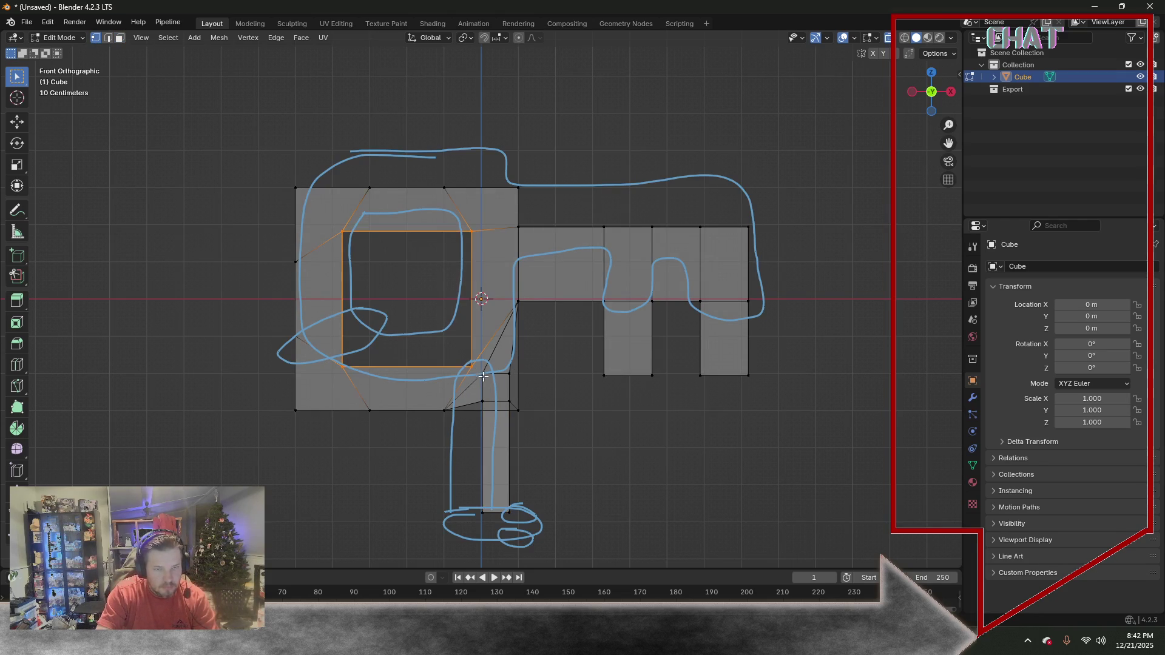
Shrink the square hole along X and Z and move it to a new position
key("x")
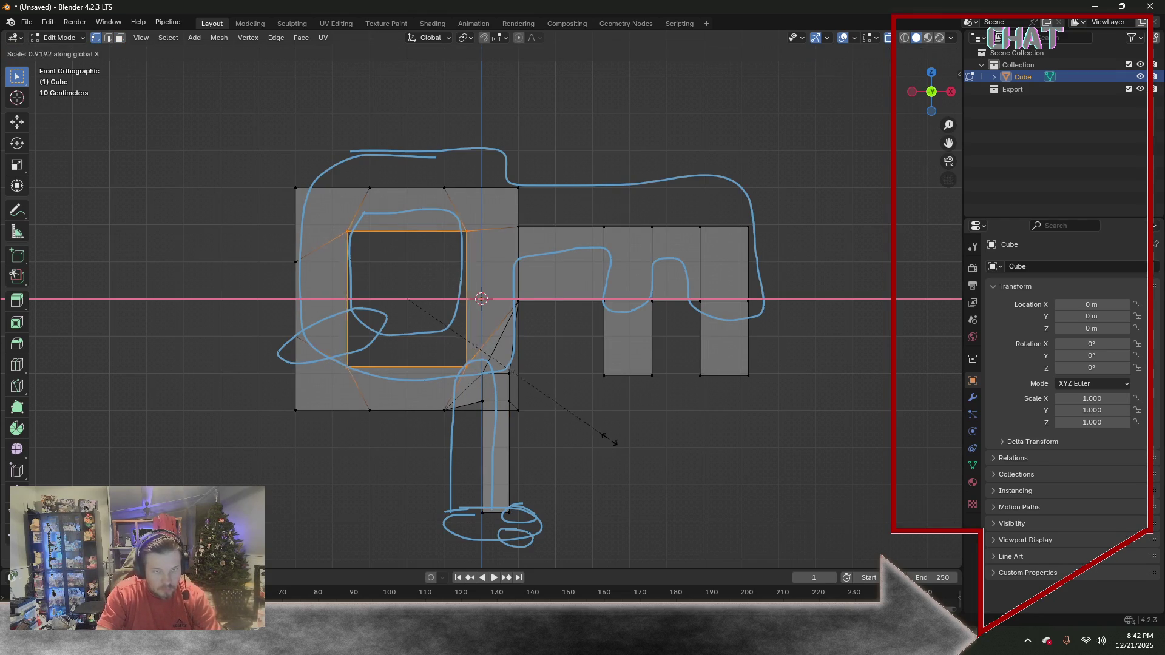
left_click(556, 435)
key("s")
key("z")
left_click(508, 413)
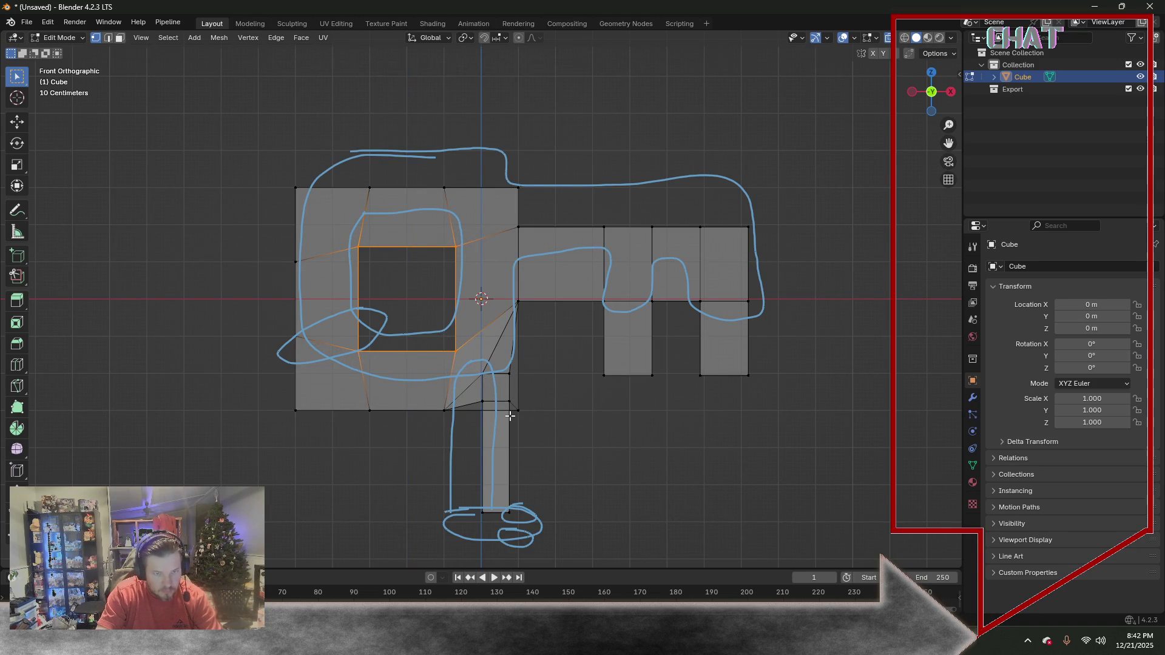
key("g")
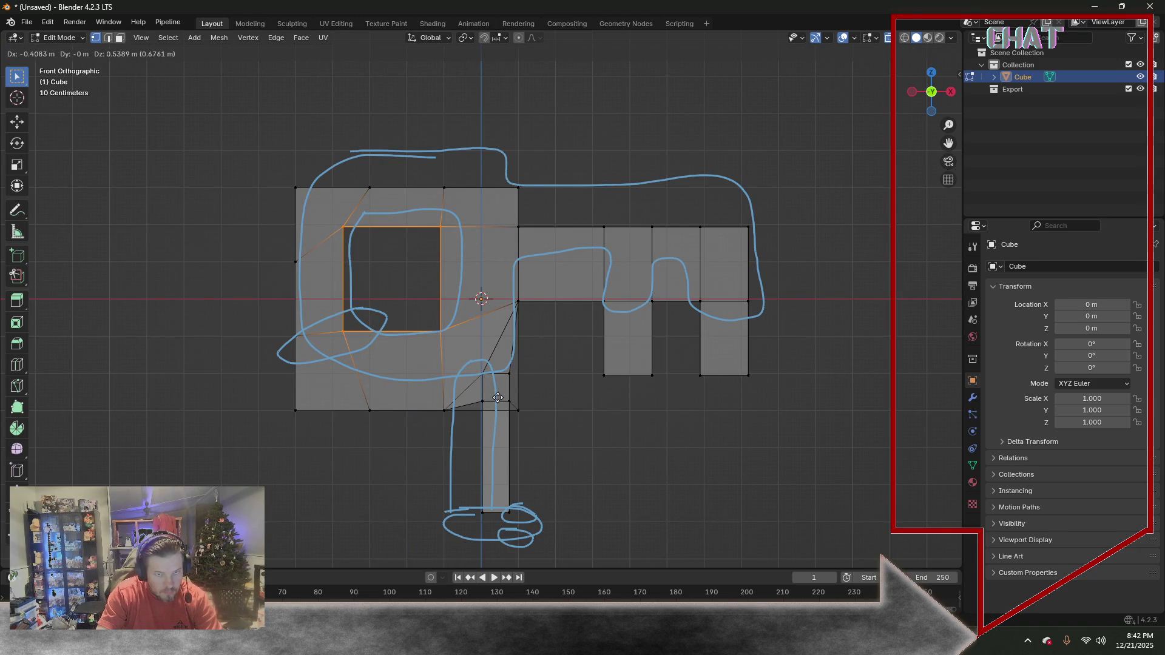
left_click(498, 398)
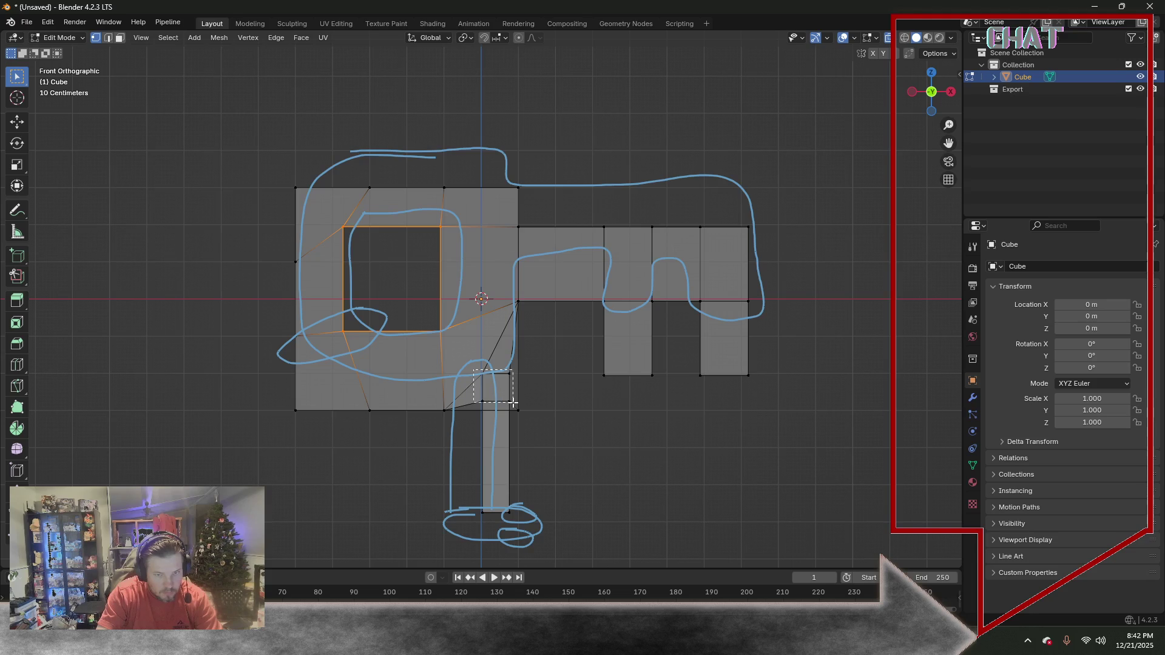
Shift the stem faces left under the key head, undoing a partial move first
left_click_drag(512, 402, 514, 407)
key("g")
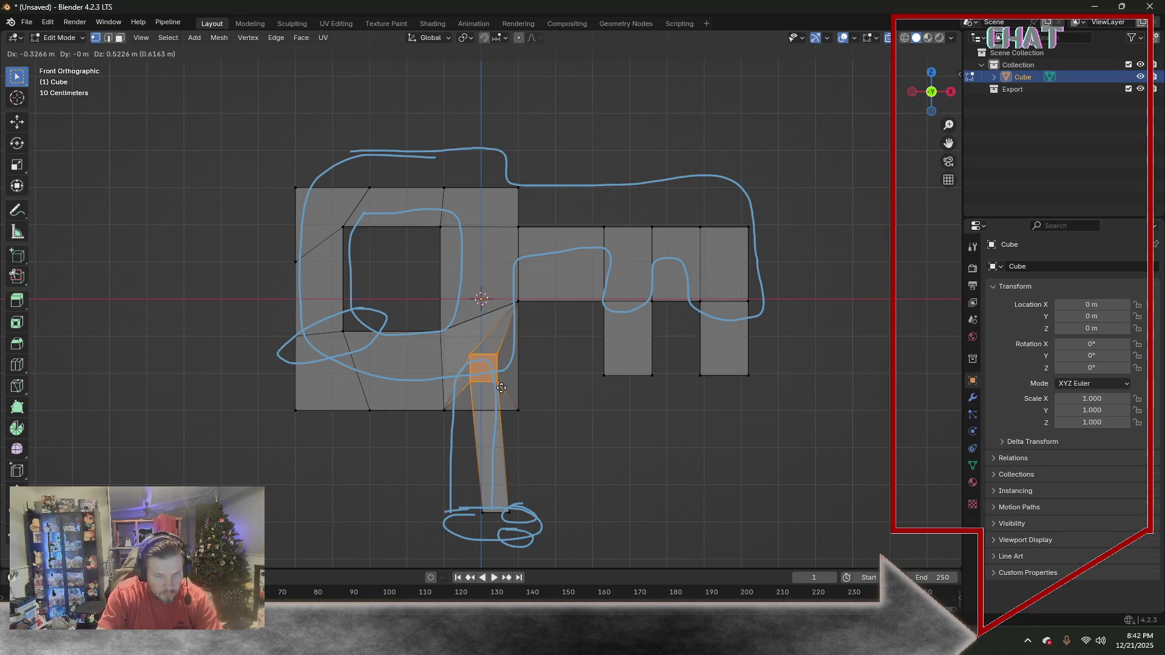
left_click(502, 388)
key("ctrl+z")
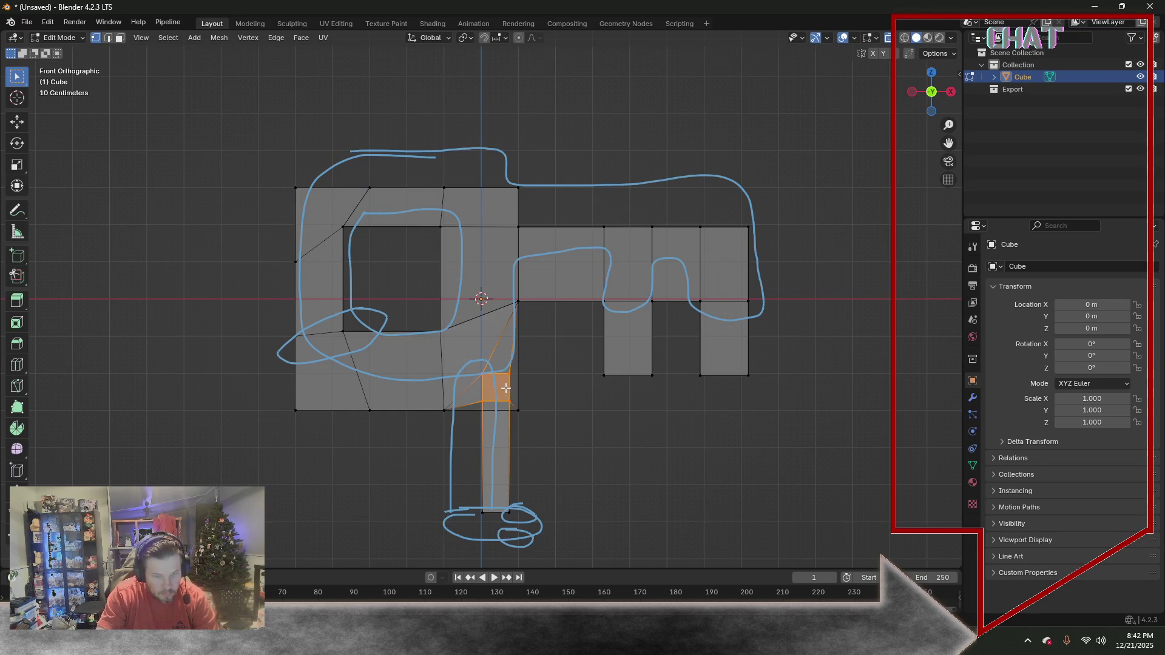
left_click_drag(457, 467, 557, 548, "shift")
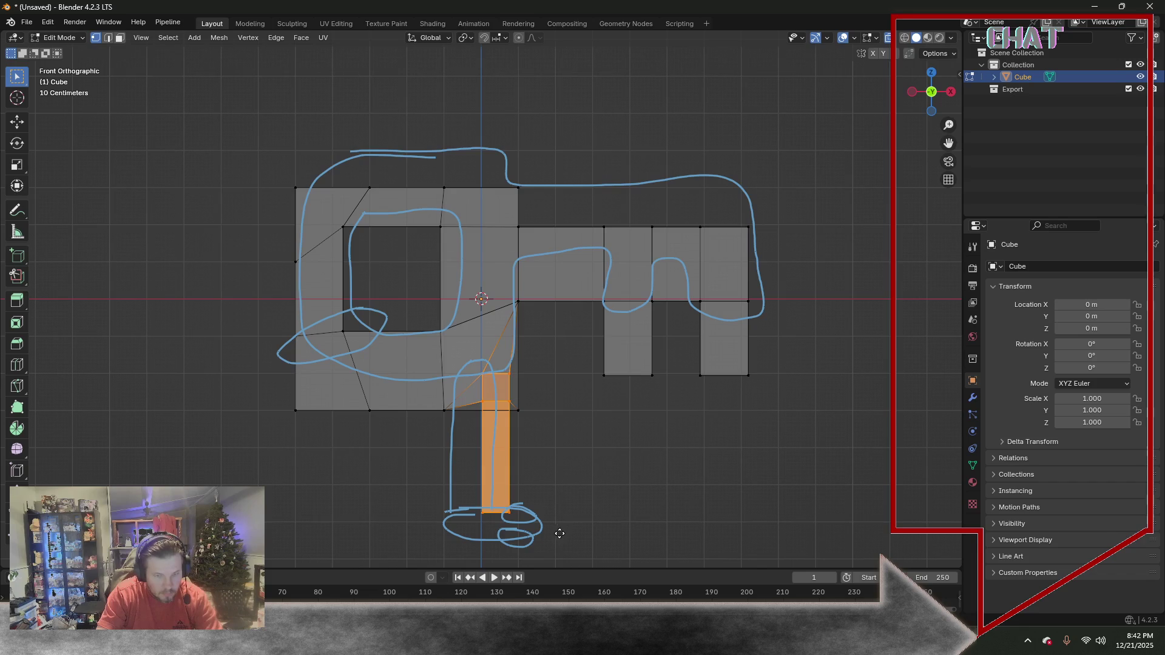
key("g")
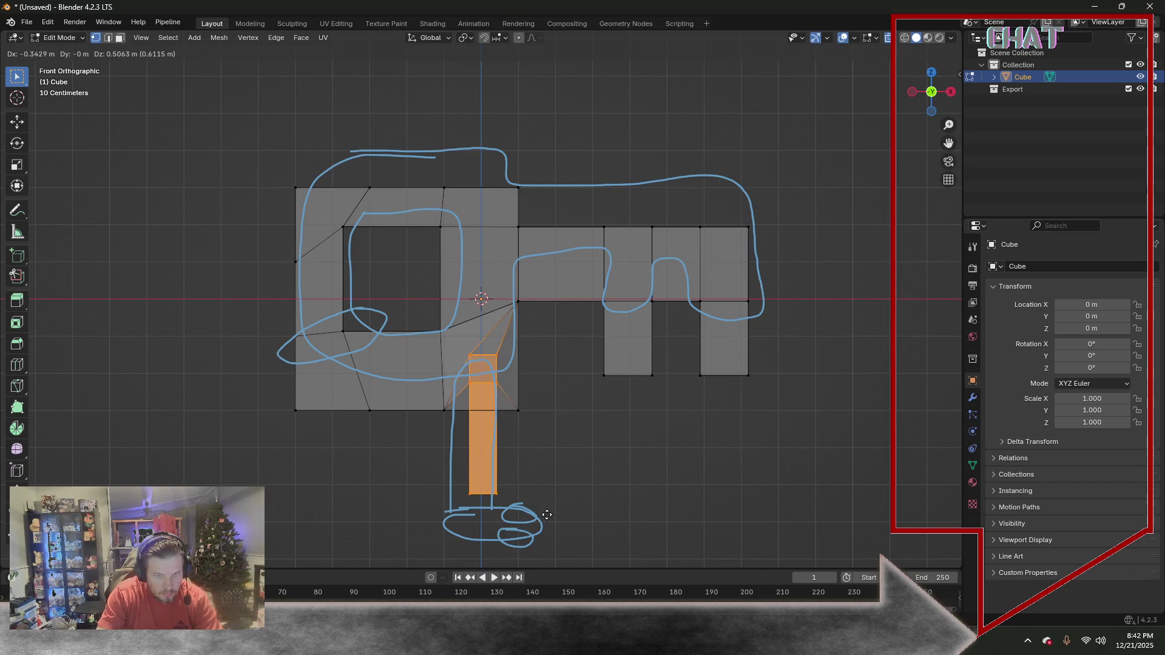
left_click(548, 514)
Select the key head and prongs in front view and start moving them along Z
mouse_move(586, 428)
middle_mouse_down()
mouse_move(634, 404)
mouse_move(549, 422)
mouse_move(645, 347)
mouse_move(590, 417)
mouse_move(707, 411)
mouse_move(592, 407)
mouse_move(532, 422)
mouse_move(588, 421)
middle_mouse_up()
key("KP_1")
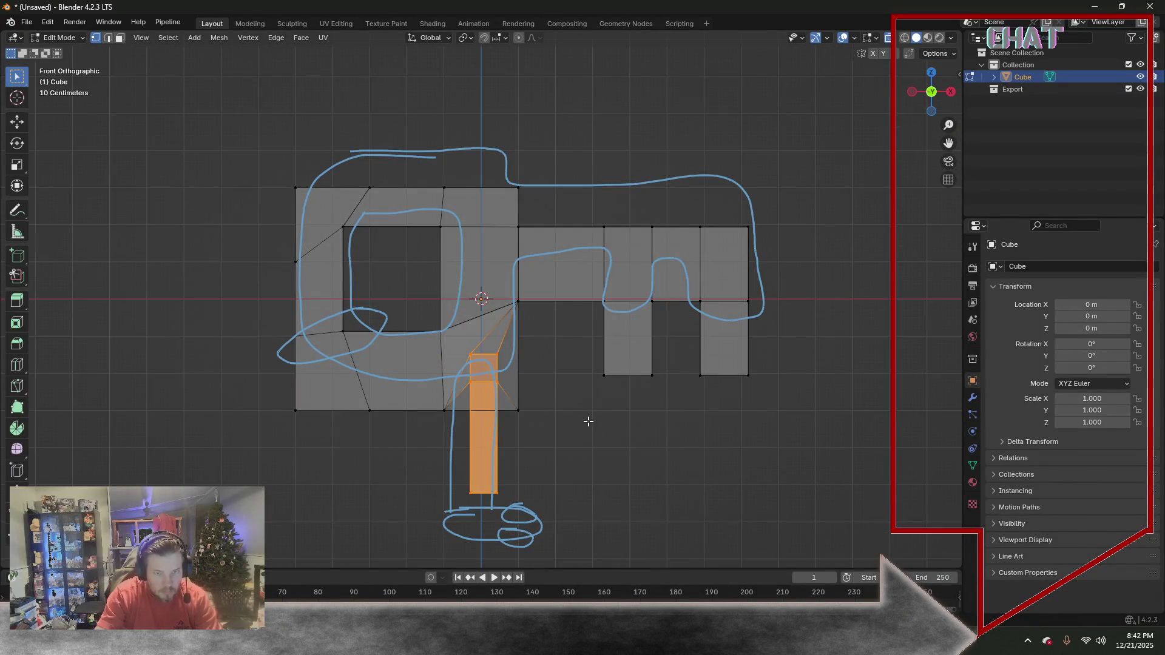
mouse_move(240, 100)
left_mouse_down()
mouse_move(704, 415)
mouse_move(832, 488)
left_mouse_up()
key("g")
key("z")
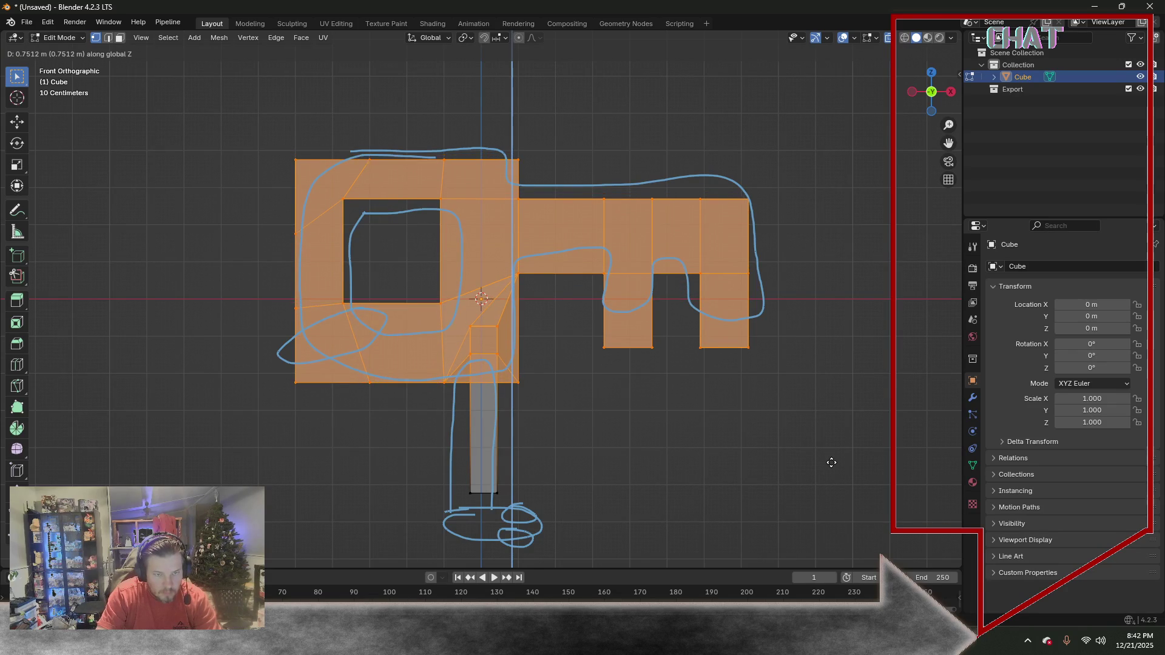
Confirm the raised key head position and select the stem's bottom edge
left_click(832, 458)
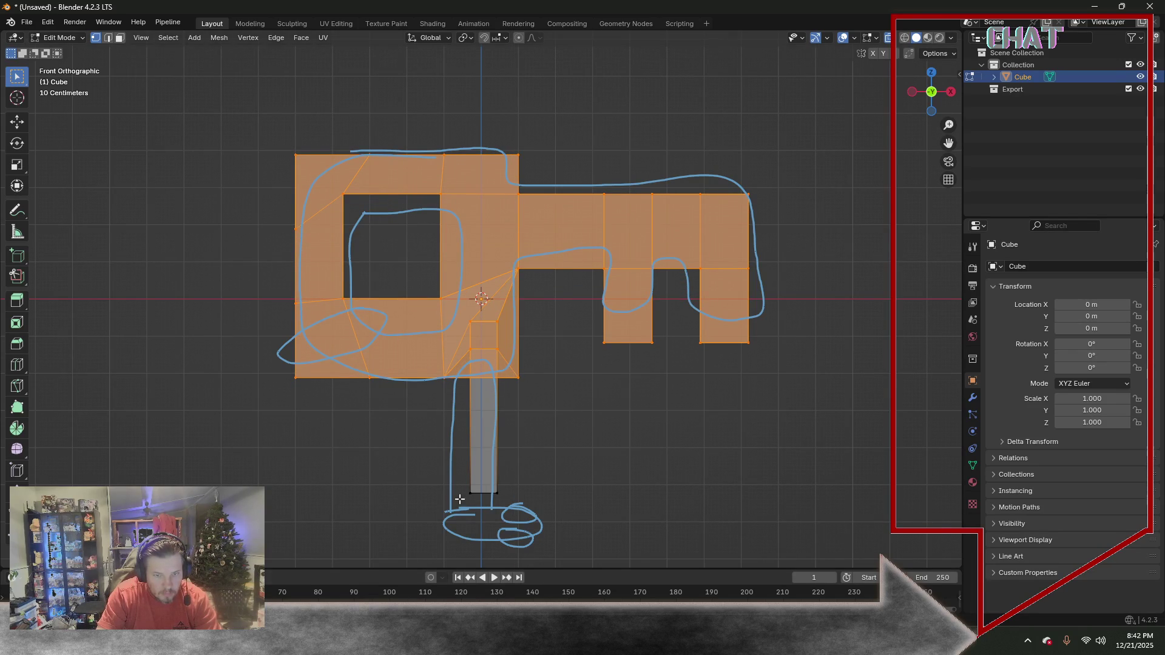
left_click_drag(437, 480, 577, 528)
mouse_move(563, 423)
middle_mouse_down()
mouse_move(549, 407)
mouse_move(558, 409)
middle_mouse_up()
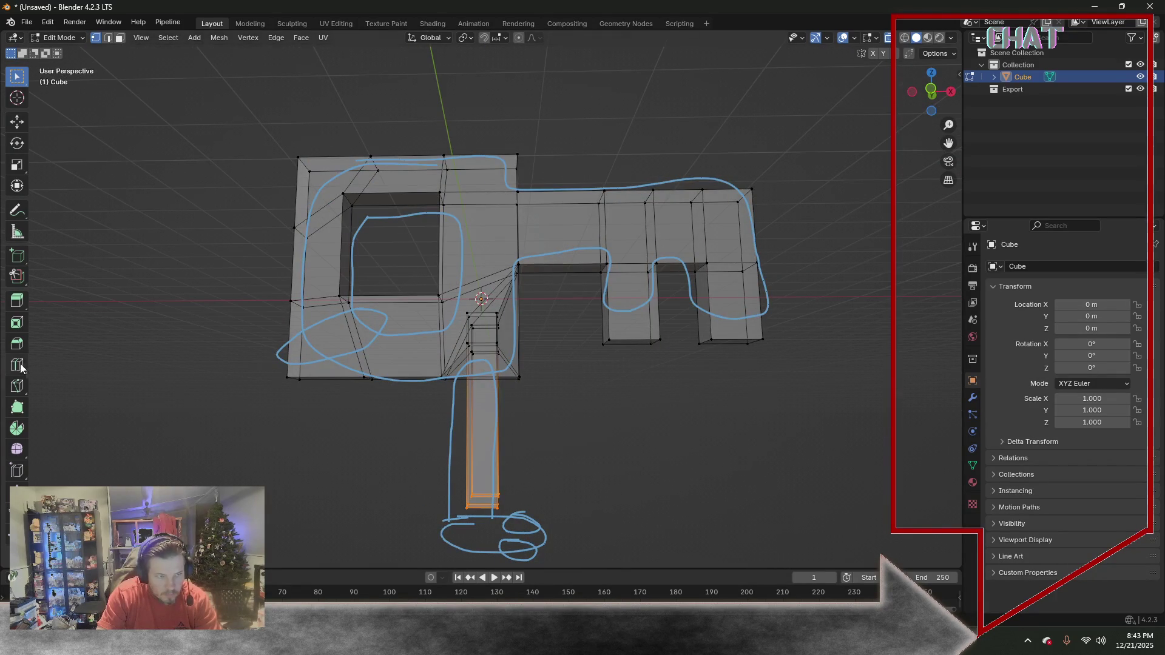
Add several loop cuts across both lower legs of the stem, then return to edge box selection
left_click(23, 370)
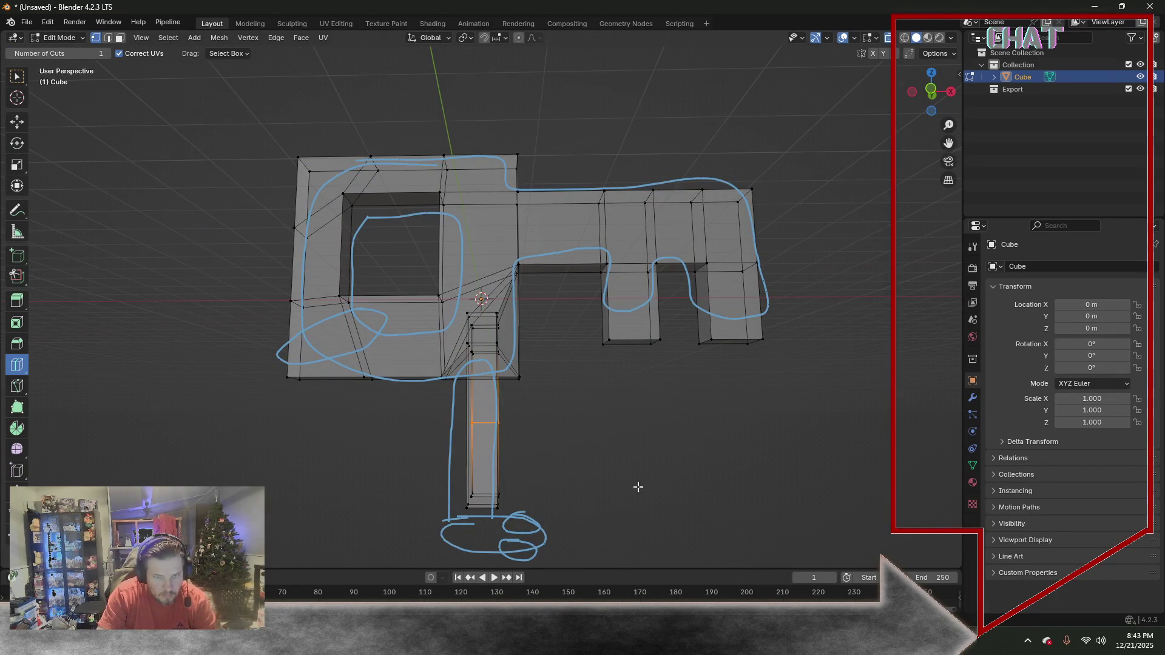
middle_click_drag(638, 486, 476, 469)
left_click(510, 459)
left_click(453, 482)
left_click(510, 478)
left_click(455, 486)
left_click(452, 476)
left_click(511, 467)
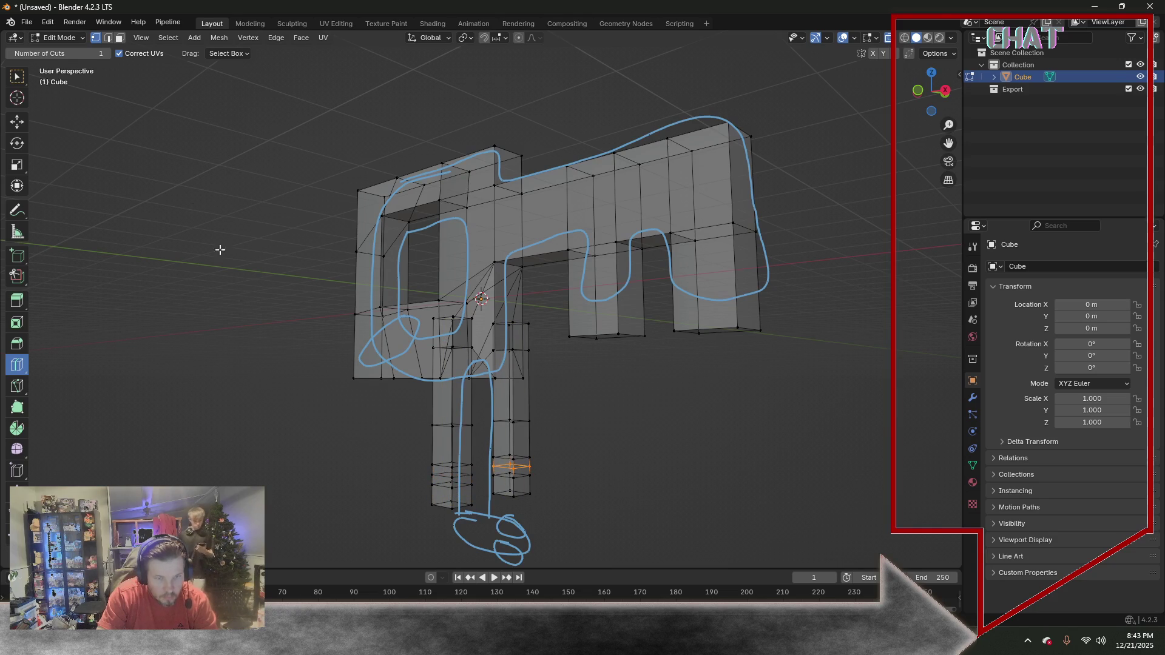
left_click(107, 37)
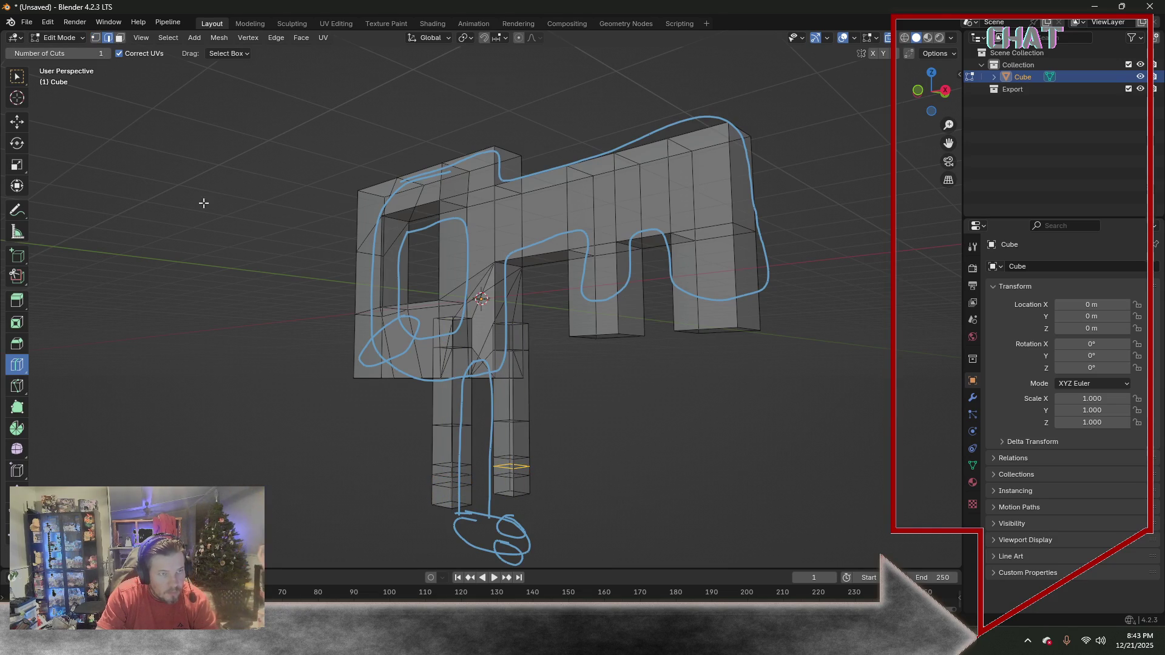
left_click(20, 79)
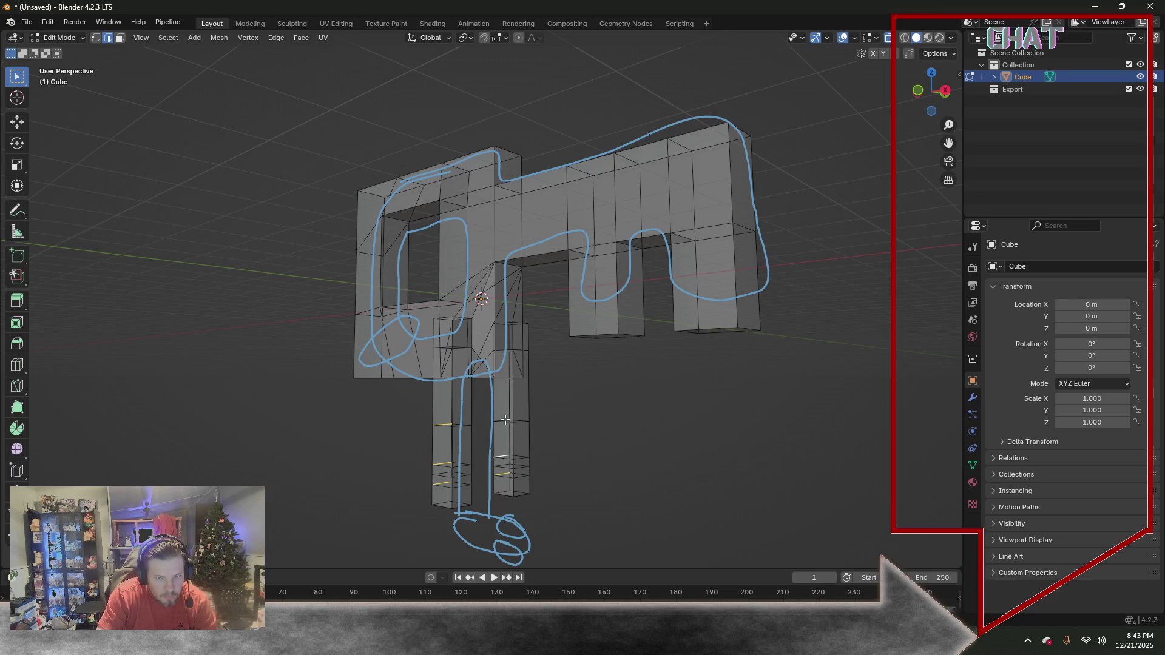
Select the edge loops on the legs and dissolve them
left_click(168, 38)
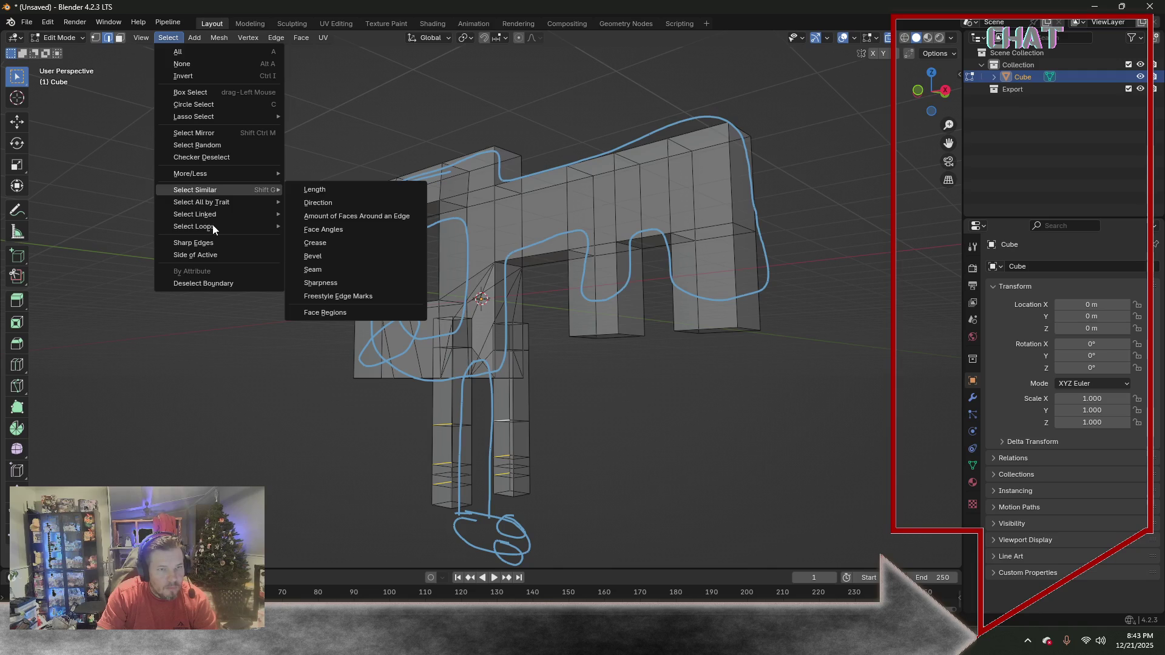
left_click(310, 229)
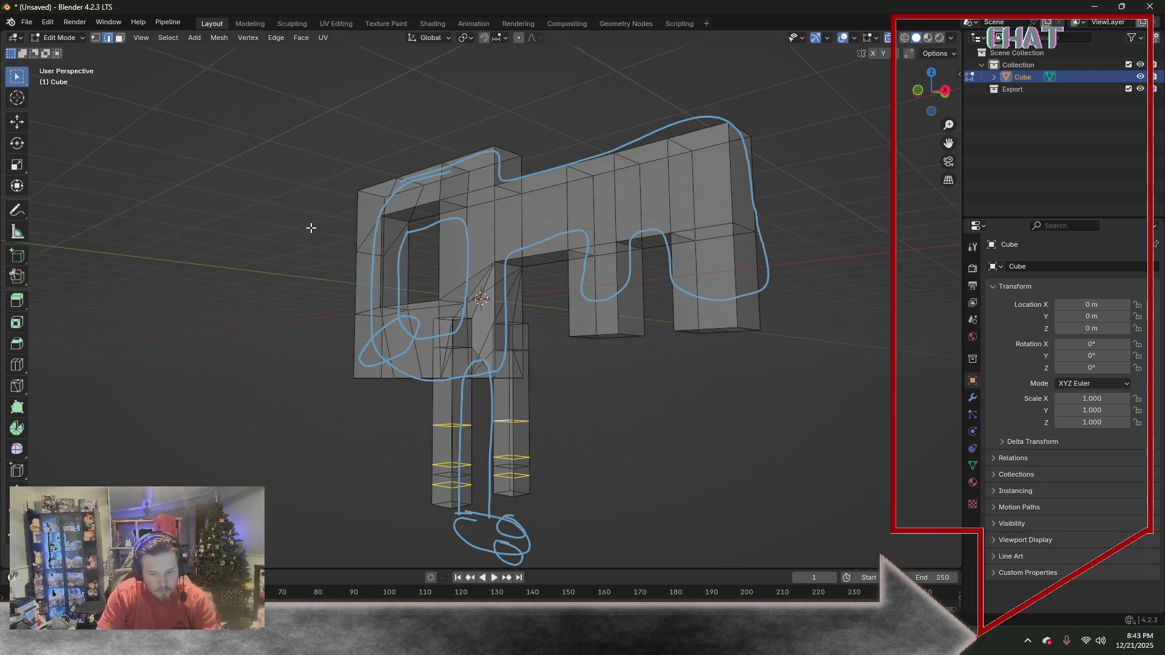
key("x")
left_click(310, 228)
middle_click_drag(351, 424, 224, 323)
Extrude both legs' bottom faces 2 m sideways into an L-shaped grip and snap to front view
left_click(119, 37)
left_click(476, 493)
left_click(514, 484, "shift")
key("e")
key("1")
key("BackSpace")
key("2")
key("Return")
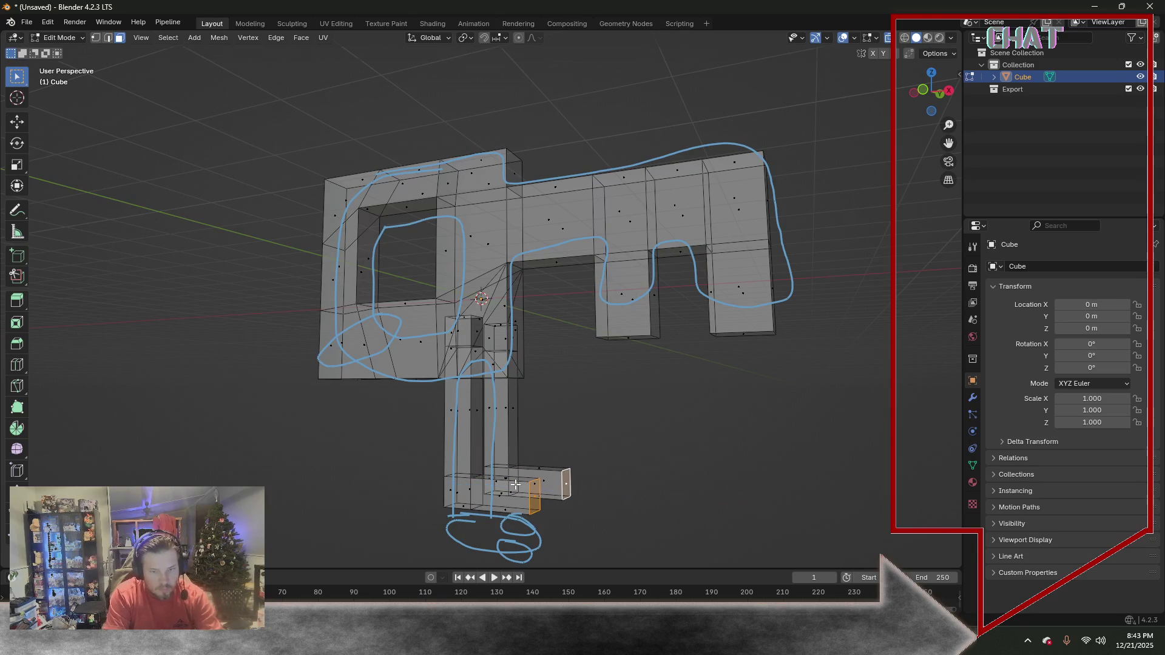
middle_click_drag(514, 485, 567, 450)
key("KP_1")
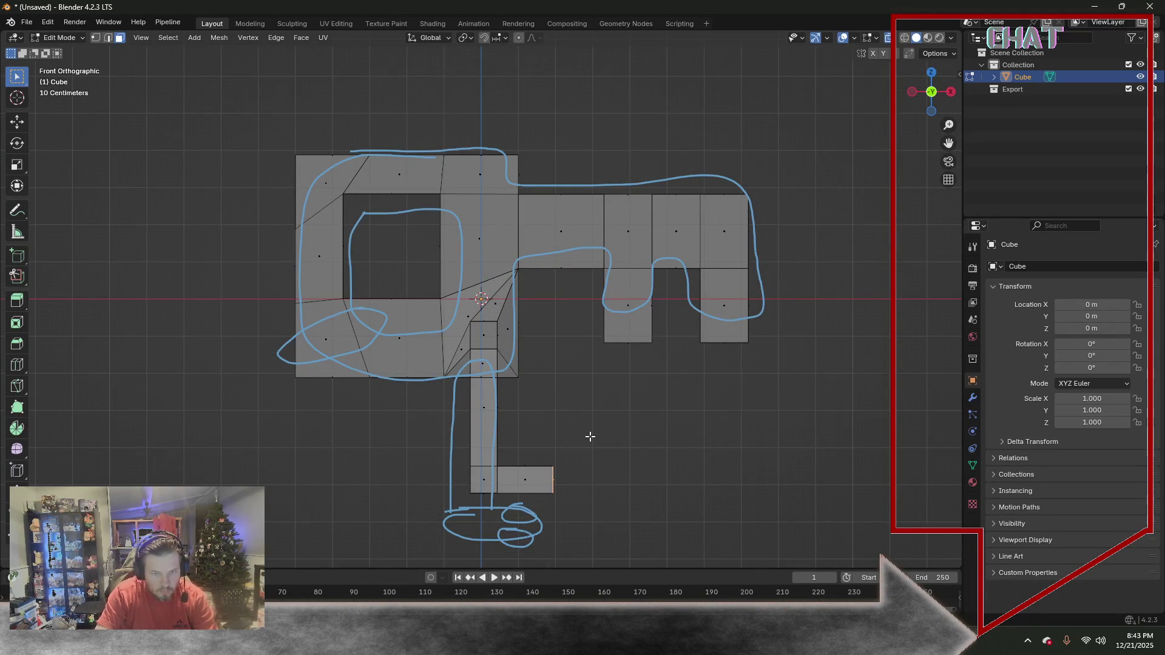
Extrude the grip's left foot face 0.5 m outward along its normal
mouse_move(590, 435)
middle_mouse_down()
mouse_move(452, 474)
mouse_move(475, 526)
middle_mouse_up()
left_click(440, 502)
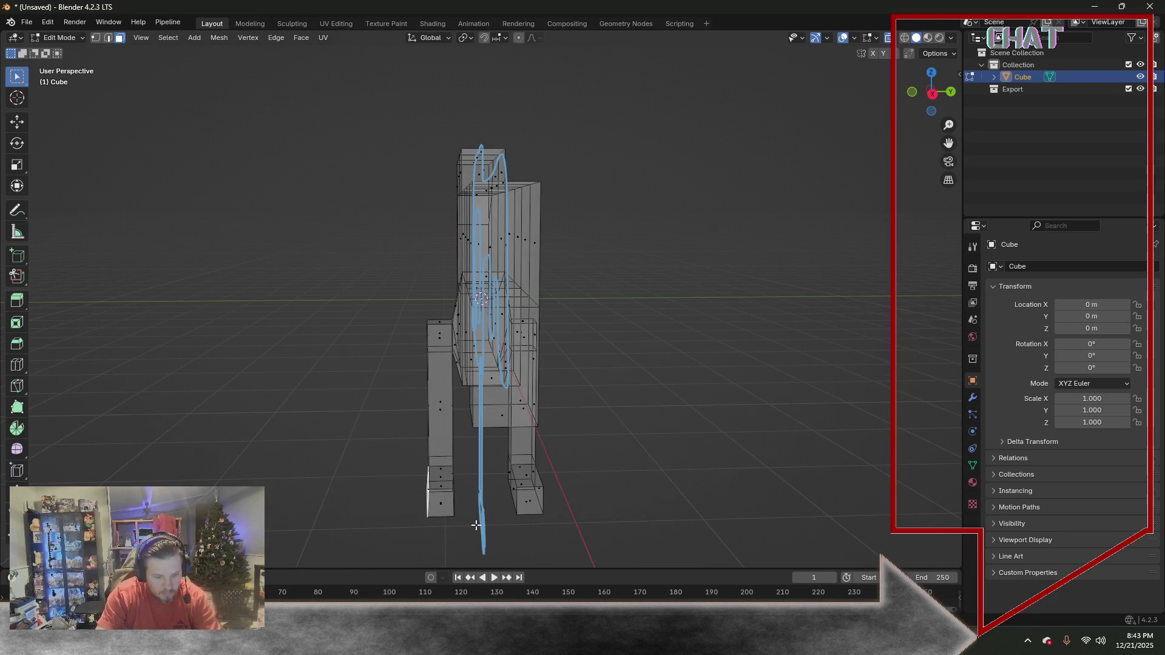
key("e")
key("1")
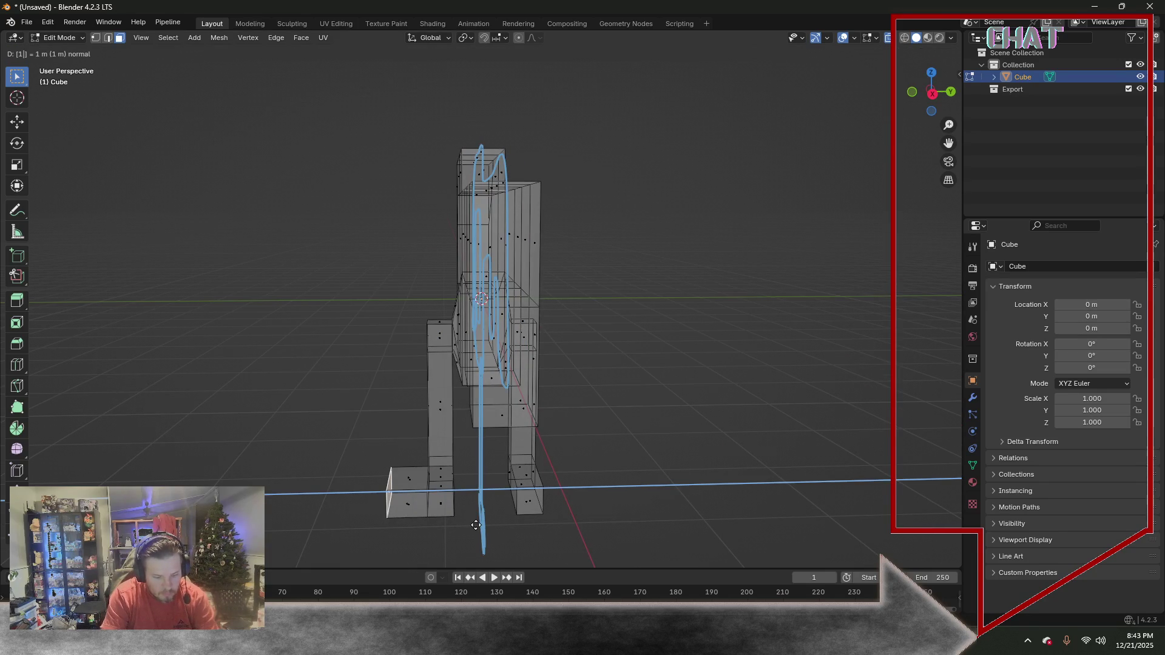
key("BackSpace")
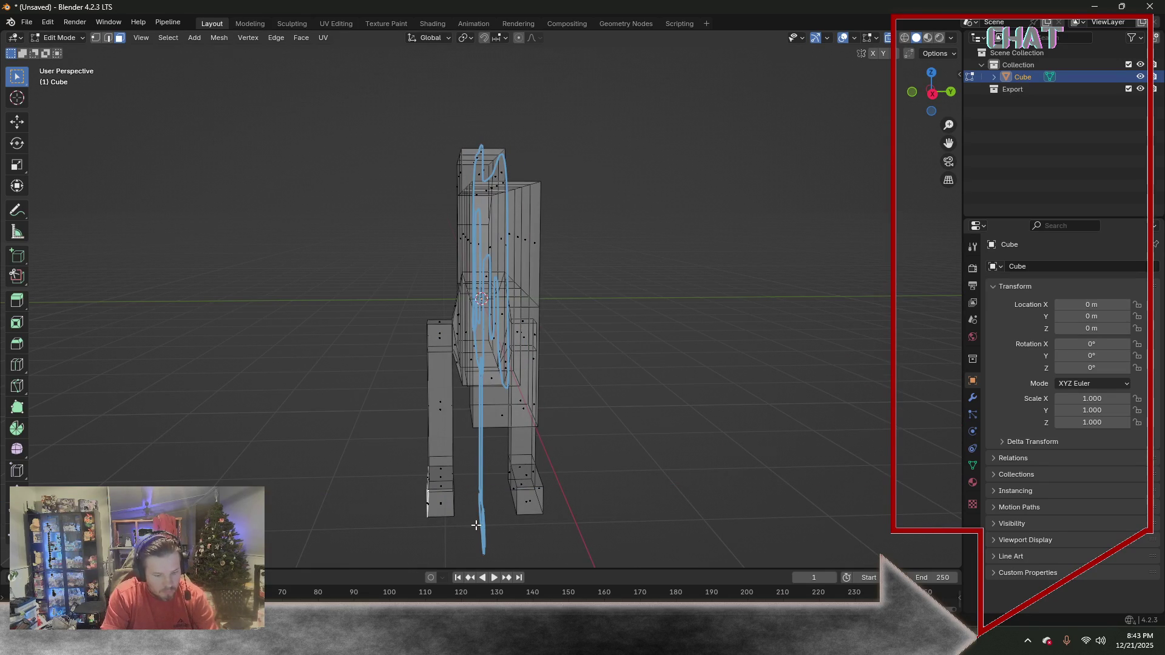
type("0.5")
key("Return")
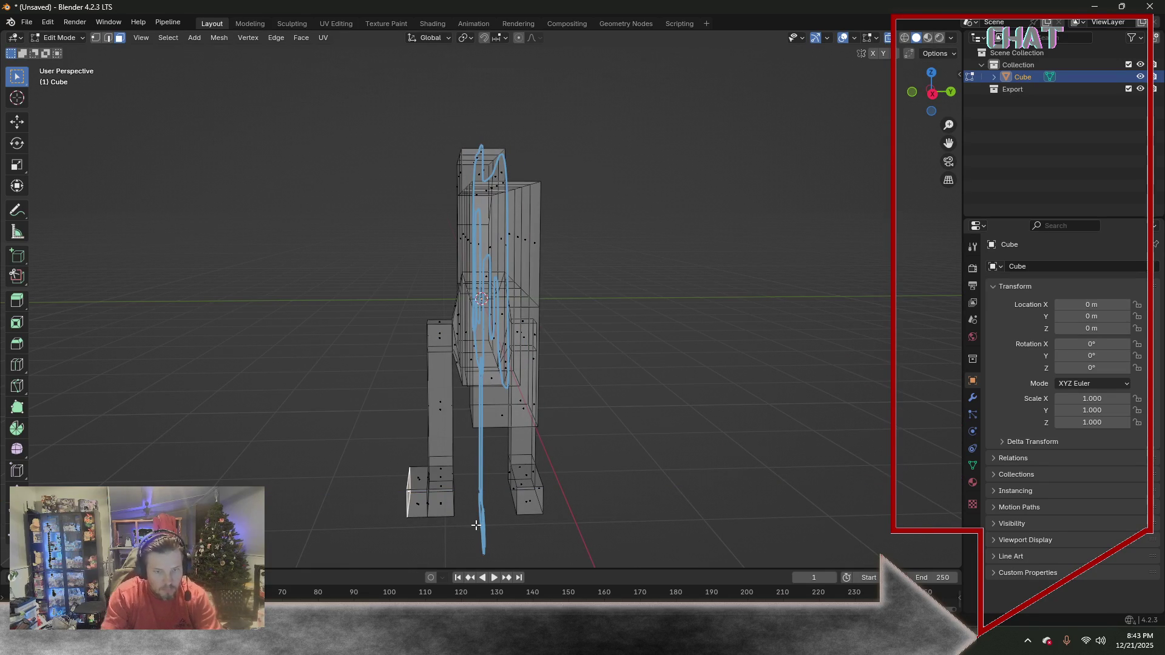
Extrude the right foot's side face 0.5 m outward as well
middle_click_drag(652, 529, 598, 517)
left_click(520, 500)
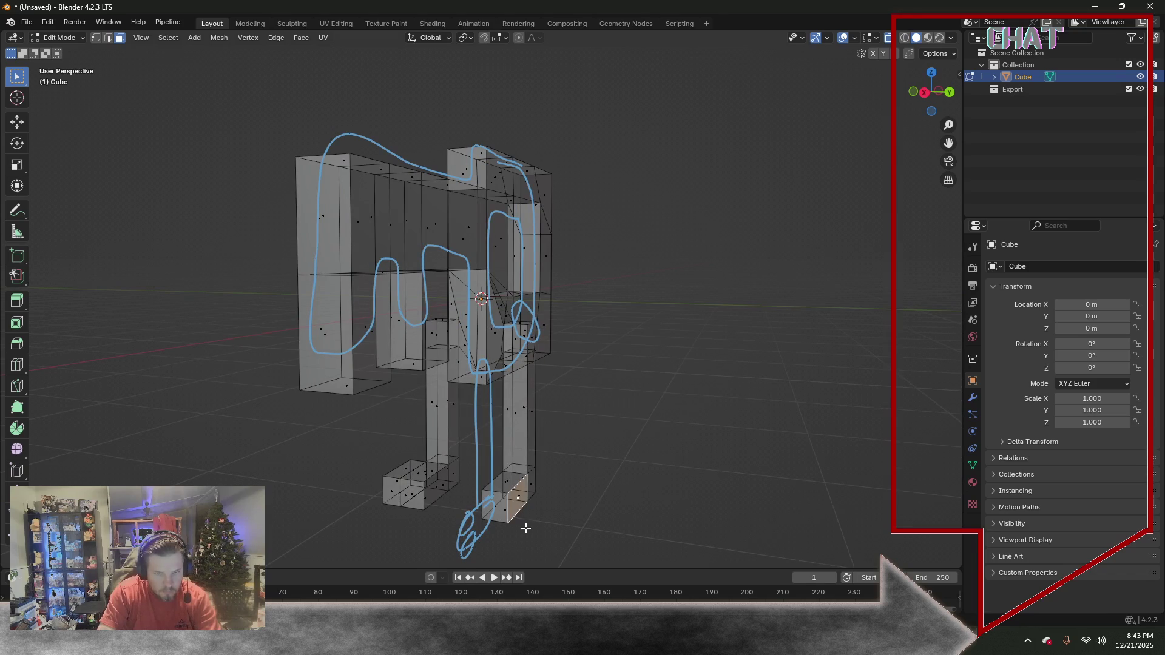
type("e")
type("0.5")
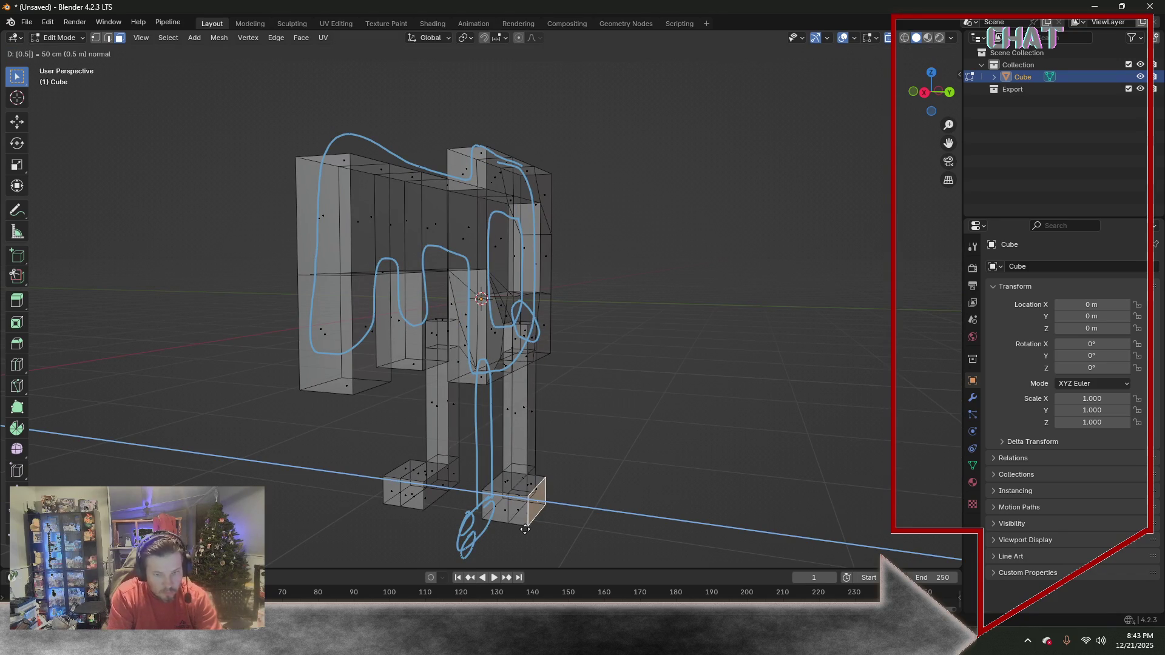
key("Return")
middle_click_drag(338, 471, 435, 487)
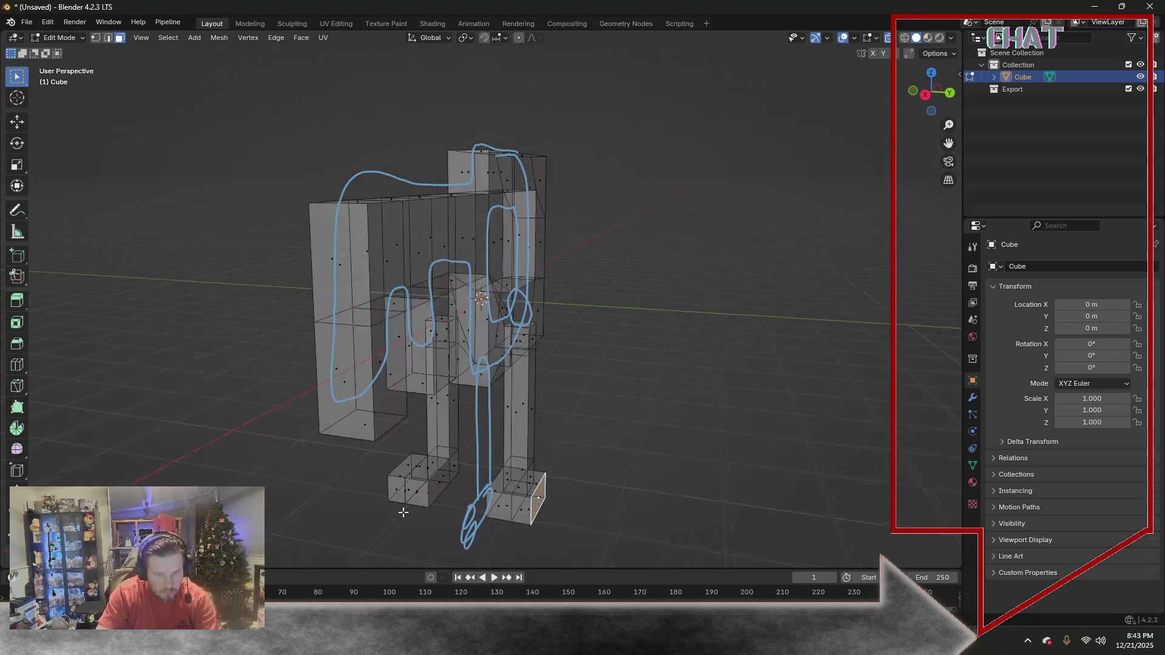
left_click(435, 486)
View the key from the front, clear the selection and return to Object Mode
middle_click_drag(238, 470, 386, 451)
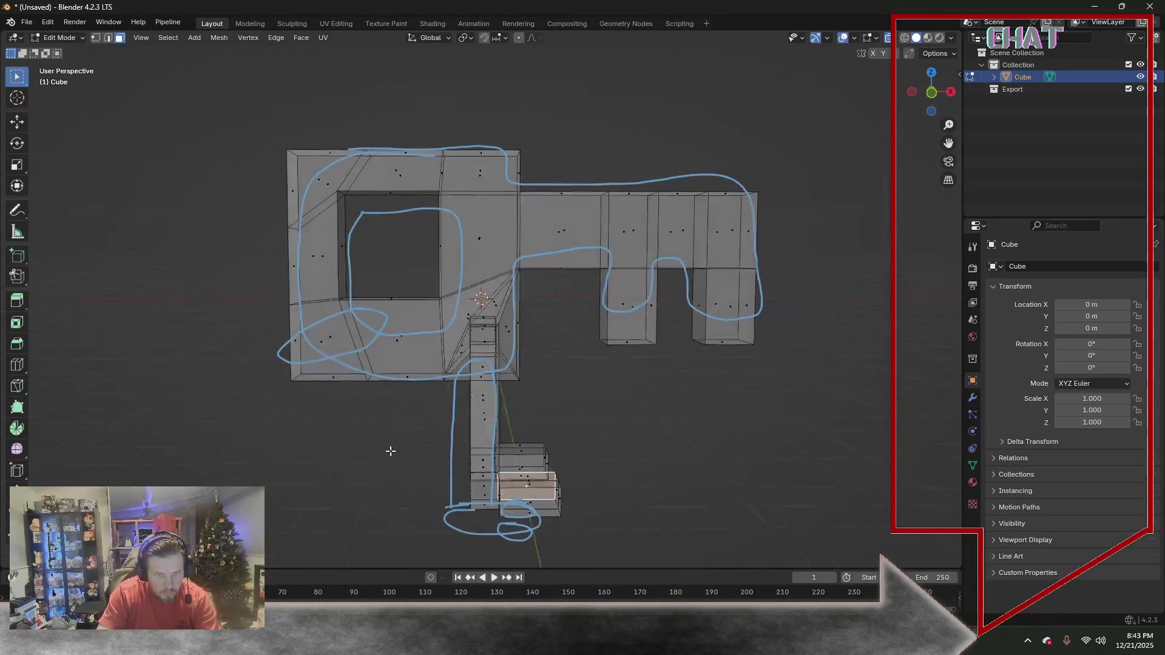
key("KP_1")
left_click(346, 421)
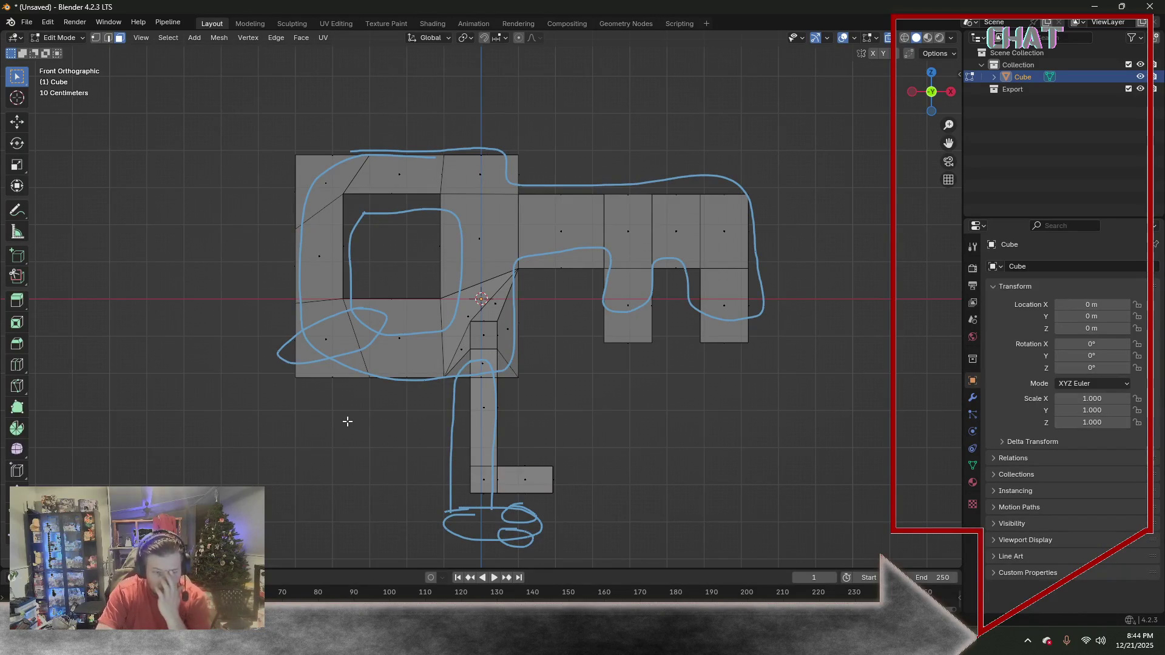
left_click(64, 37)
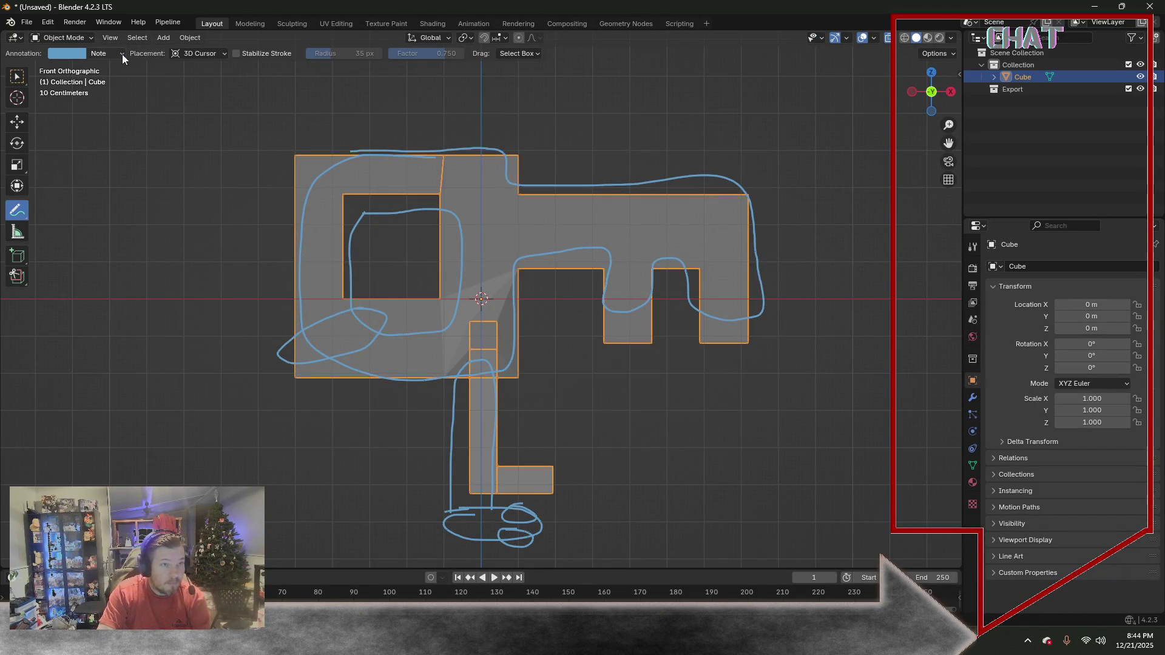
Delete the Note and RulerData3D annotation layers, then go back into Edit Mode
left_click(122, 54)
left_click(182, 105)
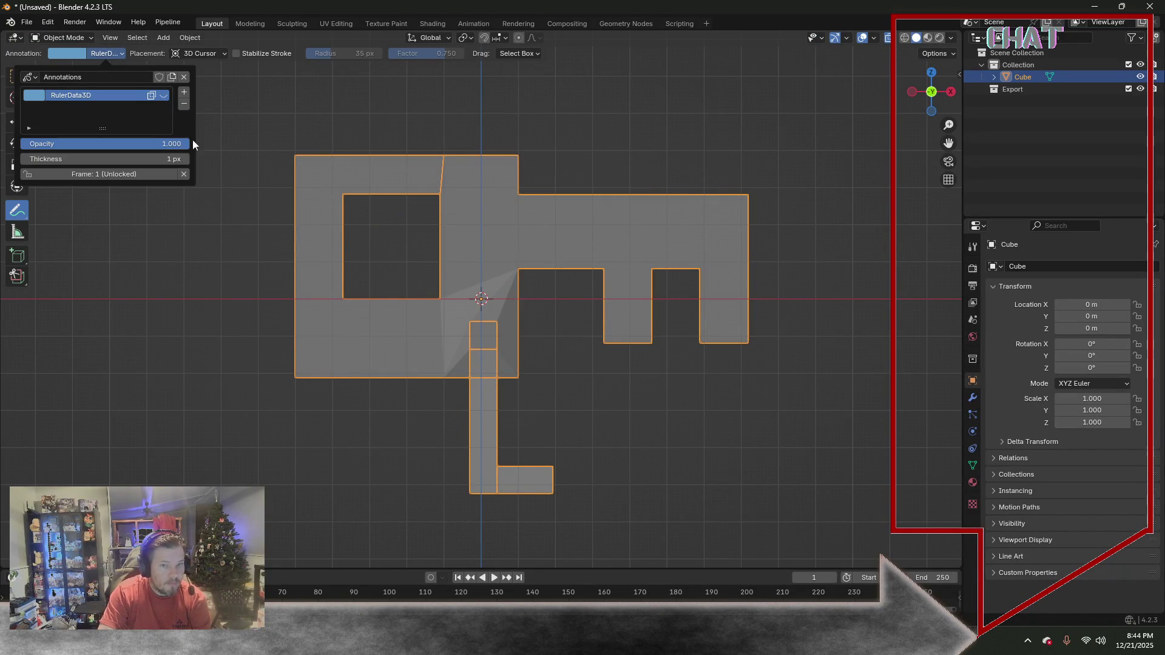
left_click(184, 103)
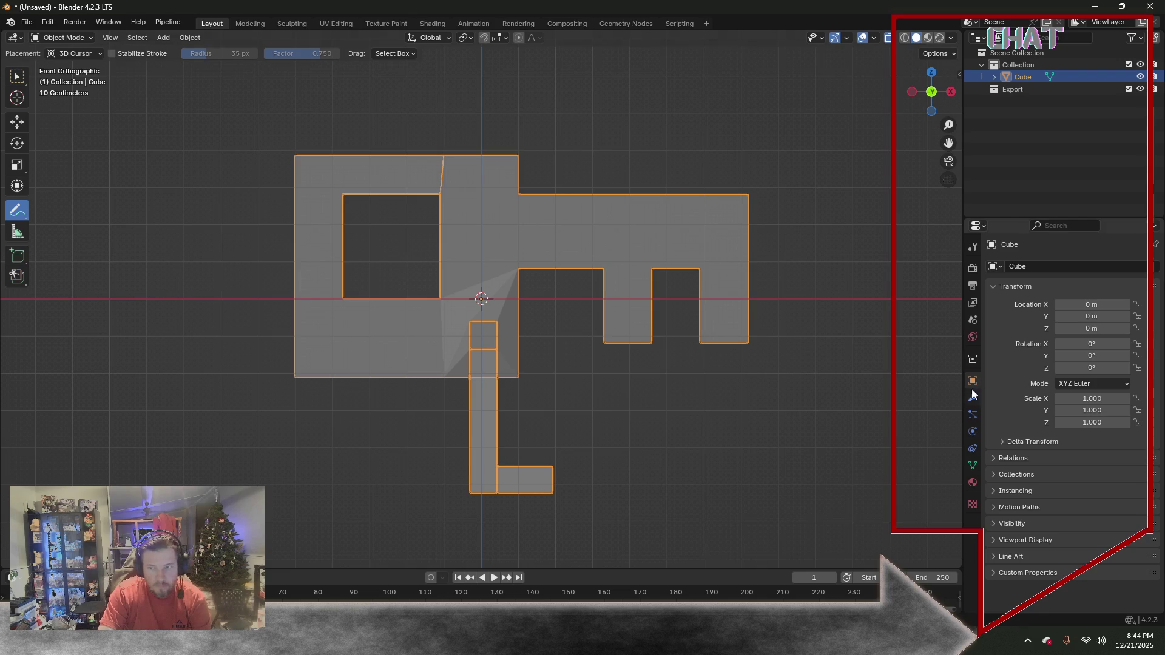
middle_click_drag(439, 236, 130, 71)
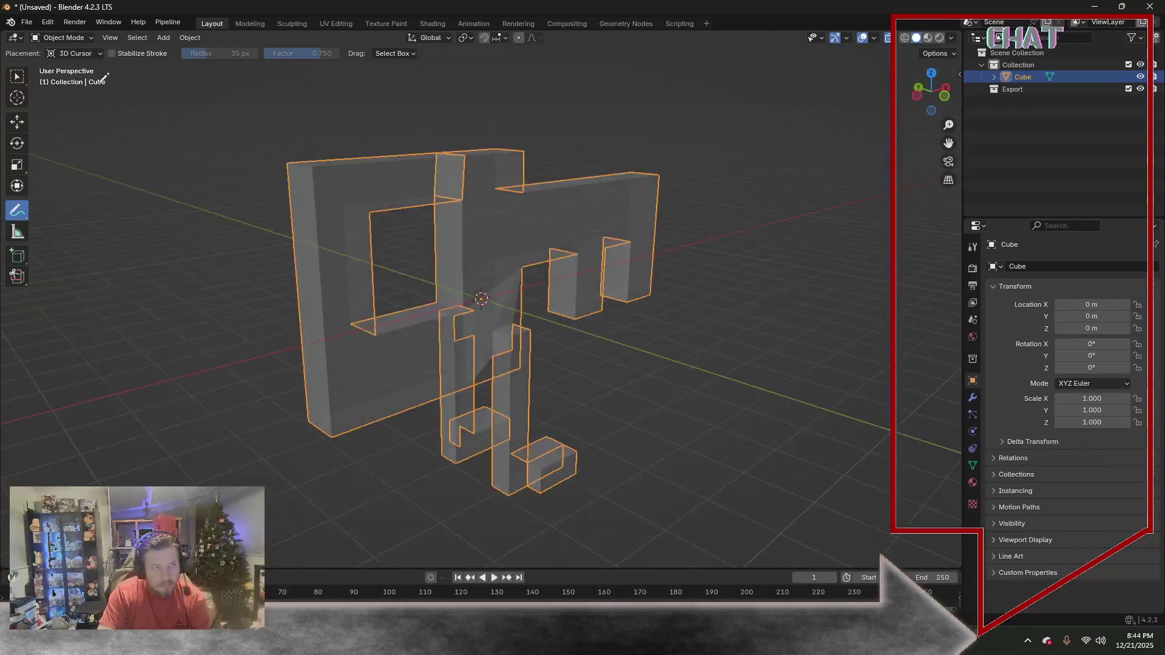
left_click(71, 41)
left_click(64, 64)
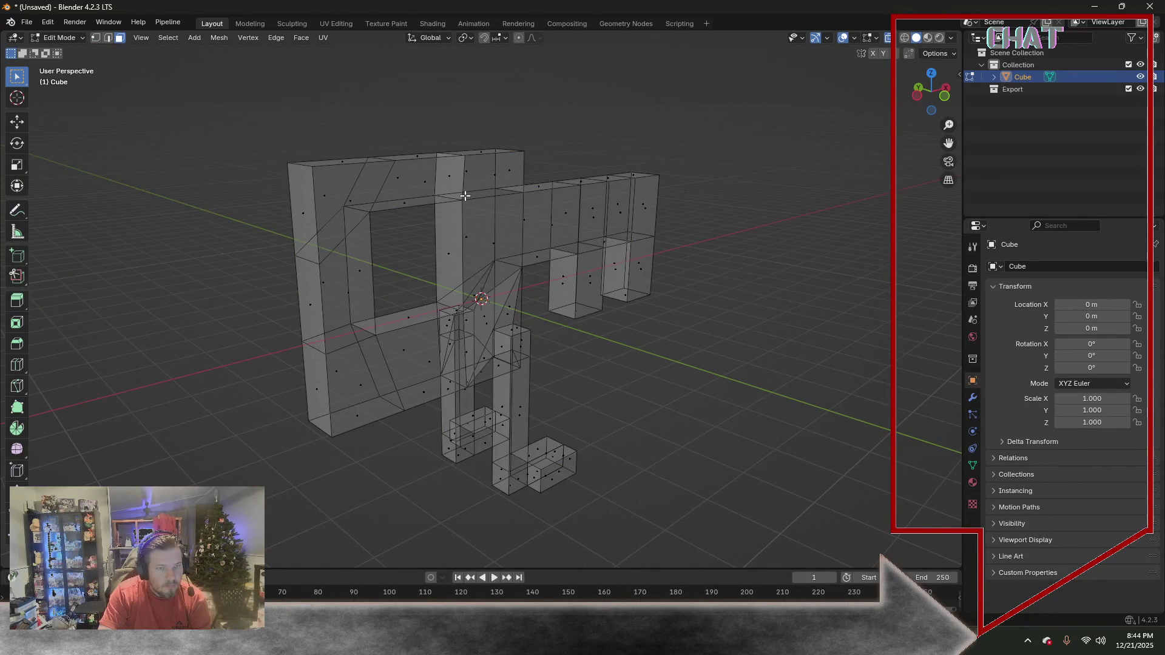
Try the delete menu on a top head face without deleting, then switch to vertex select
left_click(443, 173)
key("x")
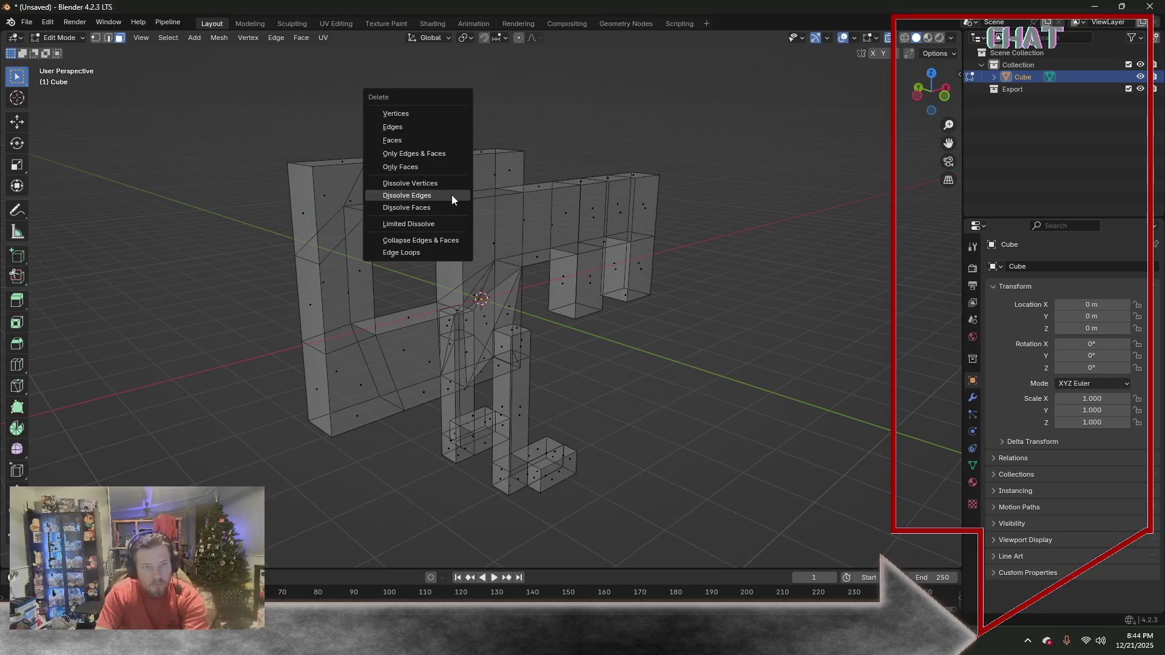
left_click(452, 195)
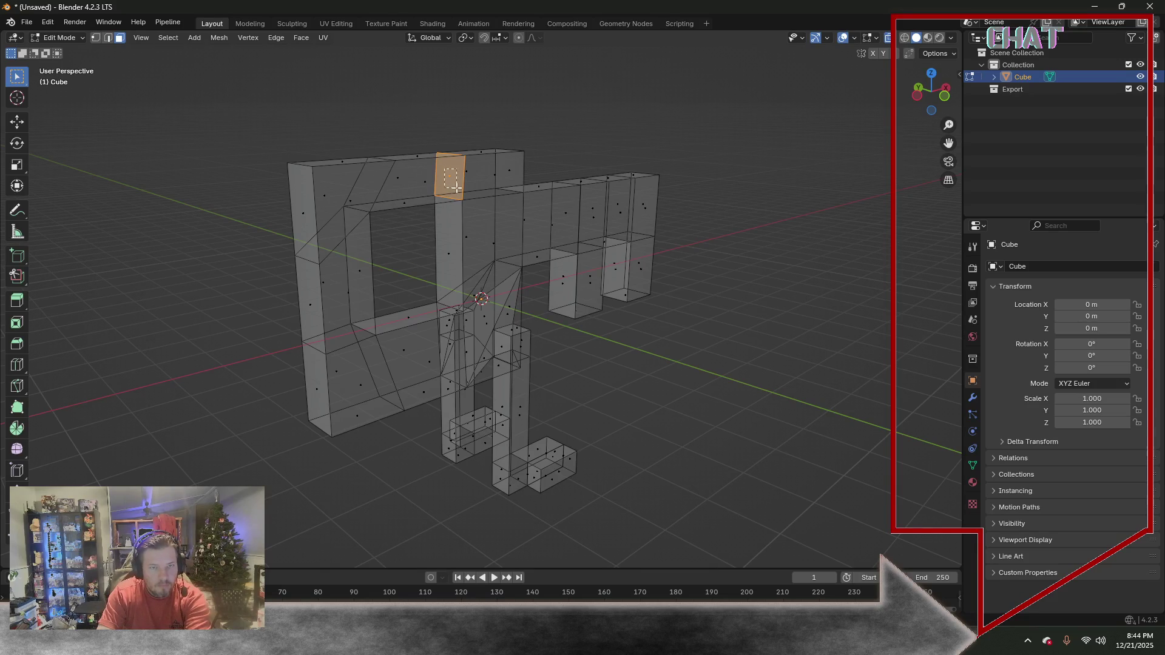
key("x")
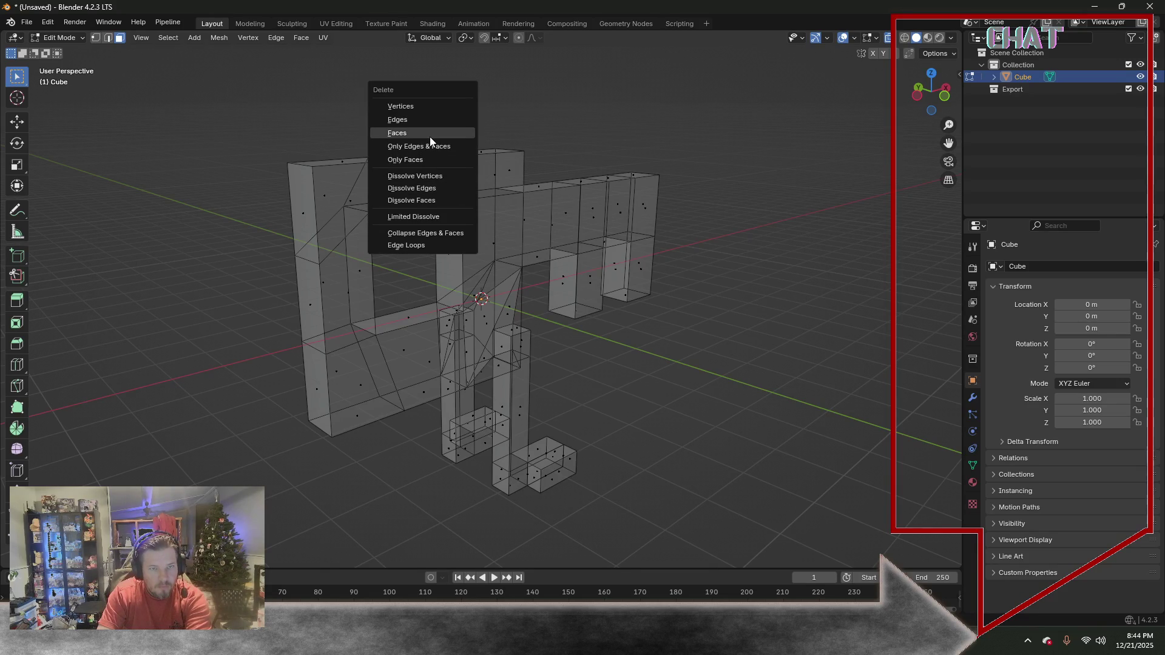
left_click(430, 136)
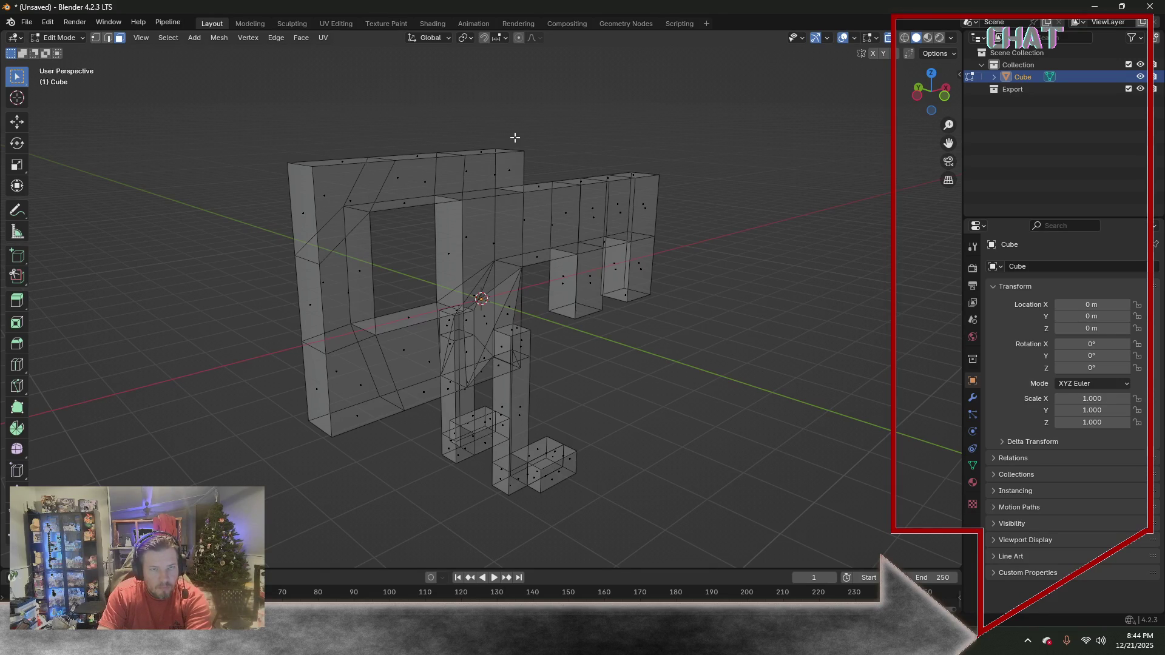
left_click(95, 37)
Merge two pairs of vertices along the top of the key head at their centres
left_click(469, 161)
key("m")
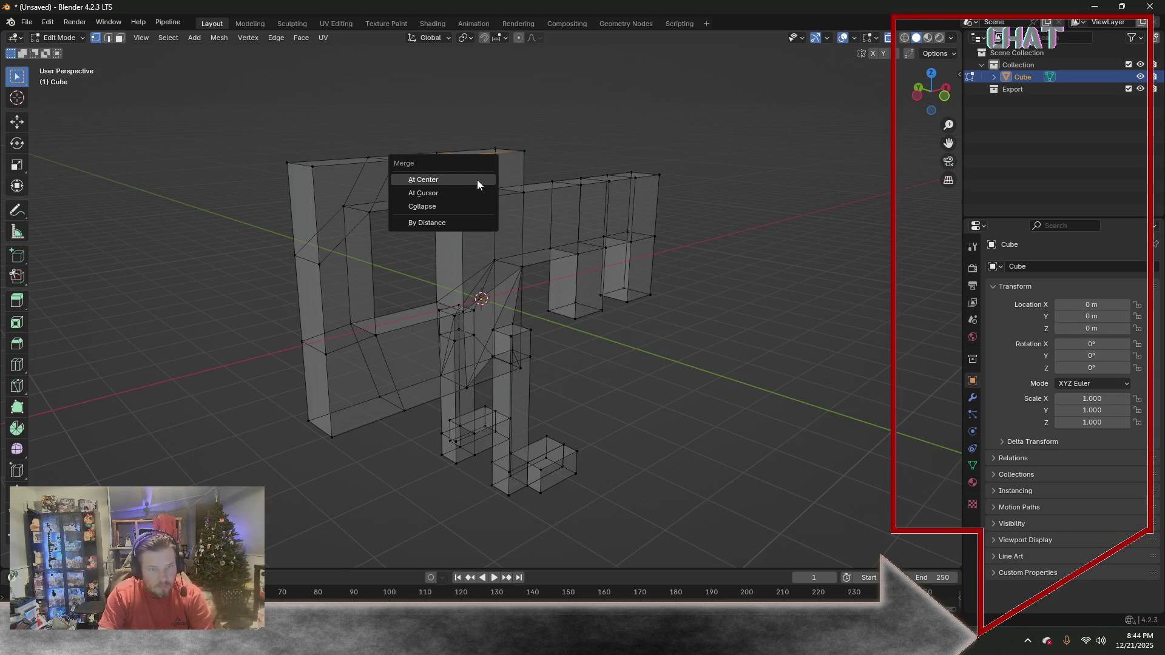
left_click(442, 182)
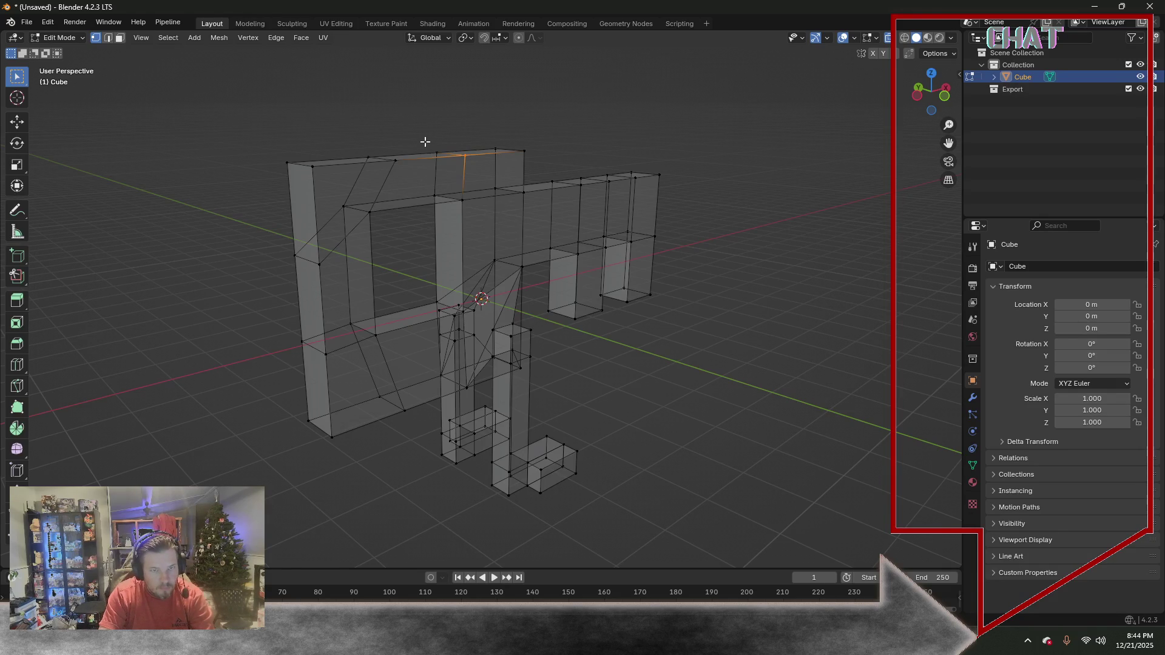
left_click(437, 153)
key("m")
left_click(425, 165)
Merge the stray vertices at the hole's corner at centre and return to front view
left_click(429, 197)
key("m")
left_click(424, 202)
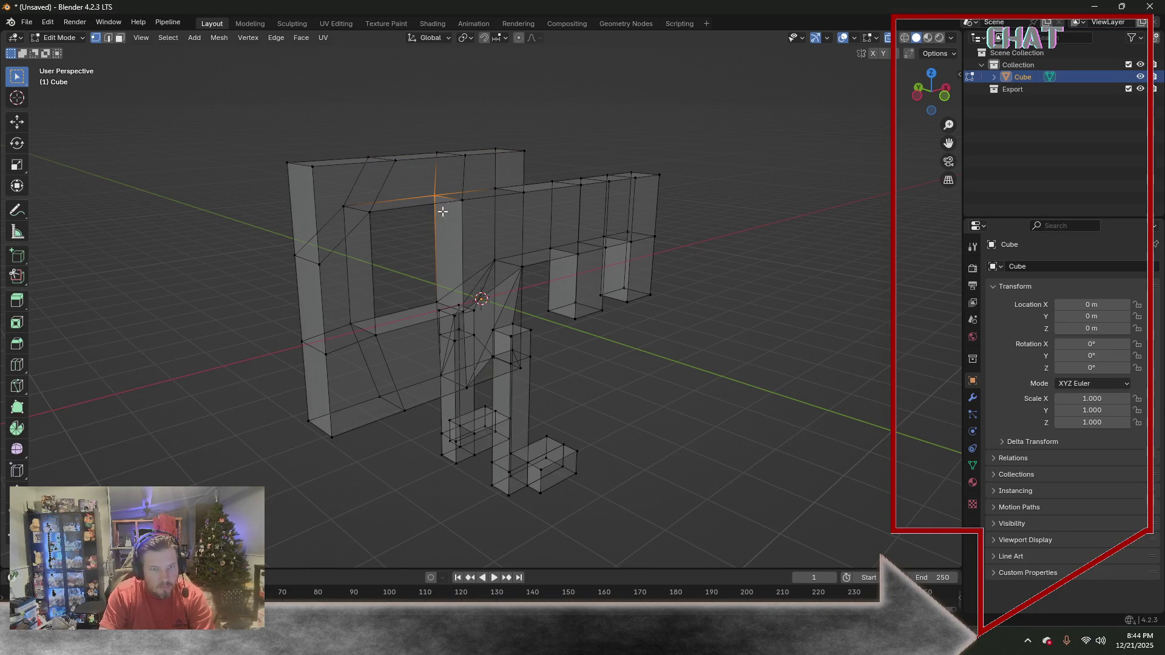
key("m")
left_click(469, 219)
mouse_move(525, 263)
middle_mouse_down()
mouse_move(565, 329)
mouse_move(577, 325)
middle_mouse_up()
key("KP_1")
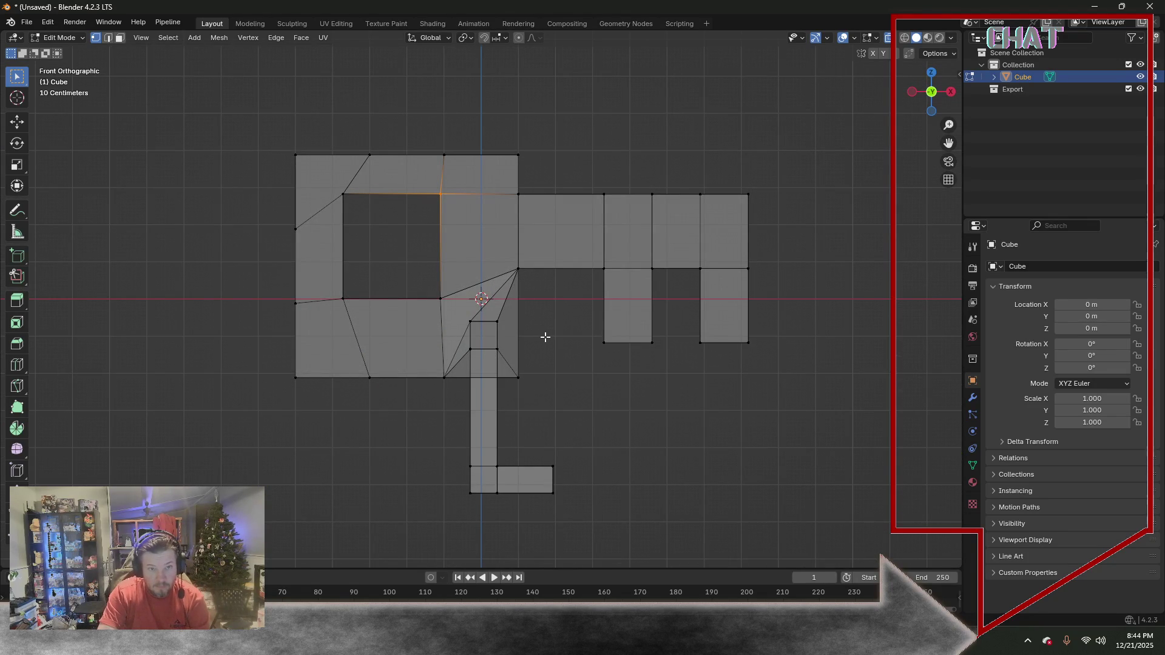
Move the whole key mesh up along Z about 5.3 m so the grip's base sits at the origin
left_click_drag(256, 123, 838, 543)
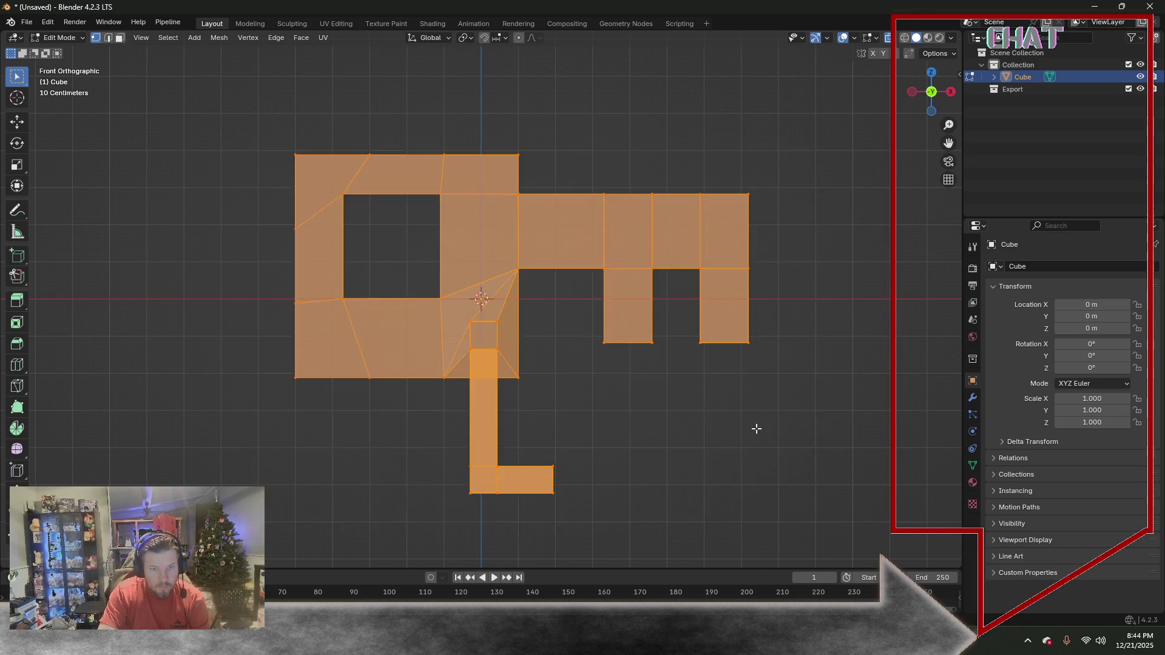
scroll(723, 400, "down", 2)
key("g")
key("z")
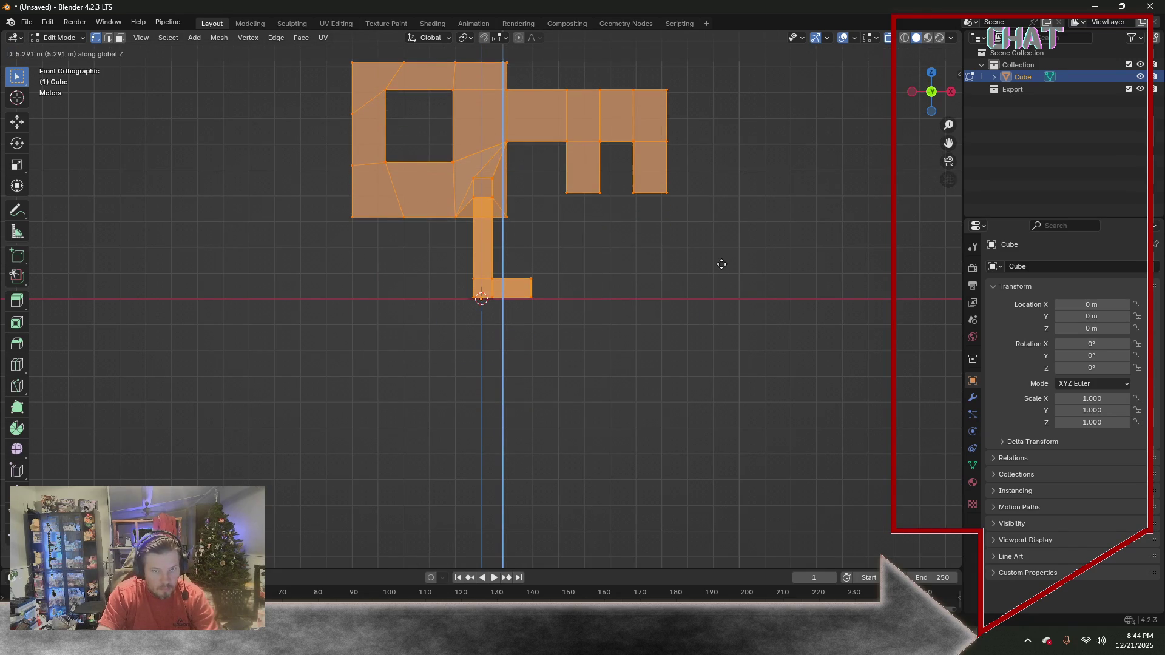
left_click(721, 265)
Turn on X-ray shading, clear the selection and go to the physics properties
key("alt+z")
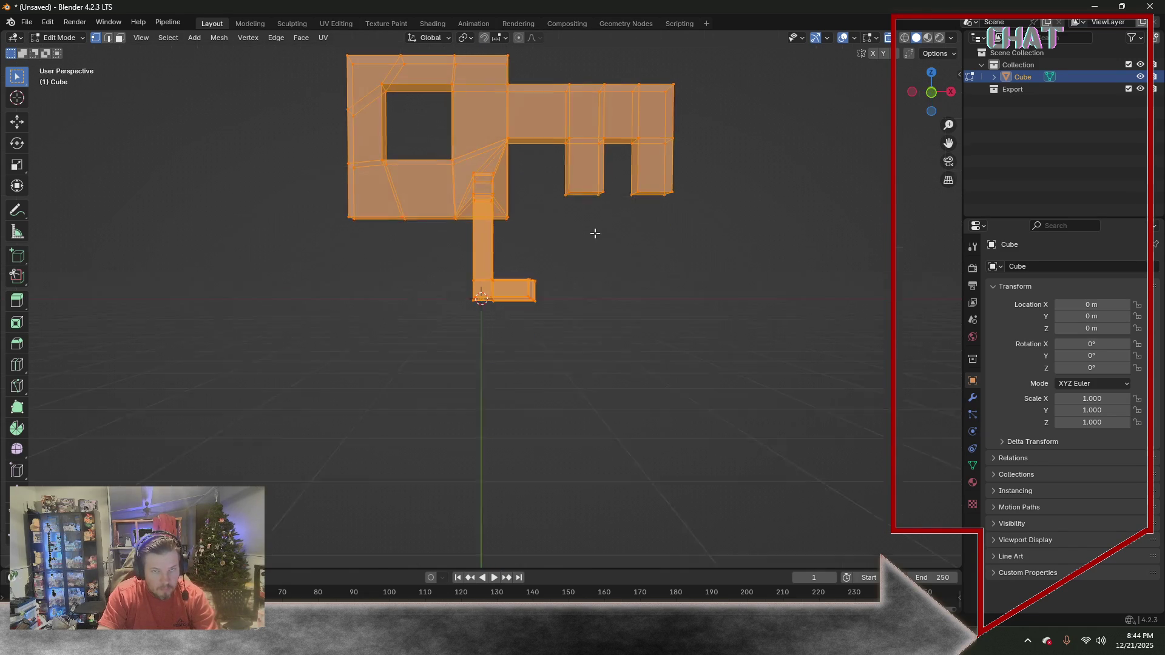
mouse_move(595, 228)
middle_mouse_down()
mouse_move(602, 346)
mouse_move(592, 368)
middle_mouse_up()
left_click(587, 337)
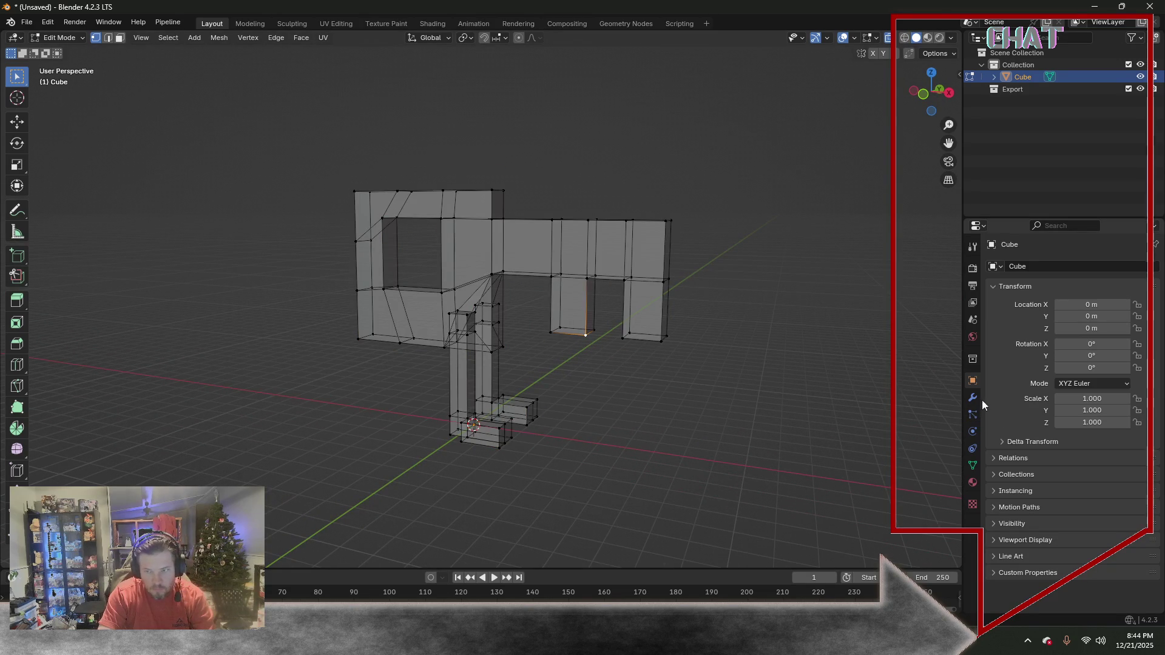
left_click(975, 433)
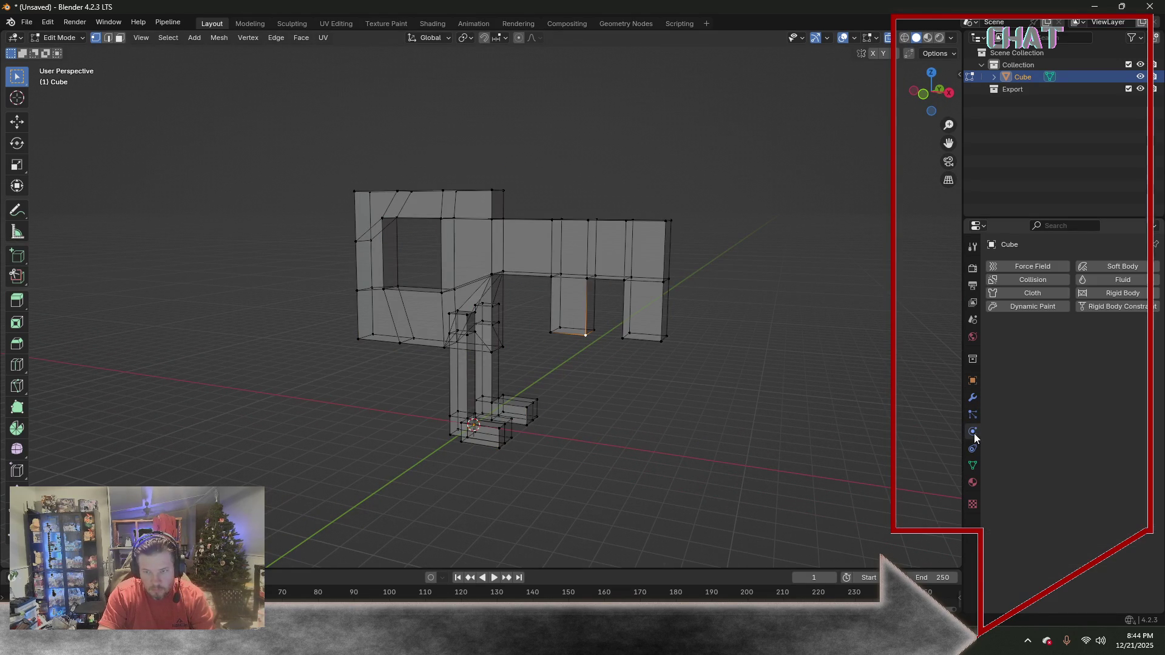
Add a Subdivision Surface modifier from the Modifier properties and inspect the smoothed key
left_click(972, 398)
left_click(1002, 267)
type("sub")
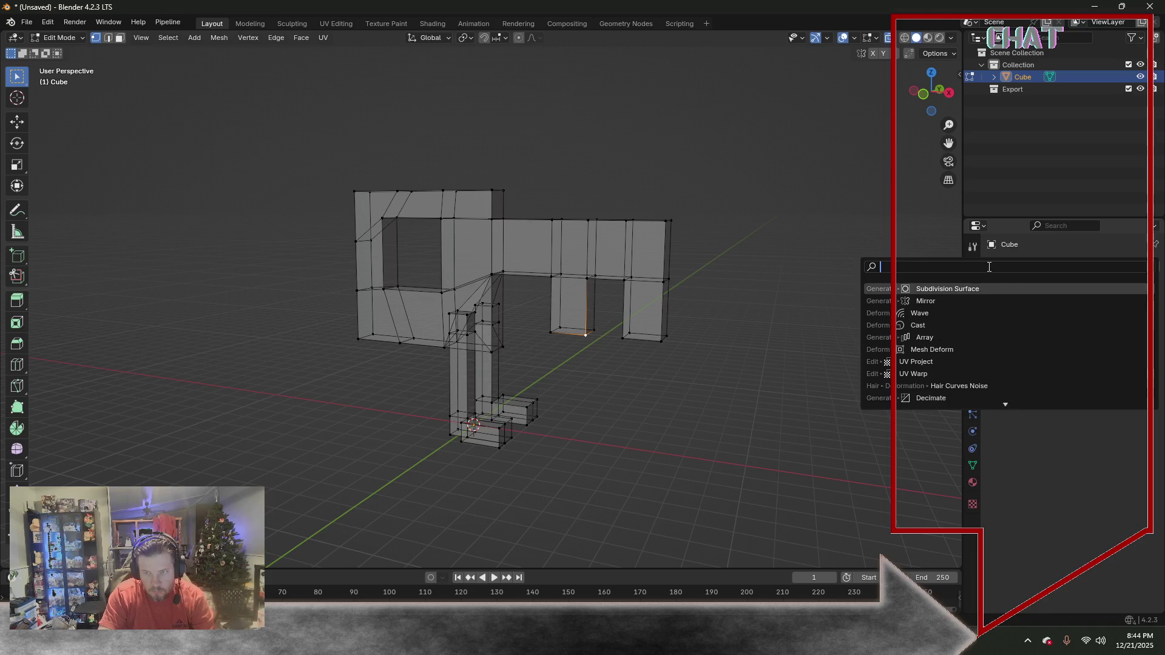
left_click(971, 290)
mouse_move(792, 335)
middle_mouse_down()
mouse_move(559, 385)
mouse_move(638, 384)
mouse_move(577, 307)
mouse_move(531, 357)
mouse_move(464, 373)
mouse_move(494, 391)
mouse_move(677, 376)
mouse_move(677, 364)
mouse_move(632, 364)
middle_mouse_up()
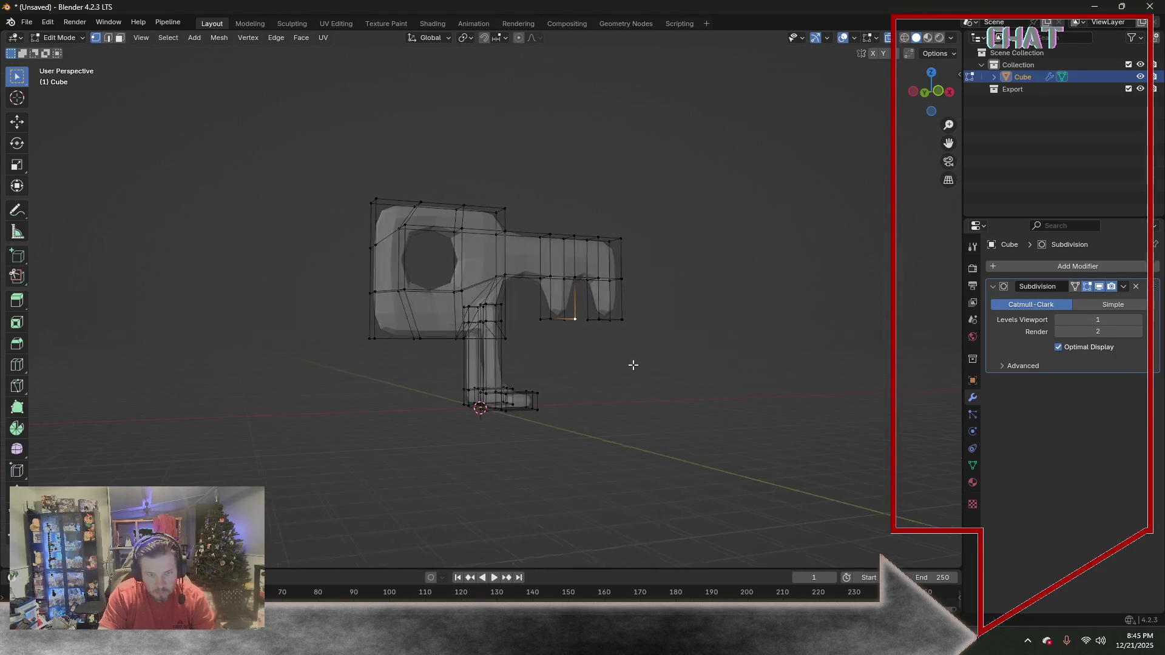
key("shift+space")
key("c")
Loop-cut the vertical leg and the horizontal arm, sliding the arm loop toward the head
left_click_drag(482, 362, 473, 360)
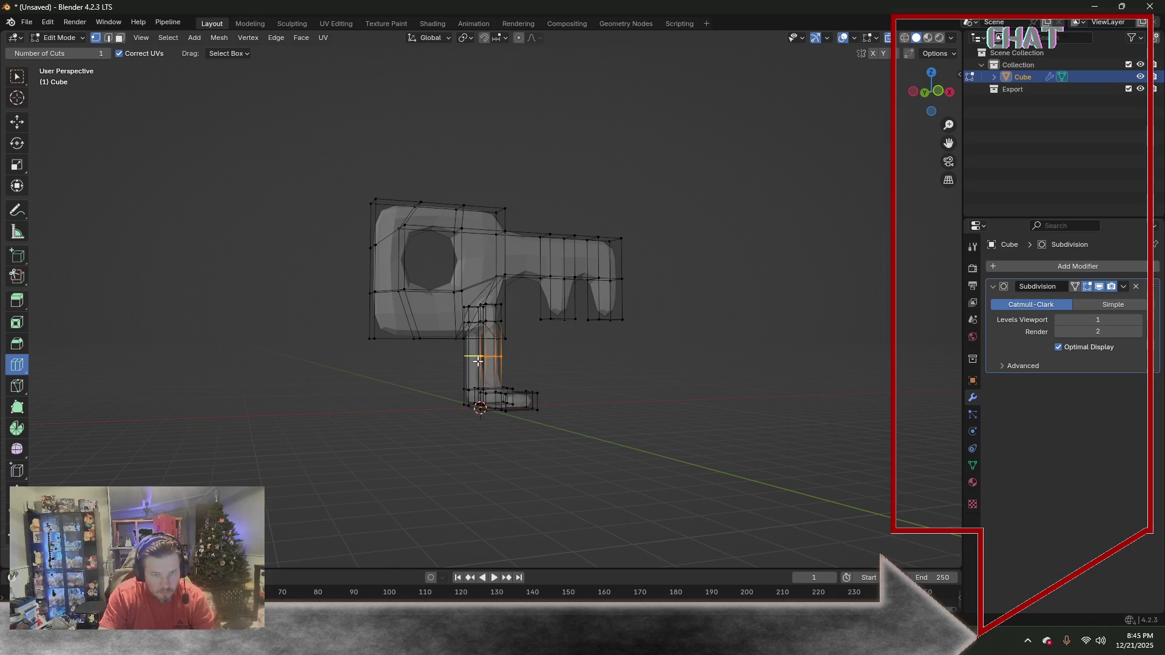
left_click(506, 378)
mouse_move(506, 378)
middle_mouse_down()
mouse_move(455, 387)
mouse_move(571, 398)
middle_mouse_up()
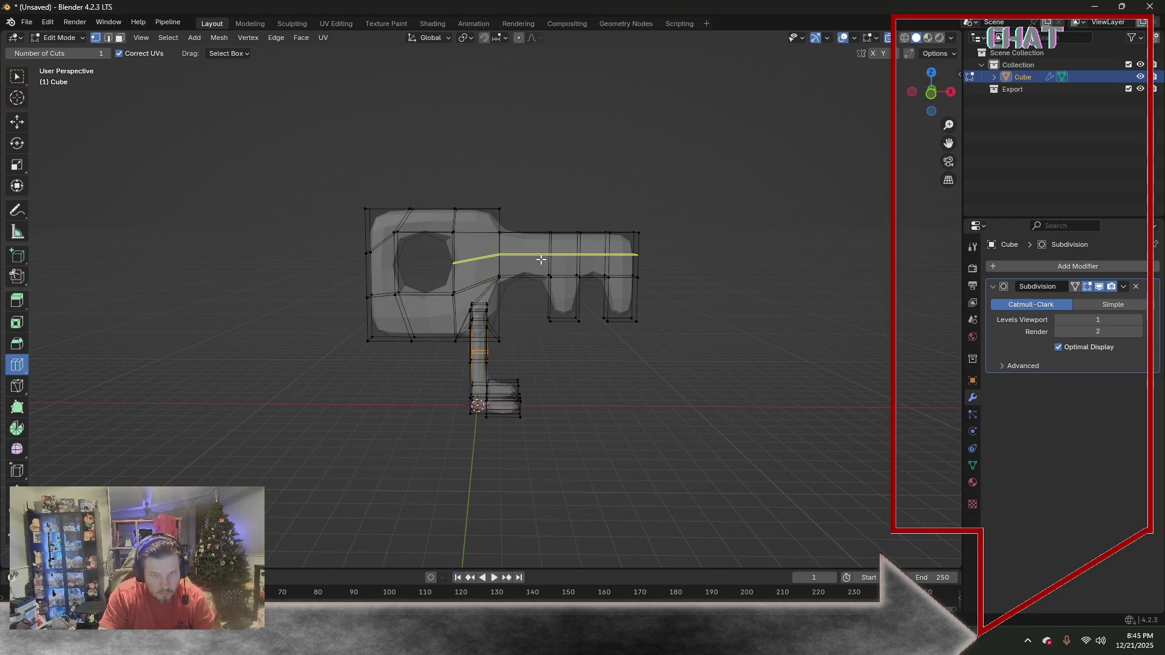
left_click_drag(537, 273, 531, 271)
key("g")
key("g")
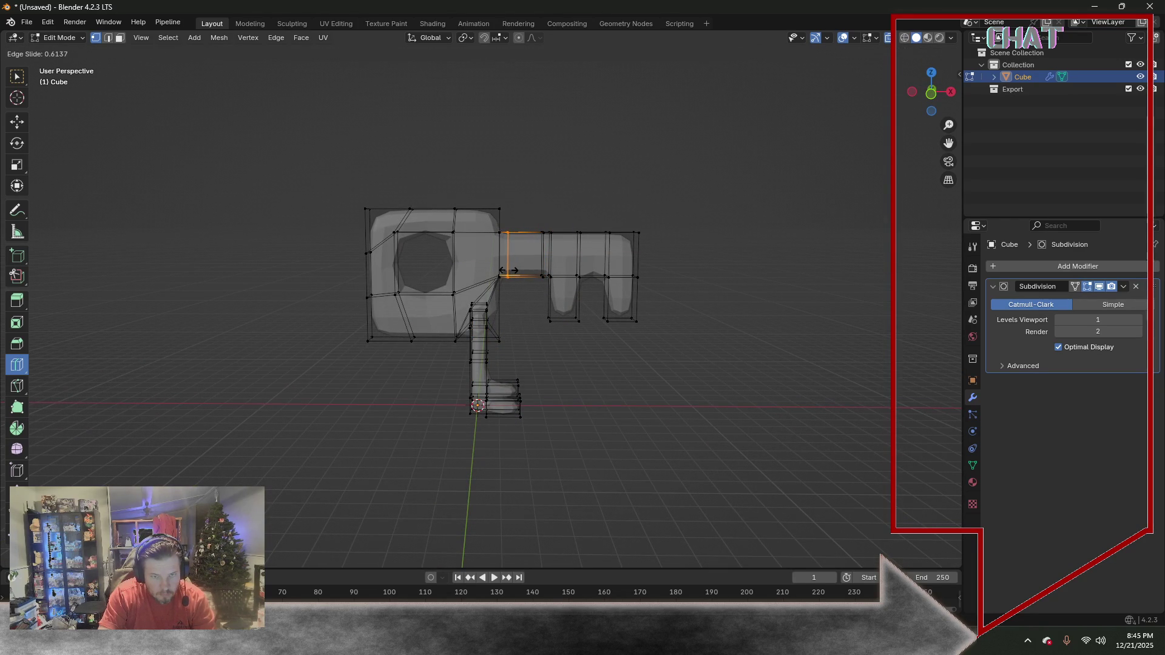
left_click(512, 271)
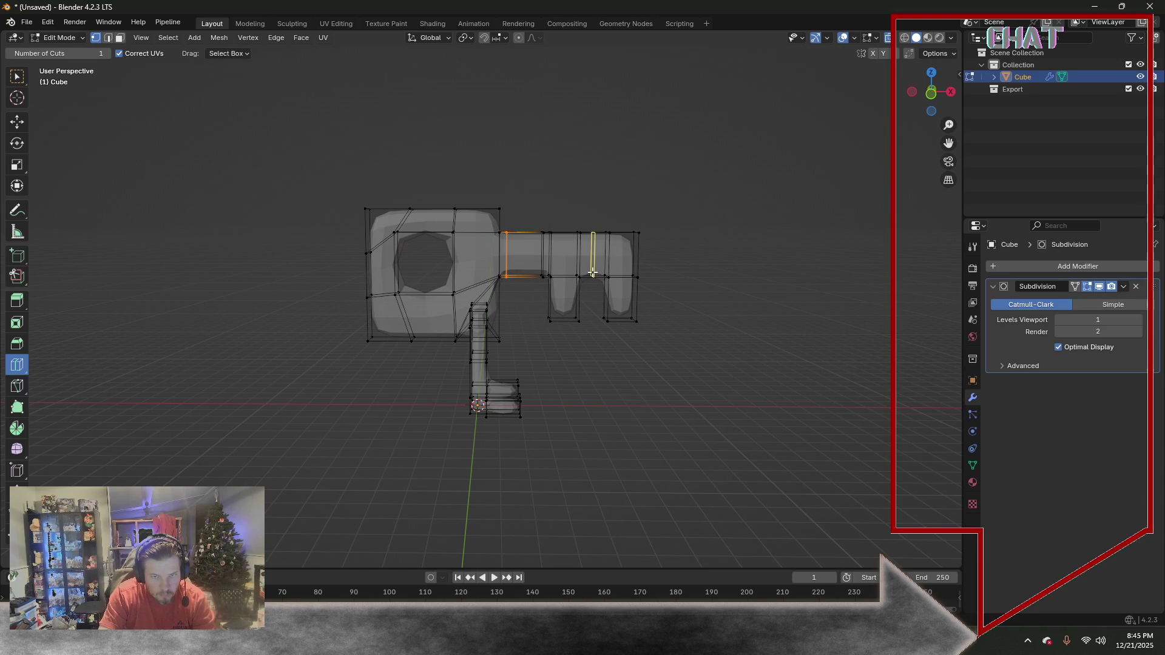
Add loops near both prong ends and flatten them level with S Z 0
left_click_drag(564, 308, 564, 304)
left_click_drag(641, 295, 641, 306)
left_click(15, 79)
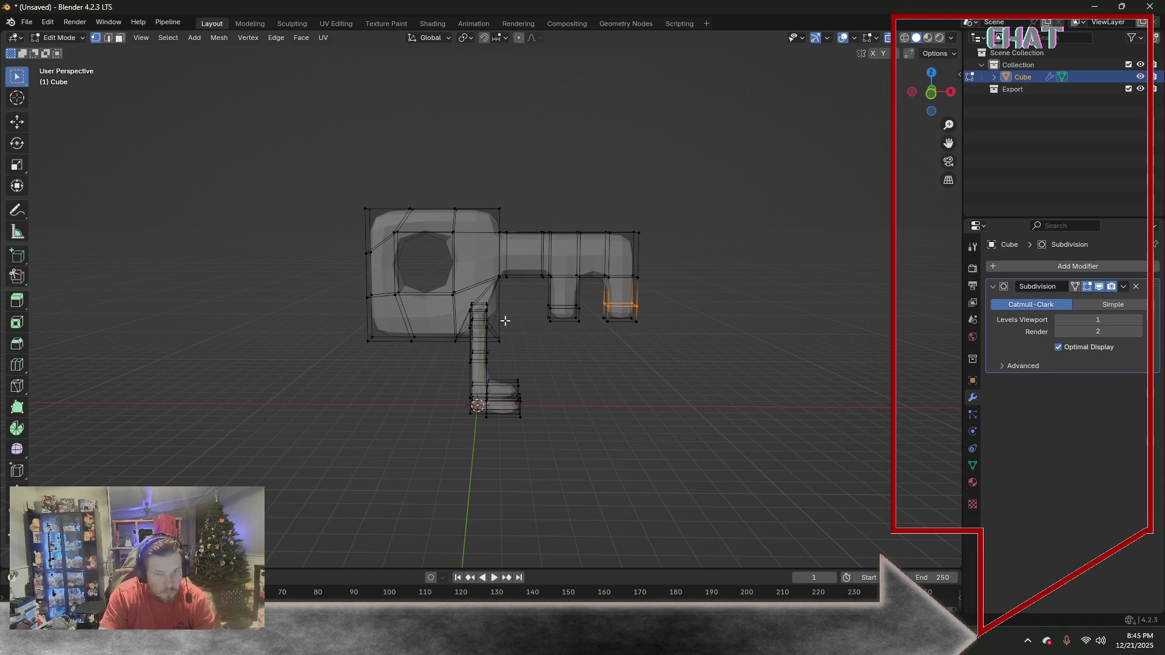
left_click(579, 308, "alt+shift")
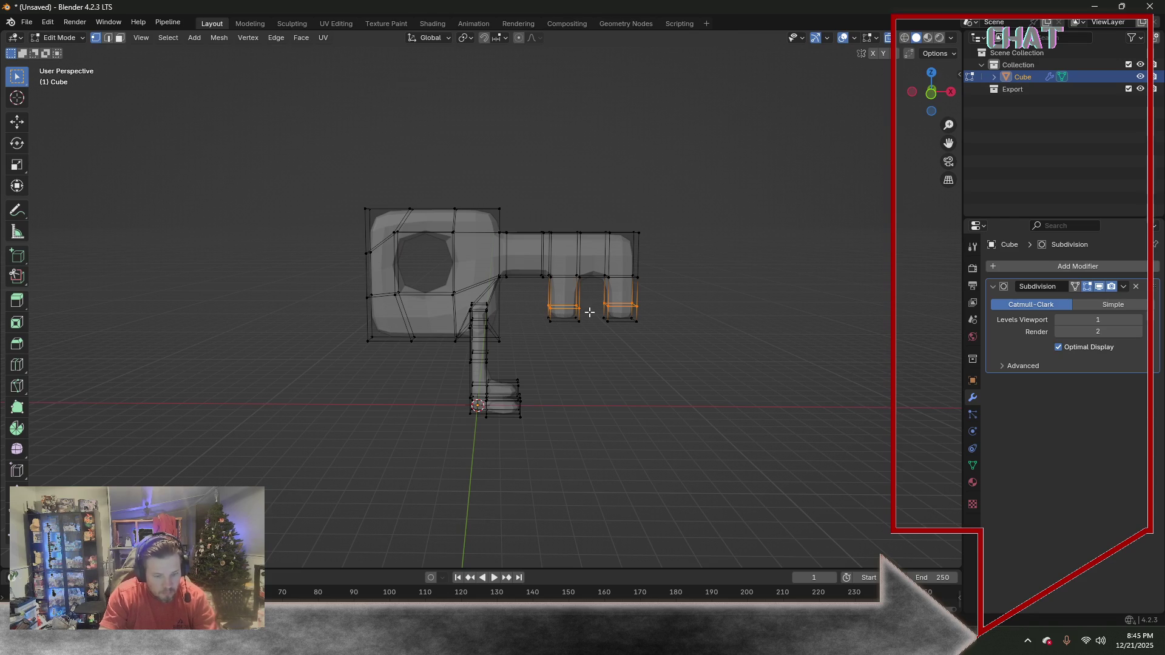
key("s")
key("z")
key("0")
key("Return")
Cut a loop around the square hole and slide it outward
mouse_move(668, 367)
middle_mouse_down()
mouse_move(643, 354)
mouse_move(674, 368)
middle_mouse_up()
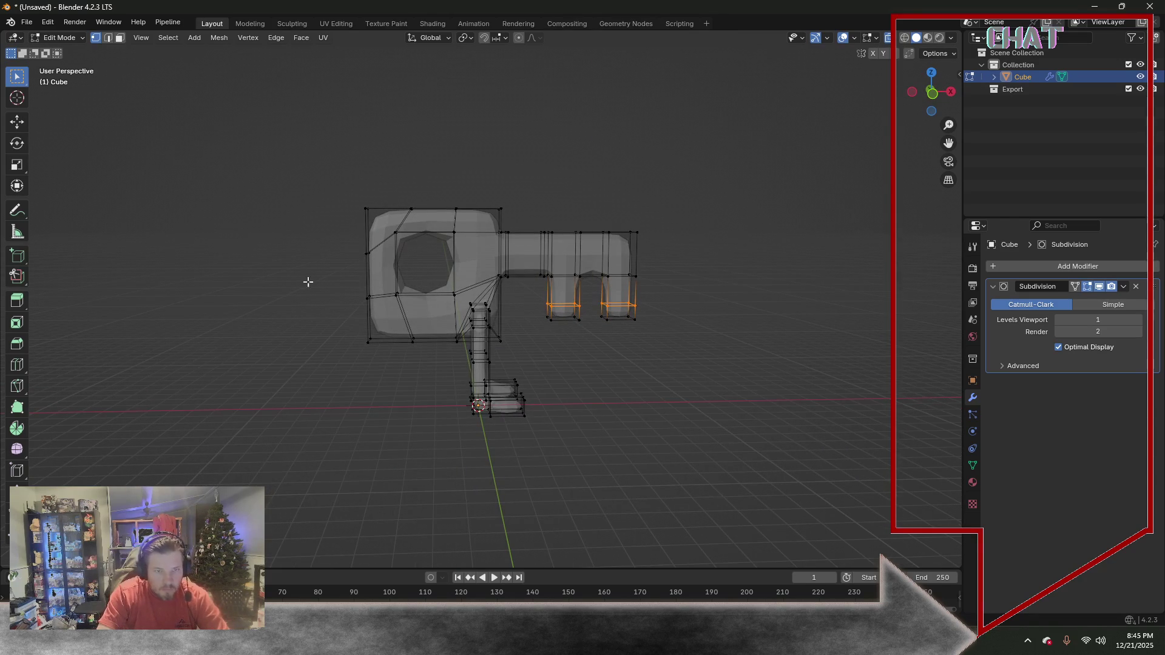
left_click(17, 367)
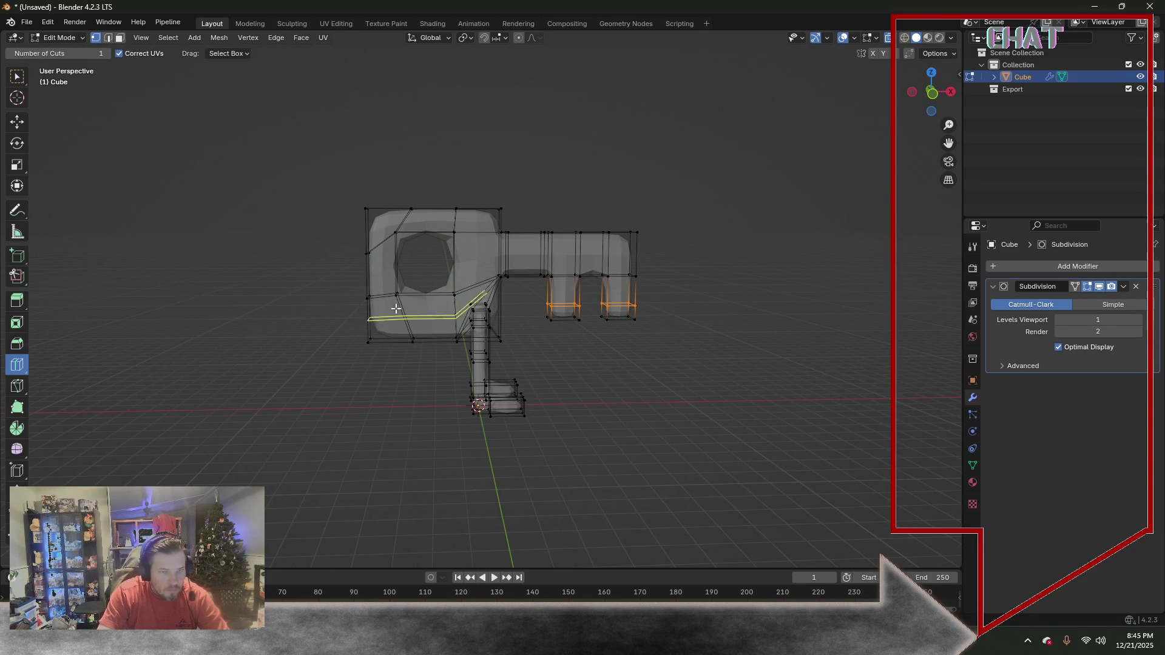
middle_click_drag(413, 257, 409, 273)
left_click(407, 277)
key("g")
key("g")
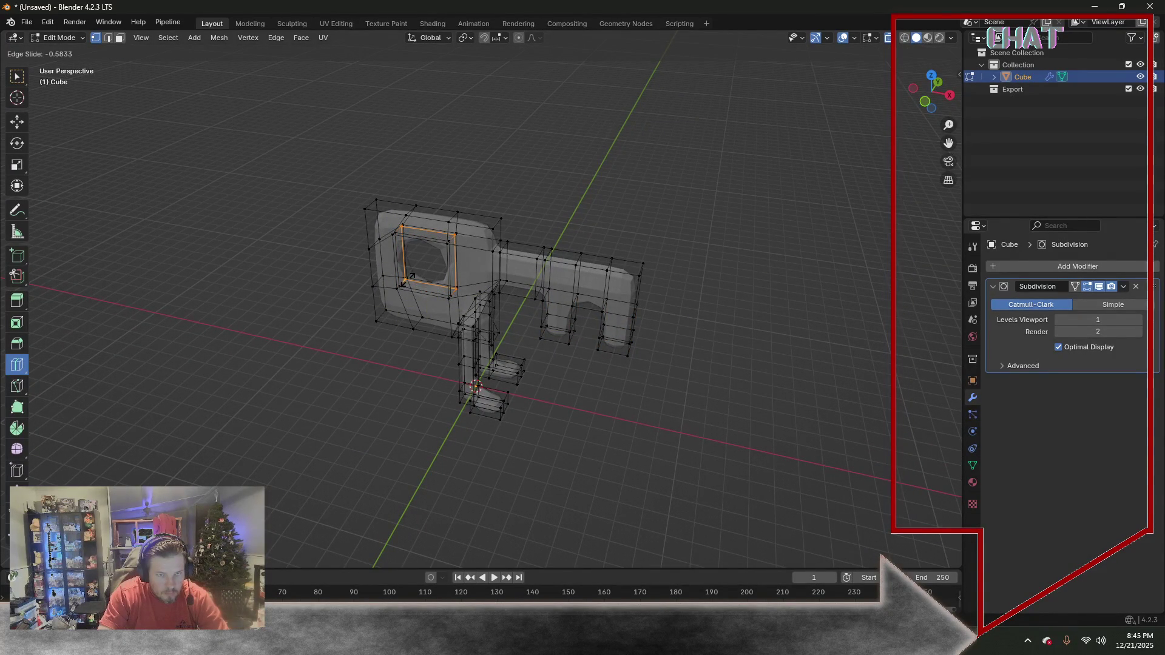
left_click(408, 278)
mouse_move(316, 327)
middle_mouse_down()
mouse_move(466, 274)
mouse_move(283, 297)
mouse_move(404, 252)
middle_mouse_up()
scroll(345, 278, "up", 3)
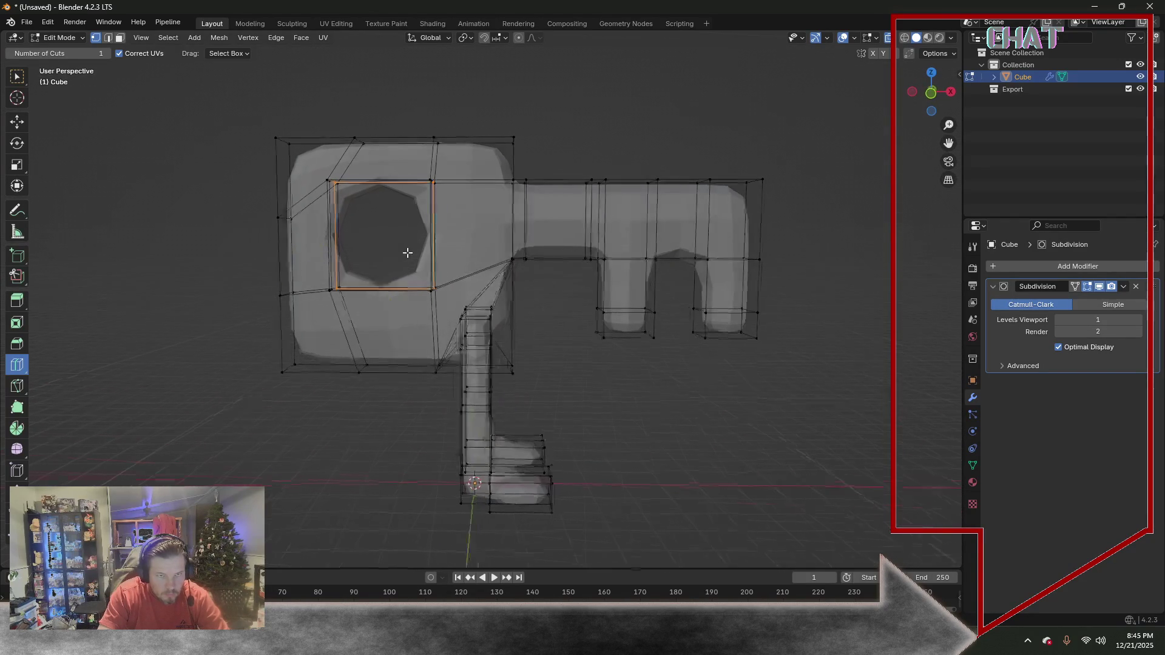
scroll(414, 257, "up", 1)
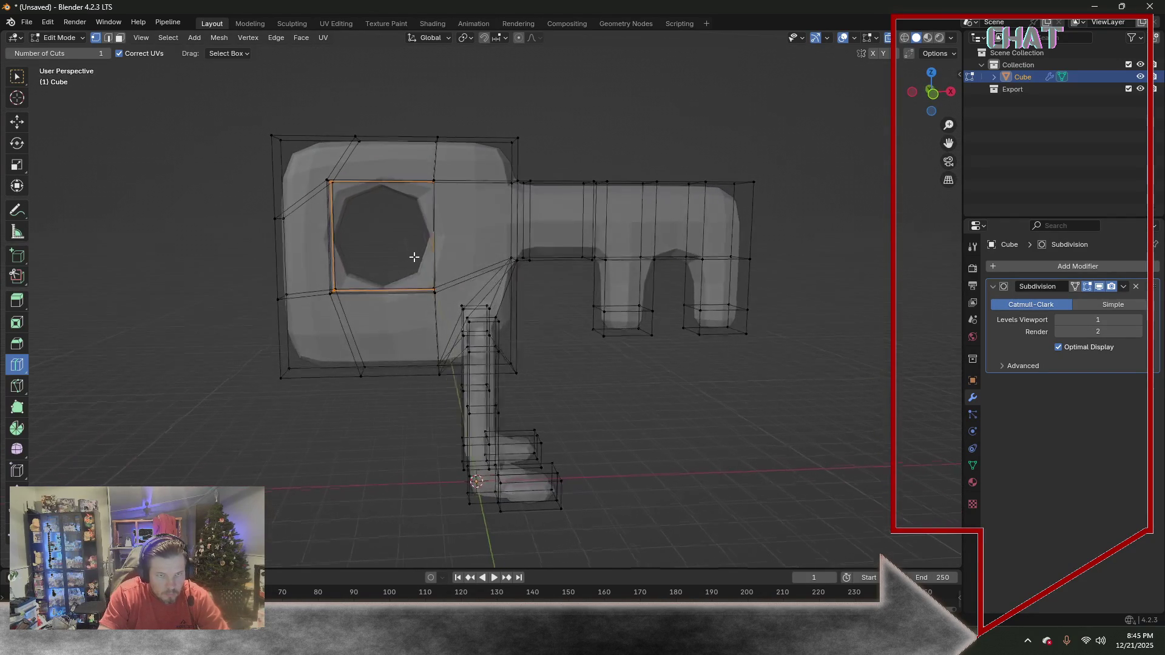
Cut supporting loops across the head's left, top and bottom bars, its lower part and lengthwise through the arm
left_click(313, 245)
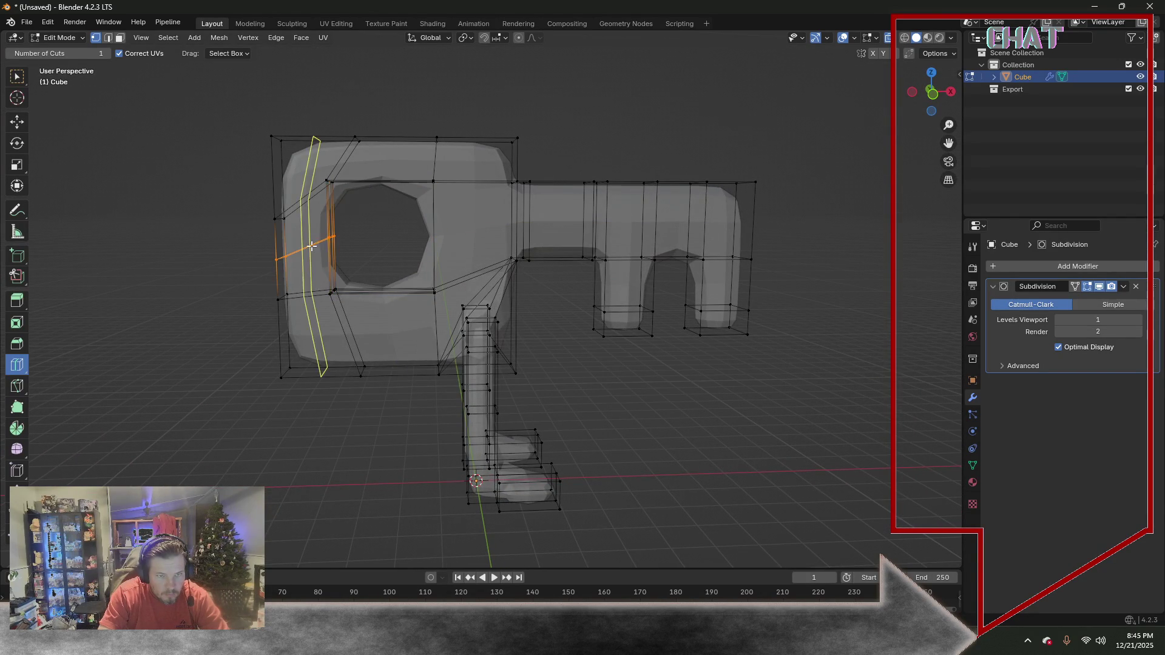
left_click(389, 160)
left_click(444, 231)
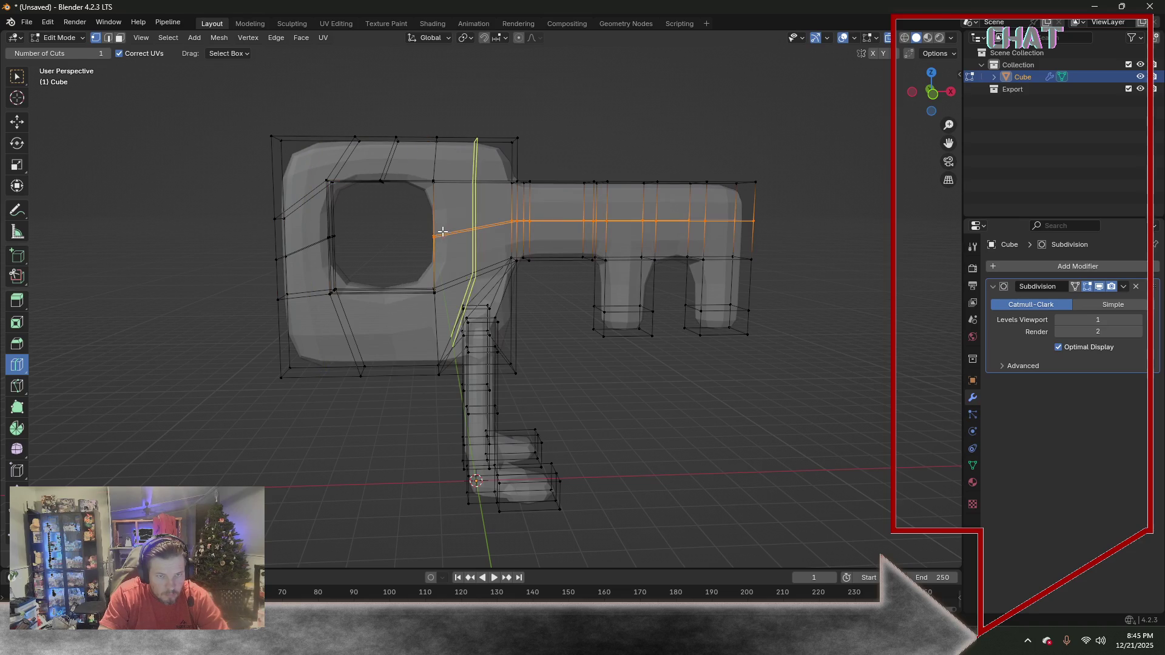
left_click(382, 303)
mouse_move(243, 429)
middle_mouse_down()
mouse_move(269, 418)
mouse_move(437, 433)
mouse_move(520, 411)
mouse_move(304, 421)
mouse_move(241, 411)
middle_mouse_up()
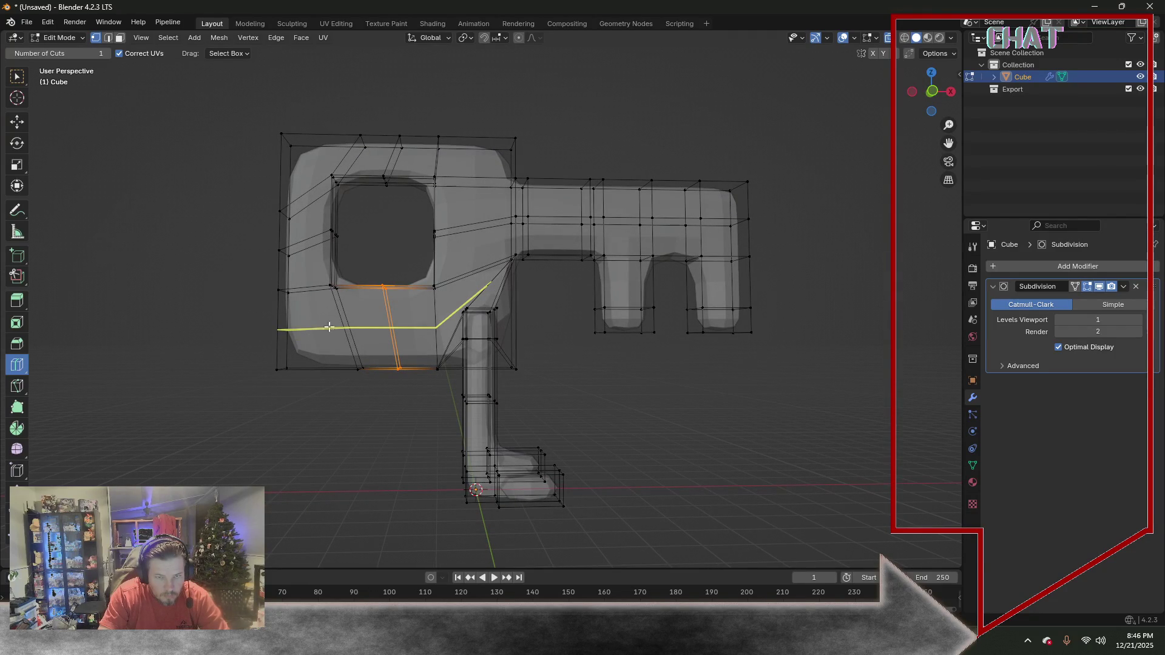
left_click(464, 247)
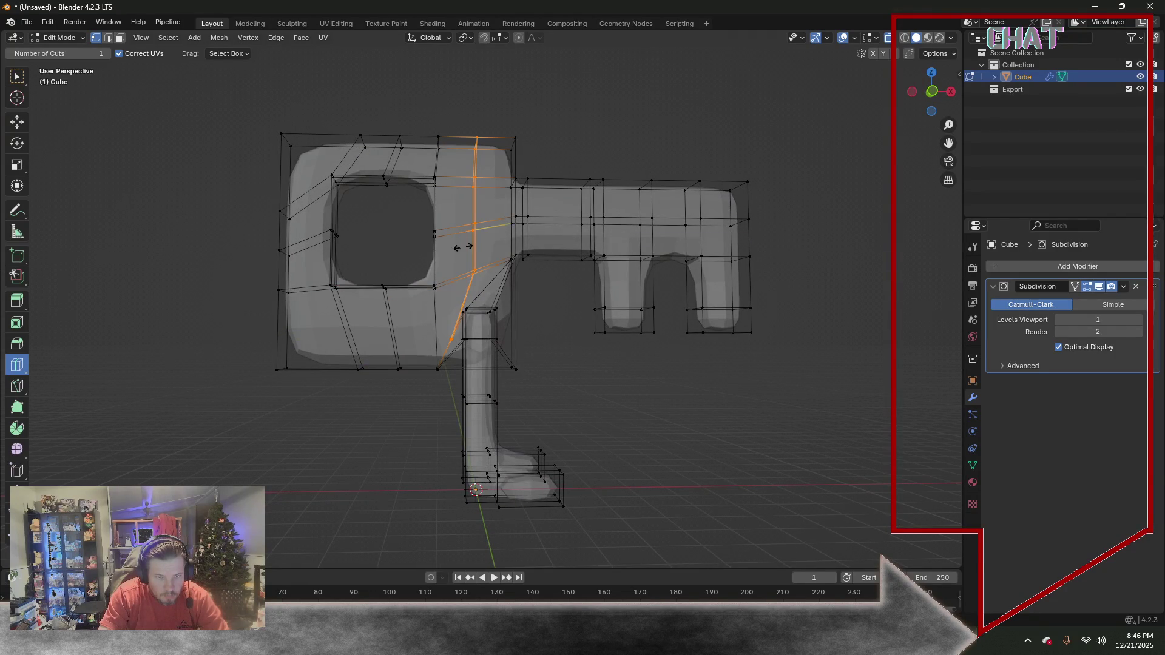
left_click(361, 321)
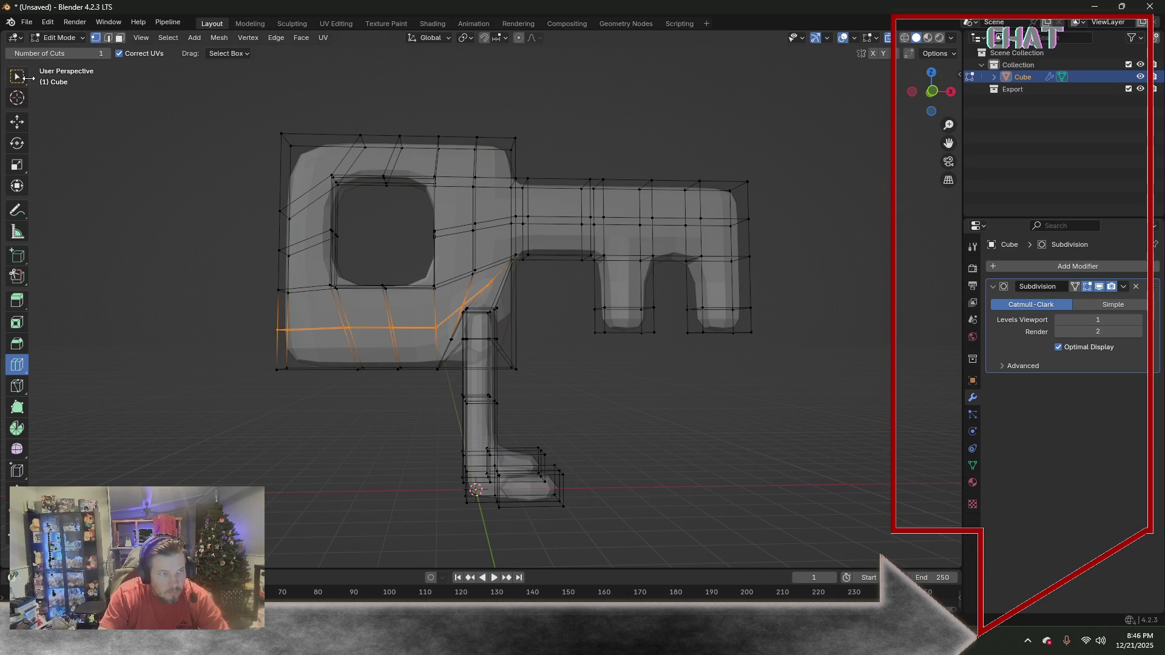
key("w")
mouse_move(311, 314)
middle_mouse_down()
mouse_move(352, 338)
mouse_move(476, 350)
mouse_move(569, 337)
mouse_move(491, 314)
mouse_move(593, 346)
mouse_move(570, 349)
mouse_move(571, 368)
mouse_move(508, 339)
mouse_move(507, 325)
middle_mouse_up()
Merge the stray vertices where the grip meets the head into single points
left_click(503, 326)
key("m")
left_click(570, 350)
left_click(493, 318)
key("KP_1")
key("m")
left_click(513, 364)
Inspect the model from the back and cut a loop across the right leg
key("ctrl+KP_1")
mouse_move(519, 360)
middle_mouse_down()
mouse_move(537, 352)
mouse_move(463, 357)
mouse_move(487, 354)
middle_mouse_up()
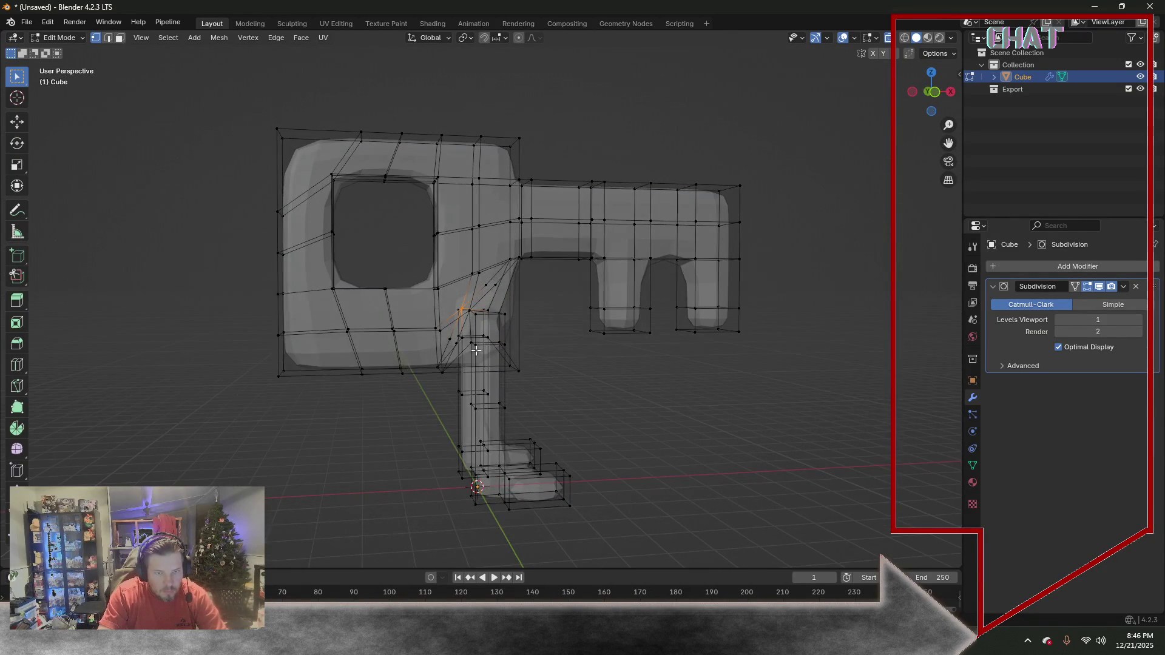
scroll(651, 324, "up", 2)
scroll(641, 332, "up", 1)
scroll(633, 344, "up", 1)
mouse_move(633, 345)
middle_mouse_down()
mouse_move(597, 341)
mouse_move(589, 358)
mouse_move(613, 370)
mouse_move(644, 357)
mouse_move(616, 340)
mouse_move(719, 342)
mouse_move(686, 383)
mouse_move(492, 453)
middle_mouse_up()
middle_click_drag(531, 424, 484, 317)
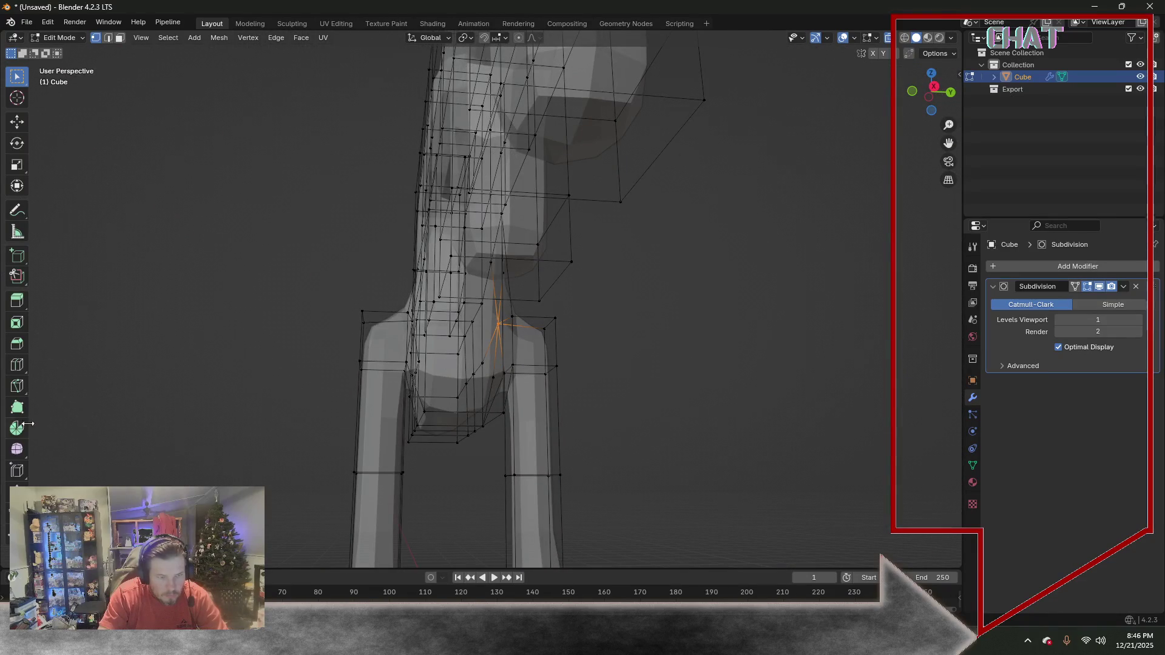
left_click(17, 365)
left_click(553, 424)
Select both leg loops and raise them along Z toward the legs' tops
key("w")
left_click_drag(336, 408, 407, 436)
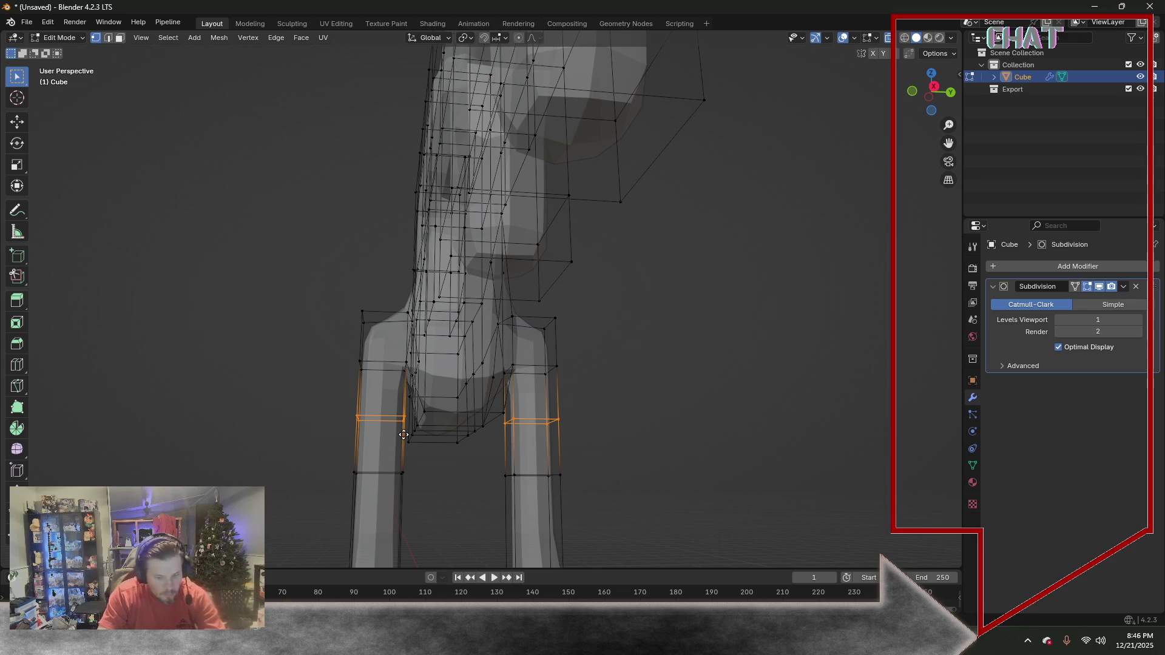
key("g")
key("z")
left_click(400, 398)
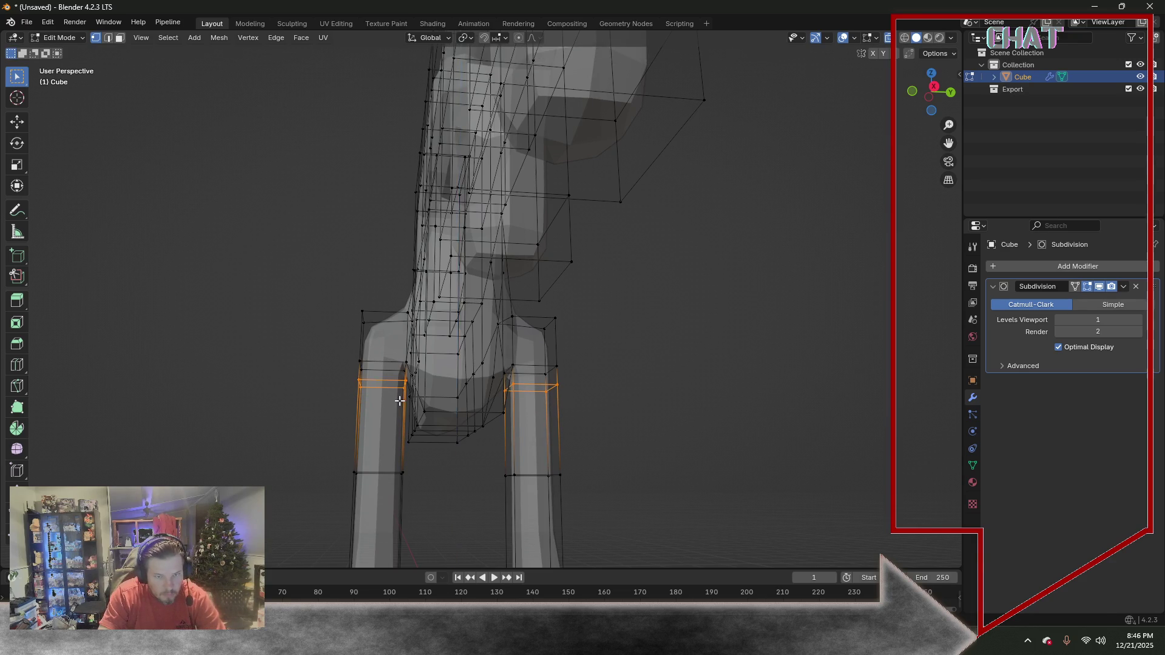
mouse_move(399, 399)
middle_mouse_down()
mouse_move(570, 410)
mouse_move(571, 463)
mouse_move(497, 482)
middle_mouse_up()
scroll(543, 395, "down", 3)
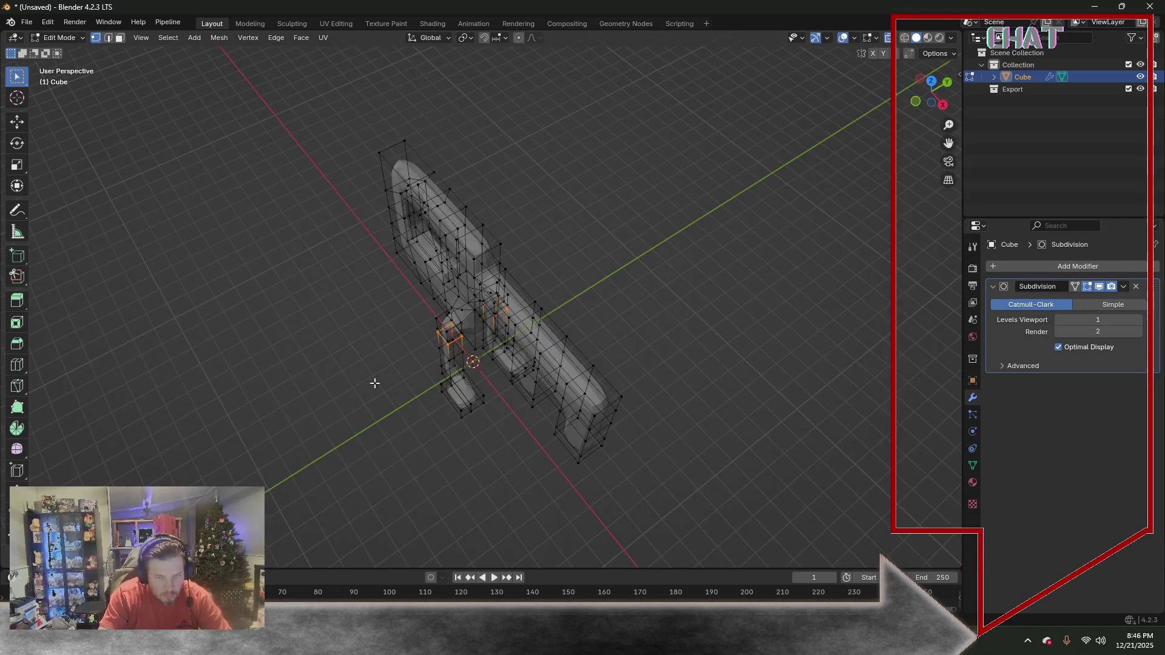
Box-select the grip's foot vertices and rotate them about -45° in top view
left_click(120, 38)
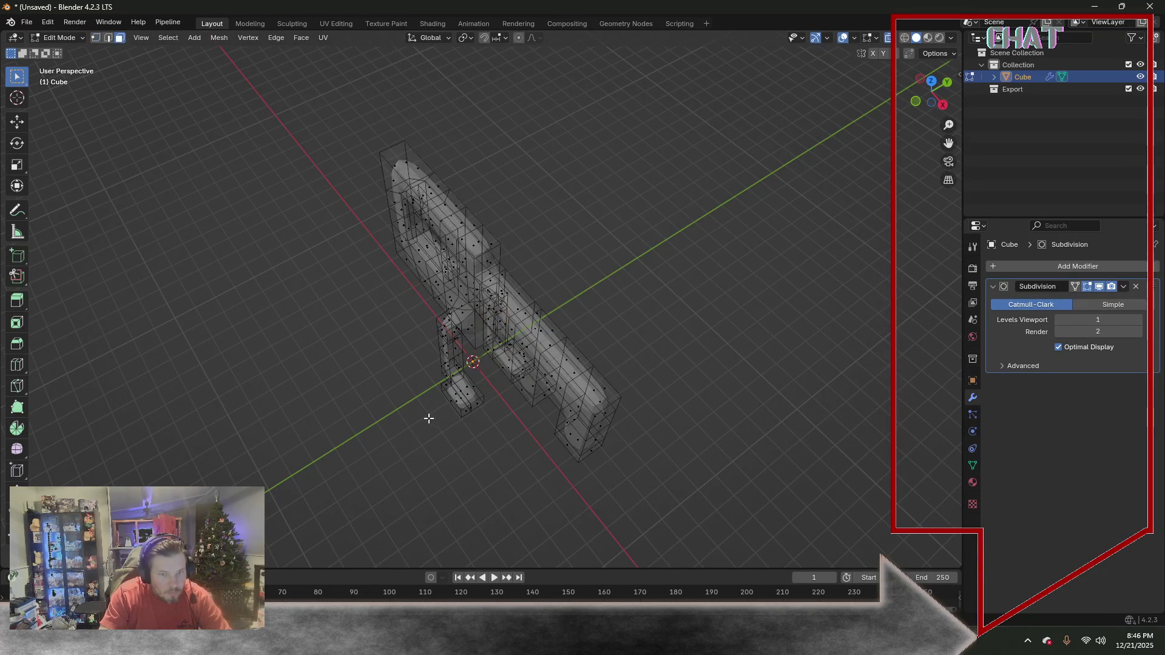
left_click(95, 39)
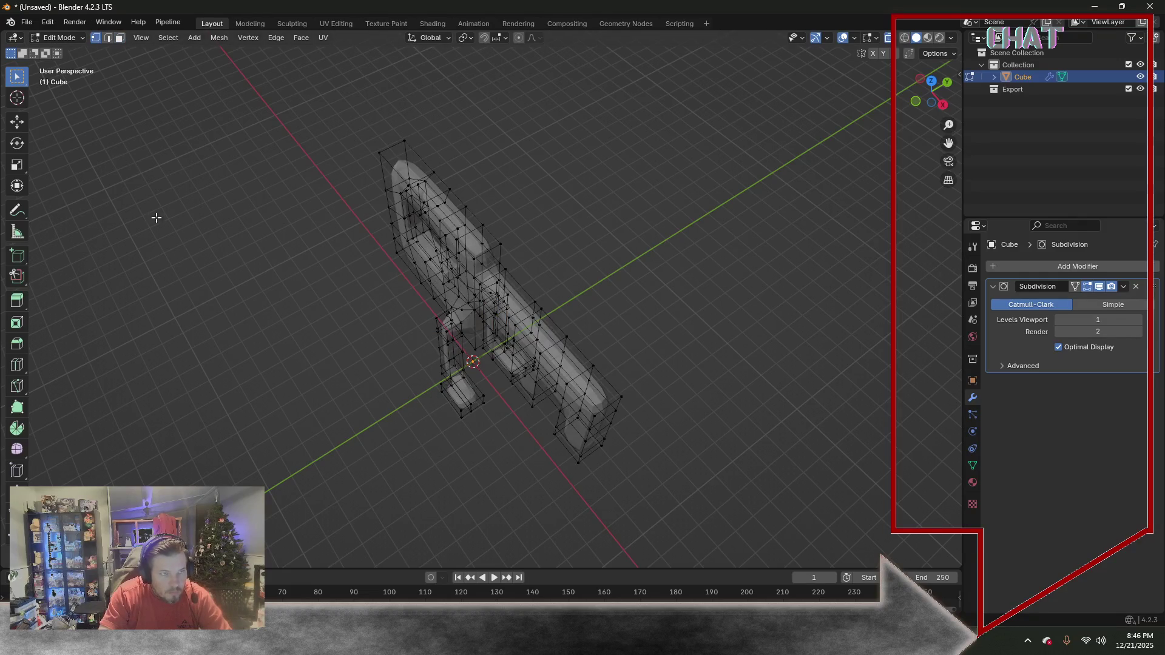
left_click_drag(448, 396, 494, 444)
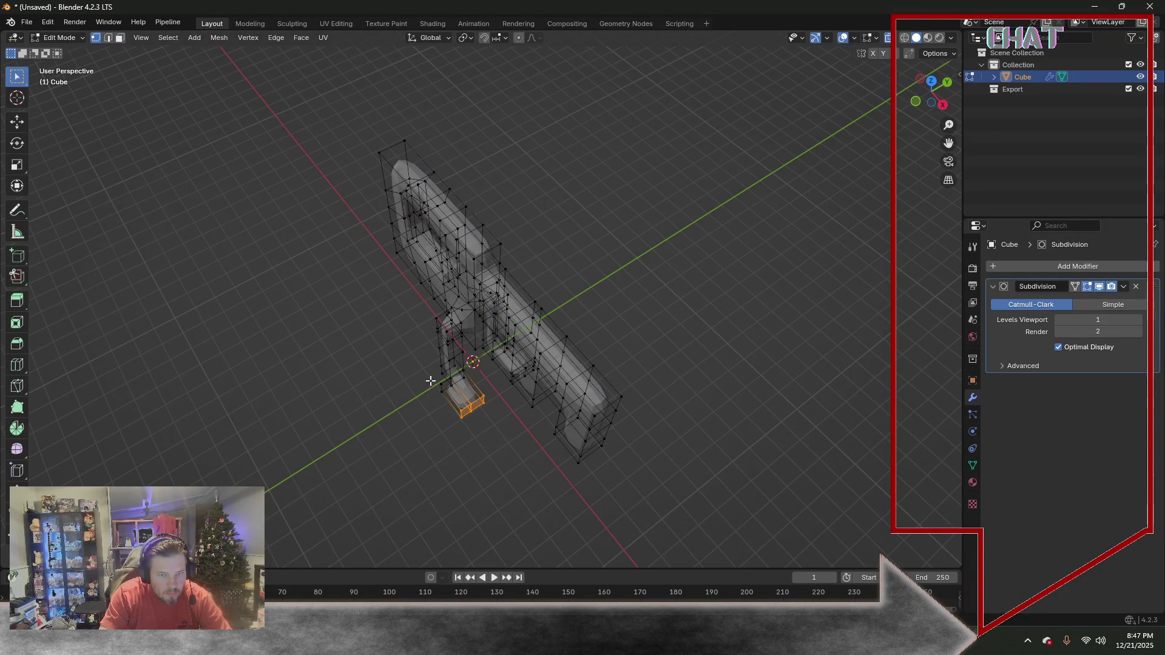
left_click_drag(445, 404, 446, 405, "shift")
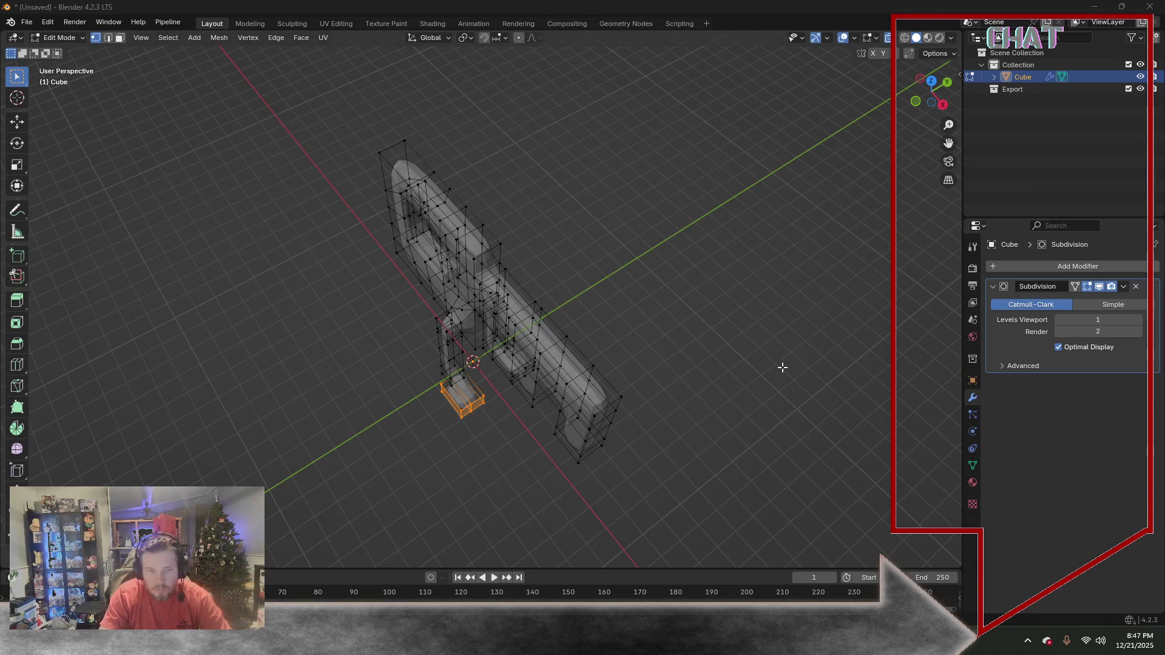
middle_click_drag(728, 395, 699, 432)
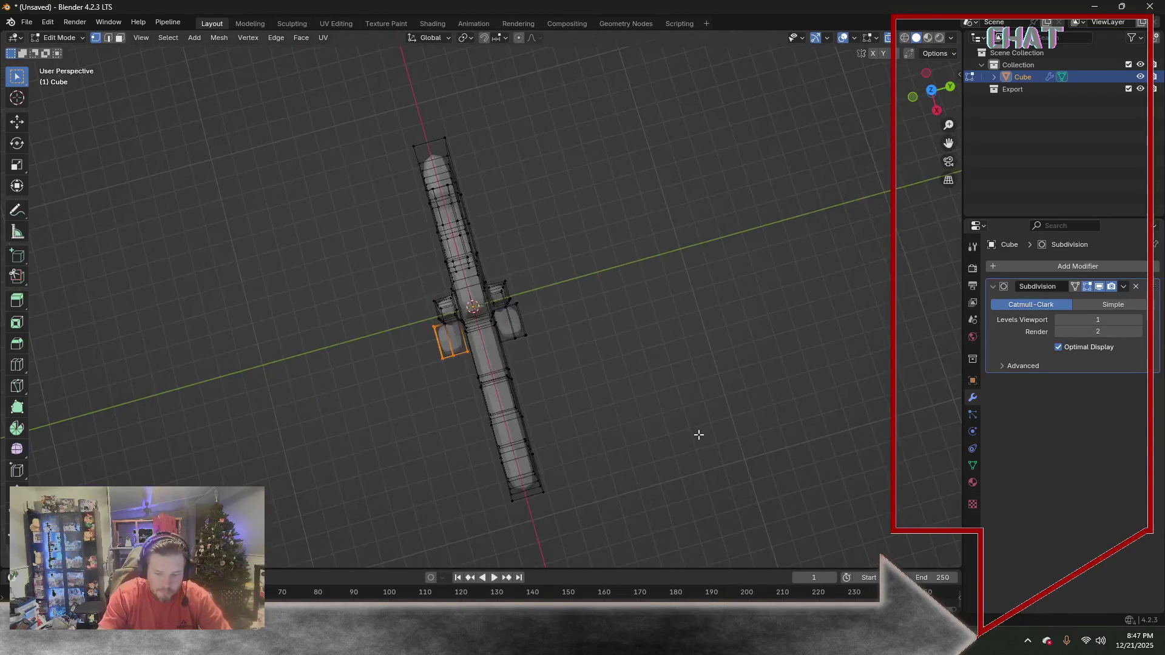
key("KP_7")
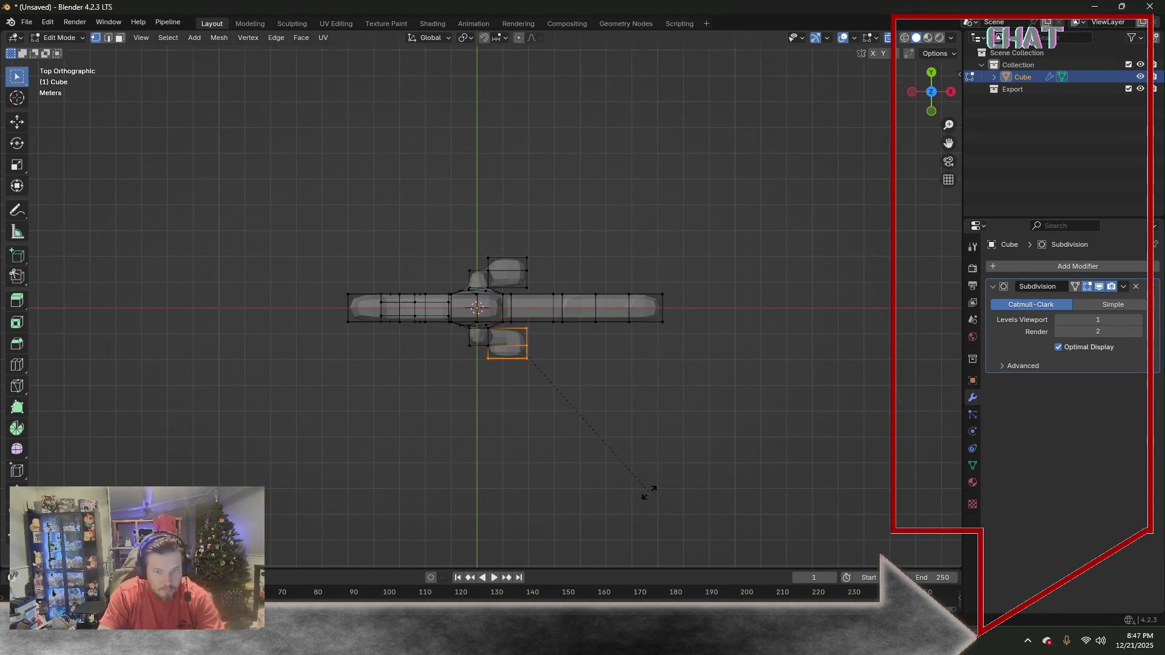
key("r")
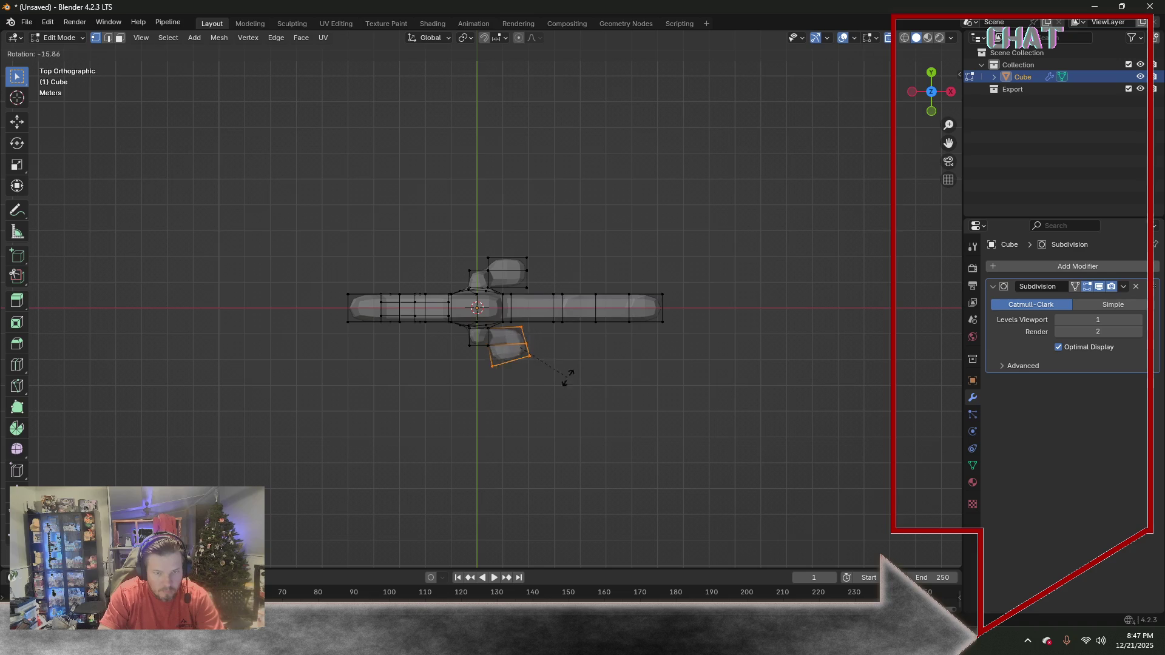
left_click(676, 354)
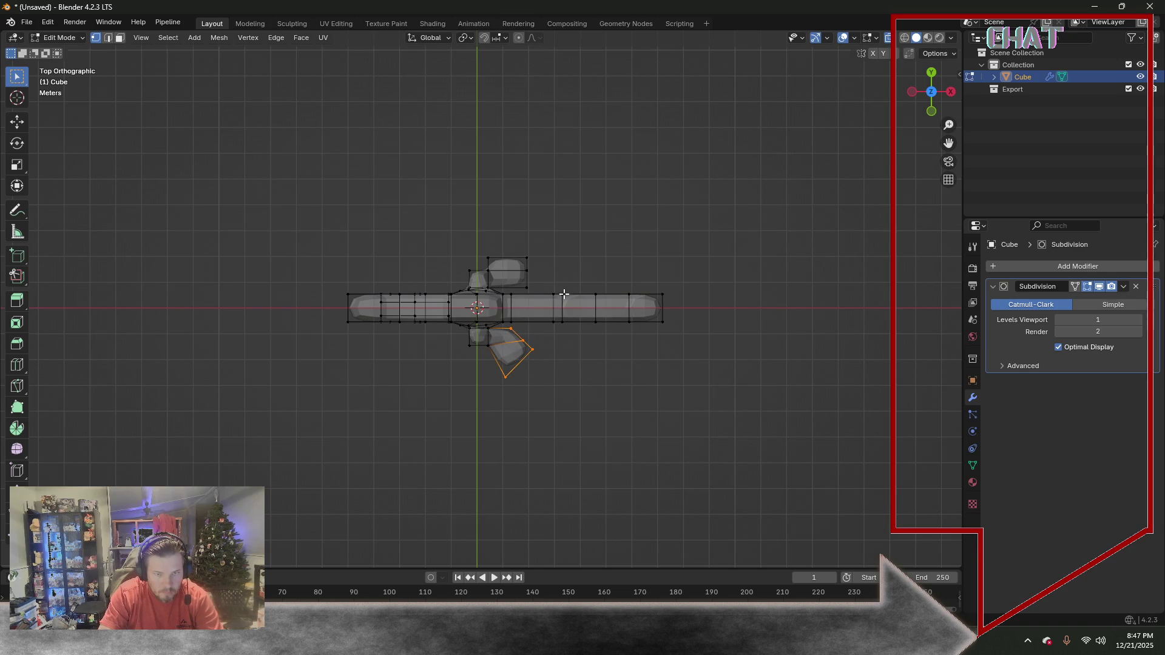
Cut a lengthwise edge loop along the long bar
left_click(17, 364)
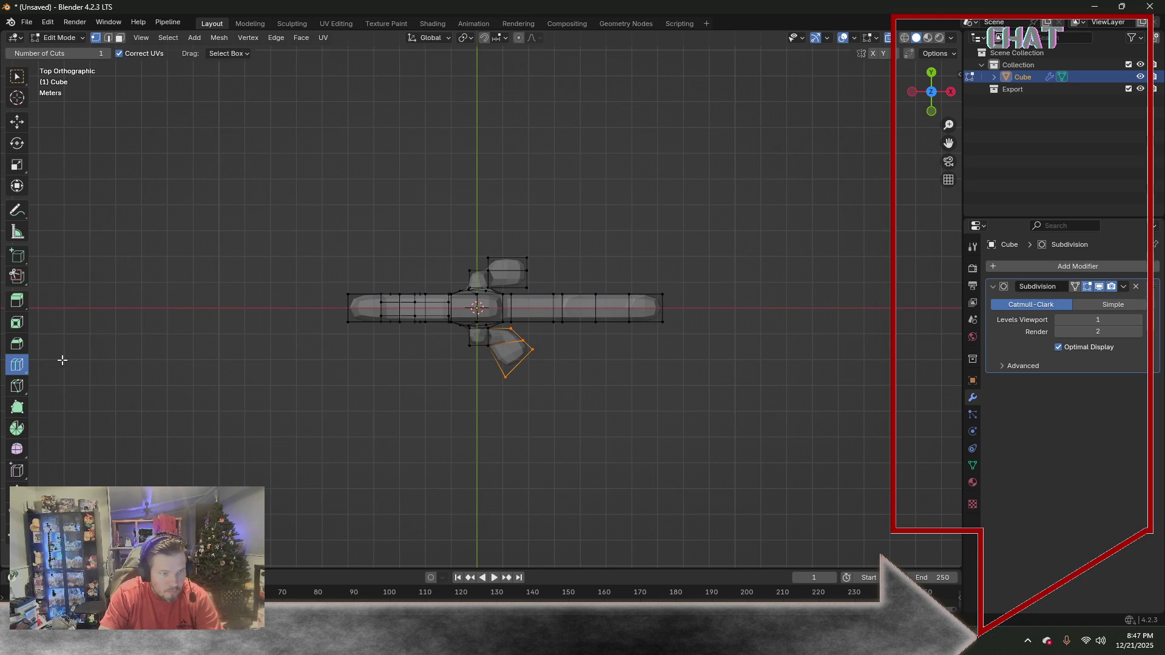
left_click(353, 312)
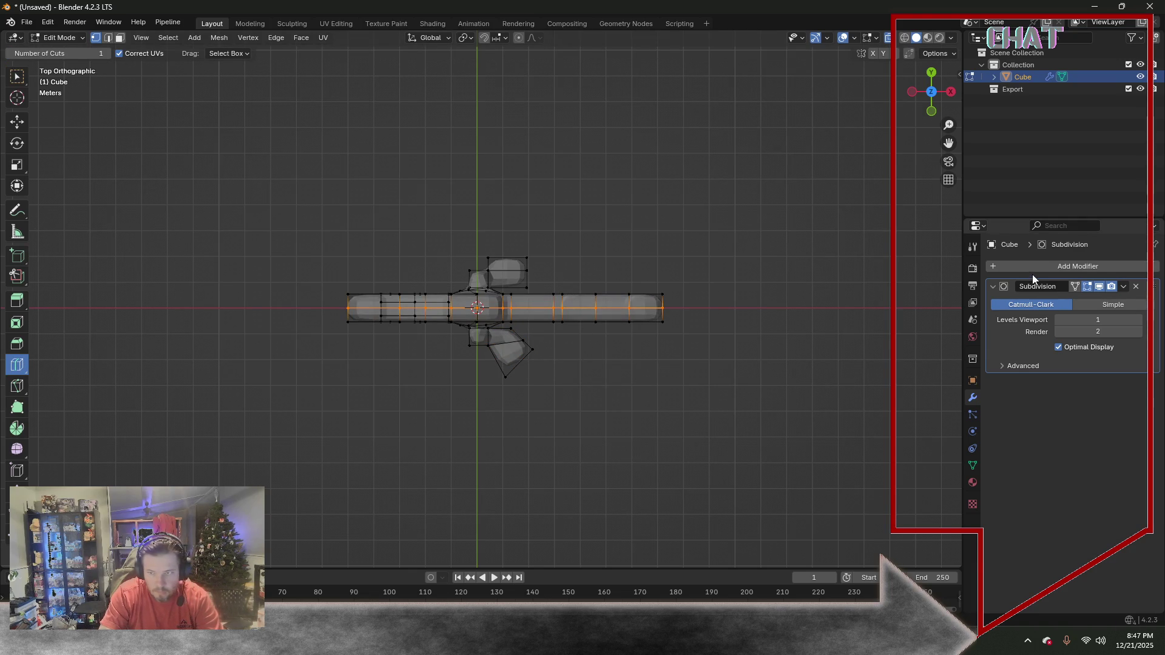
Add a Mirror modifier and set its axis to Y only
left_click(1011, 268)
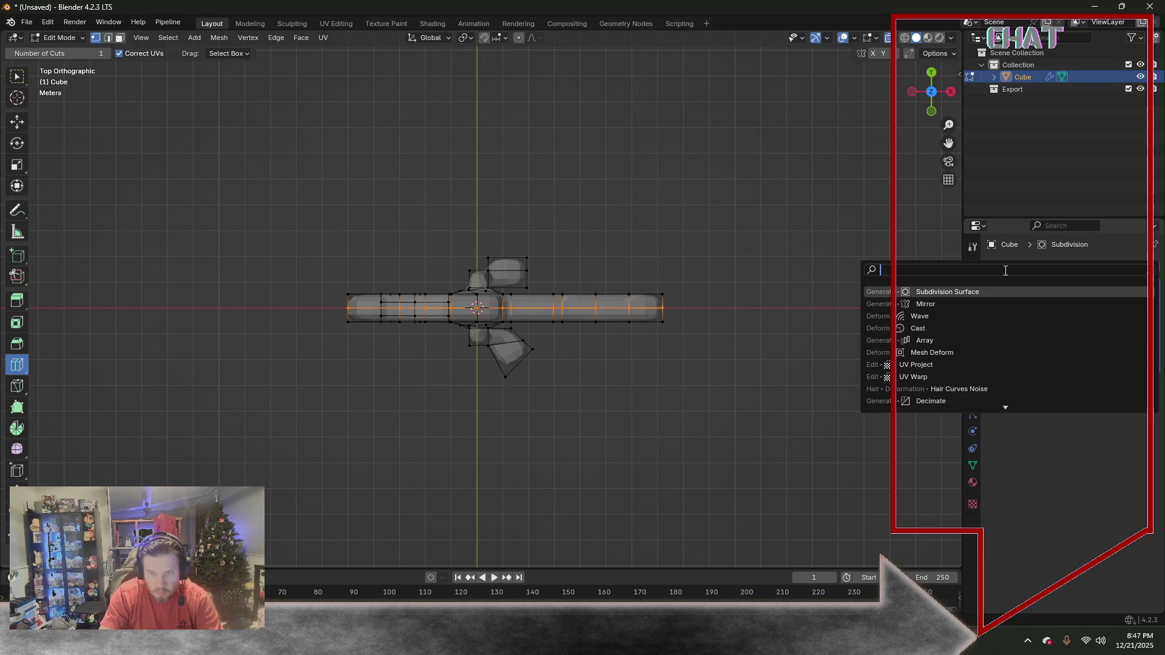
left_click(913, 306)
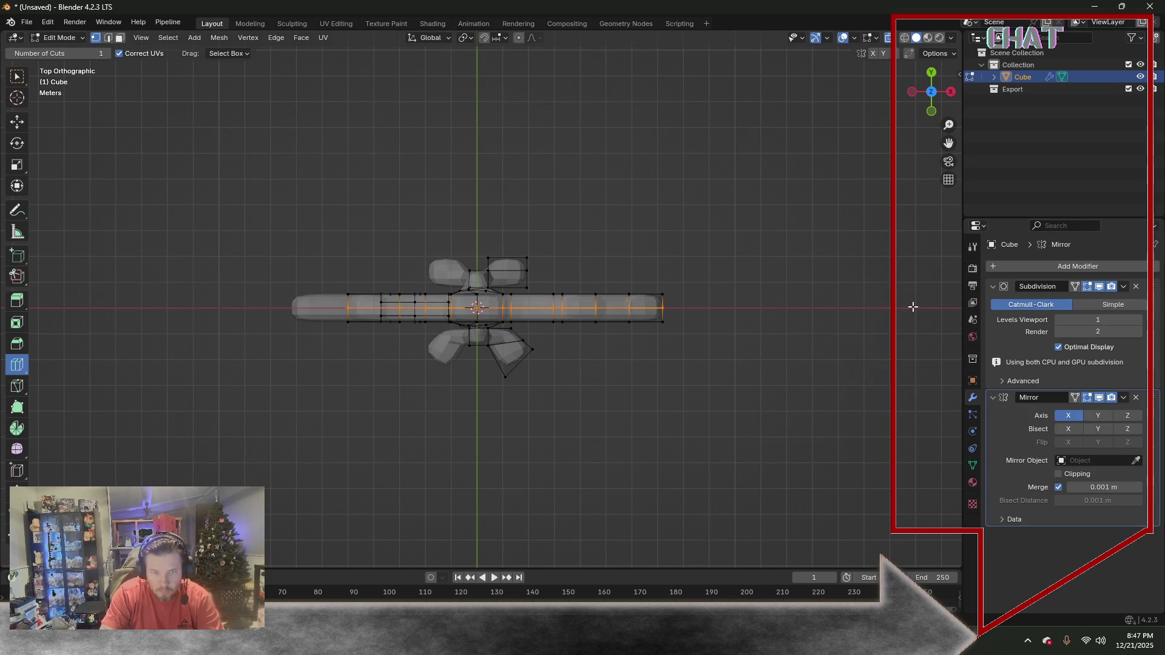
left_click(1098, 416)
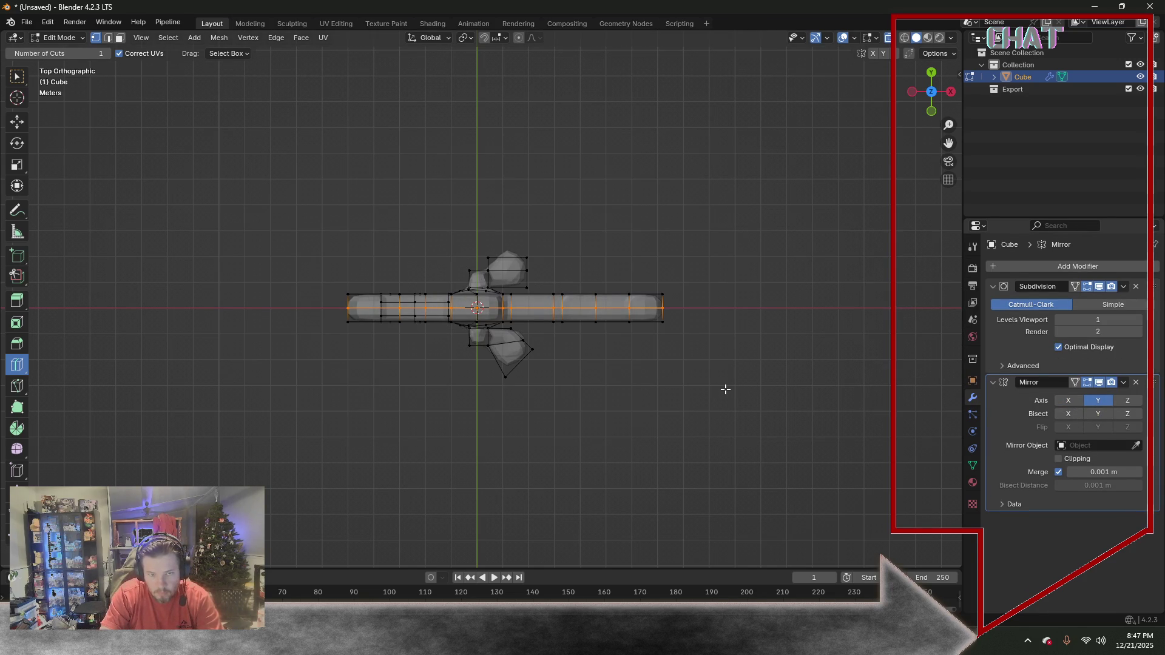
mouse_move(786, 358)
middle_mouse_down()
mouse_move(648, 297)
mouse_move(780, 371)
mouse_move(776, 346)
middle_mouse_up()
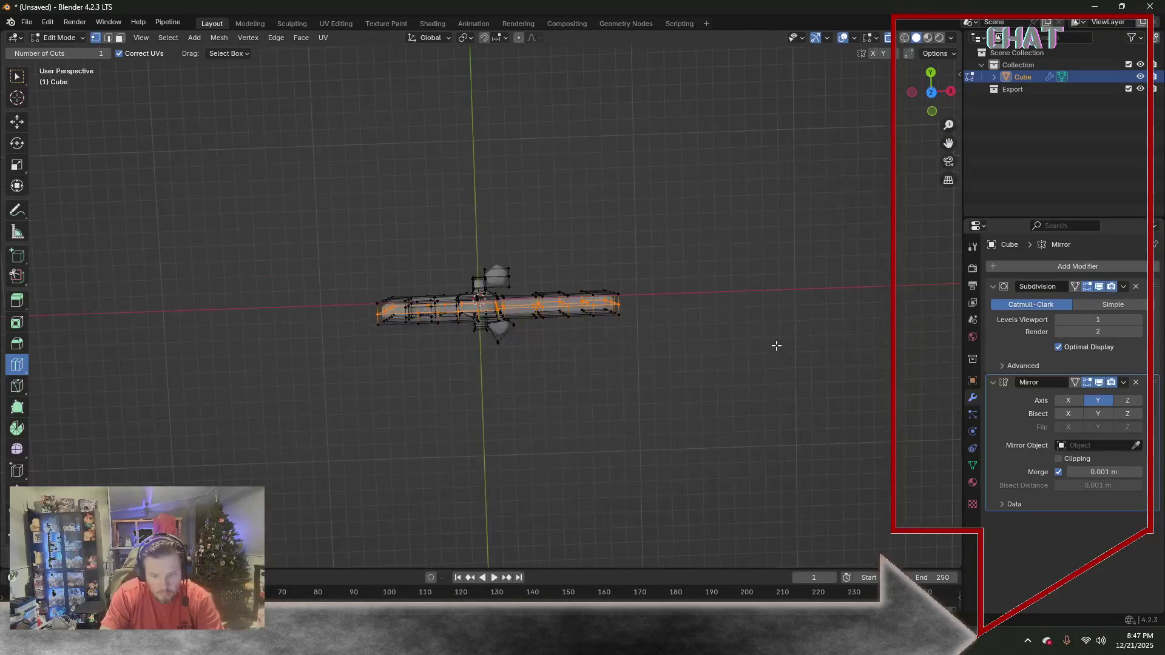
Box-select the upper half of the mesh in top view
key("KP_7")
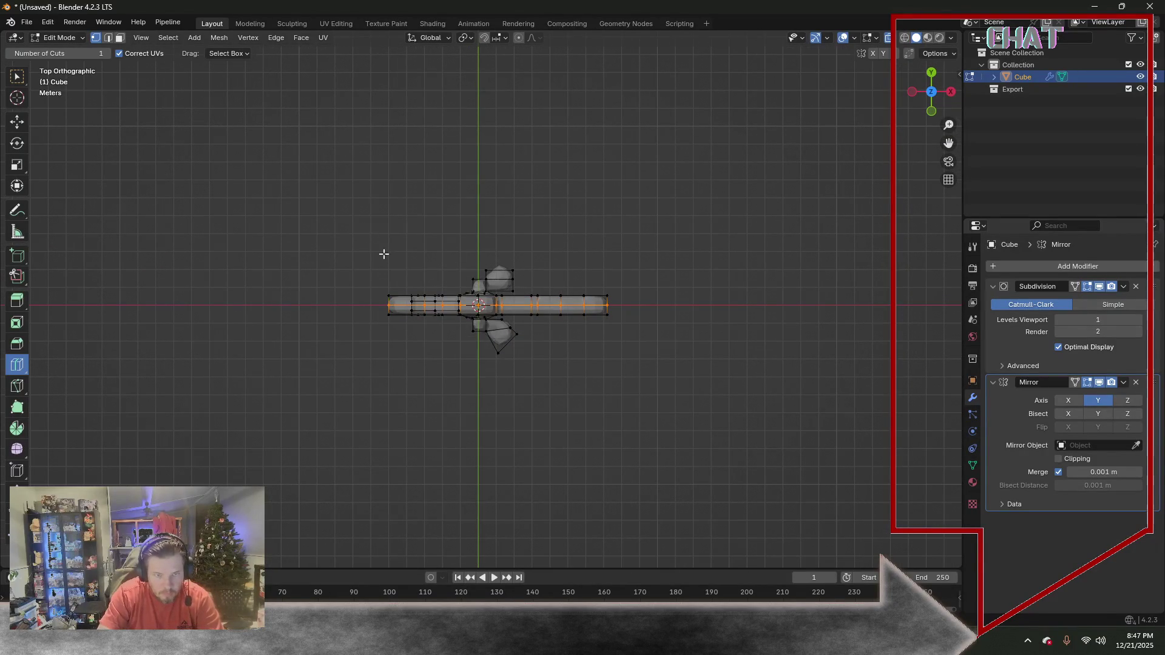
left_click(16, 77)
mouse_move(275, 168)
left_mouse_down()
mouse_move(550, 287)
mouse_move(664, 309)
left_mouse_up()
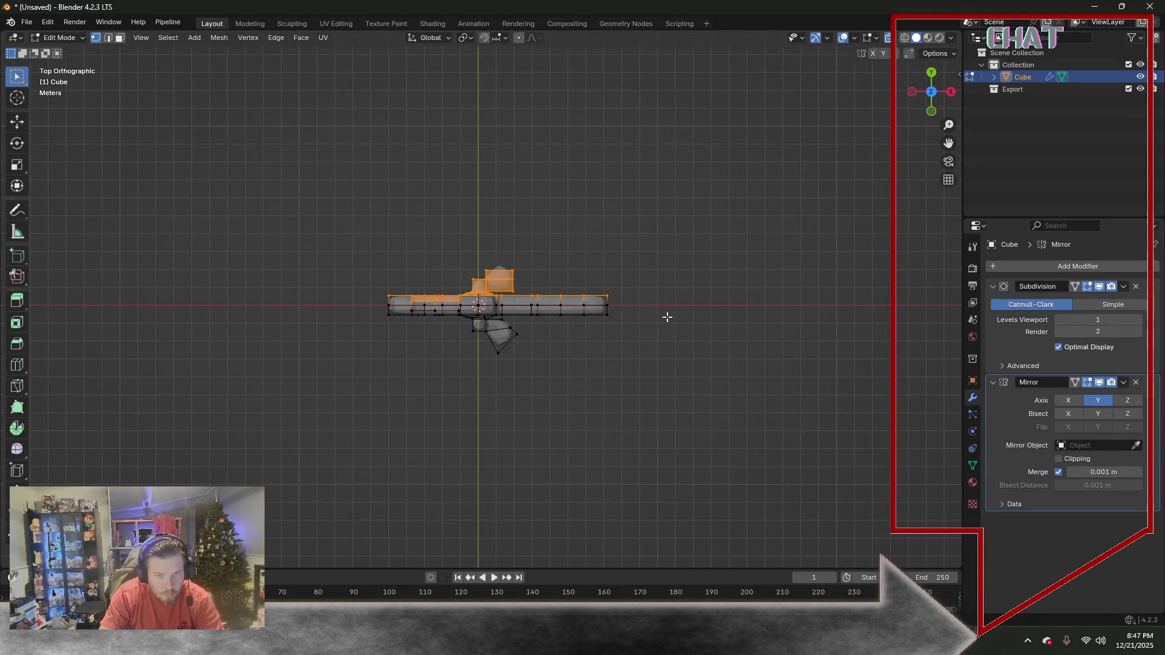
Delete the selected upper-half vertices so the mirror regenerates the key
key("x")
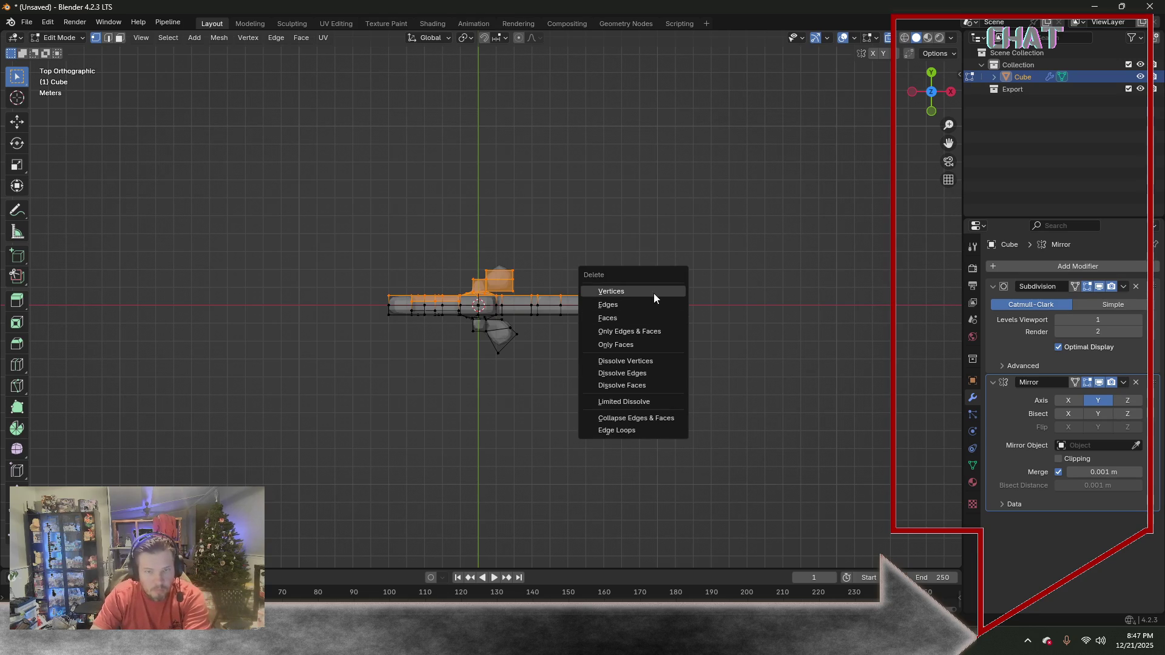
left_click(653, 292)
mouse_move(682, 319)
middle_mouse_down()
mouse_move(614, 274)
mouse_move(671, 214)
mouse_move(722, 203)
mouse_move(614, 192)
mouse_move(549, 219)
mouse_move(507, 294)
mouse_move(583, 263)
mouse_move(171, 78)
middle_mouse_up()
Return to Object Mode and inspect the mirrored key and its modifier options
left_click(64, 37)
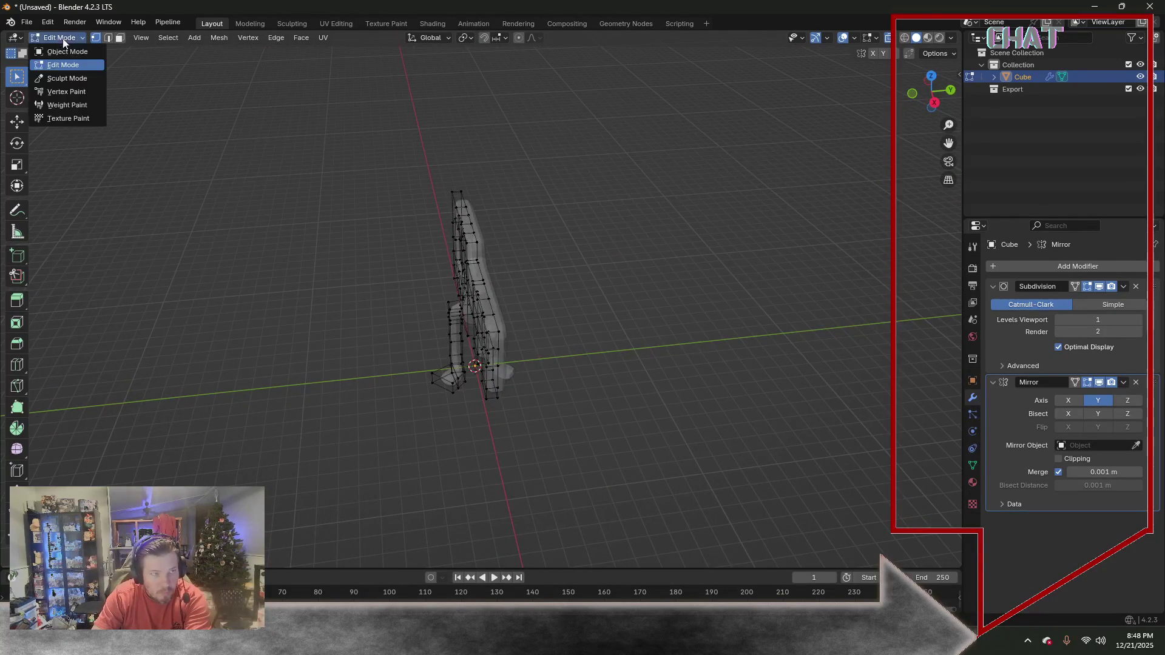
mouse_move(201, 226)
middle_mouse_down()
mouse_move(331, 227)
mouse_move(347, 186)
mouse_move(429, 172)
mouse_move(386, 192)
mouse_move(227, 176)
mouse_move(48, 185)
mouse_move(354, 191)
middle_mouse_up()
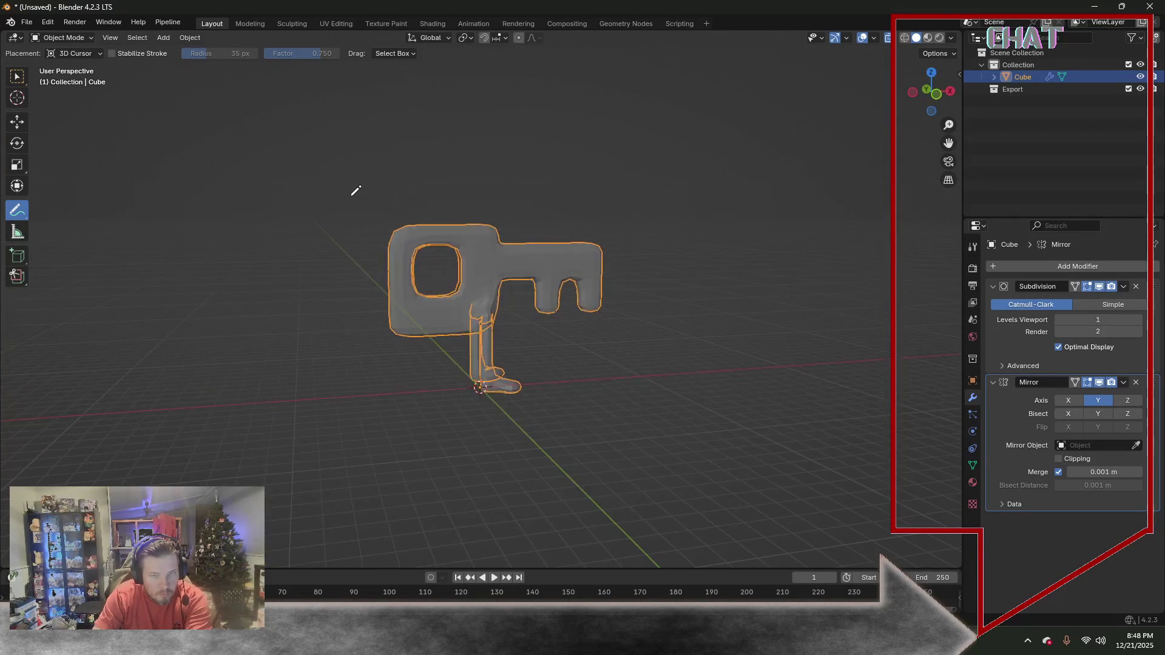
left_click(1122, 383)
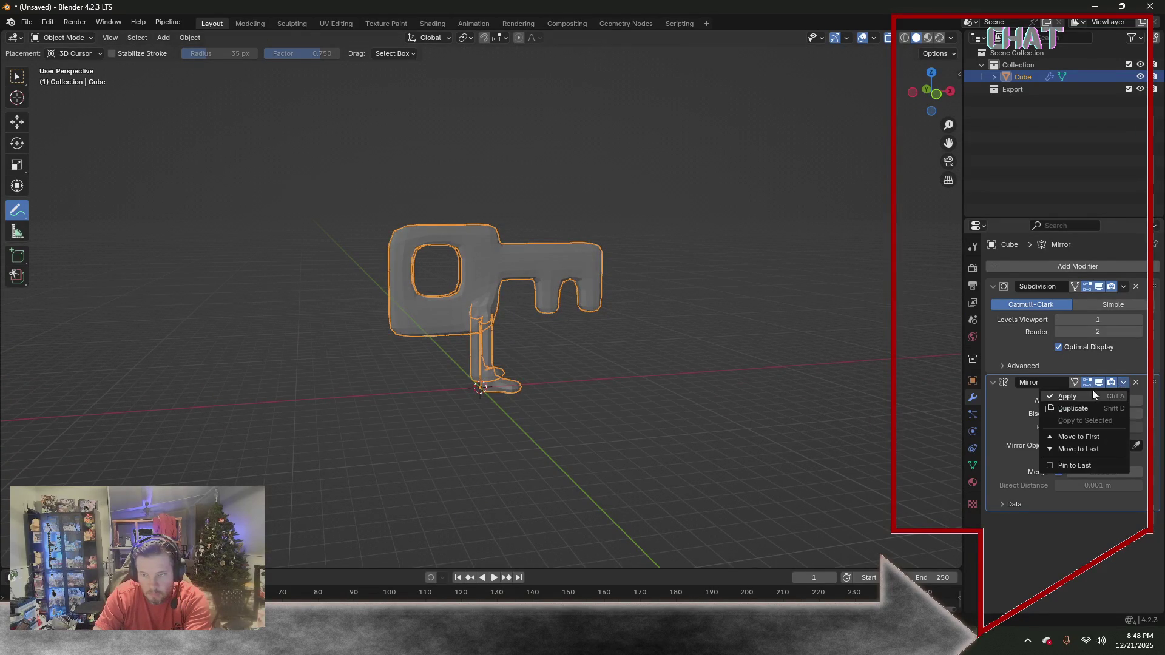
Apply the Mirror modifier so the mirrored half becomes permanent key geometry
left_click(1082, 393)
mouse_move(650, 364)
middle_mouse_down()
mouse_move(513, 324)
mouse_move(606, 344)
mouse_move(512, 309)
mouse_move(428, 252)
mouse_move(434, 239)
mouse_move(505, 314)
mouse_move(476, 408)
mouse_move(476, 338)
mouse_move(468, 364)
mouse_move(480, 396)
mouse_move(409, 395)
mouse_move(307, 307)
mouse_move(298, 317)
middle_mouse_up()
scroll(609, 333, "up", 1)
scroll(599, 343, "up", 2)
scroll(598, 338, "up", 3)
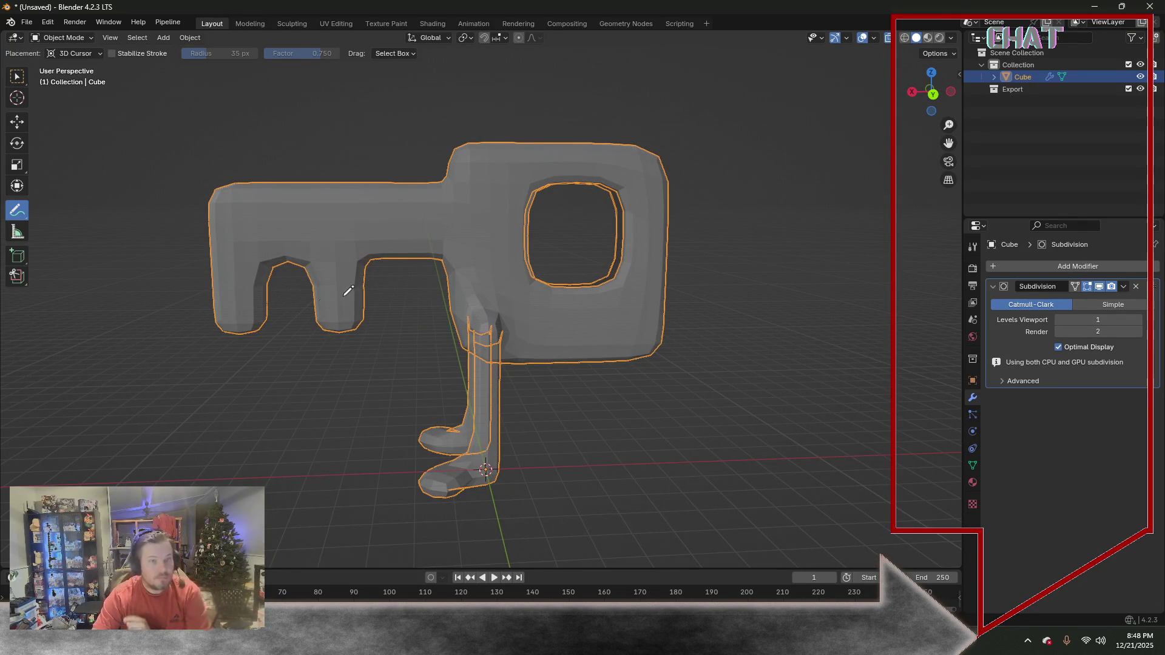
middle_click_drag(187, 325, 461, 325)
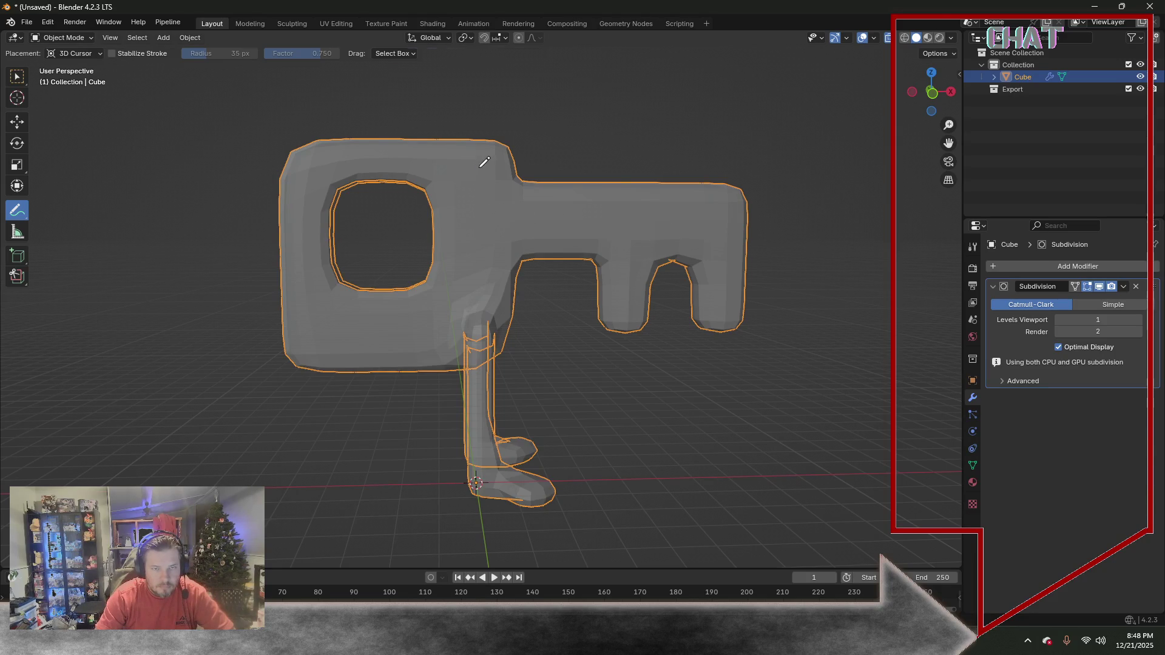
Sketch a blue annotation stroke across the key's head with the Annotate tool
left_click_drag(476, 168, 469, 195)
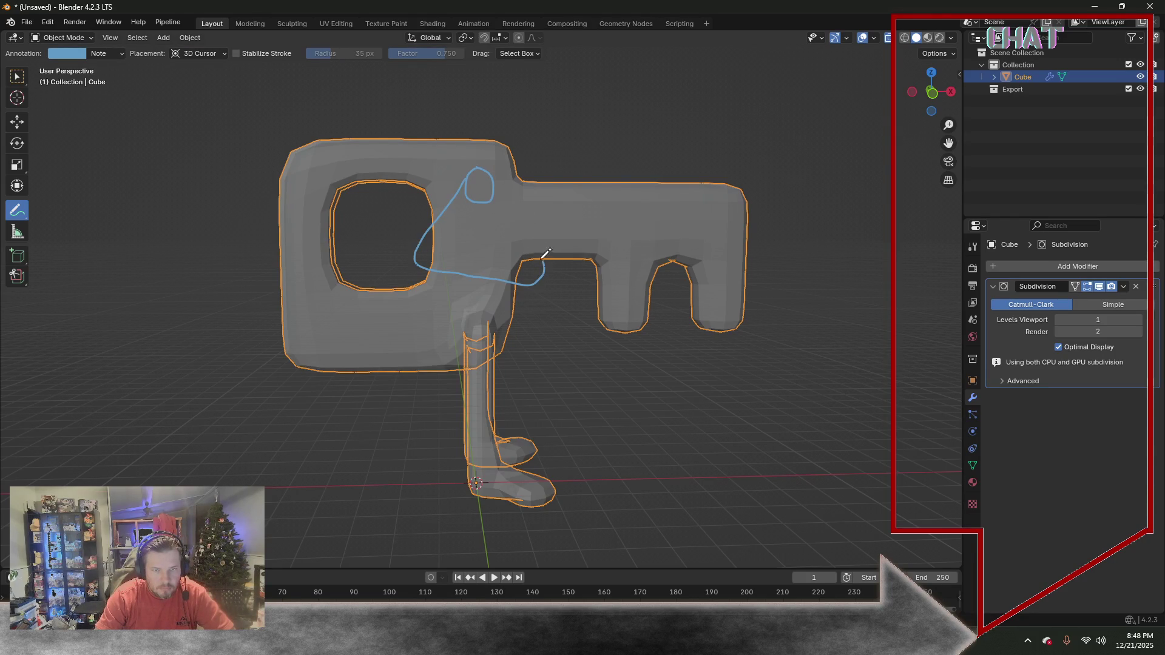
mouse_move(550, 319)
middle_mouse_down()
mouse_move(424, 322)
mouse_move(614, 318)
middle_mouse_up()
From front view, delete the Subdivision modifier and enter Edit Mode on the key
key("KP_1")
left_click(1135, 285)
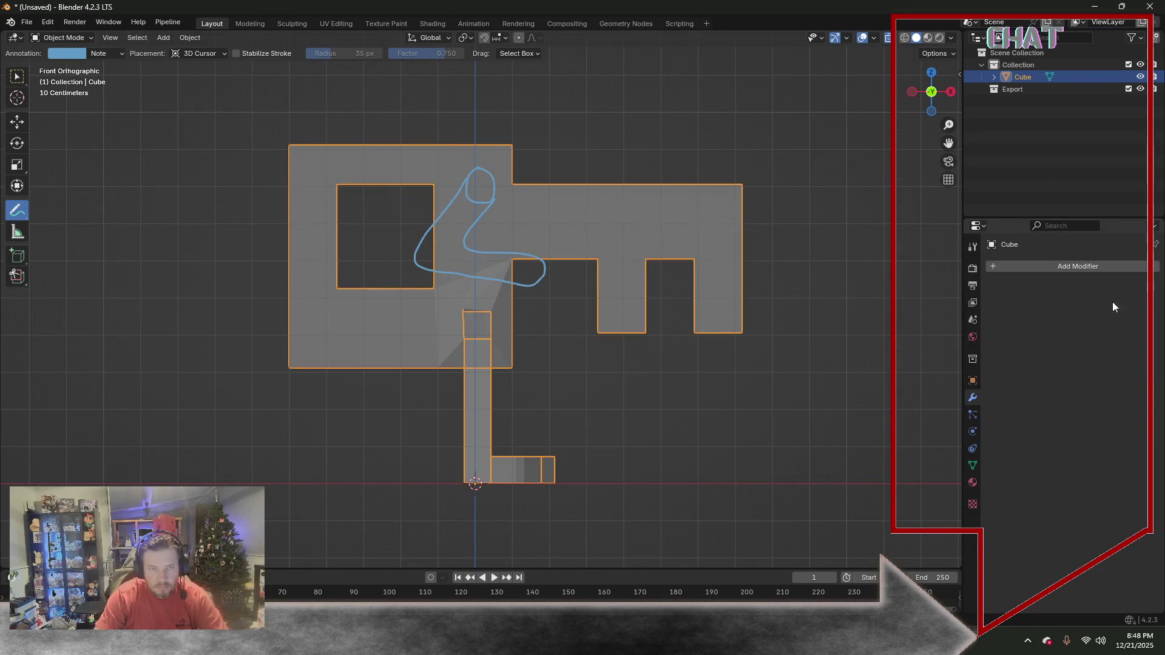
left_click(70, 39)
left_click(66, 65)
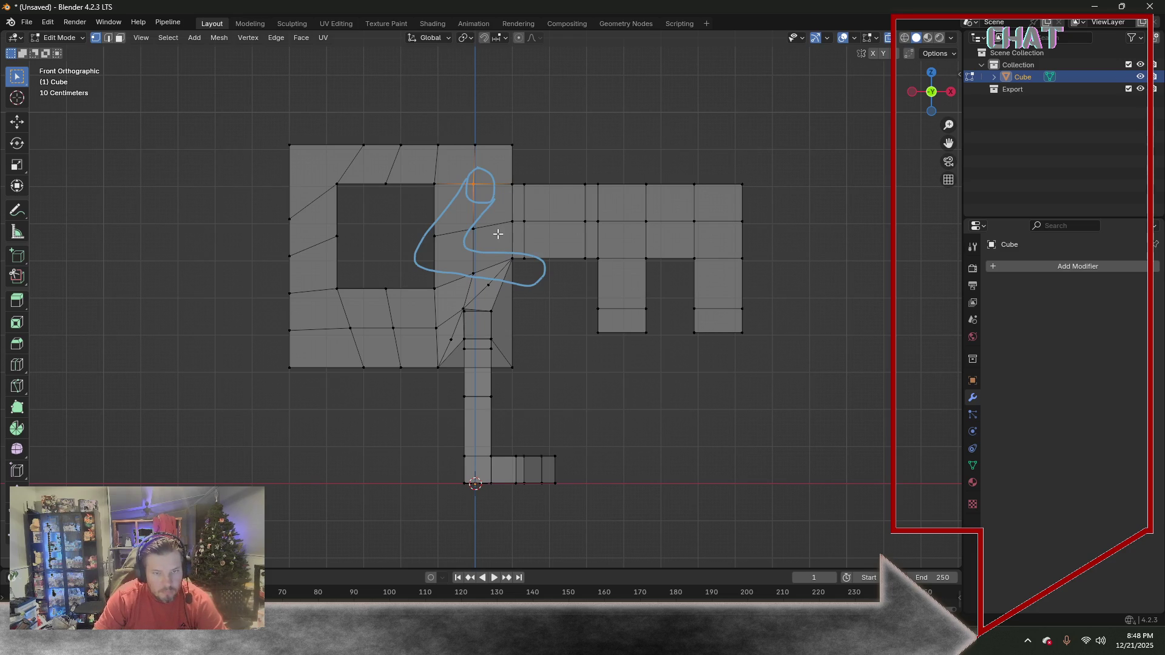
Grab a vertex on the head's upper edge and move it to a new position
key("g")
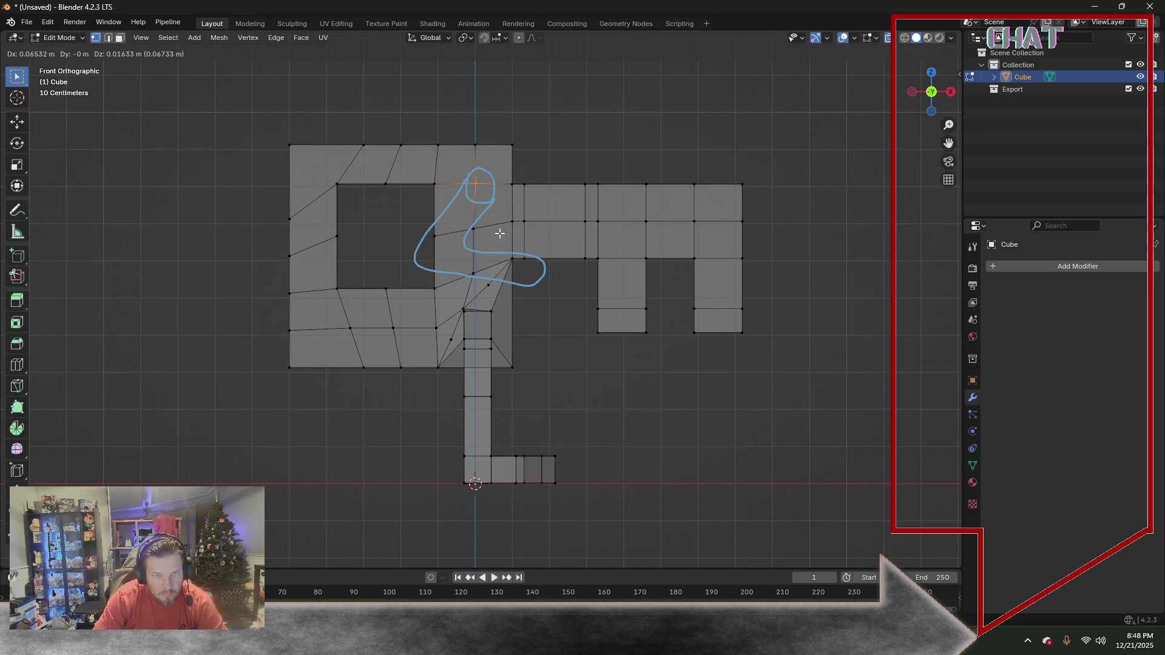
left_click(486, 238)
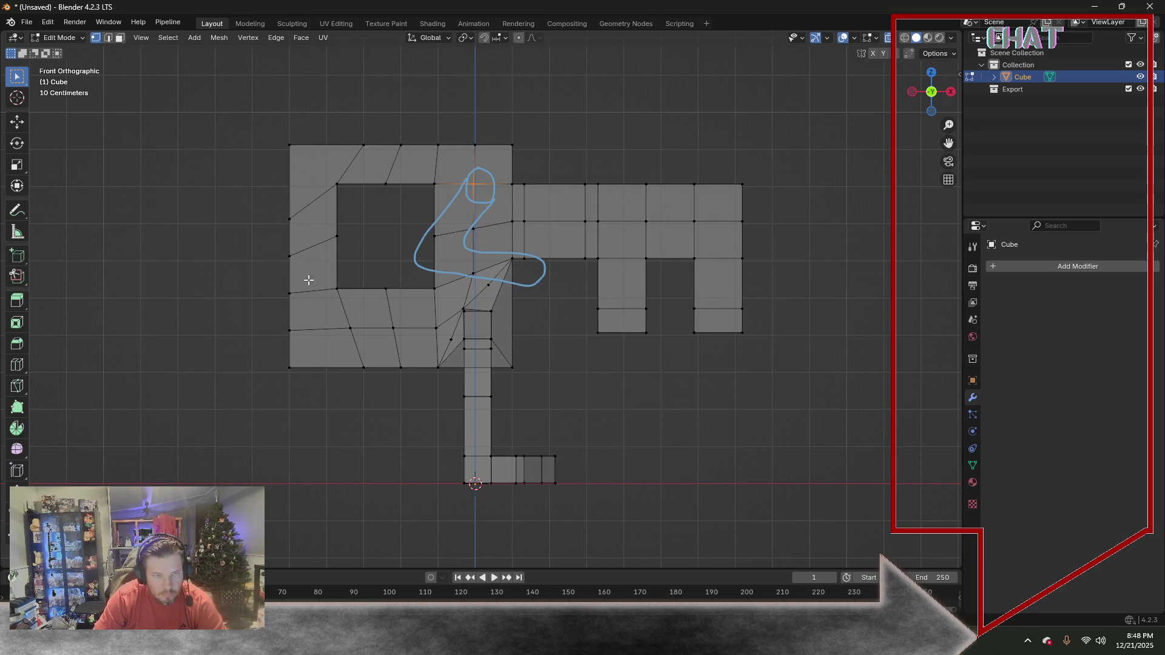
left_click(17, 345)
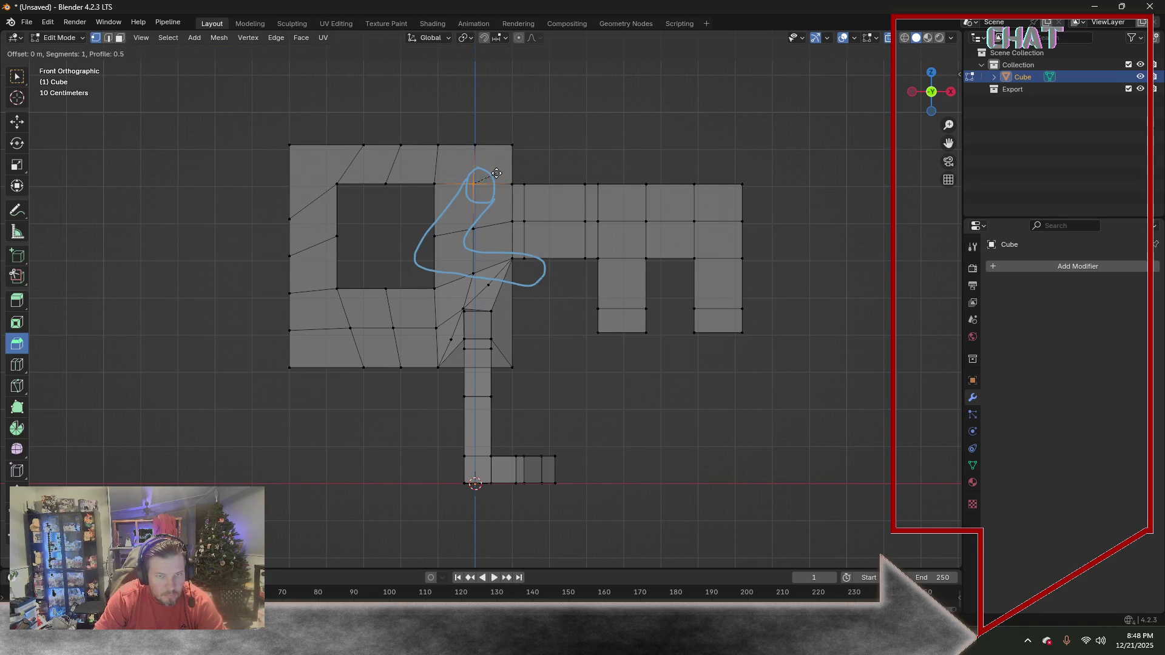
Abandon the inset and cut a diamond outline into the head with the Knife tool
left_click(16, 323)
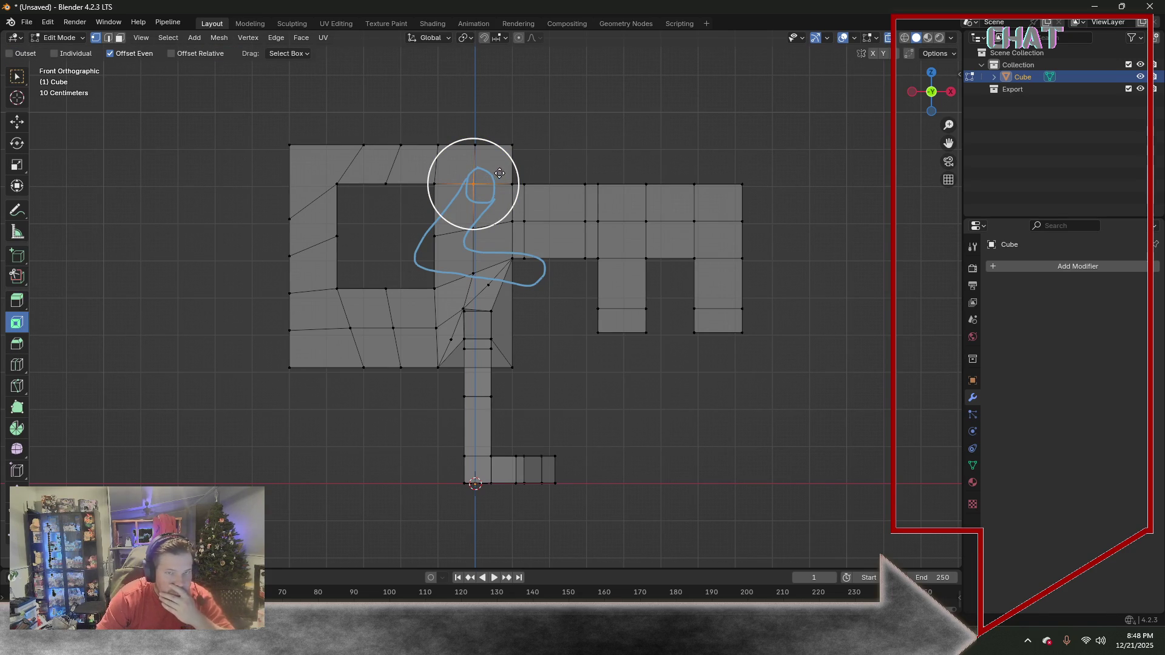
right_click(492, 210)
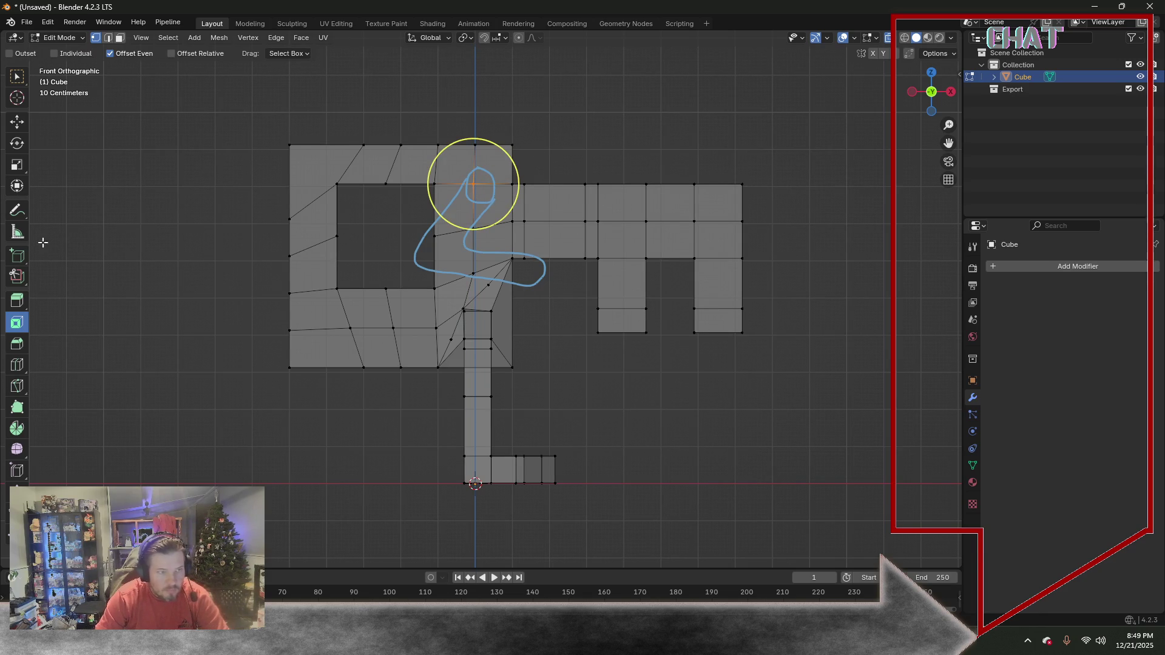
left_click(17, 386)
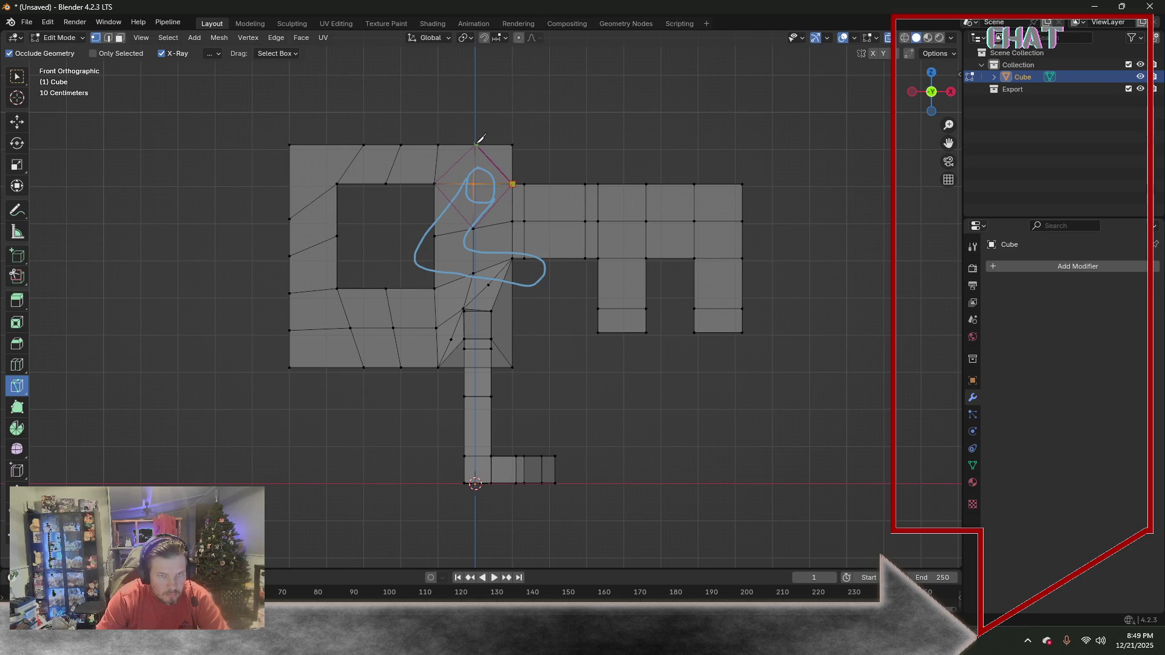
key("Return")
Orbit to inspect the diamond cut from both sides and return to box selection
mouse_move(476, 143)
middle_mouse_down()
mouse_move(312, 160)
mouse_move(346, 168)
middle_mouse_up()
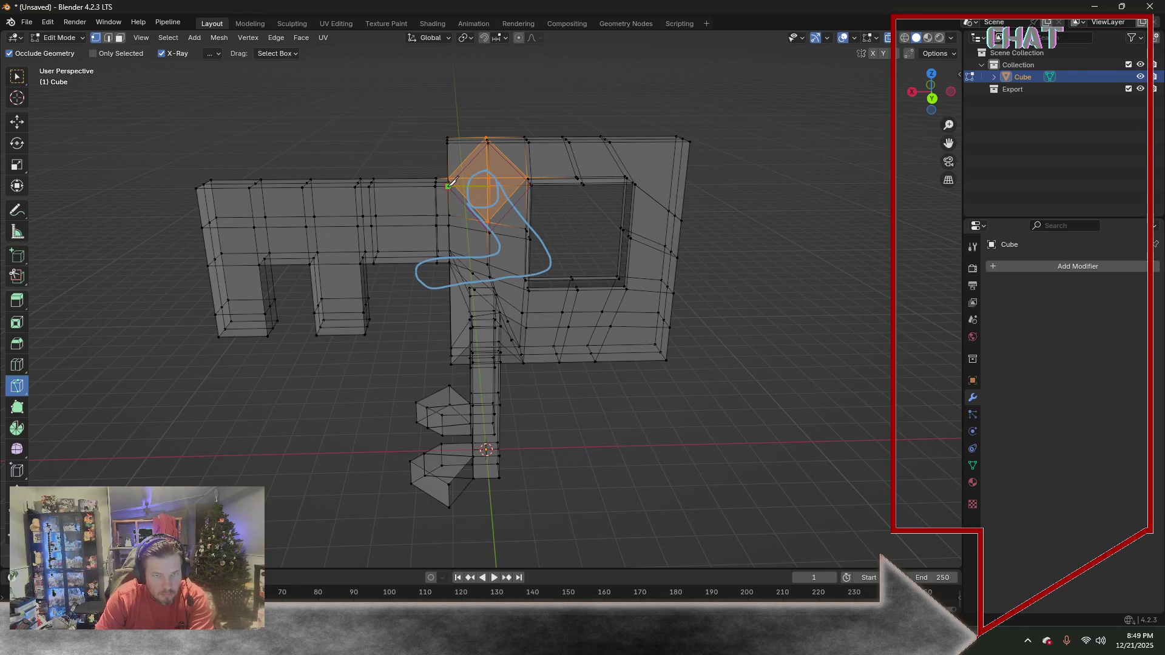
middle_click_drag(448, 185, 503, 110)
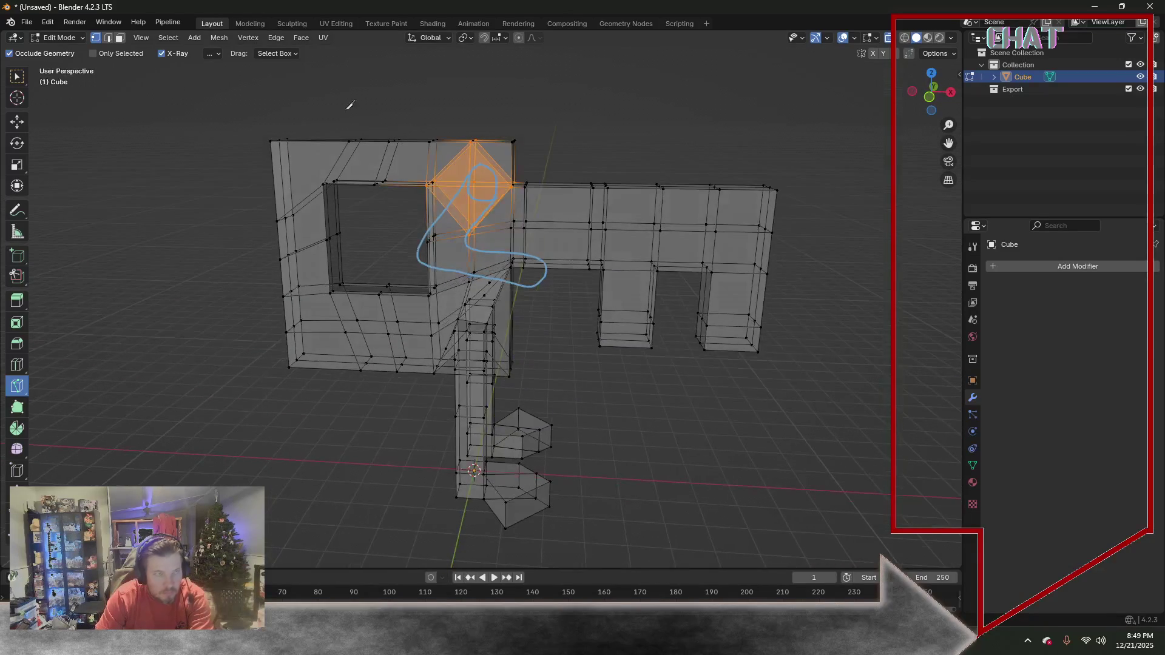
left_click(16, 79)
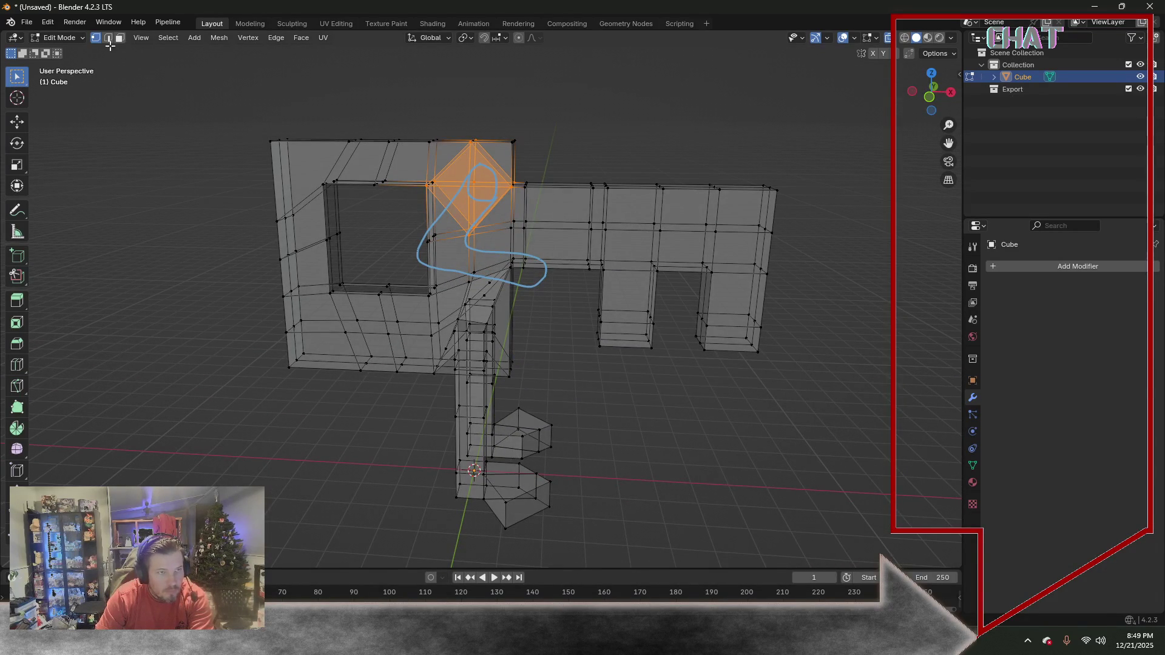
Add a loop cut across the top strip of the key's head and deselect it
mouse_move(261, 122)
middle_mouse_down()
mouse_move(304, 96)
mouse_move(293, 84)
middle_mouse_up()
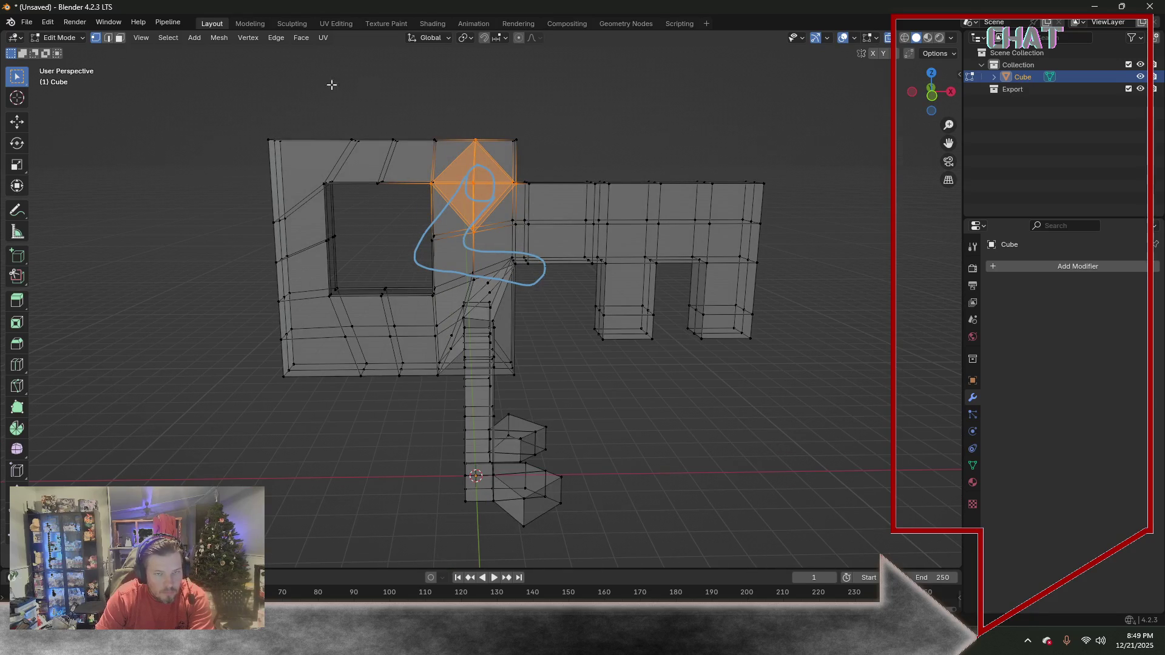
scroll(484, 99, "up", 2)
scroll(510, 103, "up", 1)
mouse_move(529, 100)
middle_mouse_down()
mouse_move(588, 80)
mouse_move(583, 88)
mouse_move(582, 72)
mouse_move(579, 82)
middle_mouse_up()
left_click(17, 364)
left_click(273, 100)
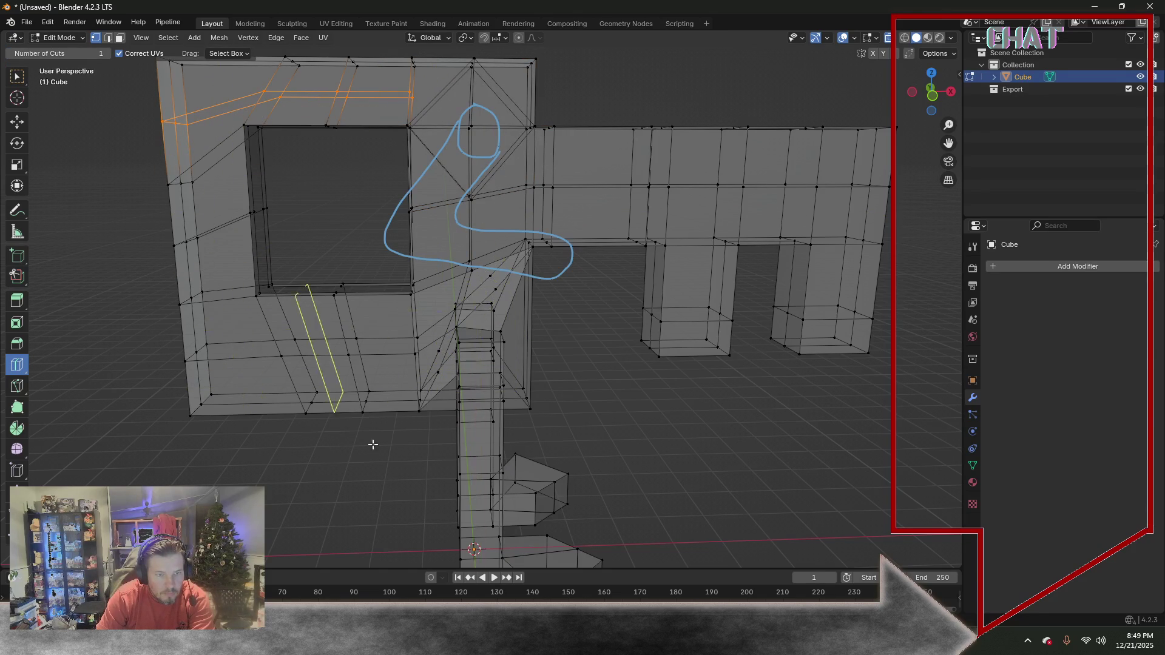
mouse_move(632, 356)
middle_mouse_down()
mouse_move(603, 345)
mouse_move(619, 337)
mouse_move(624, 356)
middle_mouse_up()
key("alt+a")
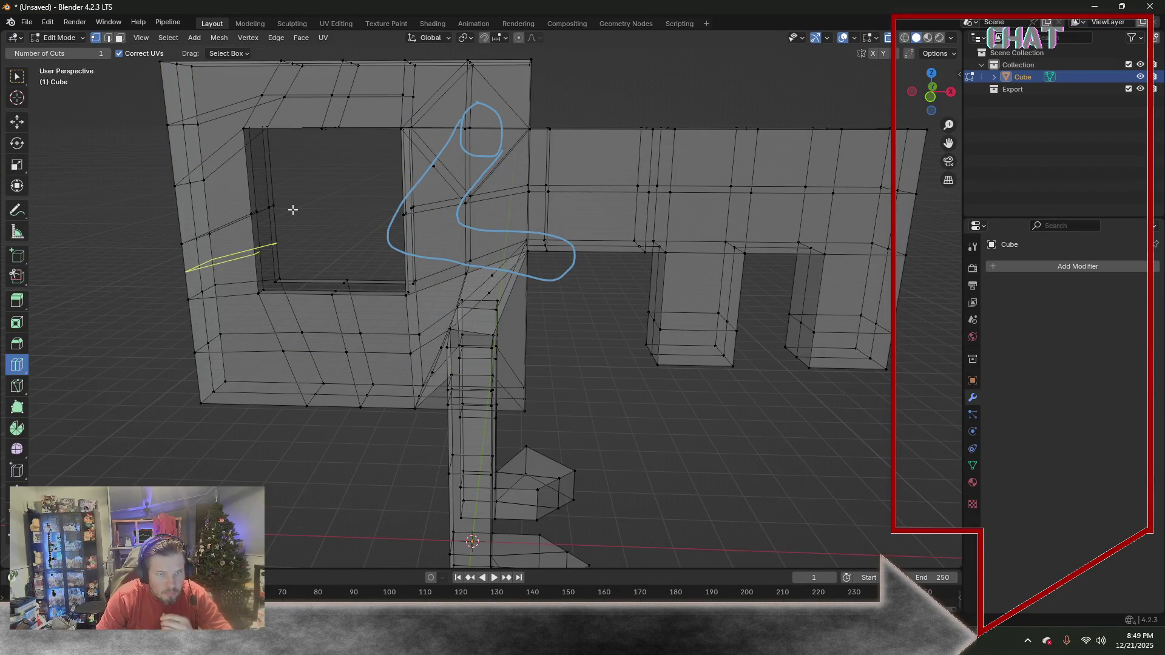
Toggle X-ray, view the key in Object Mode from the other side, then re-enter Edit Mode
middle_click_drag(291, 208, 385, 197)
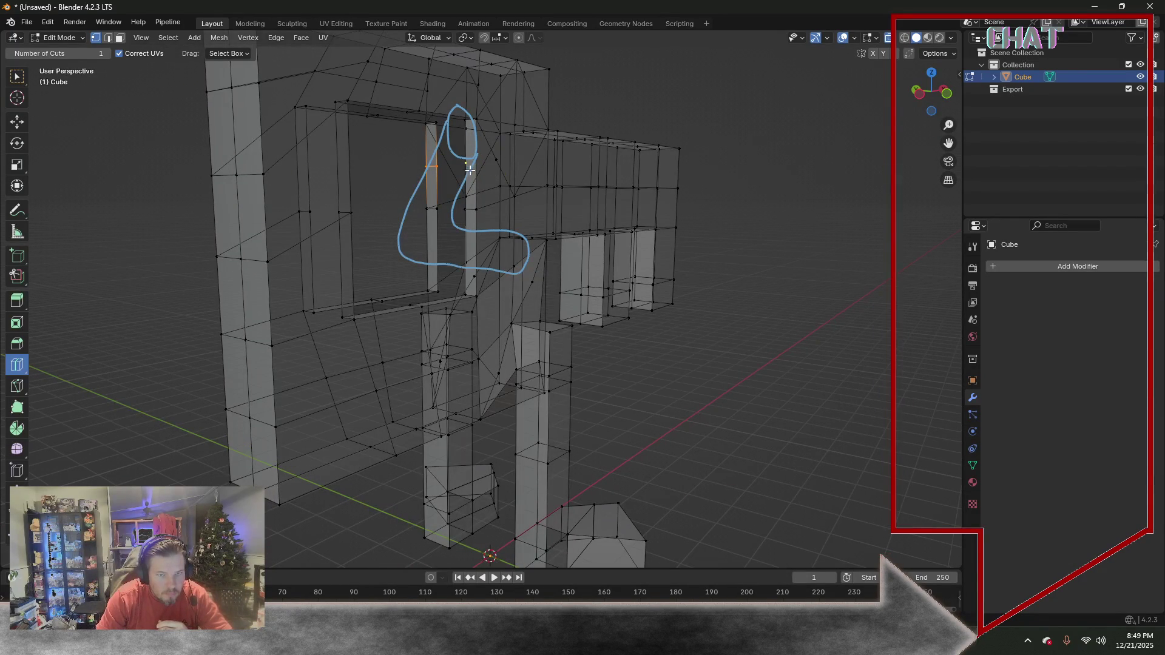
mouse_move(470, 183)
middle_mouse_down()
mouse_move(424, 202)
mouse_move(356, 191)
mouse_move(481, 195)
mouse_move(381, 267)
mouse_move(439, 220)
middle_mouse_up()
key("alt+z")
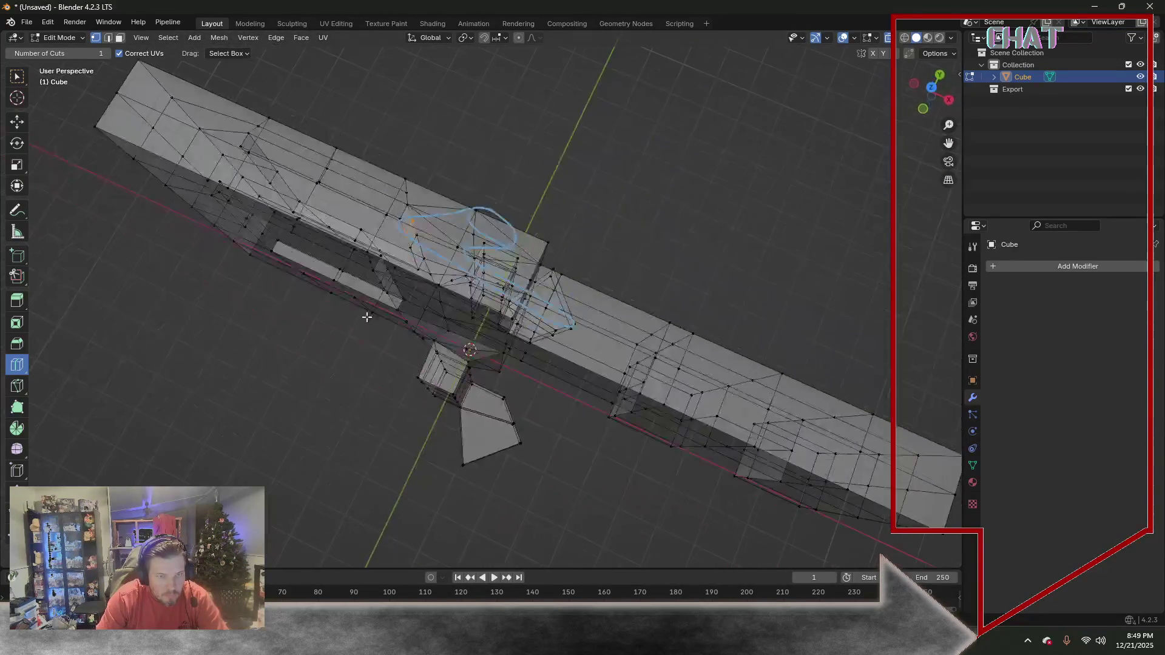
left_click(86, 42)
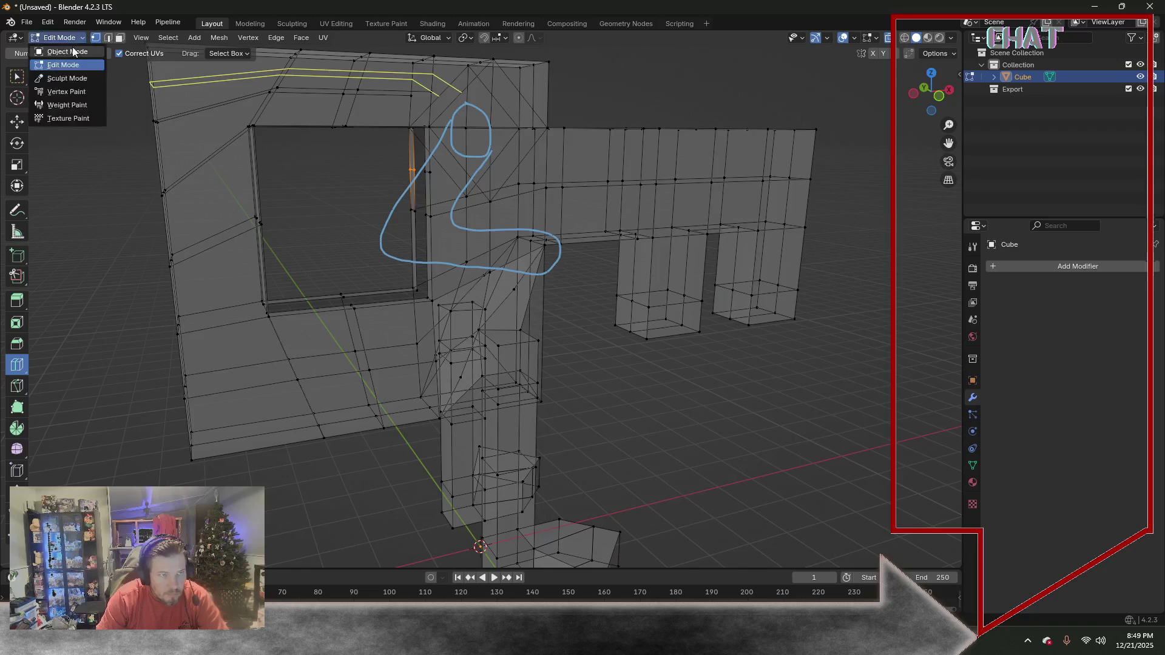
mouse_move(325, 149)
middle_mouse_down()
mouse_move(498, 160)
mouse_move(424, 156)
mouse_move(364, 228)
mouse_move(277, 156)
middle_mouse_up()
left_click(87, 43)
Select the edge loop inside the square hole, switching between face and edge selection
middle_click_drag(91, 137, 137, 191)
middle_click_drag(307, 295, 400, 228)
key("w")
middle_click_drag(389, 316, 425, 321)
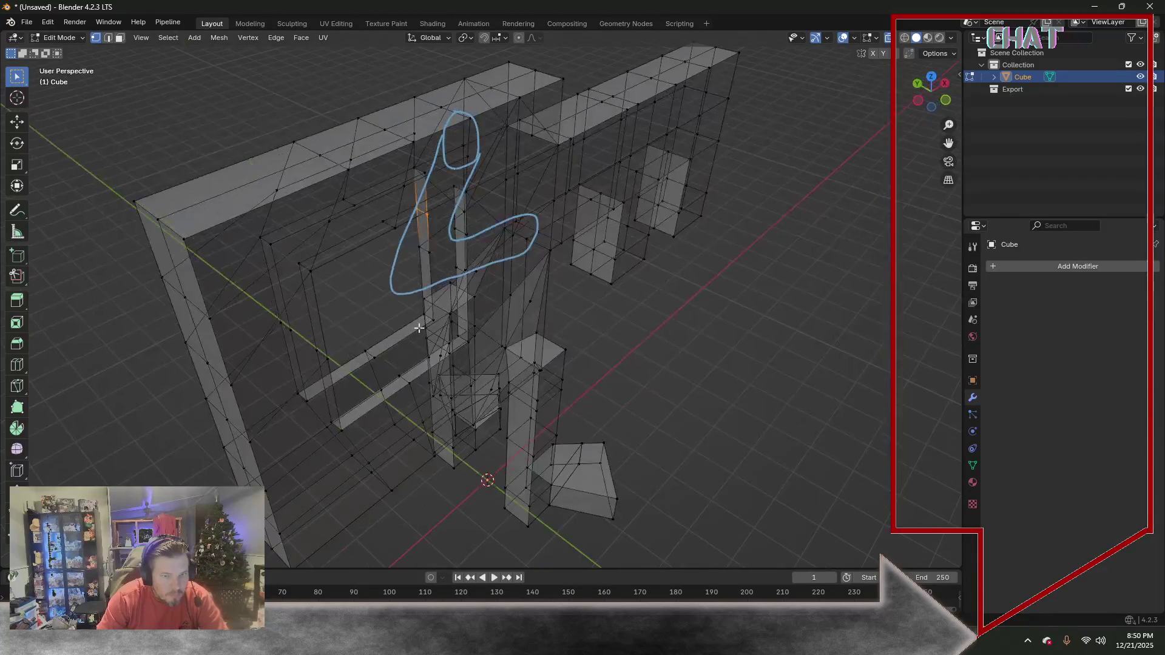
left_click(380, 364, "alt")
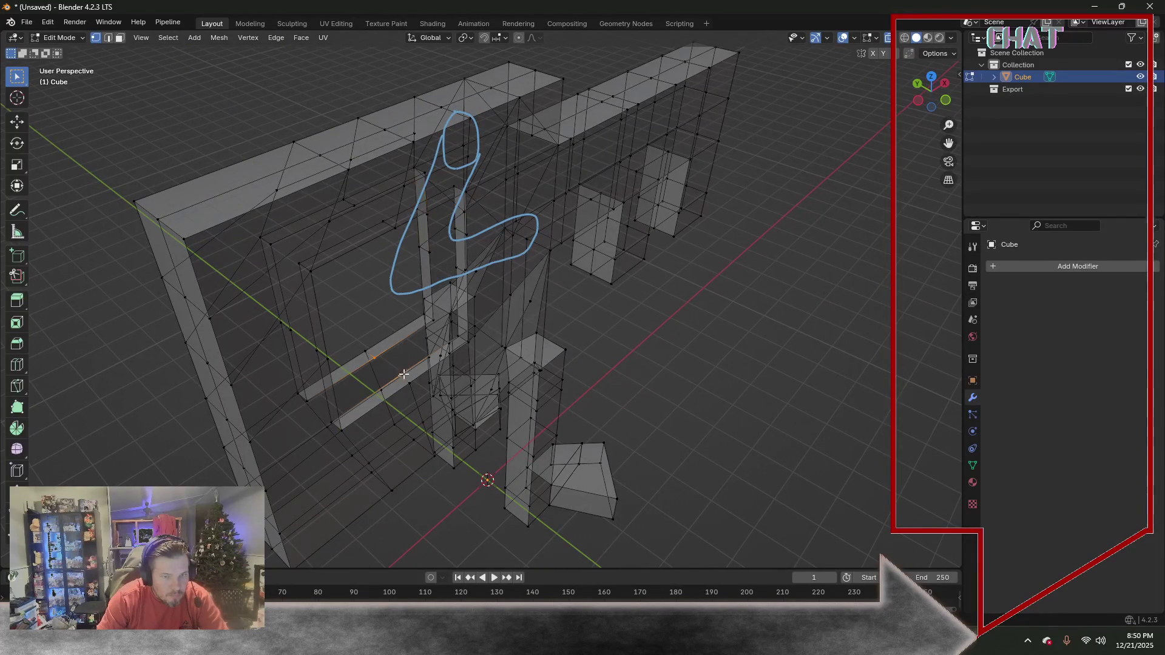
left_click(117, 43)
key("alt+z")
mouse_move(377, 261)
middle_mouse_down()
mouse_move(404, 260)
mouse_move(300, 278)
mouse_move(279, 263)
mouse_move(236, 142)
middle_mouse_up()
left_click(106, 39)
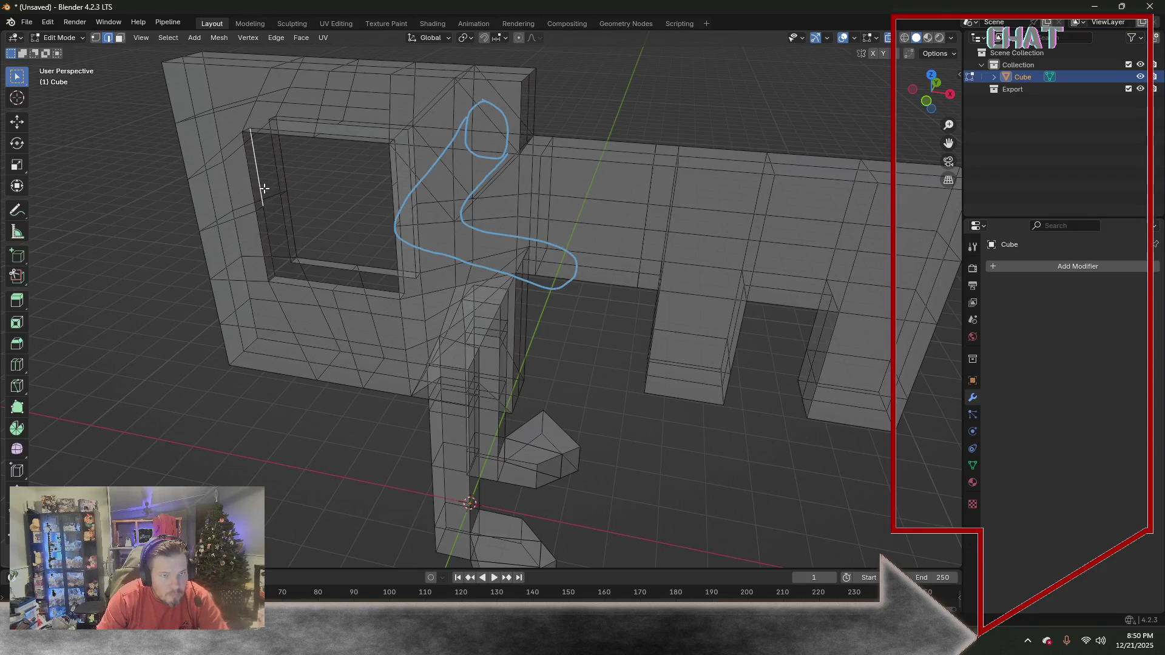
In X-ray, add the hole's front and back vertical and lower edges to the selection
key("alt+z")
mouse_move(311, 282)
middle_mouse_down()
mouse_move(502, 233)
mouse_move(325, 360)
mouse_move(282, 252)
middle_mouse_up()
left_click(484, 198, "shift")
left_click(322, 370, "shift")
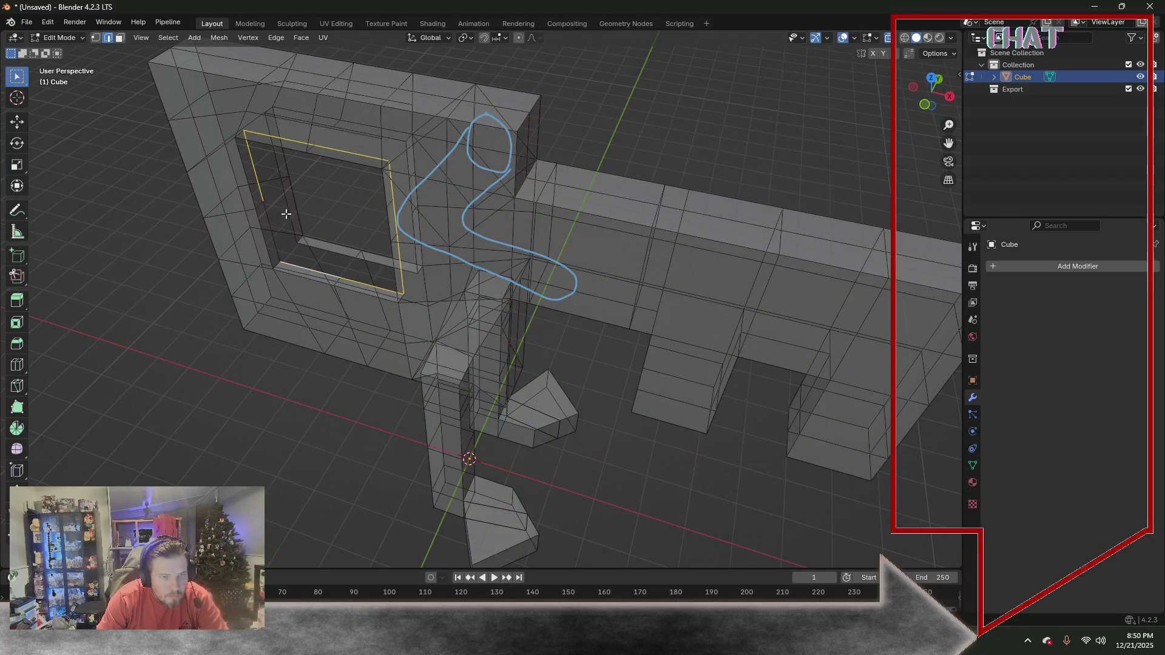
mouse_move(348, 236)
middle_mouse_down()
mouse_move(437, 170)
mouse_move(404, 336)
middle_mouse_up()
left_click(429, 178, "shift")
key("alt+z")
left_click(397, 338, "shift")
key("alt+z")
middle_click_drag(333, 373, 309, 274)
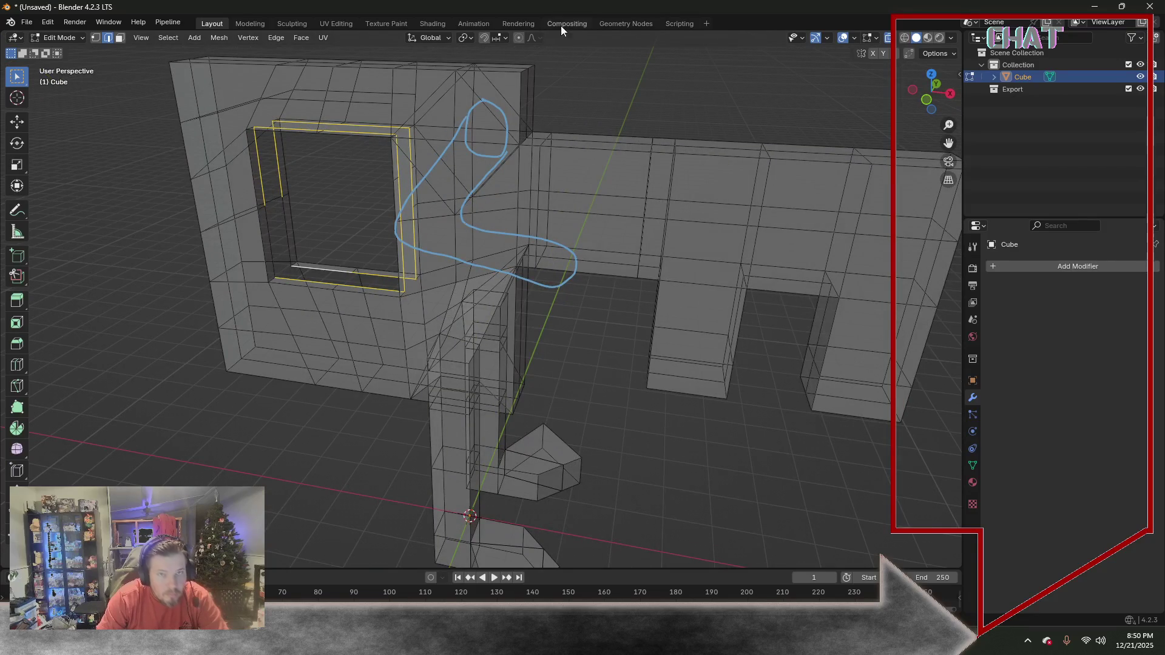
Bridge the hole's edge loops and fill the remaining inner side with a face
left_click(301, 39)
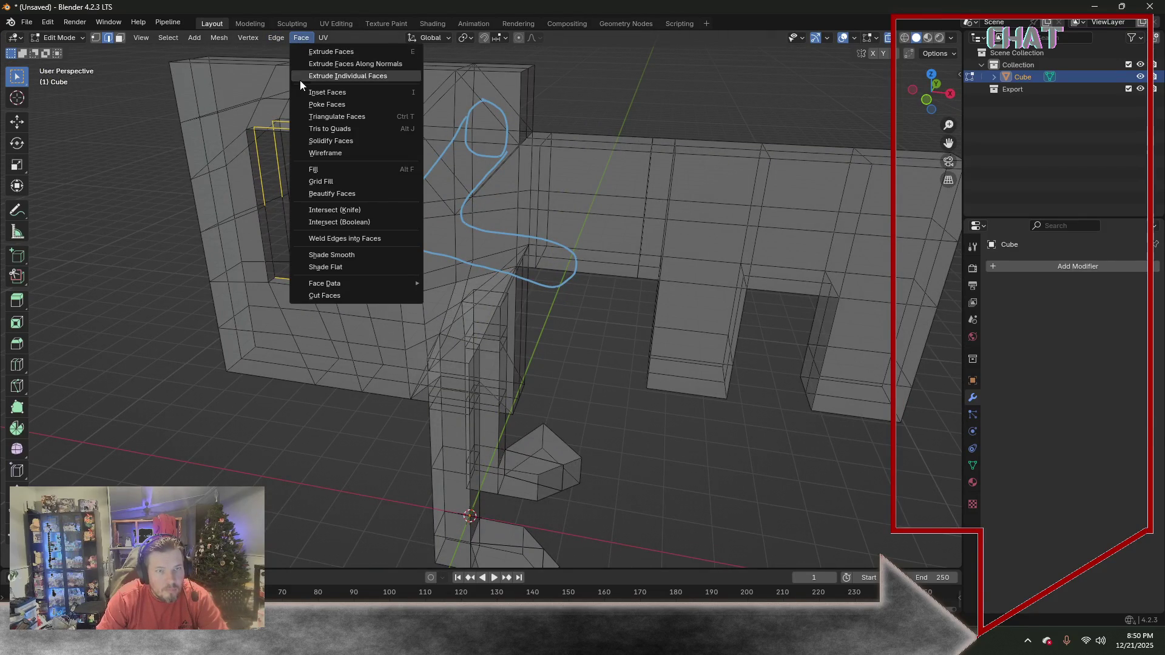
left_click(314, 51)
left_click(276, 37)
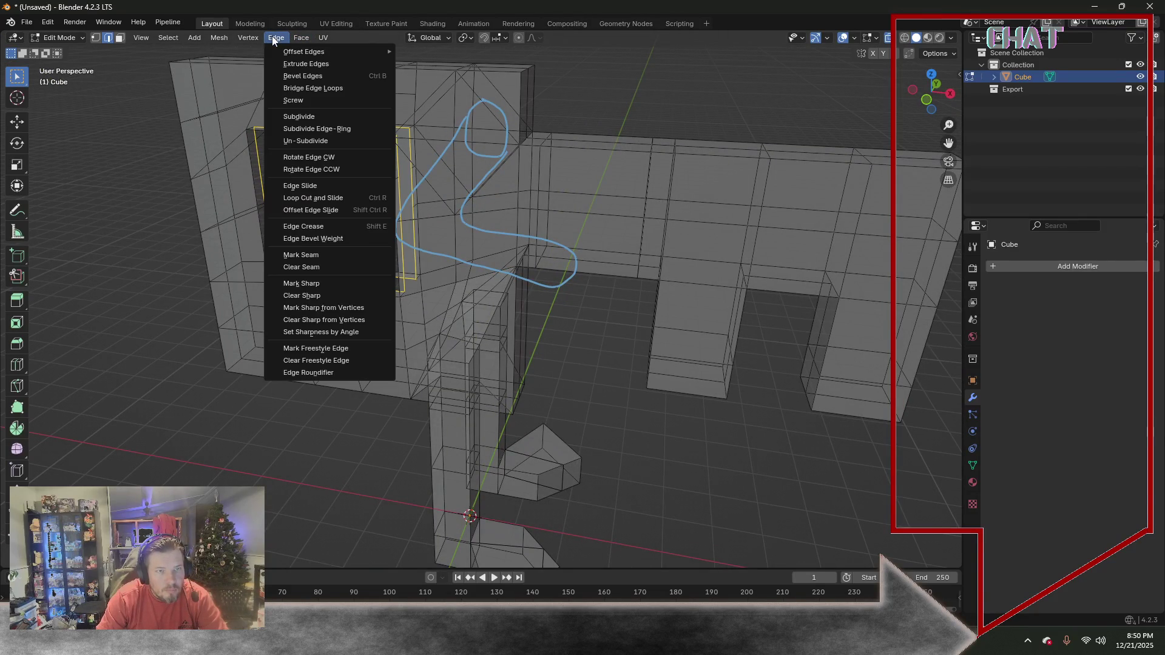
left_click(315, 89)
left_click(273, 230)
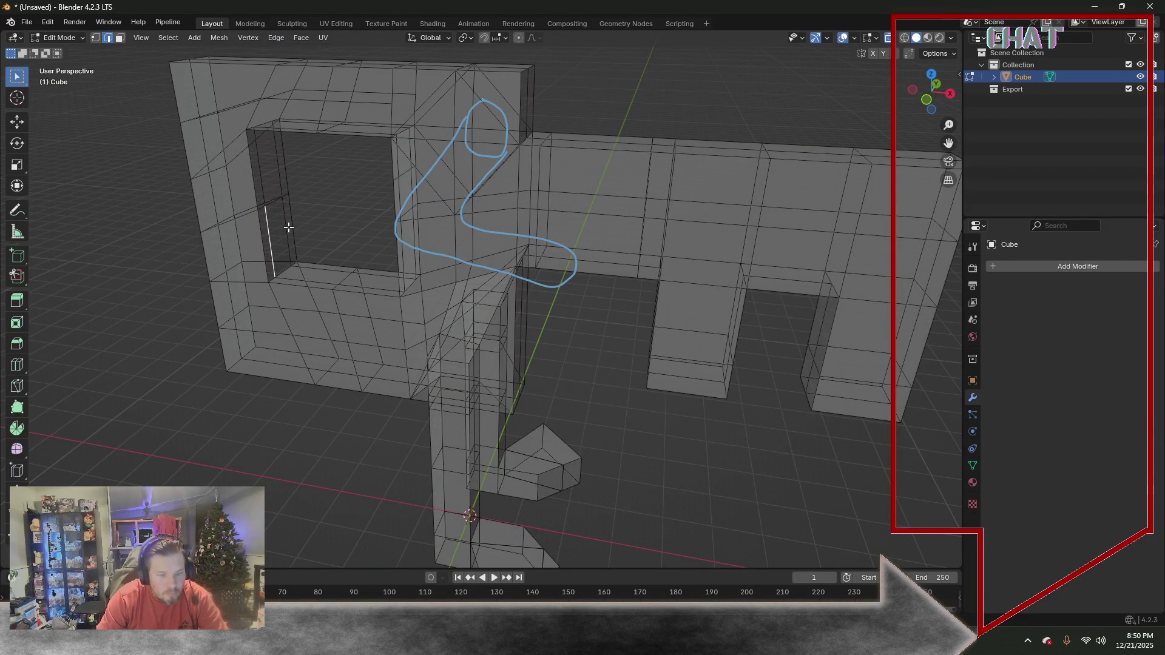
key("f")
left_click(143, 209)
mouse_move(143, 208)
middle_mouse_down()
mouse_move(193, 197)
mouse_move(206, 178)
middle_mouse_up()
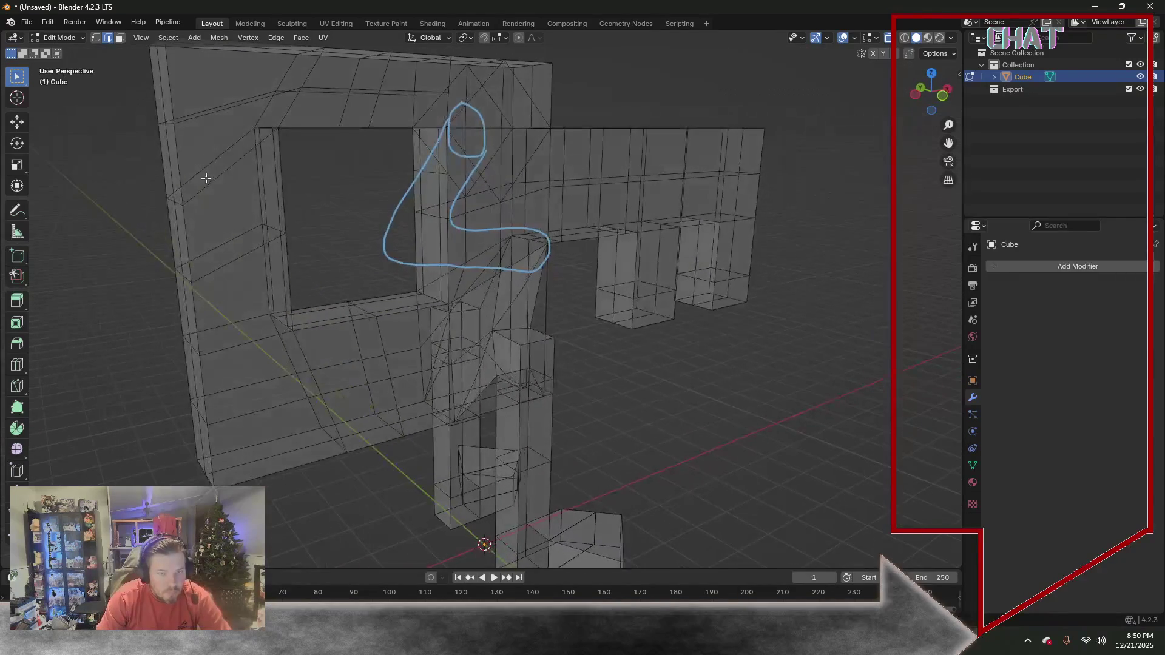
Cut a new lengthwise edge loop along the key's shaft near its top
left_click(17, 364)
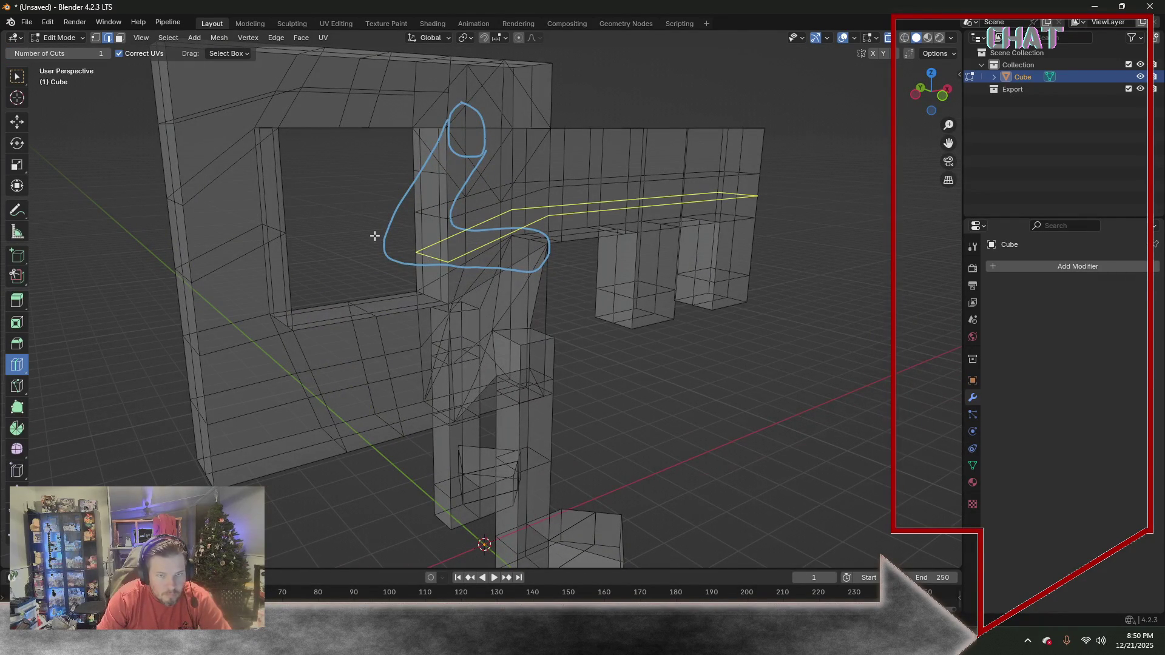
middle_click_drag(383, 236, 315, 246)
mouse_move(518, 62)
middle_mouse_down()
mouse_move(509, 116)
mouse_move(627, 56)
middle_mouse_up()
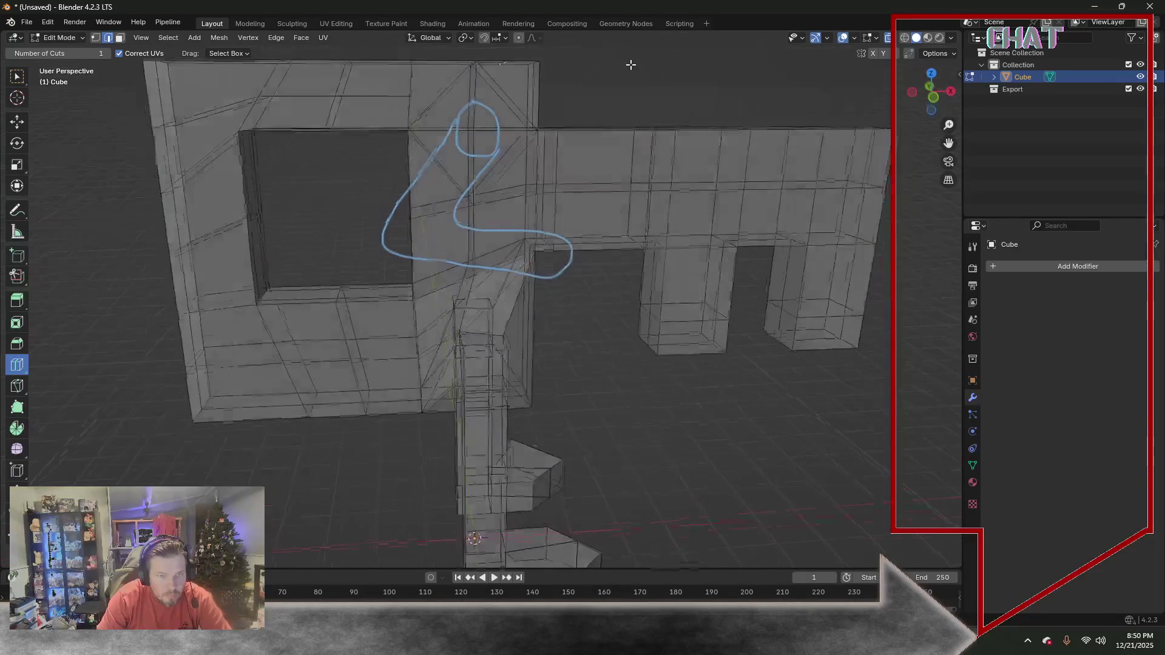
middle_click_drag(576, 161, 548, 162)
left_click(546, 162)
Slide the new loop slightly down along Z and switch to vertex selection
key("g")
key("z")
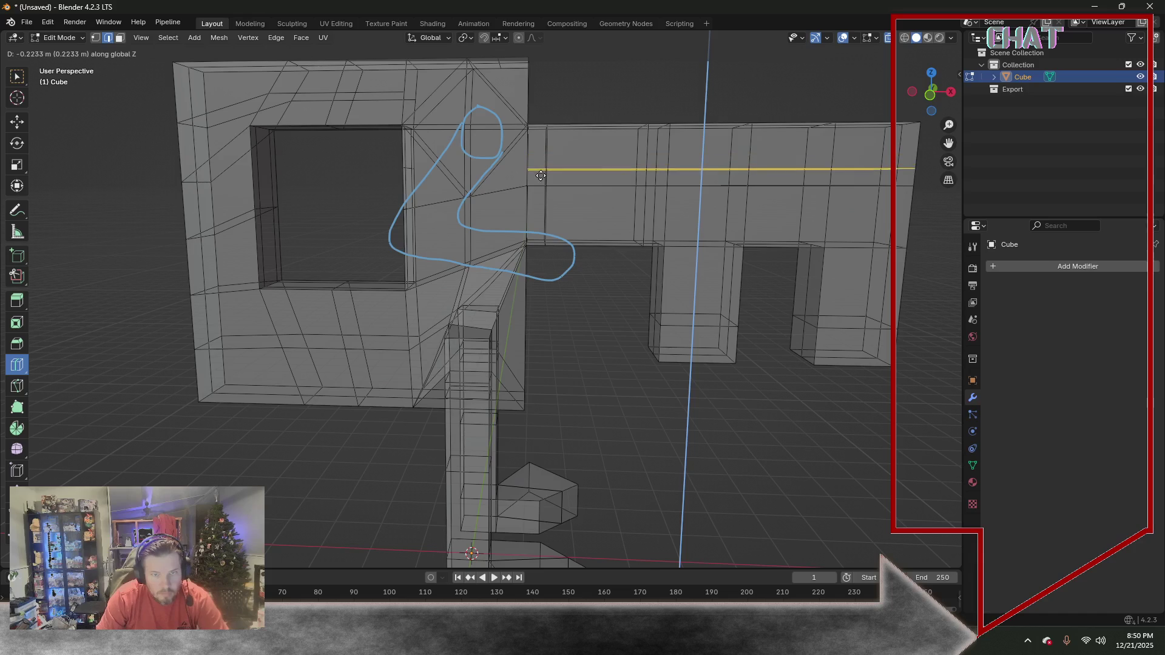
left_click(540, 175)
middle_click_drag(341, 196, 344, 205)
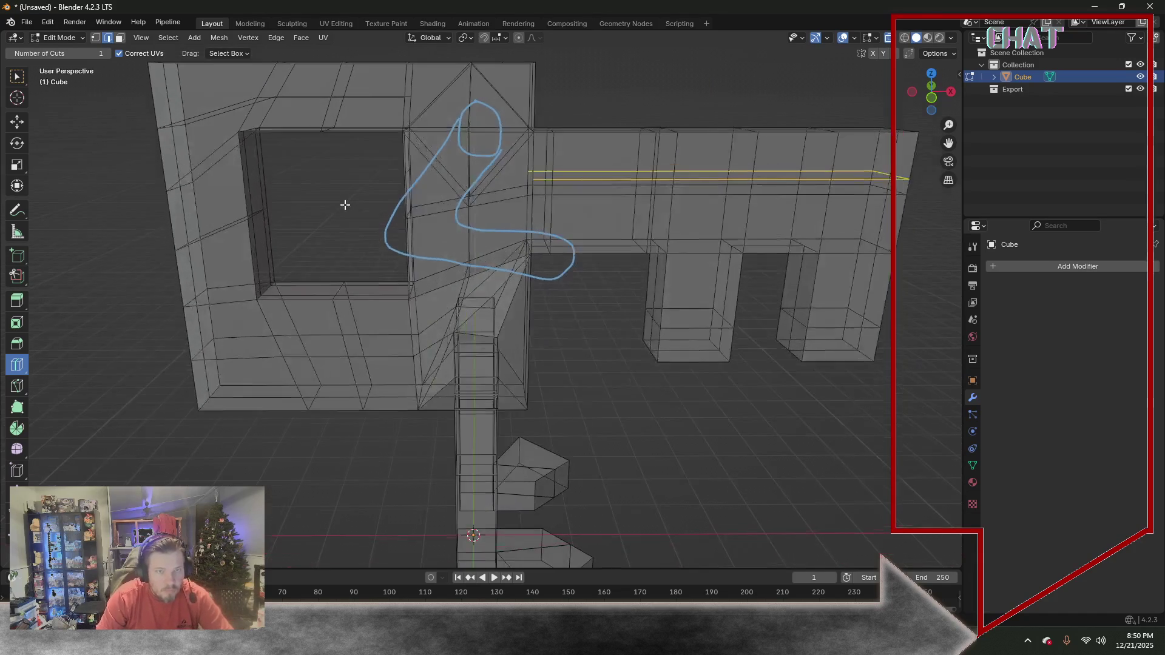
left_click(95, 37)
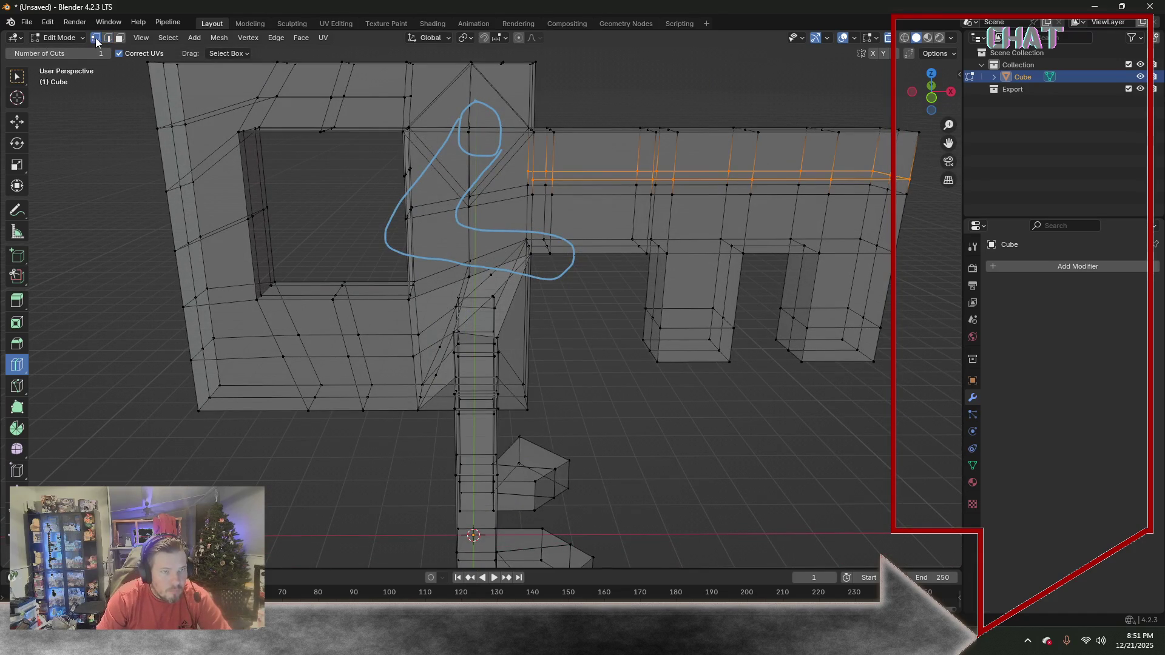
Delete the cross of edges atop the head, leaving a diamond-shaped hole
left_click(17, 79)
left_click(494, 156, "alt")
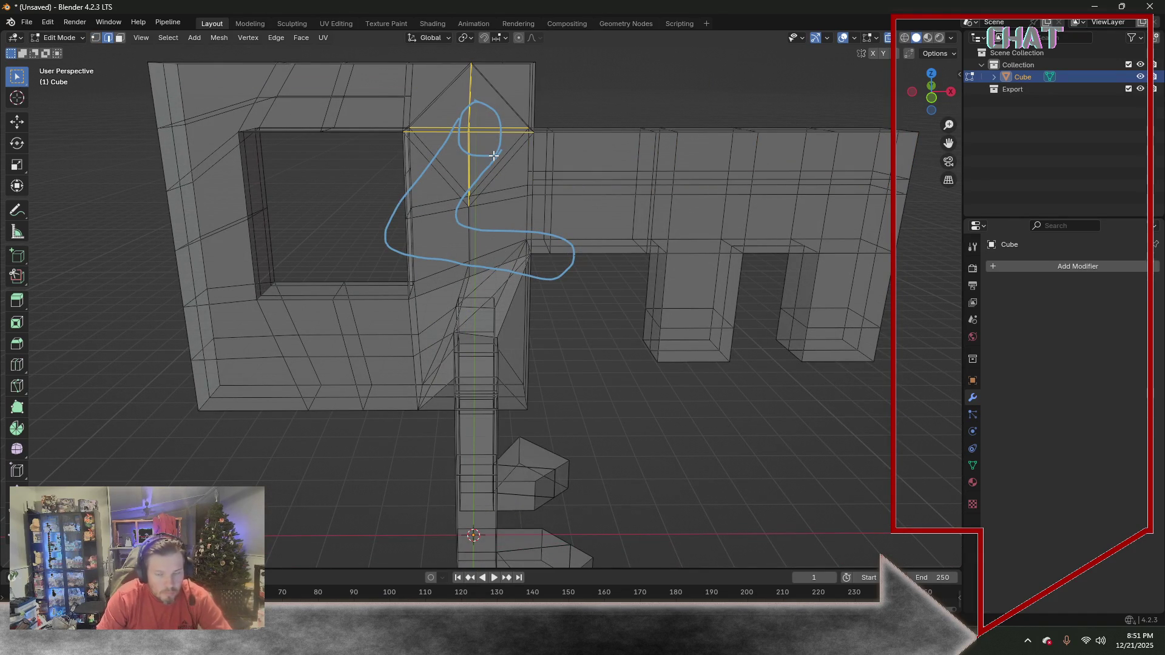
key("x")
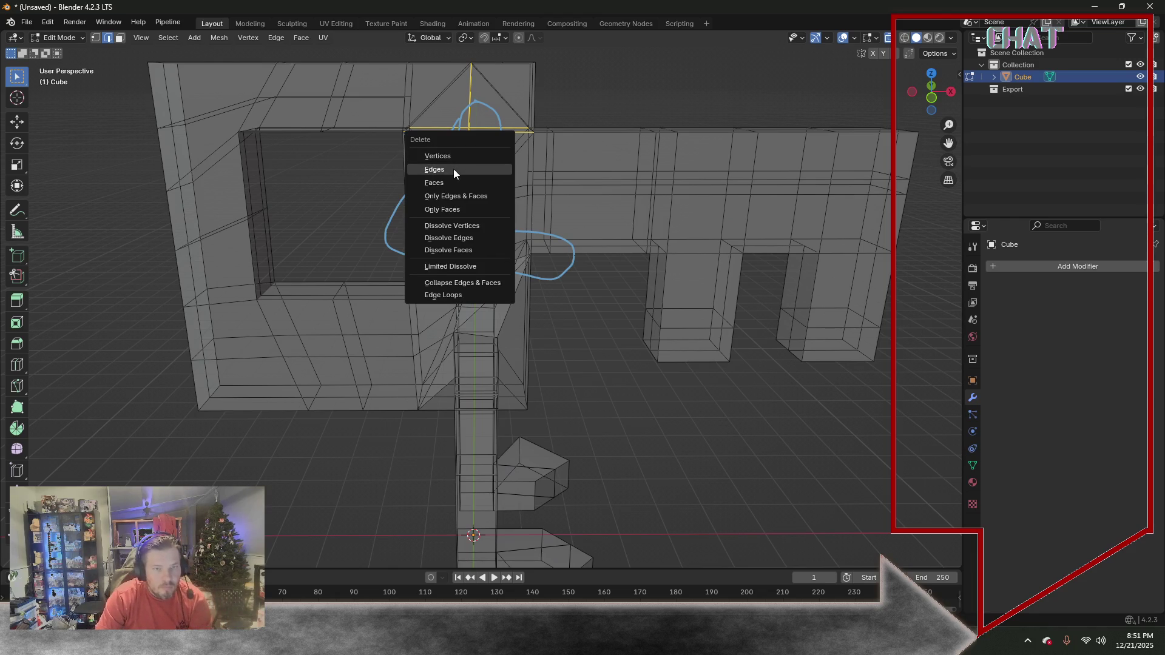
left_click(453, 169)
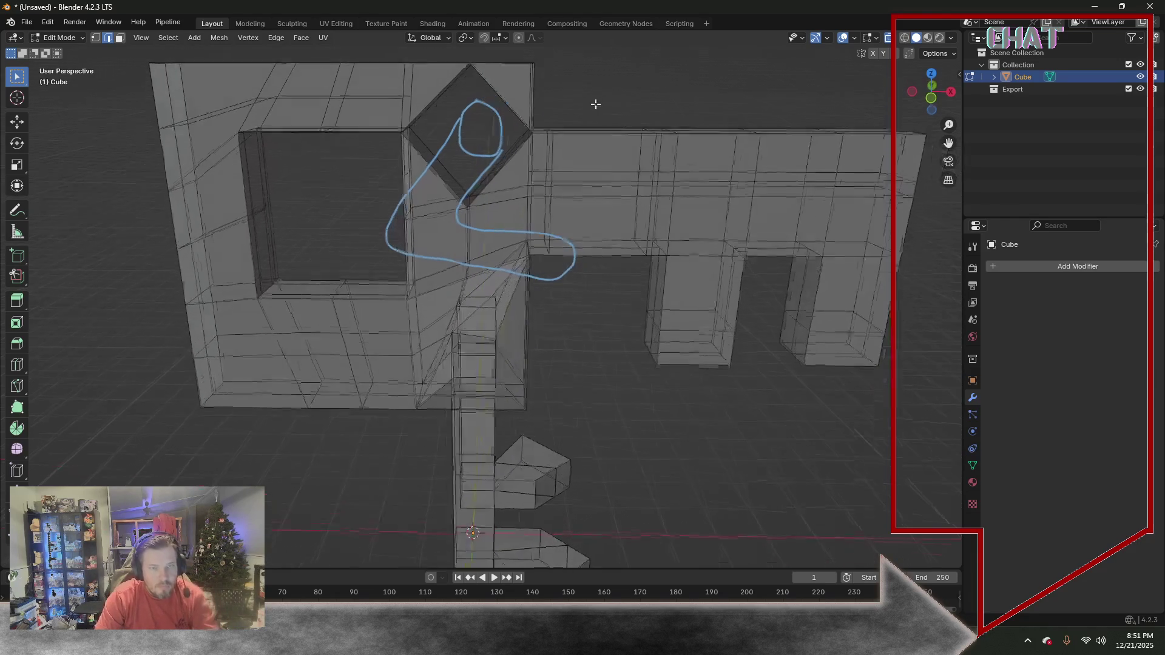
Fill the diamond hole with a single face and select it in face mode
left_click(434, 171)
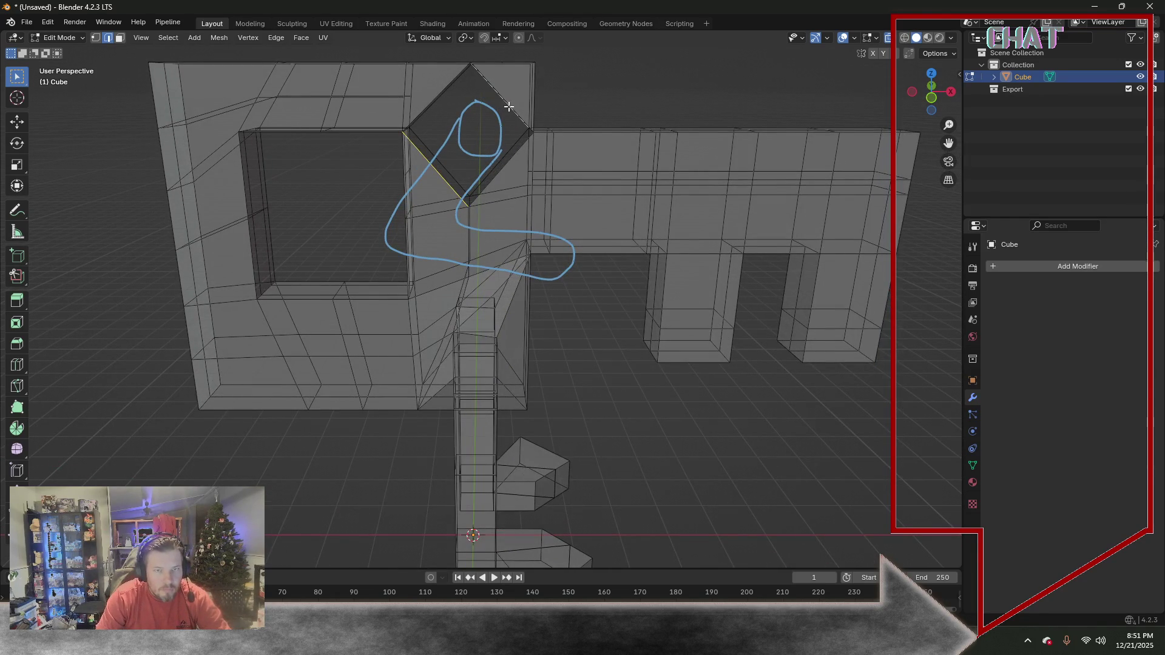
key("alt+z")
mouse_move(483, 172)
middle_mouse_down()
mouse_move(412, 194)
mouse_move(465, 107)
middle_mouse_up()
key("f")
left_click(464, 107)
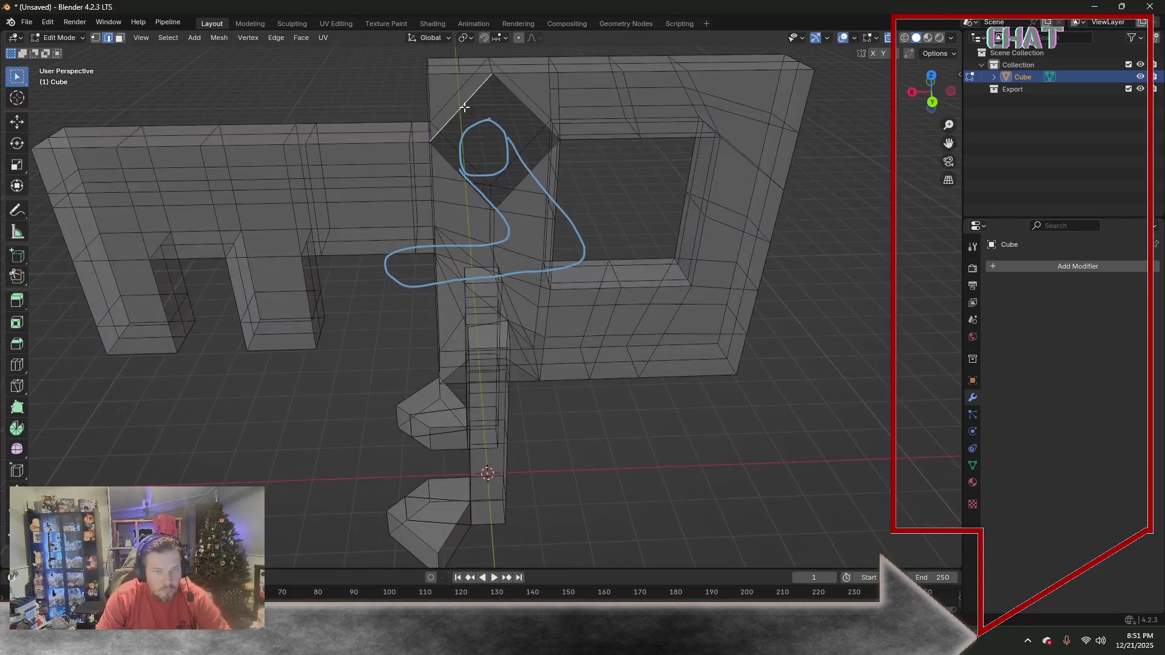
left_click(526, 179, "alt")
mouse_move(526, 180)
middle_mouse_down()
mouse_move(541, 129)
mouse_move(224, 70)
middle_mouse_up()
left_click(121, 38)
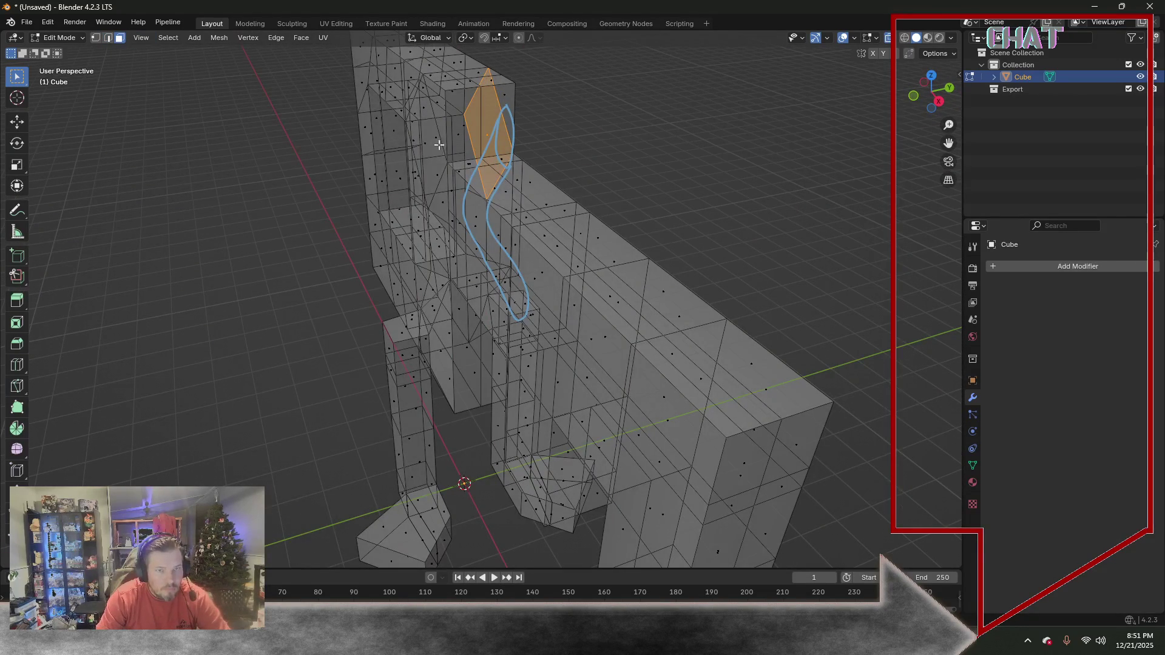
Extrude the diamond face for depth and resize the left diamond face along Y
key("g")
left_click(491, 136, "shift")
key("s")
key("Escape")
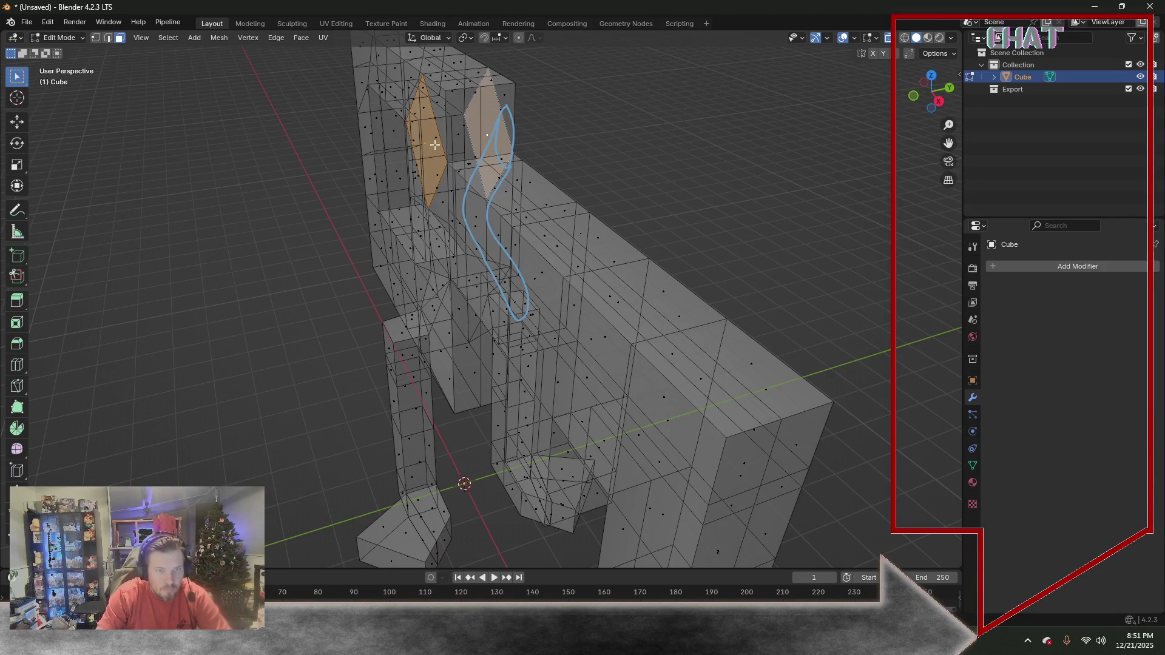
left_click(429, 144)
middle_click_drag(671, 161, 638, 165)
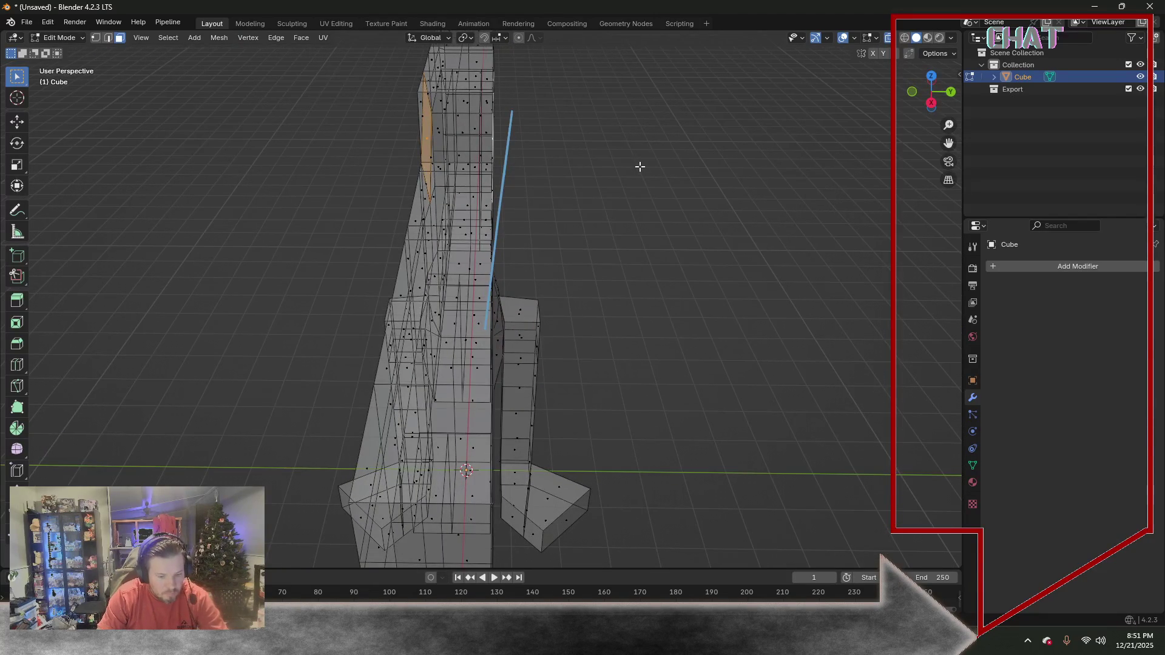
key("s")
key("y")
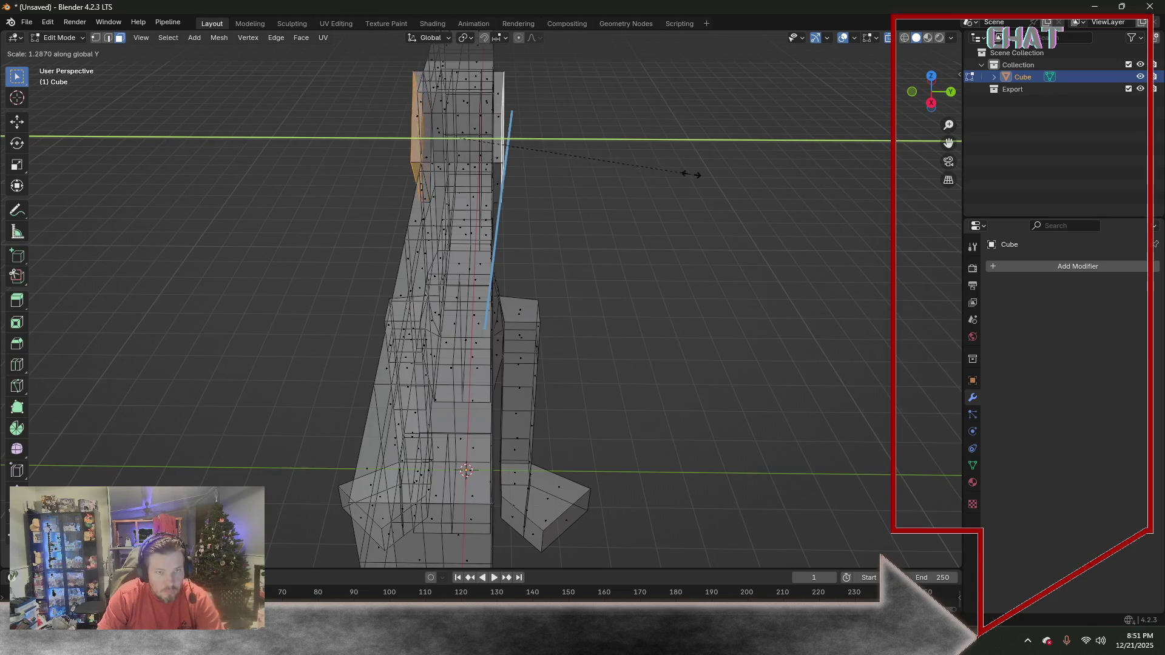
left_click(742, 187)
Shrink the diamond face evenly and check it in front and side views
mouse_move(761, 192)
middle_mouse_down()
mouse_move(689, 191)
mouse_move(670, 170)
mouse_move(670, 188)
middle_mouse_up()
key("s")
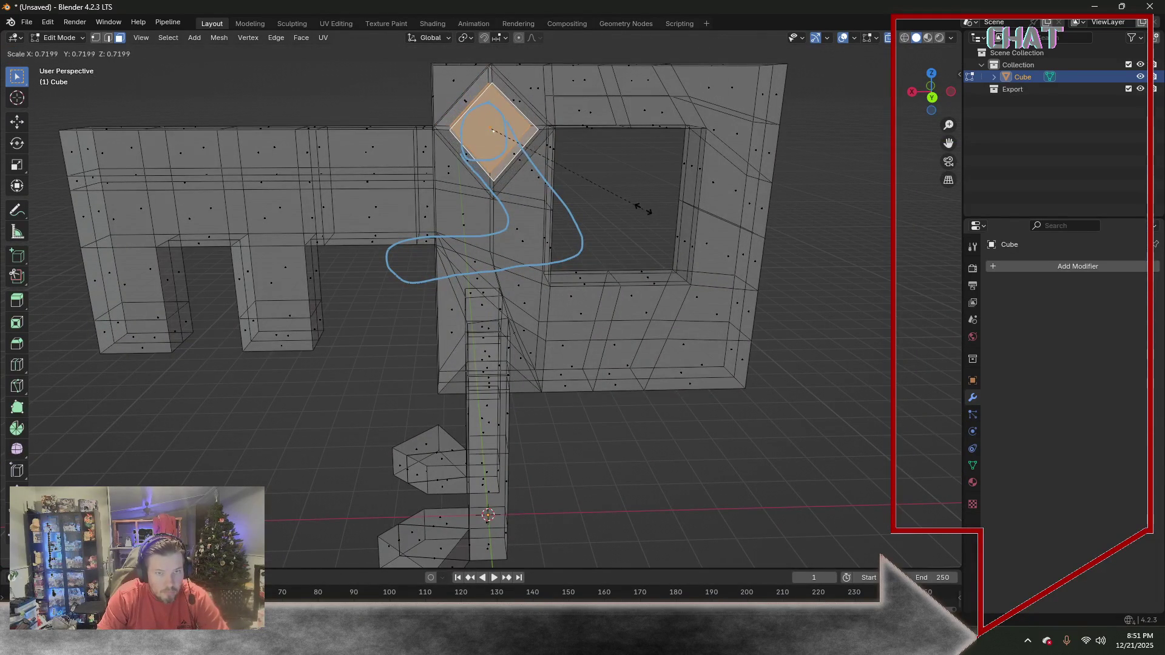
left_click(638, 209)
middle_click_drag(625, 190, 732, 196)
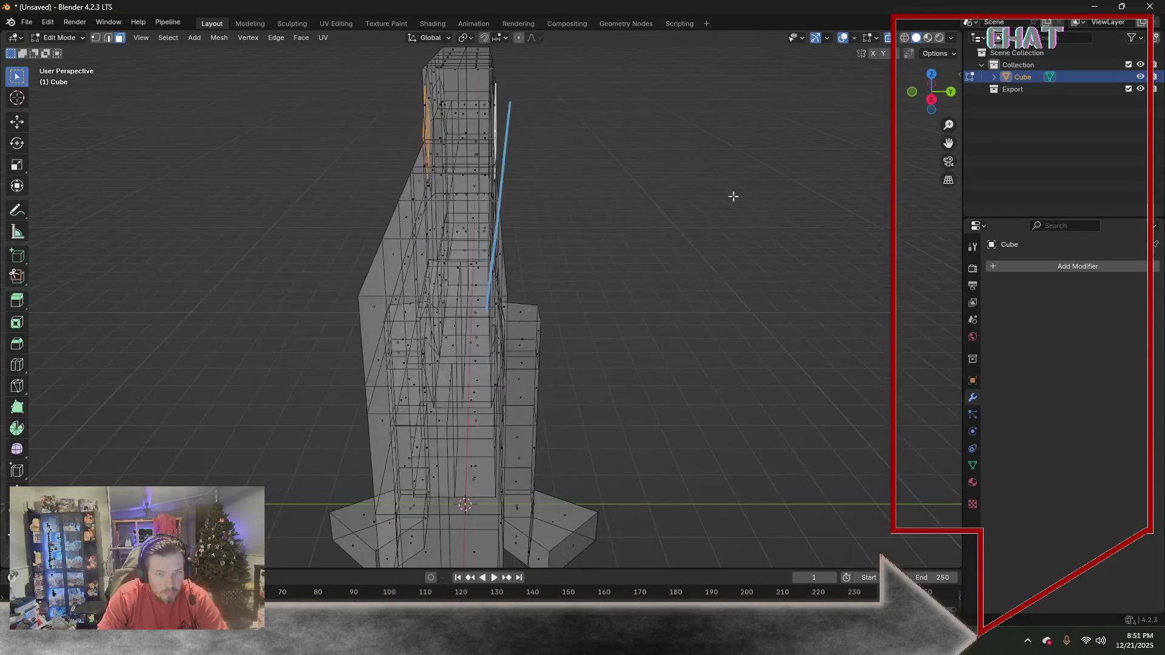
key("KP_1")
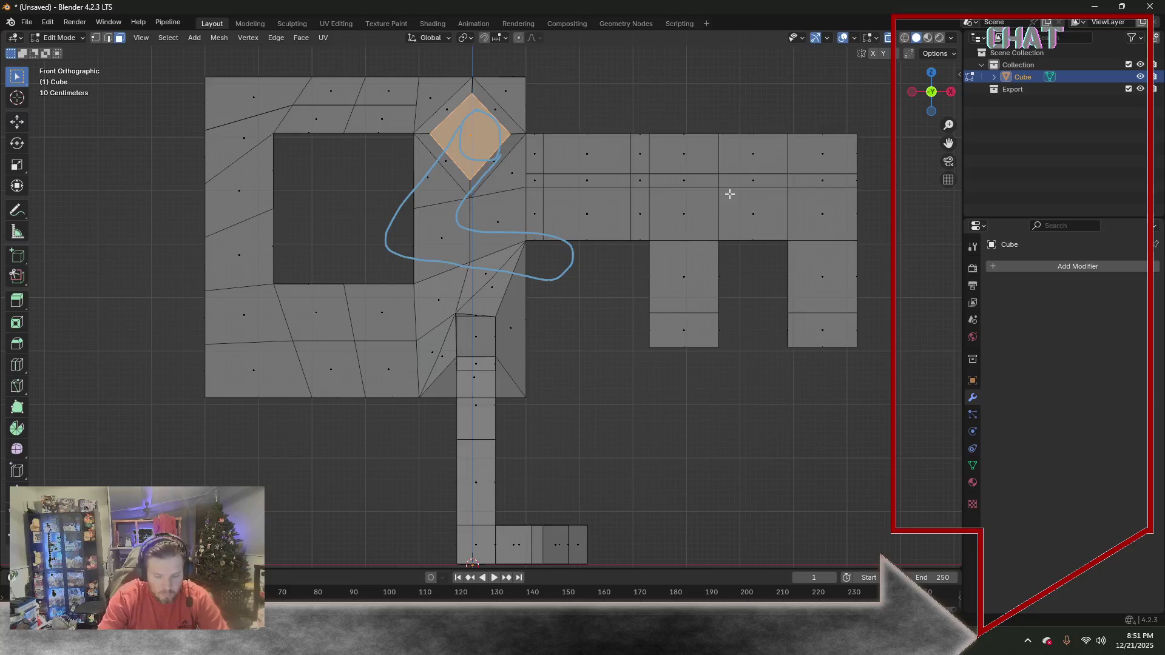
key("KP_3")
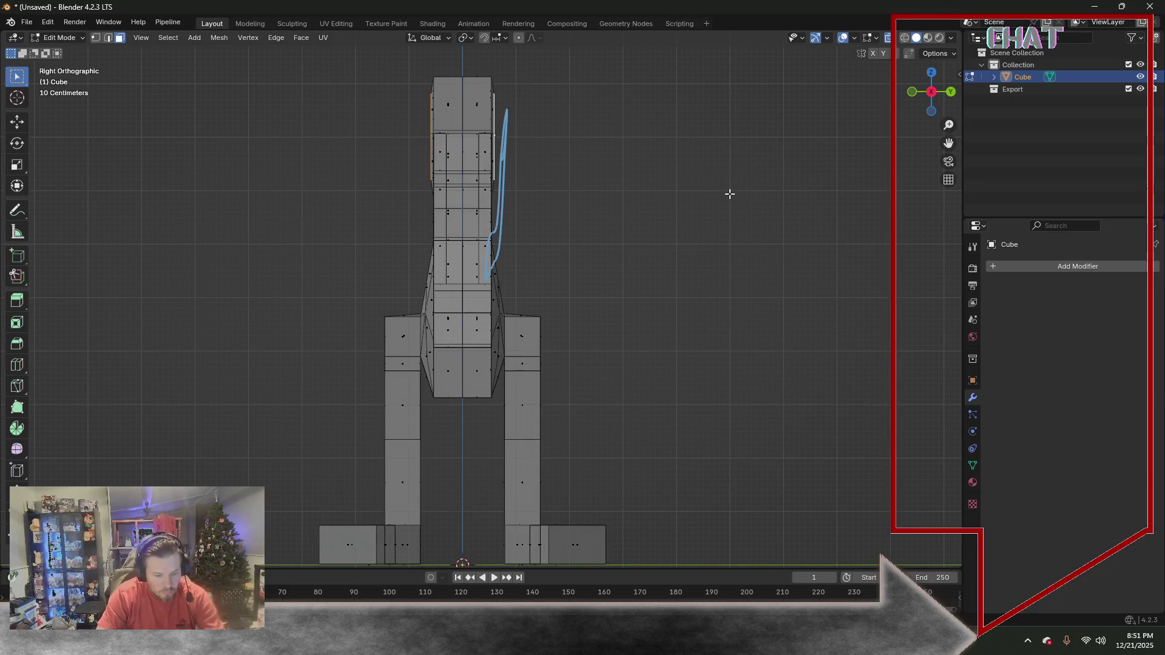
Scale the head's upper part about 2.3 times along Y, then select the whole mesh
key("s")
key("y")
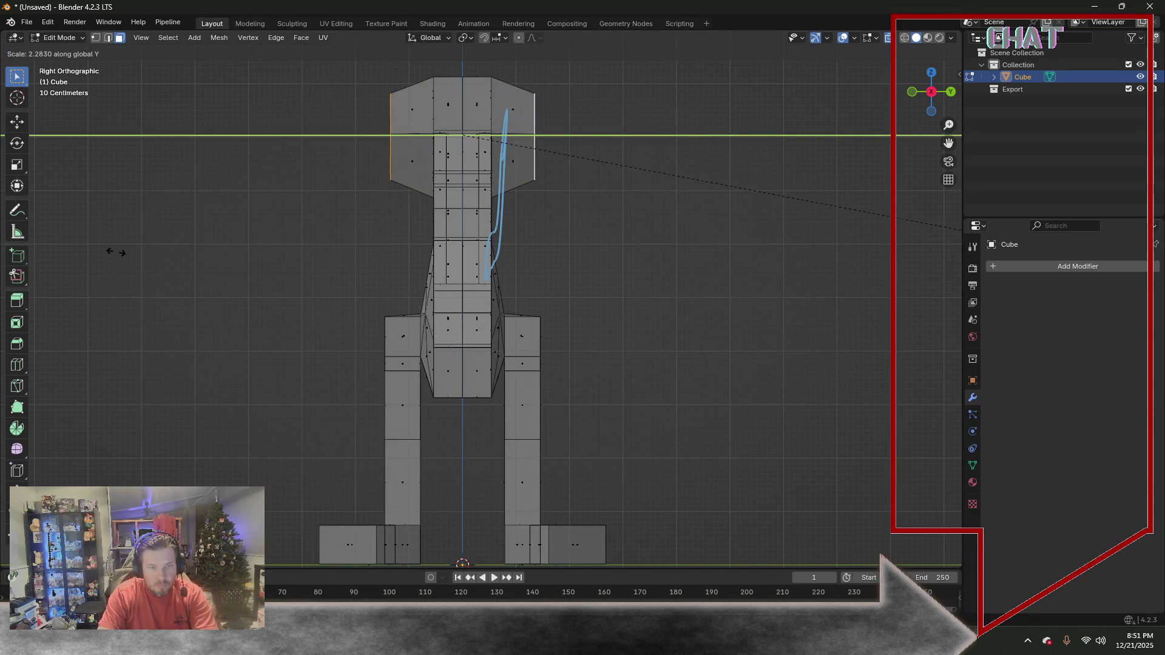
left_click(70, 240)
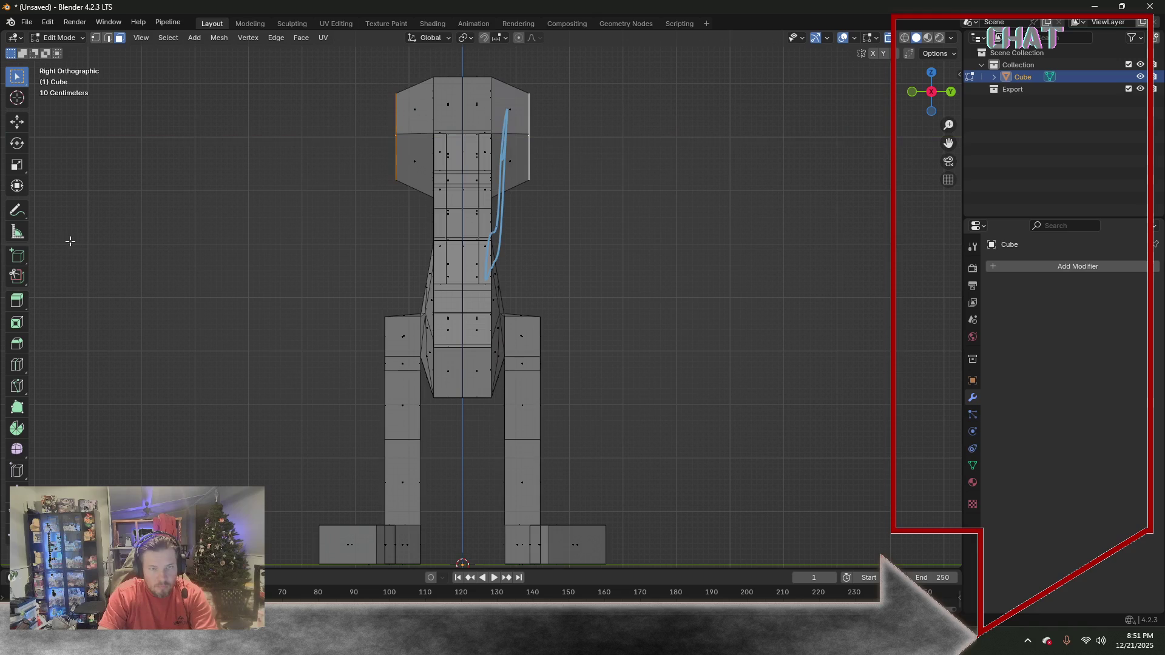
mouse_move(69, 243)
middle_mouse_down()
mouse_move(295, 224)
mouse_move(316, 213)
middle_mouse_up()
key("a")
left_click(60, 37)
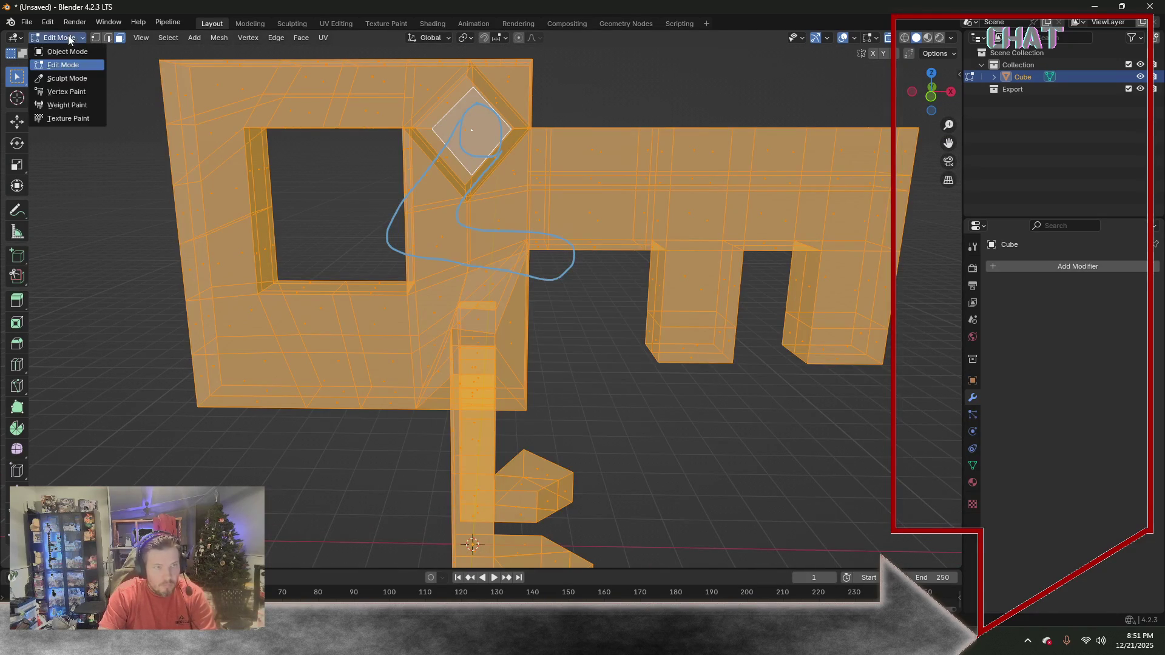
In Object Mode, turn X-ray off and view the whole opaque key, checking overlay options
left_click(64, 52)
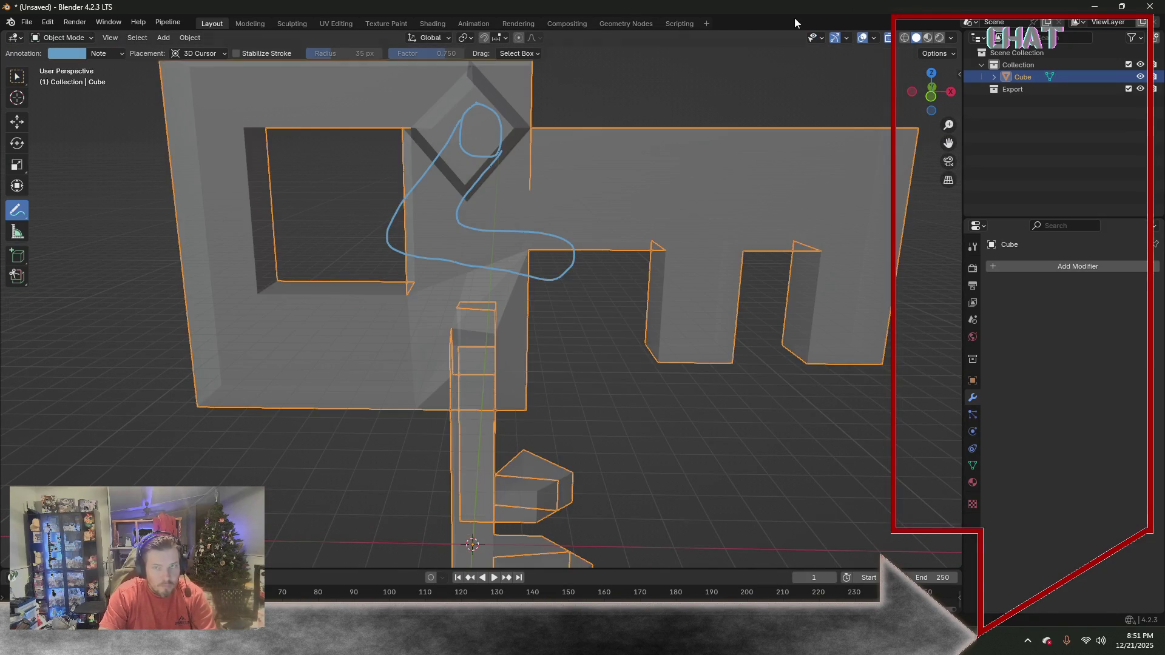
left_click(888, 37)
scroll(582, 182, "down", 4)
mouse_move(582, 182)
middle_mouse_down()
mouse_move(593, 117)
mouse_move(577, 122)
mouse_move(655, 117)
middle_mouse_up()
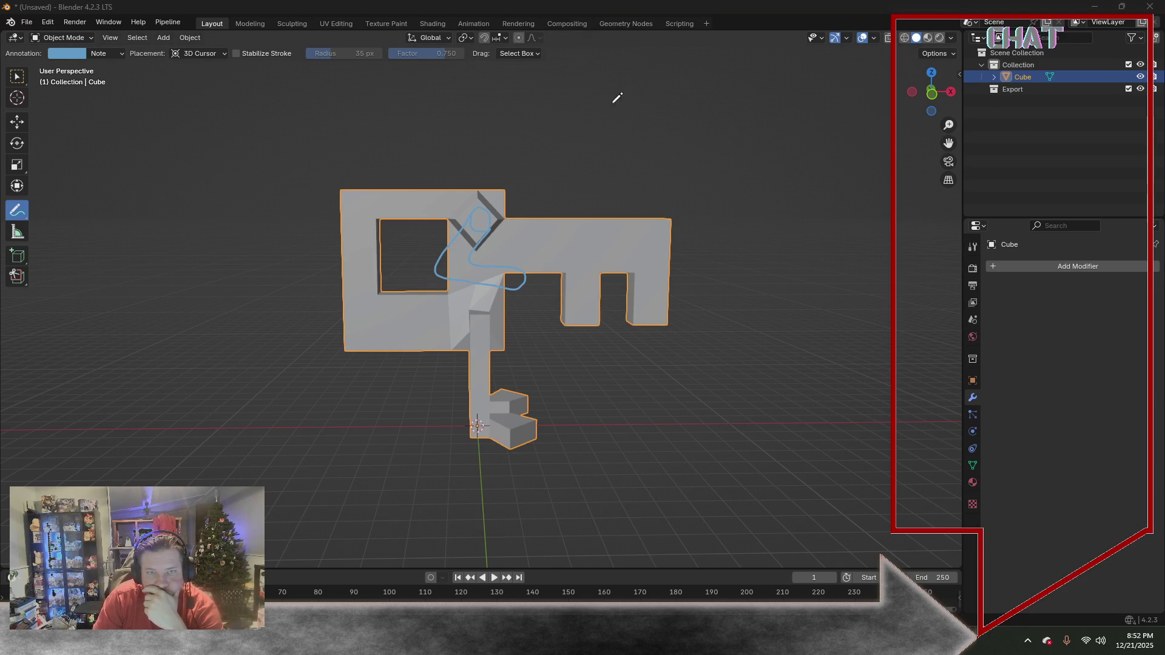
left_click(874, 37)
left_click(847, 37)
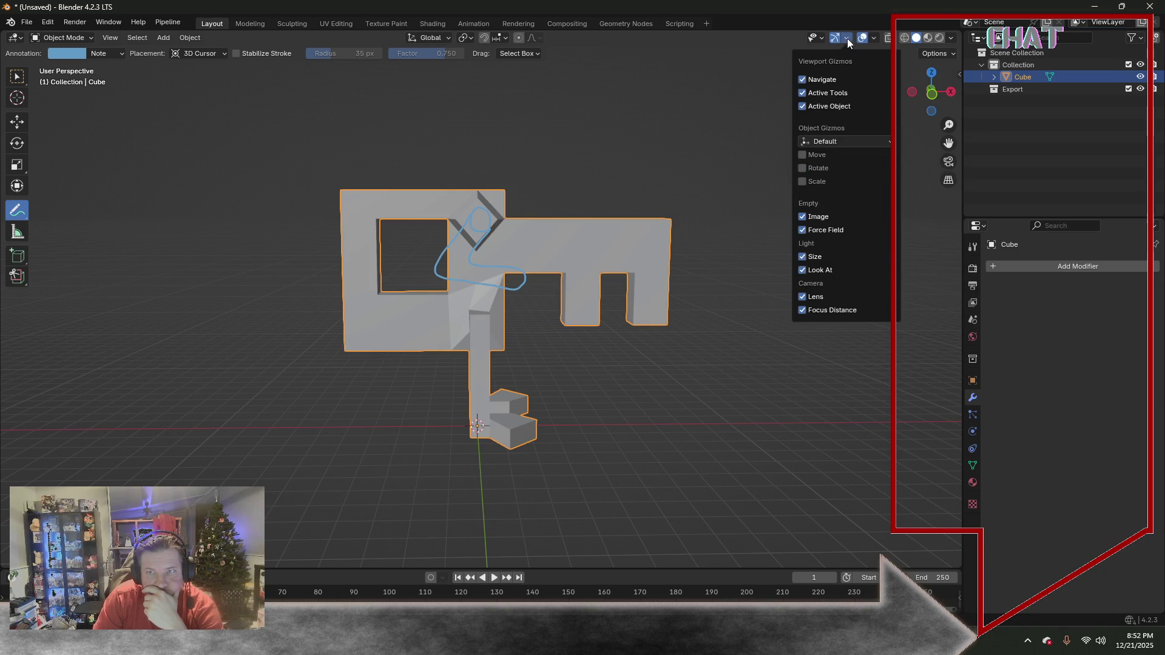
left_click(875, 37)
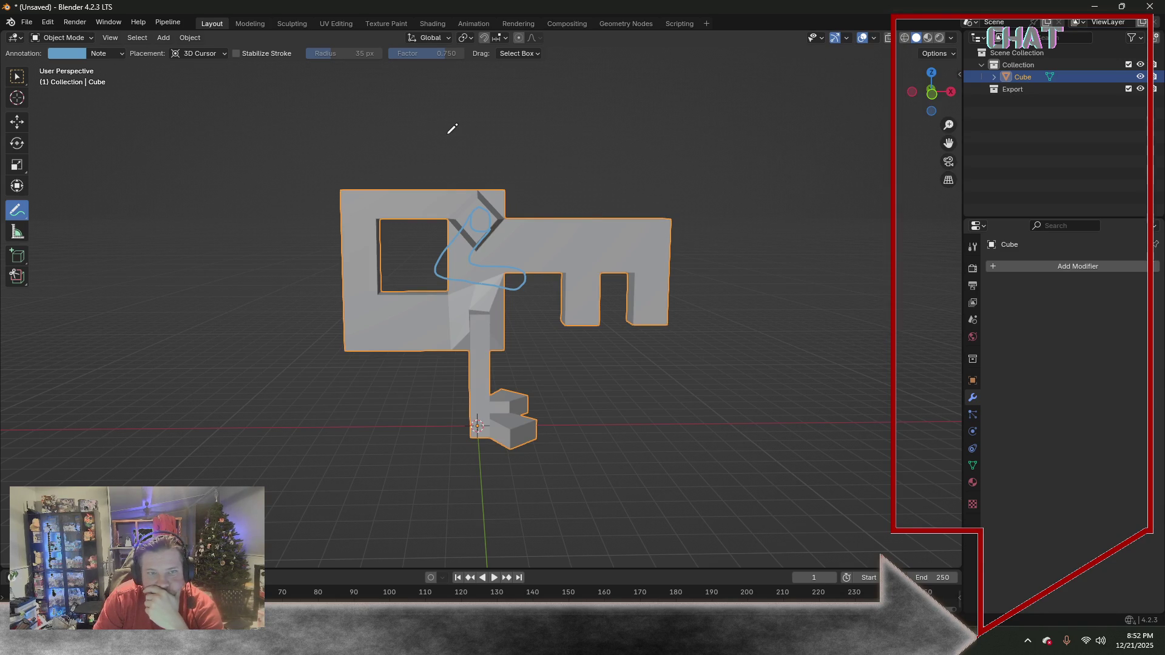
Back in Edit Mode, preview wireframe and material shading before returning to solid
left_click(59, 36)
left_click(60, 64)
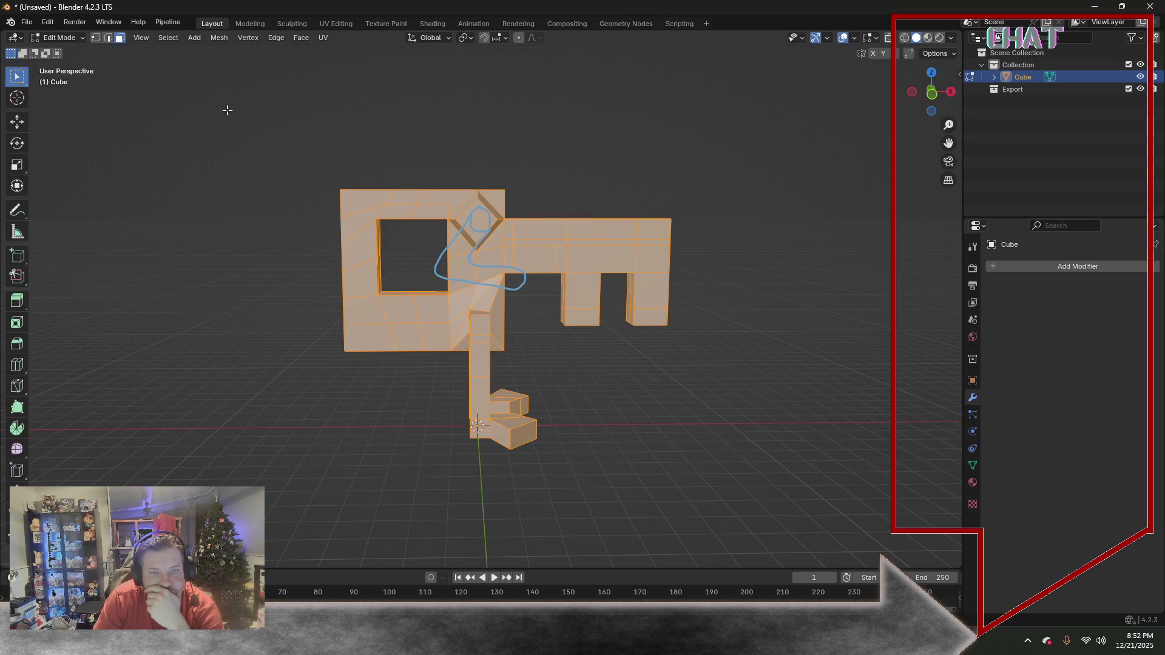
left_click(906, 38)
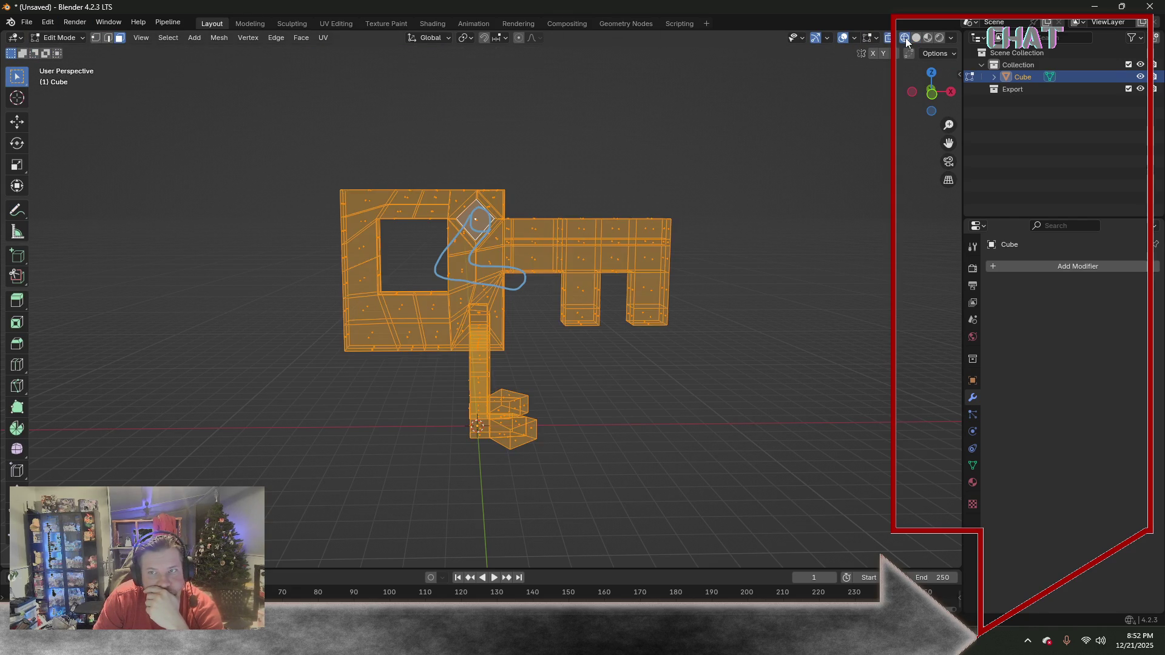
left_click(917, 39)
left_click(931, 37)
left_click(917, 37)
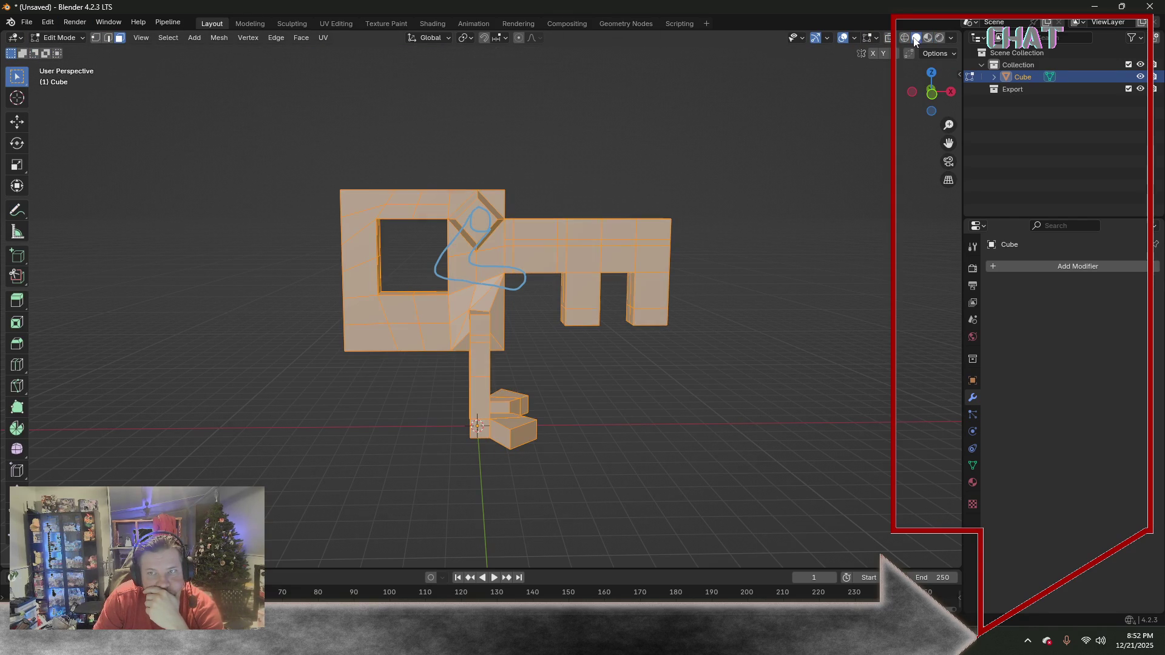
Browse the Edit menu, toggle Object and Edit Mode, ending with the mesh in Edit Mode
left_click(26, 21)
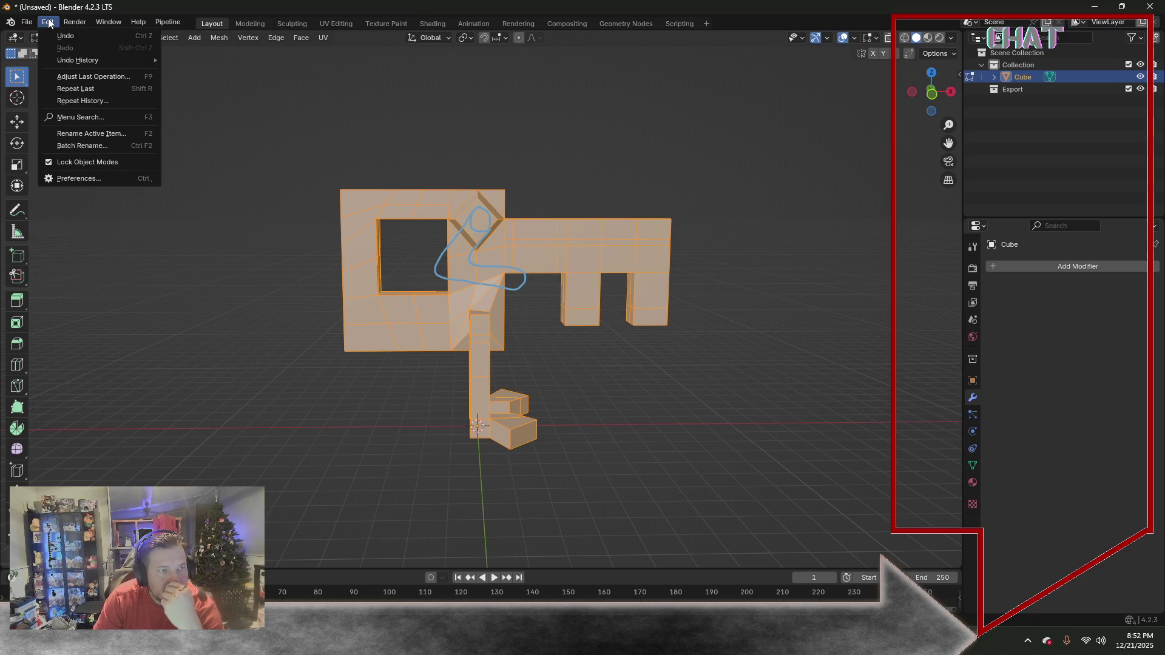
left_click(48, 22)
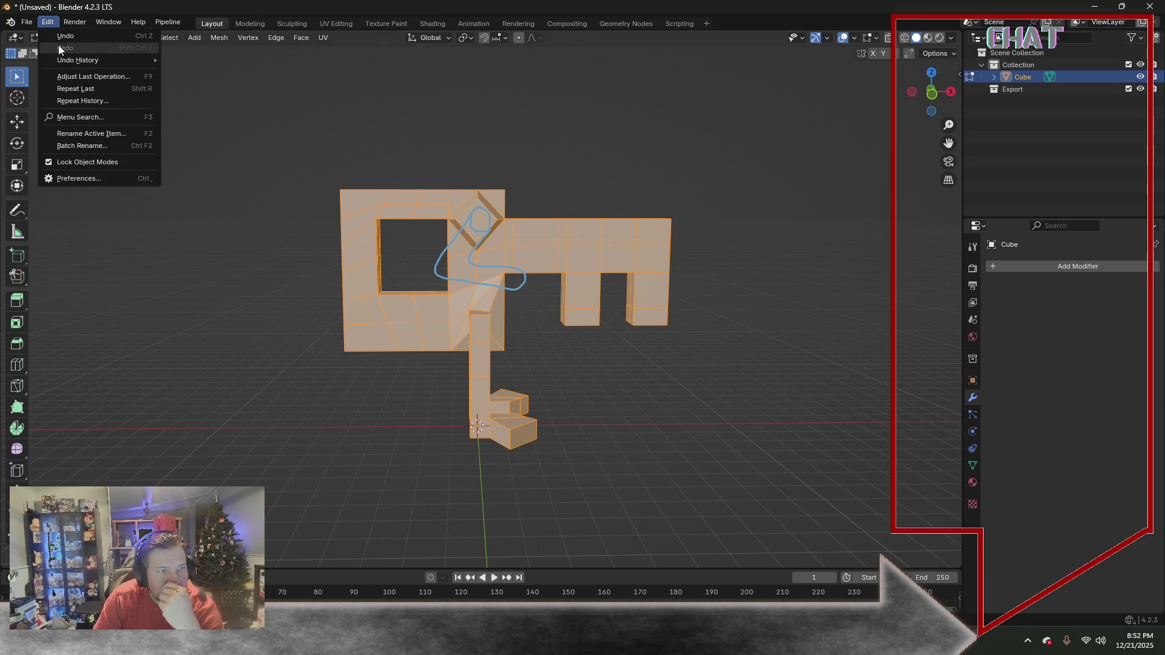
left_click(50, 38)
left_click(65, 51)
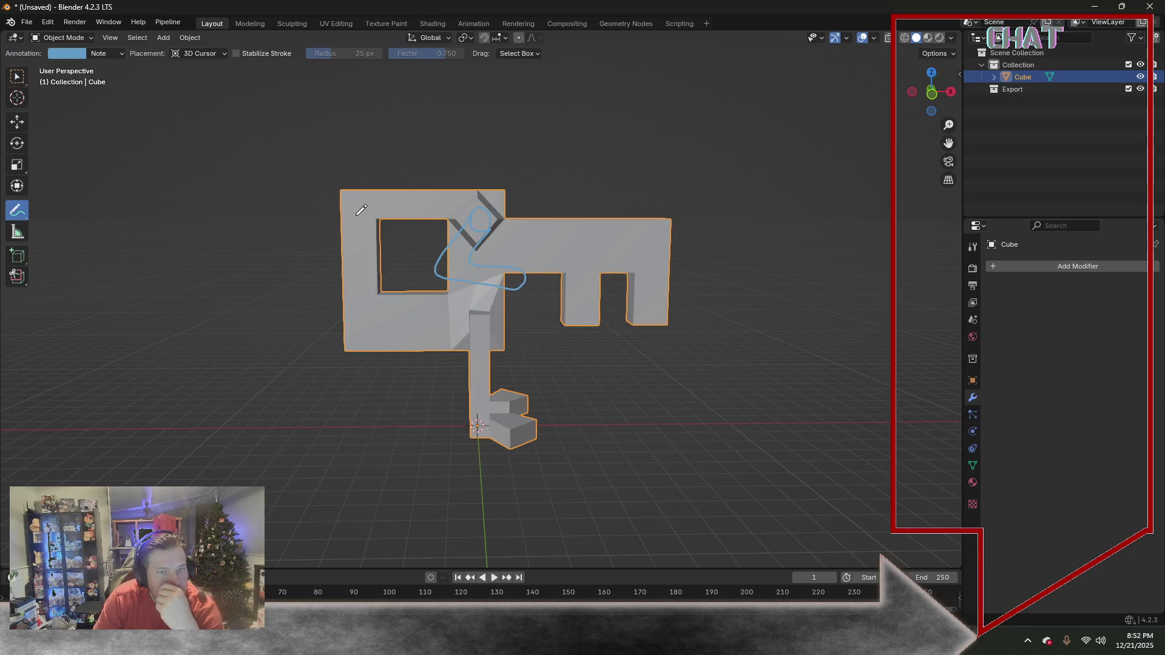
left_click(15, 78)
left_click(59, 37)
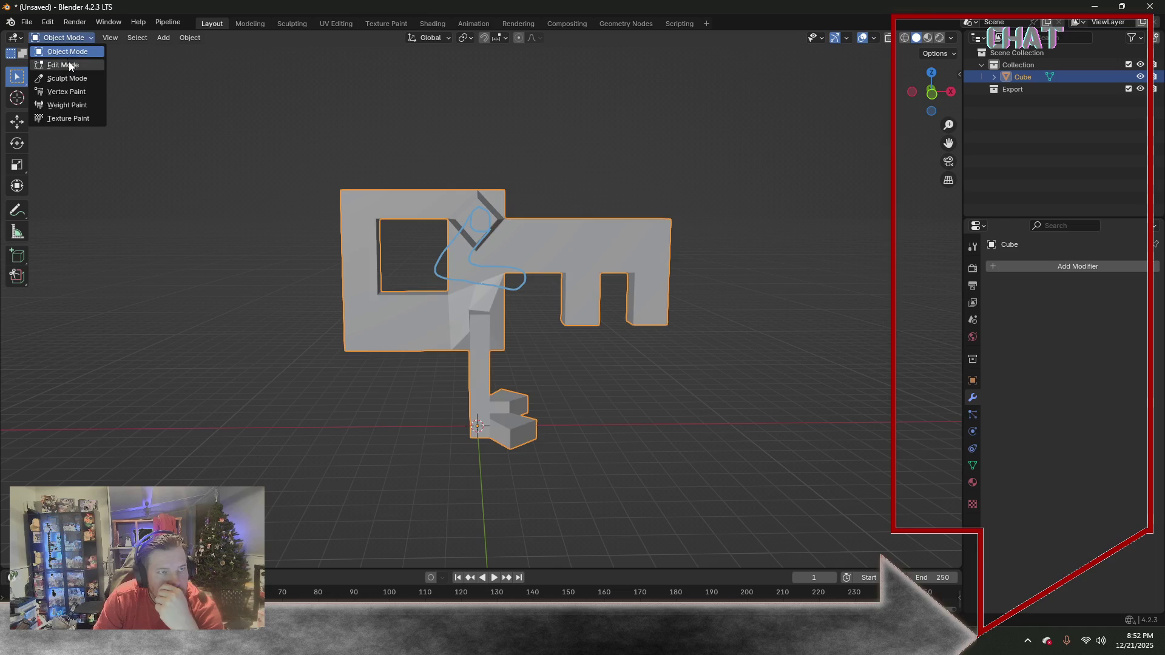
left_click(68, 61)
left_click(54, 22)
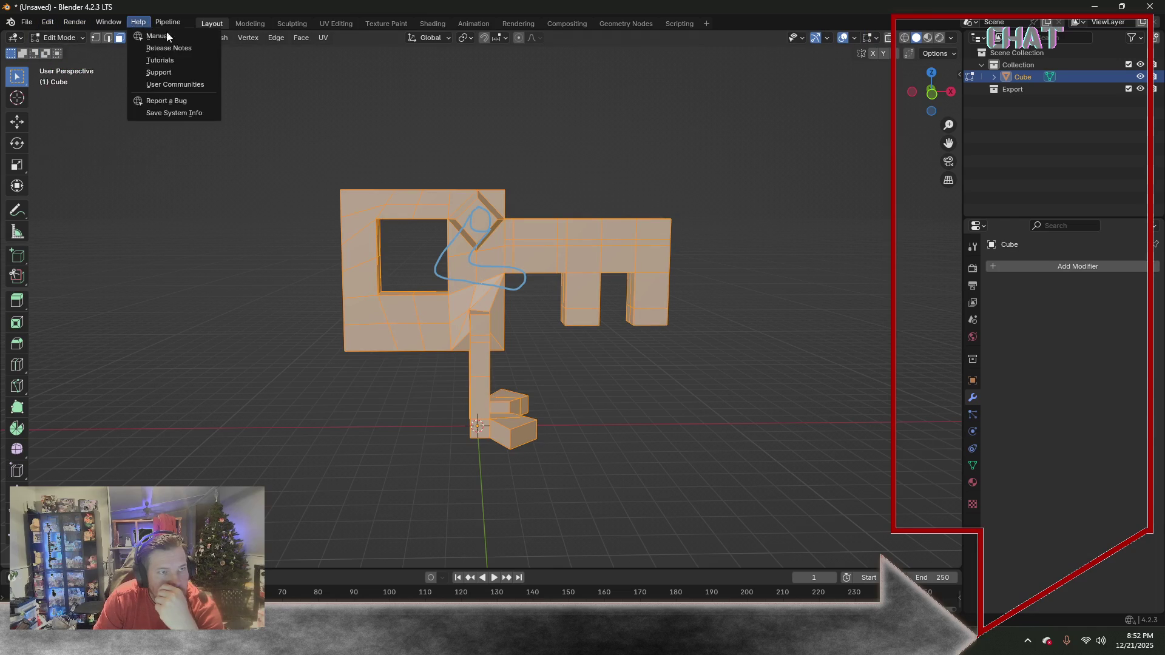
Use the Select menu to clear the selection on the key mesh
left_click(167, 37)
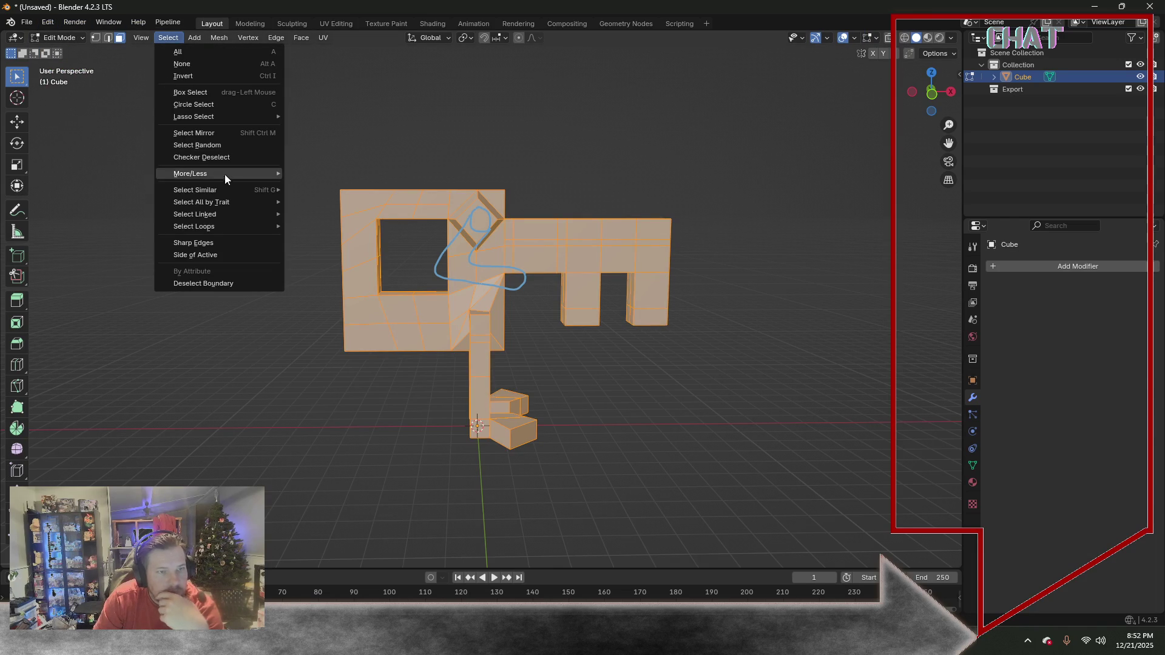
mouse_move(201, 203)
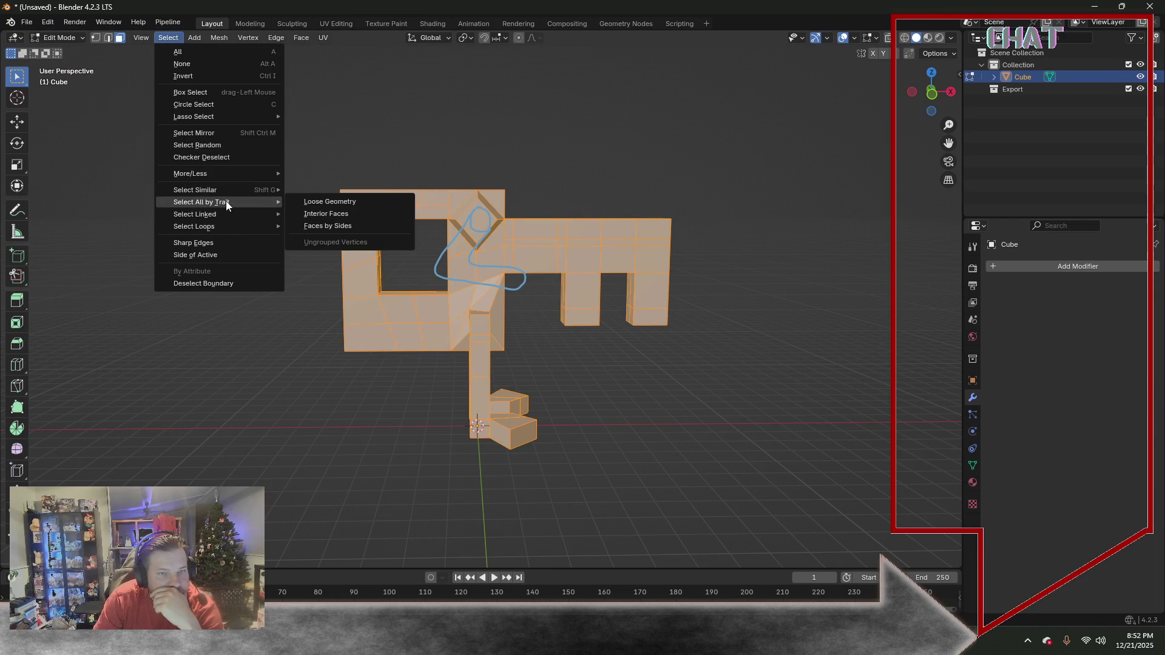
left_click(342, 226)
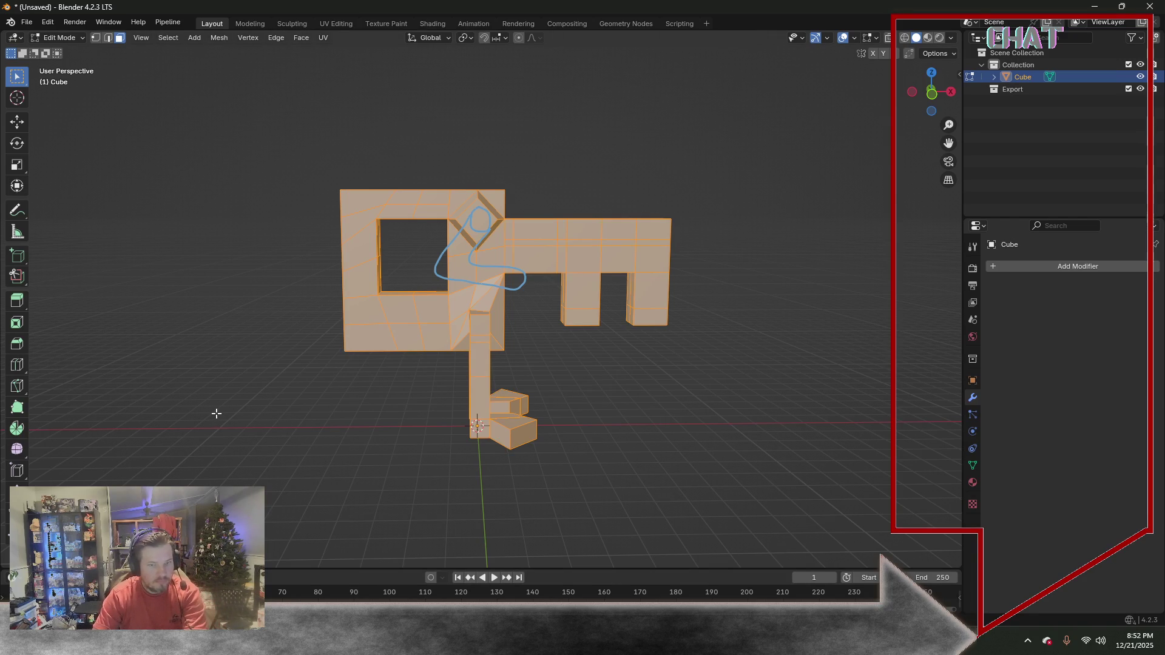
left_click(169, 38)
Clear the selection and inspect the key in X-ray from elevated and front angles
left_click(178, 62)
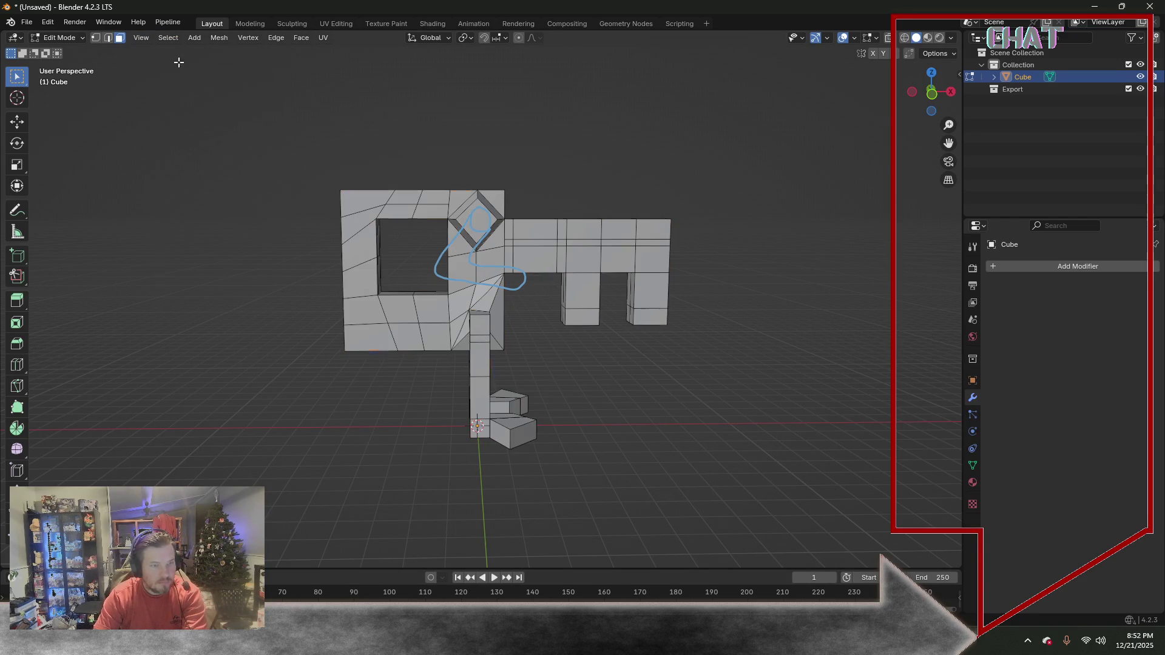
left_click(174, 41)
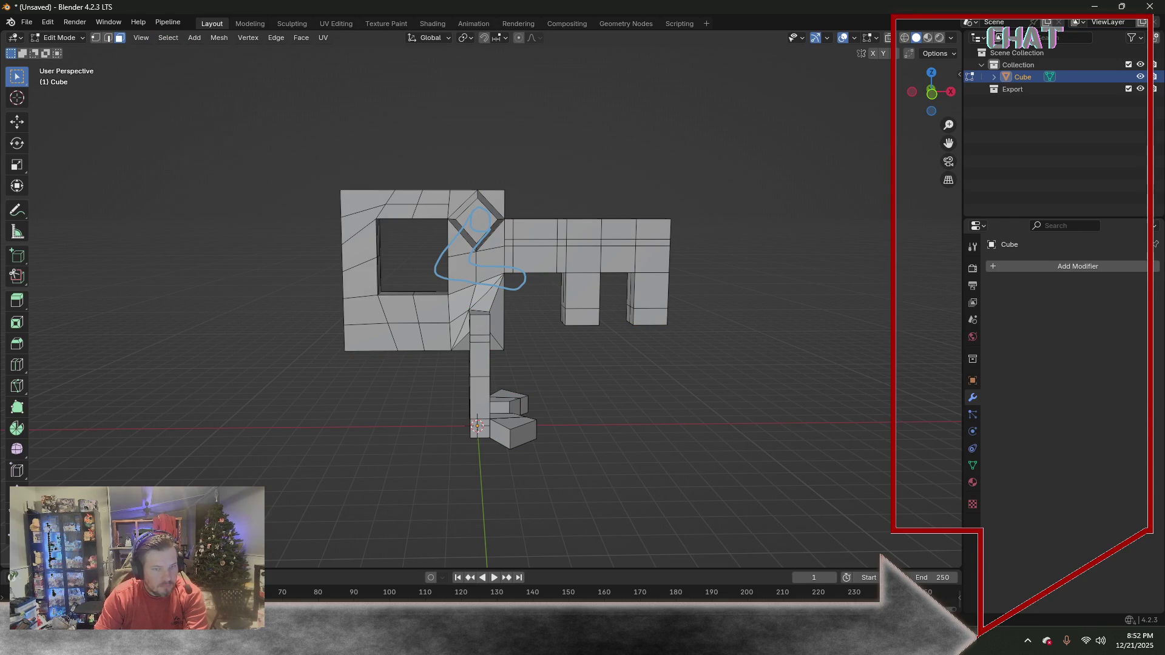
mouse_move(376, 393)
middle_mouse_down()
mouse_move(260, 340)
mouse_move(173, 365)
mouse_move(897, 37)
middle_mouse_up()
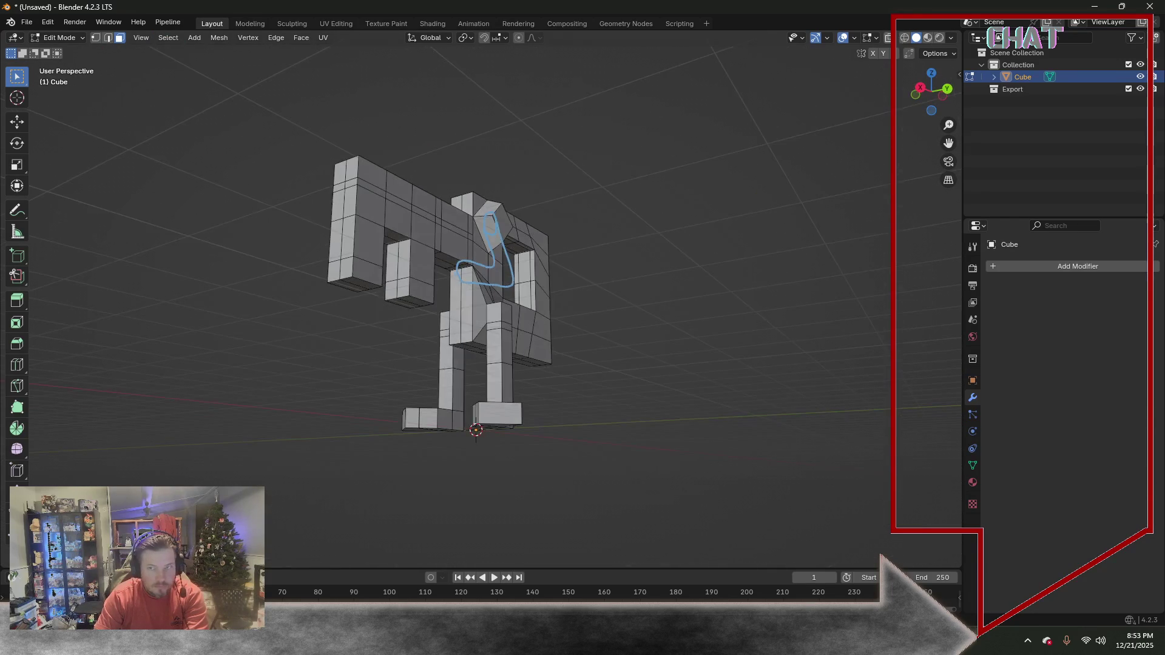
left_click(887, 39)
mouse_move(294, 424)
middle_mouse_down()
mouse_move(254, 442)
mouse_move(260, 467)
mouse_move(266, 448)
middle_mouse_up()
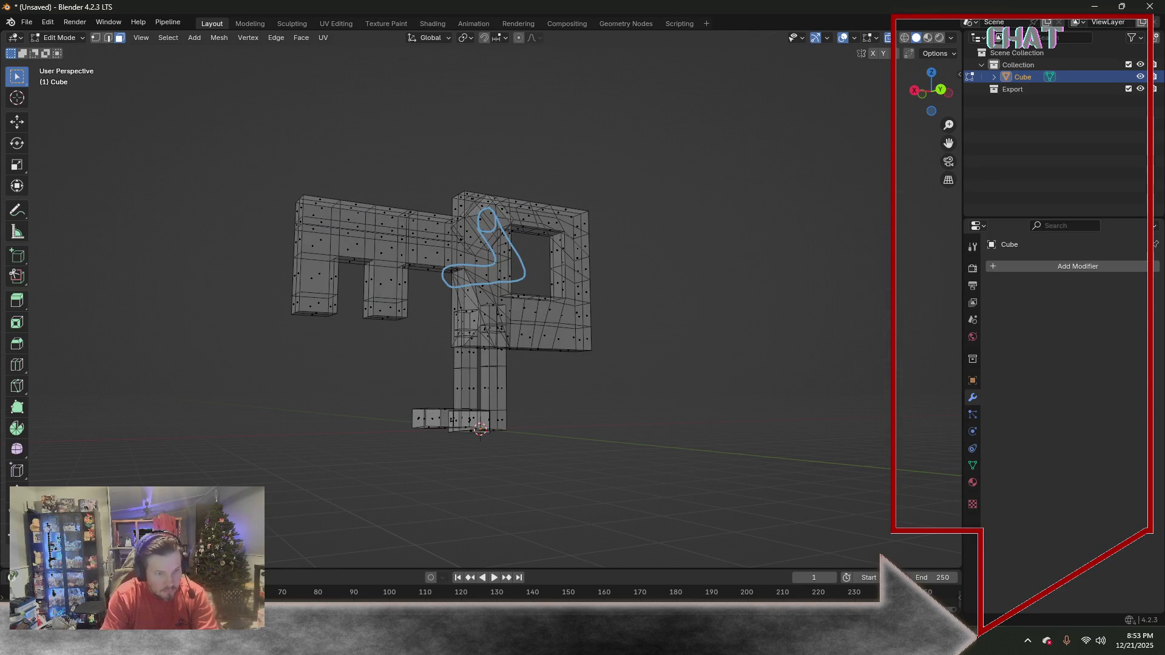
key("a")
key("alt+a")
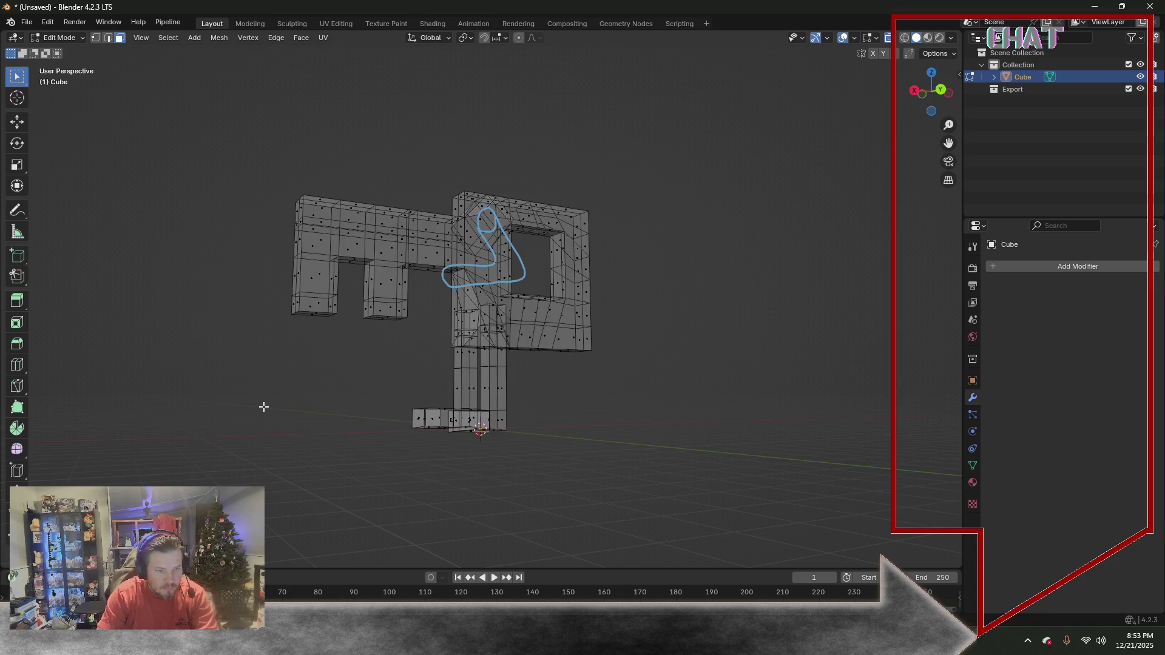
Turn X-ray off, snap to Top Orthographic view and switch to vertex select mode
mouse_move(279, 398)
middle_mouse_down()
mouse_move(512, 394)
mouse_move(671, 123)
middle_mouse_up()
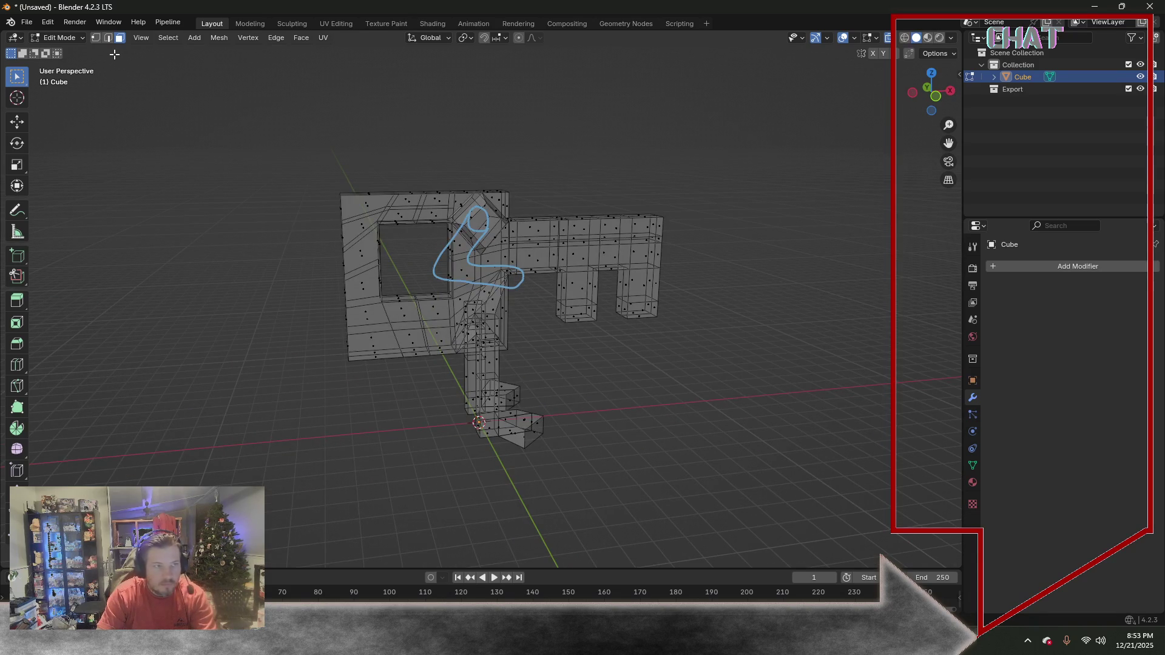
middle_click_drag(732, 156, 373, 217)
middle_click_drag(363, 222, 502, 178)
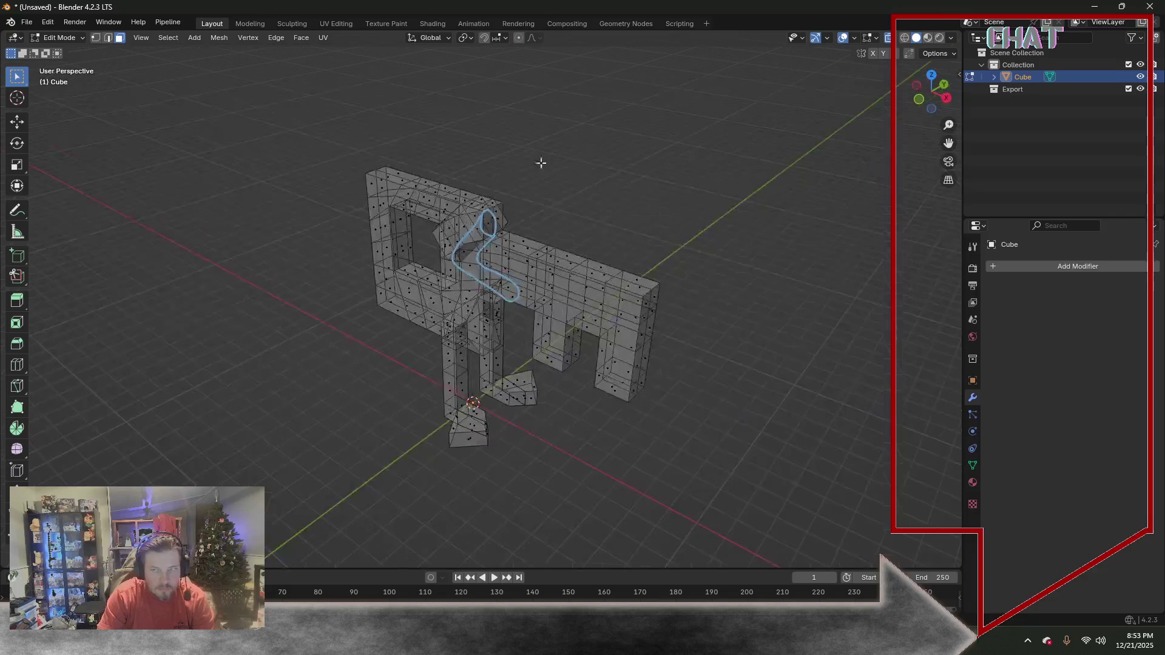
key("alt+z")
key("KP_3")
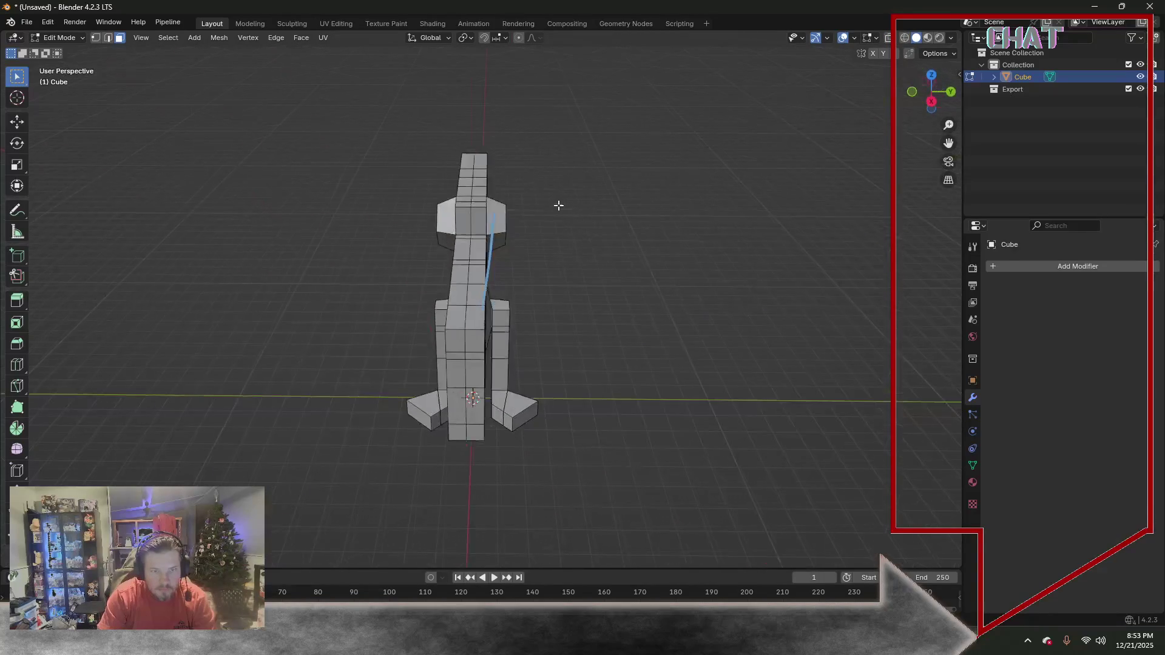
key("KP_7")
left_click(96, 37)
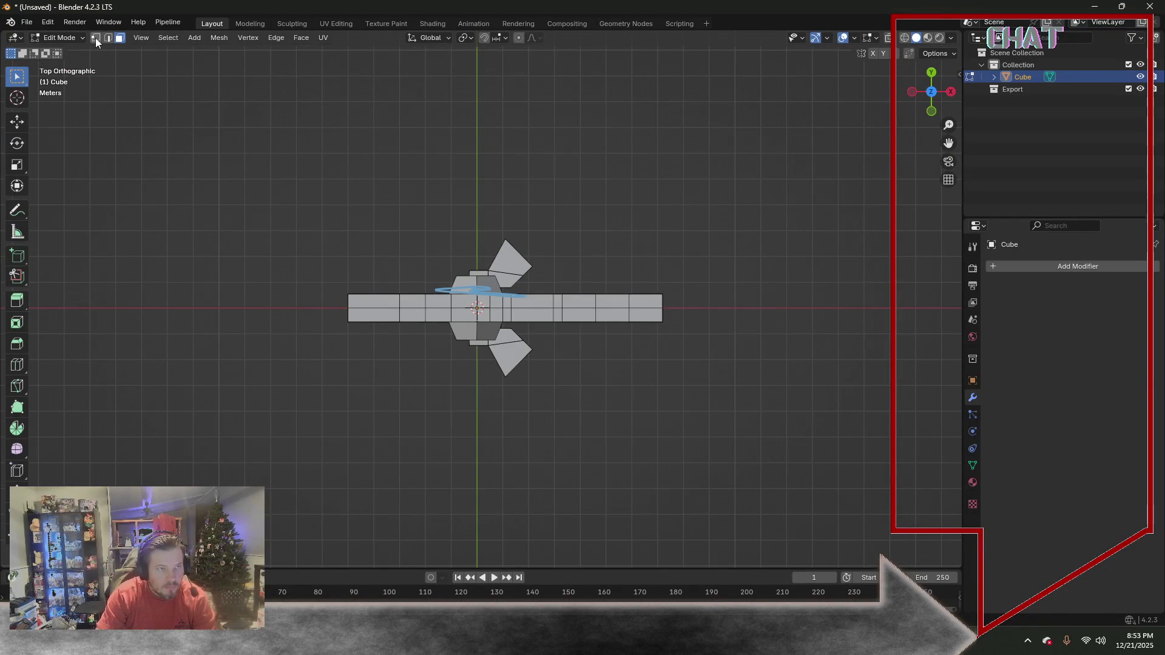
With X-ray on, box-select the key's top-edge vertices and delete them as edges
left_click(888, 38)
left_click_drag(289, 184, 686, 299)
left_click_drag(305, 218, 696, 302, "shift")
key("x")
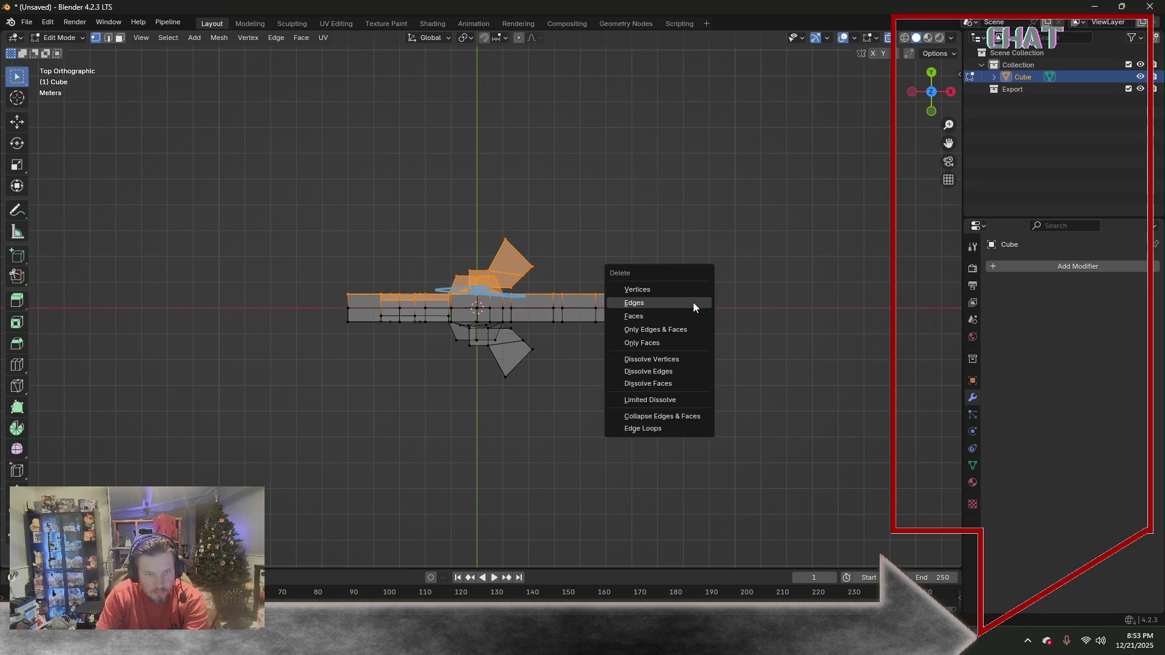
left_click(692, 302)
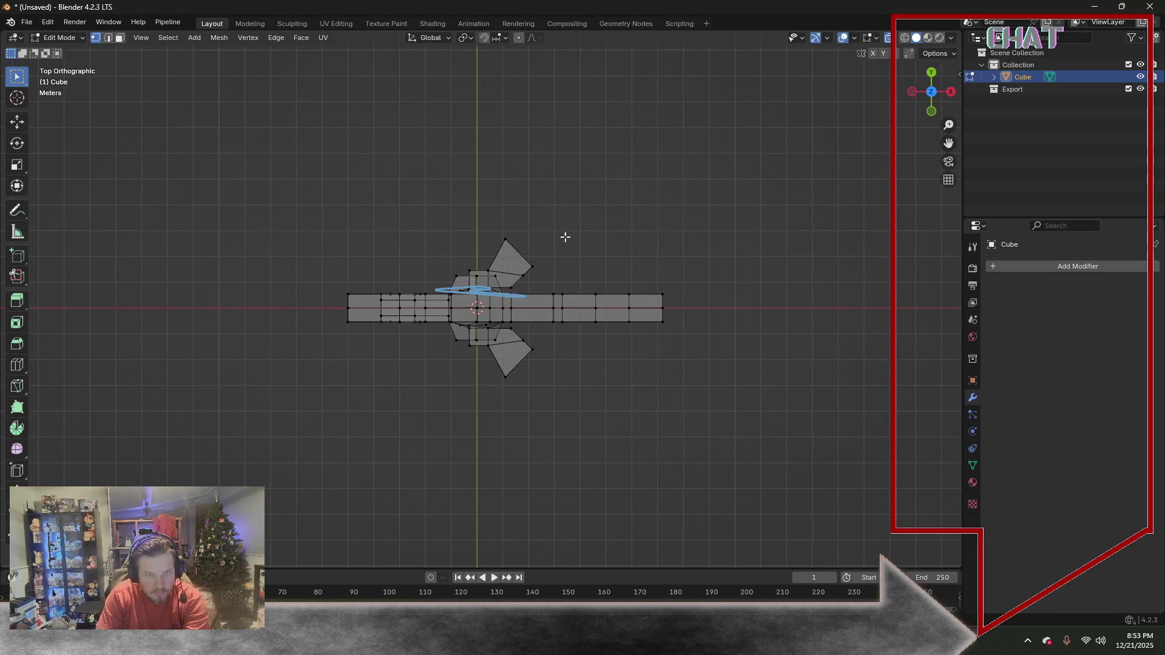
Flatten the selected shaft faces to zero depth along Y (S Y 0)
left_click_drag(373, 296, 452, 318)
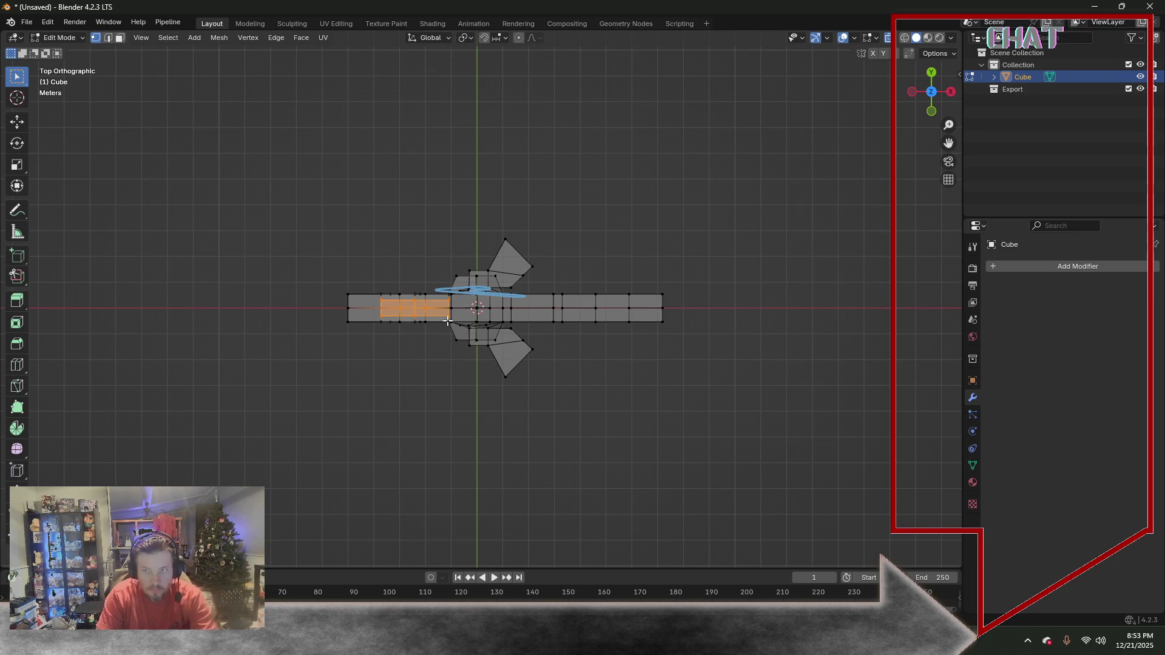
key("s")
type("y")
type("0")
key("Return")
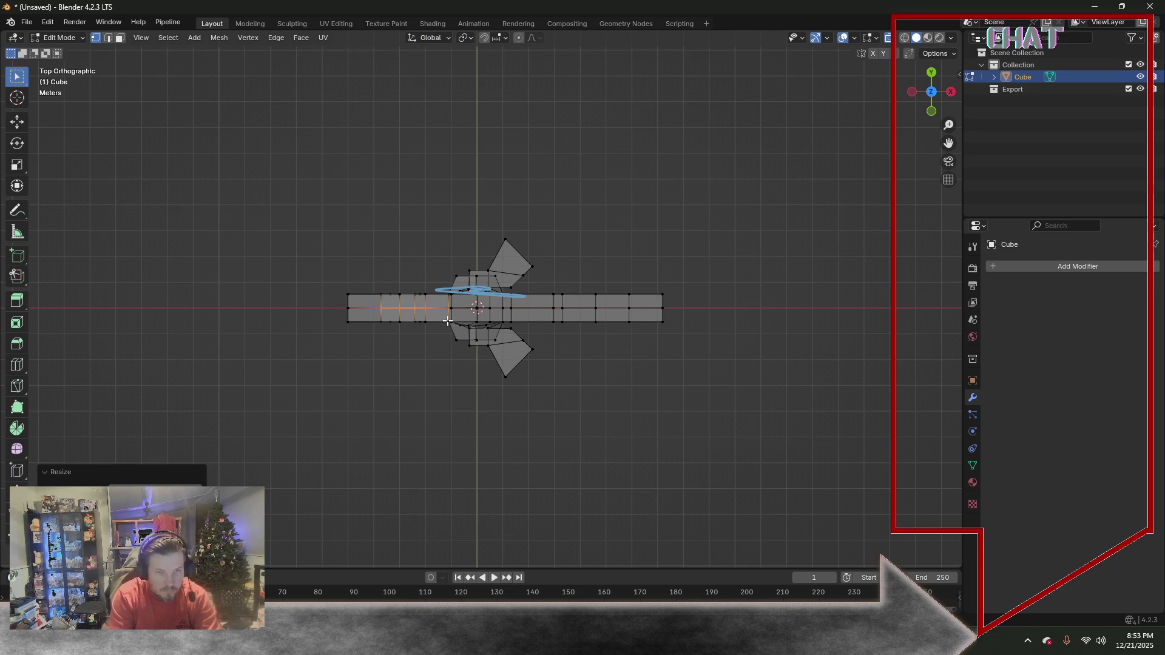
Select the horizontal row of shaft faces, check Mesh > Clean Up, then clear the selection
left_click_drag(332, 302, 746, 314)
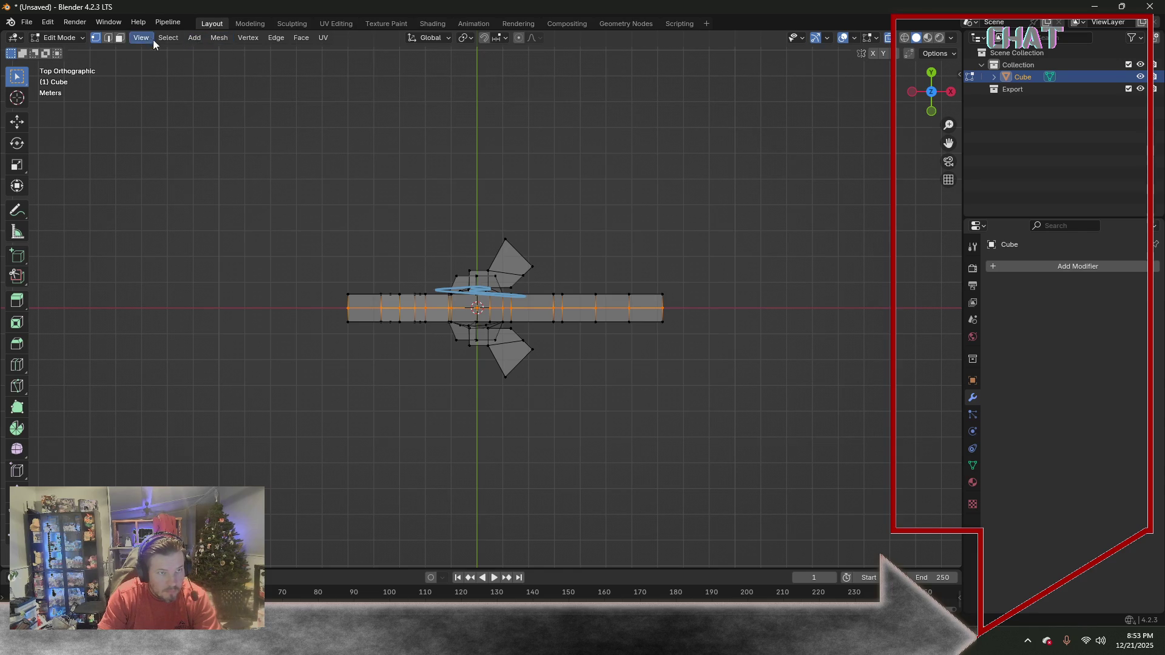
left_click(219, 37)
left_click(374, 419)
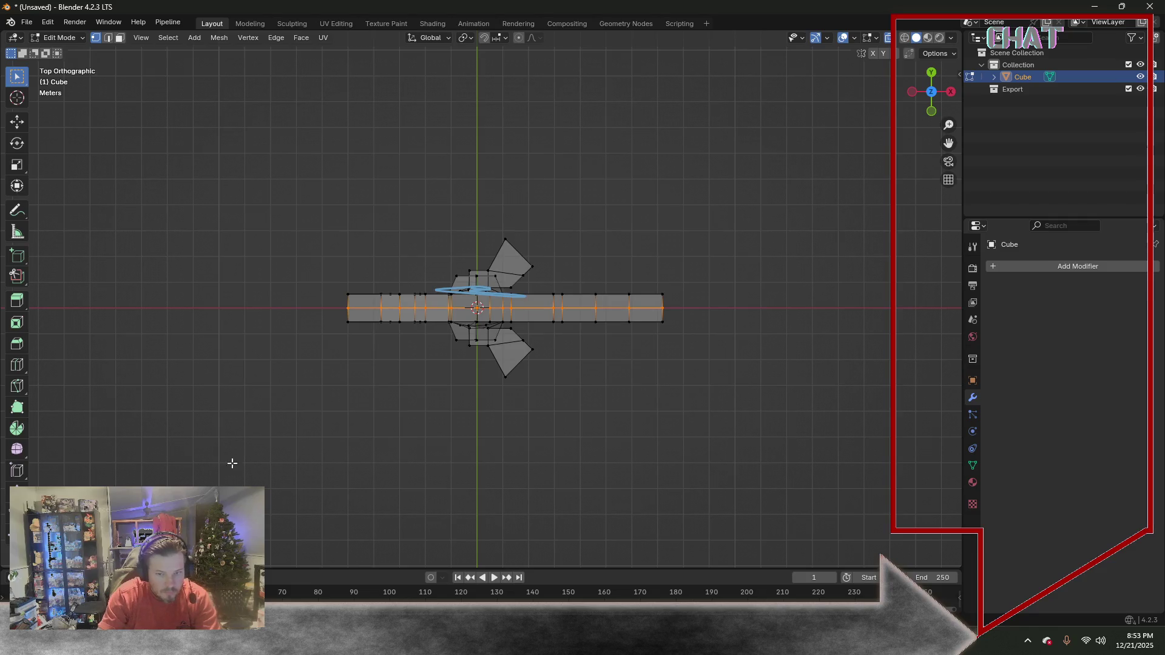
left_click(526, 380)
mouse_move(463, 396)
middle_mouse_down()
mouse_move(479, 305)
mouse_move(466, 337)
middle_mouse_up()
Return to the Top Orthographic view of the key
key("KP_7")
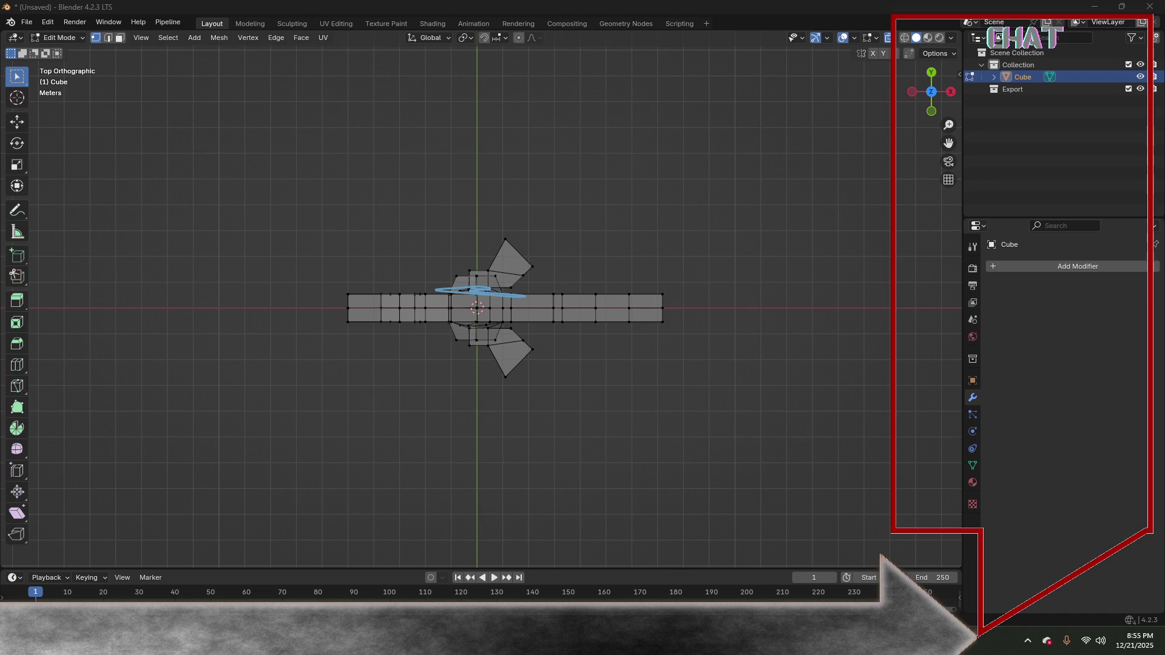
Box-select the upper half of the mesh and delete its edges
left_click_drag(317, 207, 702, 304)
key("x")
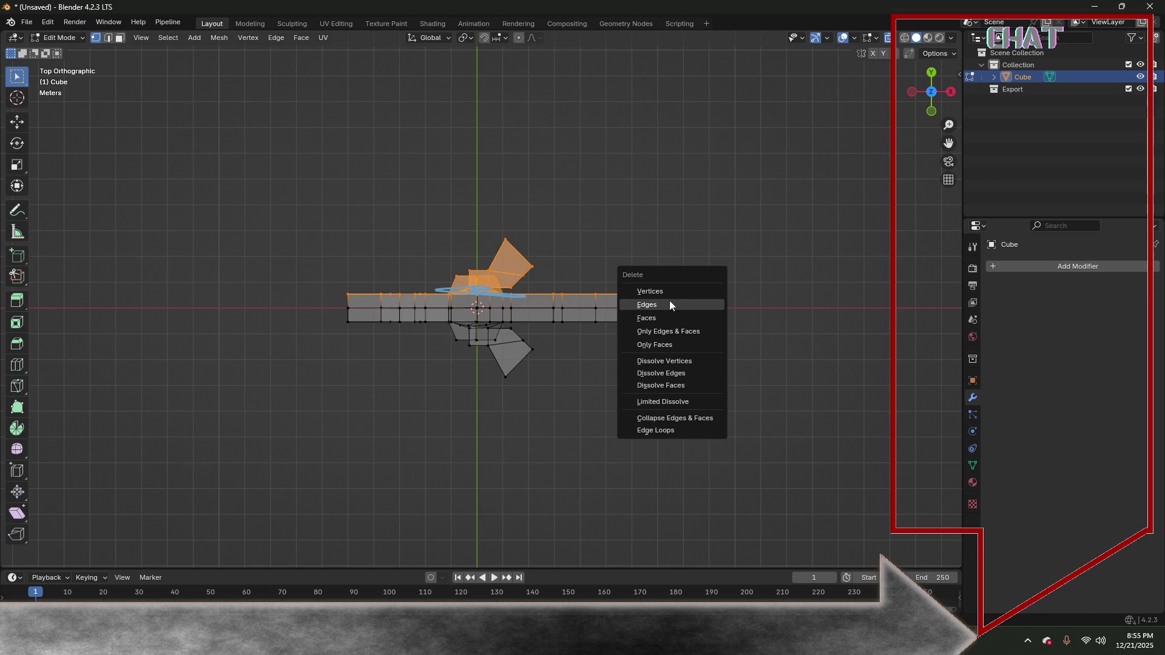
left_click(668, 290)
mouse_move(720, 346)
middle_mouse_down()
mouse_move(701, 261)
mouse_move(711, 246)
middle_mouse_up()
Extrude the slanted face 1 m along its normal
left_click(119, 38)
left_click(460, 229)
middle_click_drag(587, 225, 506, 245)
key("e")
key("1")
key("Return")
Extrude the next face 2.5 m to form the diagonal block across the head
mouse_move(507, 244)
middle_mouse_down()
mouse_move(529, 224)
mouse_move(566, 261)
middle_mouse_up()
left_click(530, 224)
key("e")
key("2")
key("period")
key("5")
key("Return")
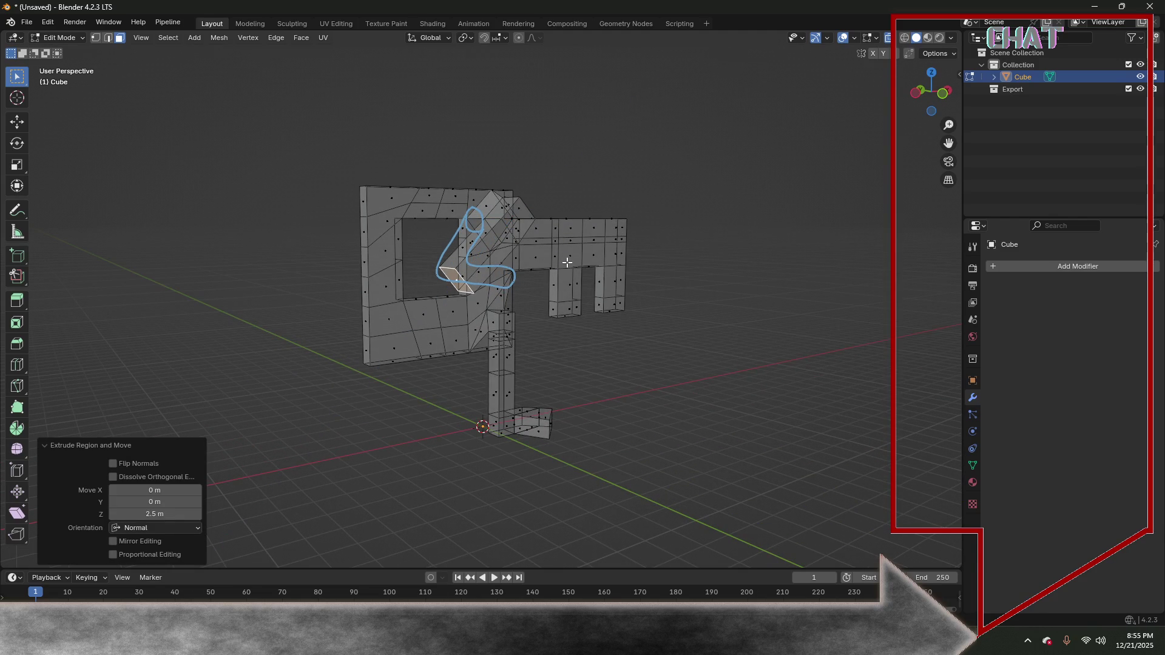
key("KP_1")
Add a loop cut across the diagonal block with the Loop Cut tool
mouse_move(555, 294)
middle_mouse_down()
mouse_move(602, 334)
mouse_move(559, 320)
middle_mouse_up()
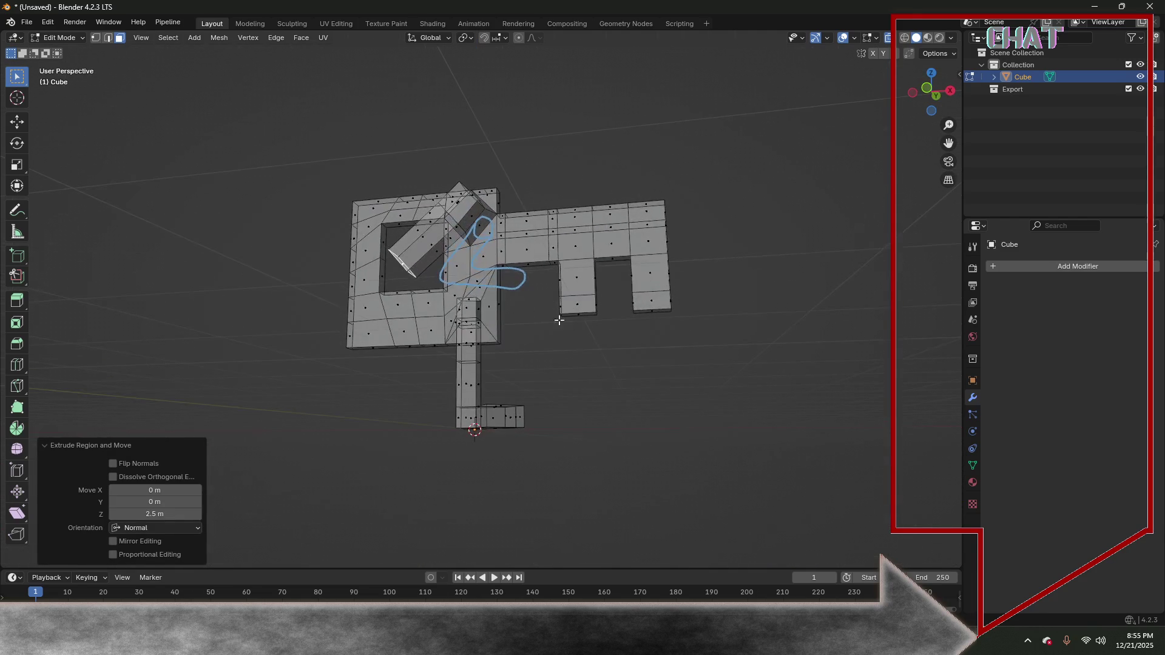
left_click(19, 366)
key("2")
left_click(420, 248)
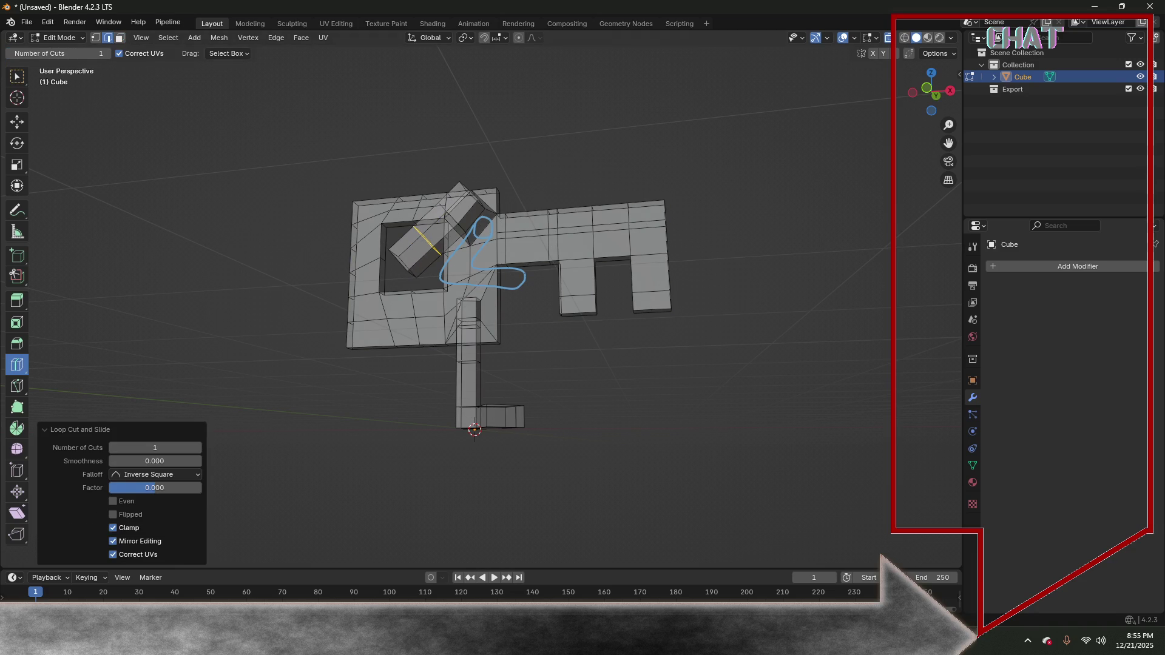
left_click(120, 37)
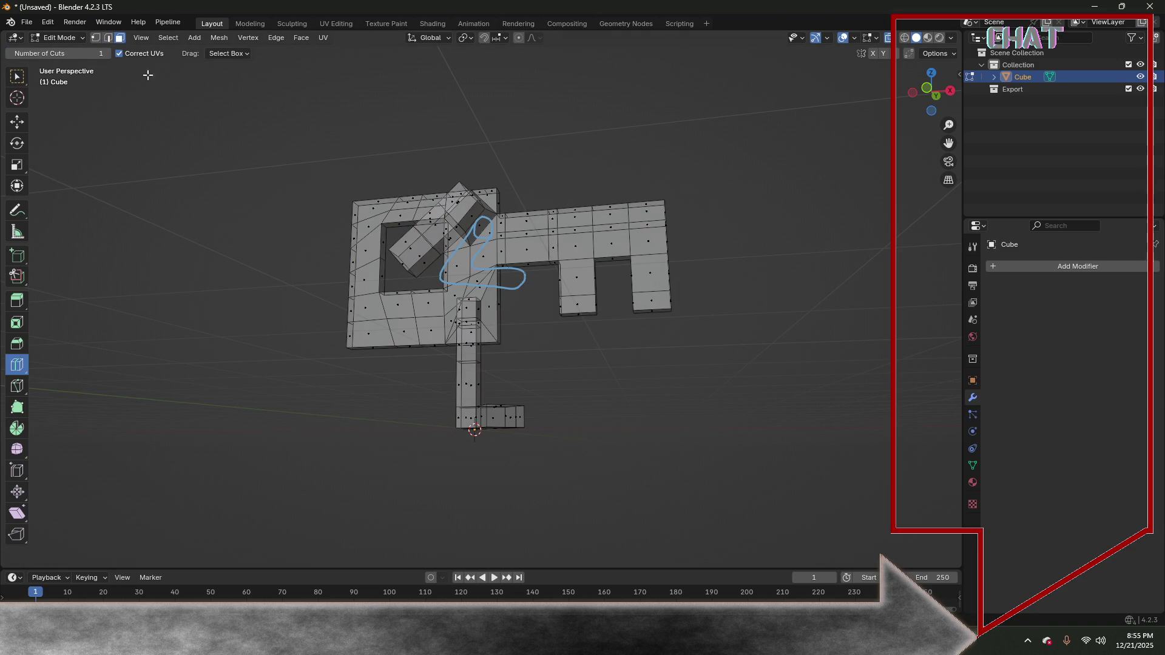
left_click(17, 80)
mouse_move(493, 276)
middle_mouse_down()
mouse_move(524, 299)
mouse_move(515, 302)
middle_mouse_up()
type("e")
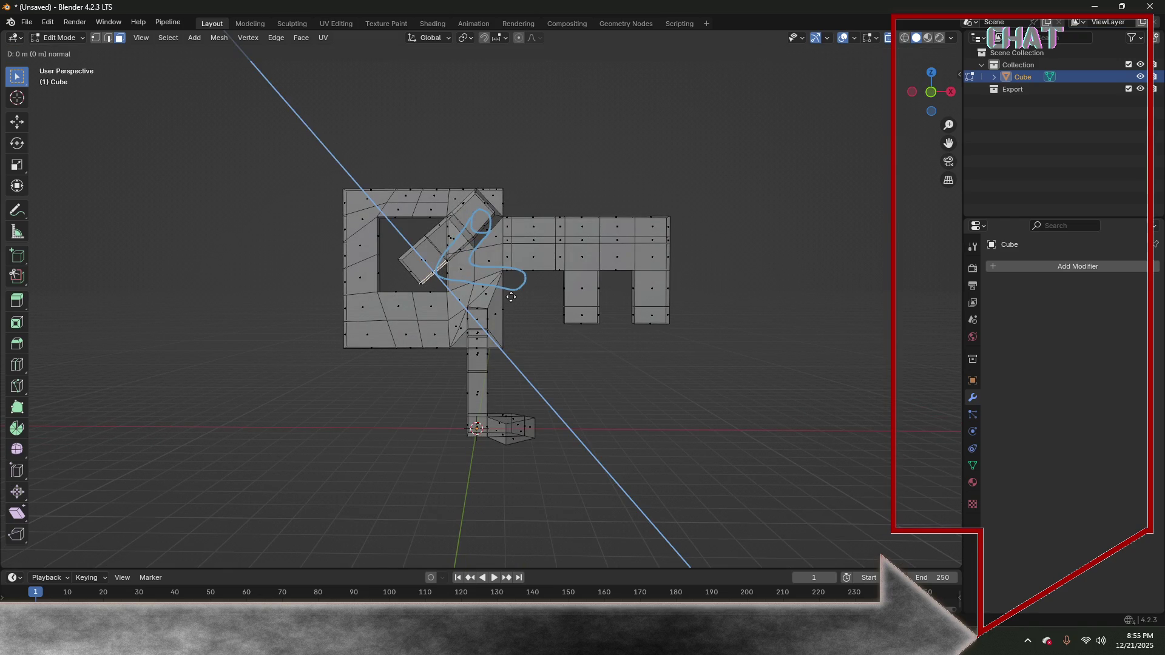
type("2")
Extrude the diagonal piece 2 m and then 1 m into a chevron inside the square hole
key("Return")
mouse_move(510, 294)
middle_mouse_down()
mouse_move(534, 318)
mouse_move(486, 328)
mouse_move(518, 311)
middle_mouse_up()
type("e")
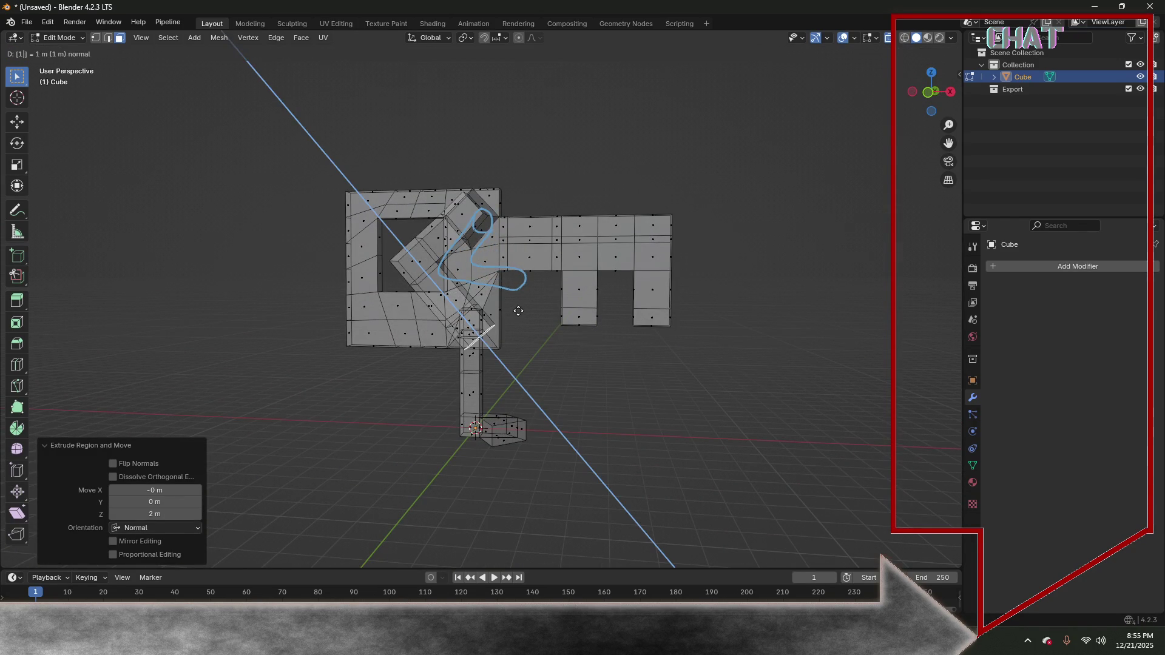
type("1")
key("Return")
mouse_move(661, 372)
middle_mouse_down()
mouse_move(530, 361)
mouse_move(543, 377)
middle_mouse_up()
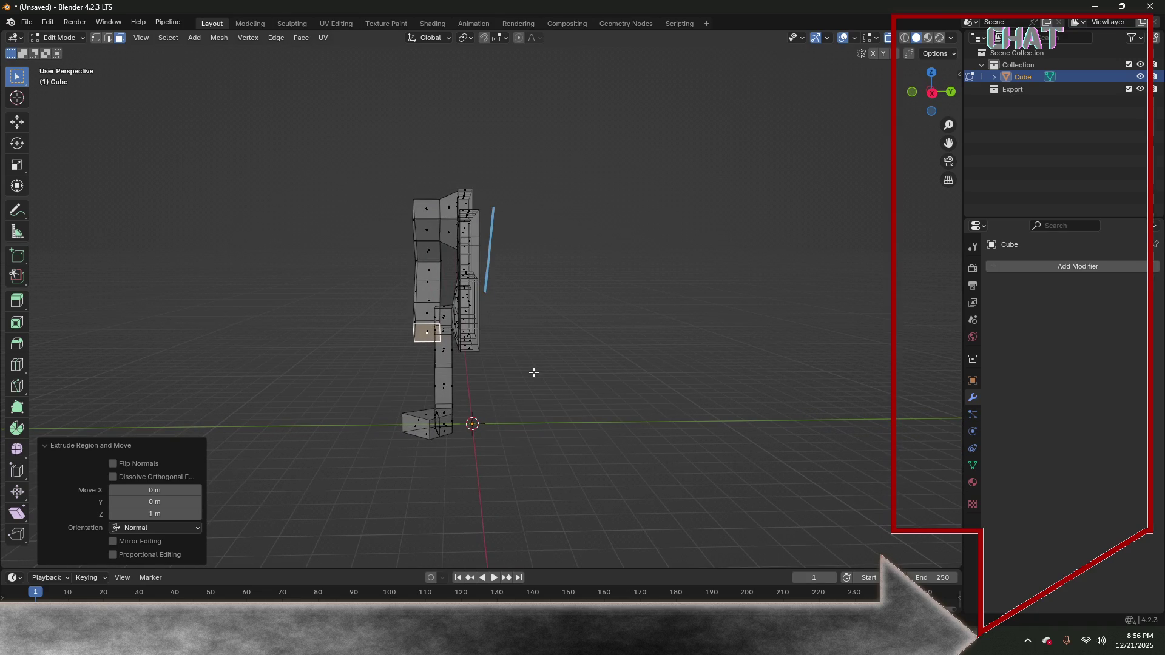
Grow the face selection up the strip with Ctrl+Numpad+, then step it back once, in Right view
key("ctrl+KP_Add")
key("ctrl+KP_Add")
key("ctrl+KP_Add")
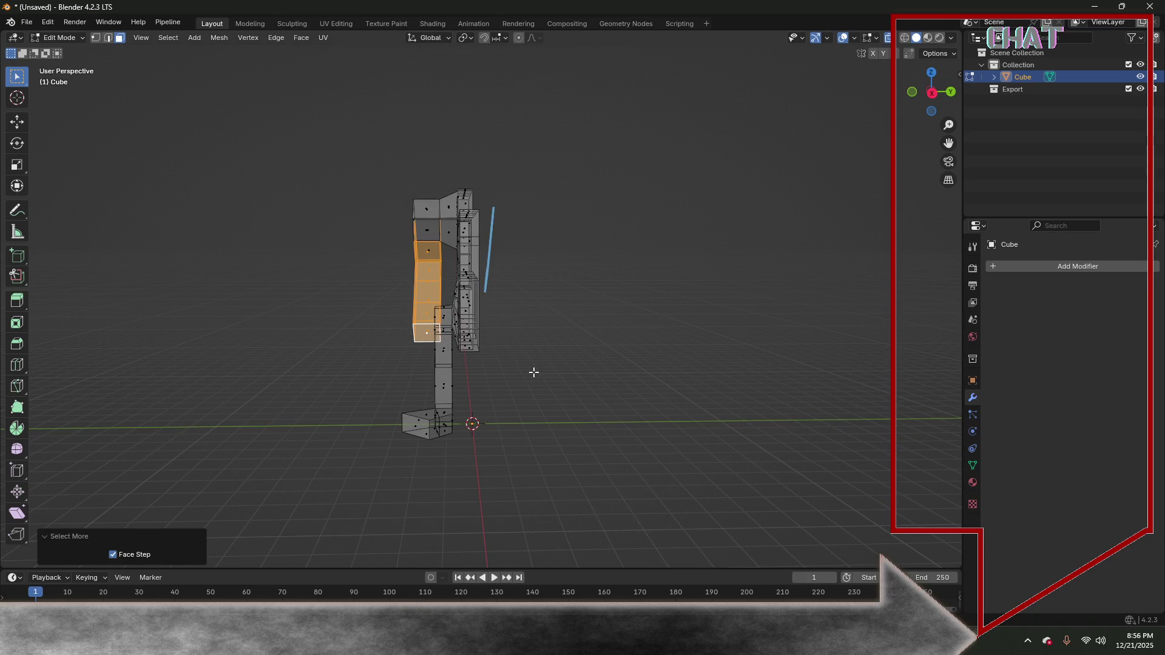
key("ctrl+KP_Add")
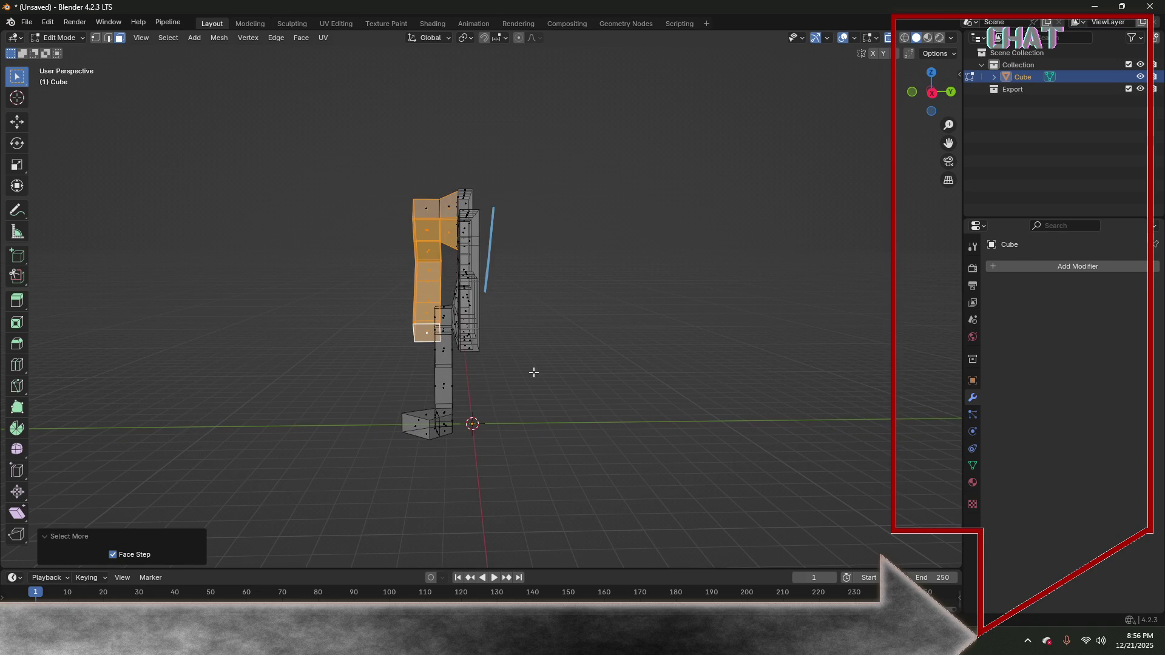
key("ctrl+KP_Add")
key("ctrl+KP_Subtract")
key("ctrl+KP_Subtract")
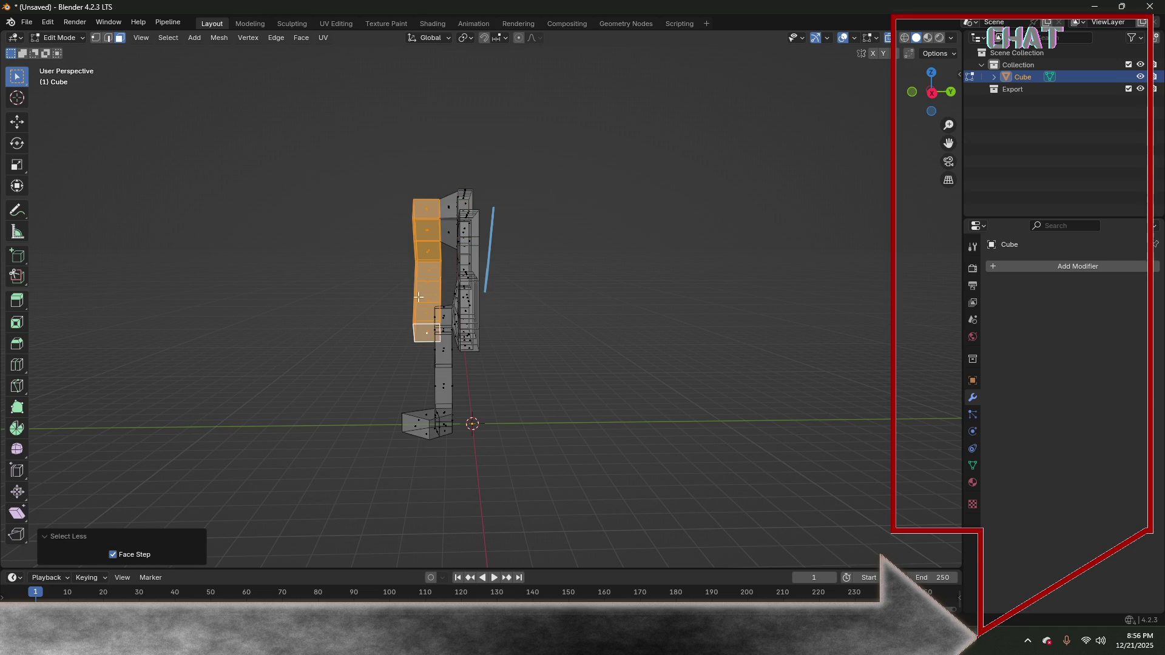
key("KP_7")
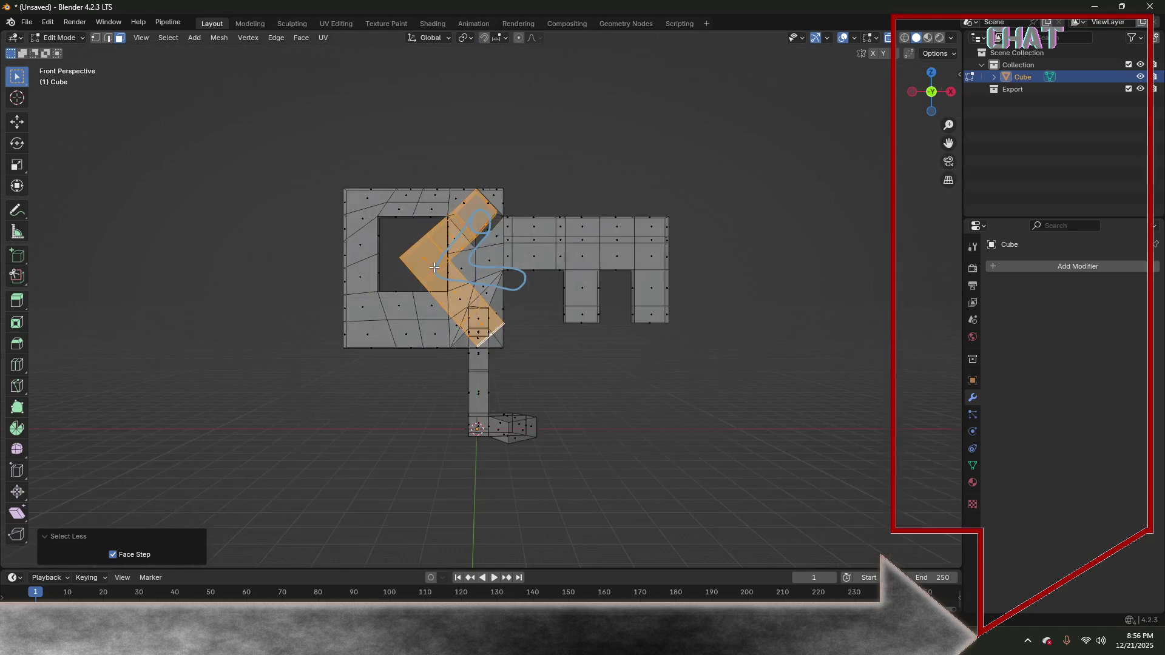
key("KP_3")
Shift the selected vertical strip of faces about 0.35 m along Y
key("g")
key("y")
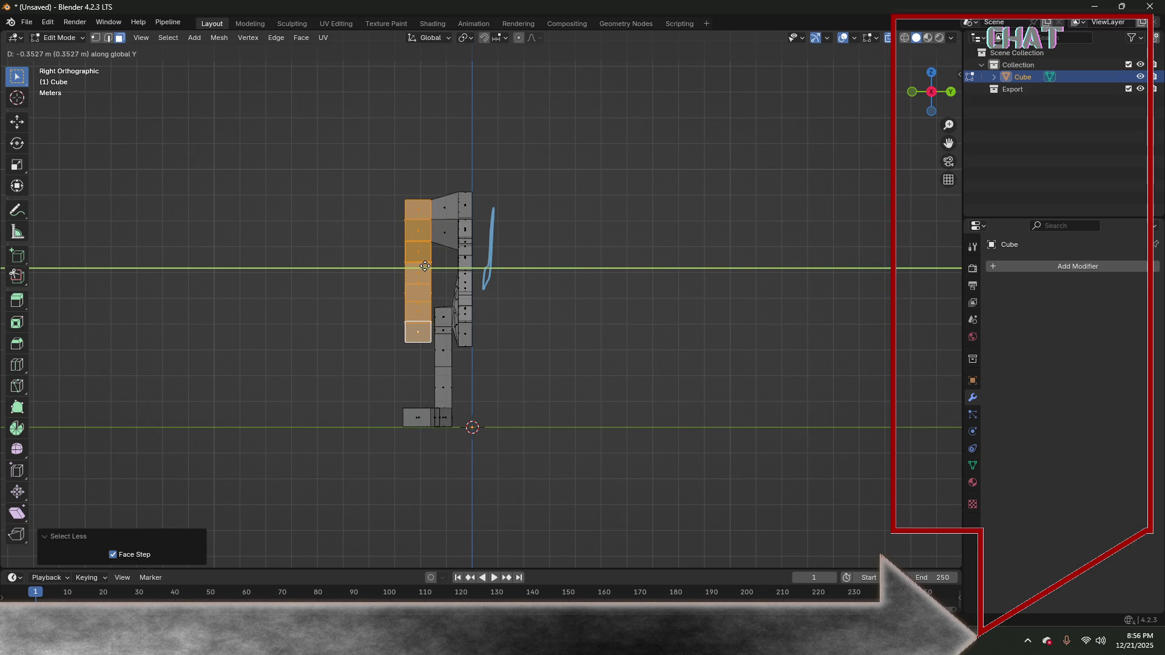
left_click(426, 266)
left_click(298, 304)
middle_click_drag(299, 304, 443, 279)
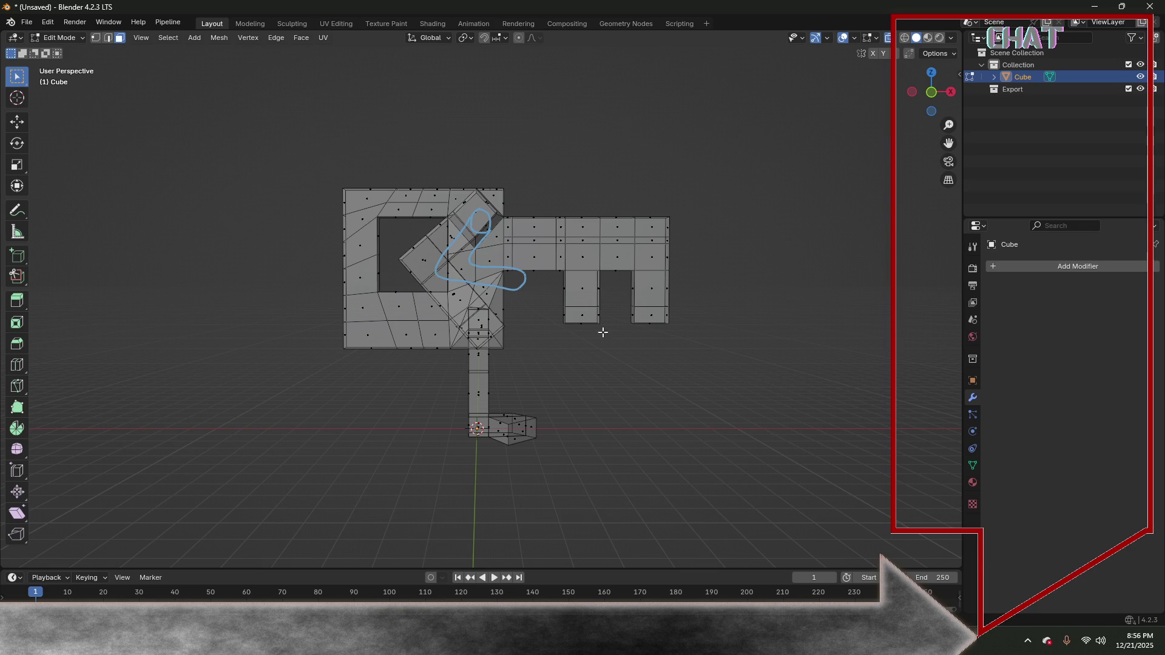
Add a loop cut on the diagonal block near the top of the head
middle_click_drag(650, 368, 515, 367)
middle_click_drag(399, 356, 533, 351)
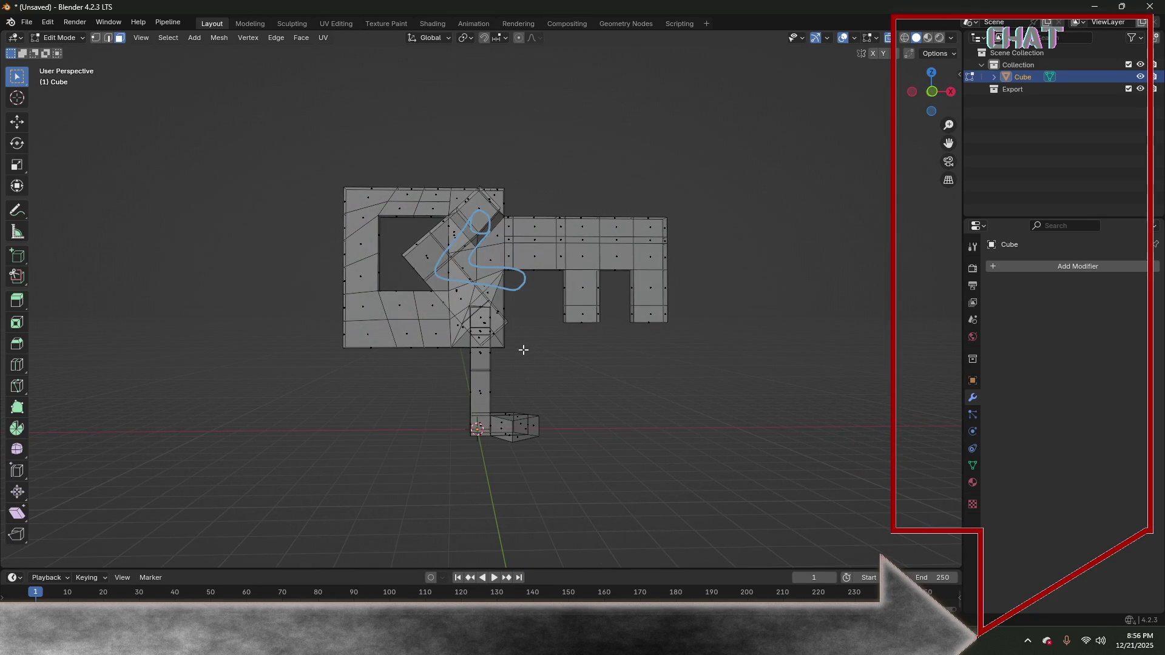
middle_click_drag(558, 205, 318, 355)
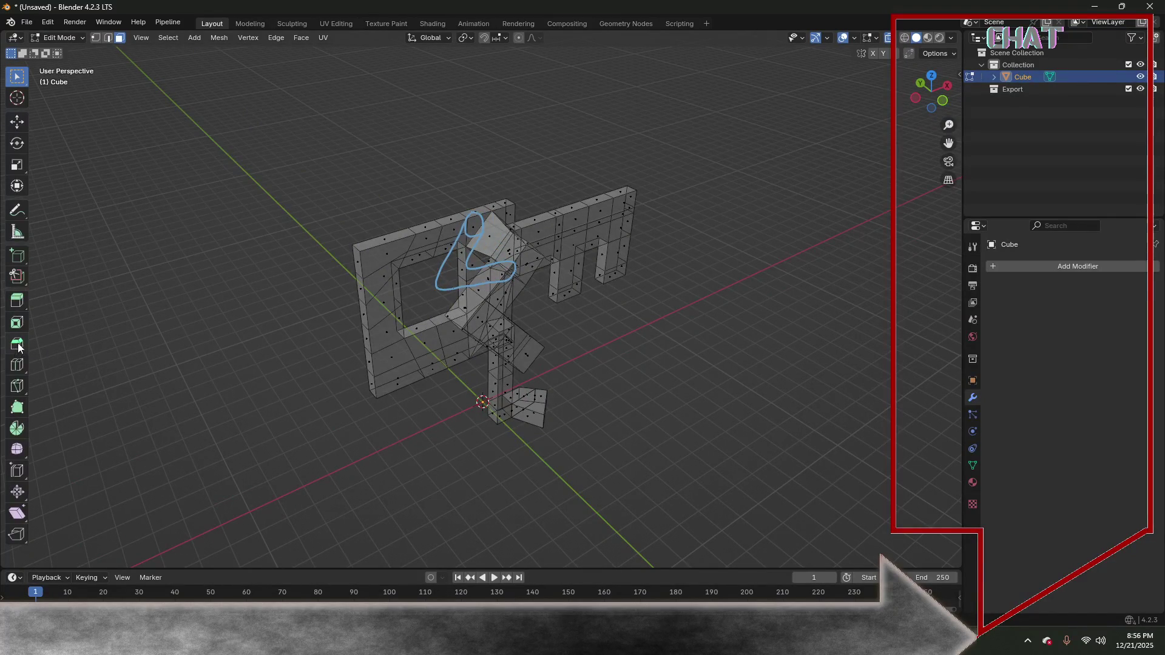
left_click(17, 365)
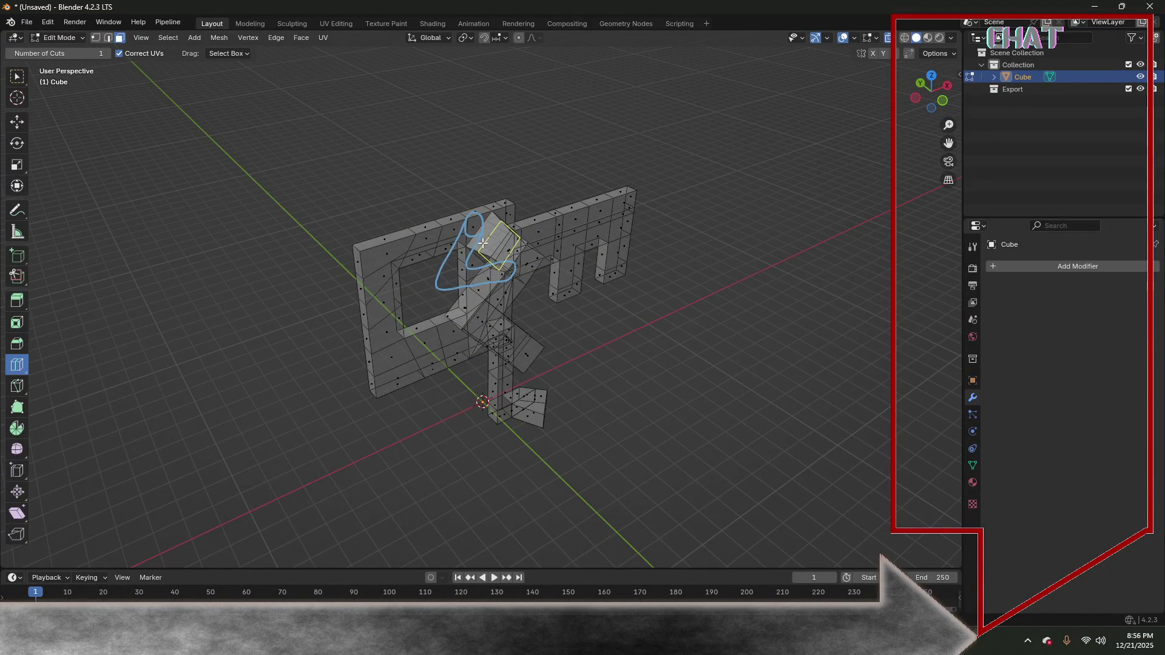
left_click(432, 279)
Orbit around the result and snap to Front view
mouse_move(261, 317)
middle_mouse_down()
mouse_move(104, 210)
mouse_move(169, 286)
middle_mouse_up()
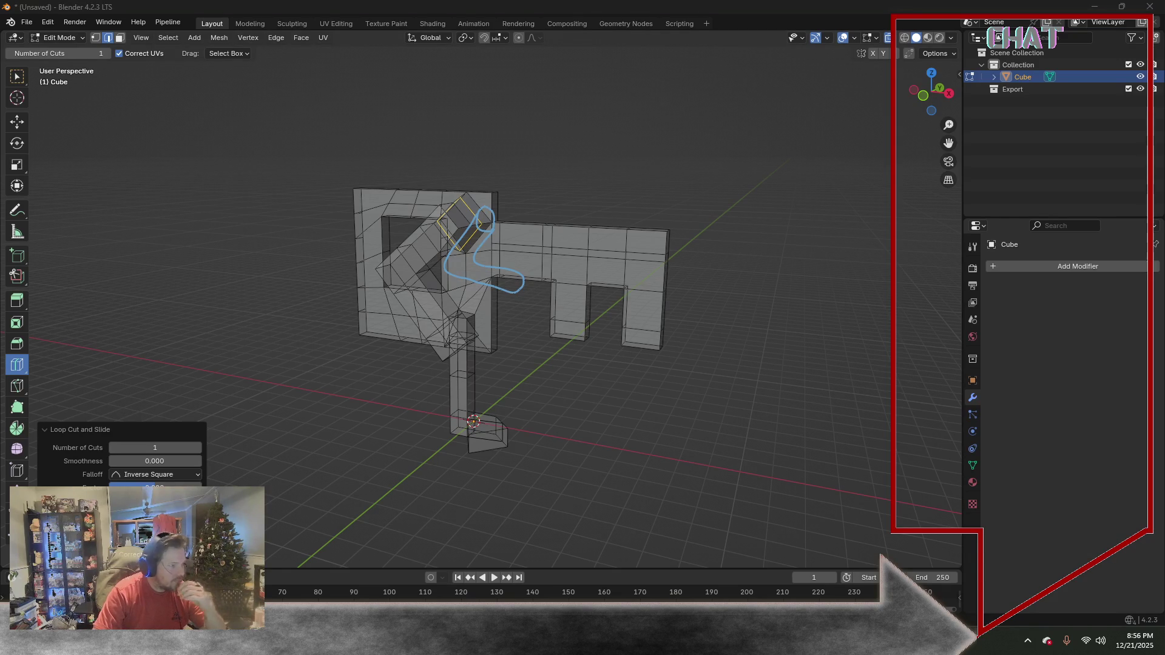
middle_click_drag(549, 379, 578, 377)
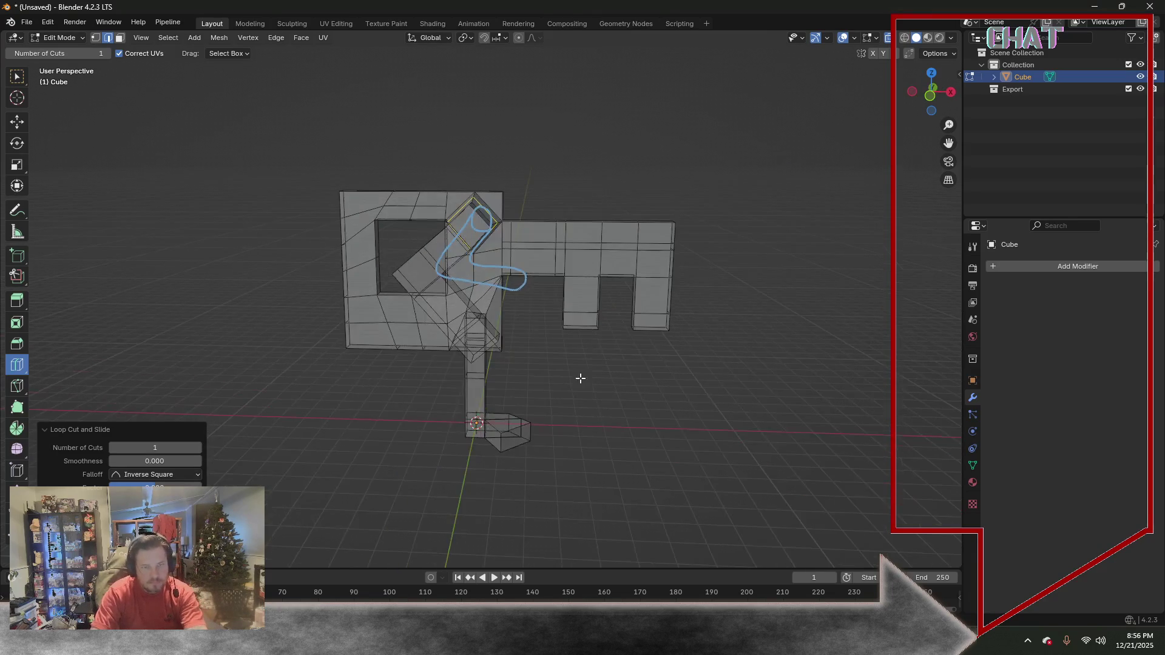
key("KP_1")
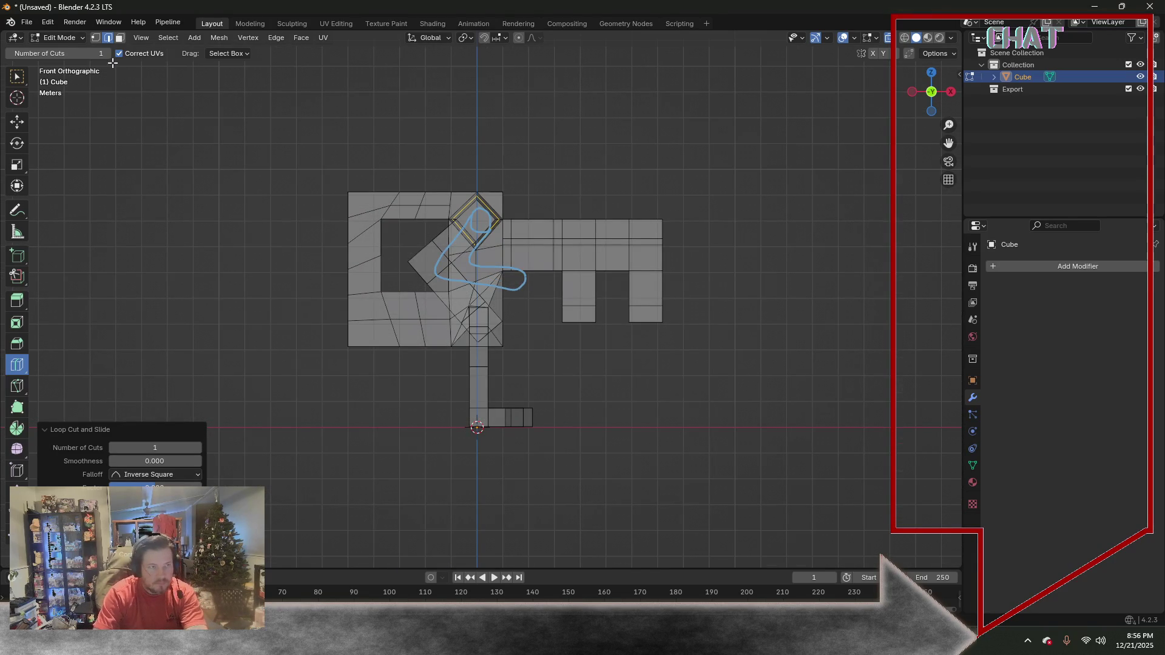
Draw a blue scribbled figure with the Annotate tool to the right of the key
left_click(15, 214)
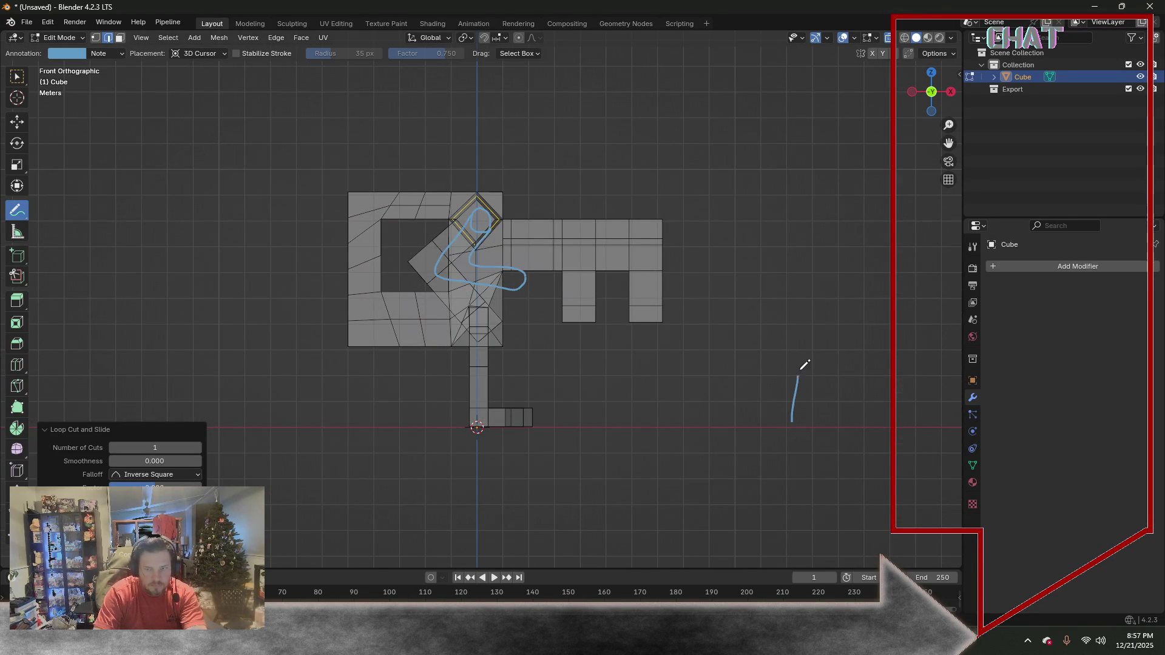
left_click_drag(804, 372, 828, 423)
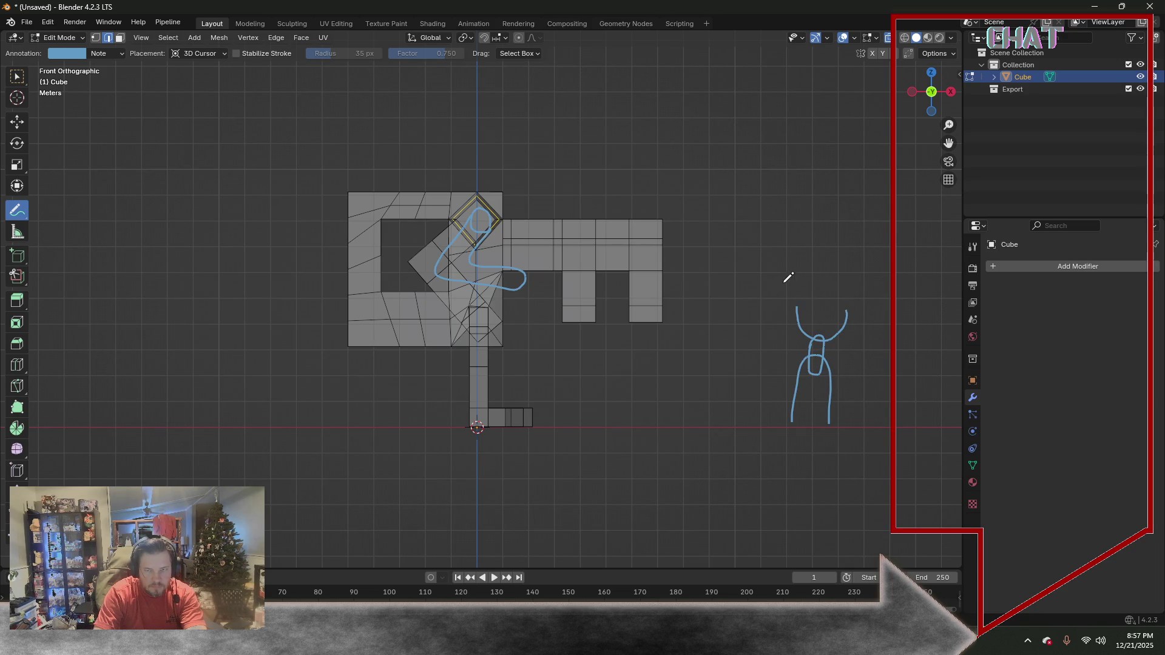
left_click_drag(784, 287, 853, 288)
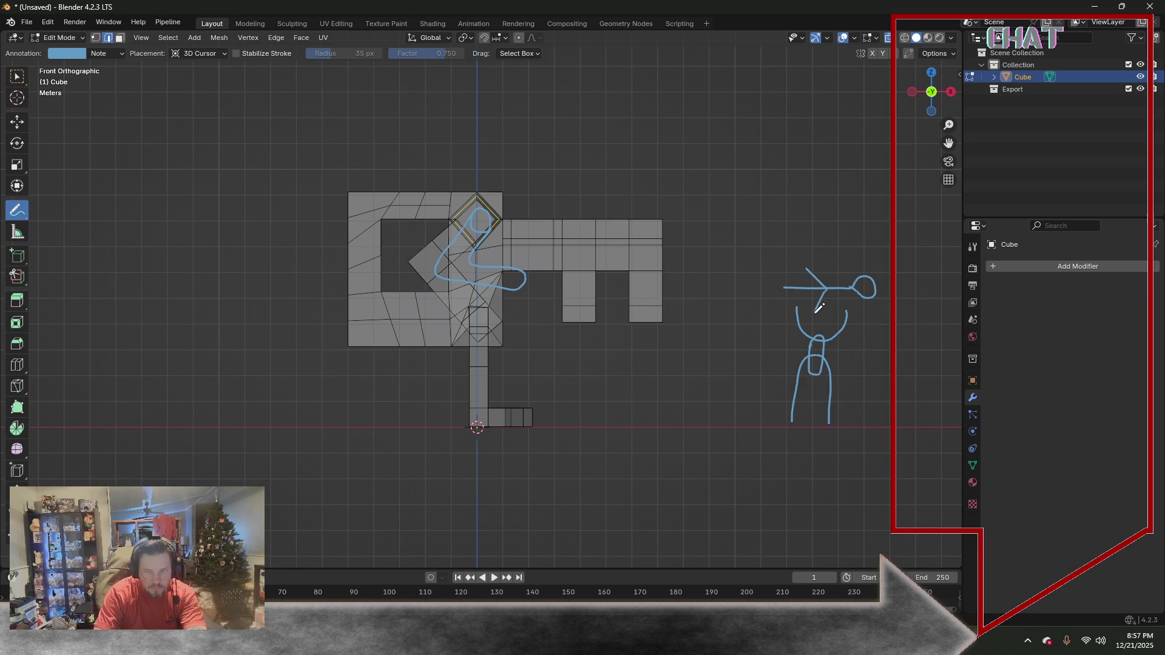
left_click_drag(781, 292, 771, 307)
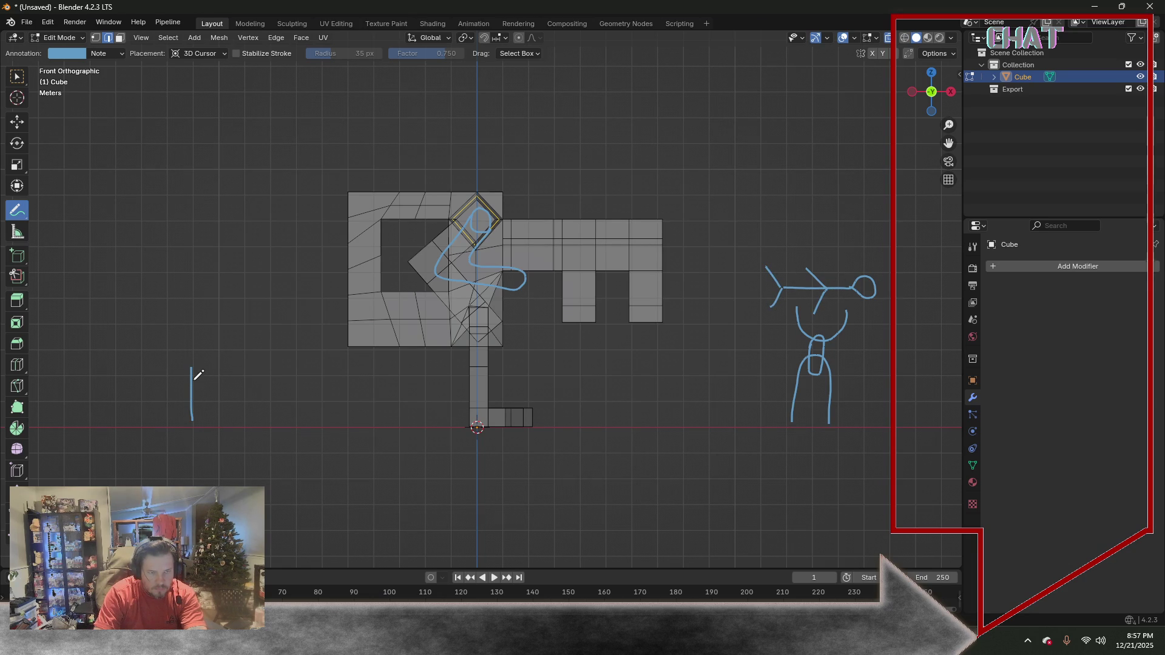
Draw a second doodle rising over a peak to the left of the key
left_click_drag(196, 364, 259, 409)
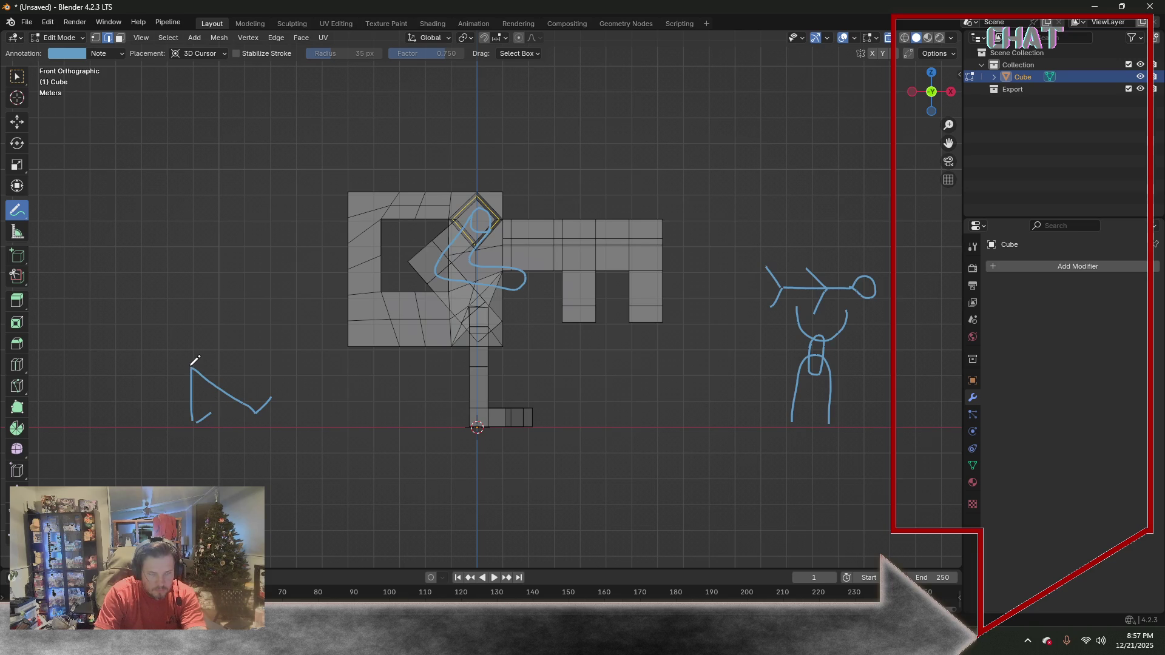
left_click_drag(187, 325, 159, 375)
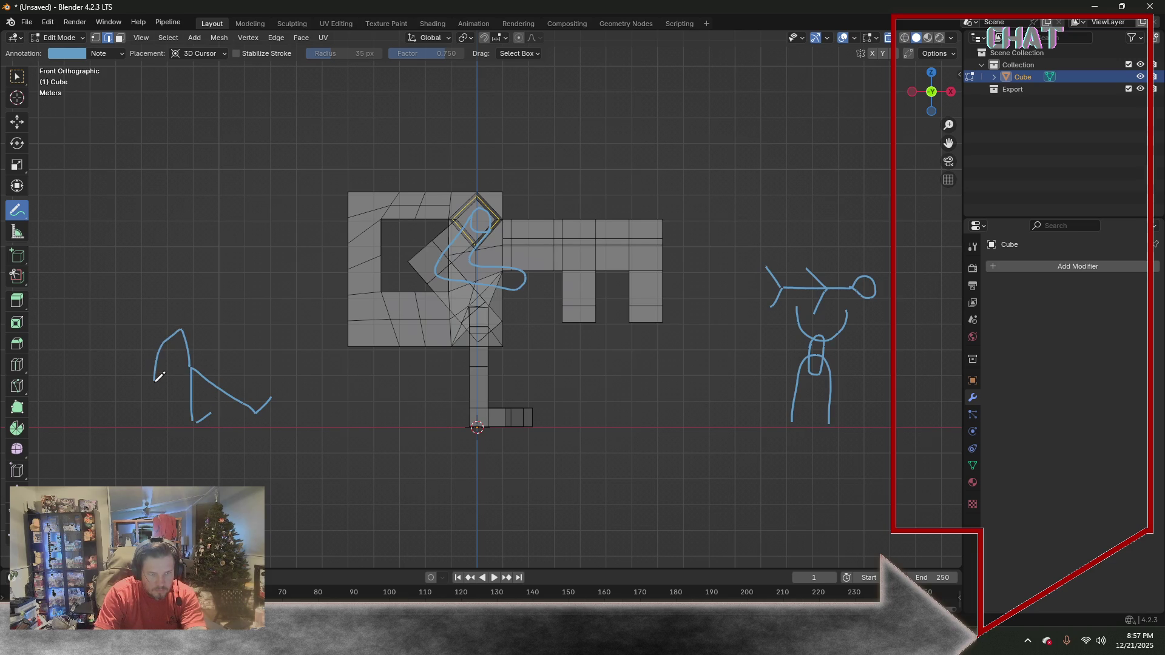
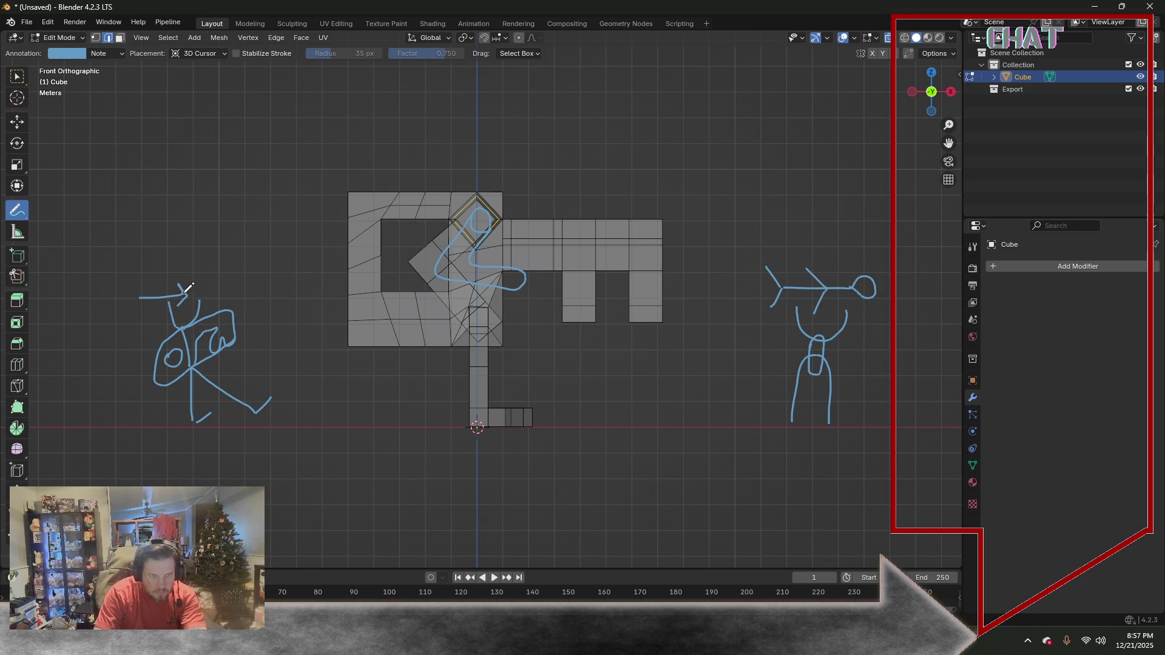
Add a curl to the left stick figure's head and sketch a small key doodle annotation
left_click_drag(202, 288, 208, 300)
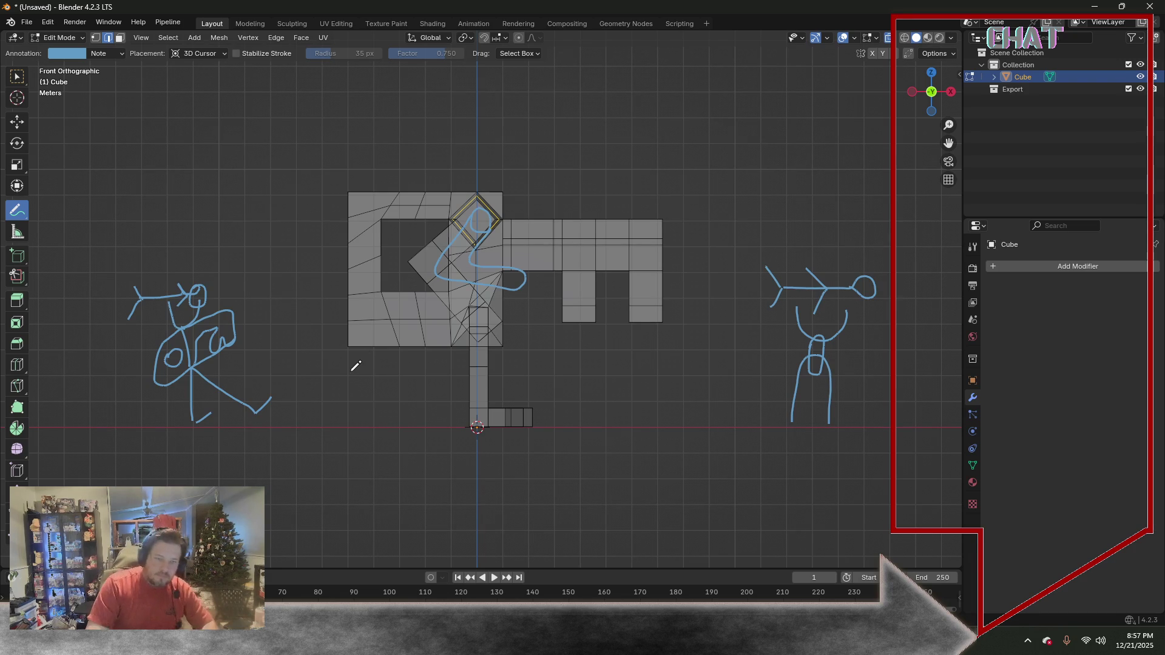
left_click_drag(655, 383, 659, 390)
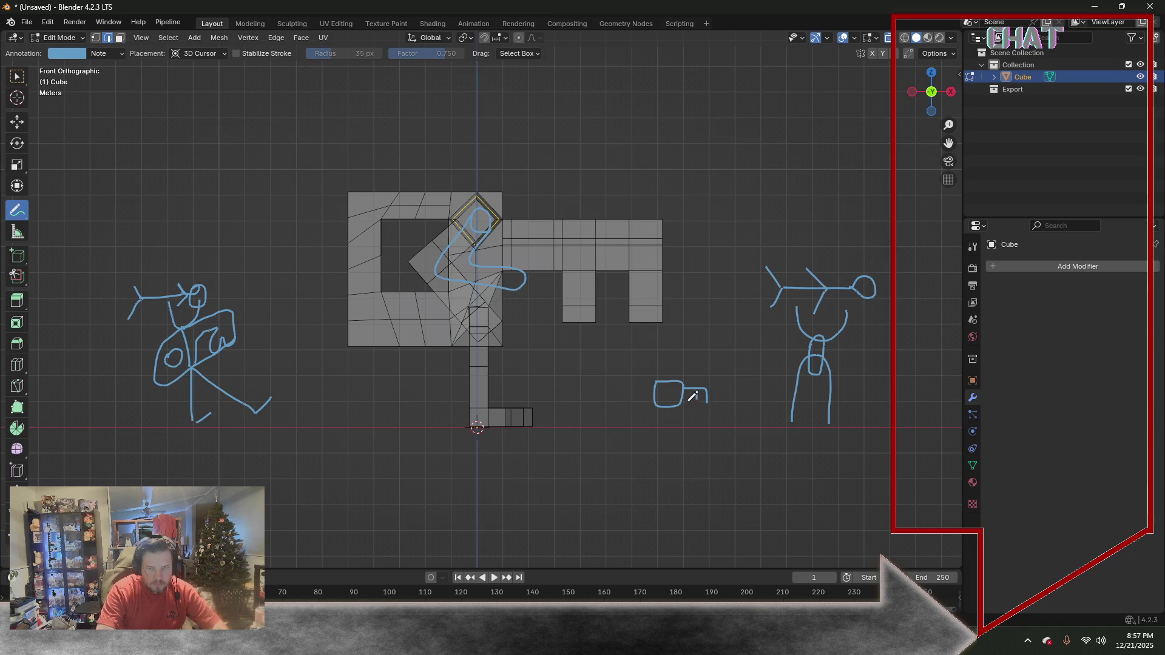
left_click_drag(678, 387, 674, 383)
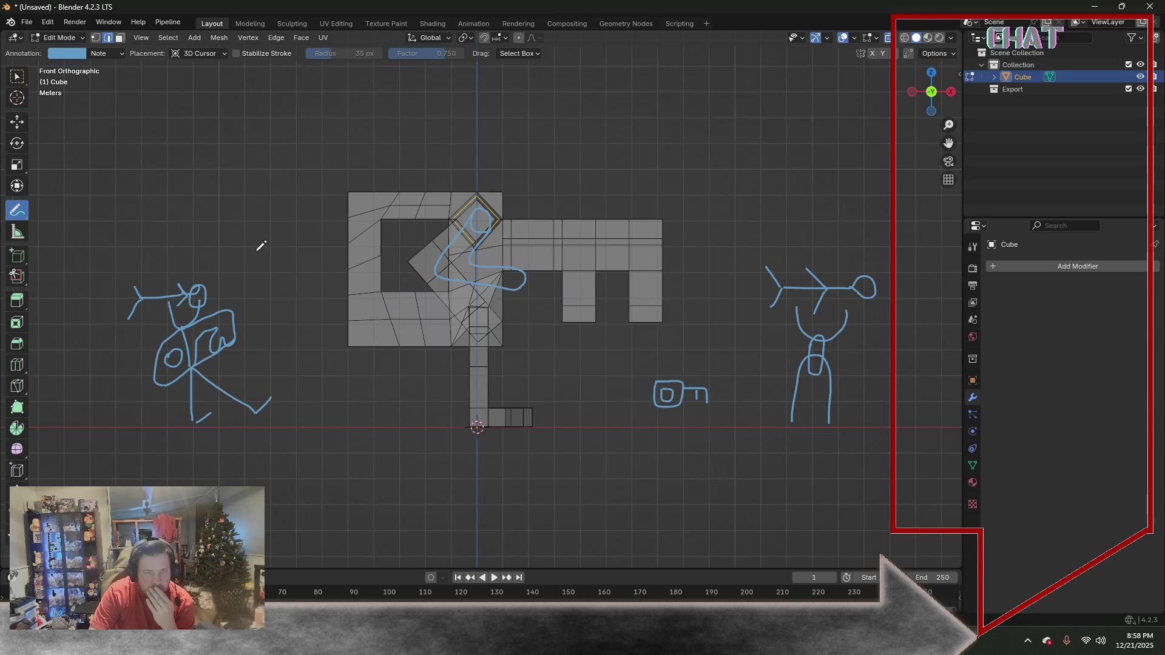
Return to Select Box in face mode and orbit to view the key in perspective
left_click(17, 76)
mouse_move(353, 221)
middle_mouse_down()
mouse_move(351, 242)
mouse_move(488, 312)
mouse_move(443, 291)
middle_mouse_up()
key("3")
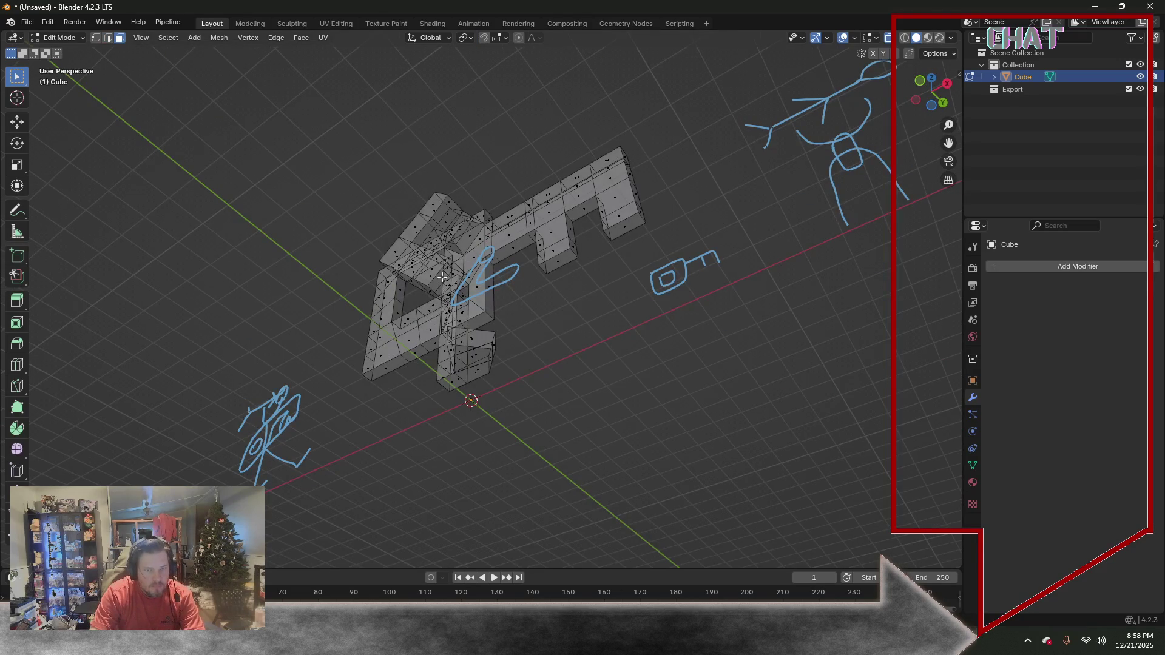
Turn off X-ray, select all faces of the angled piece and snap to front view
key("alt+z")
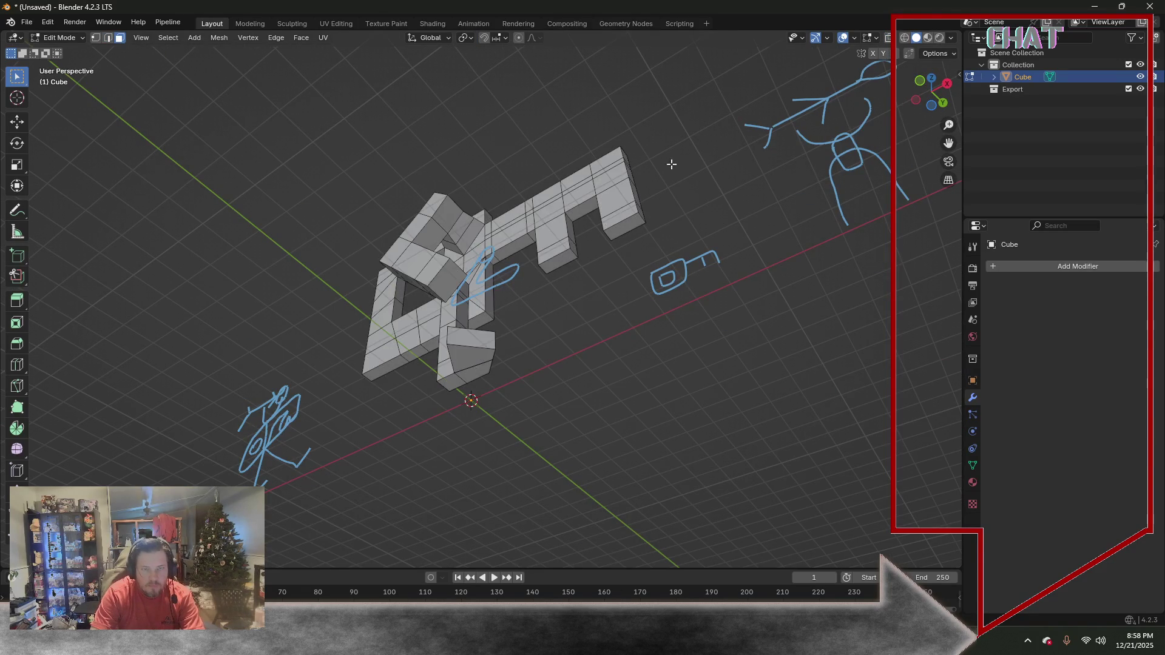
middle_click_drag(441, 274, 532, 234)
key("ctrl+KP_Add")
key("ctrl+KP_Add")
key("ctrl+KP_Add")
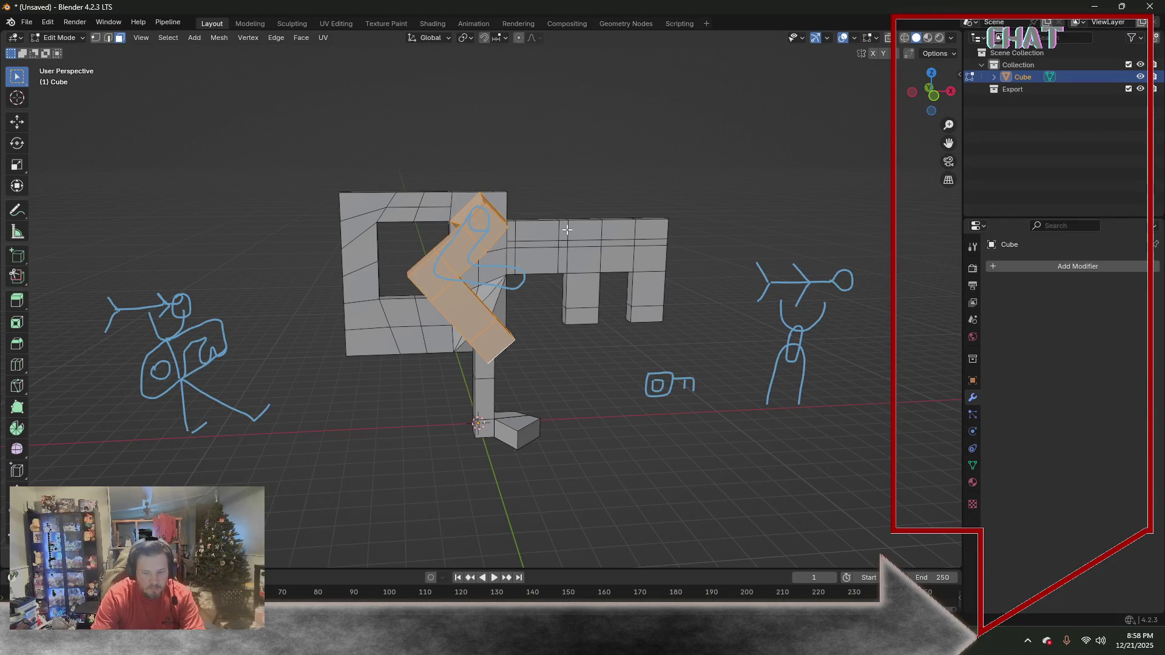
mouse_move(515, 195)
middle_mouse_down()
mouse_move(502, 167)
mouse_move(457, 145)
middle_mouse_up()
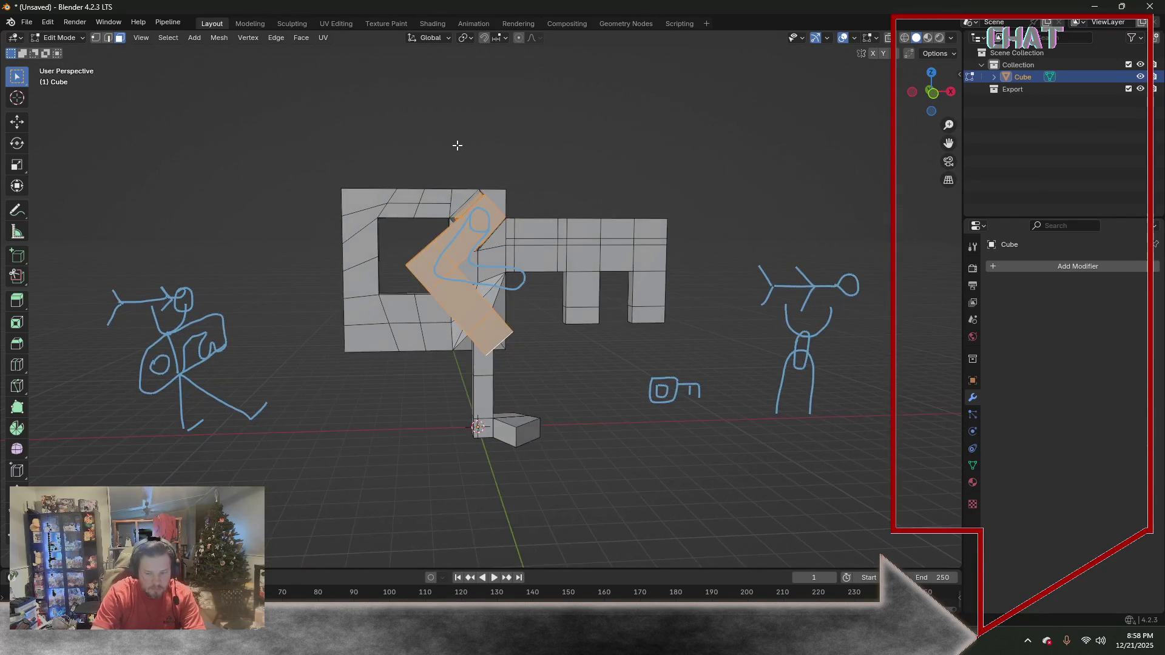
key("KP_1")
Rotate the angled piece upright and move it up-left into the ring opening, nudging along Z
key("r")
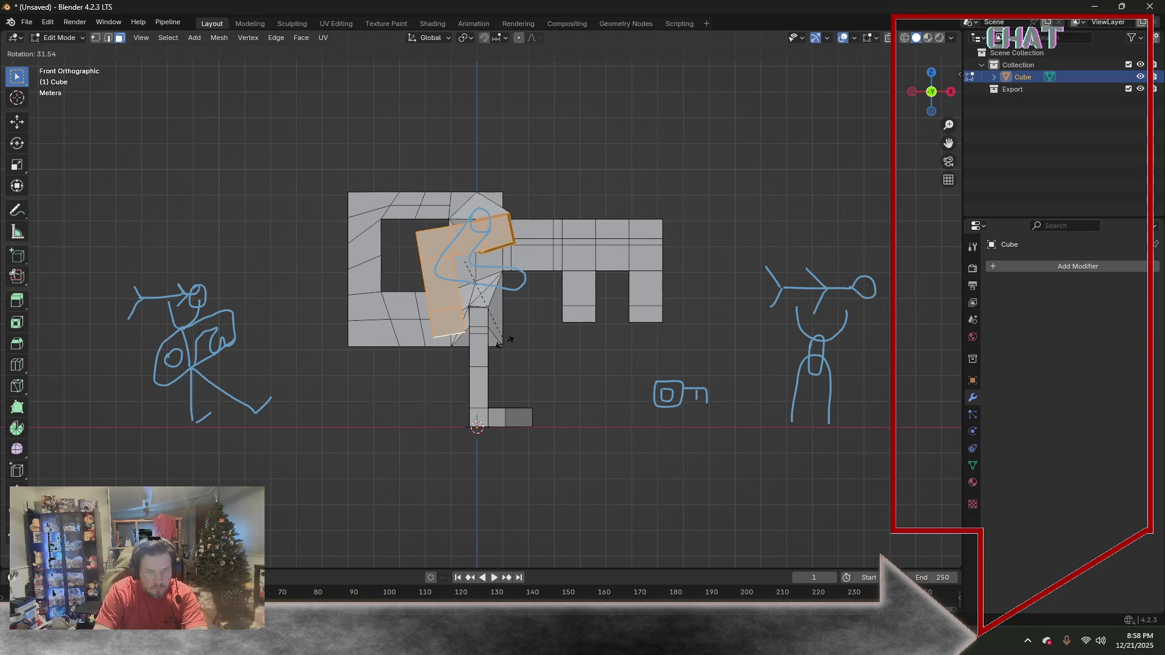
left_click(483, 339)
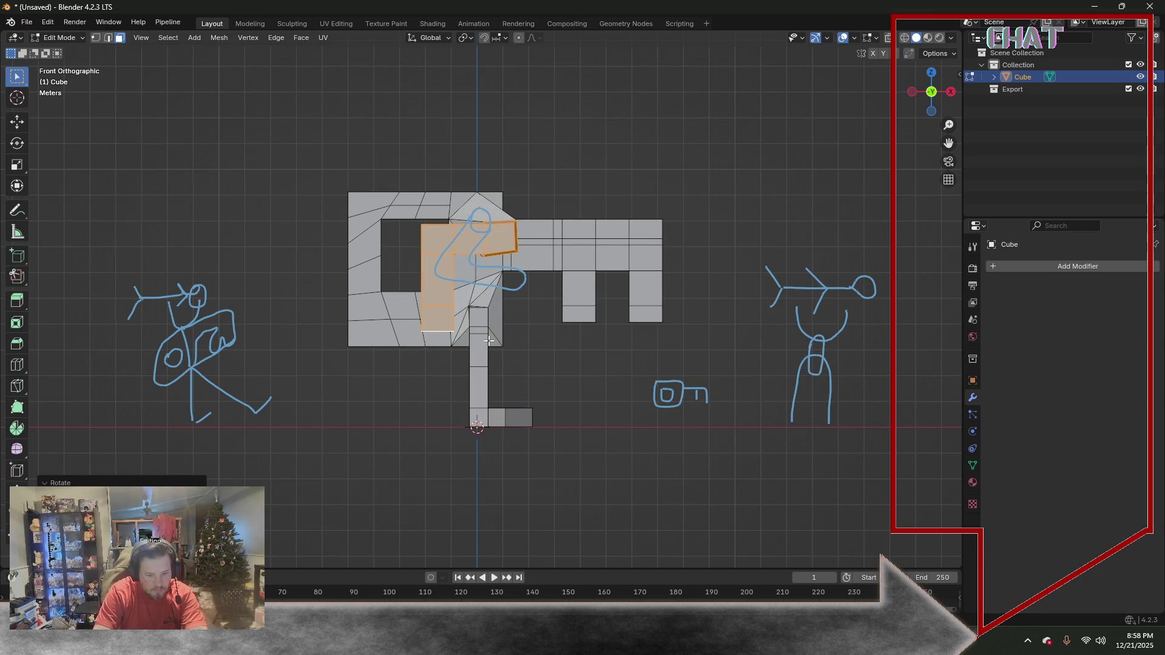
key("g")
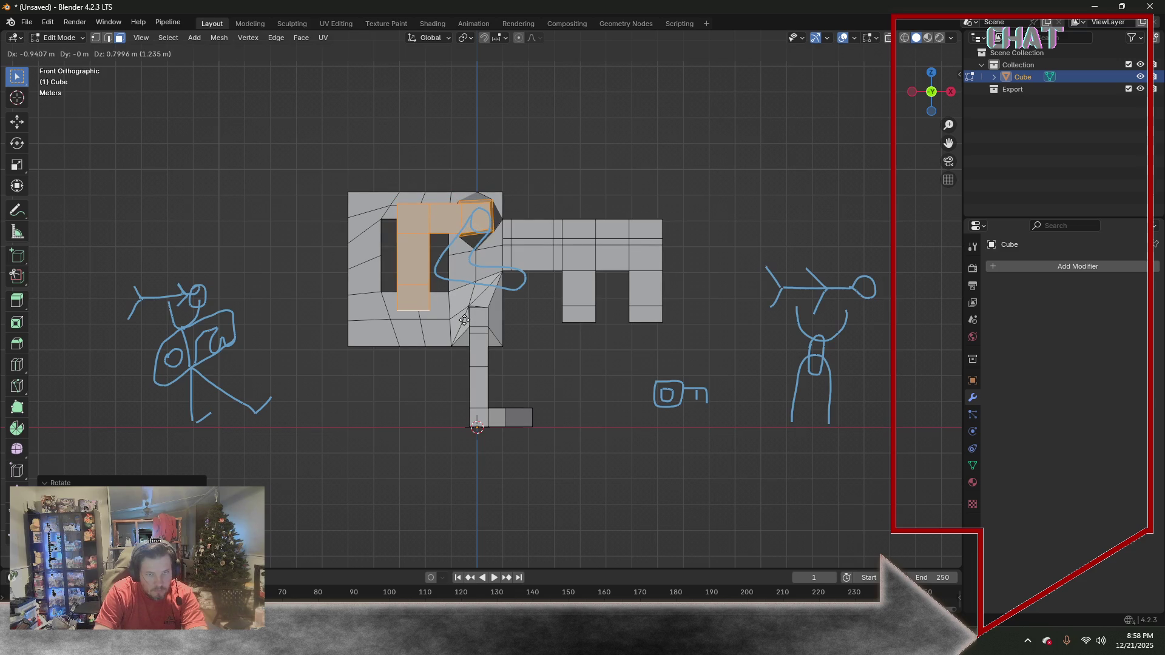
left_click(465, 319)
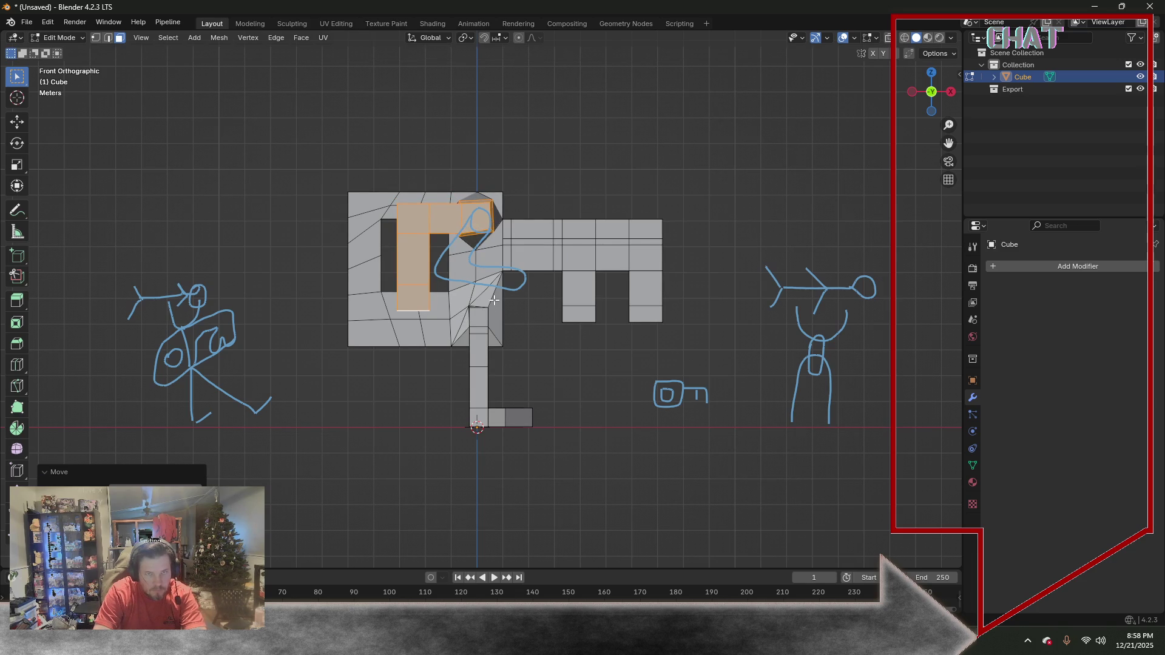
mouse_move(493, 299)
middle_mouse_down()
mouse_move(541, 182)
mouse_move(647, 215)
mouse_move(537, 196)
mouse_move(583, 186)
mouse_move(492, 174)
mouse_move(541, 181)
middle_mouse_up()
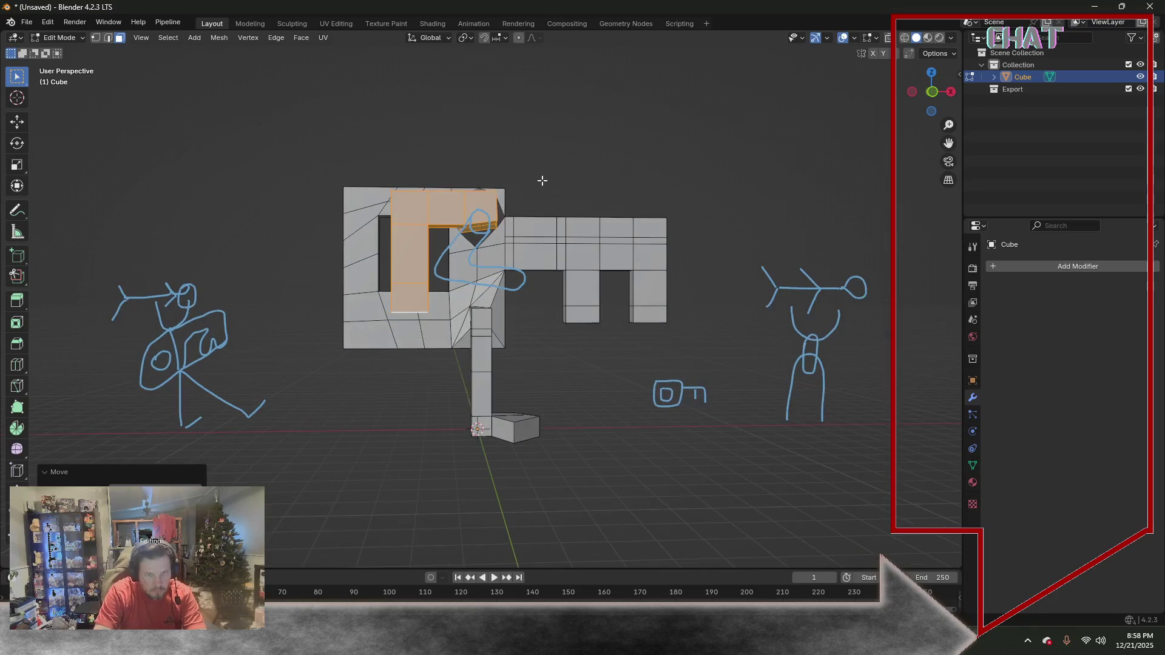
key("KP_1")
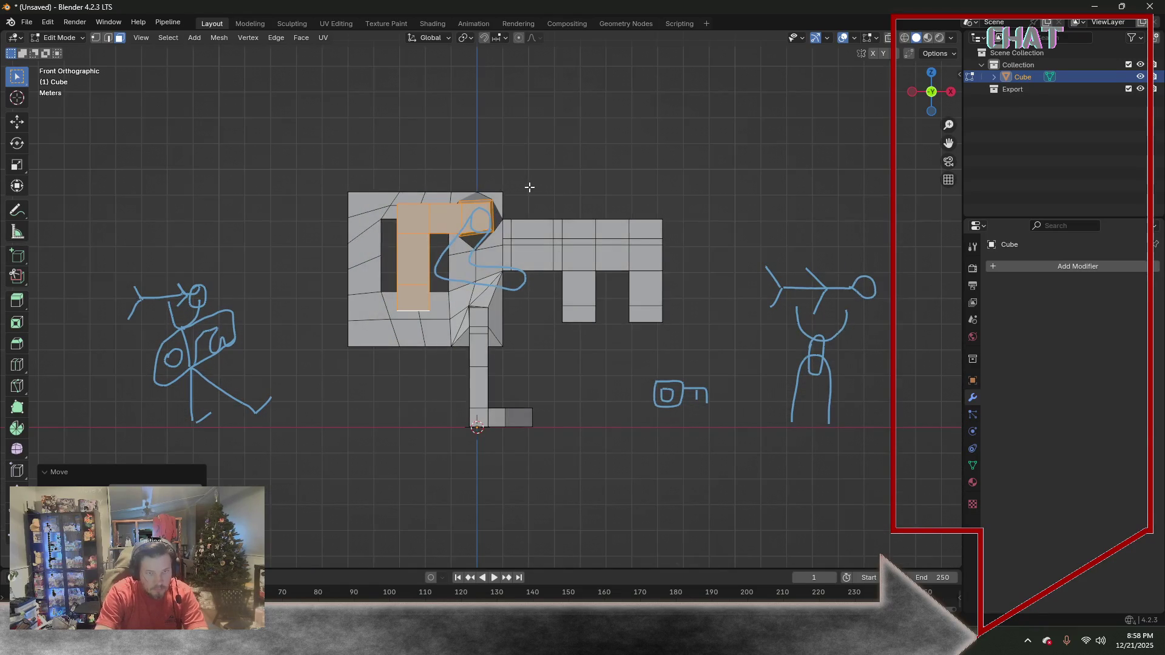
key("g")
key("z")
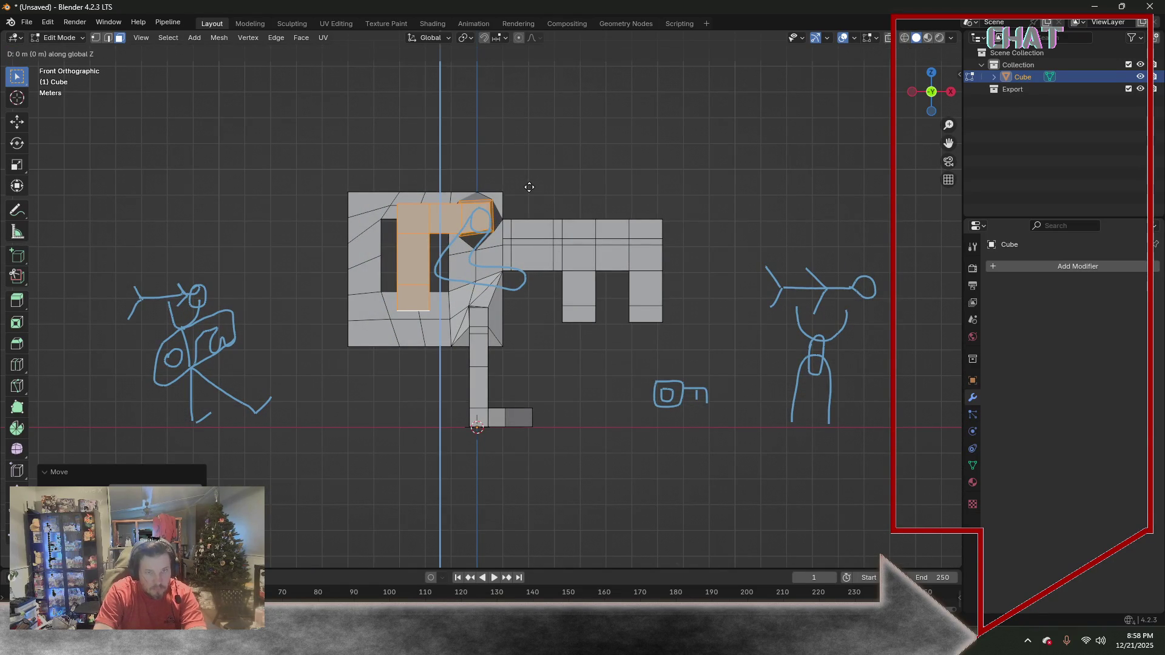
left_click(523, 218)
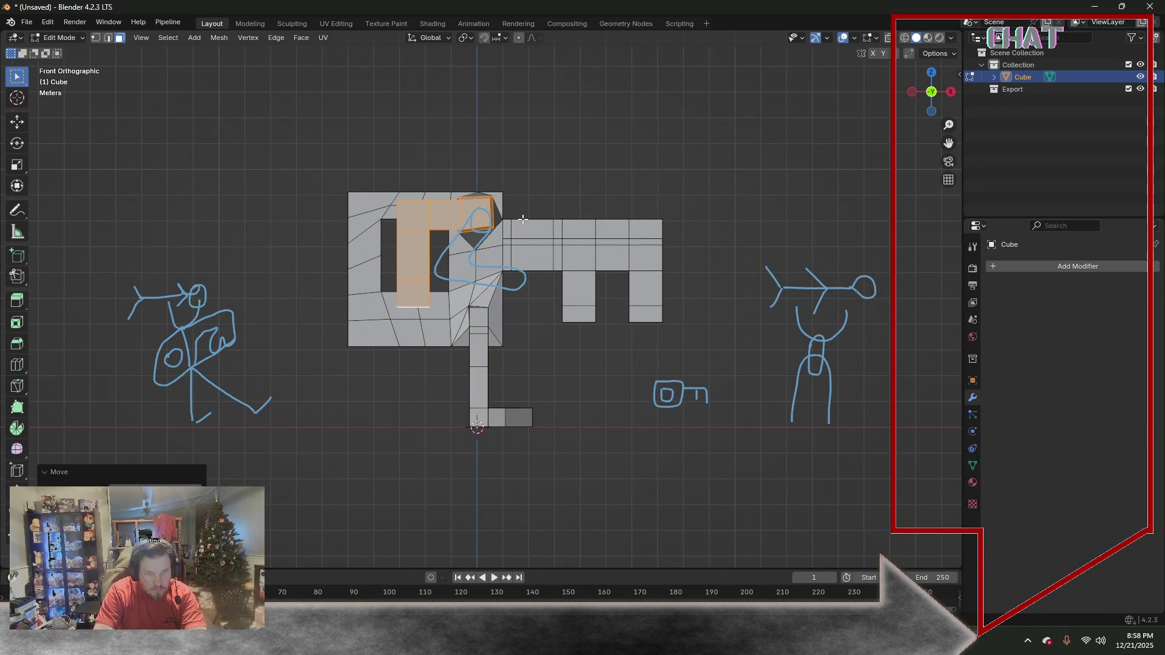
Clear the selection and select the shaft's end block, growing up the shaft column
left_click(423, 427)
middle_click_drag(578, 416, 483, 444)
left_click(473, 425)
left_click(482, 446, "shift")
key("ctrl+KP_Add")
key("ctrl+KP_Add")
key("ctrl+KP_Add")
key("ctrl+KP_Add")
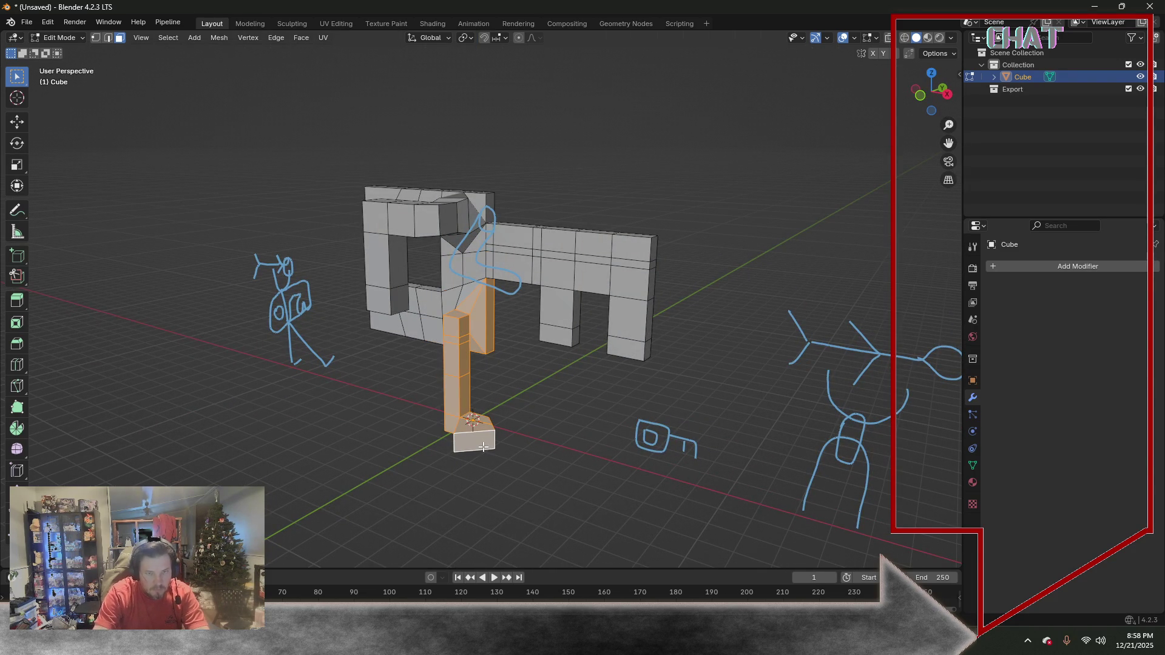
Shrink the selection to the L-shaped shaft, rotate it sideways and place it inside the key's head
key("ctrl+KP_Subtract")
middle_click_drag(483, 447, 496, 400)
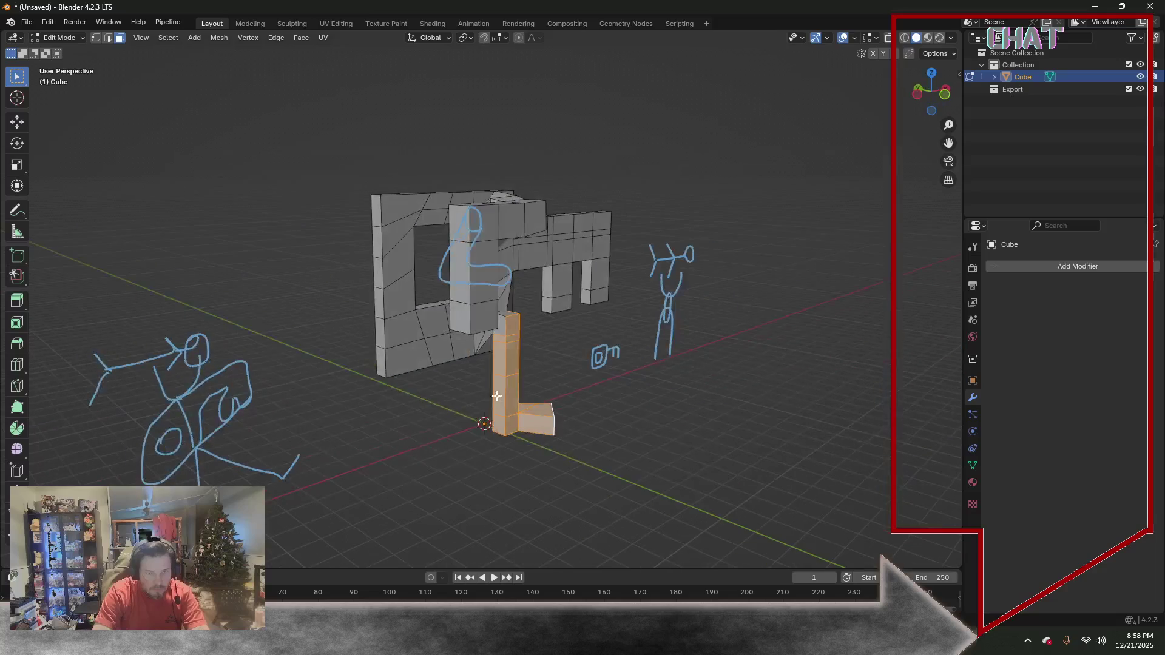
mouse_move(508, 314)
middle_mouse_down()
mouse_move(599, 345)
mouse_move(497, 339)
mouse_move(445, 394)
mouse_move(499, 370)
middle_mouse_up()
scroll(445, 394, "up", 2)
scroll(445, 394, "up", 2)
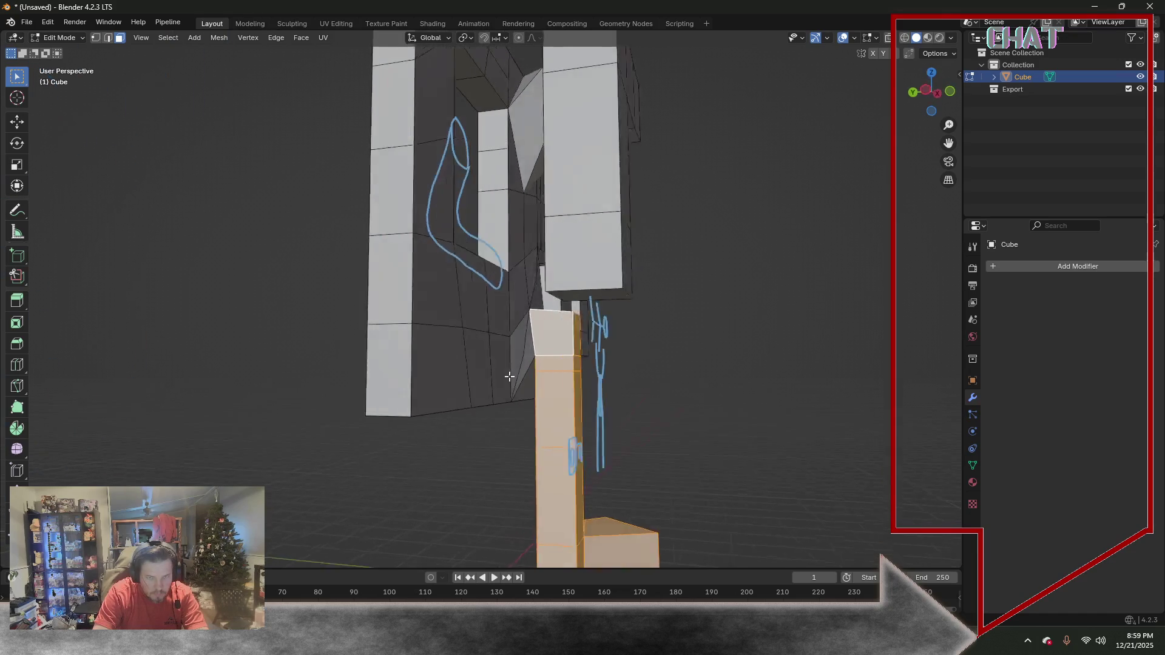
mouse_move(499, 369)
middle_mouse_down()
mouse_move(423, 382)
mouse_move(394, 364)
middle_mouse_up()
key("r")
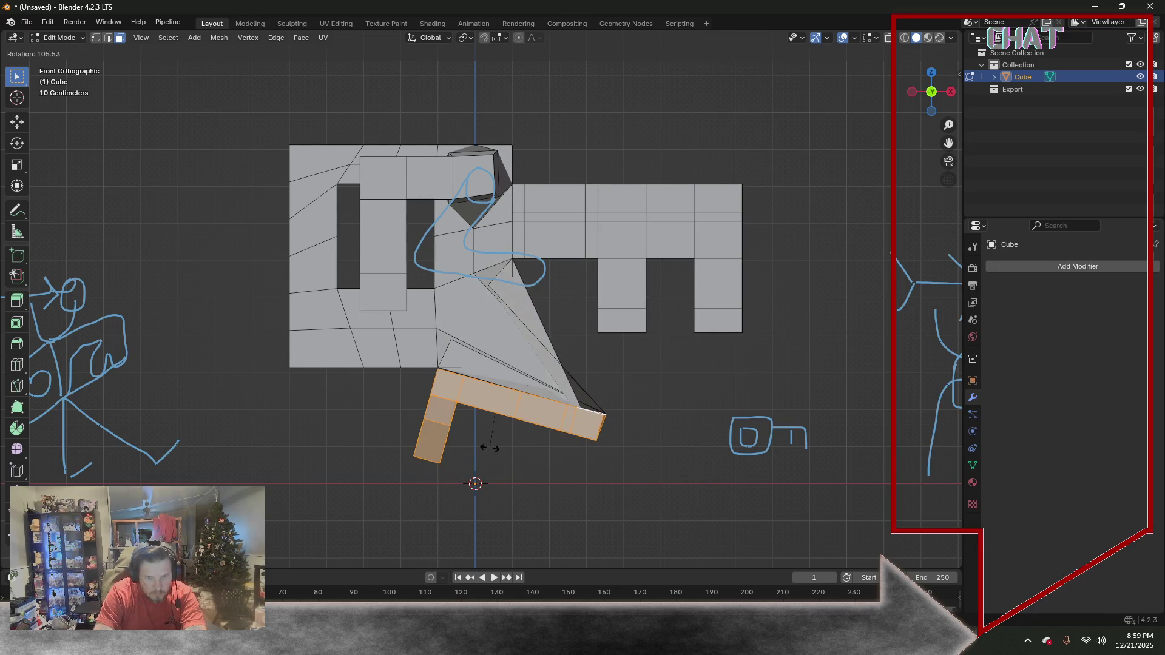
left_click(483, 450)
key("g")
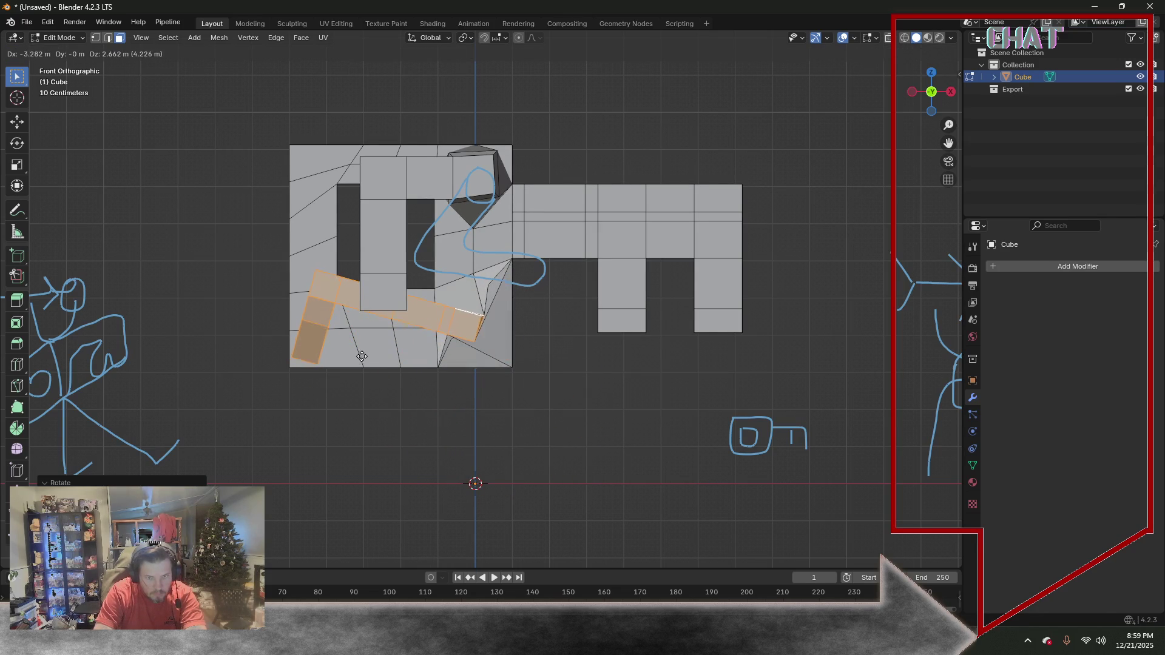
left_click(367, 349)
mouse_move(591, 387)
middle_mouse_down()
mouse_move(492, 379)
mouse_move(546, 416)
mouse_move(603, 390)
mouse_move(588, 372)
mouse_move(601, 370)
mouse_move(578, 409)
mouse_move(538, 403)
mouse_move(552, 386)
mouse_move(577, 369)
mouse_move(580, 396)
mouse_move(593, 378)
middle_mouse_up()
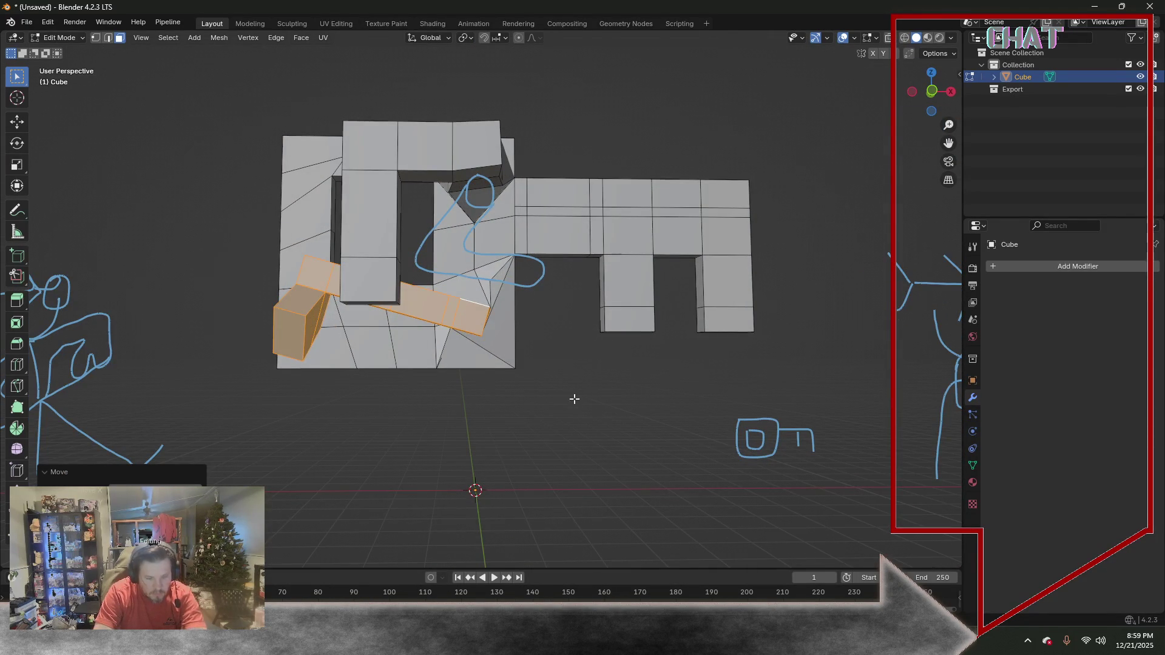
In front orthographic view, correct the shaft's angle and set it along the head's bottom edge
key("KP_5")
key("KP_1")
key("r")
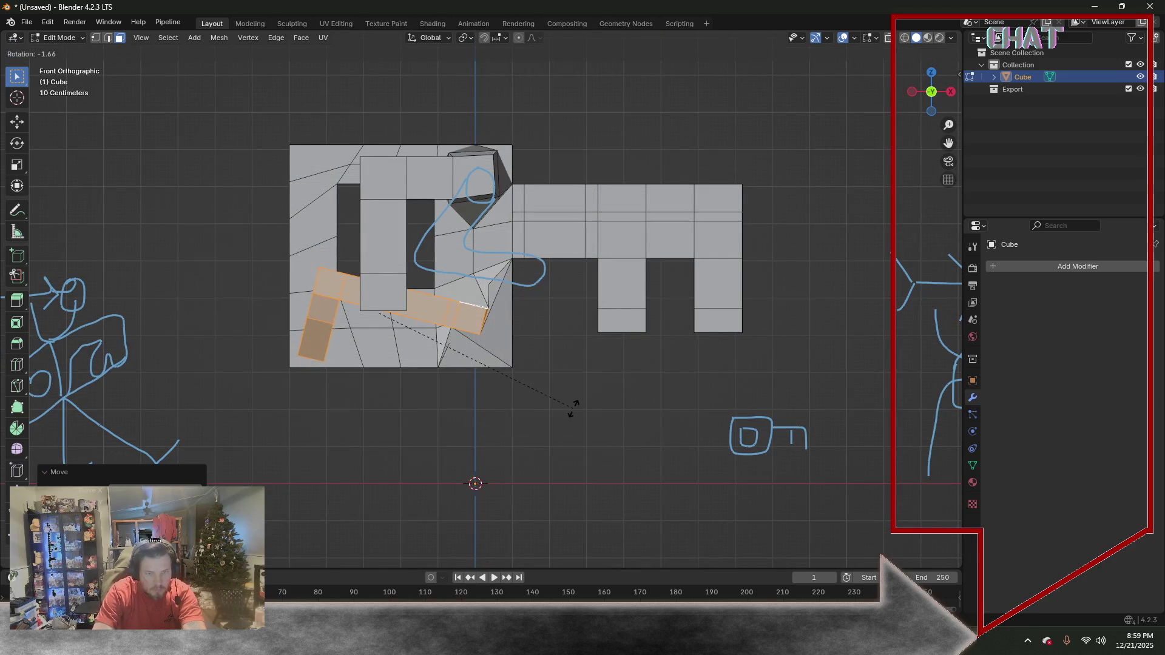
left_click(518, 346)
key("g")
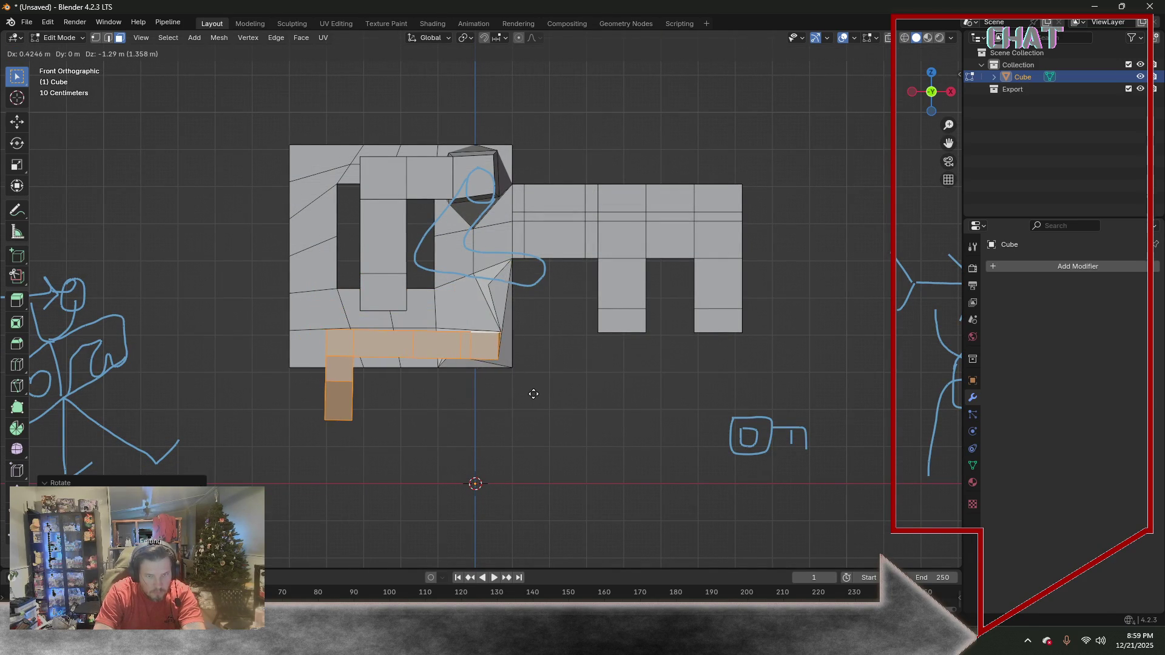
left_click(524, 388)
scroll(570, 390, "up", 3)
left_click(110, 38)
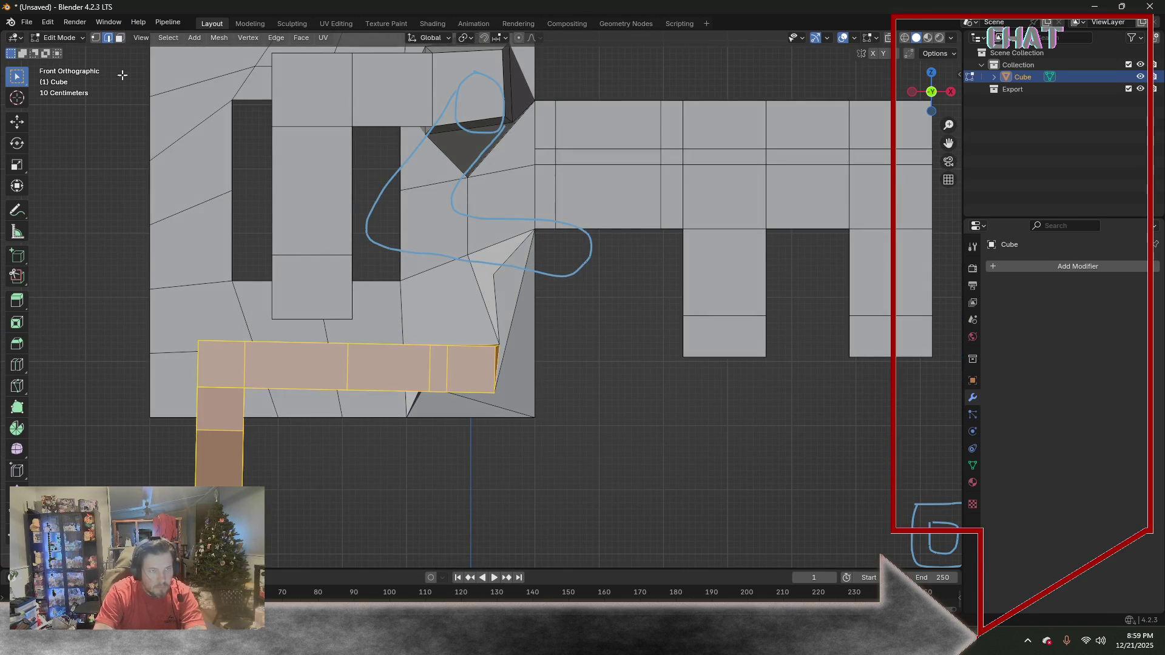
Select the stray notch and diagonal edges below the shaft and dissolve them
left_click(489, 316)
left_click(504, 266, "shift")
left_click(512, 331, "shift")
middle_click_drag(506, 401, 532, 341)
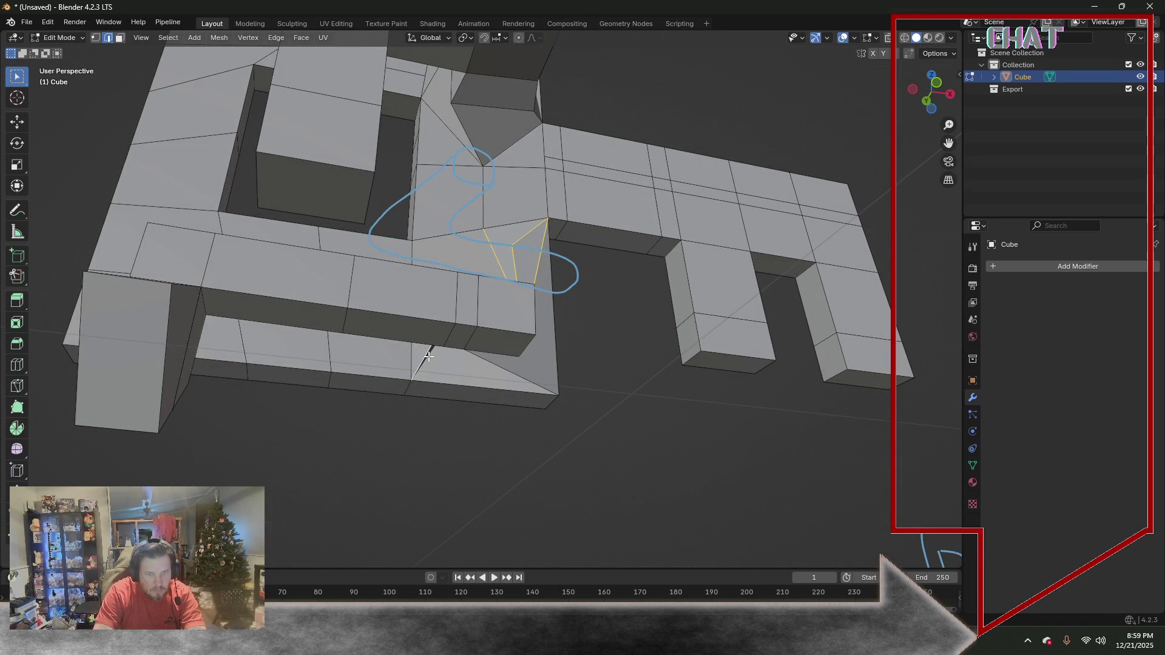
left_click(494, 365, "shift")
key("x")
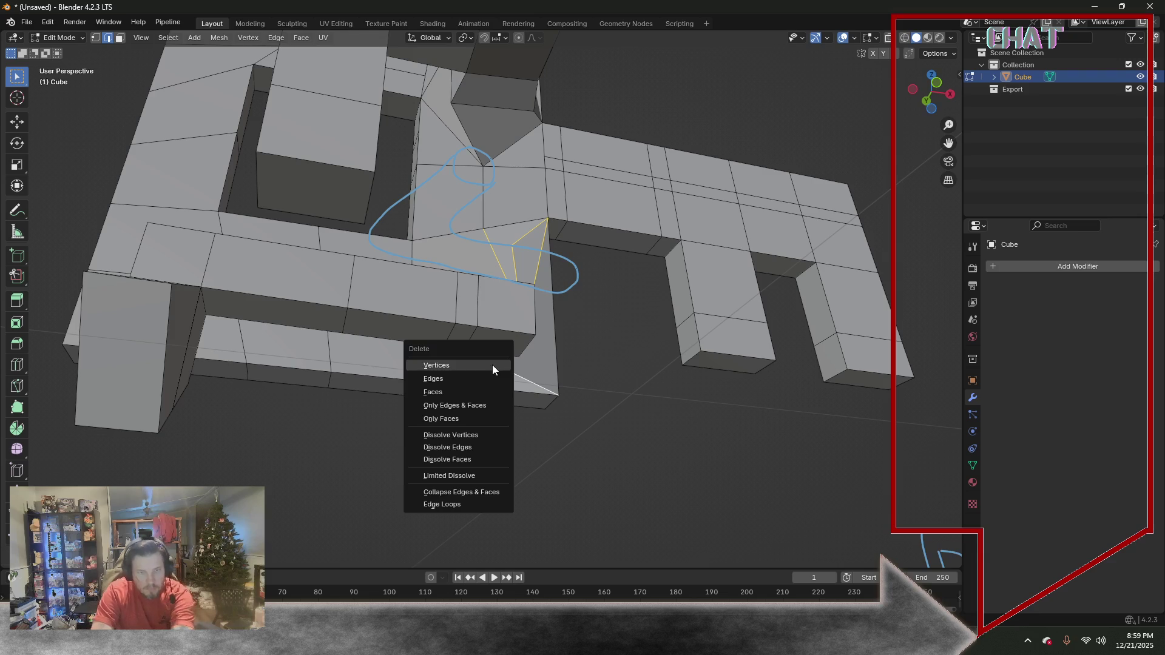
key("Escape")
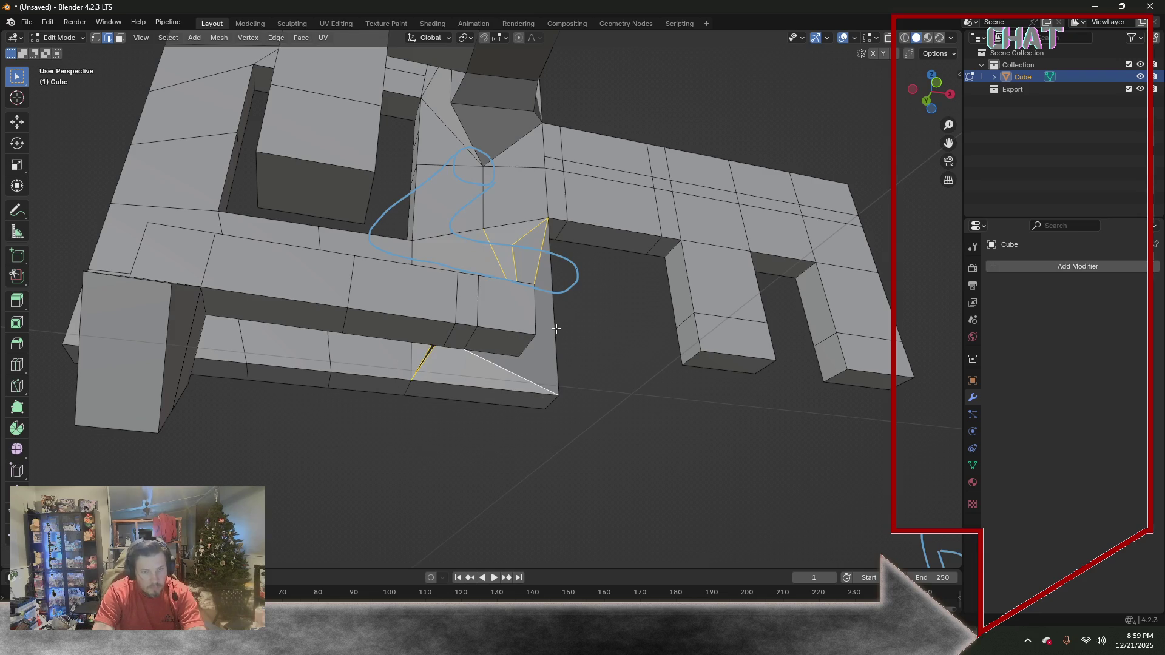
key("x")
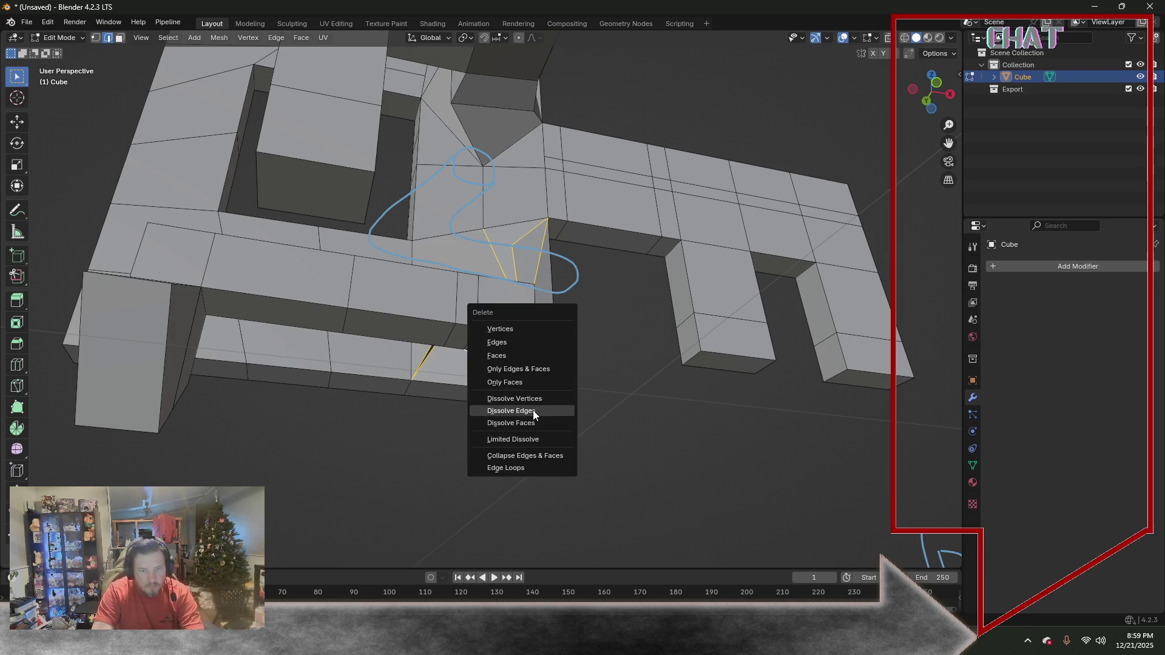
left_click(533, 411)
scroll(598, 330, "up", 3)
middle_click_drag(546, 369, 546, 390)
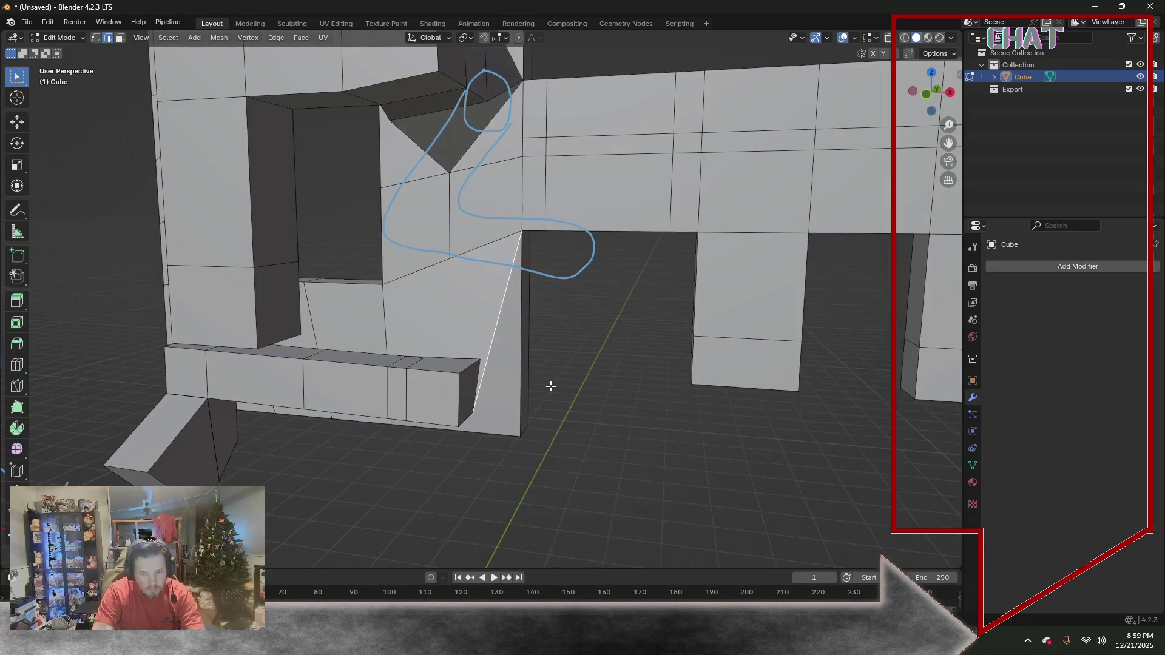
key("x")
left_click(538, 391)
Delete the triangular notch face and the leftover face beside the shaft
left_click(120, 38)
left_click(478, 322)
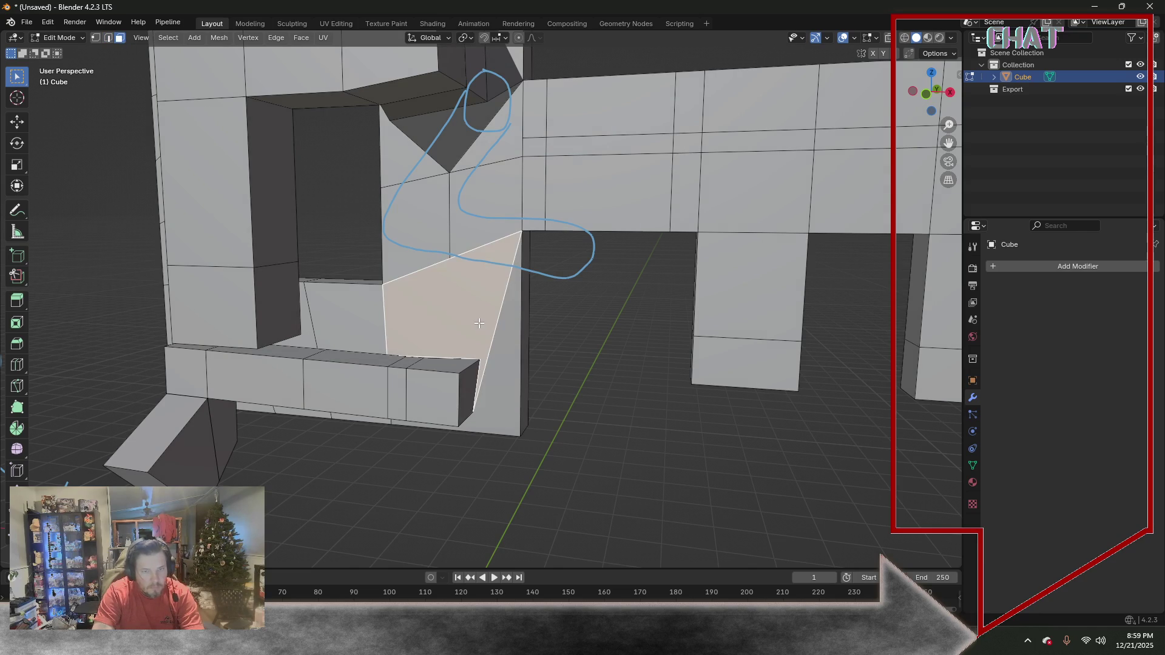
key("x")
left_click(446, 266)
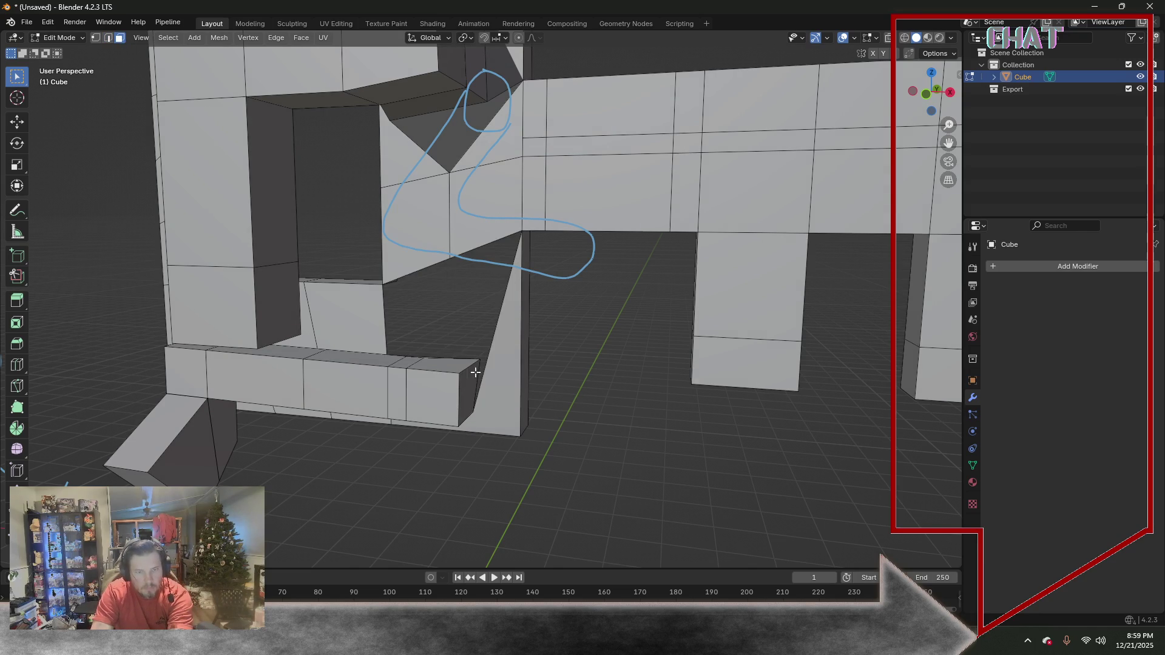
left_click(492, 366)
key("x")
left_click(489, 365)
mouse_move(494, 358)
middle_mouse_down()
mouse_move(367, 346)
mouse_move(431, 354)
middle_mouse_up()
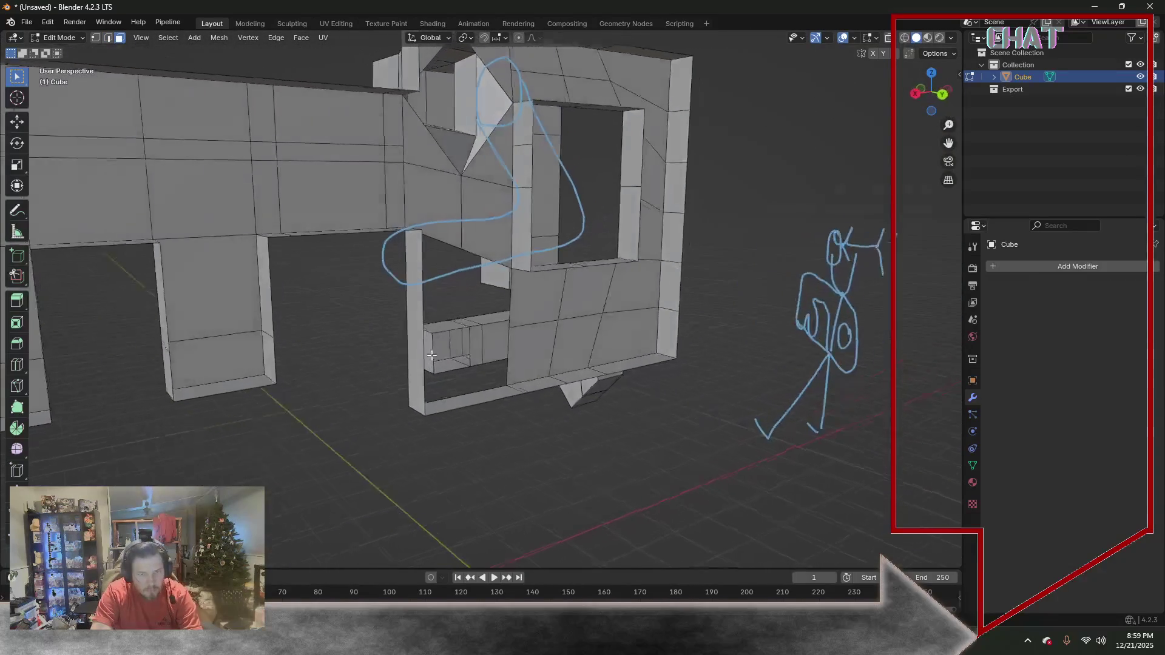
Select the bar's end edges and scale them to 0 along Y to flatten them
left_click(456, 332)
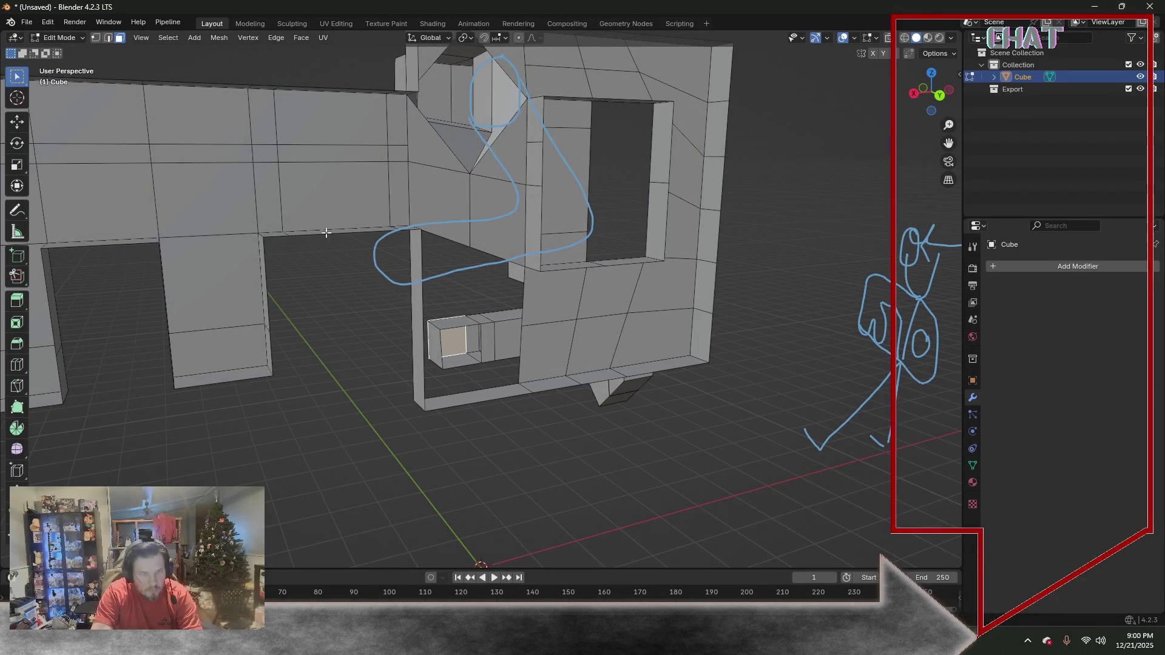
left_click(108, 37)
left_click(455, 327)
left_click(441, 351, "shift")
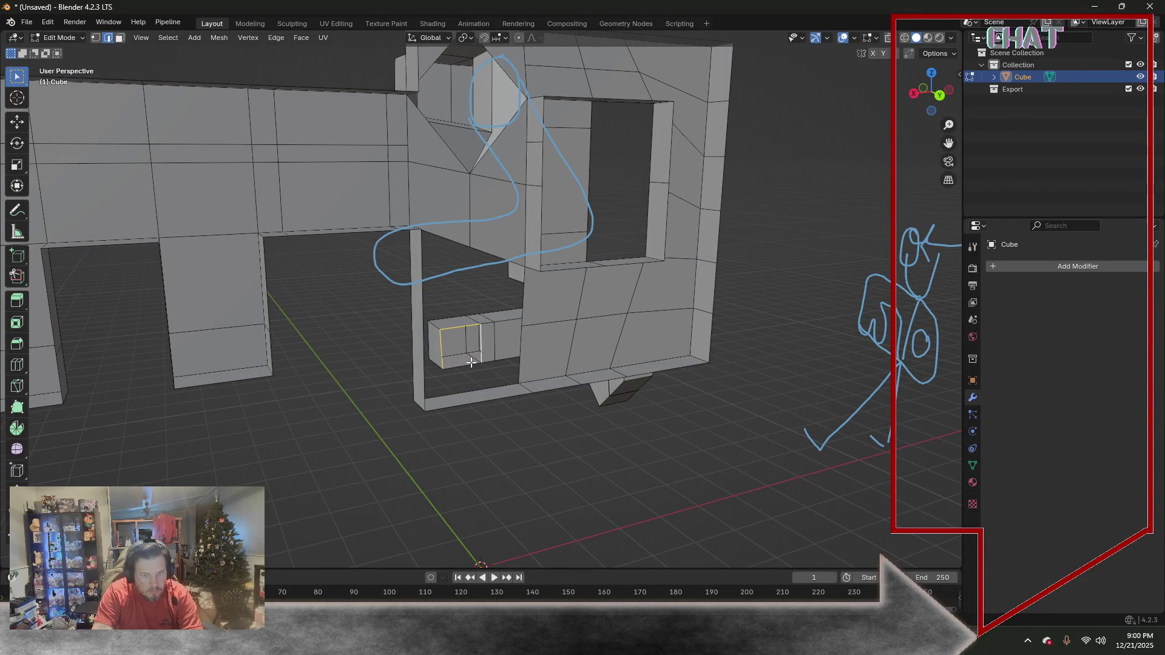
middle_click_drag(464, 333, 573, 330)
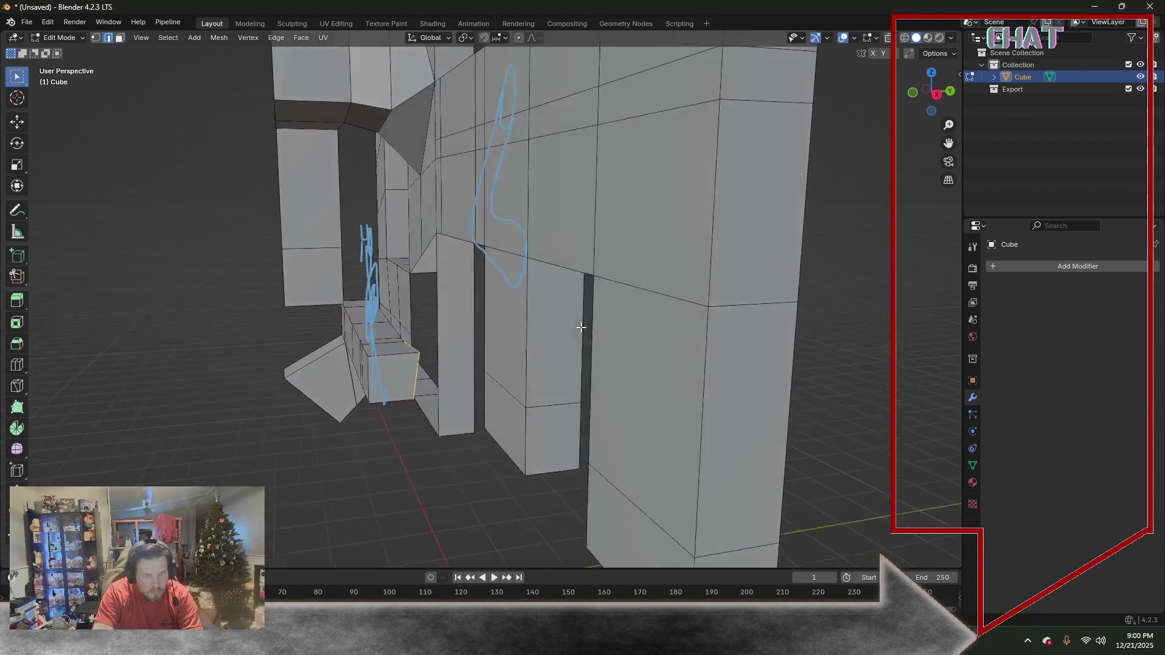
key("s")
key("y")
key("0")
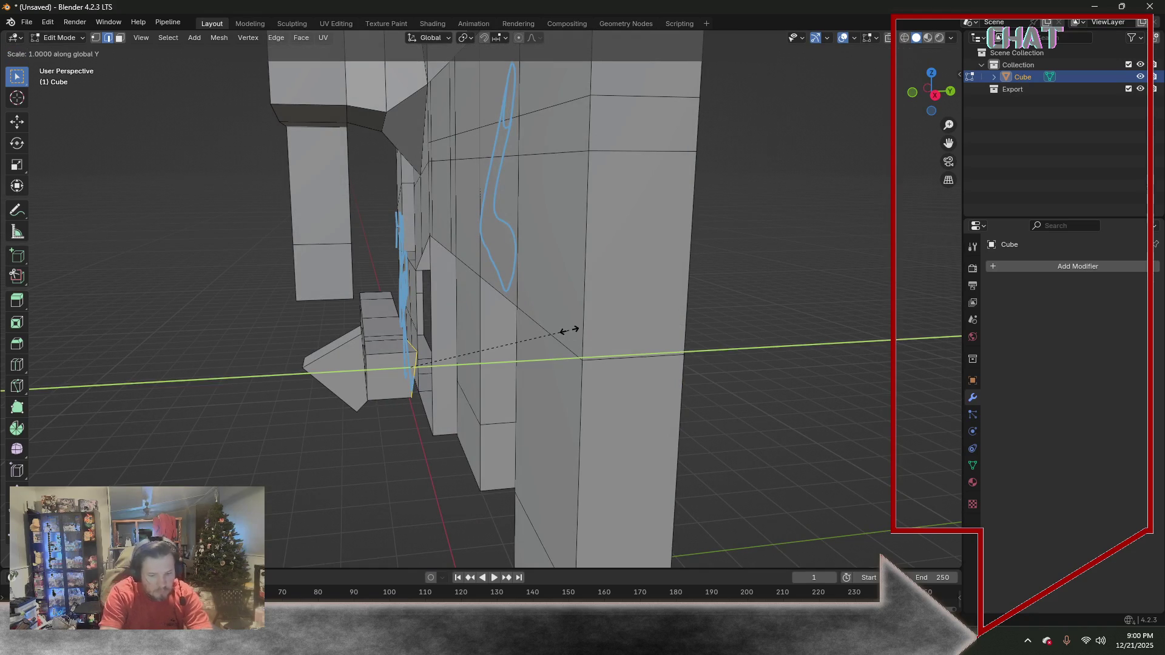
key("Return")
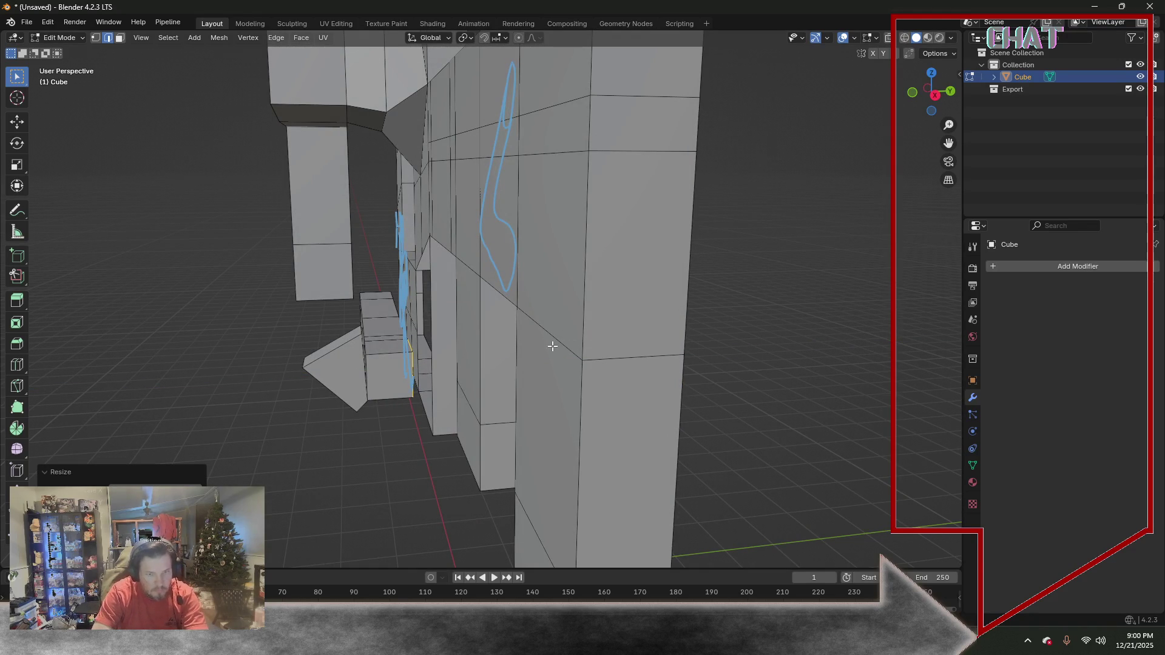
Extrude the flattened edges into the bow in right ortho view and enlarge the face about three times
key("KP_3")
key("g")
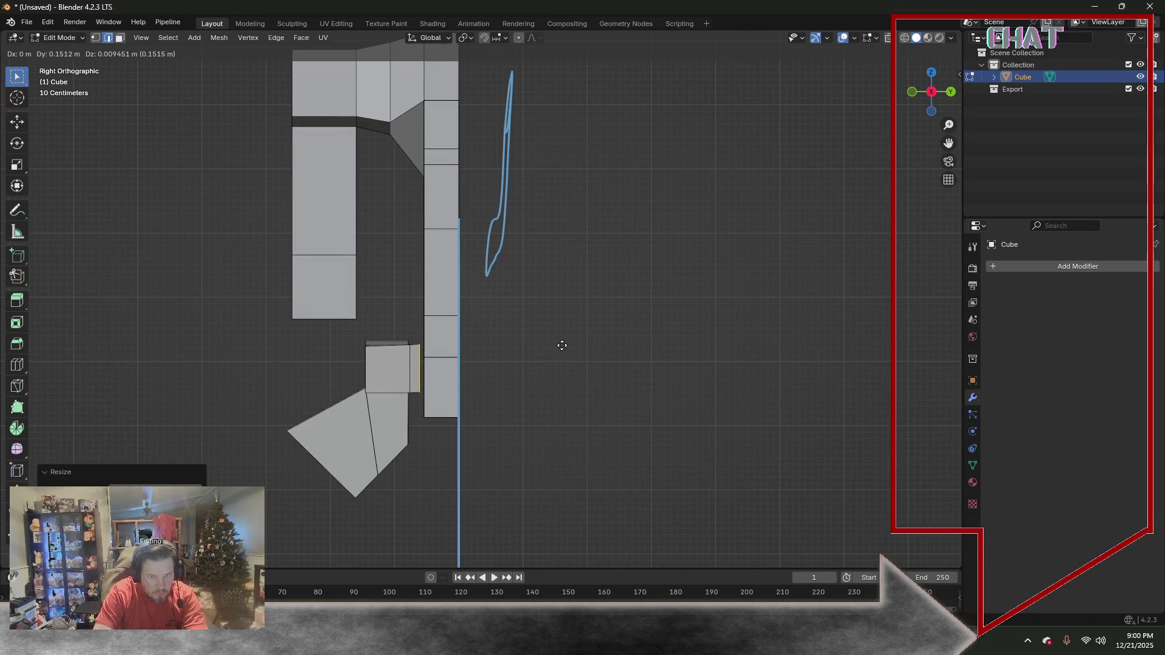
left_click(562, 346)
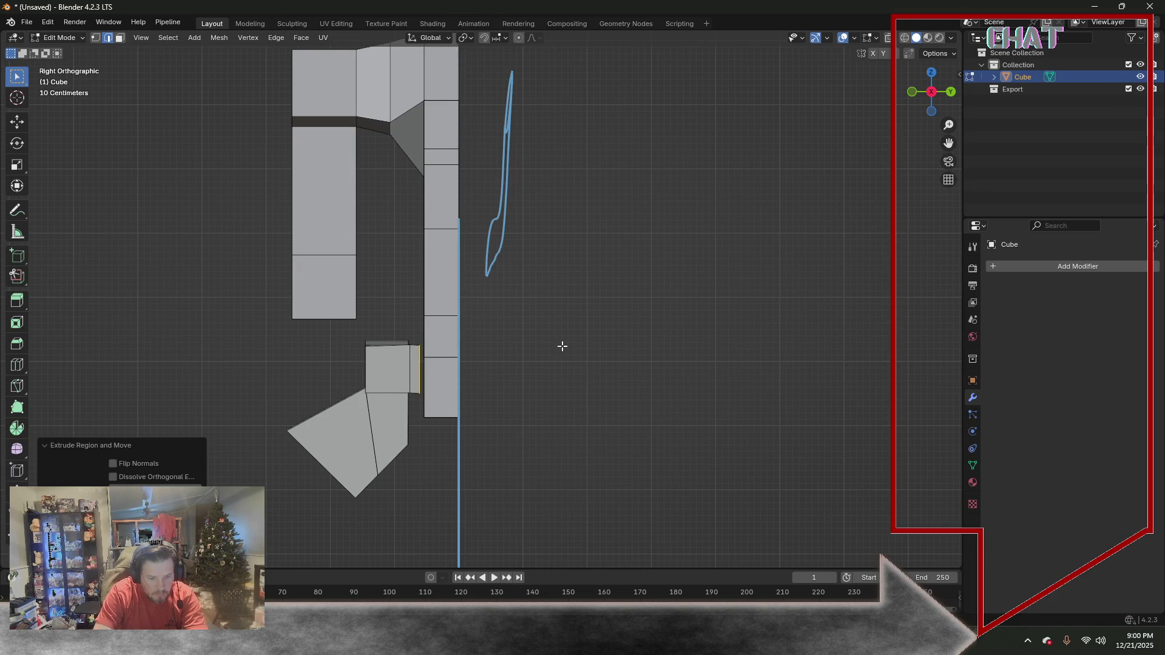
key("e")
left_click(567, 346)
mouse_move(566, 346)
middle_mouse_down()
mouse_move(547, 346)
mouse_move(593, 350)
middle_mouse_up()
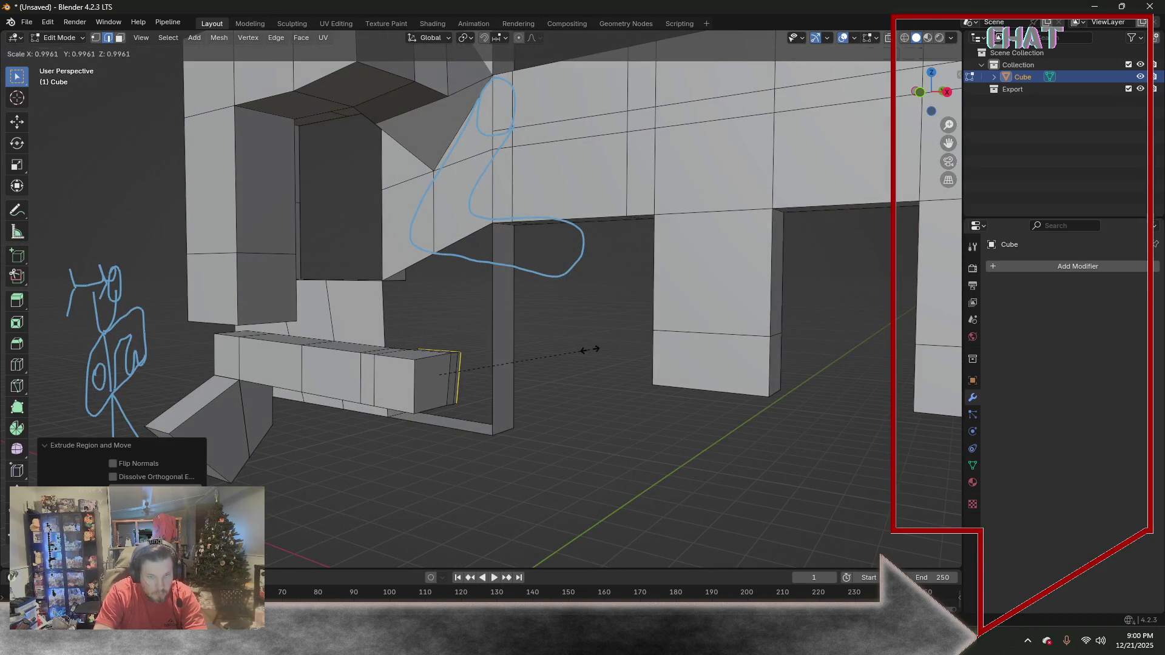
left_click(918, 486)
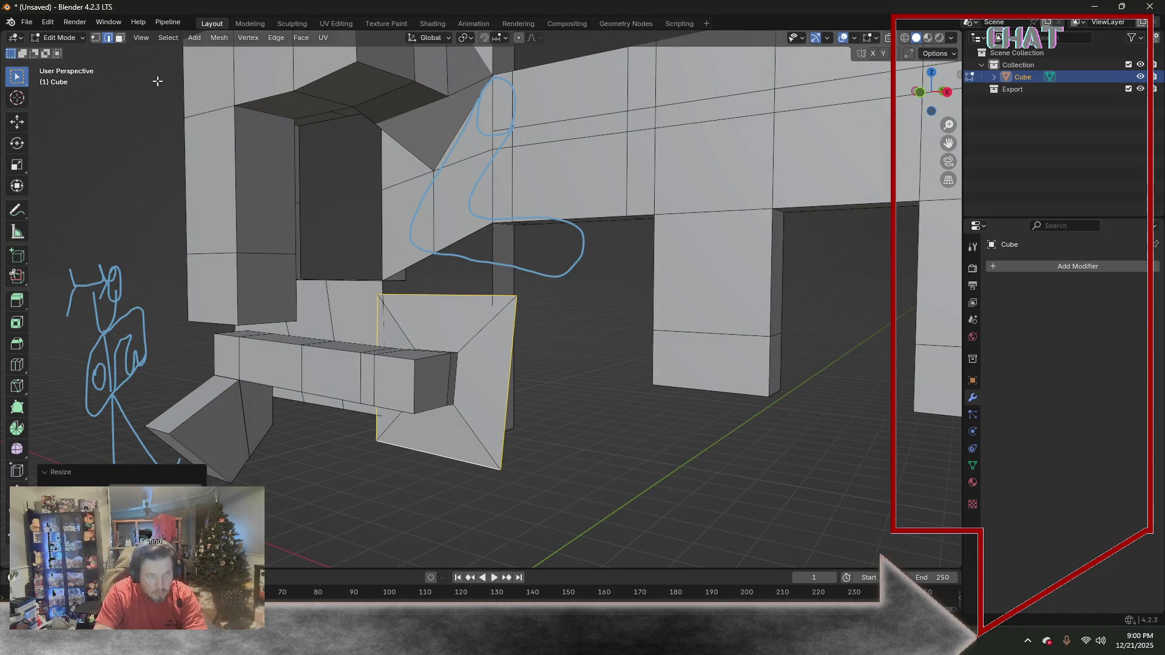
Merge the new face's corner and upper stray vertices into their neighbours with M > At Last
key("1")
left_click(373, 293)
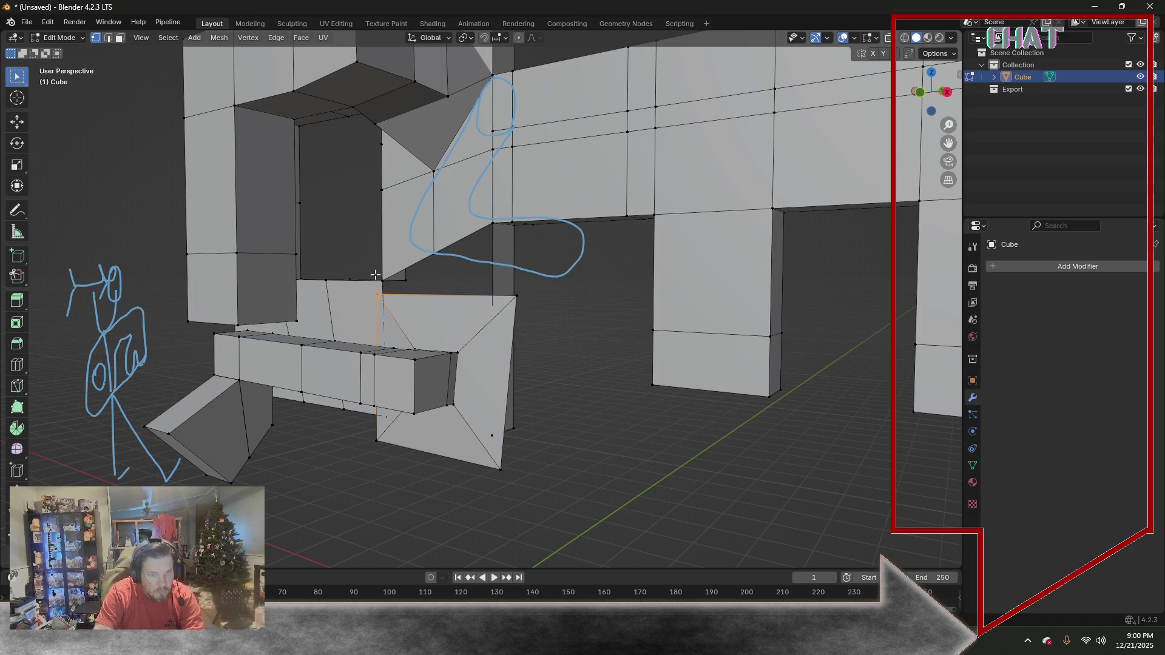
key("m")
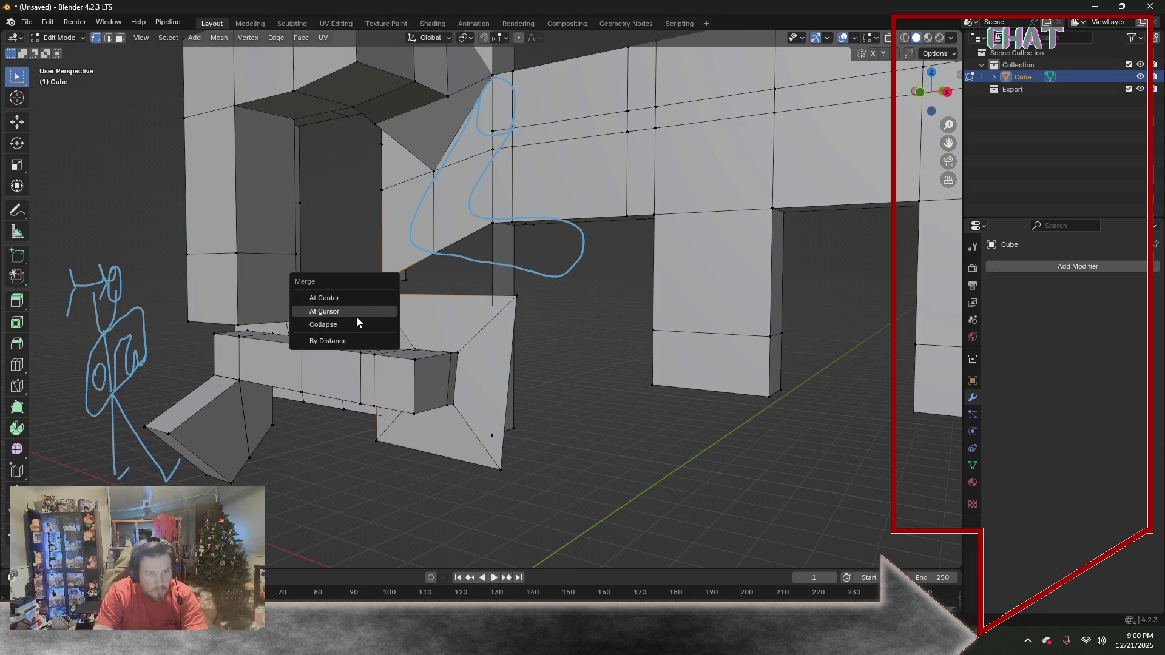
left_click(355, 317)
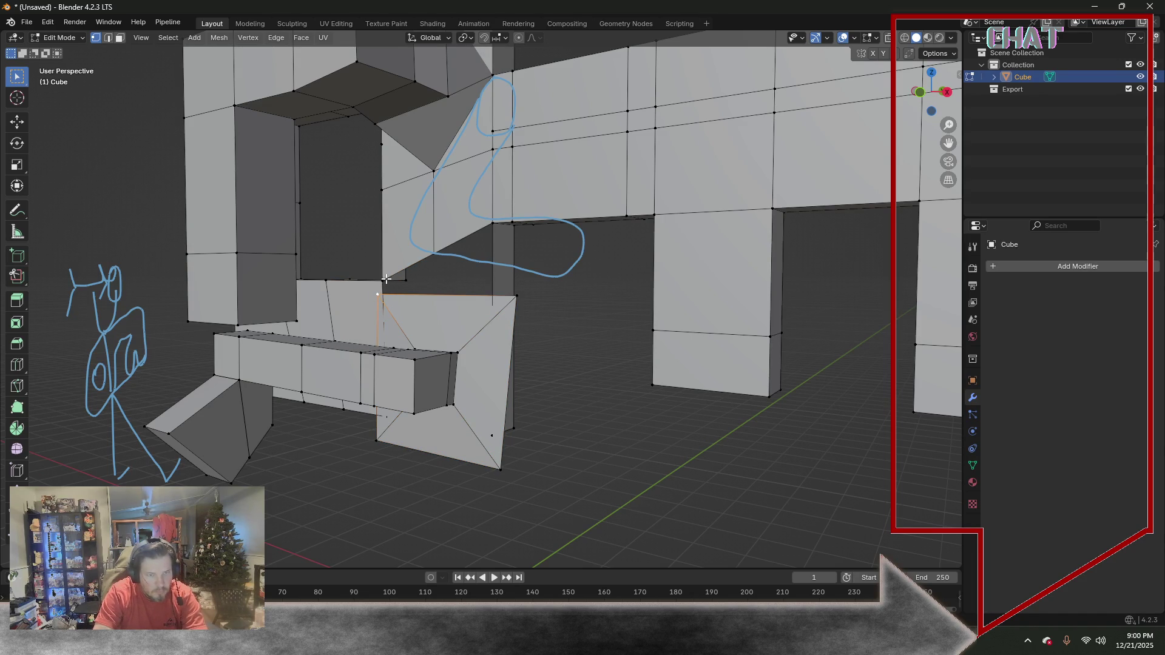
key("m")
left_click(357, 331)
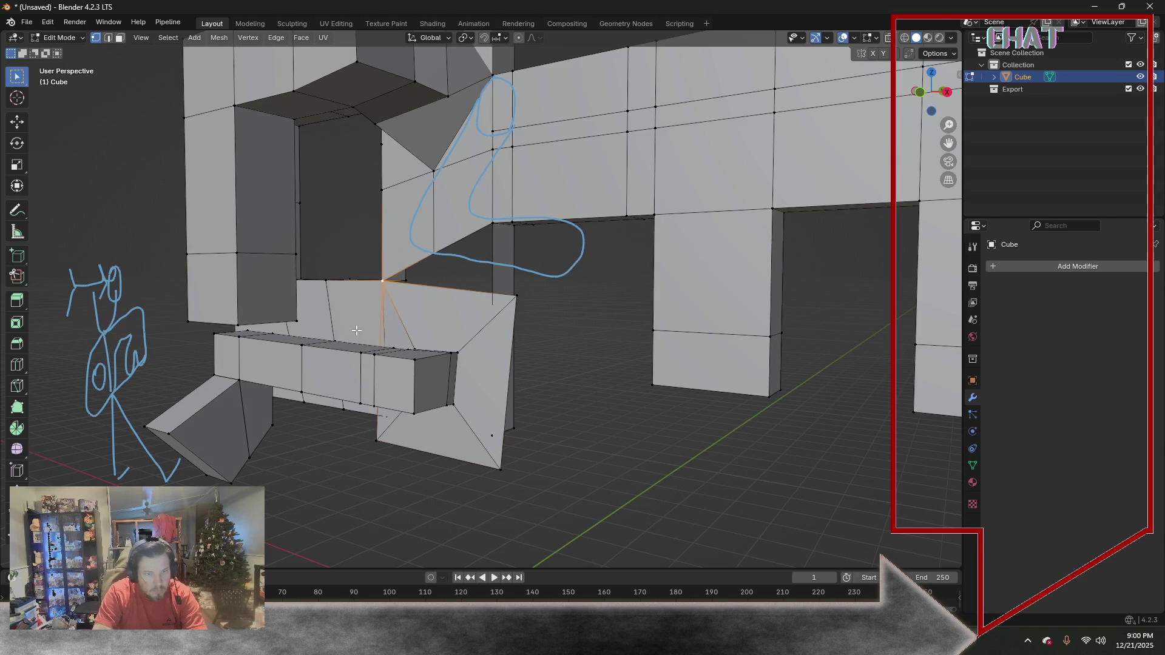
left_click(511, 297)
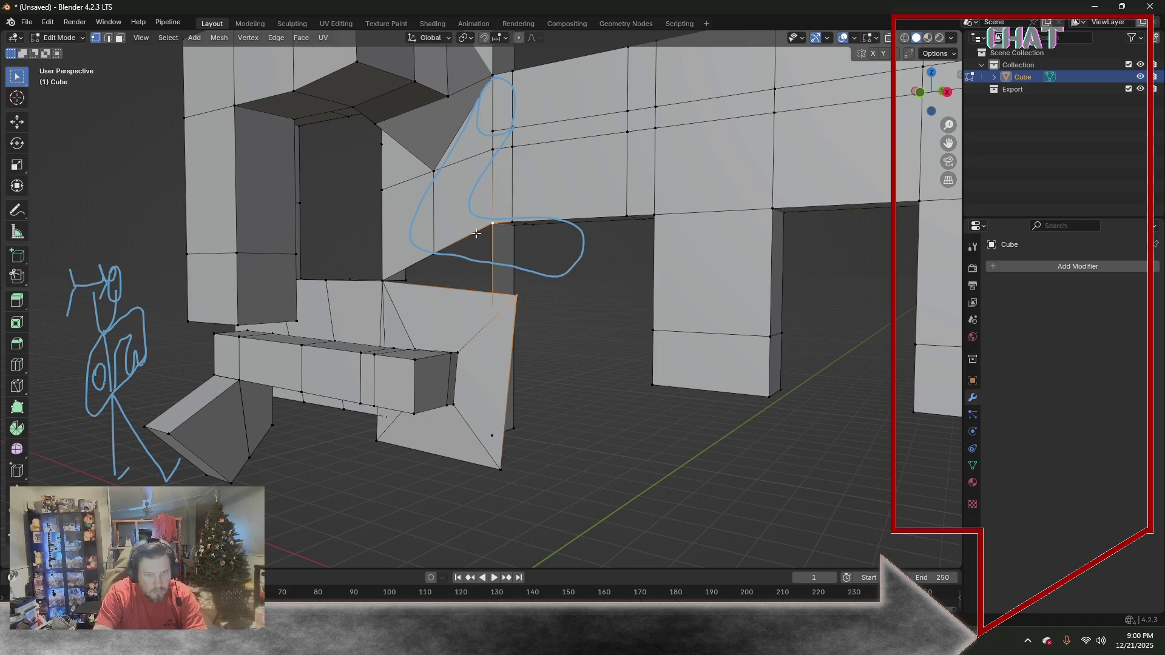
key("m")
left_click(476, 233)
Merge the bottom stray vertices along the head's underside so the bar joins cleanly
left_click(500, 467)
key("m")
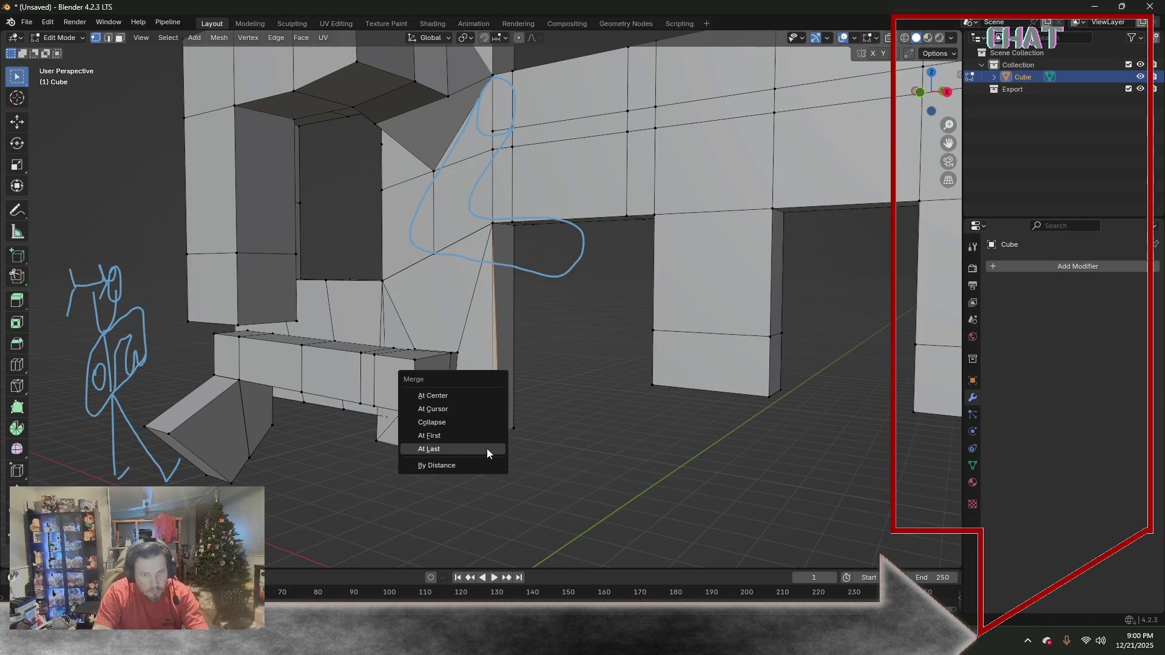
left_click(464, 449)
left_click(375, 443)
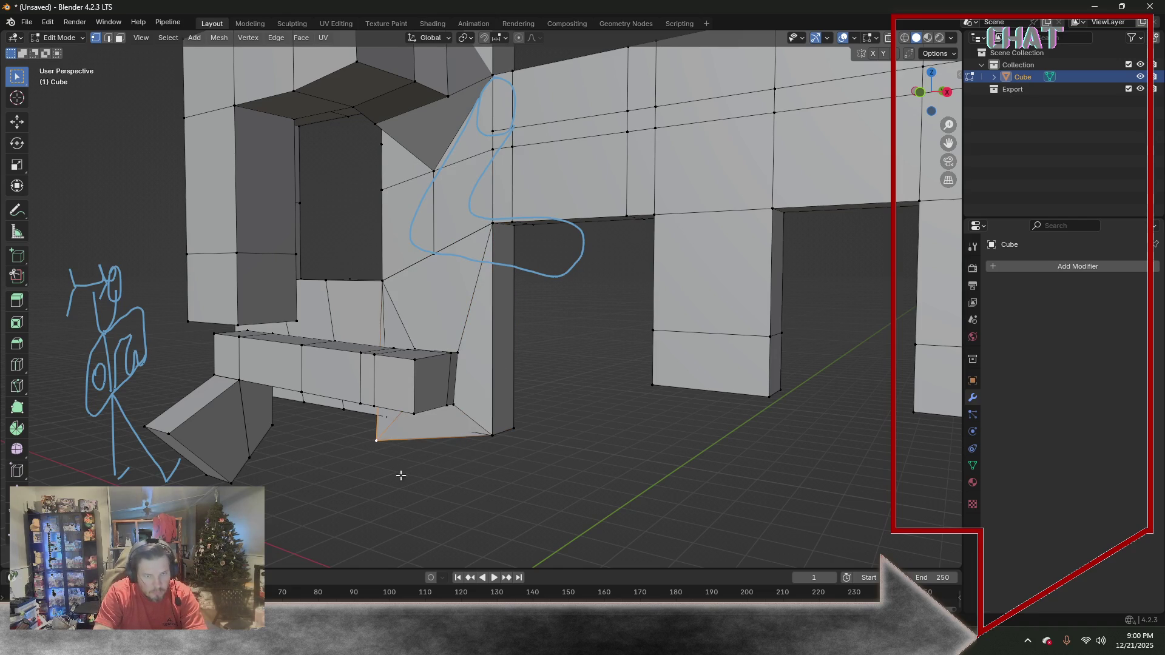
middle_click_drag(399, 458, 562, 385)
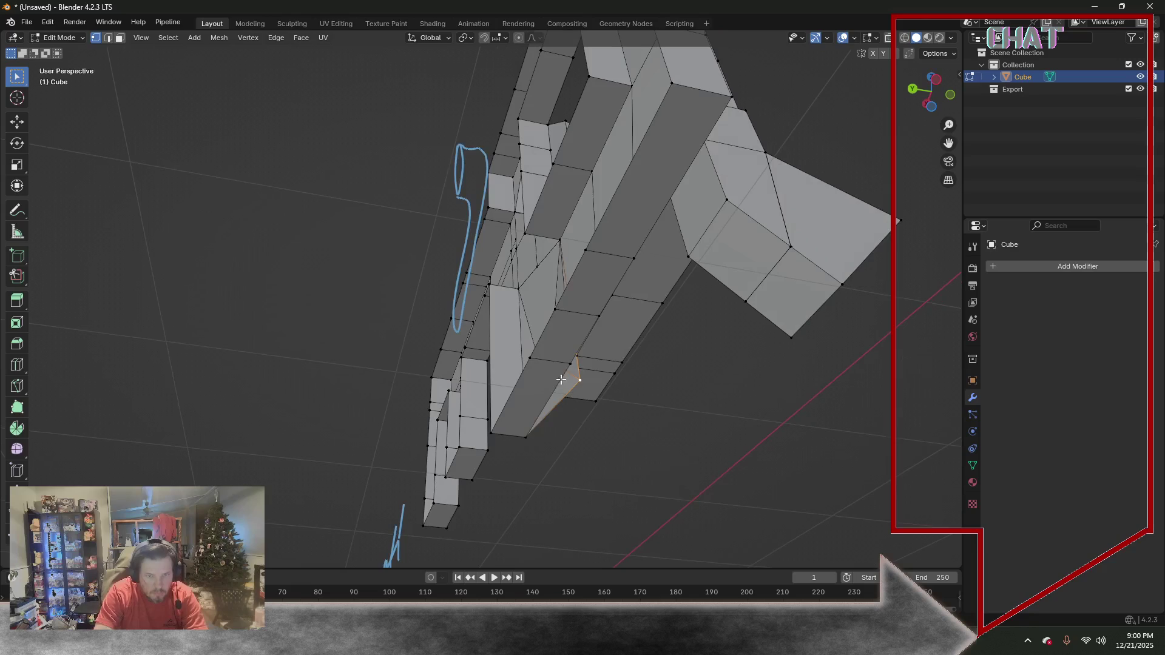
key("m")
left_click(542, 403)
mouse_move(541, 404)
middle_mouse_down()
mouse_move(594, 410)
mouse_move(559, 347)
mouse_move(546, 346)
mouse_move(527, 391)
mouse_move(546, 455)
mouse_move(371, 389)
middle_mouse_up()
middle_click_drag(414, 324, 370, 357)
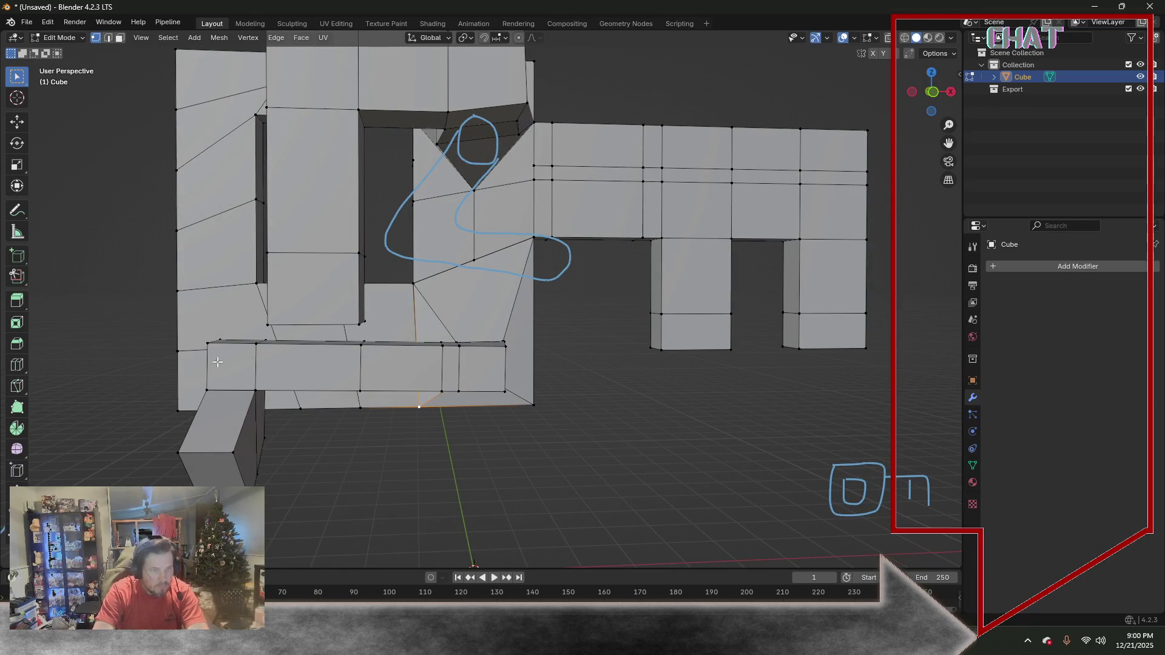
Loop cut an extra edge loop across the bottom bar of the key's head
left_click(21, 365)
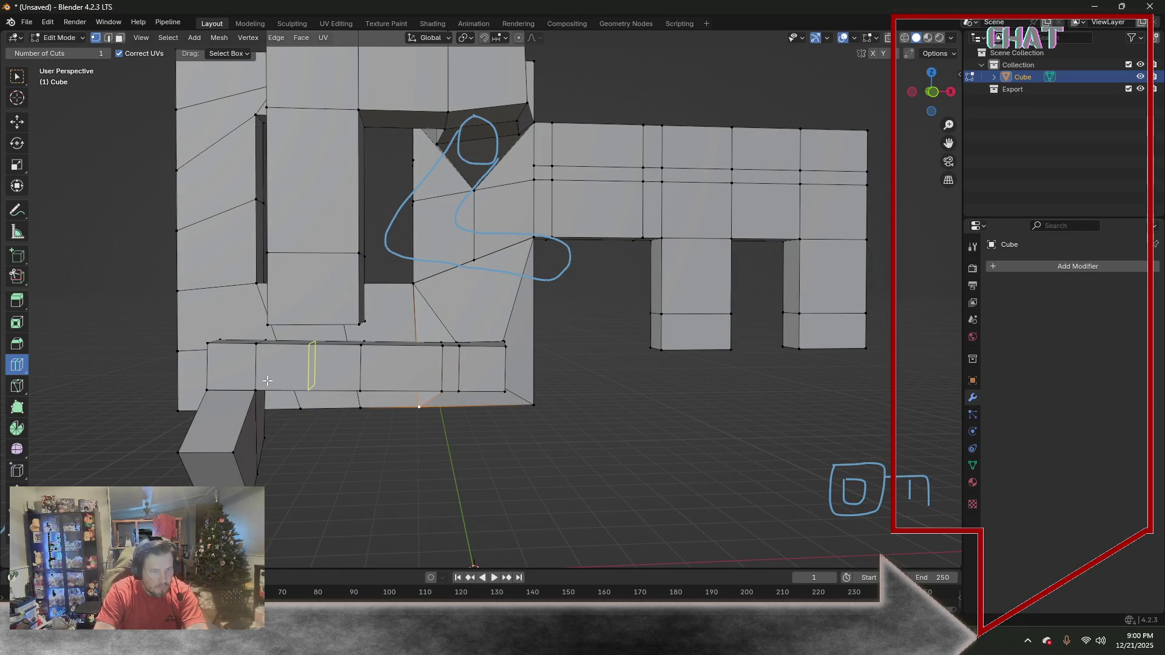
left_click_drag(271, 382, 234, 383)
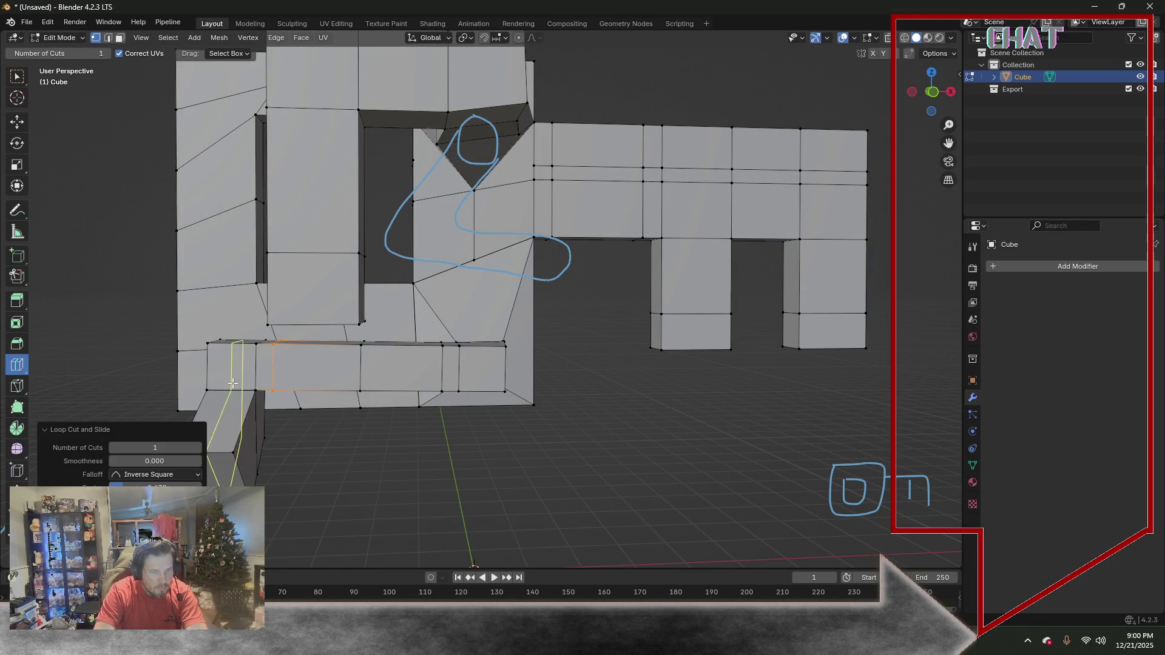
left_click(18, 78)
scroll(195, 349, "down", 2)
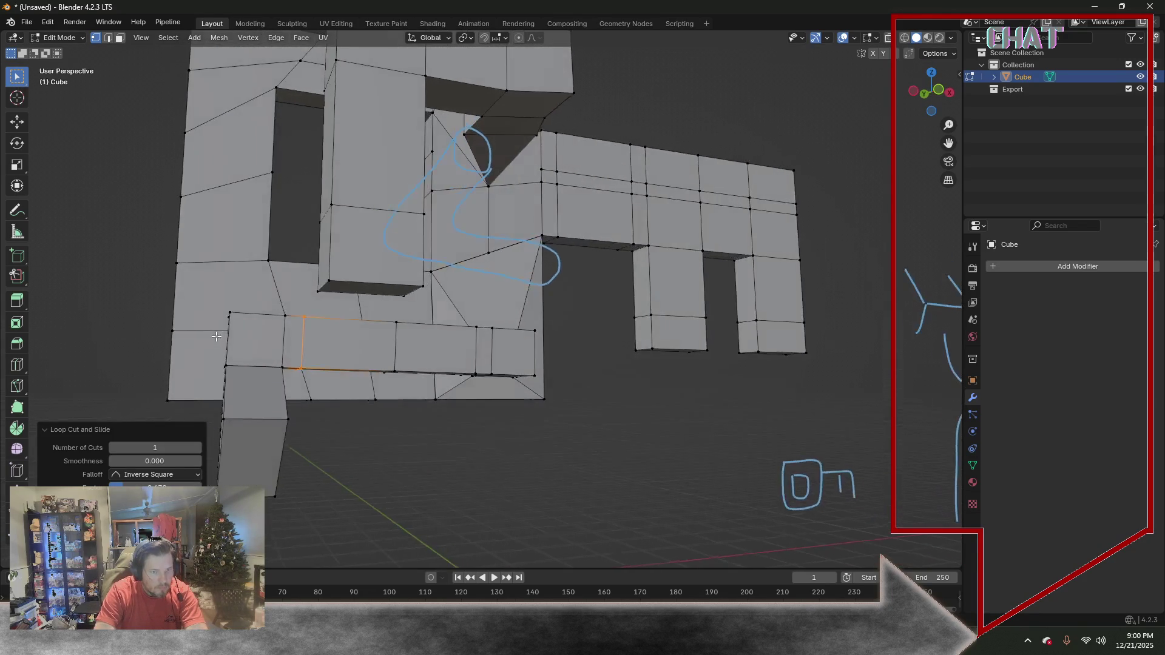
middle_click_drag(209, 333, 330, 364)
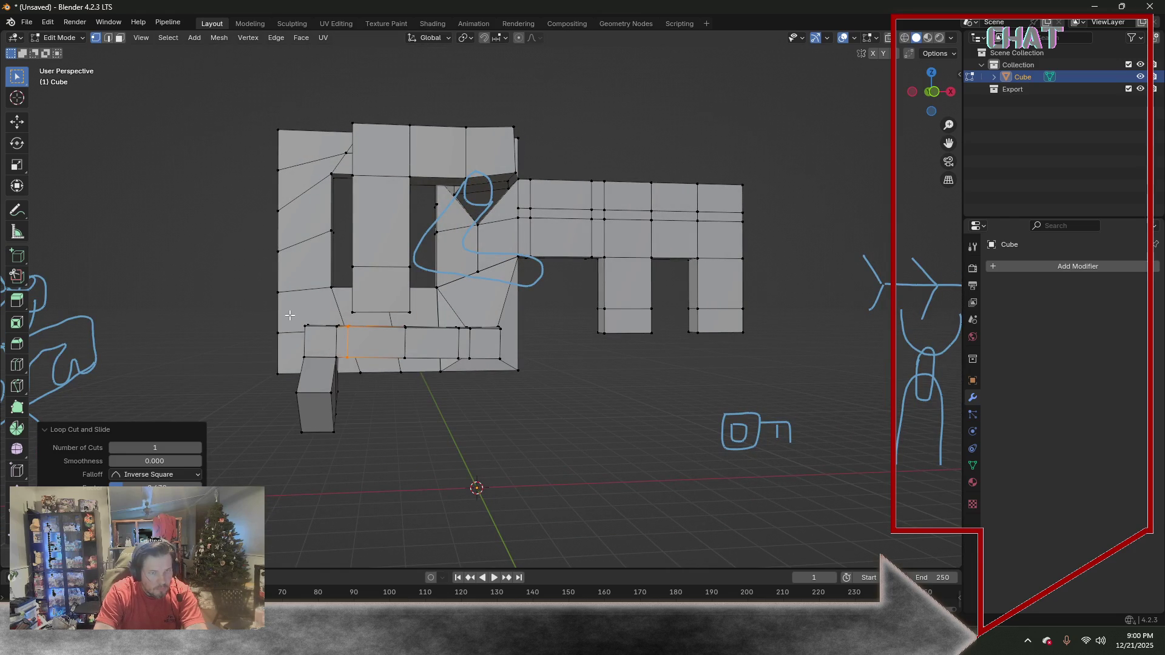
In face mode, select the small block's front face and expand the selection around it
left_click(120, 40)
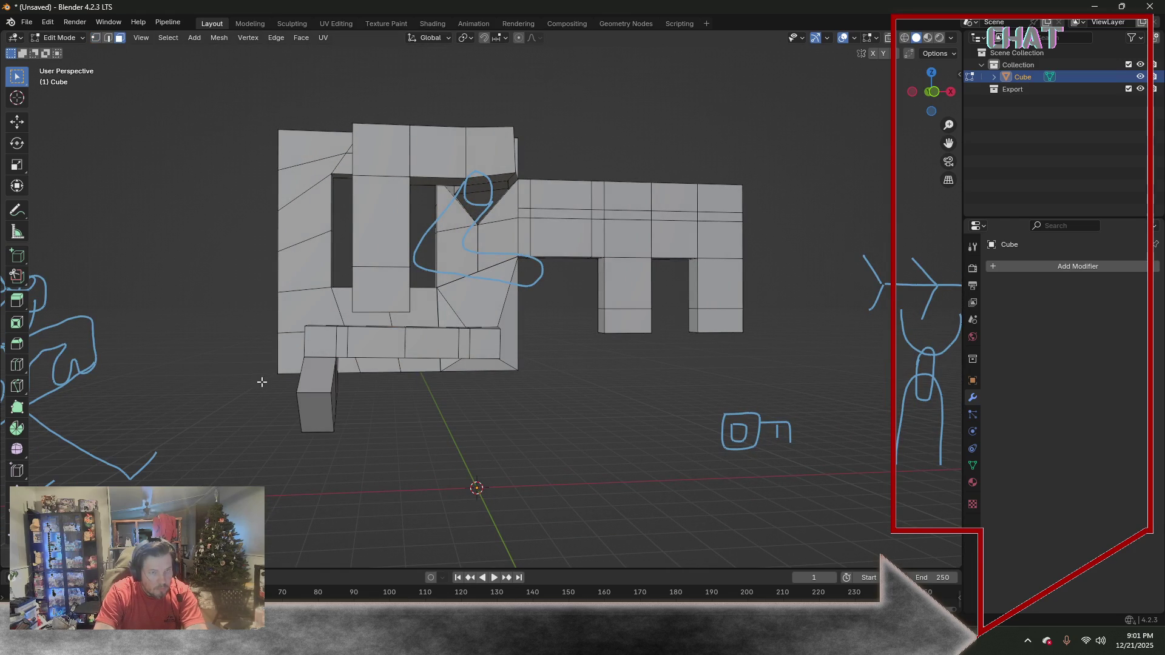
left_click(311, 417)
key("ctrl+KP_Add")
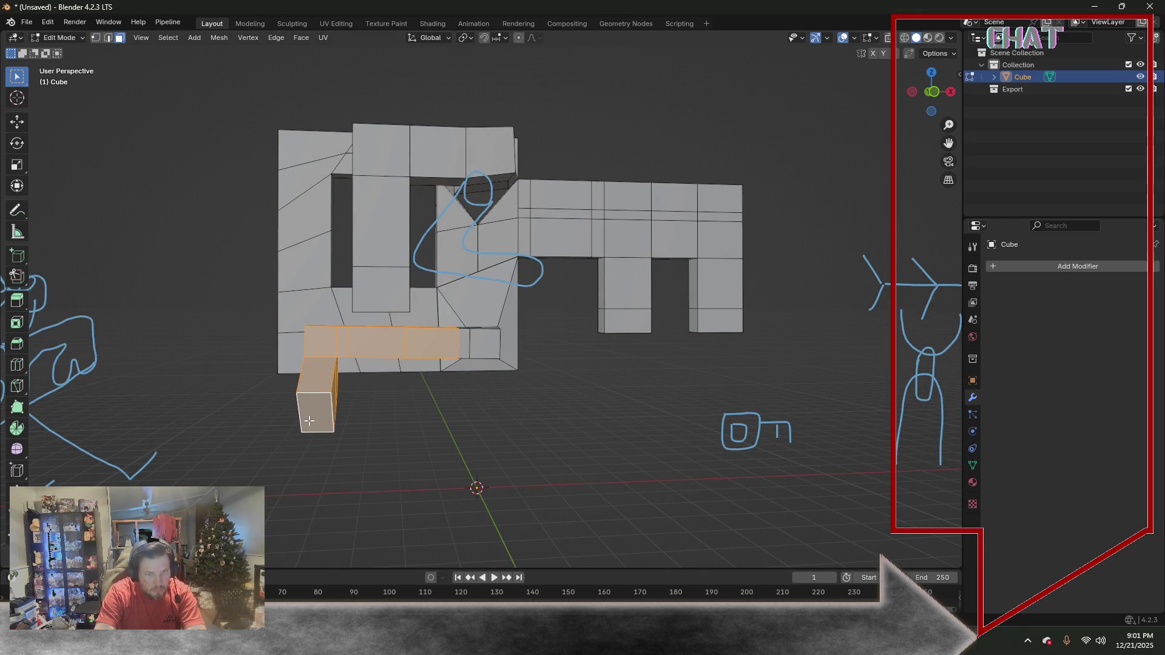
mouse_move(310, 421)
middle_mouse_down()
mouse_move(447, 280)
mouse_move(470, 209)
mouse_move(268, 325)
middle_mouse_up()
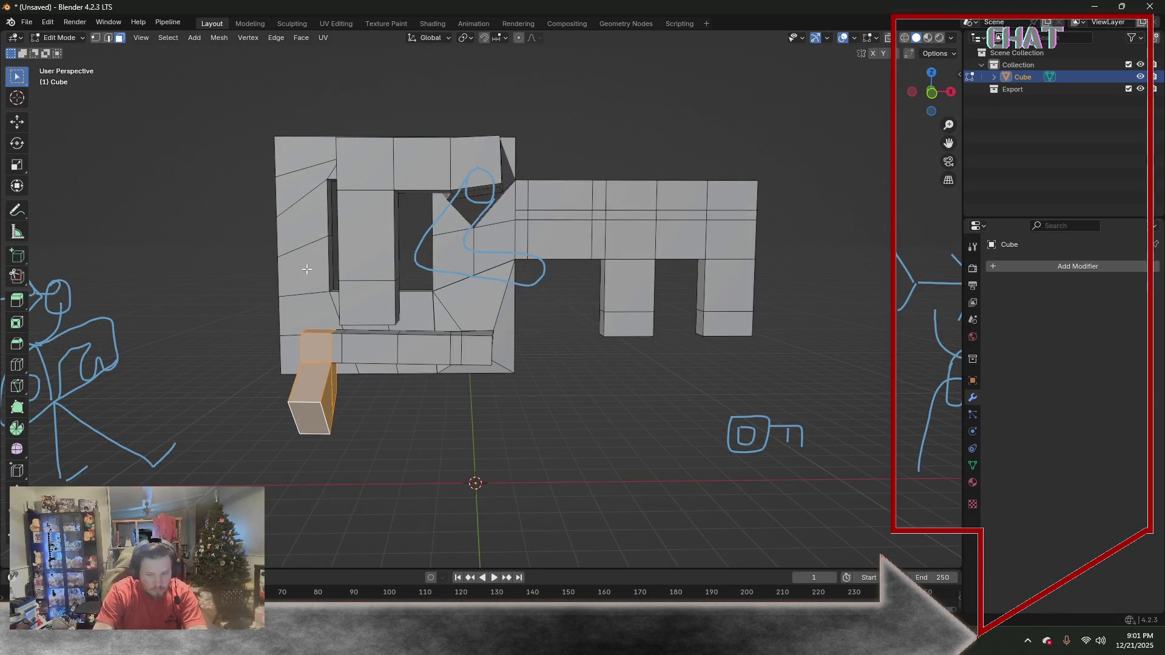
In front ortho view, extrude the block faces and rotate the column horizontal
key("KP_3")
key("KP_1")
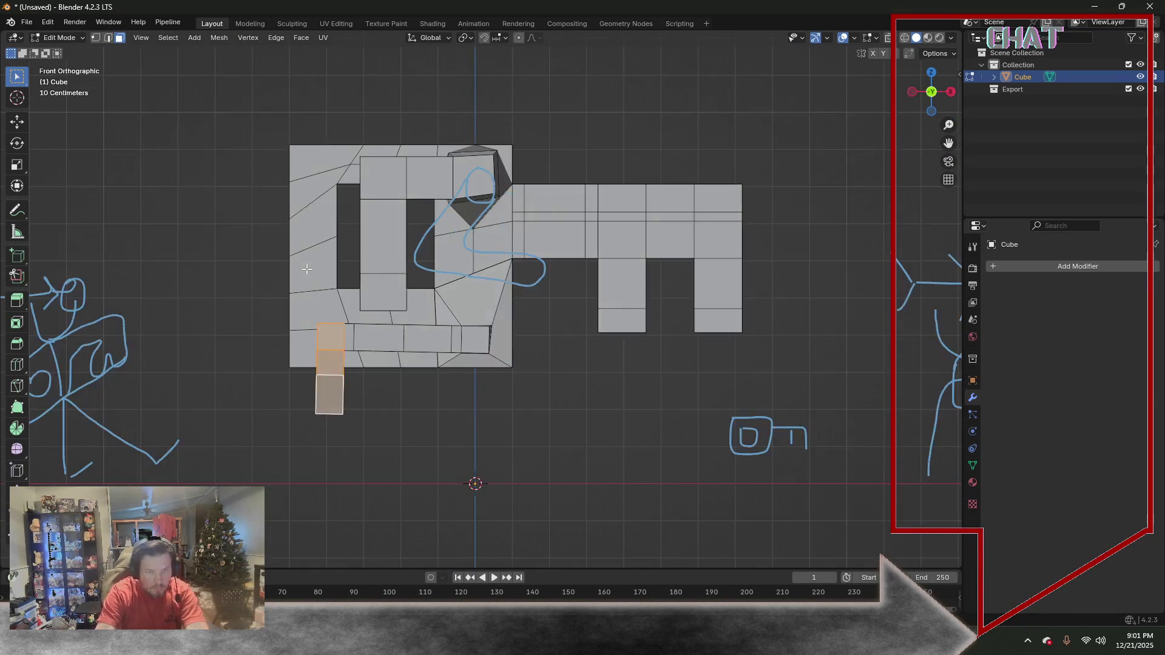
key("e")
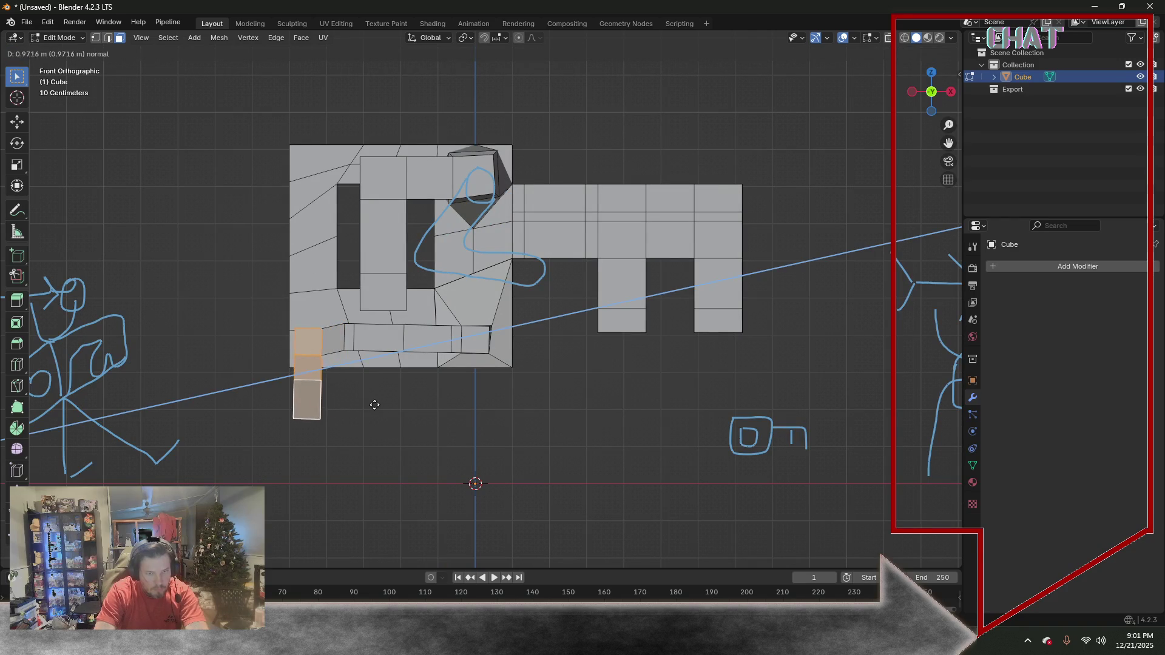
right_click(246, 418)
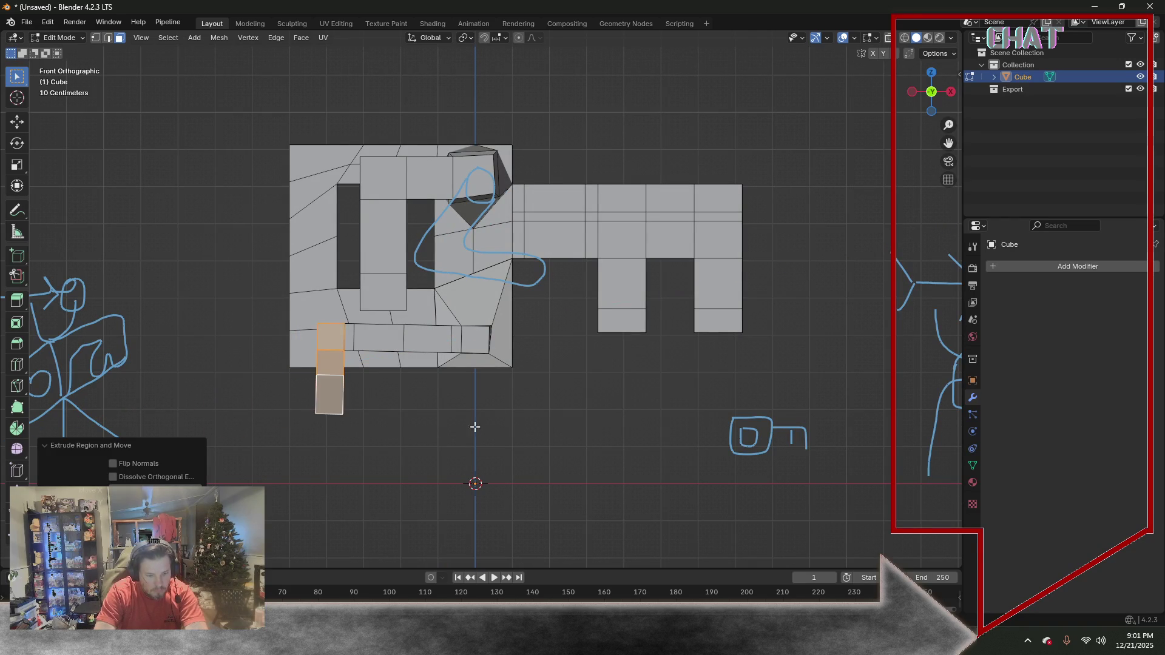
key("r")
left_click(306, 459)
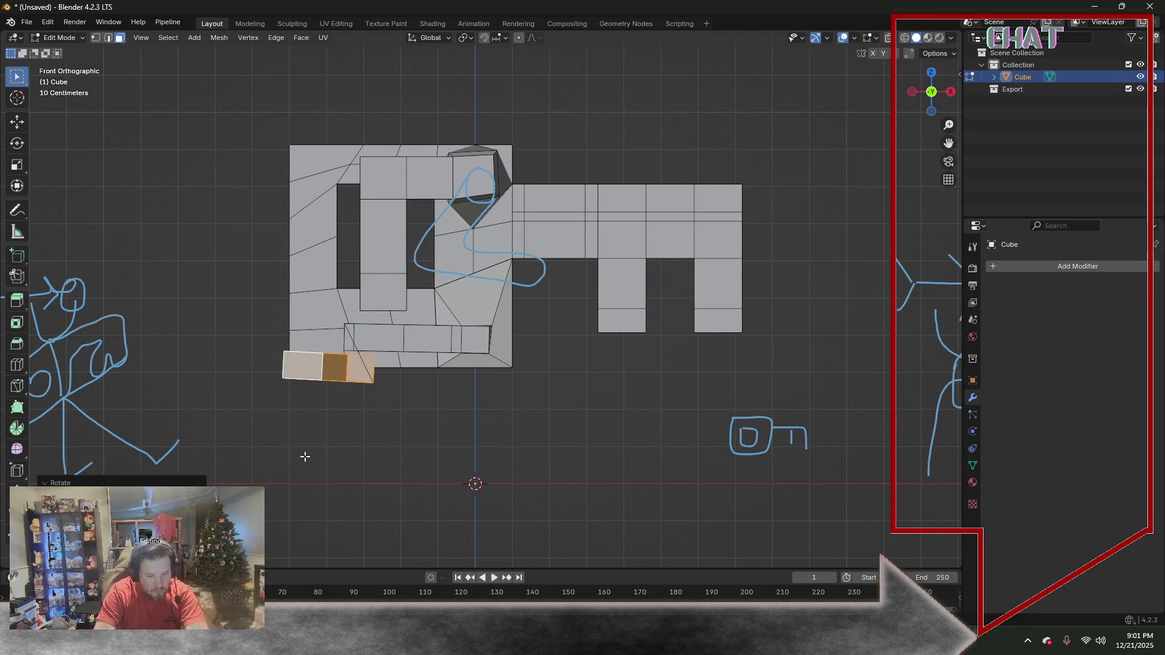
Move the protruding block up-left on the key head and tilt it slightly
key("g")
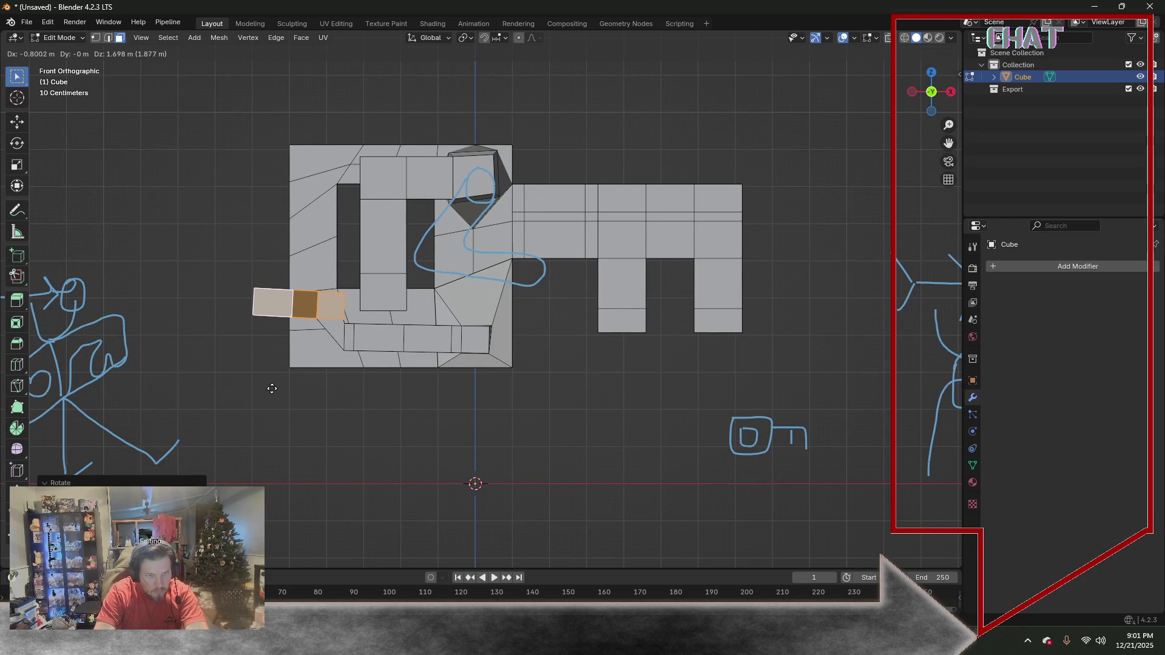
left_click(264, 391)
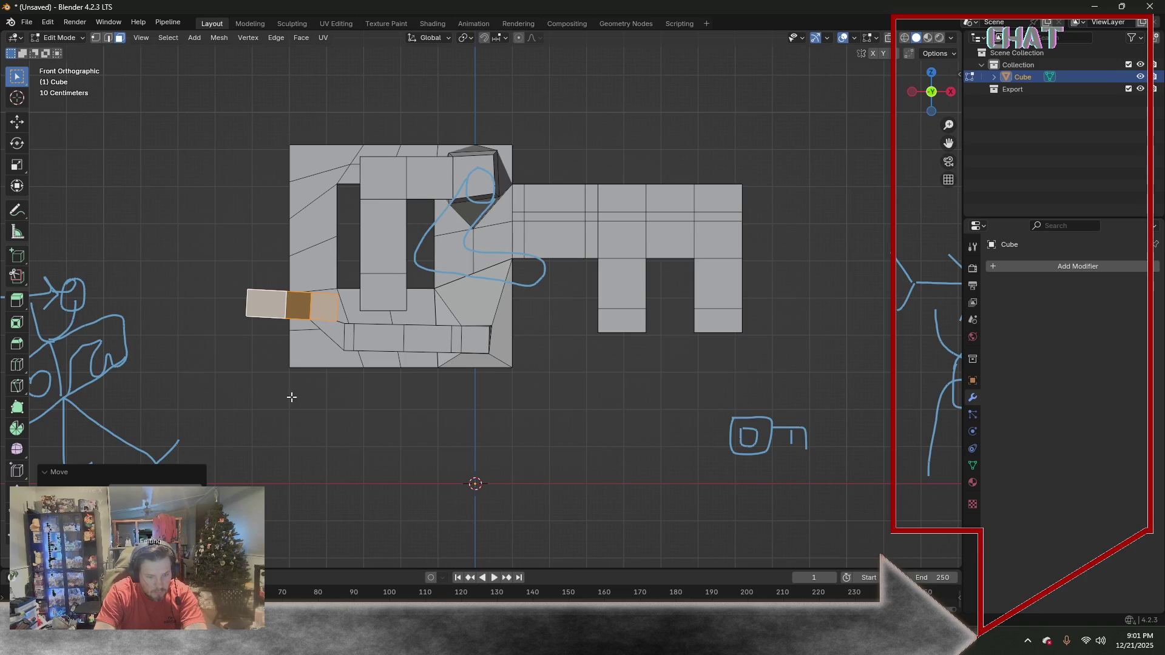
key("r")
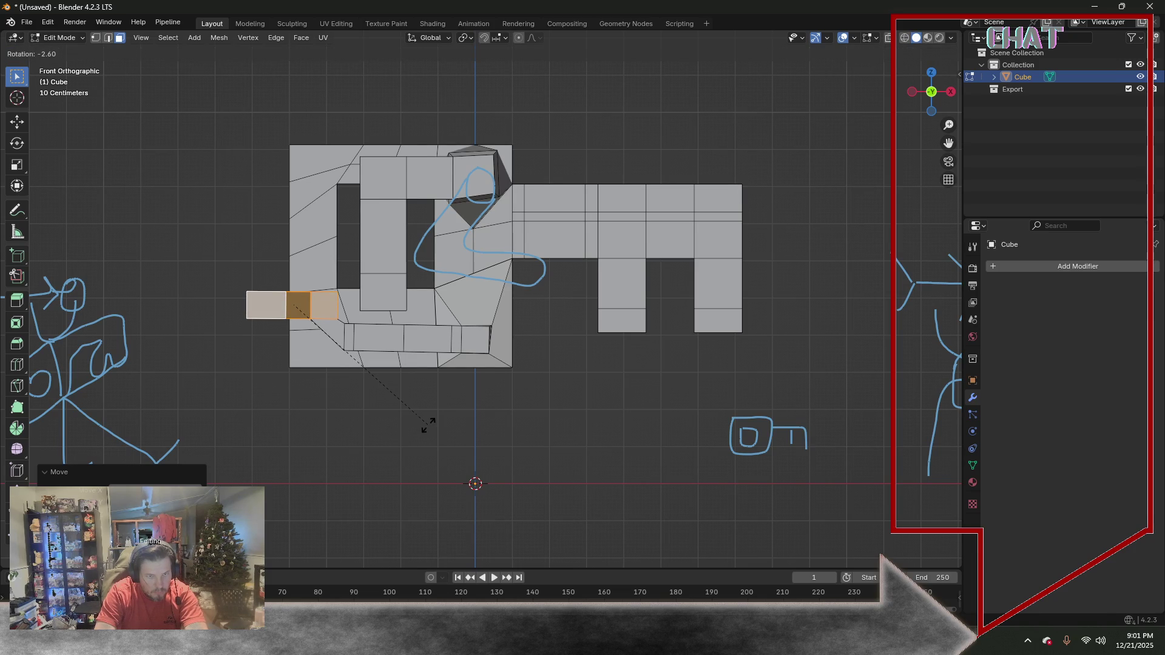
left_click(427, 426)
mouse_move(428, 425)
middle_mouse_down()
mouse_move(537, 340)
mouse_move(355, 310)
mouse_move(383, 331)
mouse_move(384, 306)
mouse_move(167, 312)
mouse_move(389, 306)
middle_mouse_up()
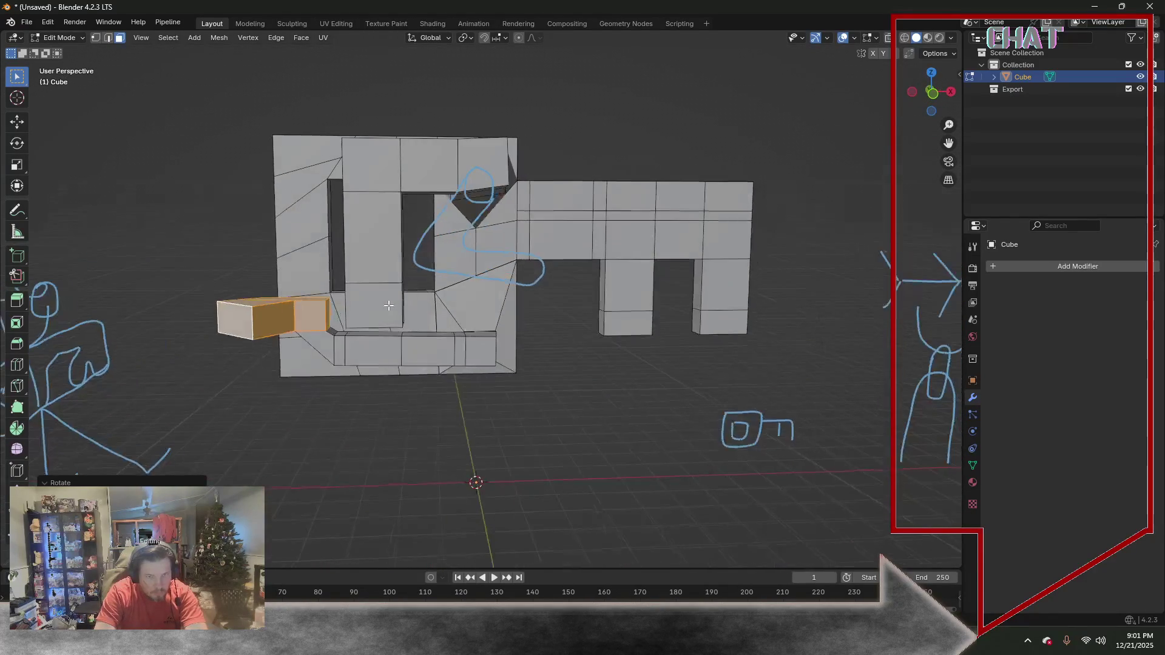
Add a loop cut across the key's lower wall
middle_click_drag(388, 306, 392, 299)
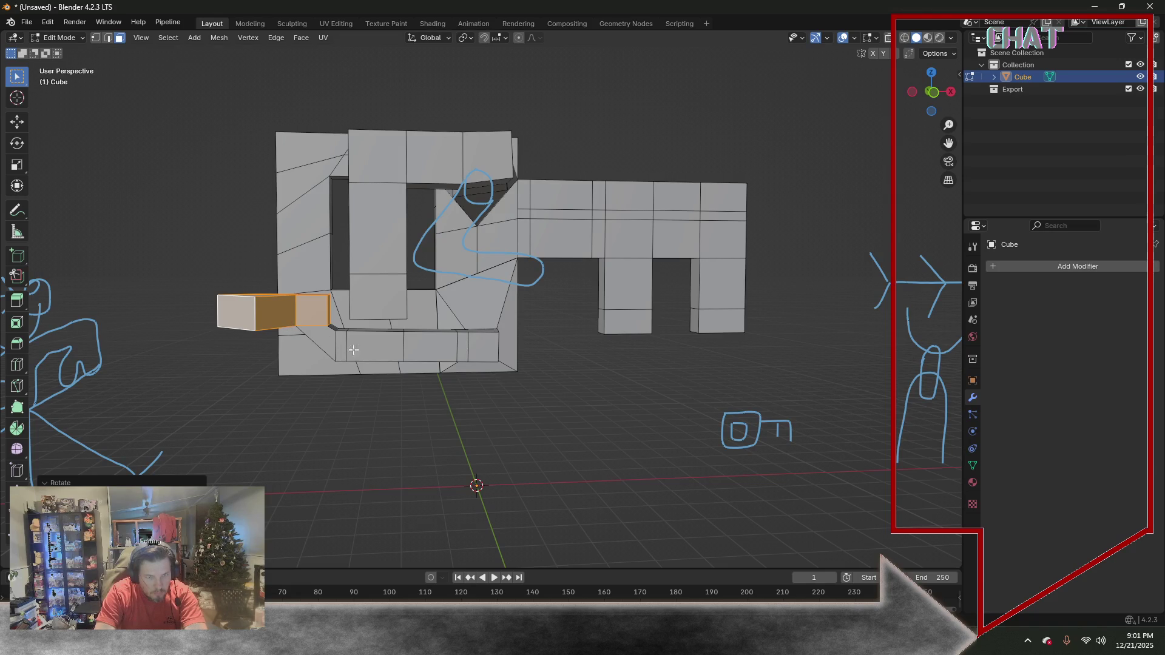
left_click(16, 366)
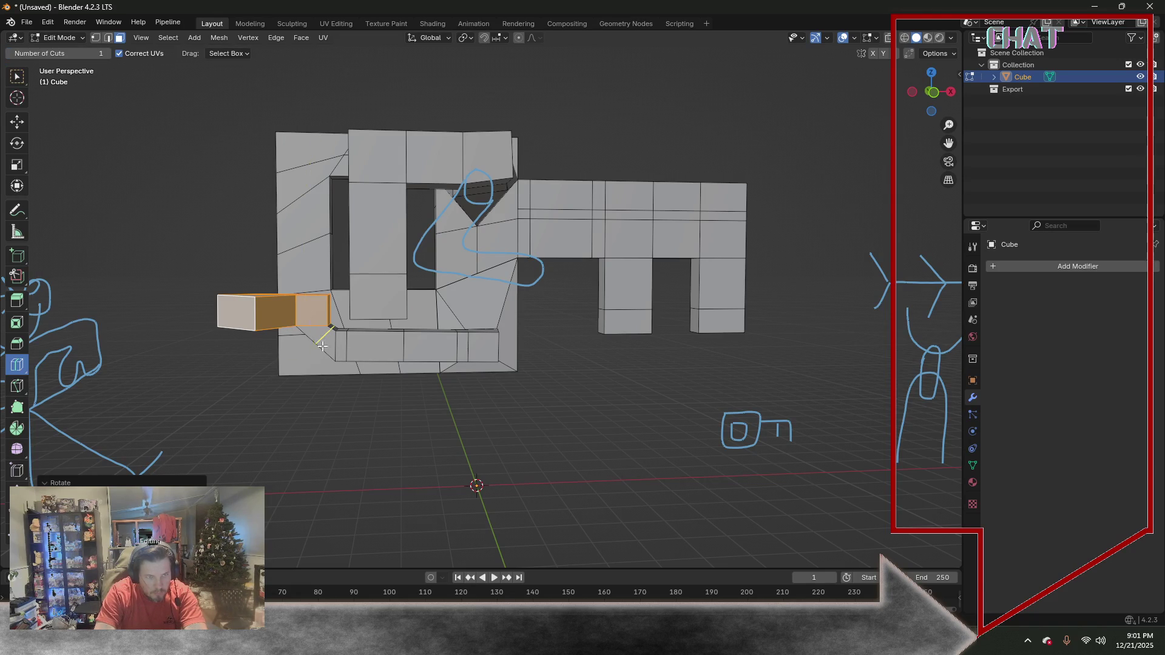
left_click(318, 341)
middle_click_drag(328, 346, 410, 333)
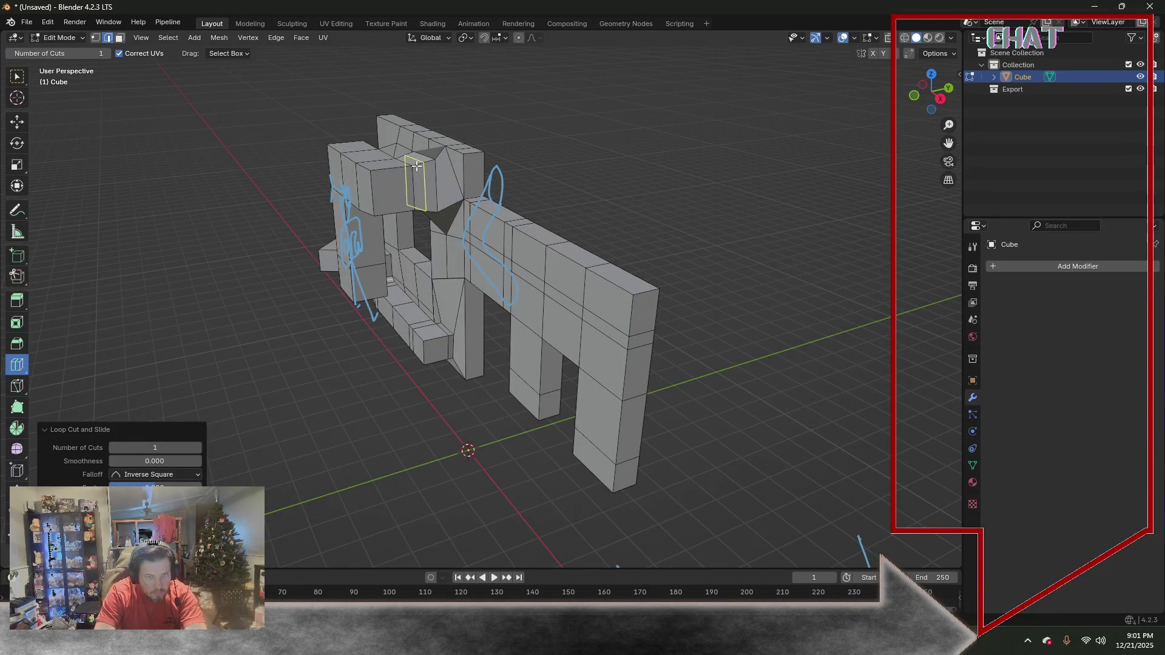
Cut further loops through the front wall and inner pillar, then select the whole mesh
middle_click_drag(430, 171, 461, 197)
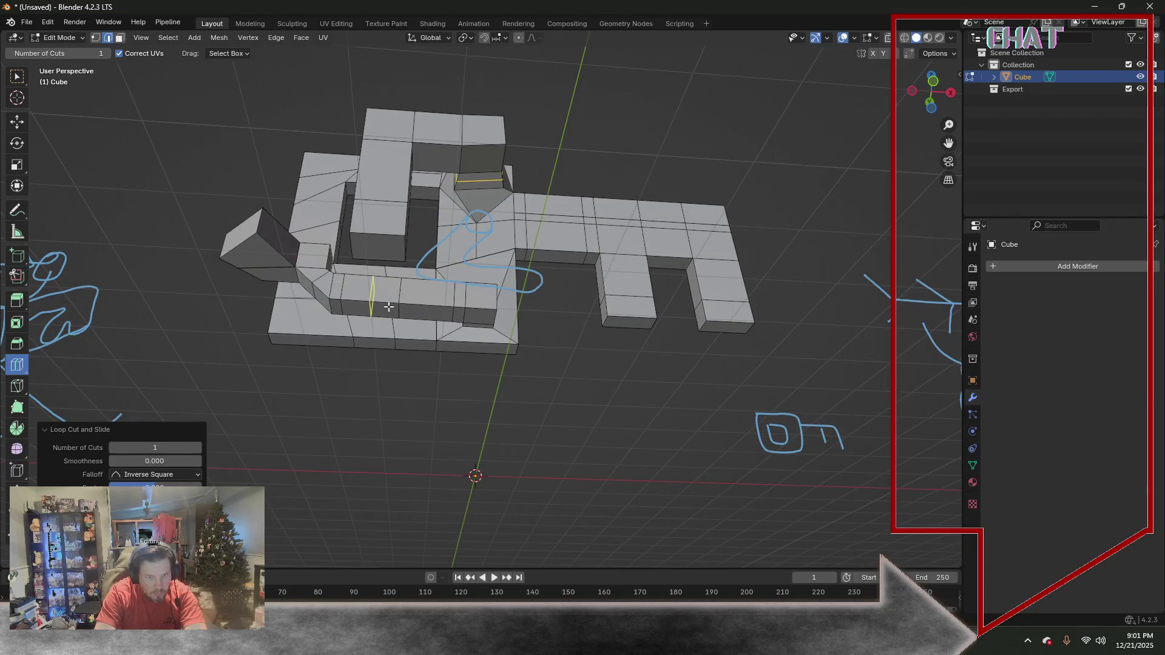
left_click_drag(384, 297, 398, 293)
middle_click_drag(401, 187, 403, 210)
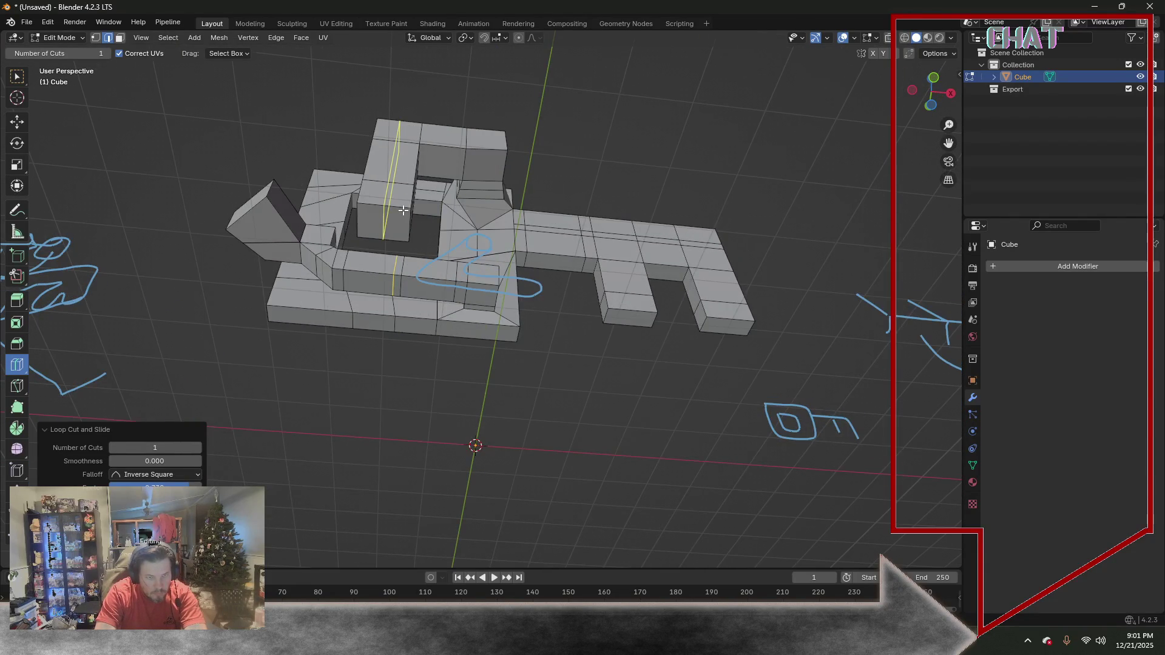
key("a")
middle_click_drag(463, 113, 437, 237)
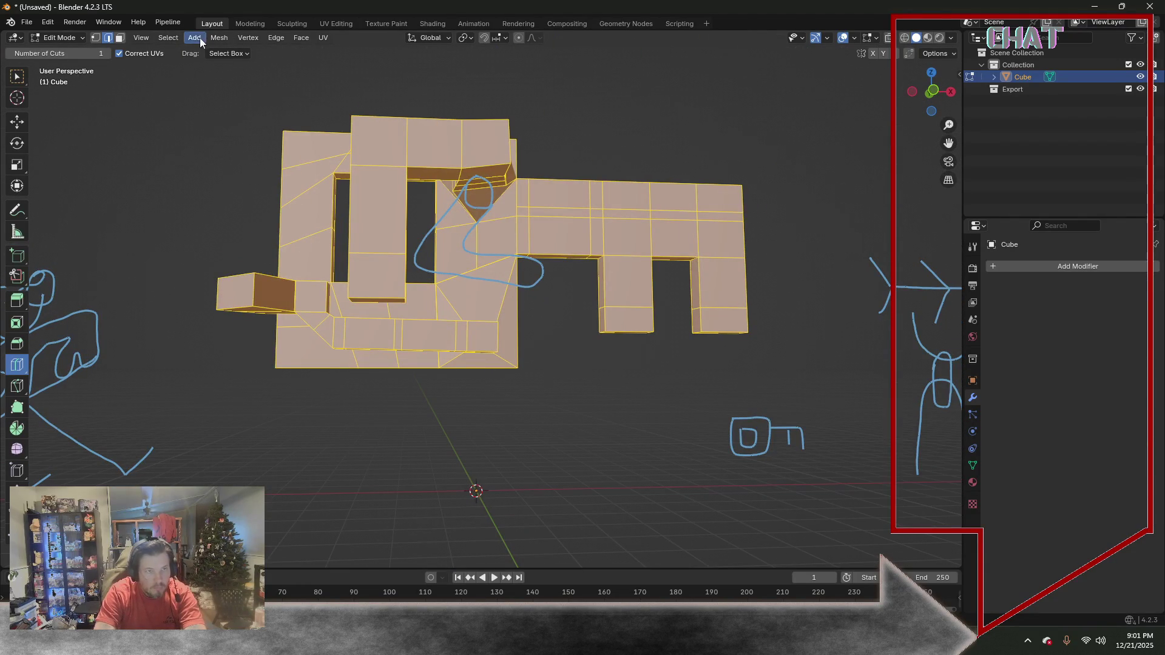
Merge duplicate vertices across the mesh with Mesh > Clean Up > Merge by Distance
left_click(219, 37)
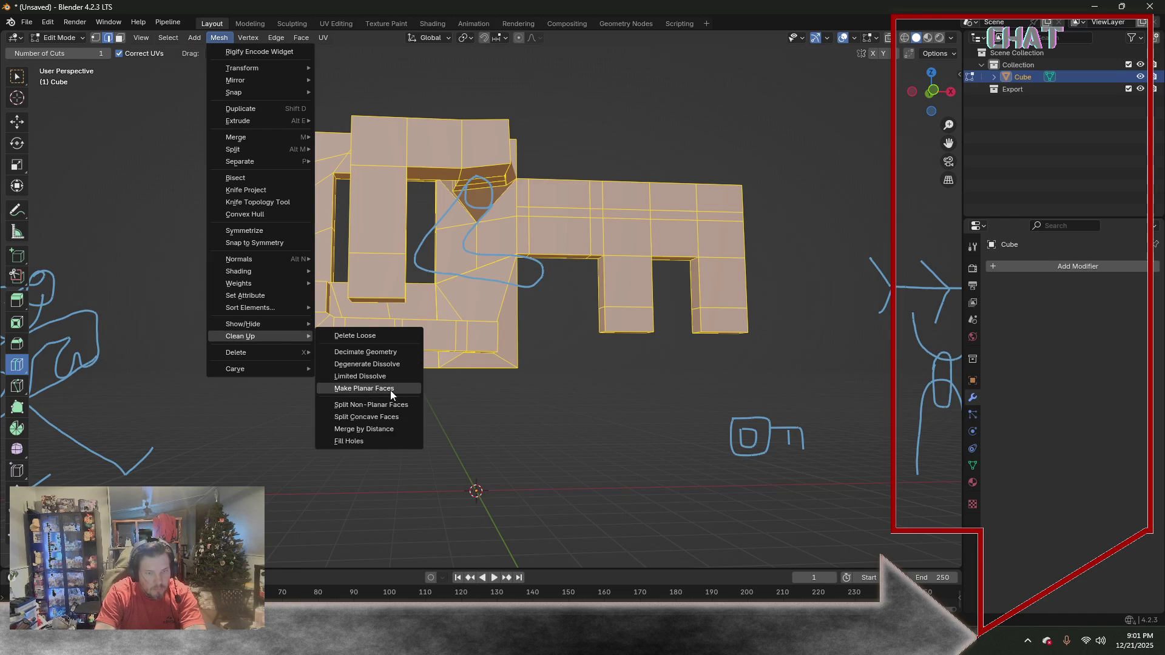
left_click(392, 429)
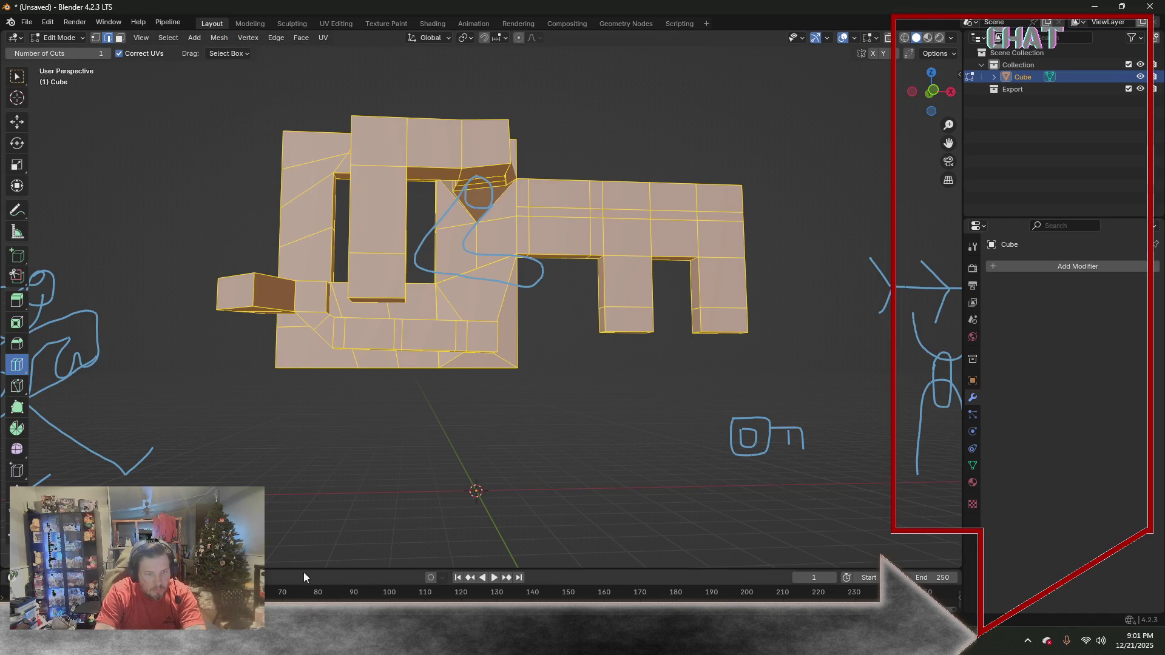
middle_click_drag(582, 357, 546, 300)
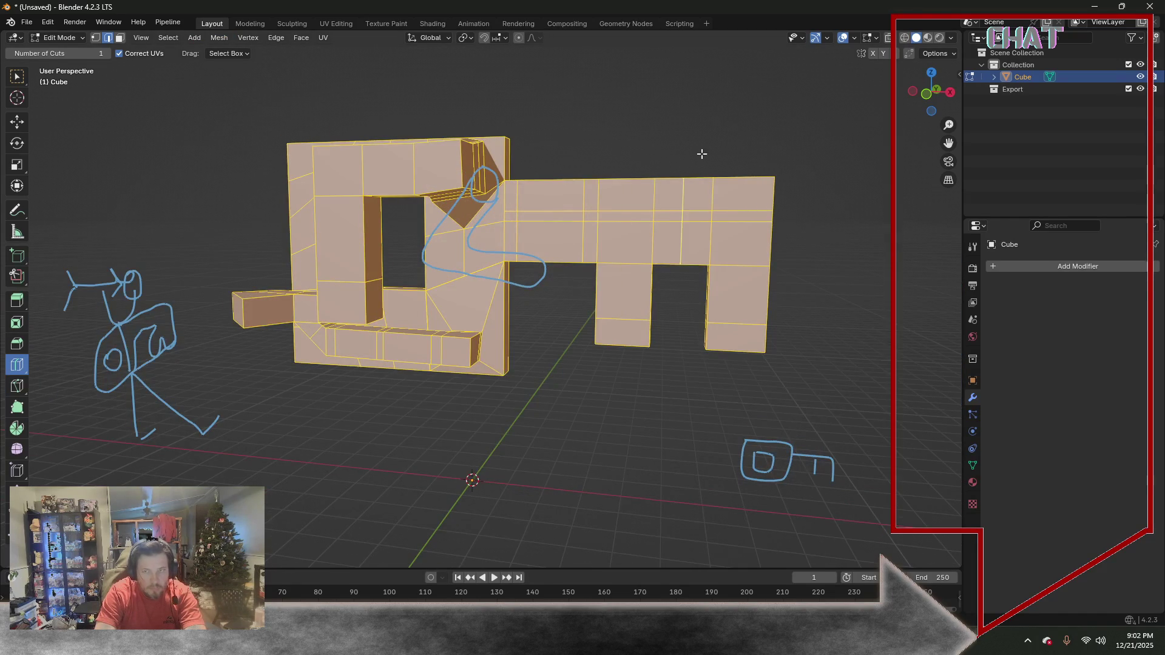
middle_click_drag(699, 145, 282, 136)
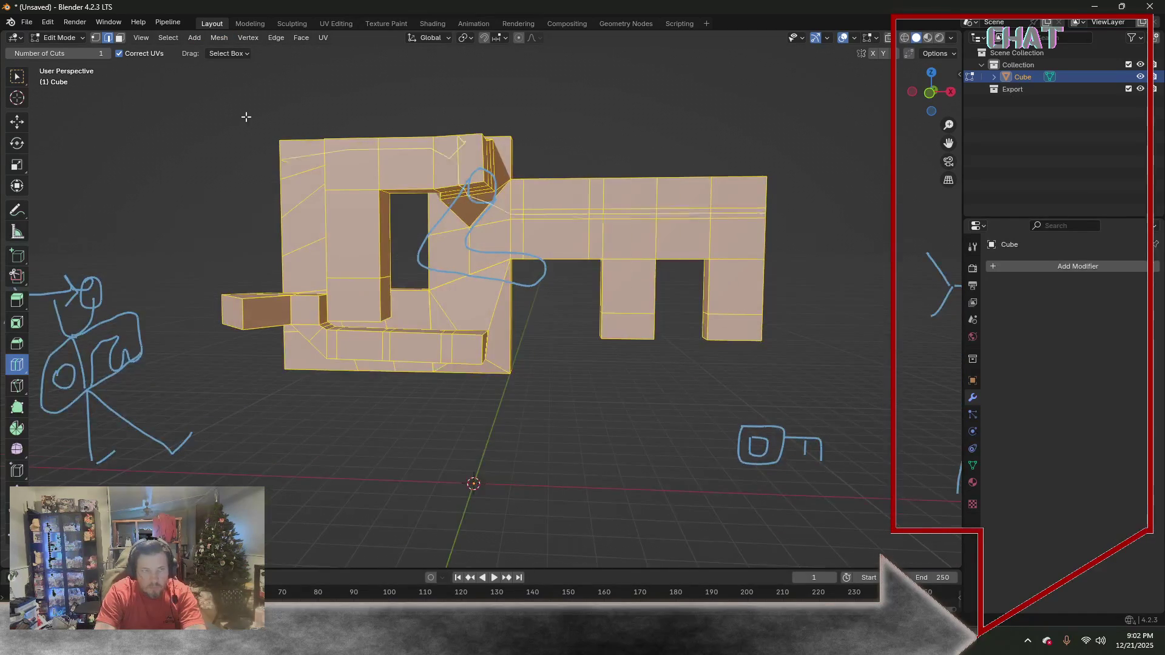
Delete the annotation layer, erasing all sketched strokes from the scene
left_click(12, 211)
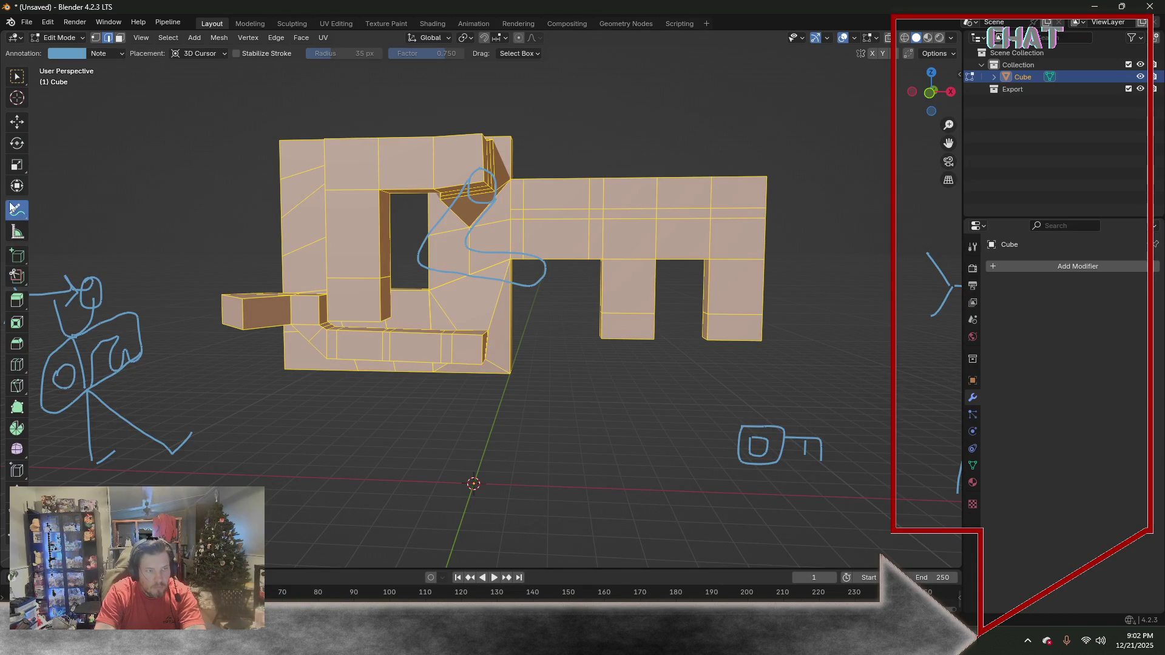
left_click(119, 53)
left_click(183, 105)
middle_click_drag(391, 116, 440, 117)
key("KP_1")
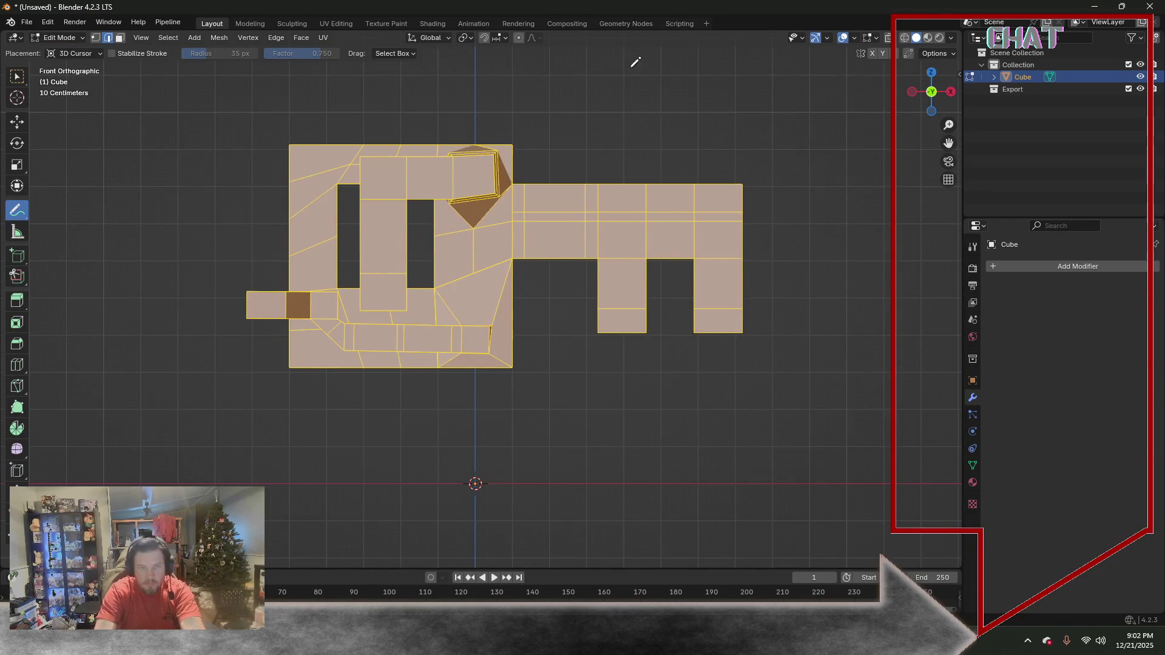
middle_click_drag(636, 61, 239, 104)
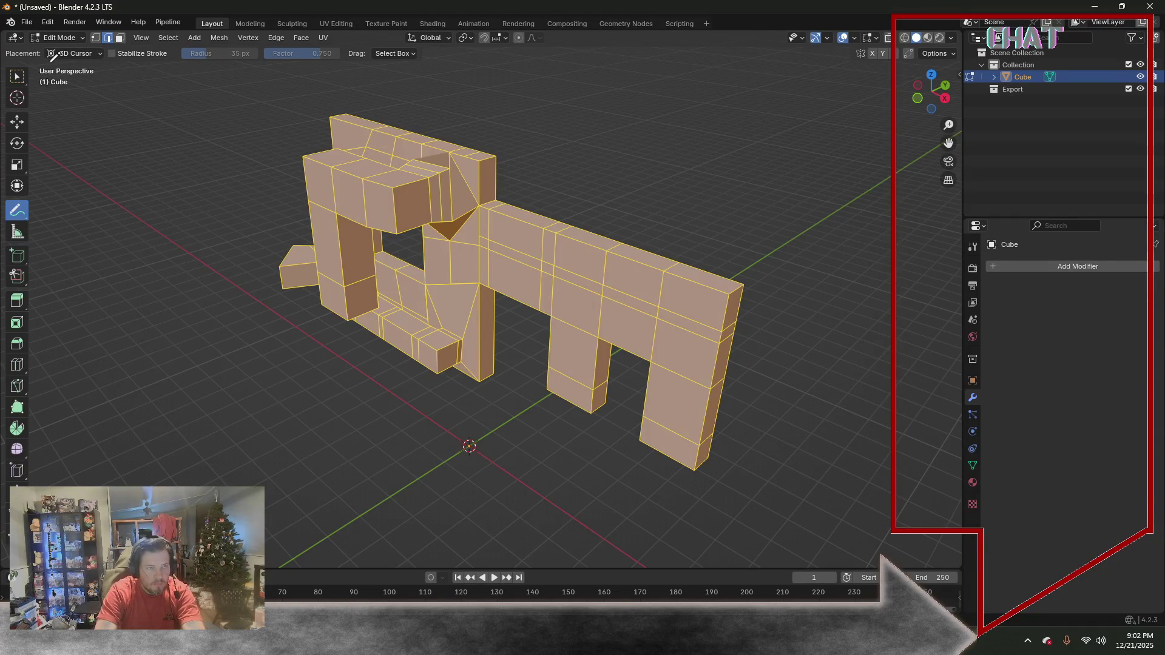
Back in Select Box, inspect the key from several angles and leave everything deselected
left_click(20, 80)
left_click(437, 194)
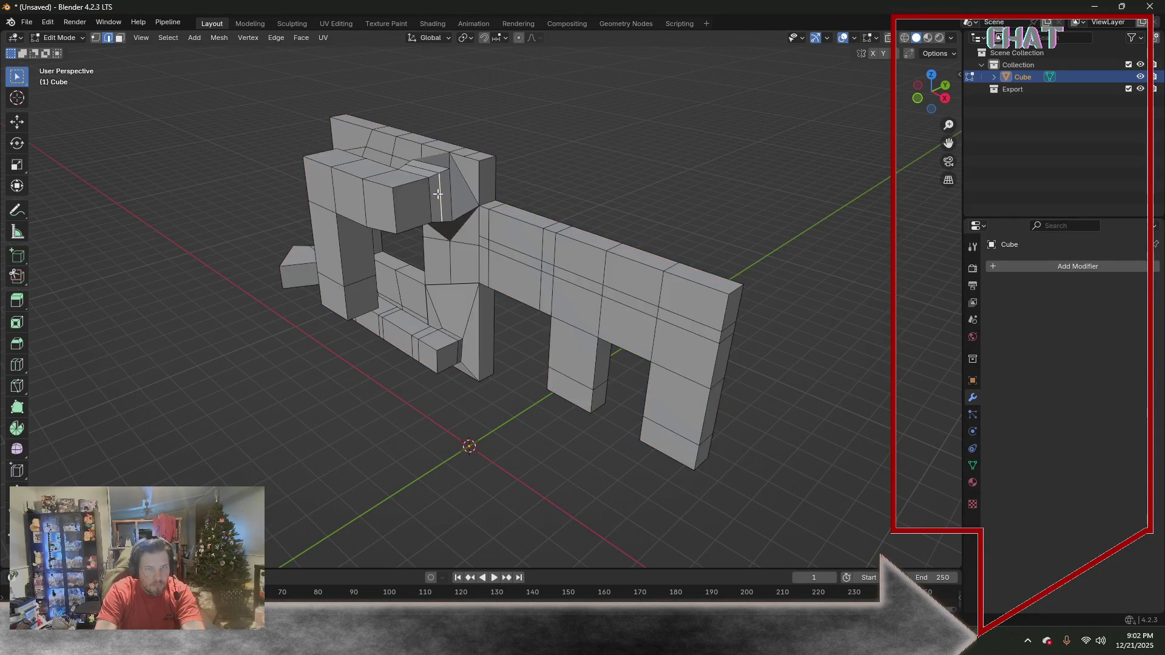
mouse_move(536, 185)
middle_mouse_down()
mouse_move(537, 86)
mouse_move(582, 235)
mouse_move(477, 141)
mouse_move(542, 164)
mouse_move(536, 217)
mouse_move(573, 206)
middle_mouse_up()
key("a")
left_click(599, 142)
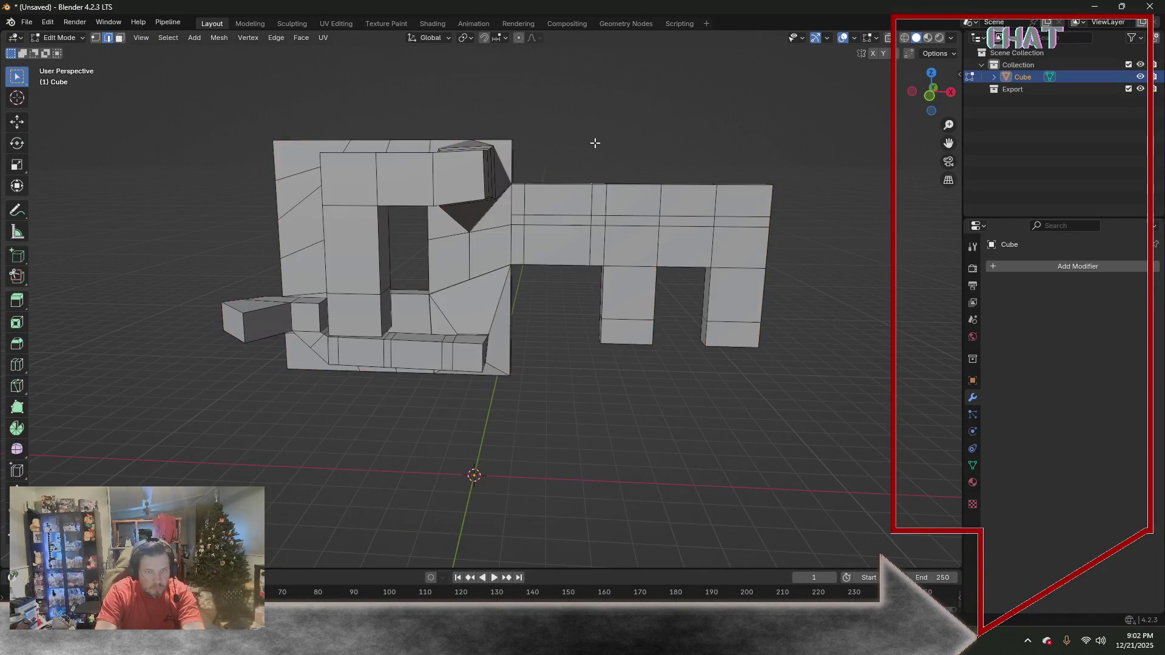
Select all geometry by trait to check for problems, deselect everything, and return to Object Mode
left_click(162, 39)
mouse_move(202, 203)
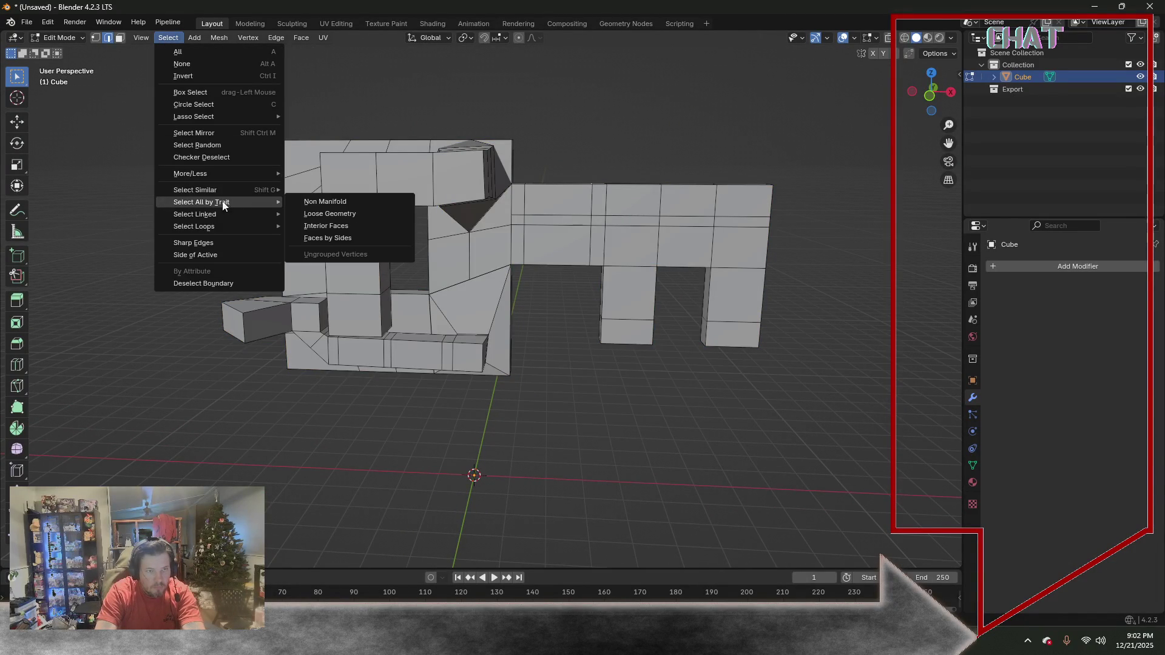
left_click(335, 242)
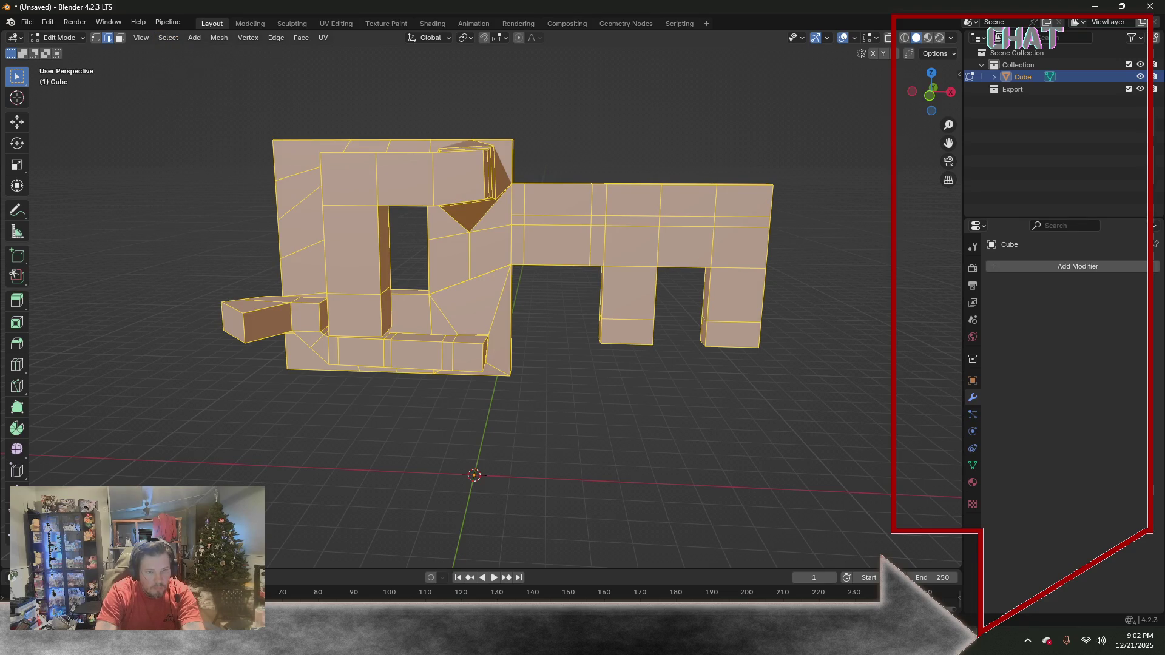
key("alt+a")
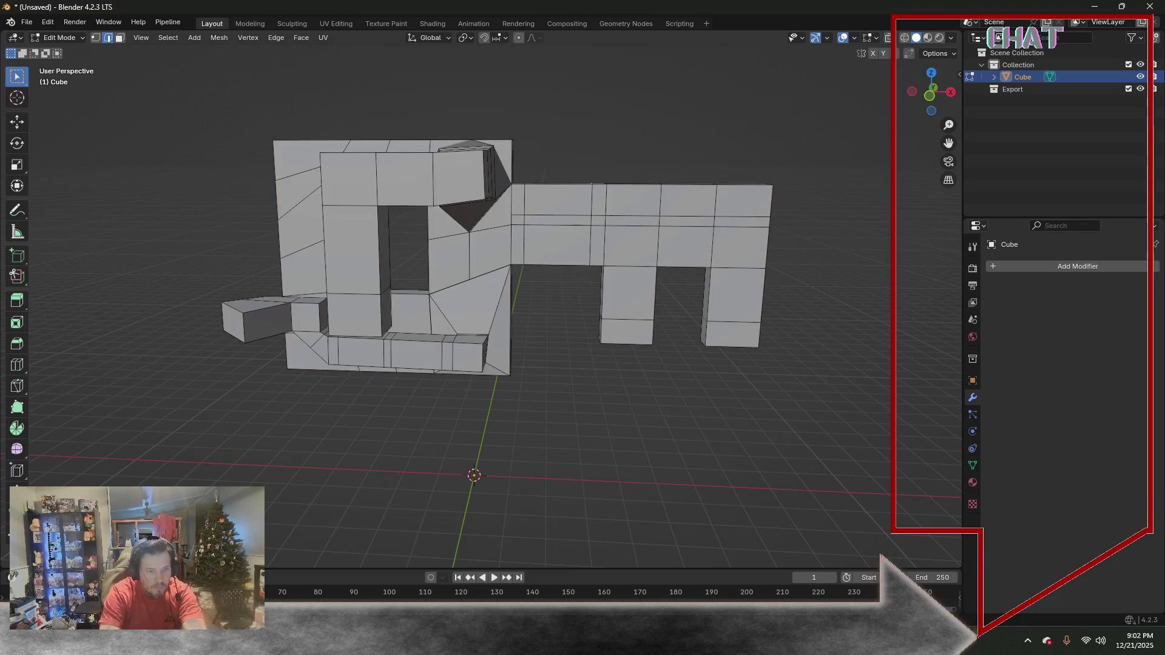
mouse_move(253, 432)
middle_mouse_down()
mouse_move(349, 464)
mouse_move(531, 433)
middle_mouse_up()
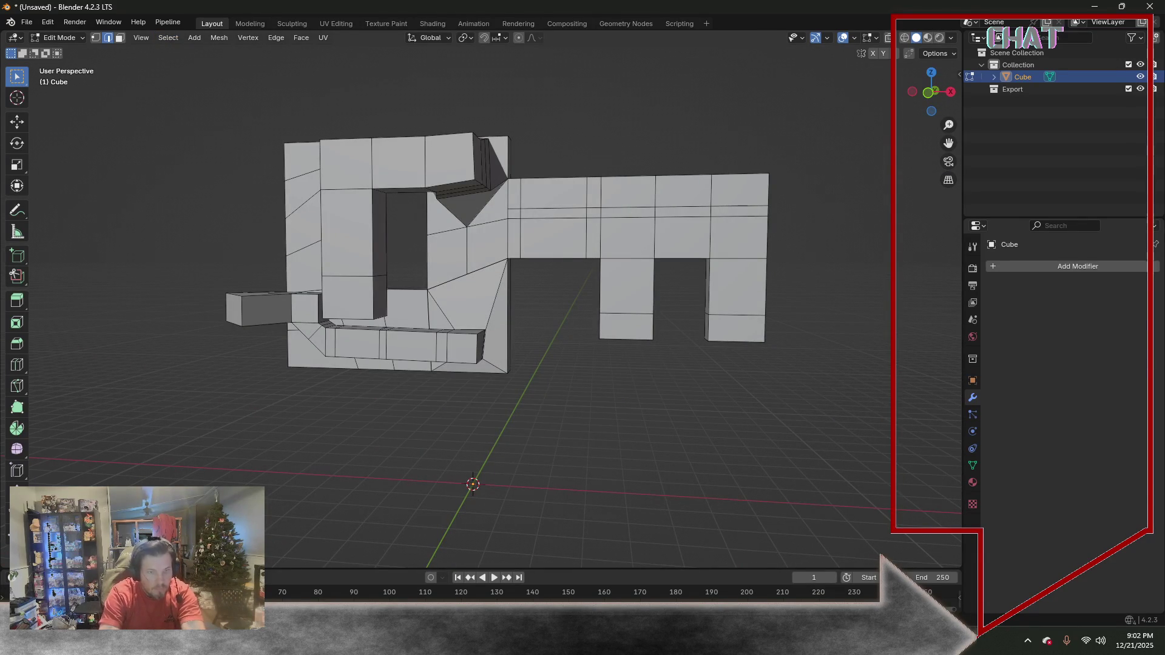
mouse_move(564, 422)
middle_mouse_down()
mouse_move(555, 421)
mouse_move(582, 422)
mouse_move(542, 409)
middle_mouse_up()
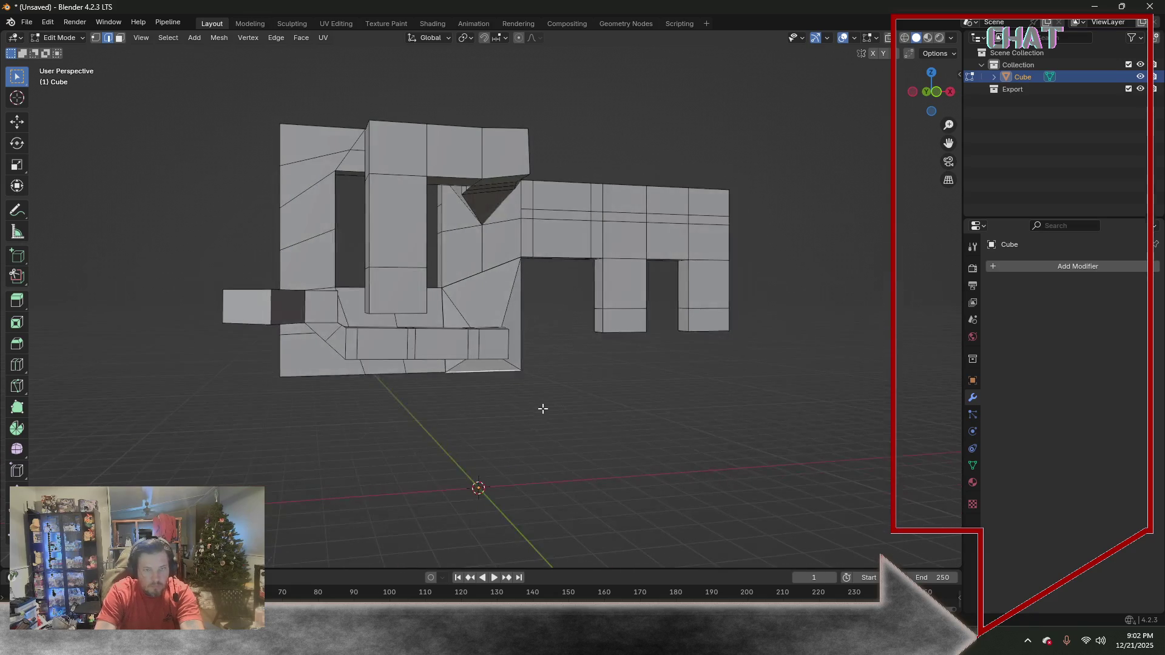
left_click(70, 41)
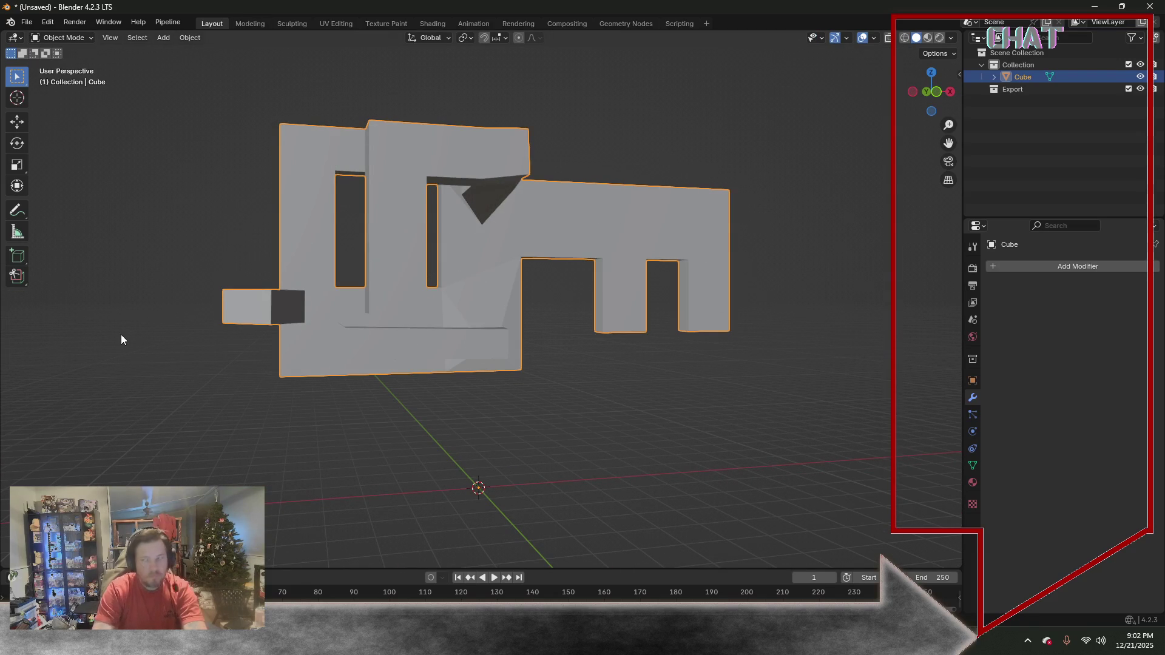
Add a Subdivision Surface modifier so the key's head, shaft and teeth get rounded edges
mouse_move(605, 332)
middle_mouse_down()
mouse_move(624, 344)
mouse_move(632, 331)
middle_mouse_up()
key("KP_1")
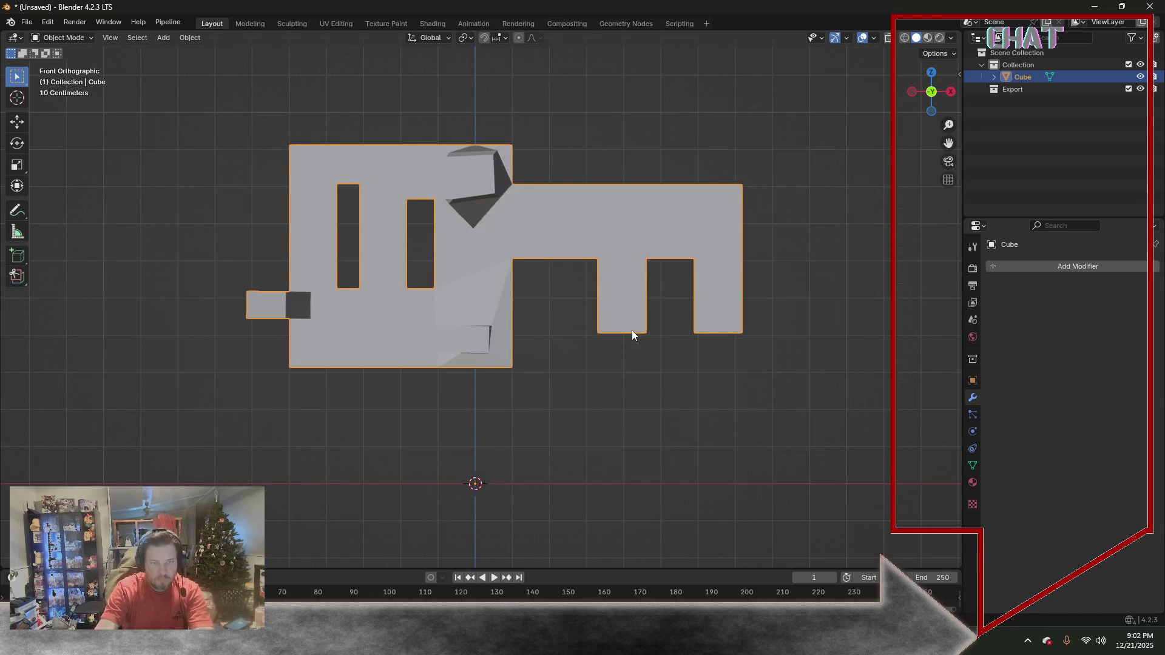
left_click(992, 264)
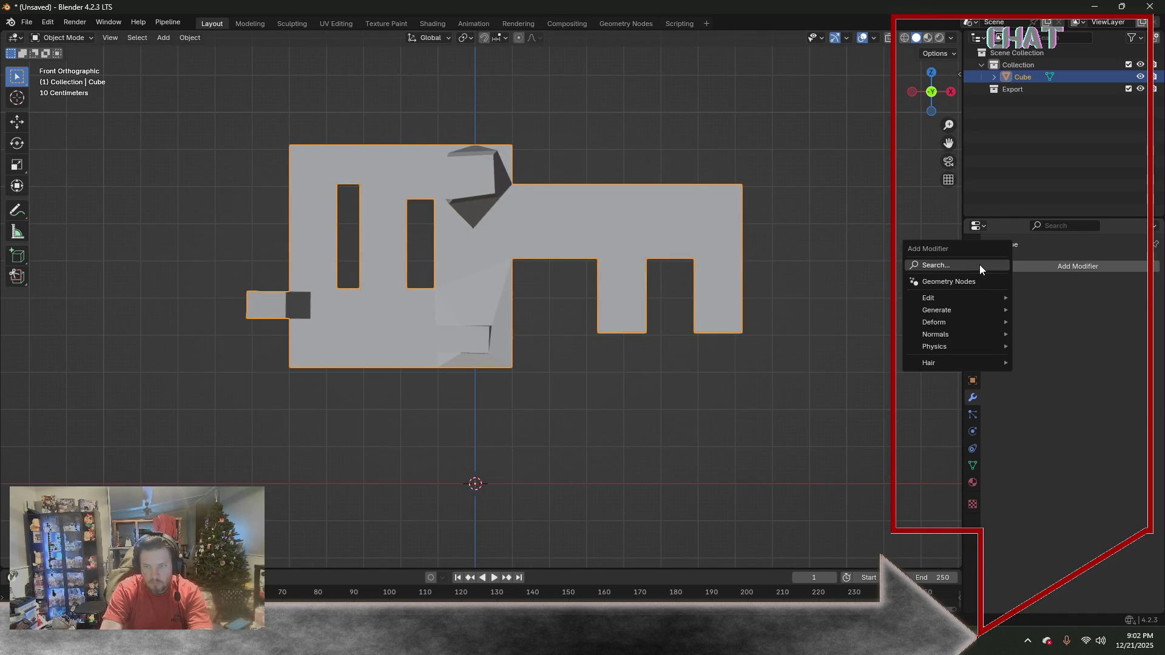
key("space")
left_click(945, 300)
mouse_move(776, 346)
middle_mouse_down()
mouse_move(719, 360)
mouse_move(729, 382)
mouse_move(832, 421)
mouse_move(914, 397)
mouse_move(875, 336)
mouse_move(707, 341)
mouse_move(786, 355)
mouse_move(776, 357)
middle_mouse_up()
key("KP_1")
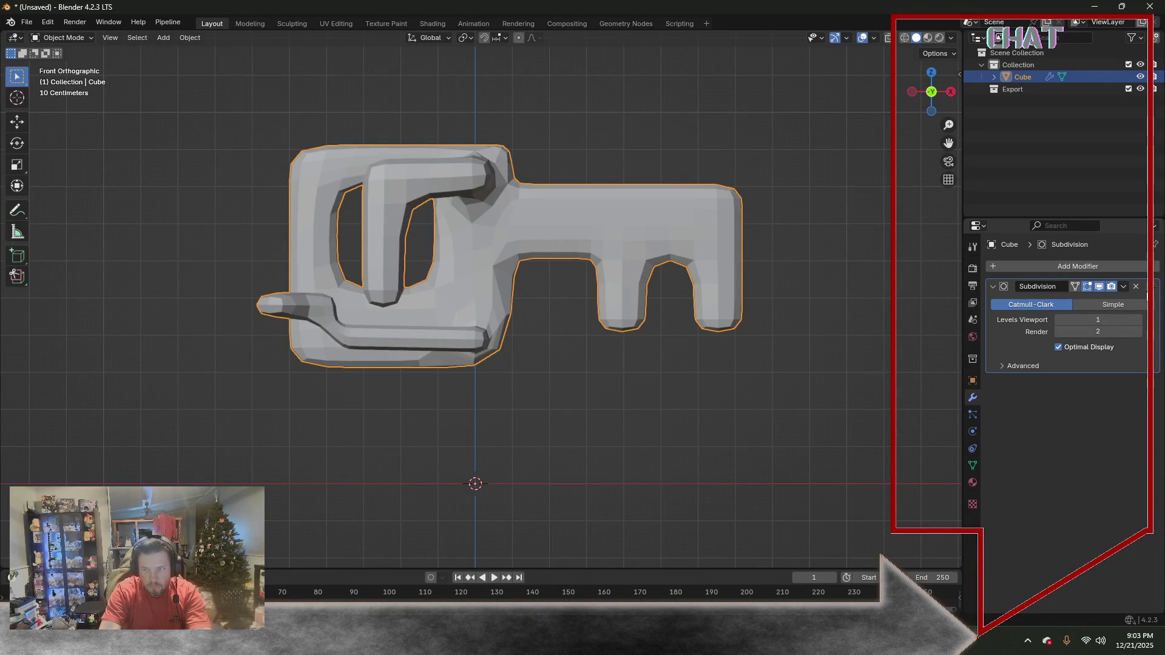
left_click(1033, 268)
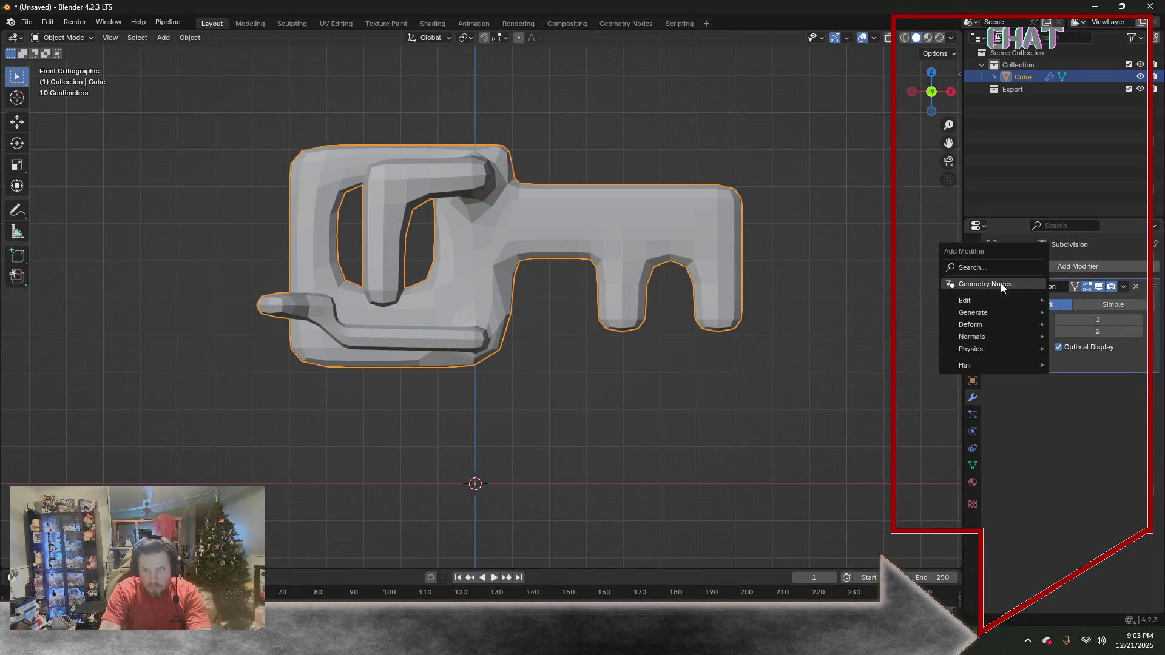
Add a Mirror modifier along Y with X mirroring off, then return to Edit Mode
left_click(973, 264)
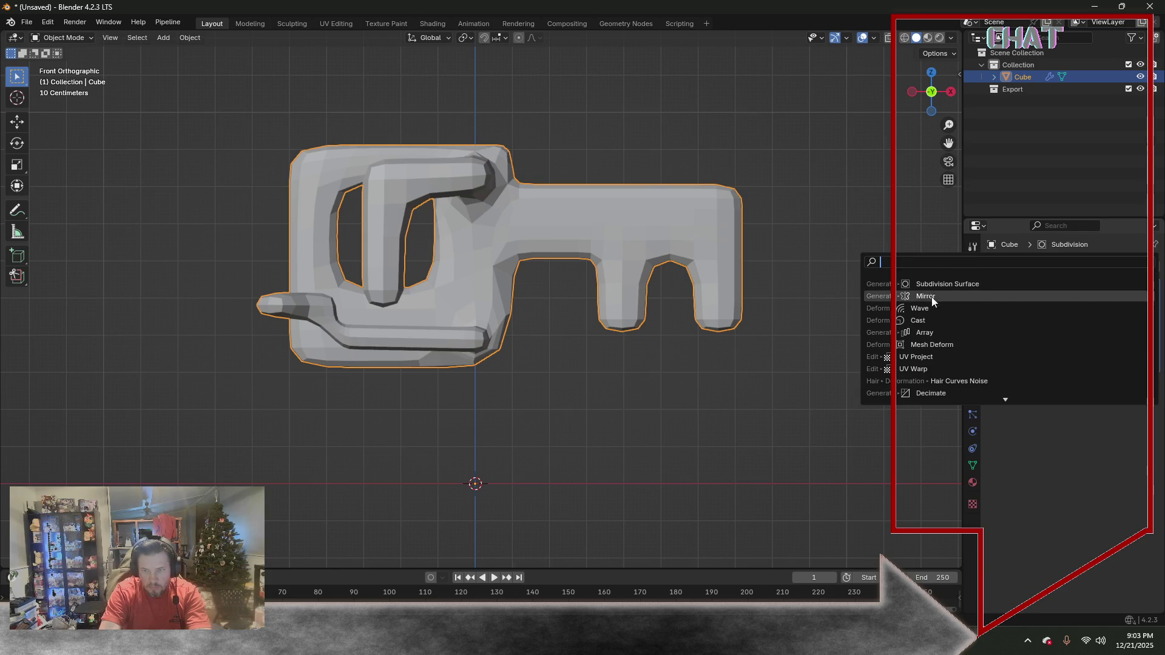
left_click(933, 297)
mouse_move(787, 374)
middle_mouse_down()
mouse_move(813, 299)
mouse_move(593, 290)
mouse_move(511, 273)
mouse_move(384, 279)
mouse_move(442, 354)
mouse_move(399, 412)
mouse_move(370, 372)
mouse_move(359, 282)
mouse_move(226, 255)
mouse_move(541, 187)
mouse_move(517, 337)
mouse_move(633, 329)
mouse_move(789, 269)
middle_mouse_up()
left_click(1090, 414)
left_click(1072, 405)
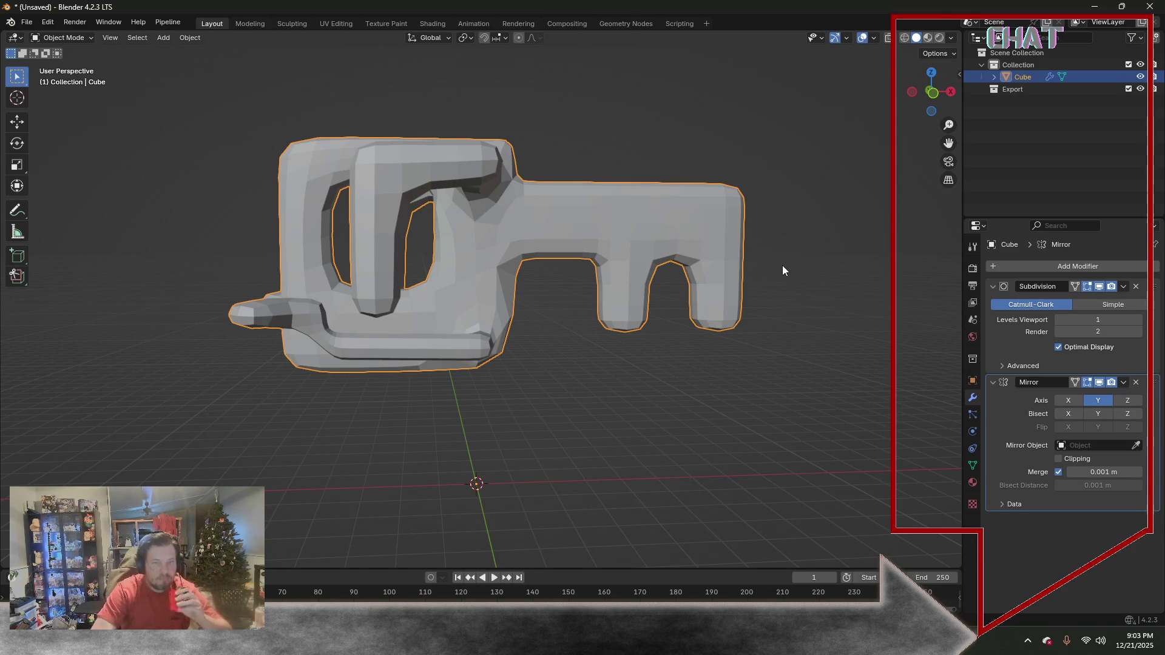
middle_click_drag(570, 302, 537, 282)
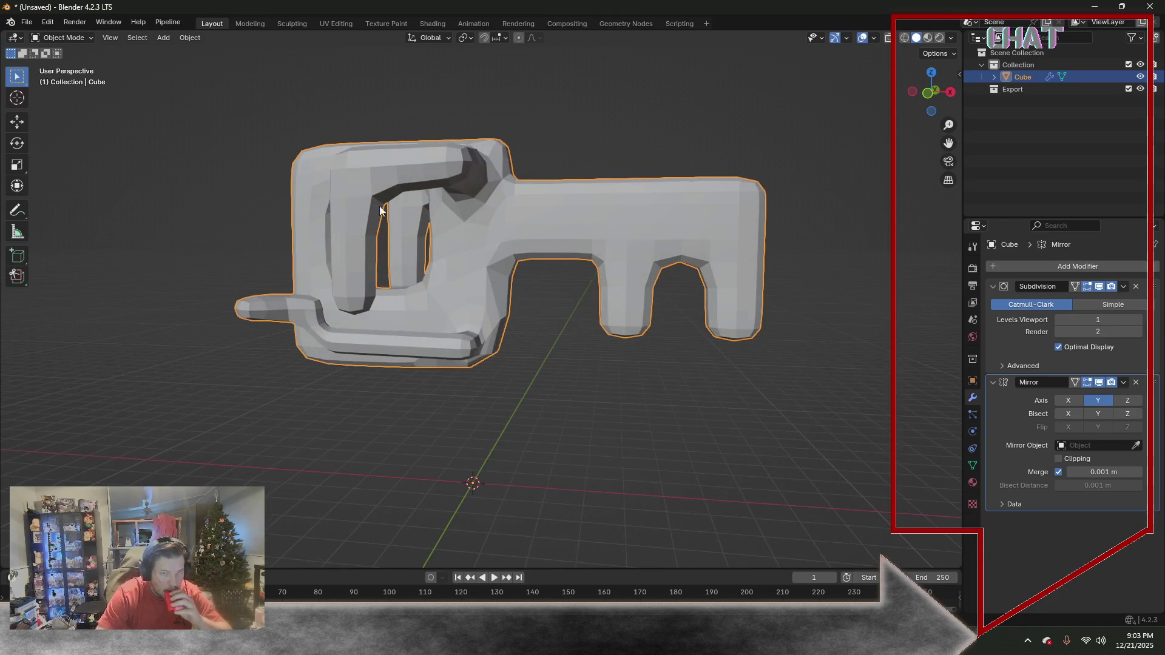
left_click(66, 38)
left_click(63, 64)
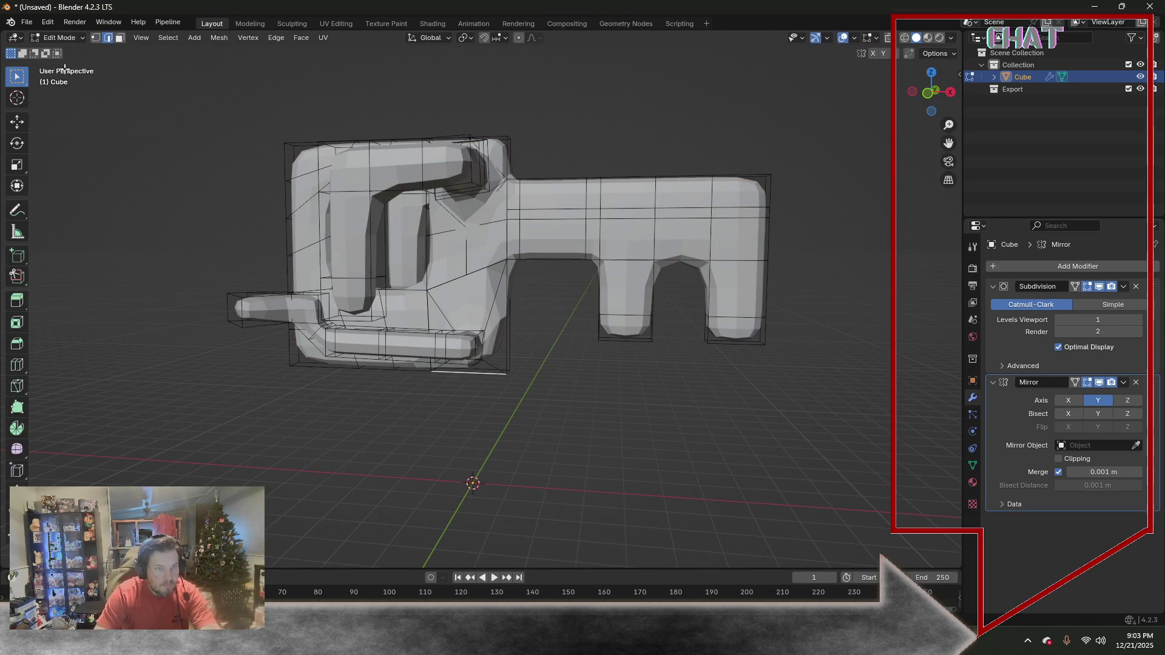
In face select mode, extrude a face inside the bow about 2.9 m along X
middle_click_drag(219, 196, 179, 179)
left_click(122, 38)
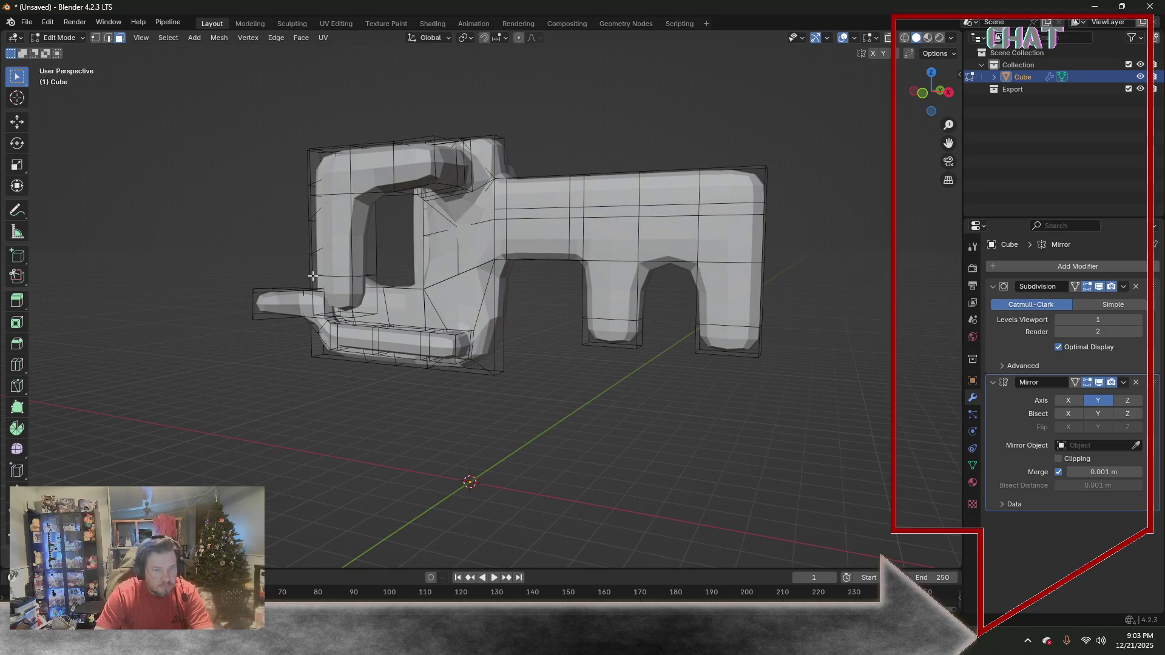
middle_click_drag(365, 295, 609, 273)
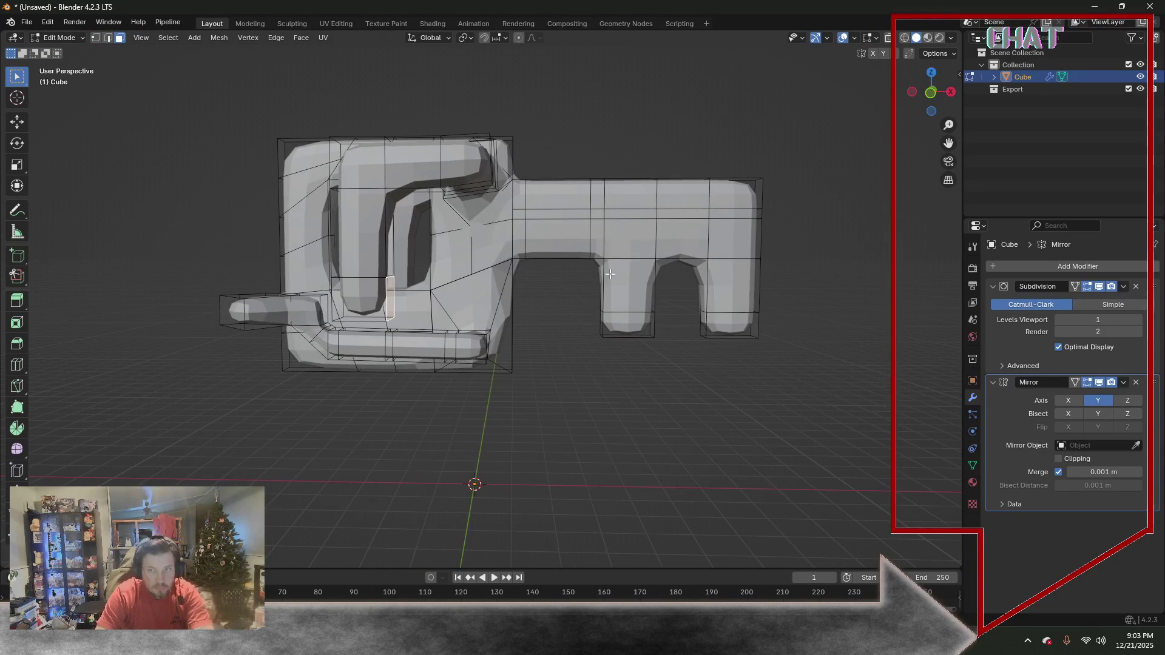
key("g")
key("x")
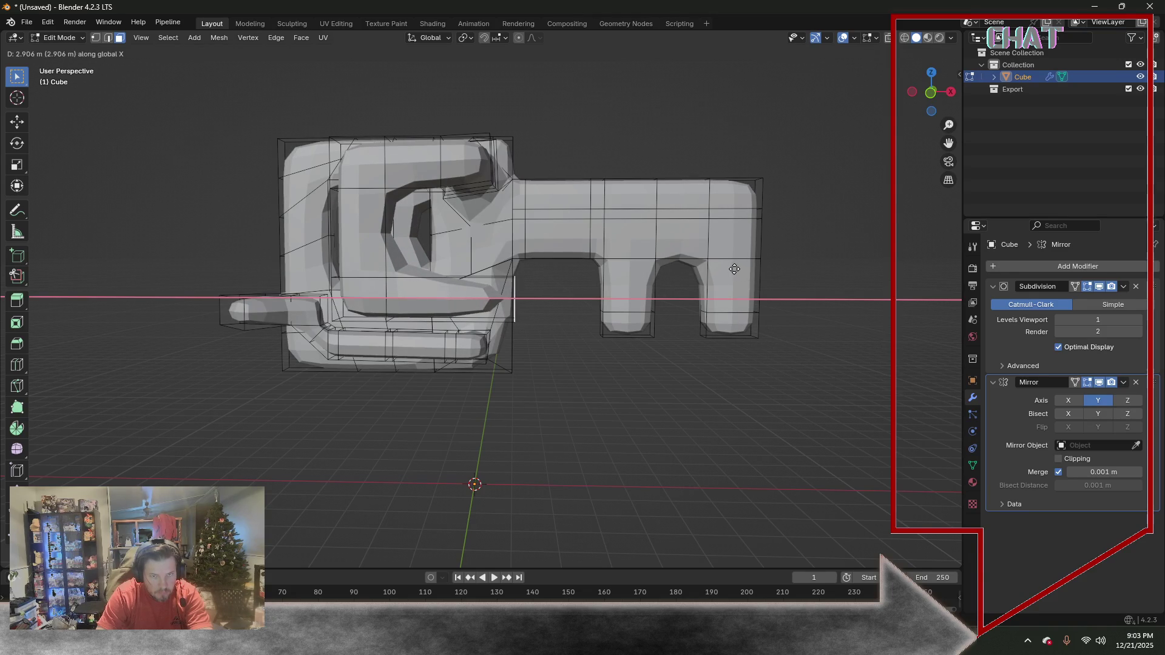
left_click(734, 268)
left_click(16, 364)
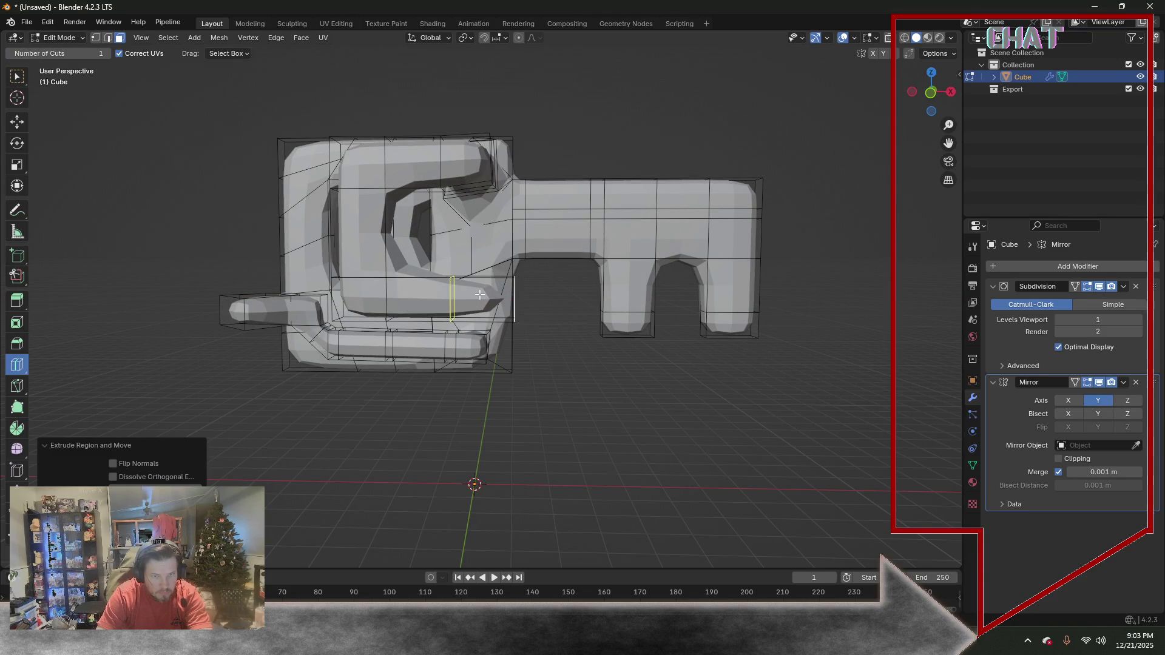
Add horizontal and vertical loop cuts across the bow and top bar, undoing one stray cut
left_click_drag(453, 298, 508, 293)
mouse_move(565, 280)
middle_mouse_down()
mouse_move(587, 273)
mouse_move(541, 291)
mouse_move(562, 304)
mouse_move(569, 282)
mouse_move(533, 268)
mouse_move(437, 274)
middle_mouse_up()
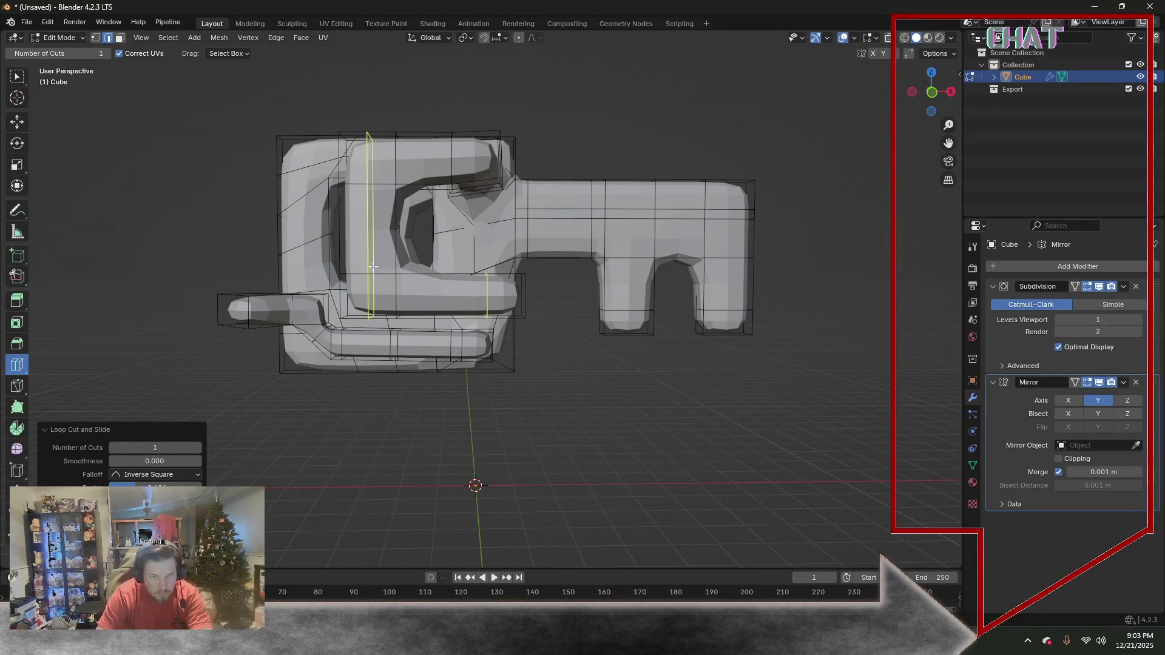
left_click_drag(352, 255, 350, 266)
left_click_drag(429, 283, 368, 287)
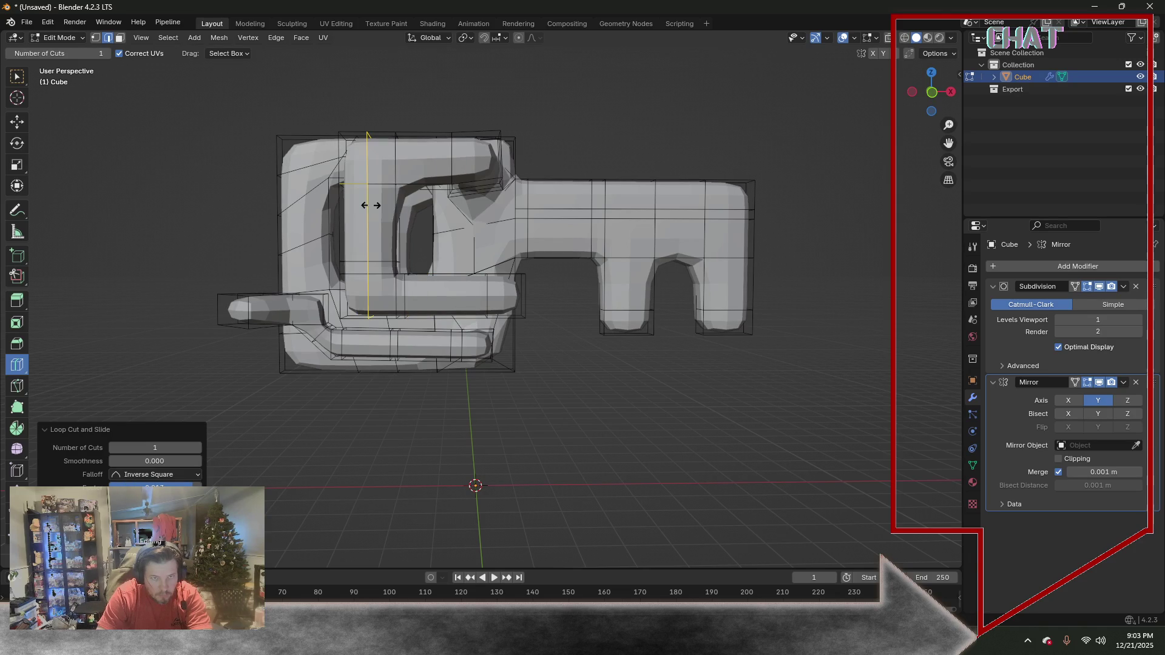
key("ctrl+z")
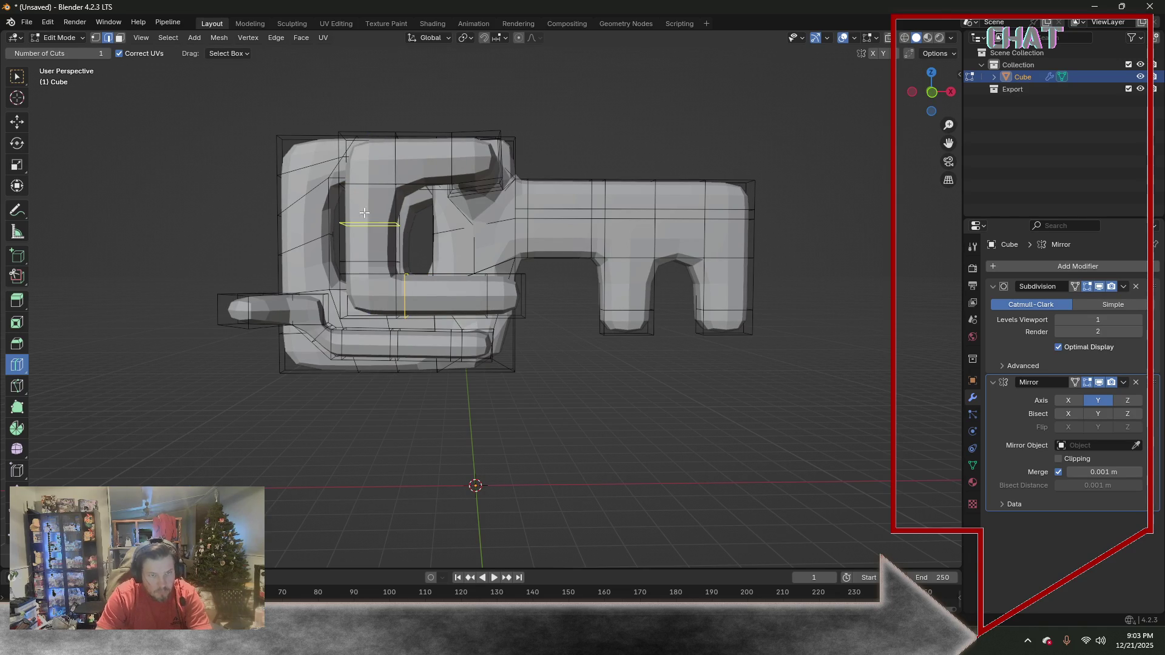
left_click_drag(416, 156, 406, 139)
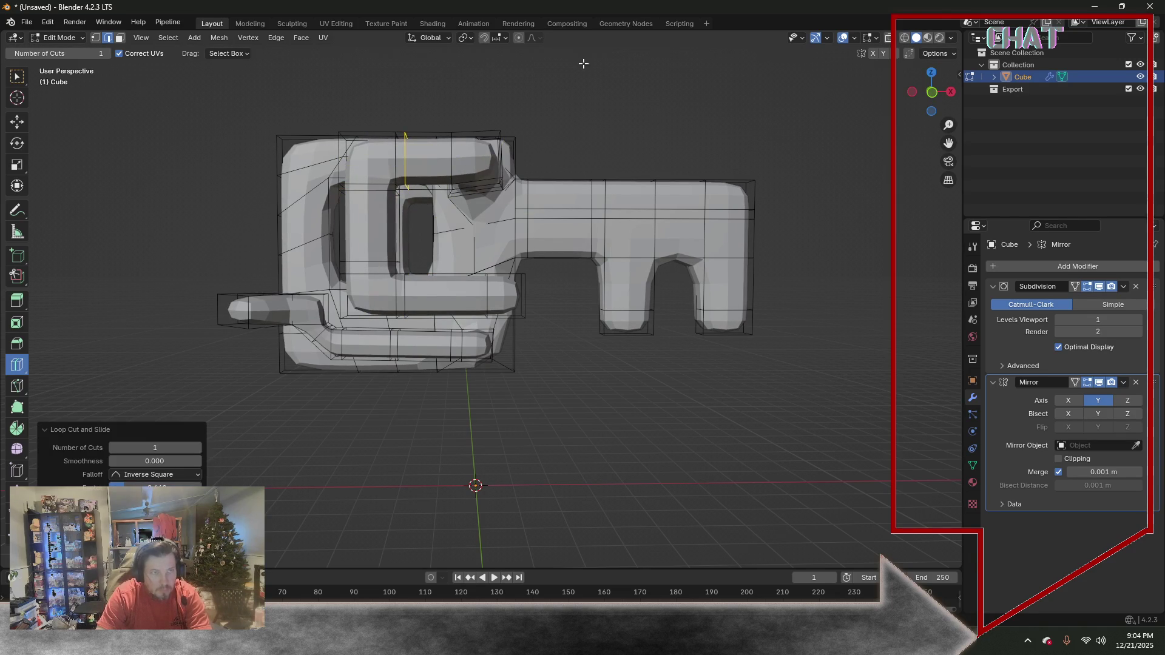
Turn on mesh Statistics in Viewport Overlays and head back to Object Mode
left_click(854, 38)
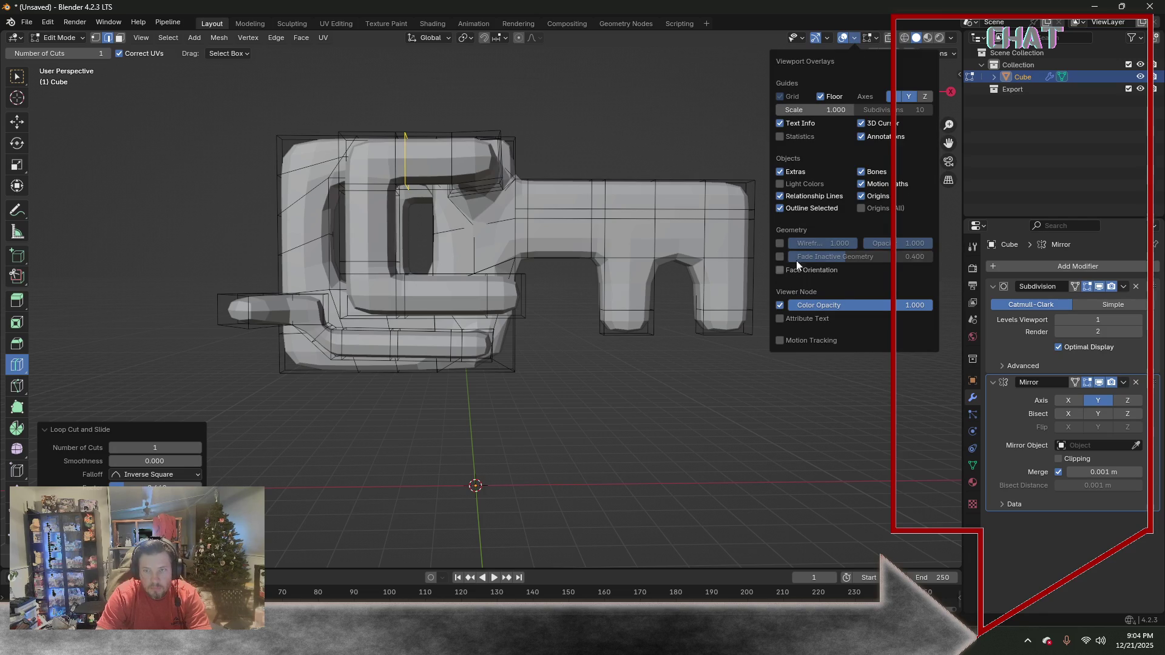
left_click(780, 138)
left_click(63, 38)
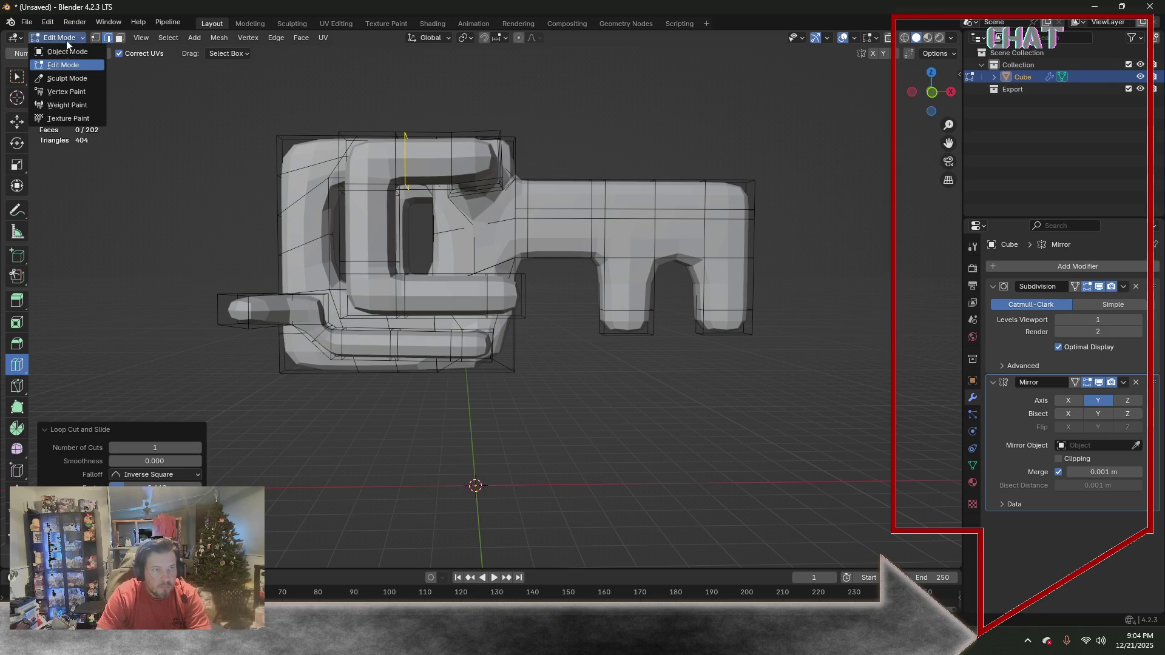
Apply the Mirror then the Subdivision modifier, leaving an empty modifier stack
left_click(1123, 382)
left_click(1090, 398)
left_click(1123, 286)
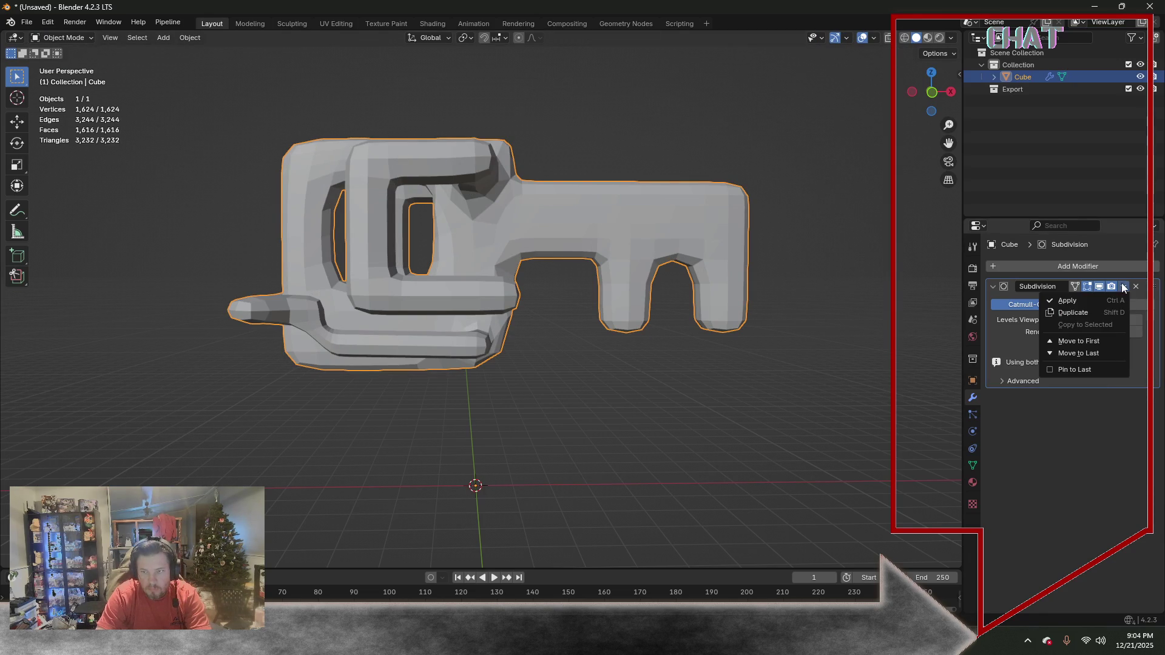
left_click(1090, 303)
mouse_move(534, 337)
middle_mouse_down()
mouse_move(599, 393)
mouse_move(607, 338)
middle_mouse_up()
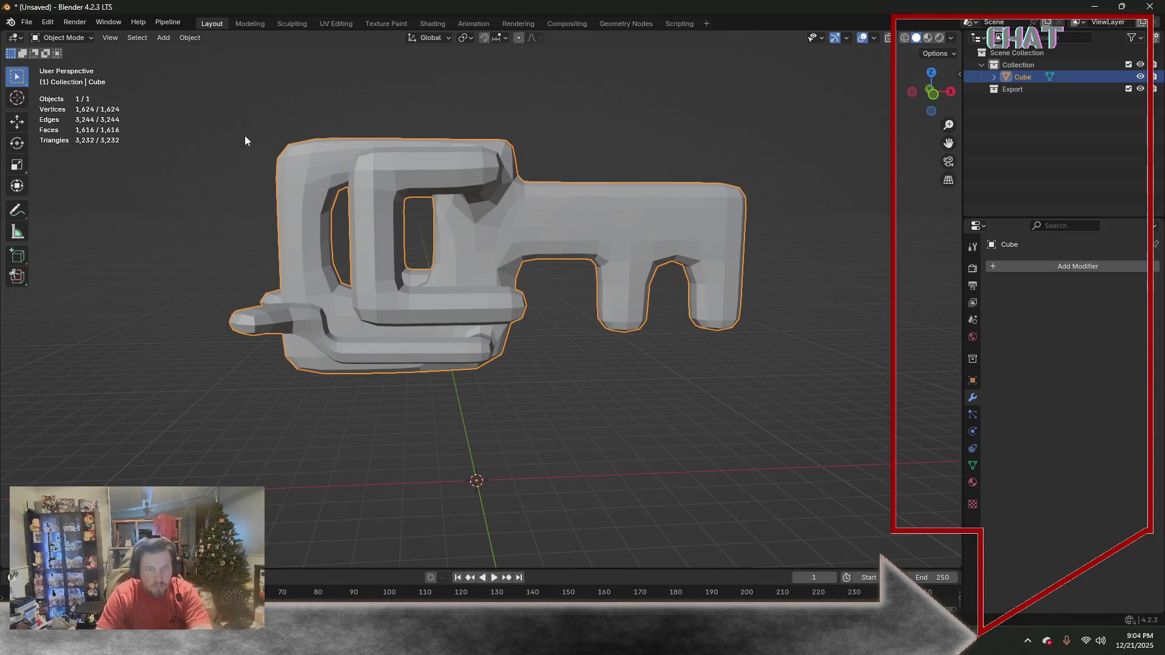
Enter Edit Mode, select the whole mesh, and add a Decimate modifier
left_click(85, 38)
left_click(77, 62)
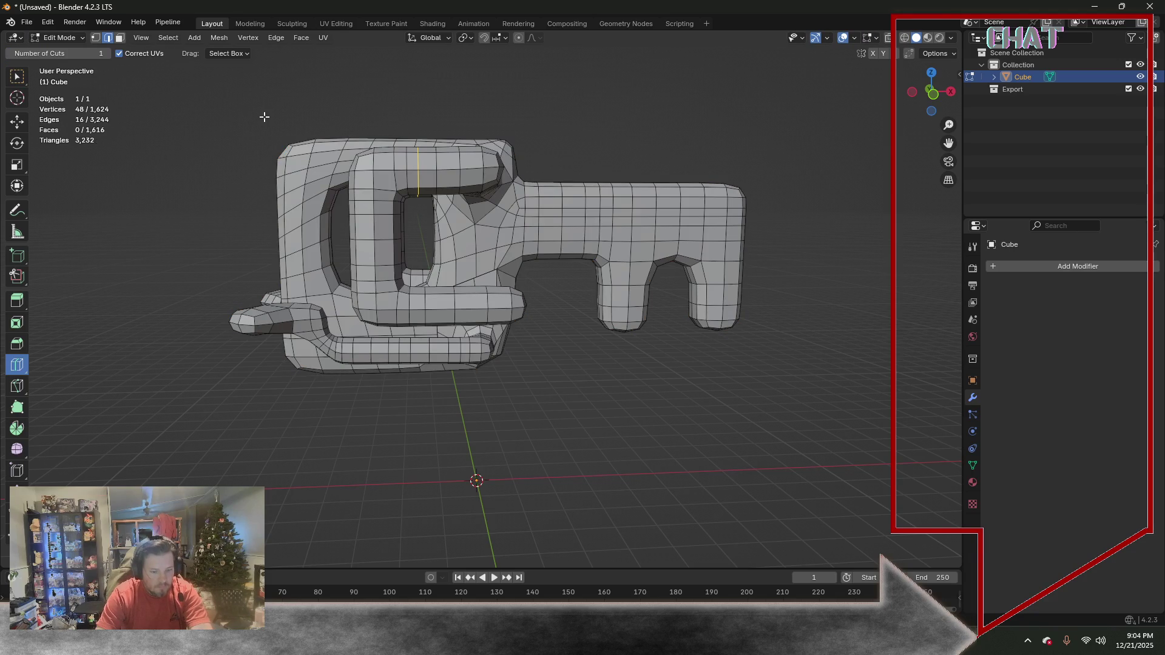
key("a")
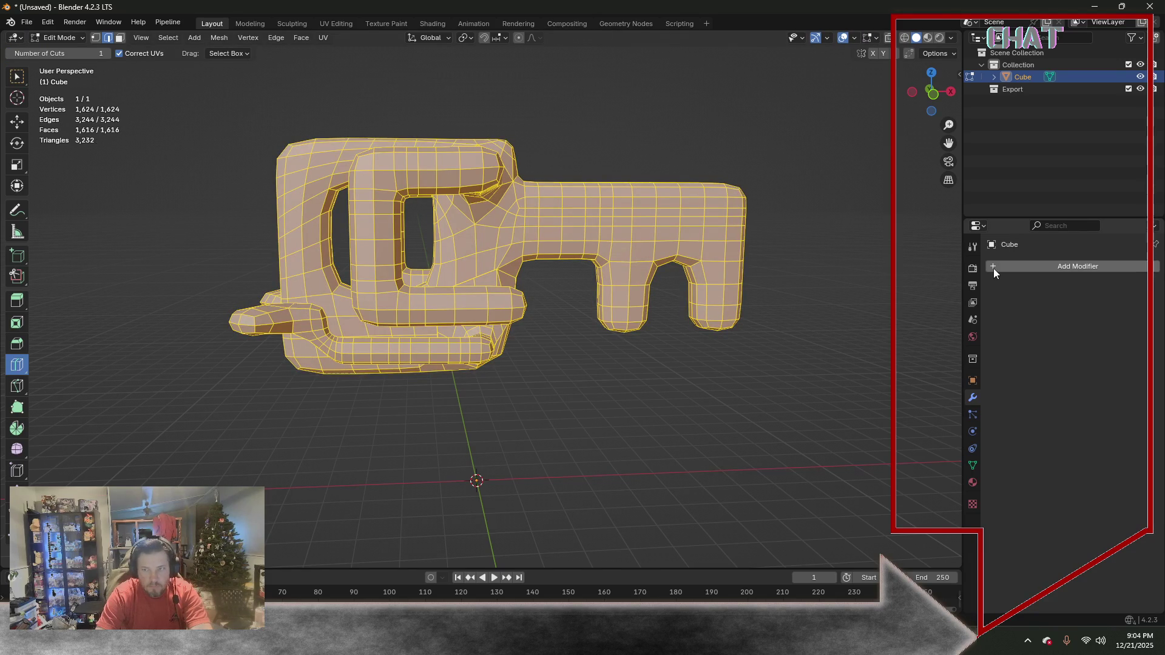
left_click(994, 269)
key("space")
type("dec")
left_click(941, 290)
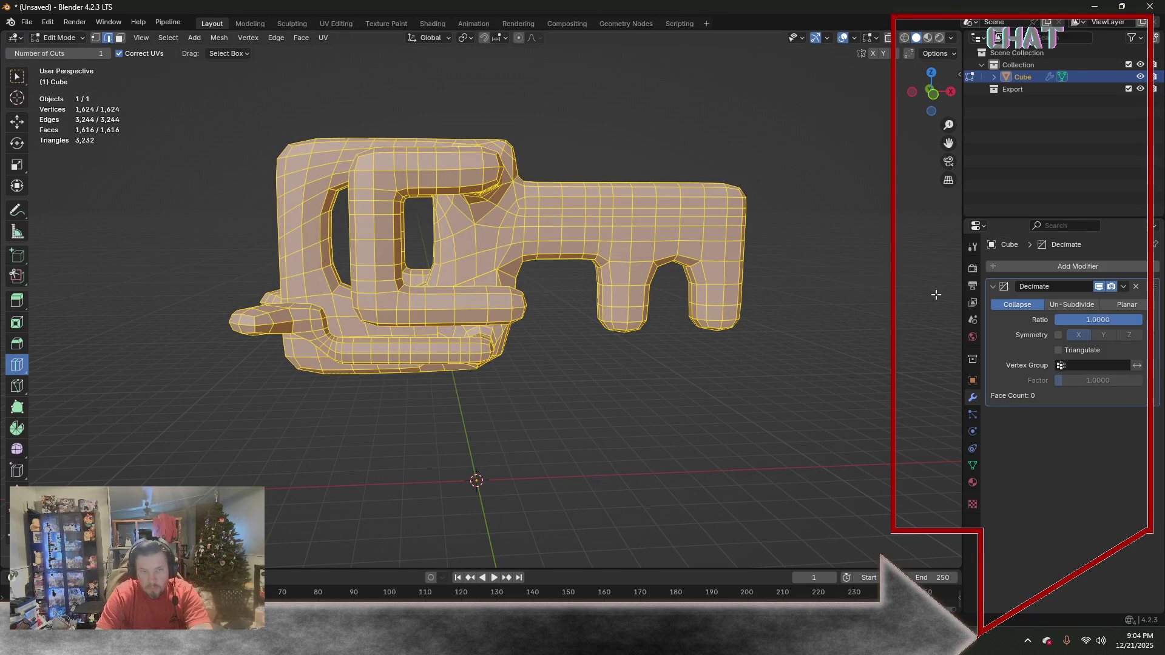
Lower the Decimate ratio, try Un-Subdivide with 8 iterations, then remove the modifier and clear selection
mouse_move(1101, 322)
left_mouse_down()
mouse_move(1068, 322)
mouse_move(1123, 320)
mouse_move(1061, 335)
left_mouse_up()
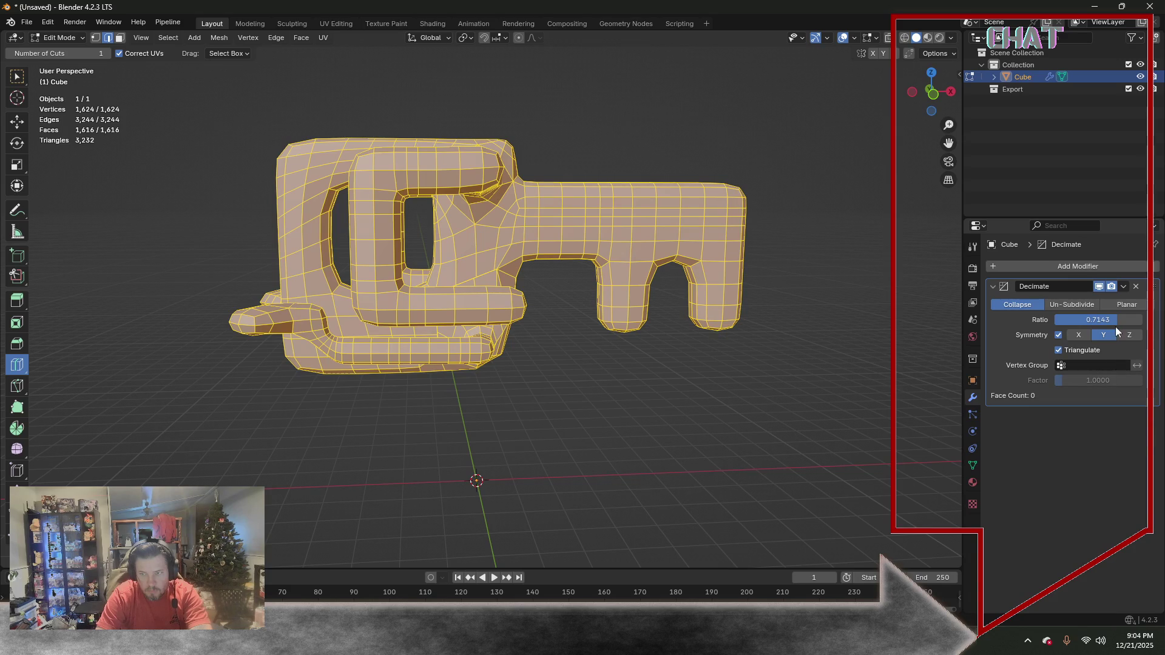
left_click(1082, 302)
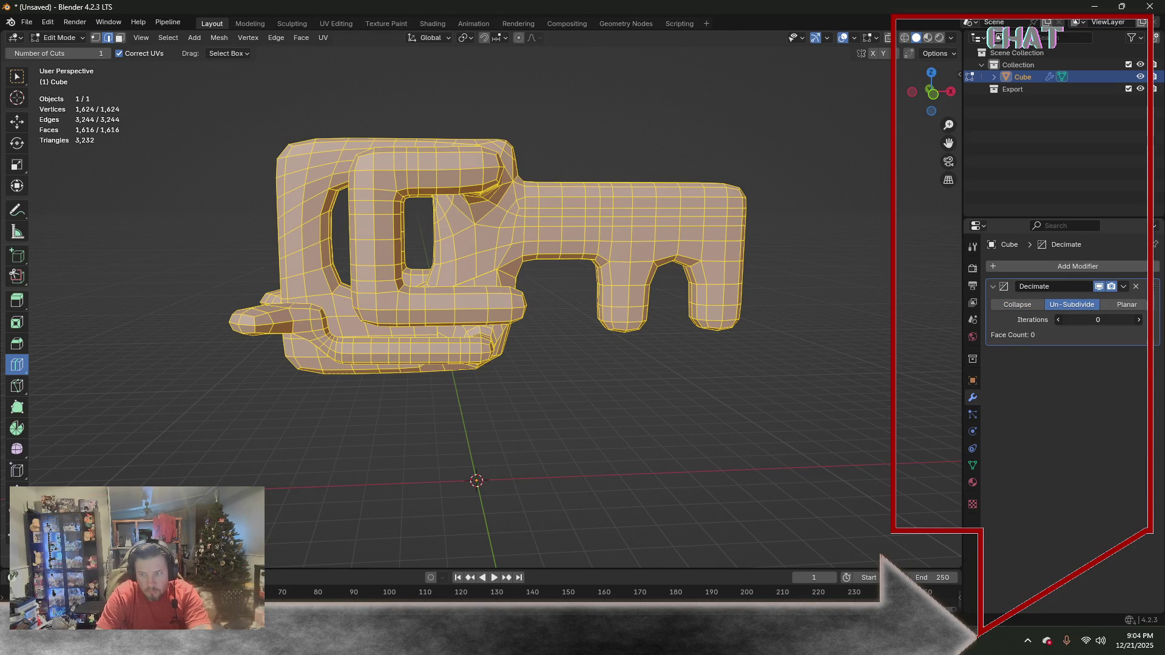
left_click_drag(1098, 320, 1083, 319)
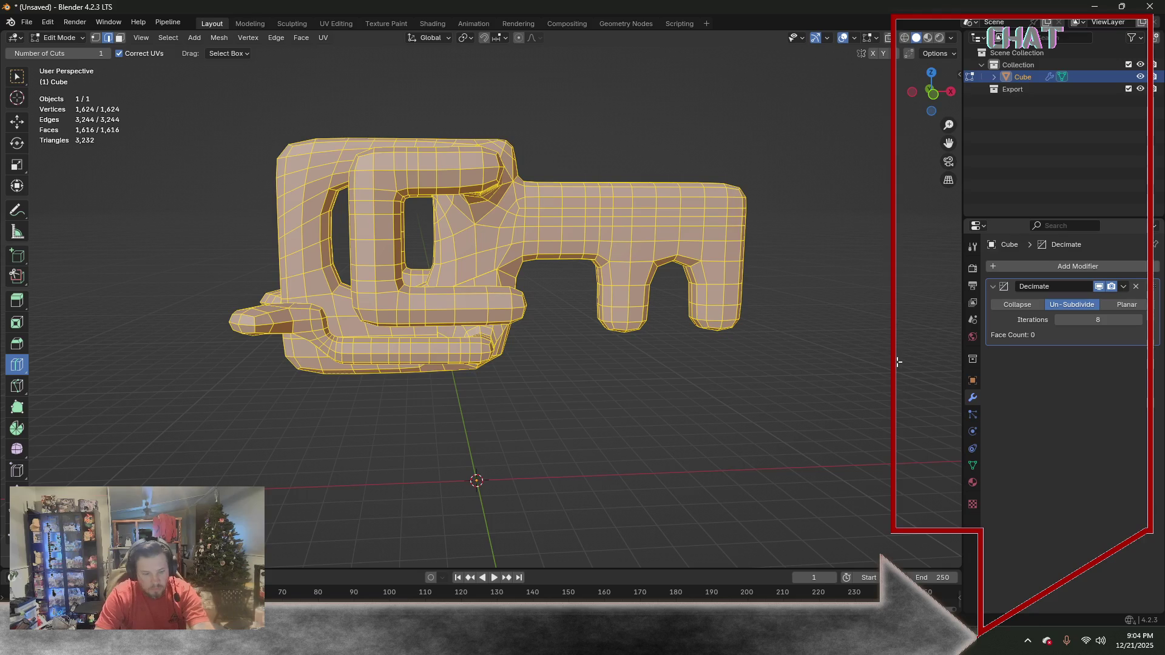
left_click(1133, 288)
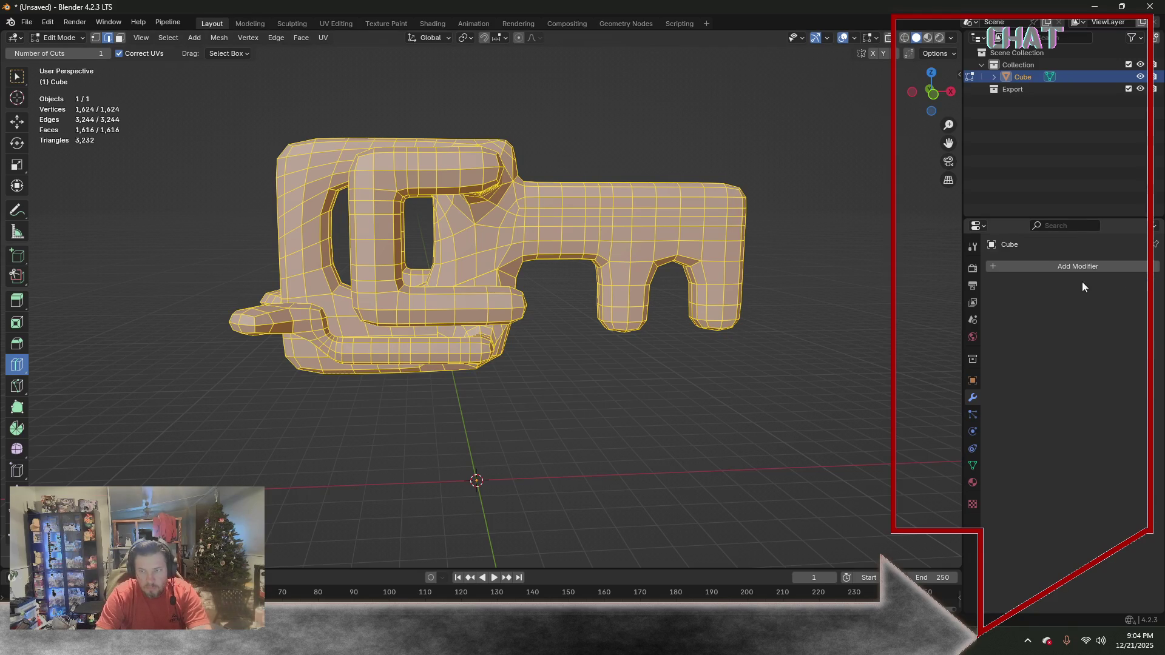
left_click(695, 369)
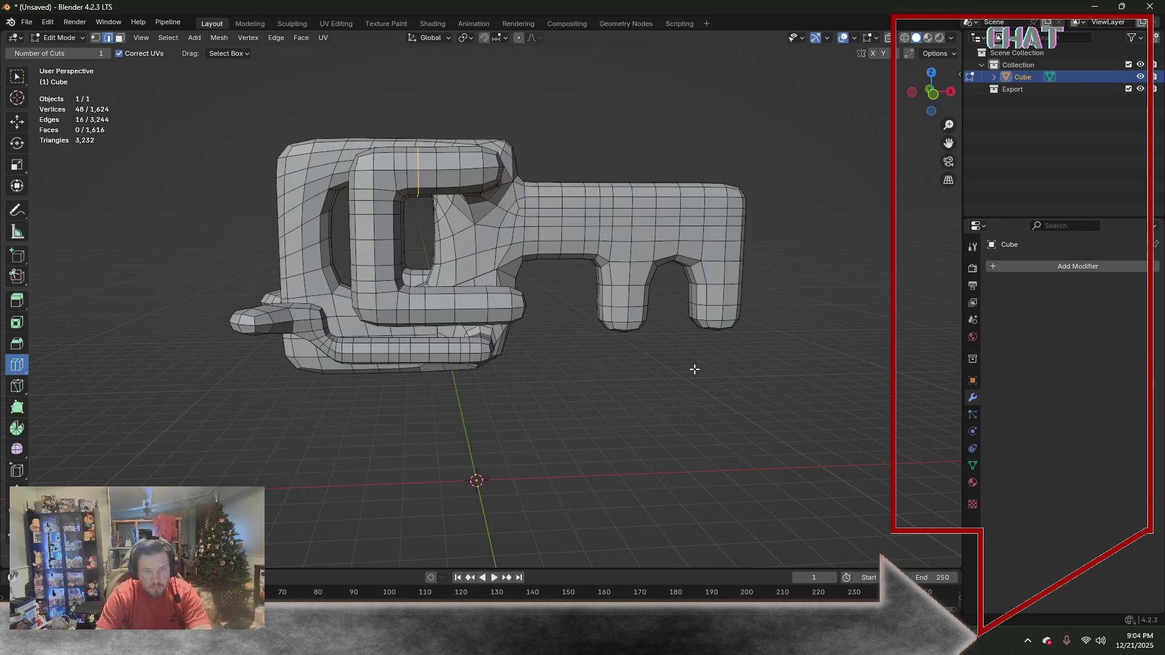
Re-add a Subdivision modifier with Ctrl+1 in Object Mode and return to Edit Mode
key("Tab")
key("ctrl+1")
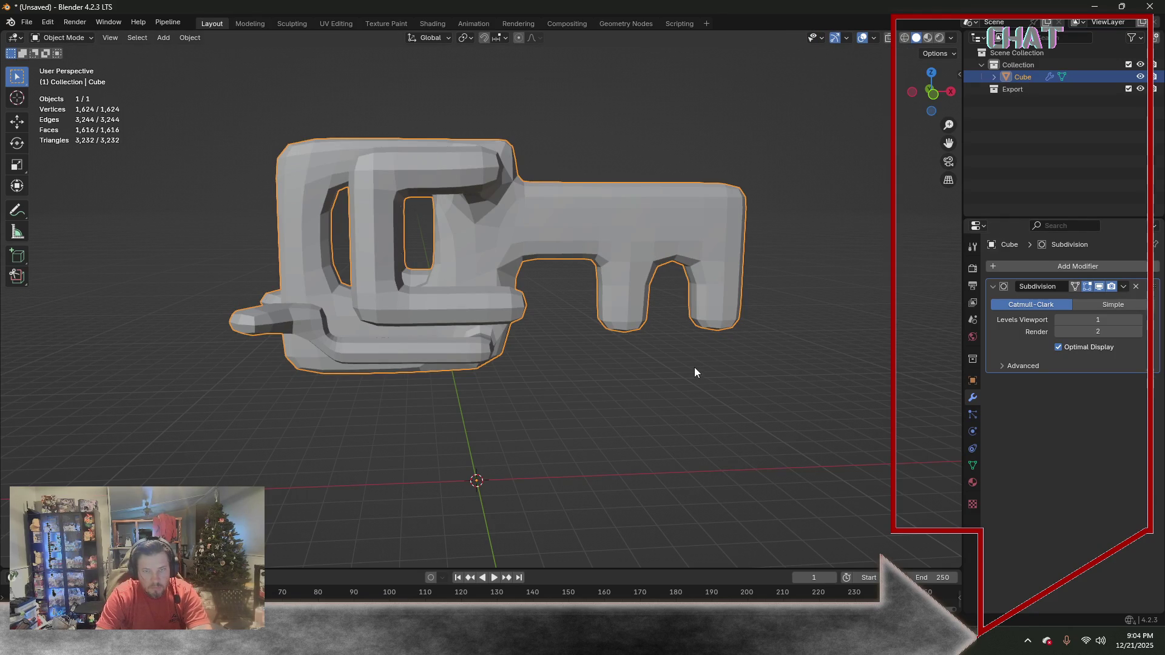
key("Tab")
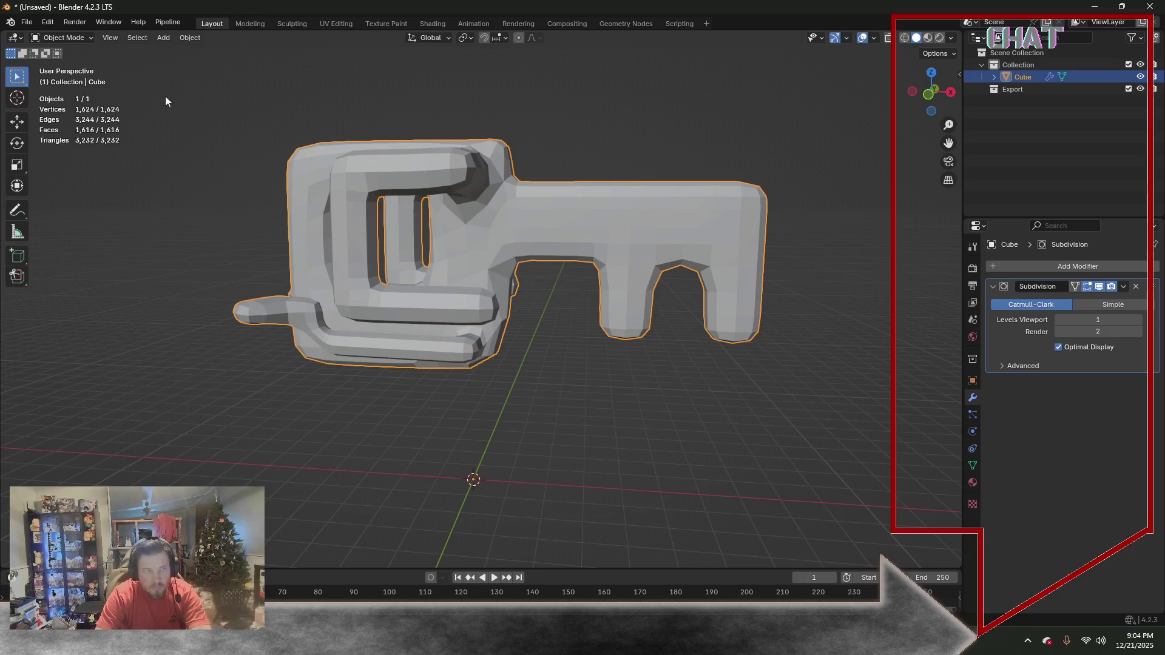
With box selection, pick a stray edge on the bow while inspecting the cage from several angles
middle_click_drag(170, 171, 188, 169)
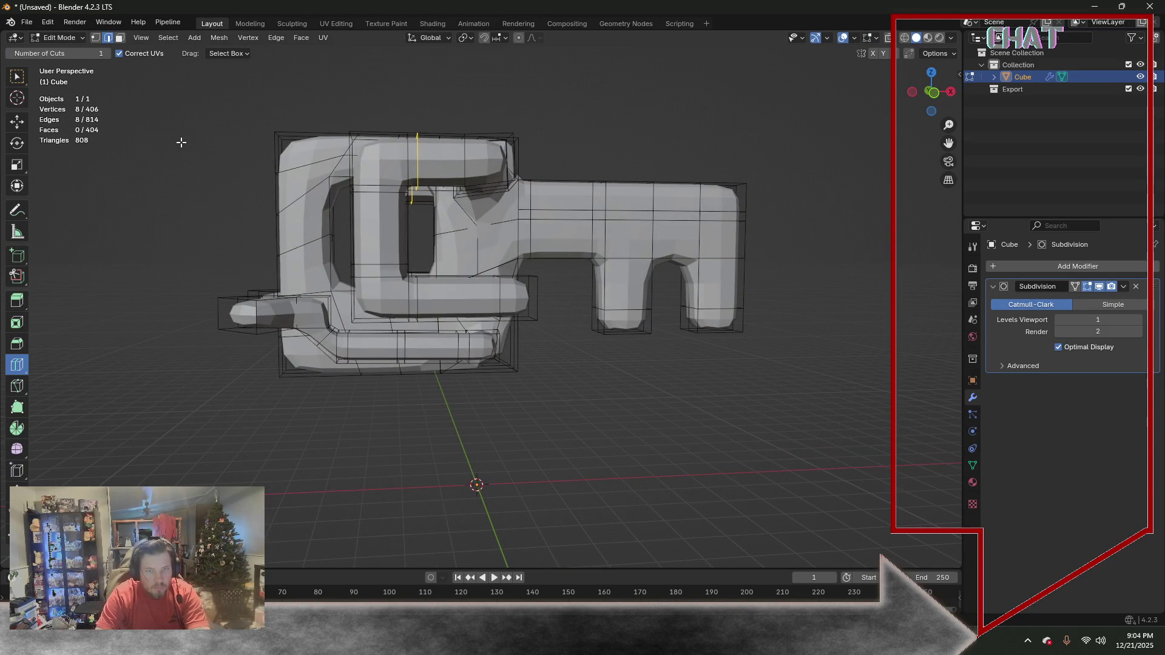
mouse_move(190, 191)
middle_mouse_down()
mouse_move(213, 240)
mouse_move(185, 233)
middle_mouse_up()
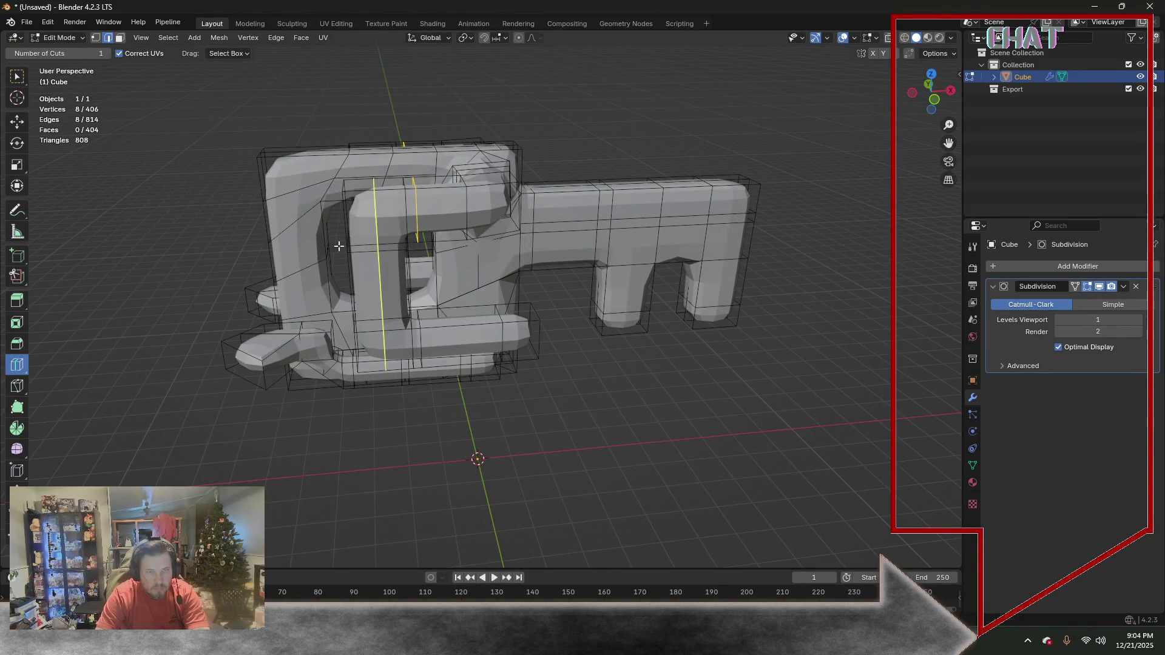
left_click(18, 82)
middle_click_drag(373, 250, 388, 262)
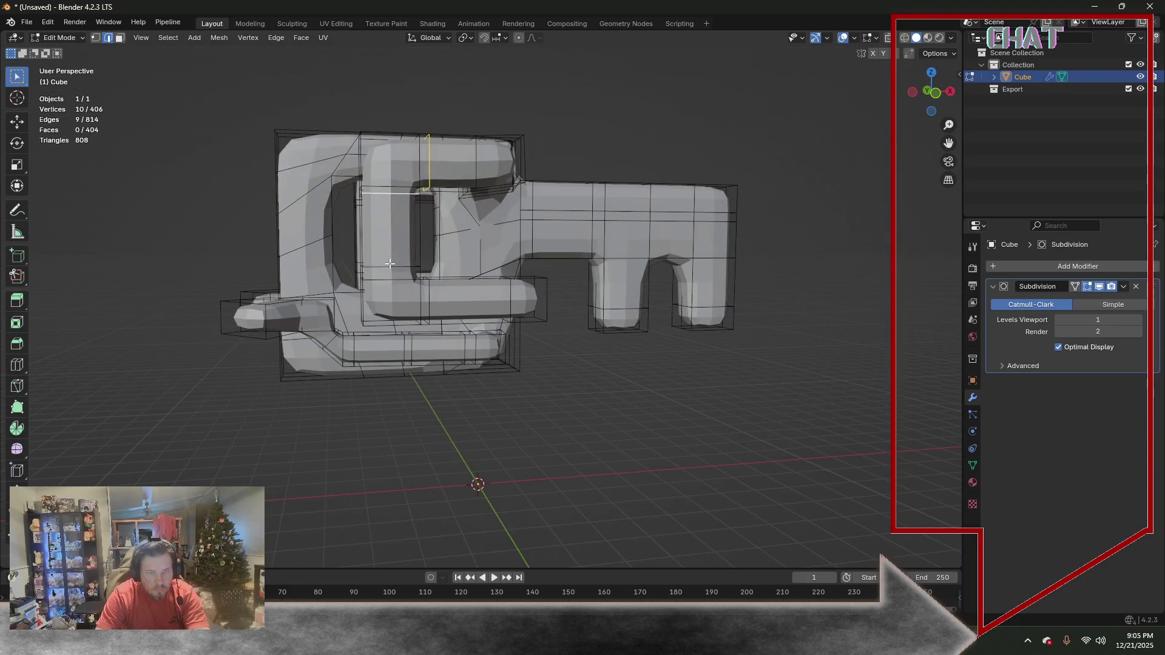
middle_click_drag(308, 281, 582, 194)
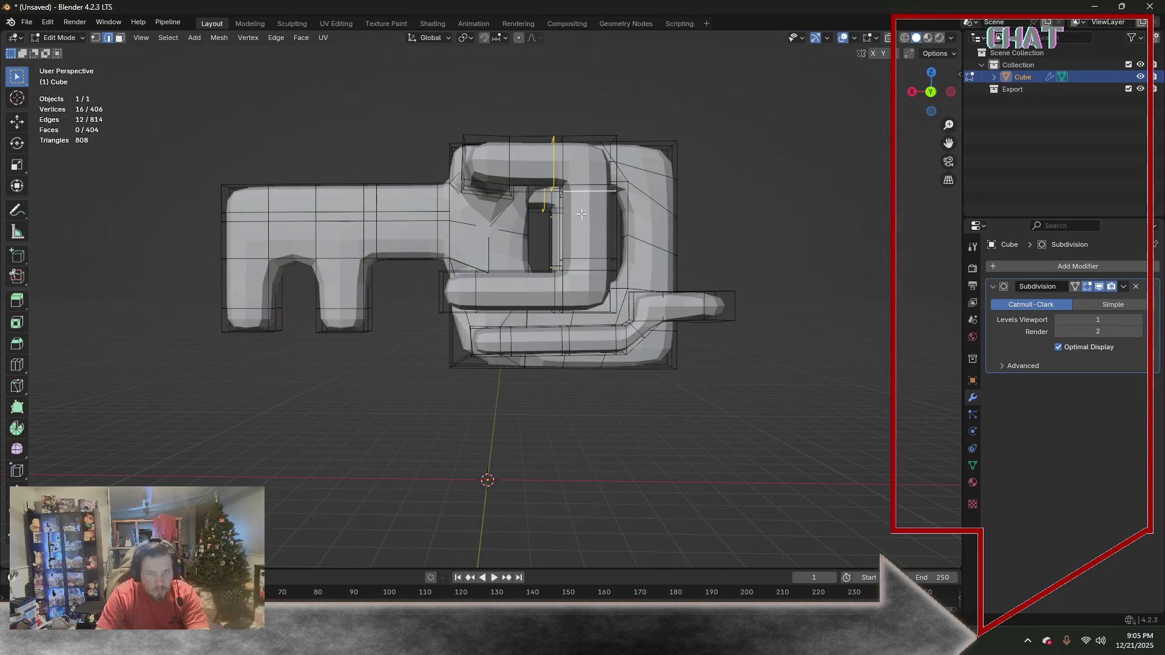
mouse_move(537, 283)
middle_mouse_down()
mouse_move(397, 224)
mouse_move(395, 182)
mouse_move(489, 247)
middle_mouse_up()
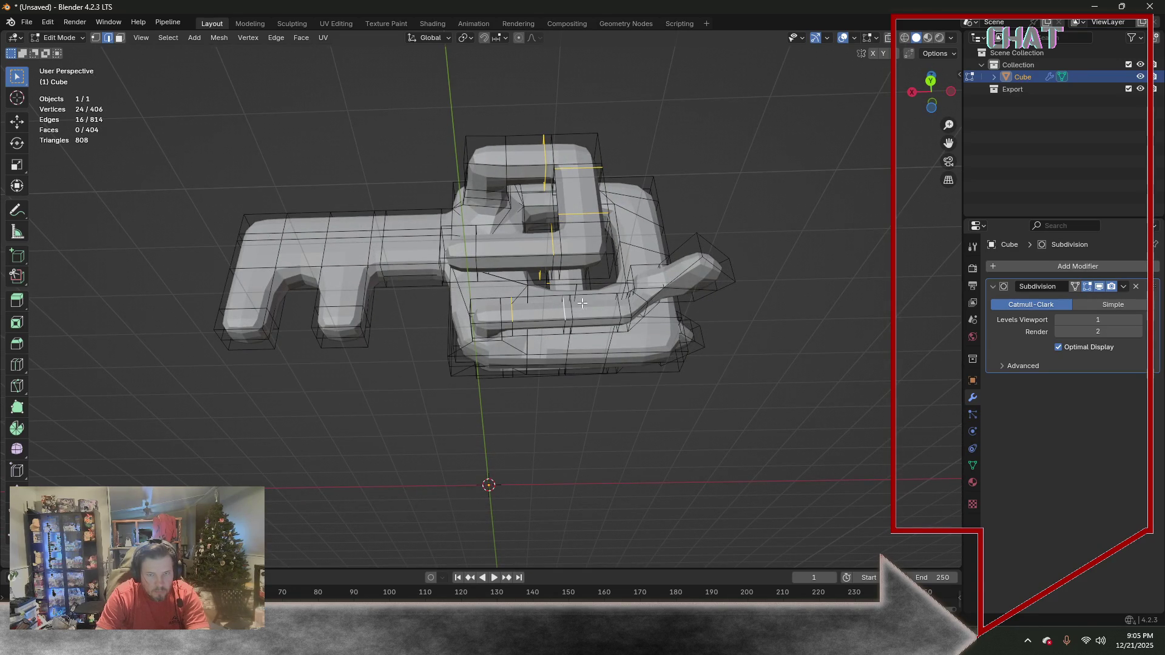
left_click(621, 306, "shift")
mouse_move(644, 161)
middle_mouse_down()
mouse_move(600, 191)
mouse_move(507, 206)
middle_mouse_up()
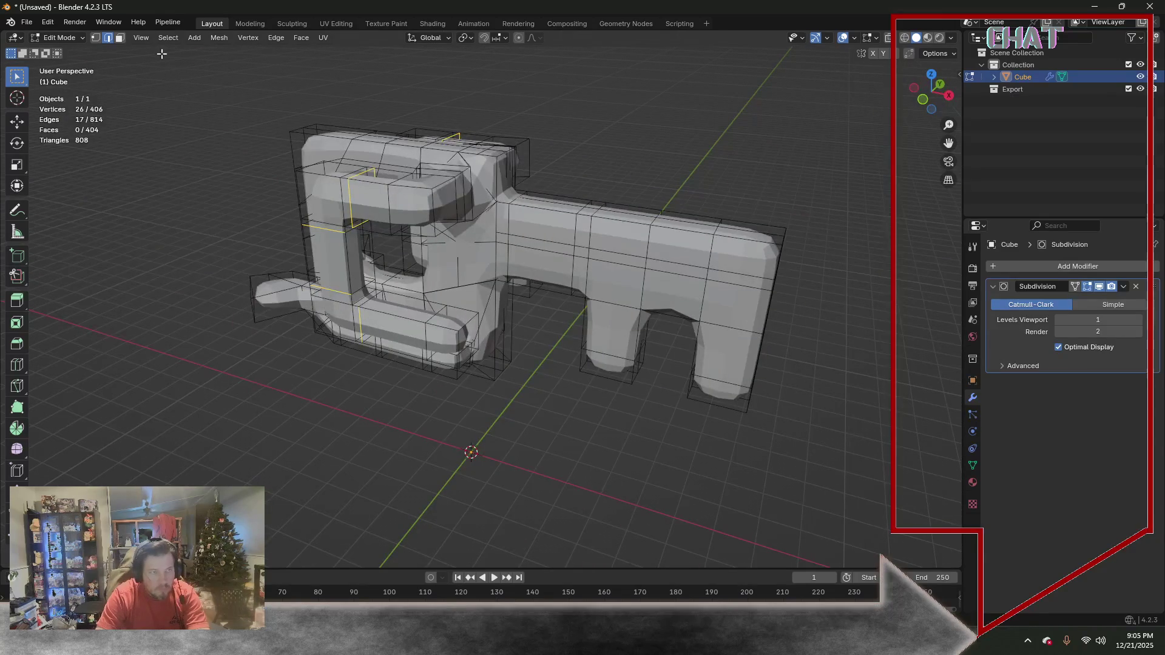
middle_click_drag(219, 242, 261, 242)
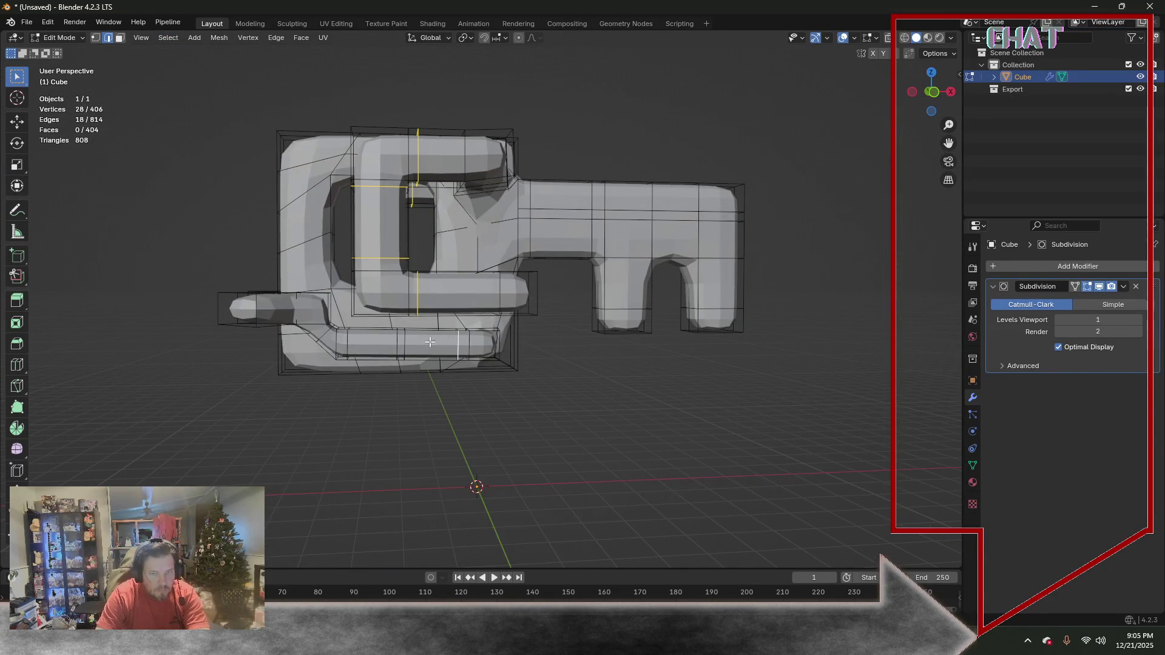
mouse_move(306, 314)
middle_mouse_down()
mouse_move(541, 246)
mouse_move(583, 202)
middle_mouse_up()
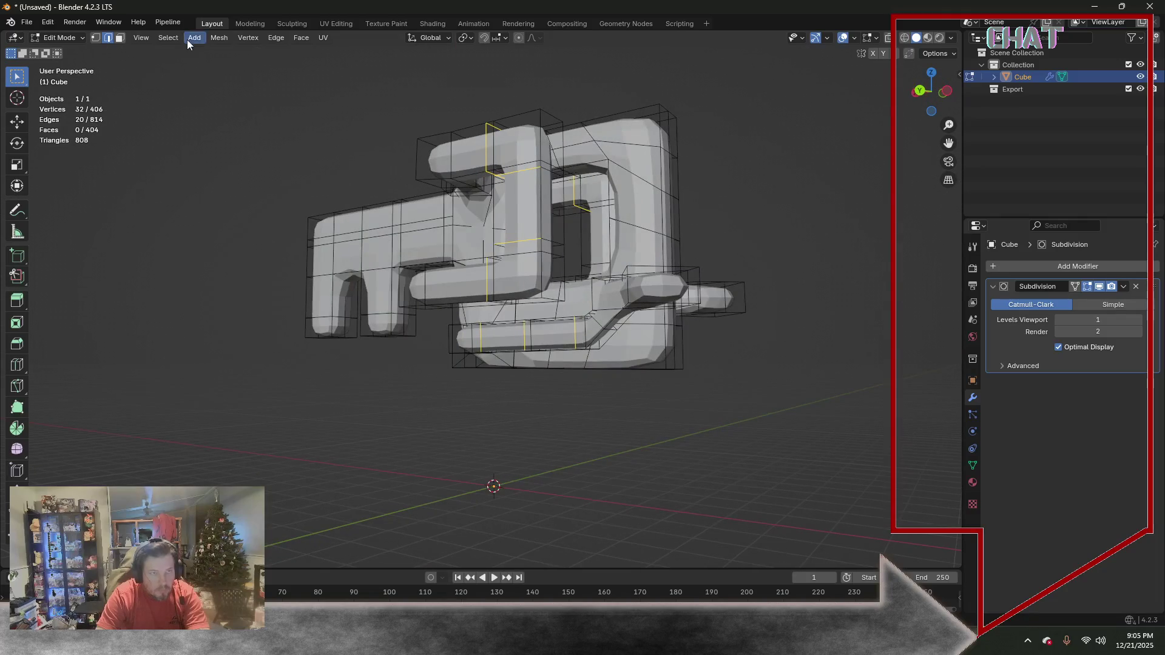
Extend the selection to full edge loops and dissolve them, trimming the cage to 348 faces
left_click(169, 37)
left_click(333, 232)
key("x")
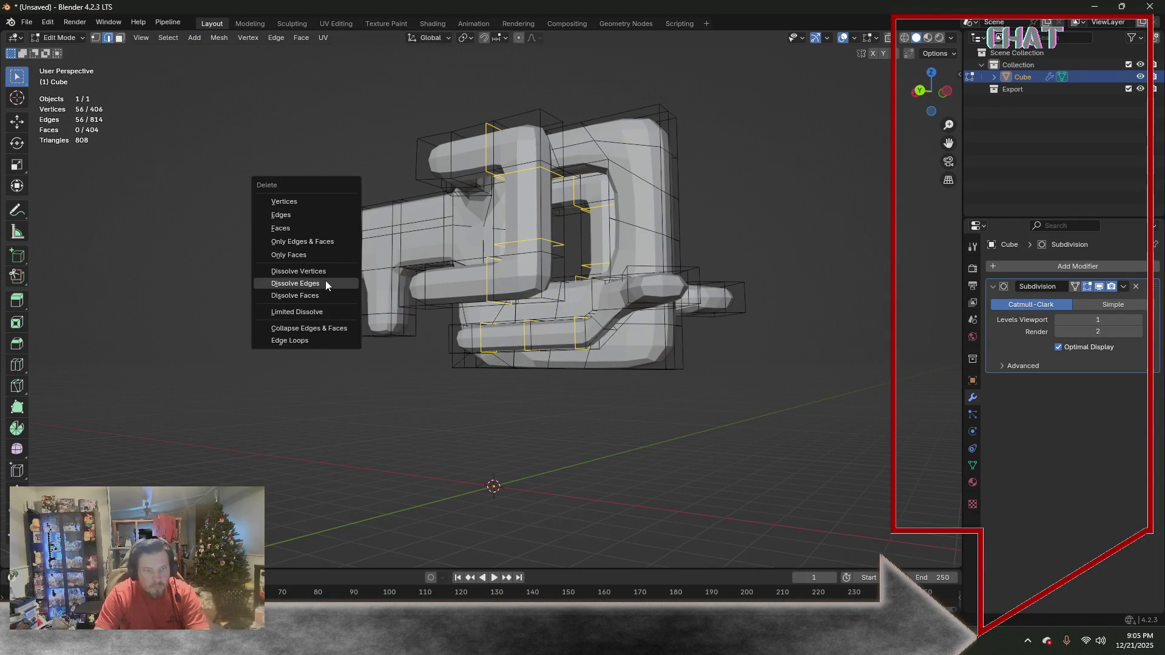
left_click(324, 282)
mouse_move(325, 282)
middle_mouse_down()
mouse_move(568, 258)
mouse_move(446, 245)
mouse_move(482, 243)
middle_mouse_up()
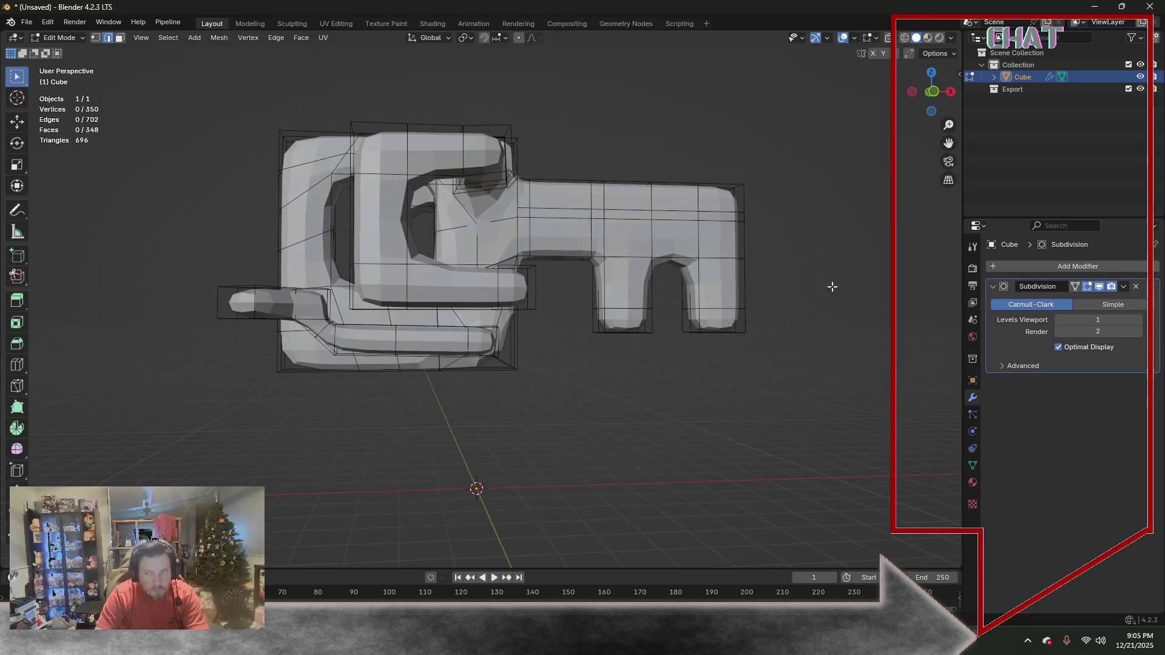
In Object Mode apply the Subdivision modifier, giving a 1,392-face mesh seen from front view
right_click(1113, 305)
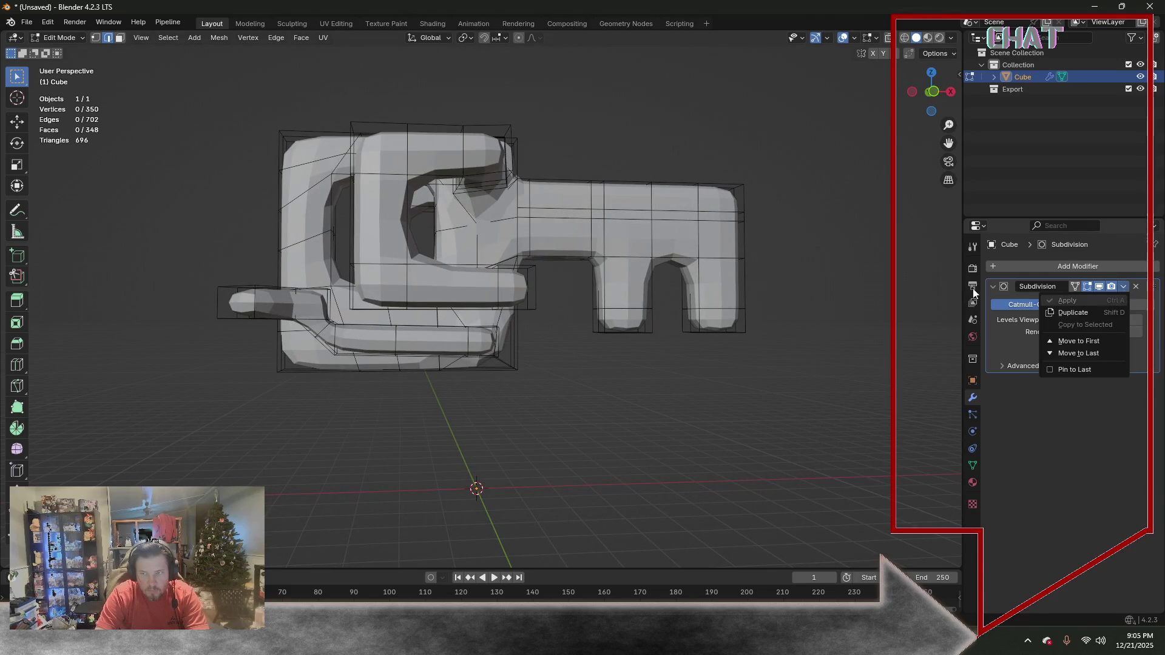
left_click(73, 37)
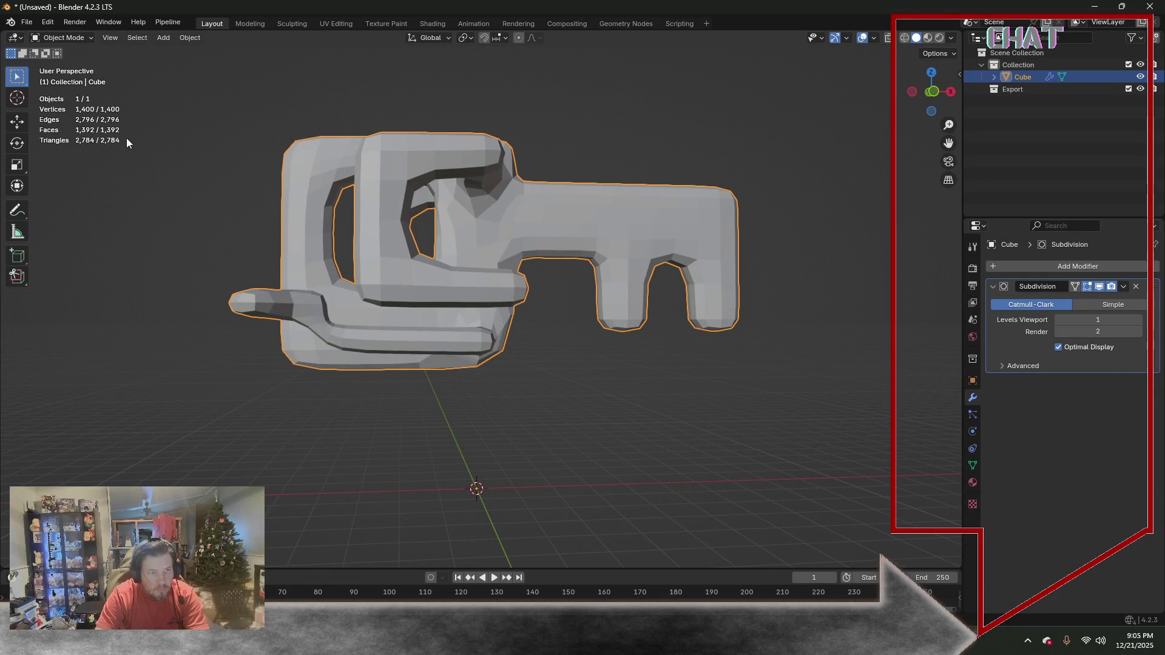
left_click(1124, 290)
left_click(1092, 299)
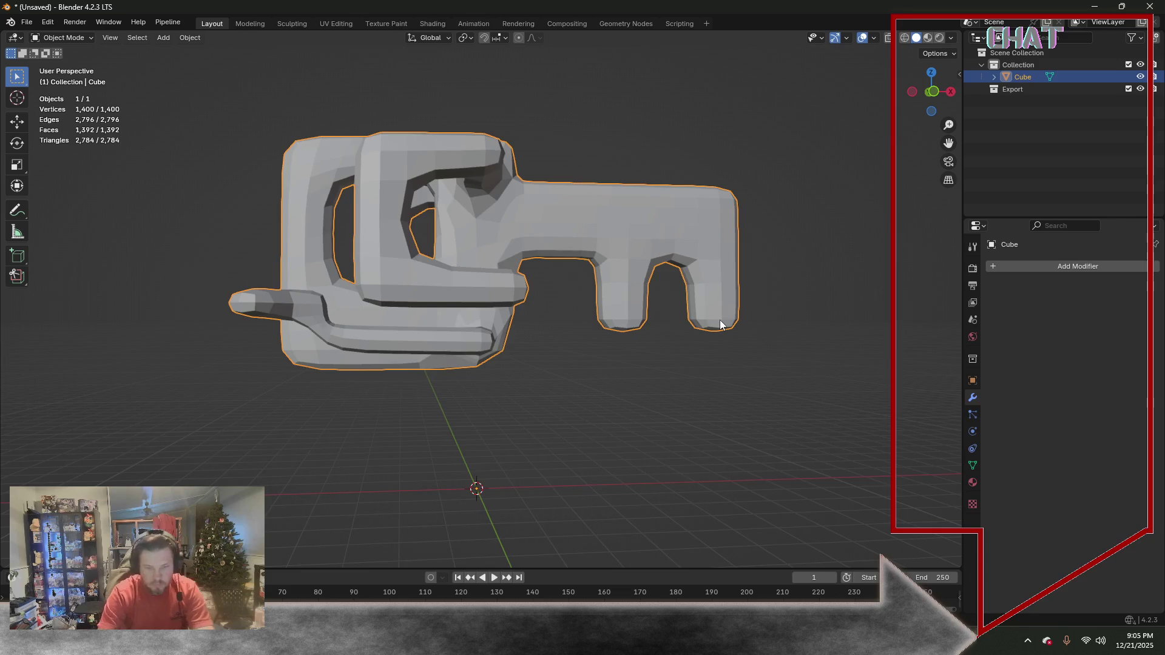
key("KP_1")
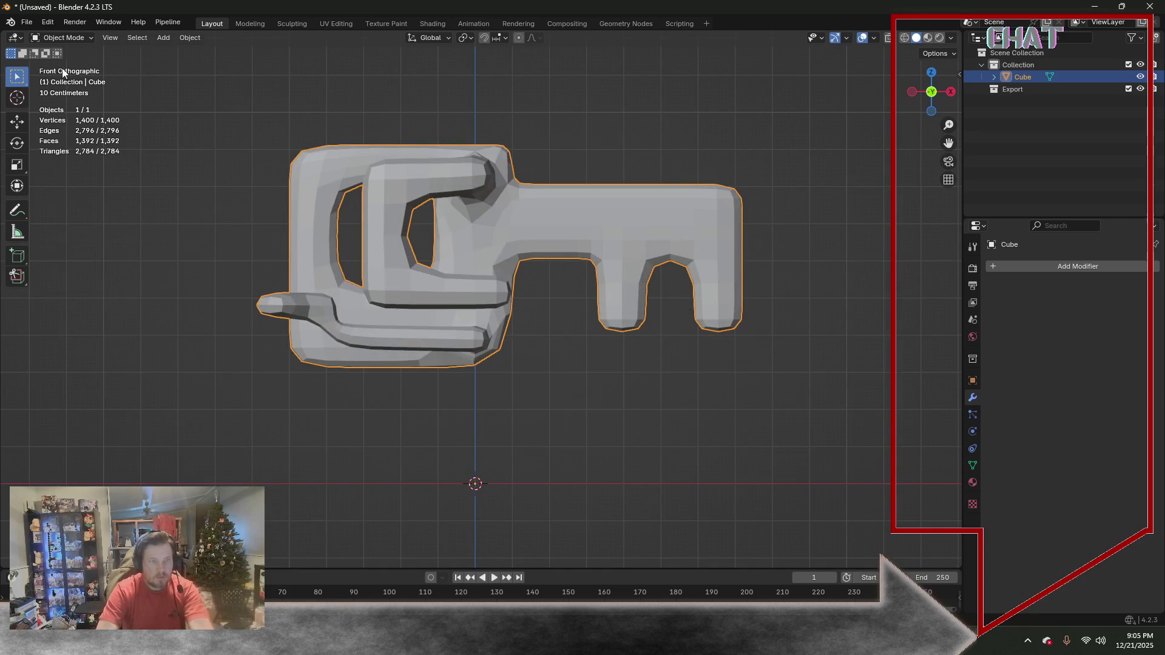
Add a single-bone armature and keep it at the origin, cancelling the grab
left_click(78, 38)
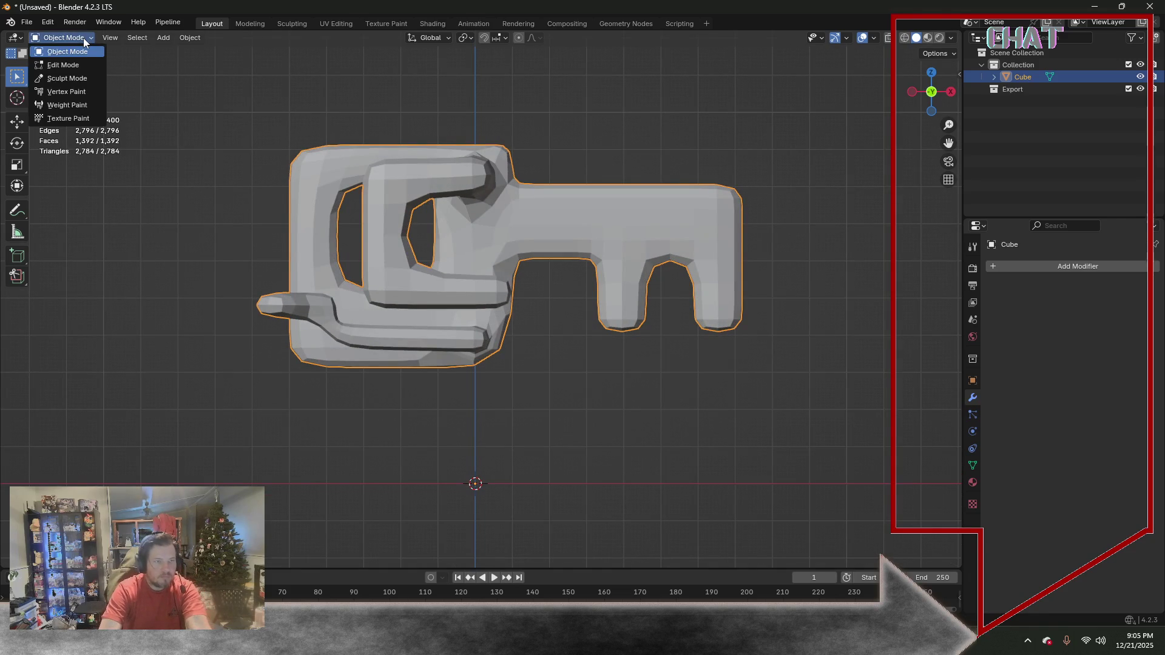
left_click(163, 35)
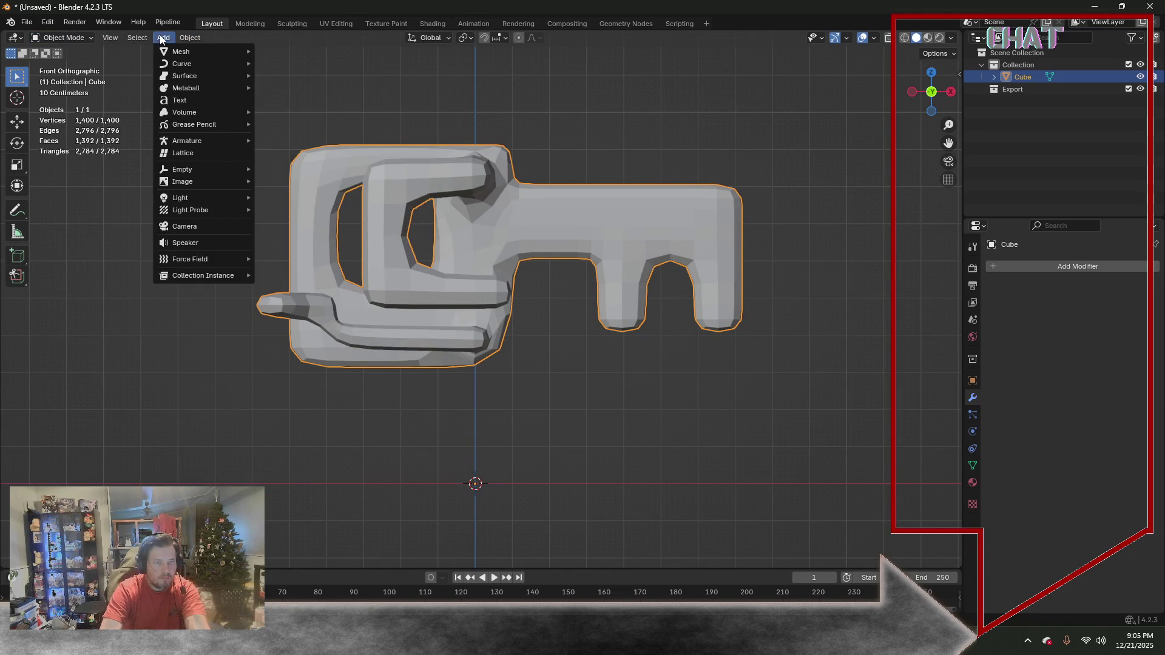
mouse_move(187, 140)
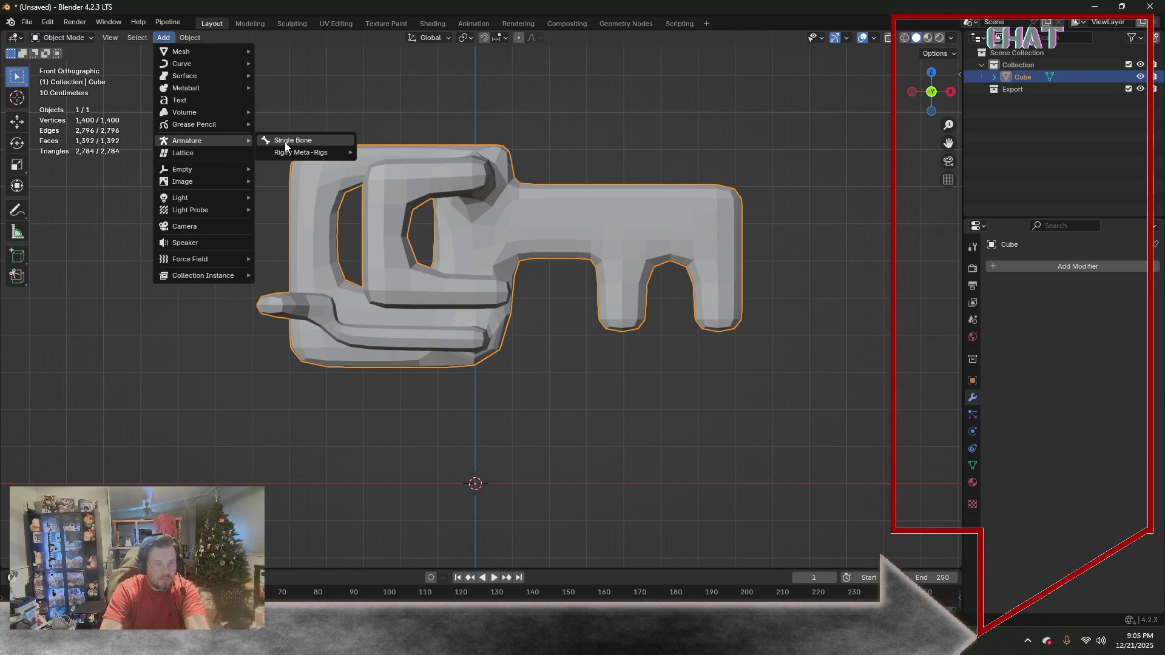
left_click(285, 142)
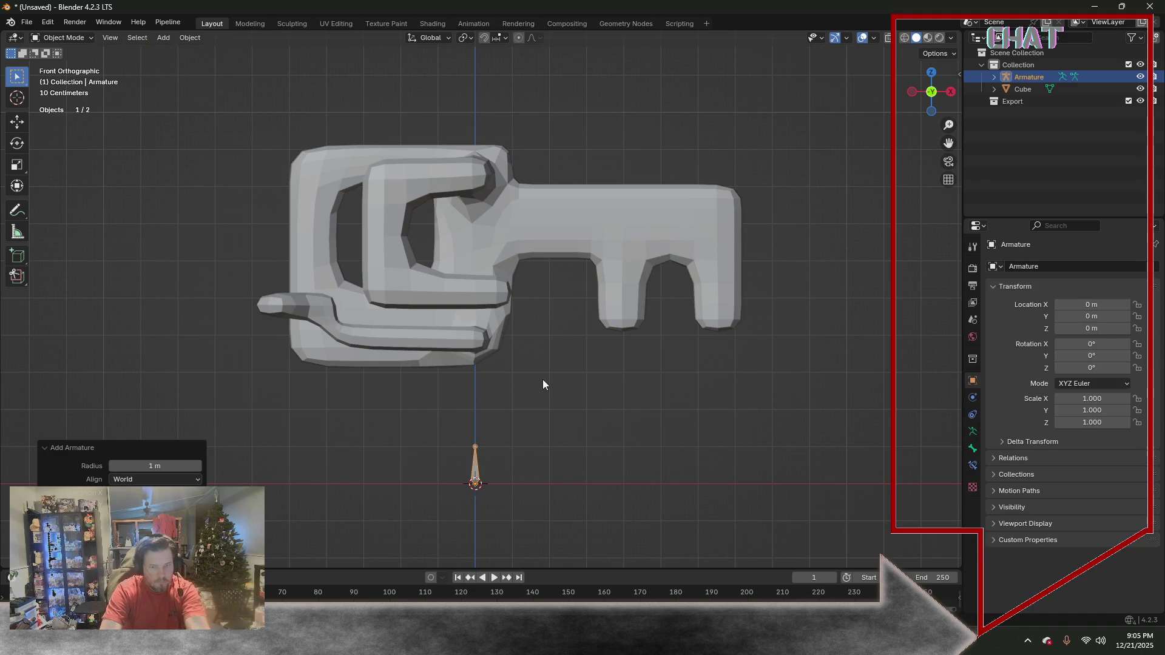
key("g")
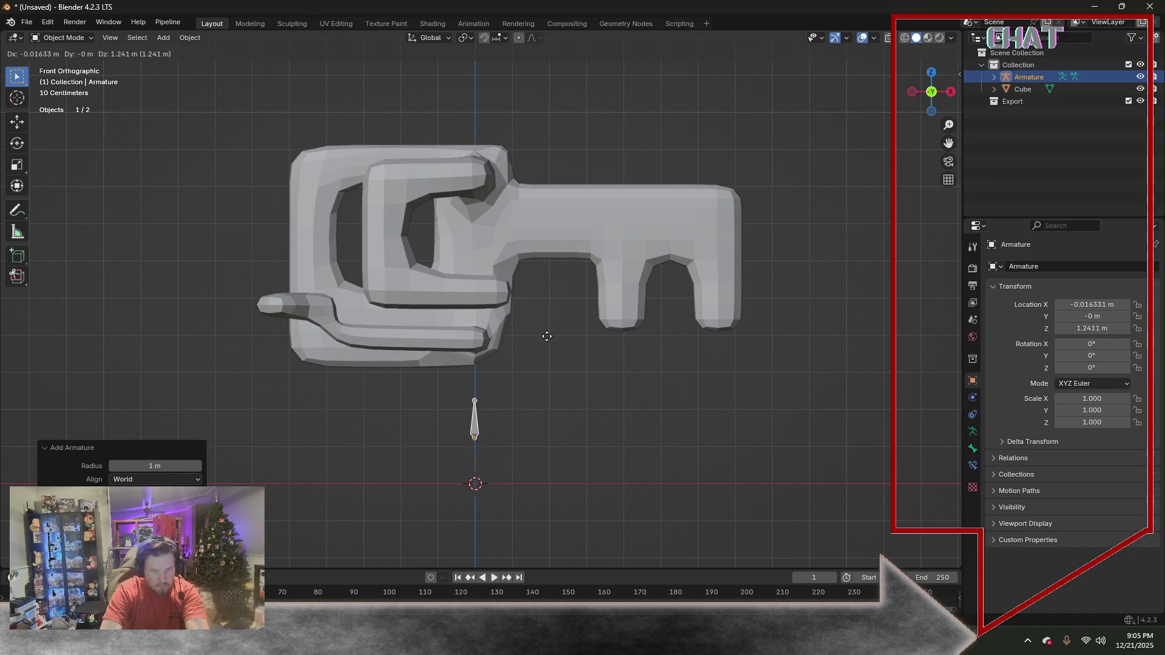
key("Escape")
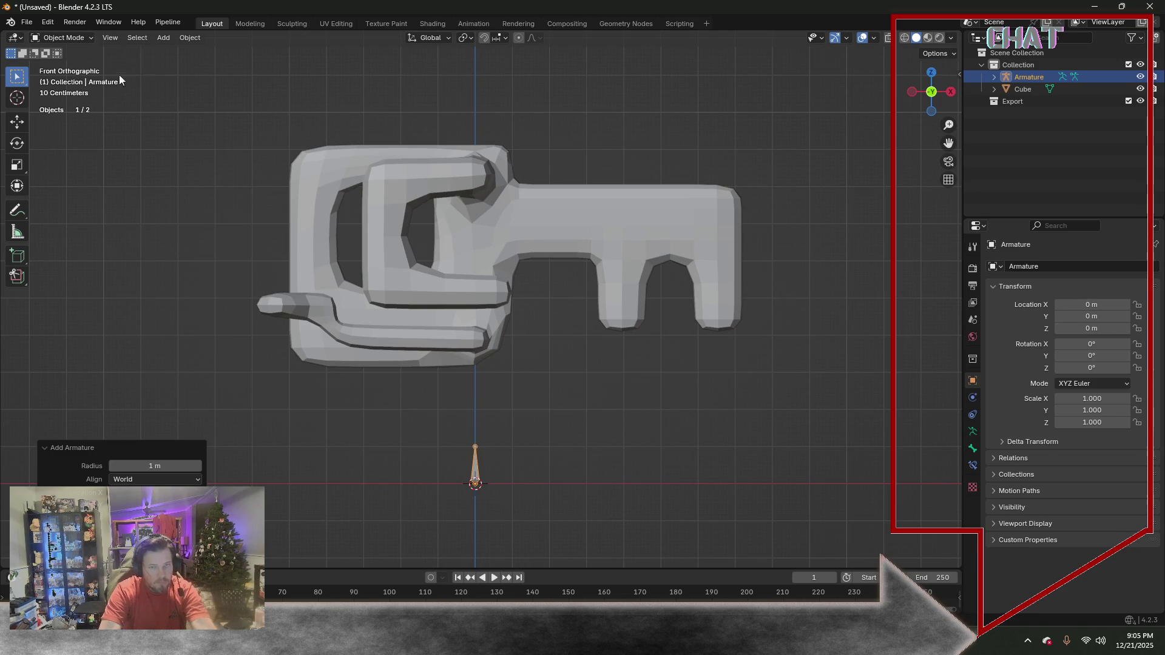
Select the key mesh and move it down along Z toward the bone
left_click(64, 38)
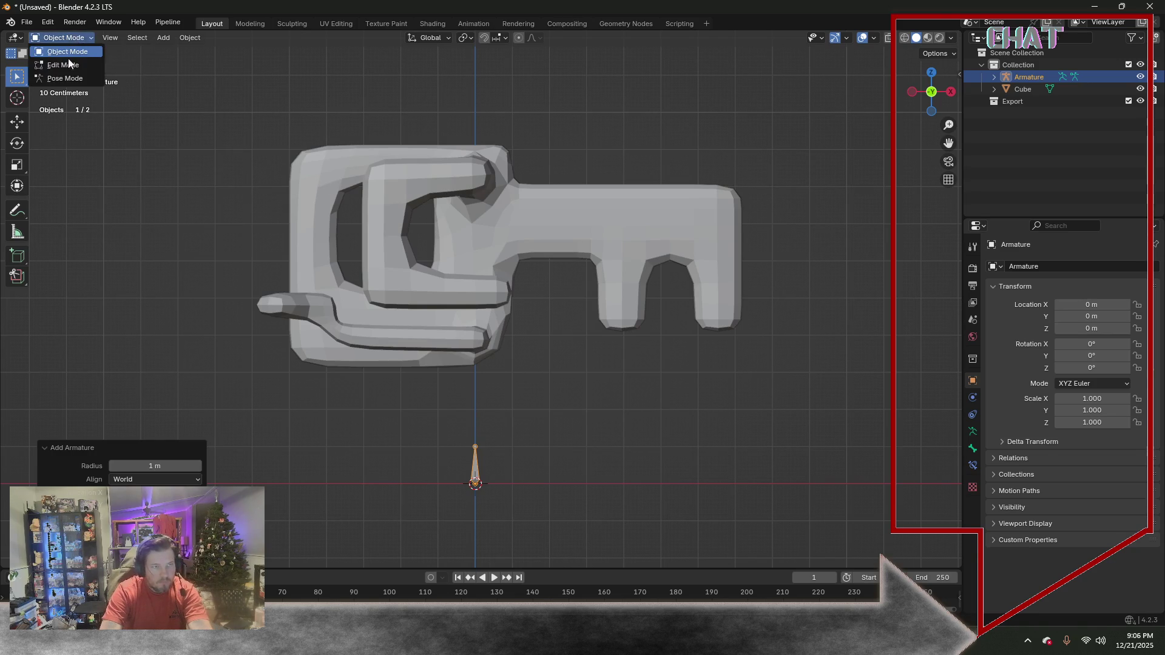
left_click(322, 175)
key("g")
key("z")
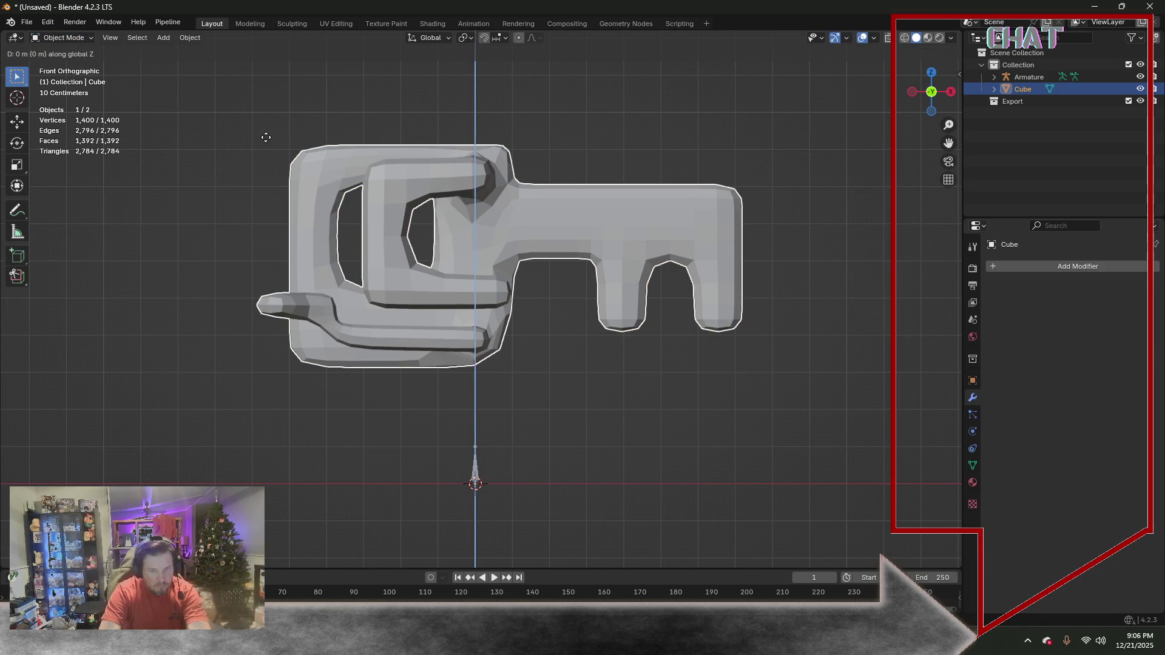
left_click(269, 282)
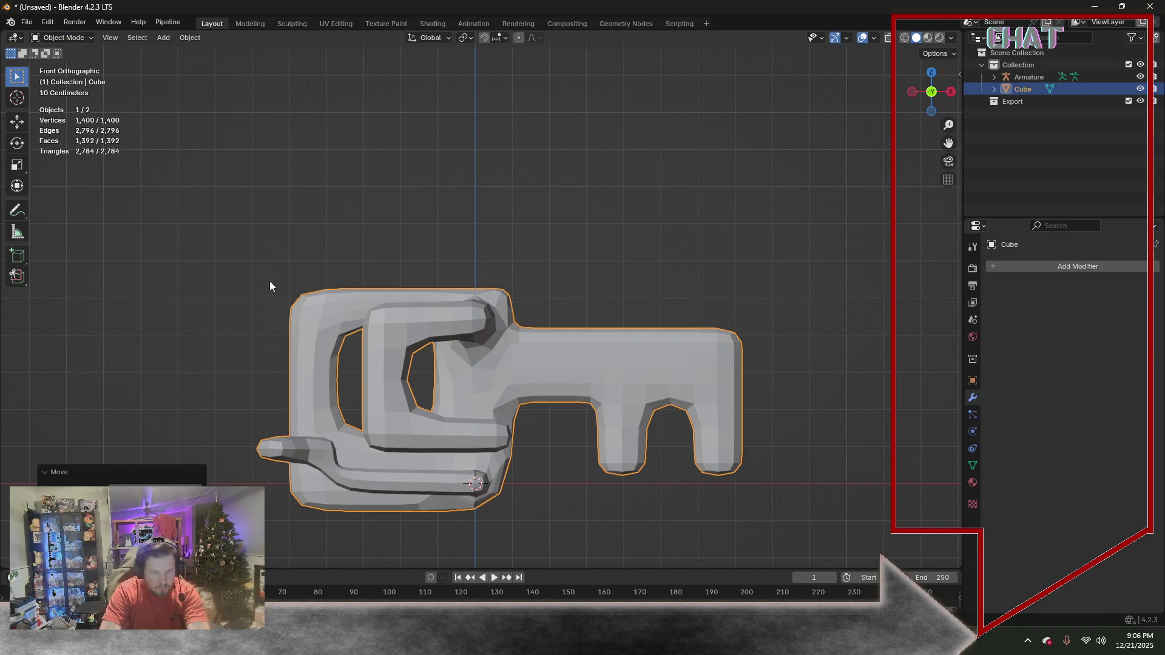
Show the armature's Viewport Display settings in its data properties
left_click(1029, 78)
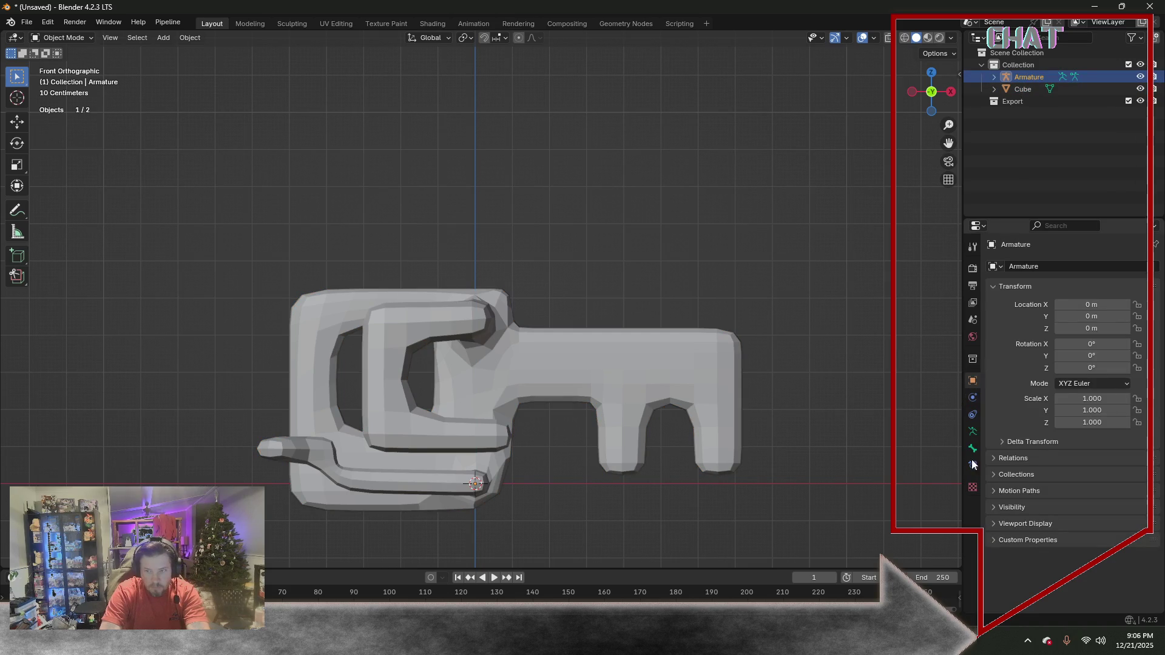
left_click(972, 431)
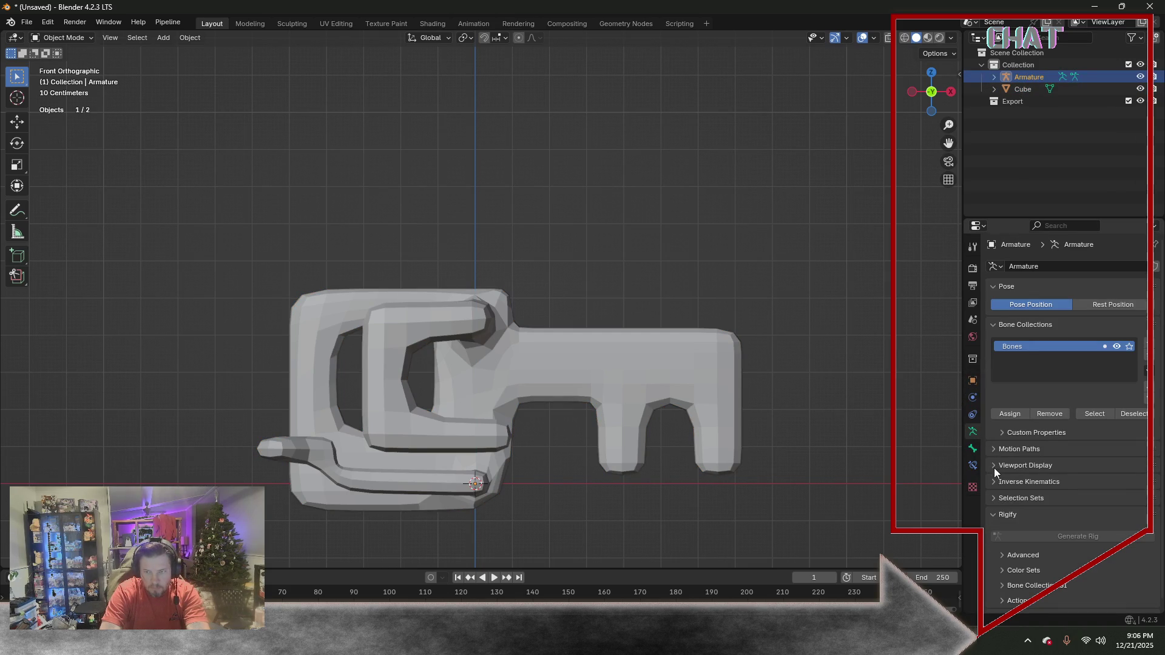
left_click(994, 466)
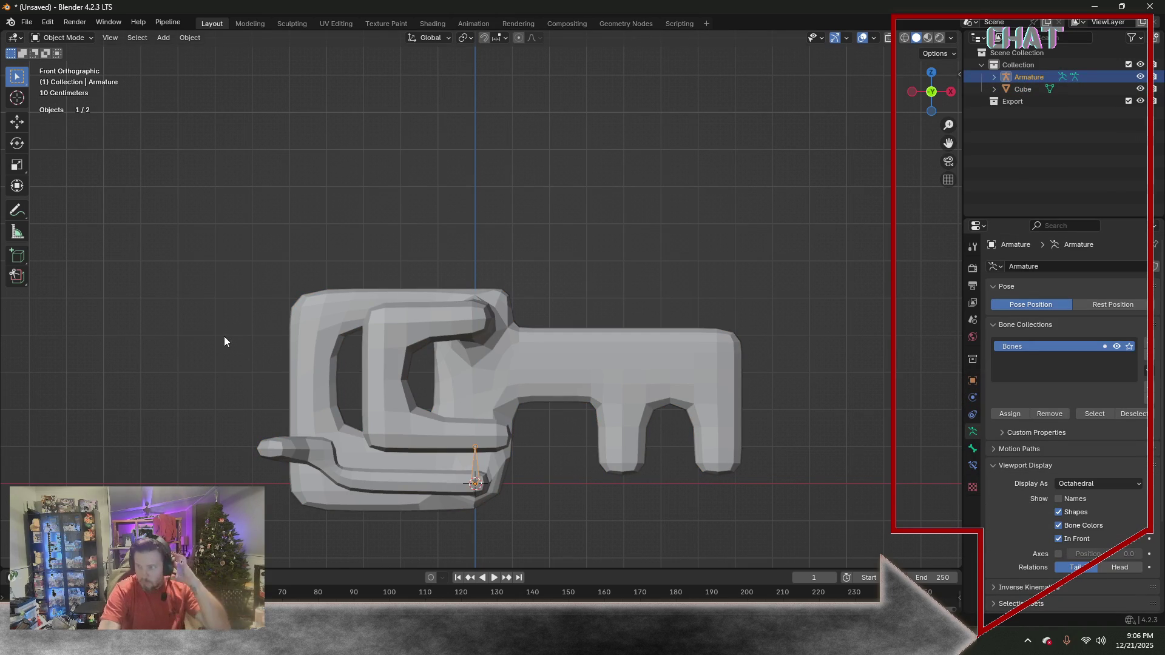
Raise the key mesh along Z so its base meets the bone, then reselect the armature
left_click(330, 329)
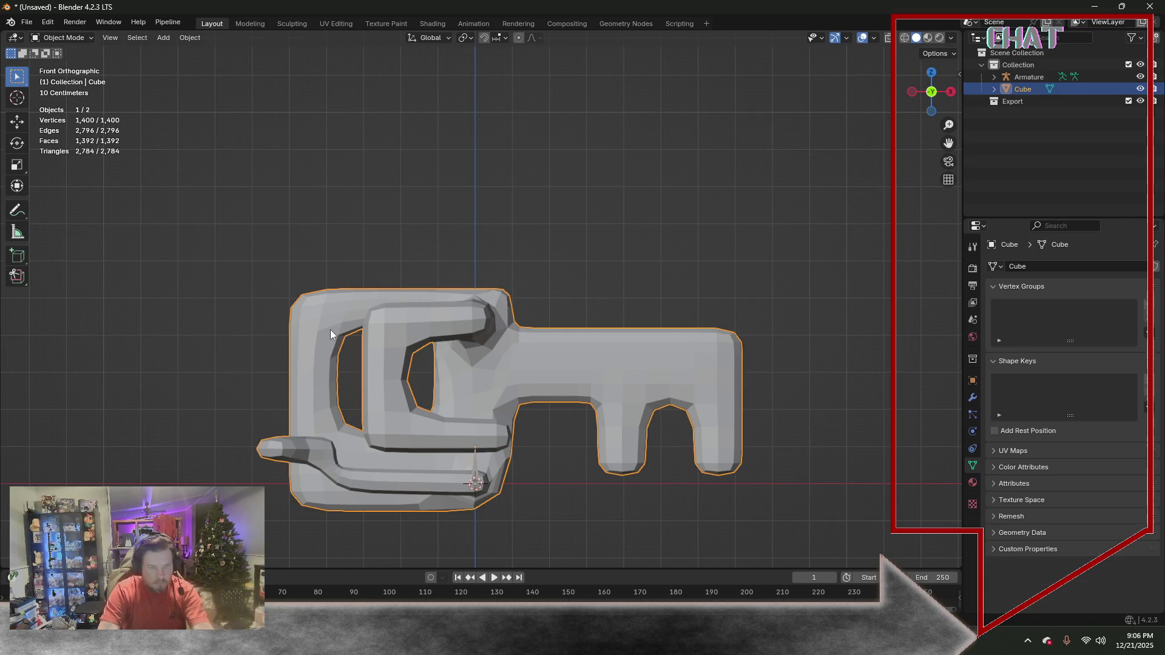
key("g")
key("z")
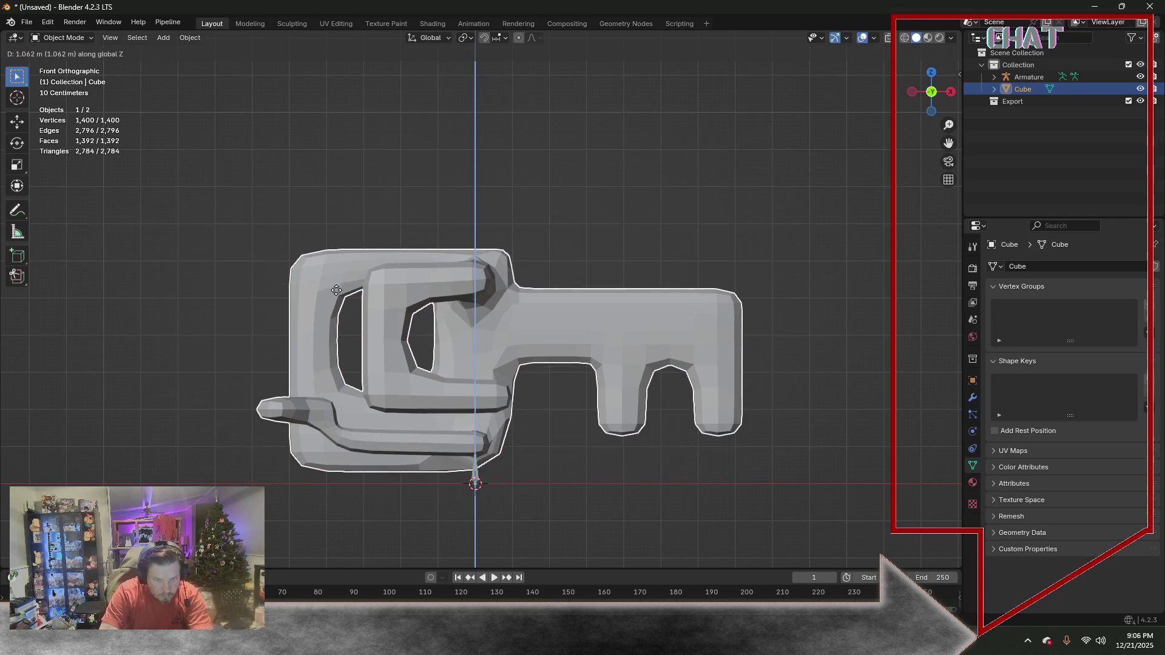
left_click(331, 301)
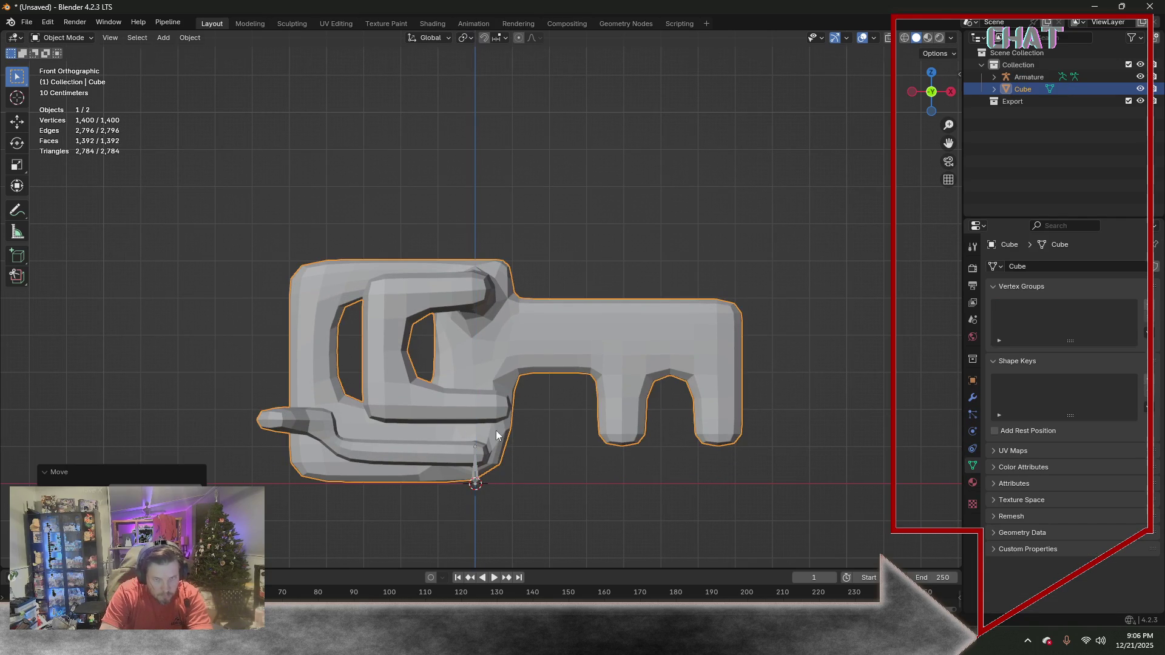
left_click(498, 481)
left_click(475, 481)
middle_click_drag(552, 461, 496, 453)
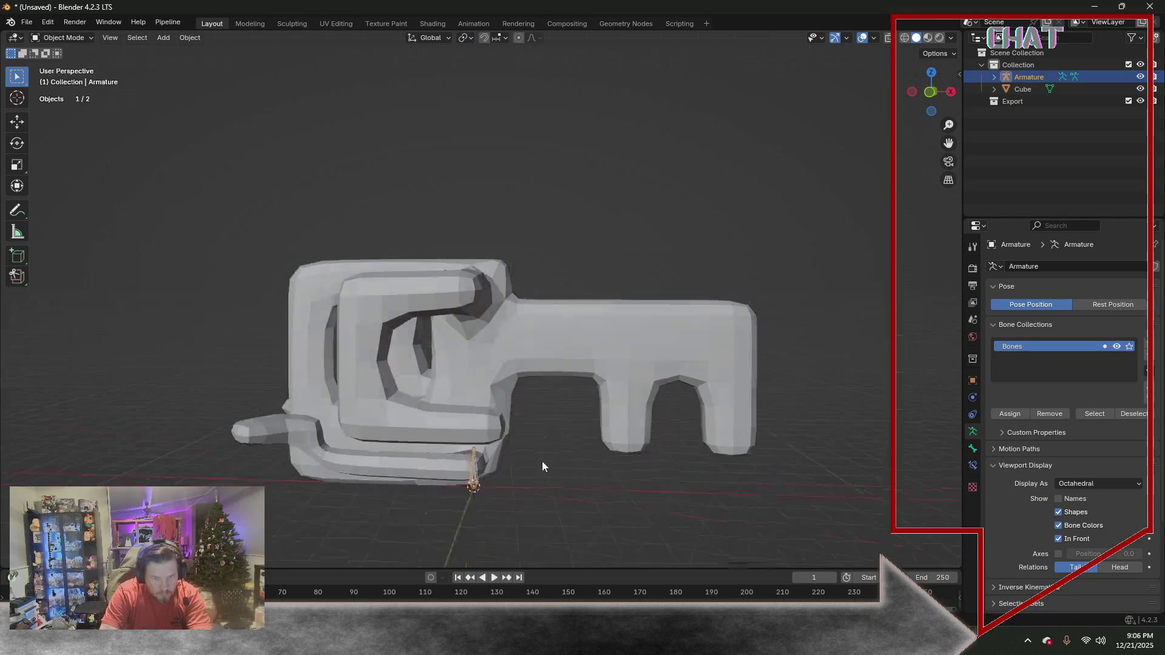
left_click(86, 40)
Enter armature Edit Mode and adjust the bone tip's height along Z in front view
left_click(86, 63)
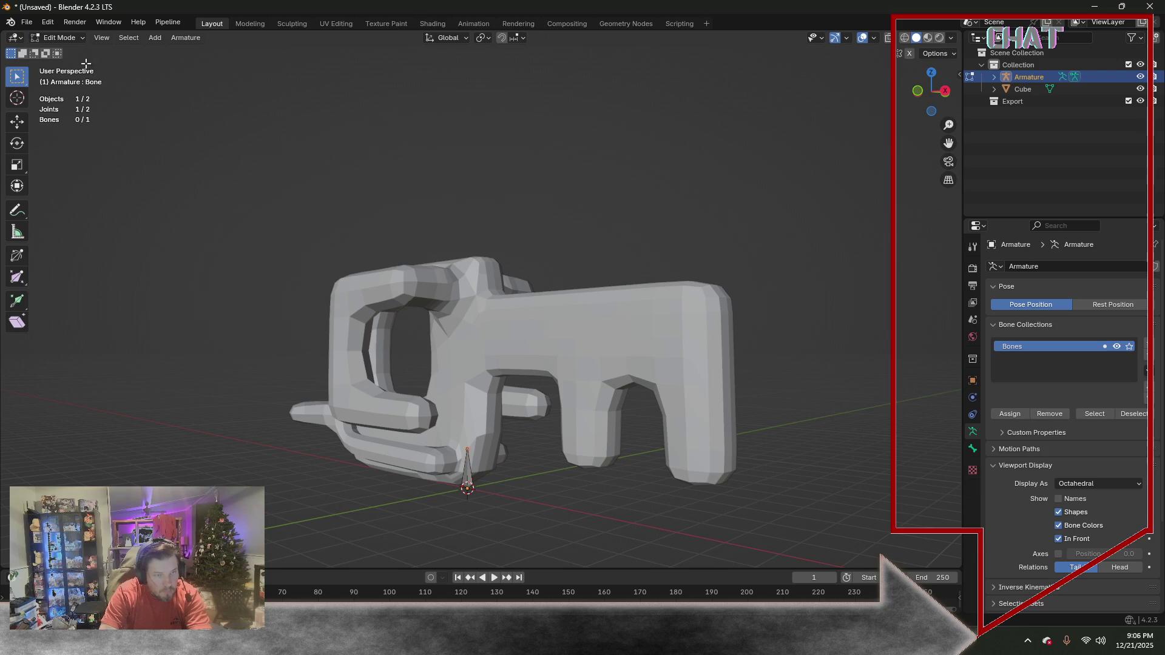
key("KP_5")
key("KP_1")
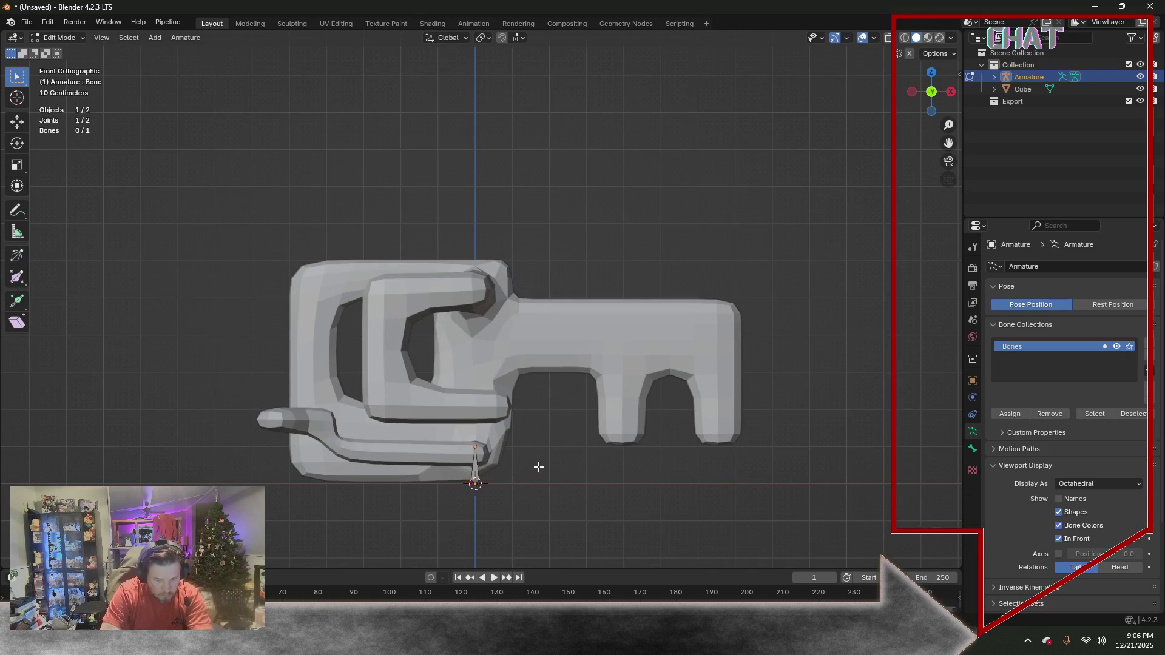
middle_click_drag(537, 469, 545, 451)
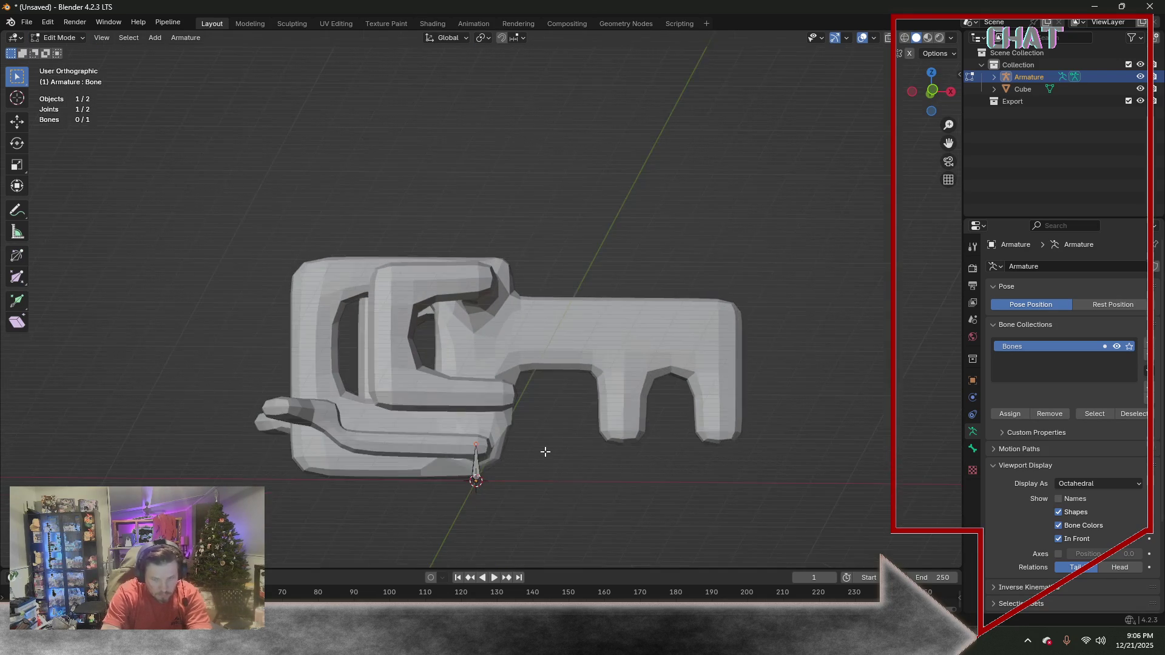
key("KP_1")
key("g")
key("z")
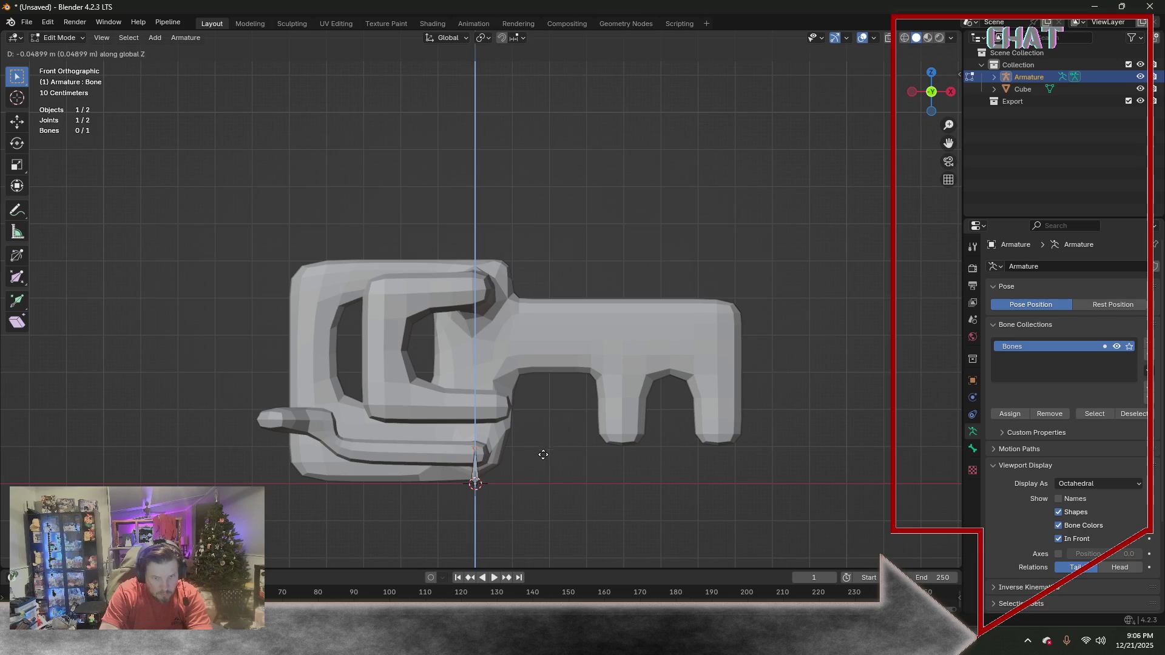
key("Return")
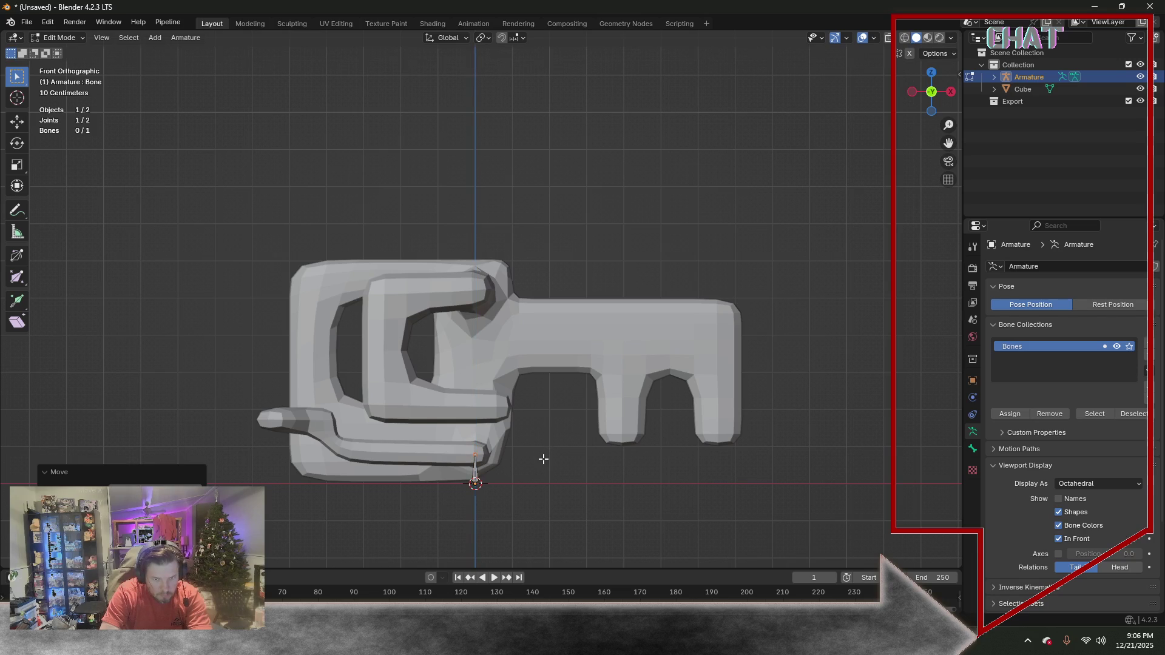
Extrude a short bone sideways along Y from the joint, after undoing a misplaced attempt
key("g")
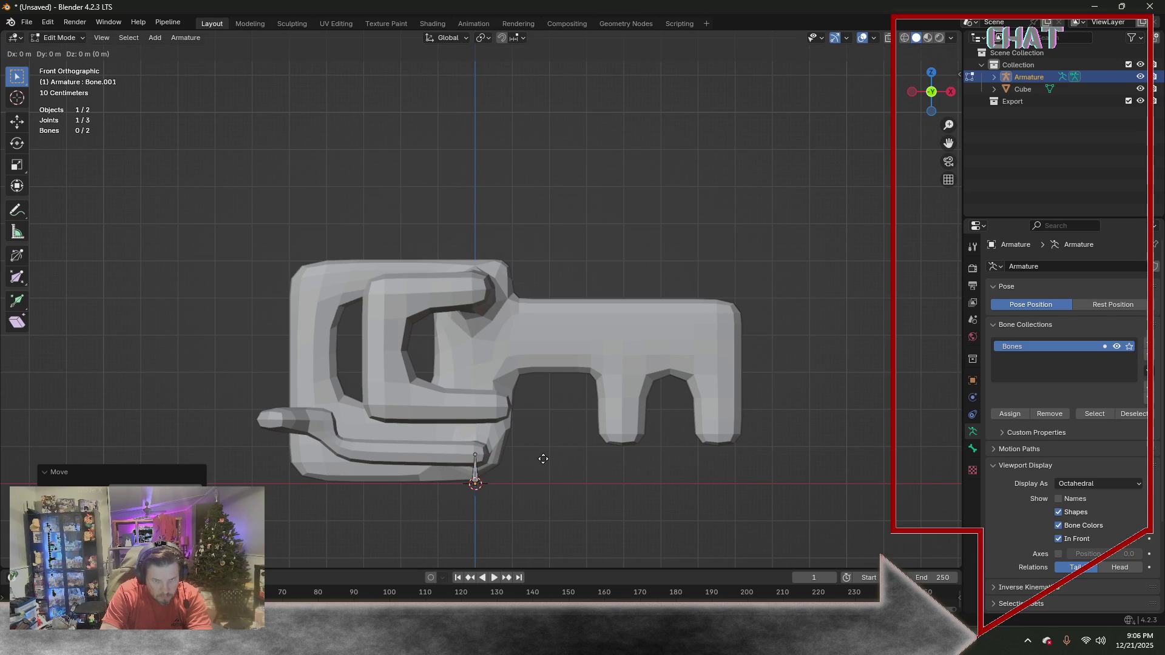
key("Escape")
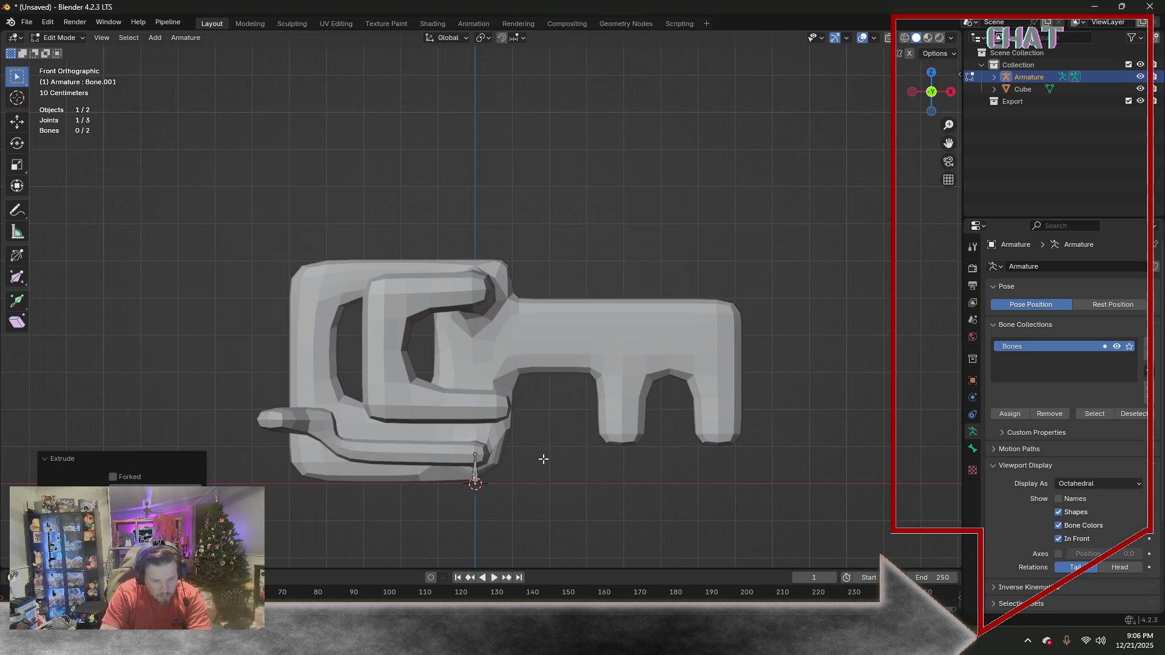
key("ctrl+z")
middle_click_drag(544, 458, 471, 440)
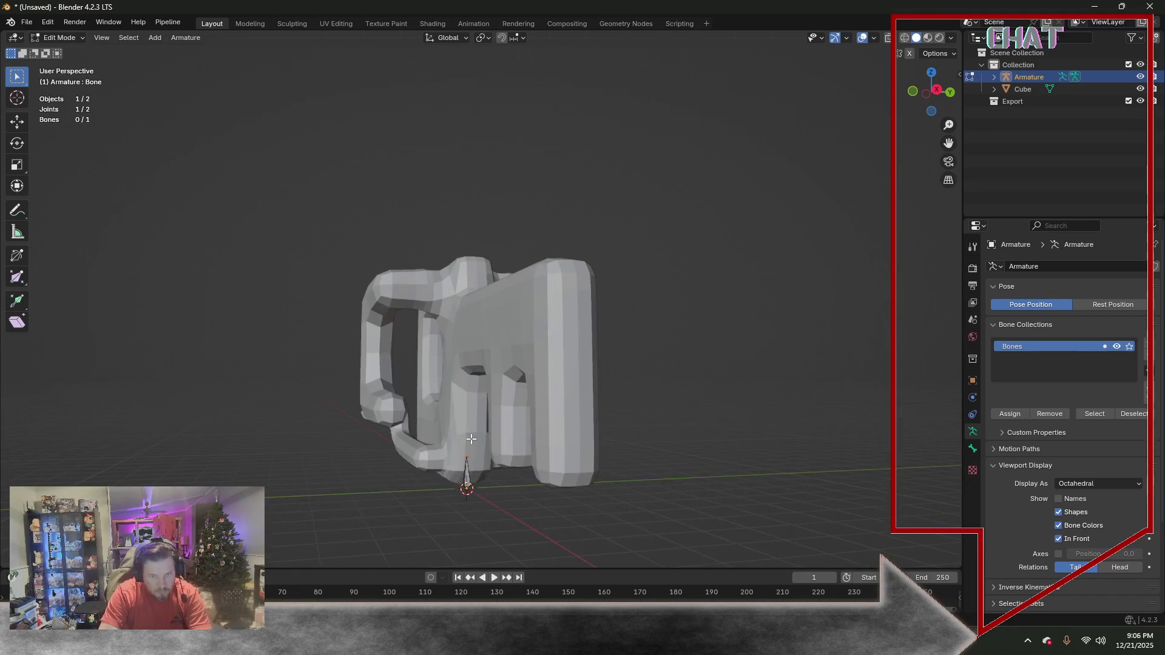
key("KP_3")
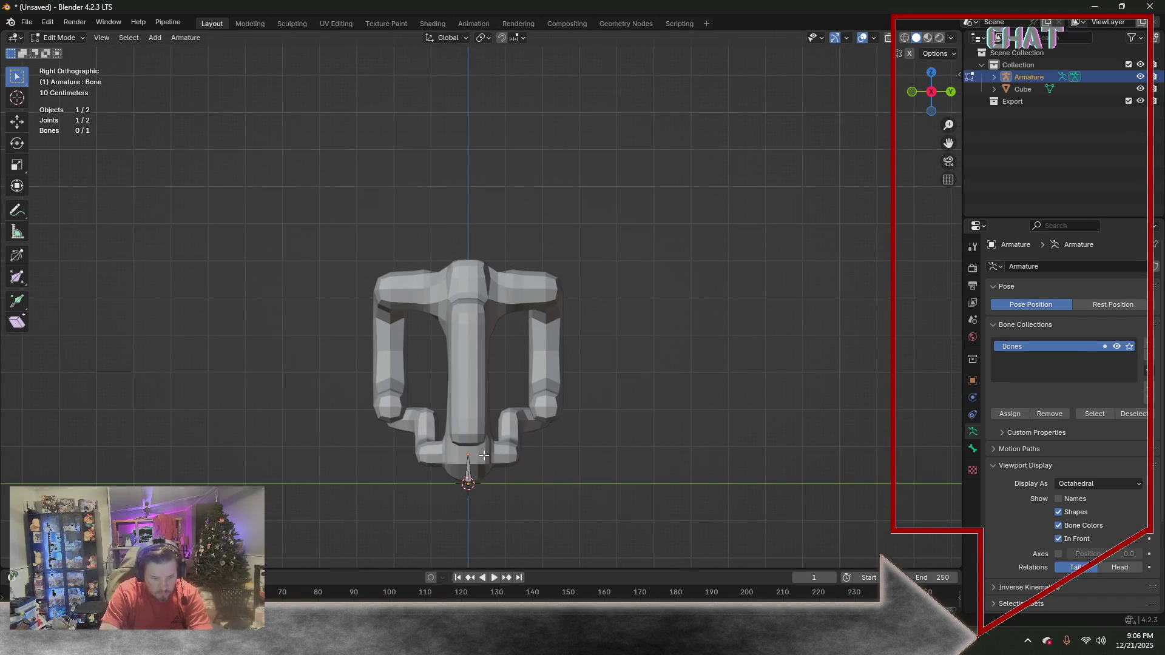
key("y")
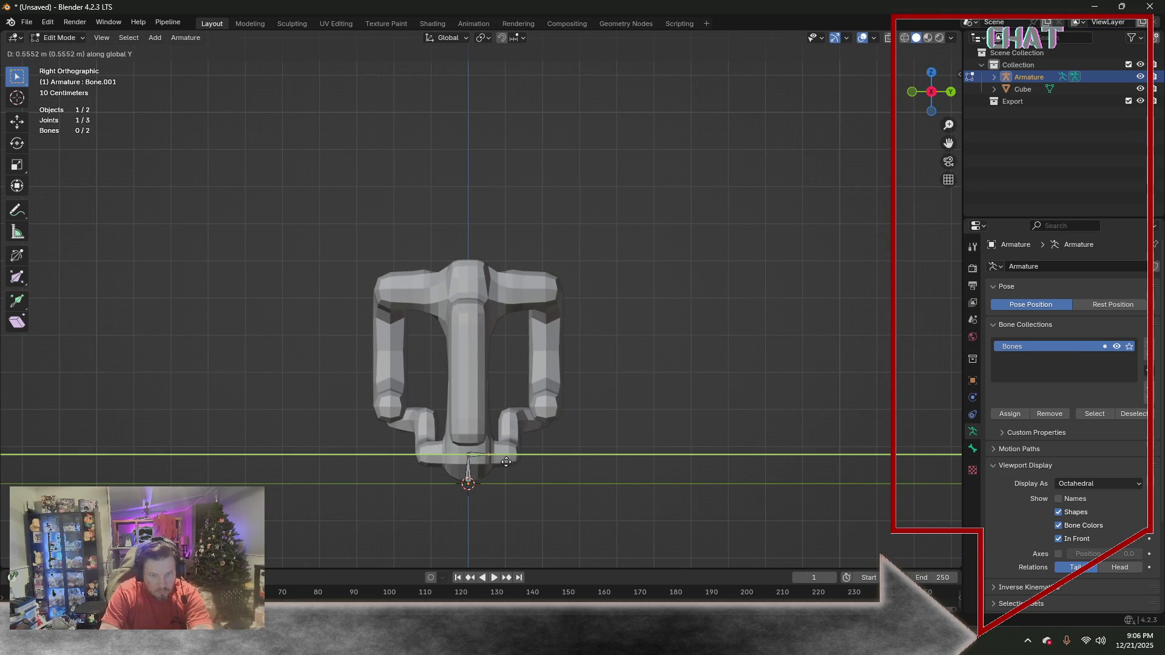
left_click(523, 463)
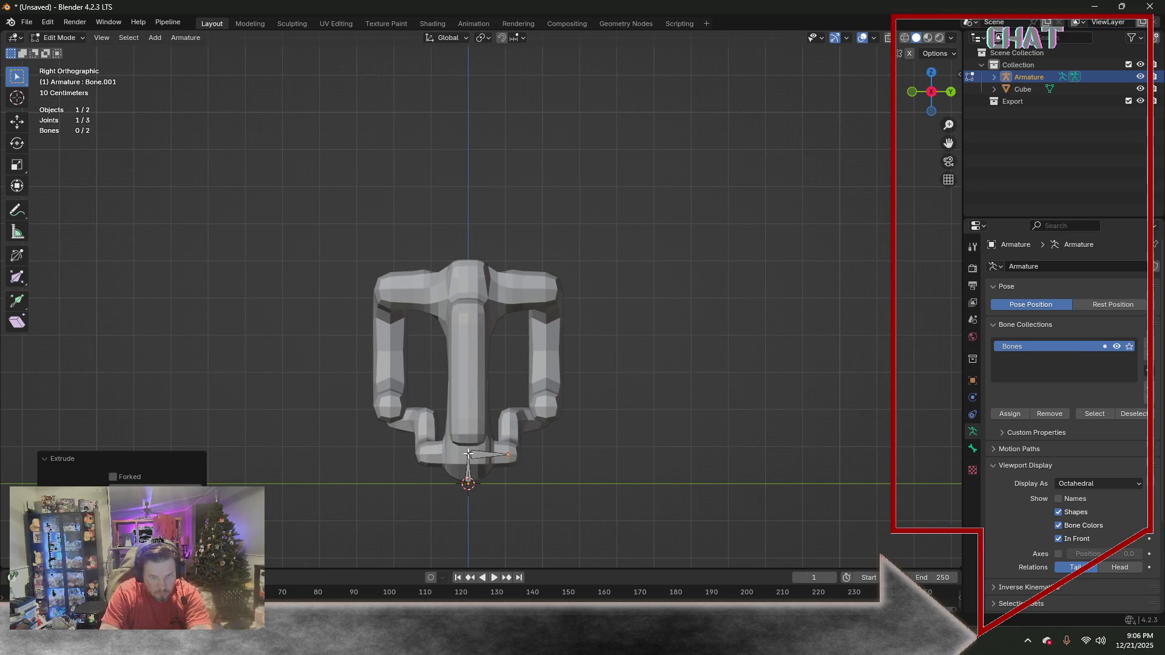
Extrude a second short bone from the root joint along Y in the opposite direction
left_click(457, 495)
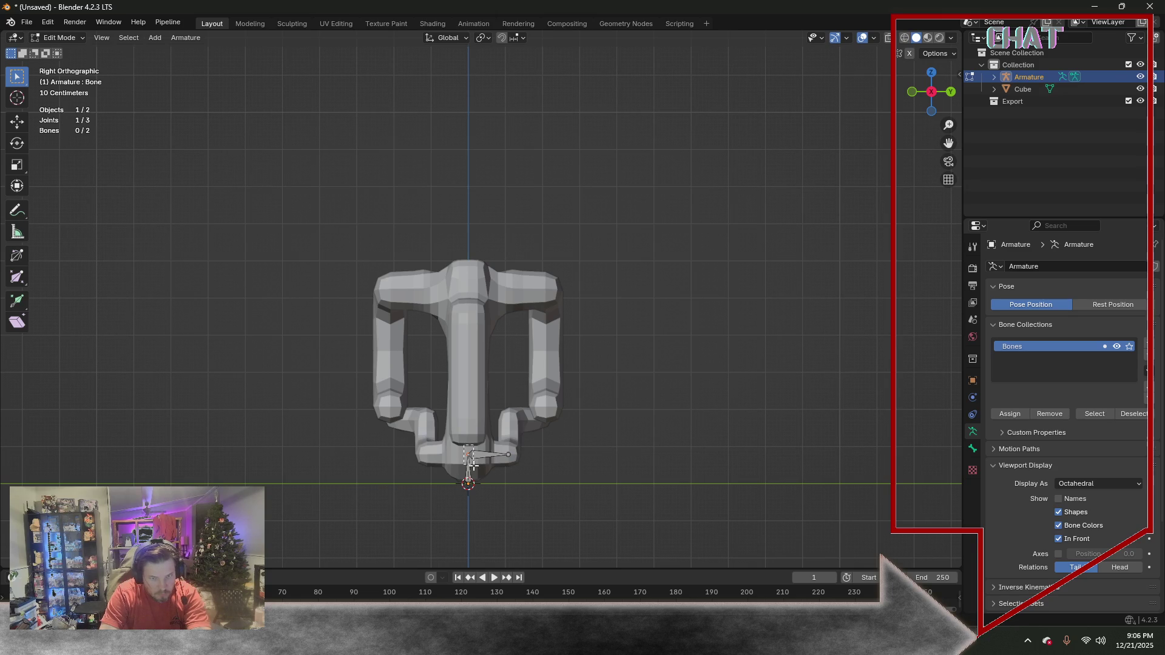
key("e")
key("y")
left_click(433, 463)
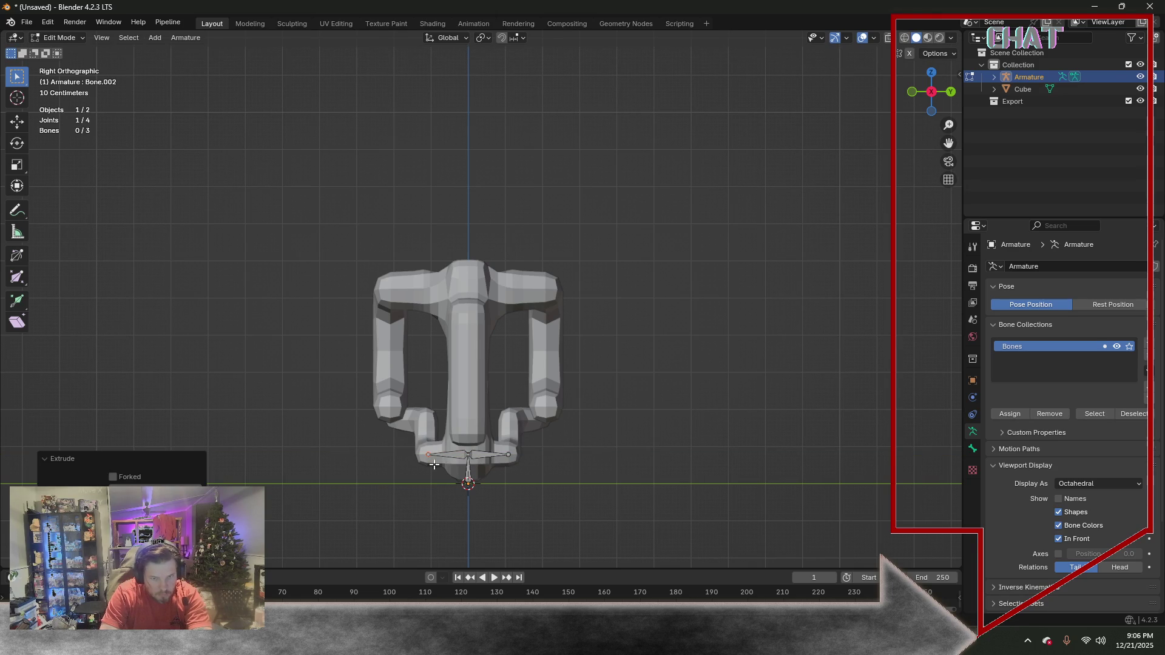
left_click(473, 467)
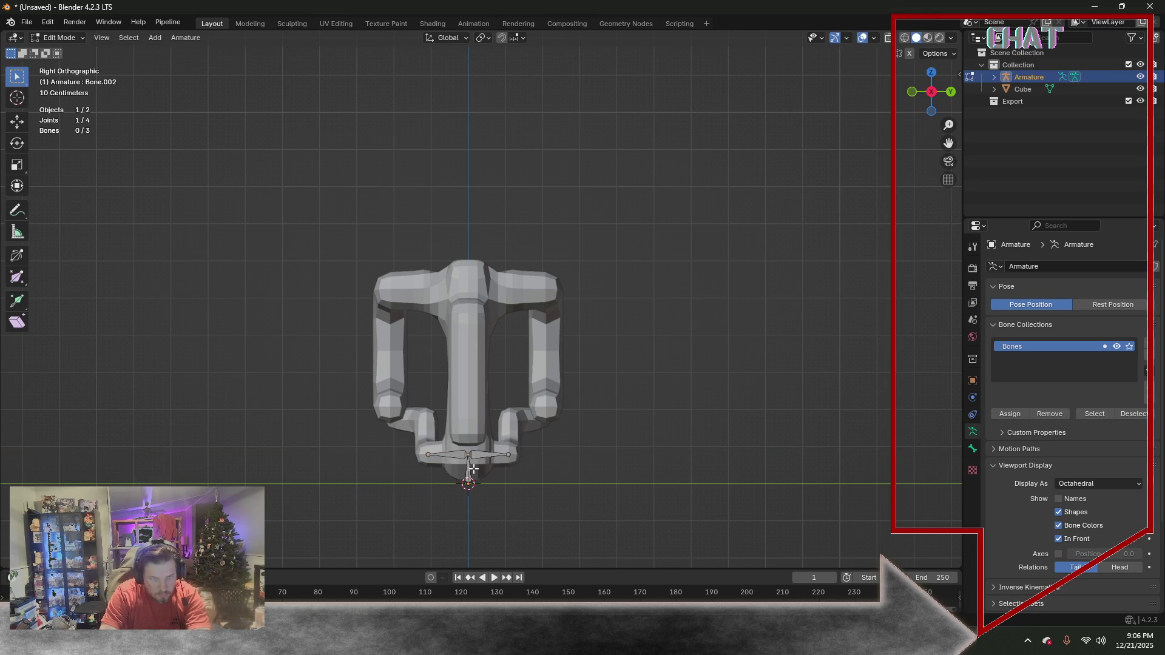
Extrude a tall bone straight up along Z from the base joint to the handle top
key("e")
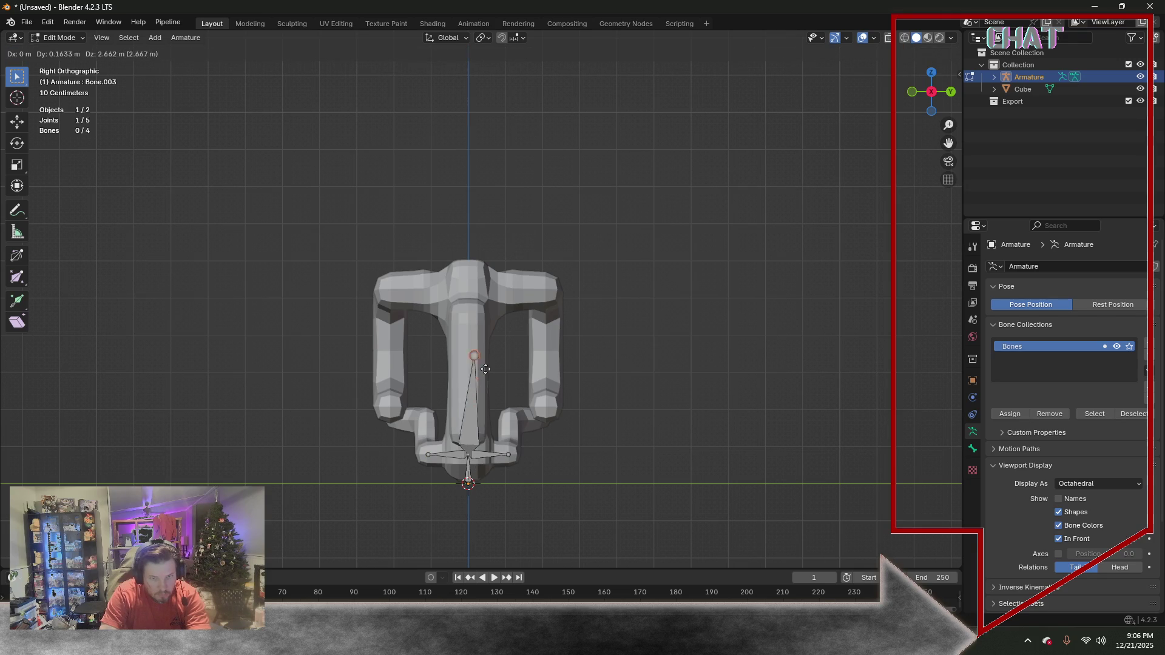
key("z")
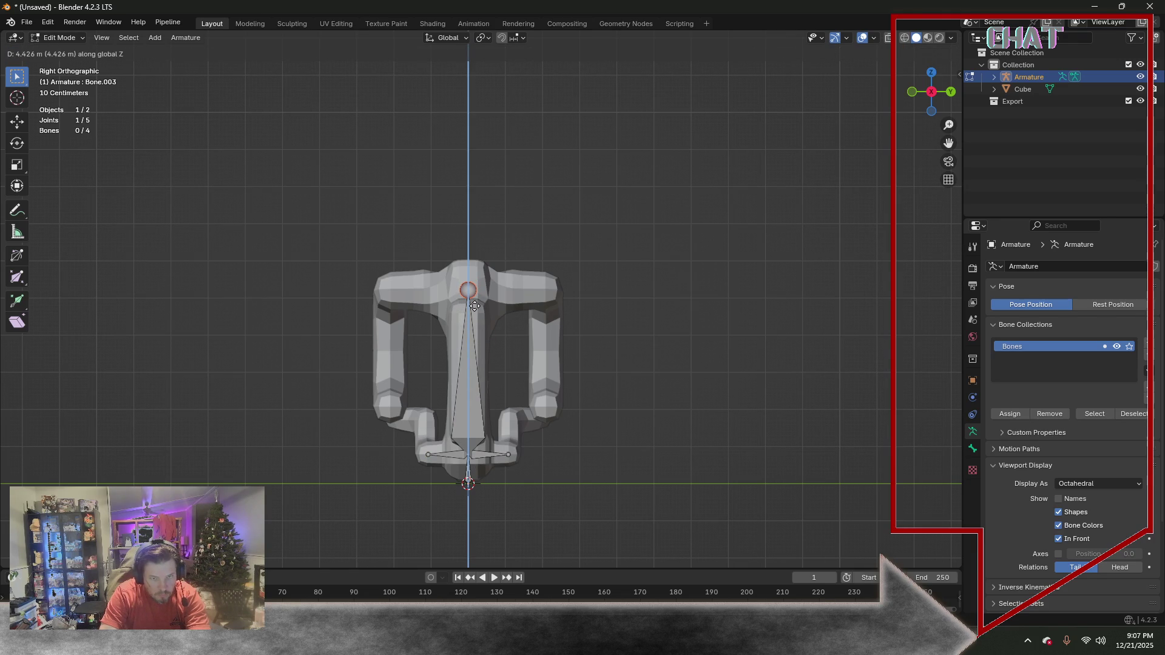
left_click(473, 305)
mouse_move(496, 359)
middle_mouse_down()
mouse_move(633, 347)
mouse_move(501, 311)
middle_mouse_up()
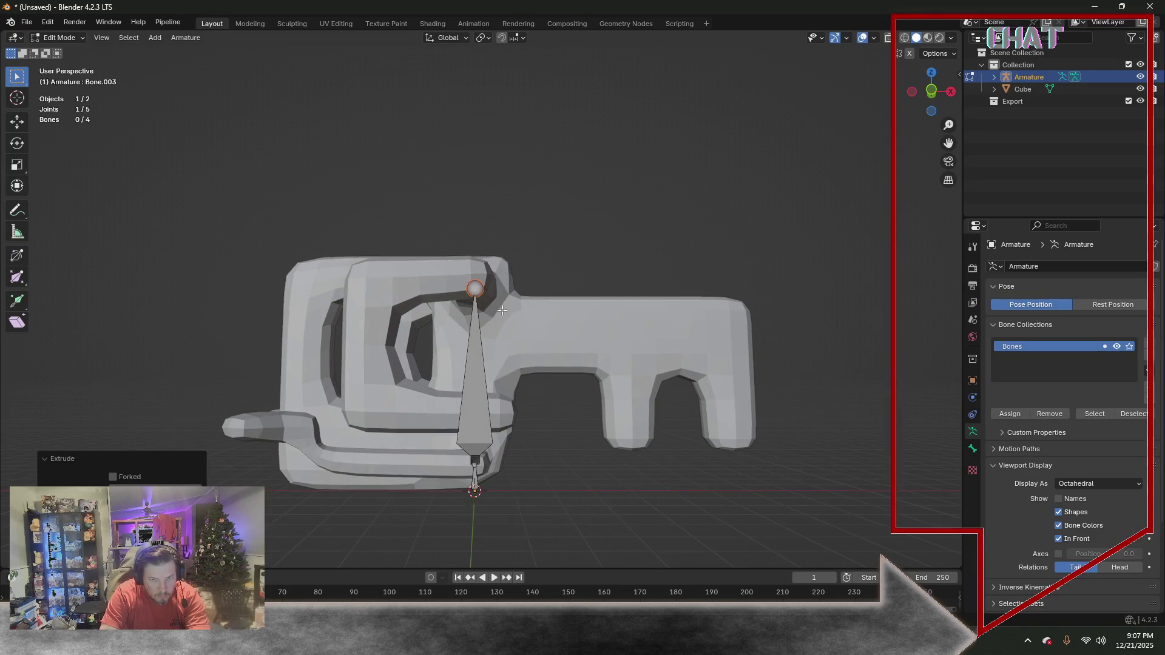
Extrude a long bone from the top joint along the shaft to the blade's end
left_click(476, 291)
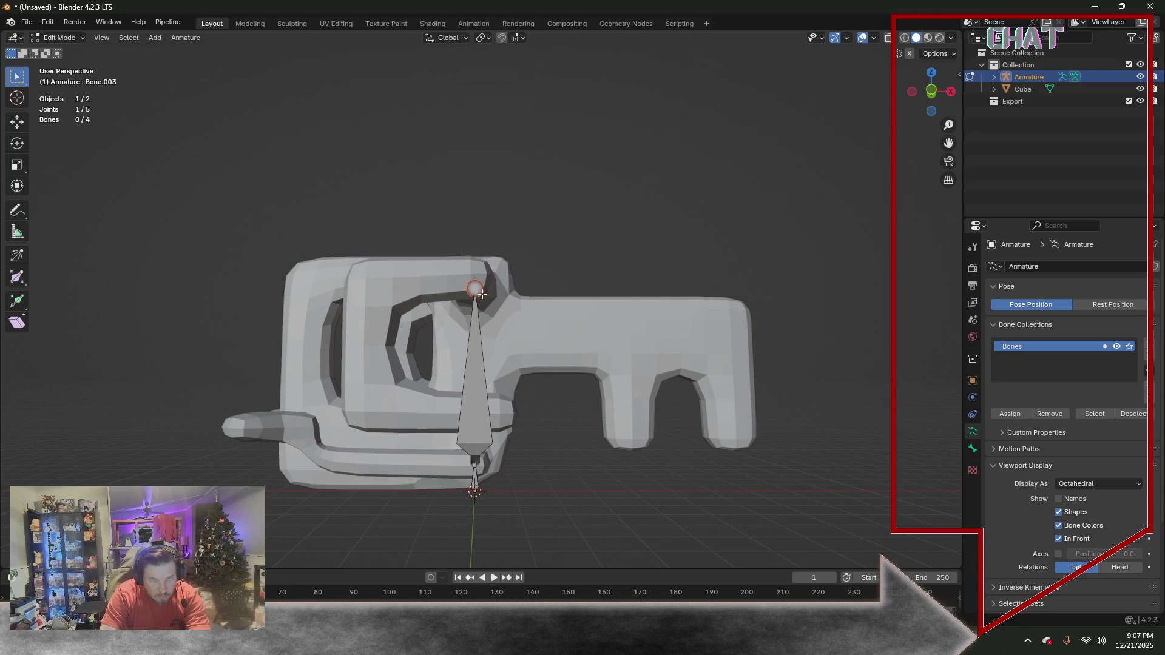
key("KP_1")
key("e")
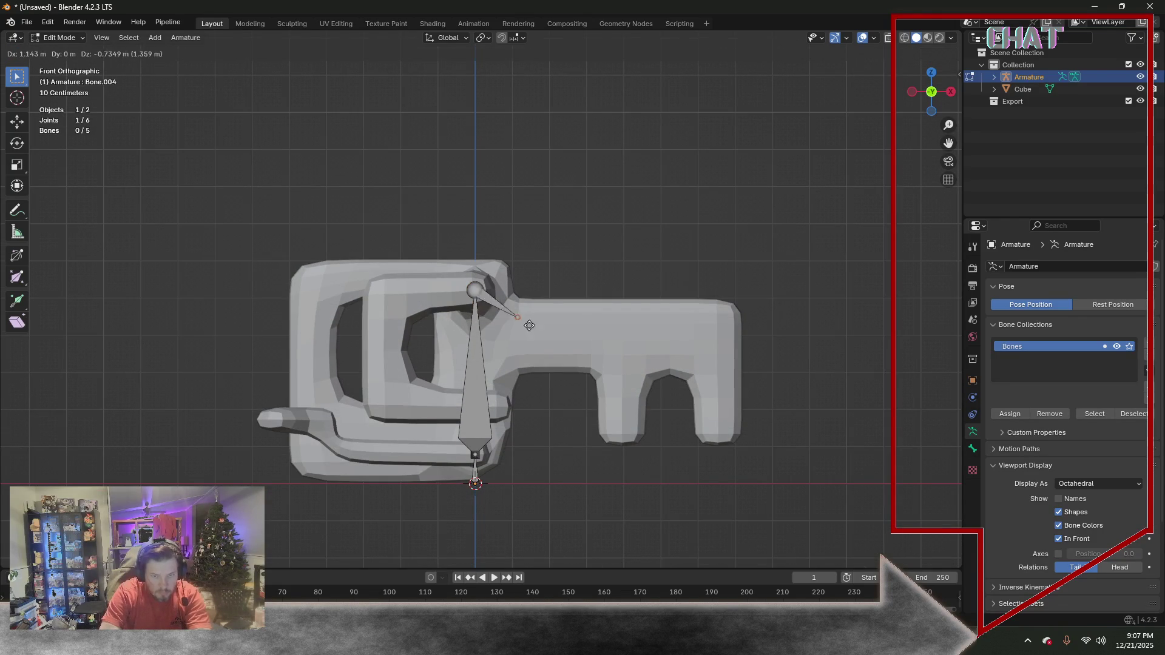
left_click(728, 422)
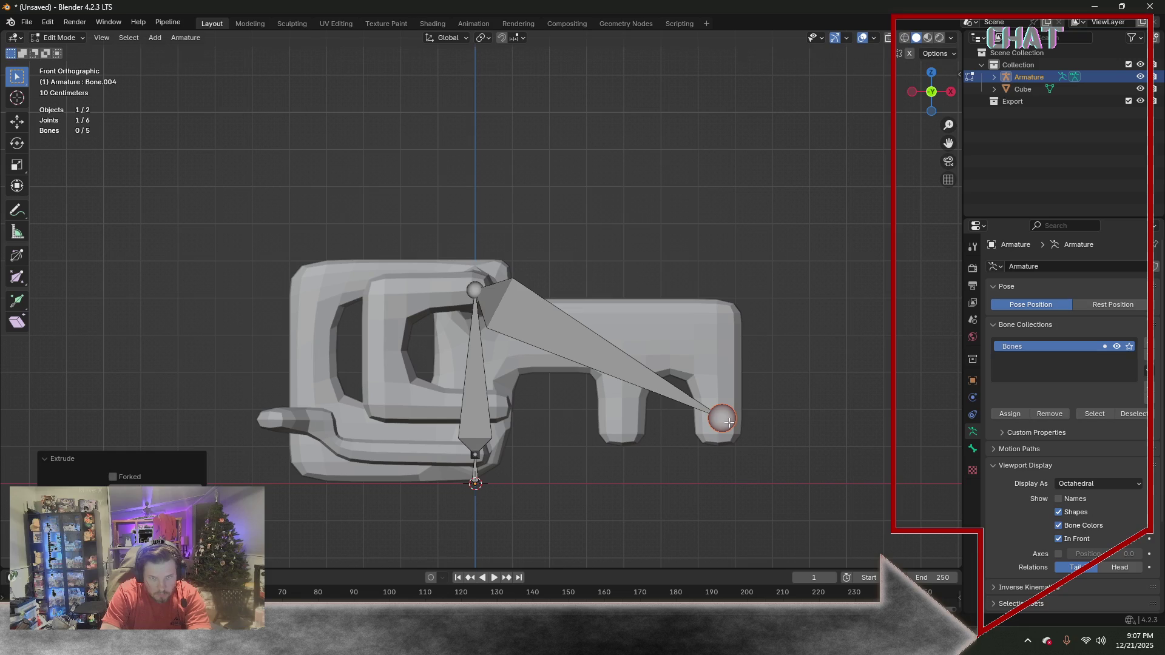
mouse_move(563, 428)
middle_mouse_down()
mouse_move(499, 412)
mouse_move(435, 501)
middle_mouse_up()
key("KP_7")
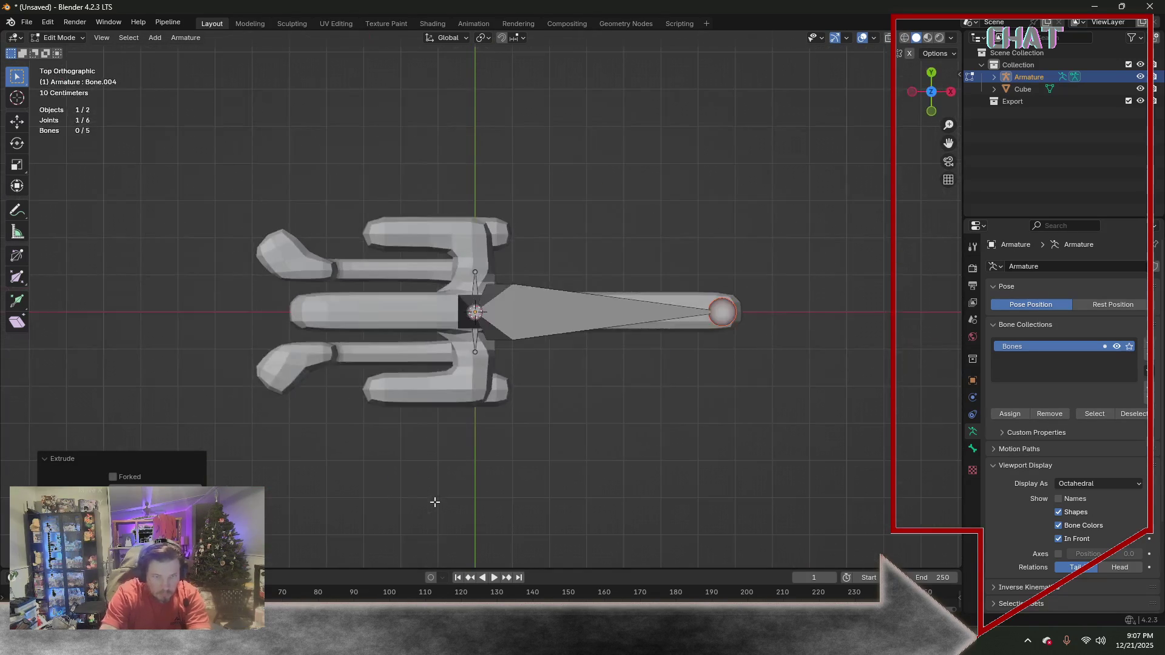
Extrude a bone along Y from the central joint out to the upper prong in top view
left_click(475, 312)
middle_click_drag(475, 313, 561, 295)
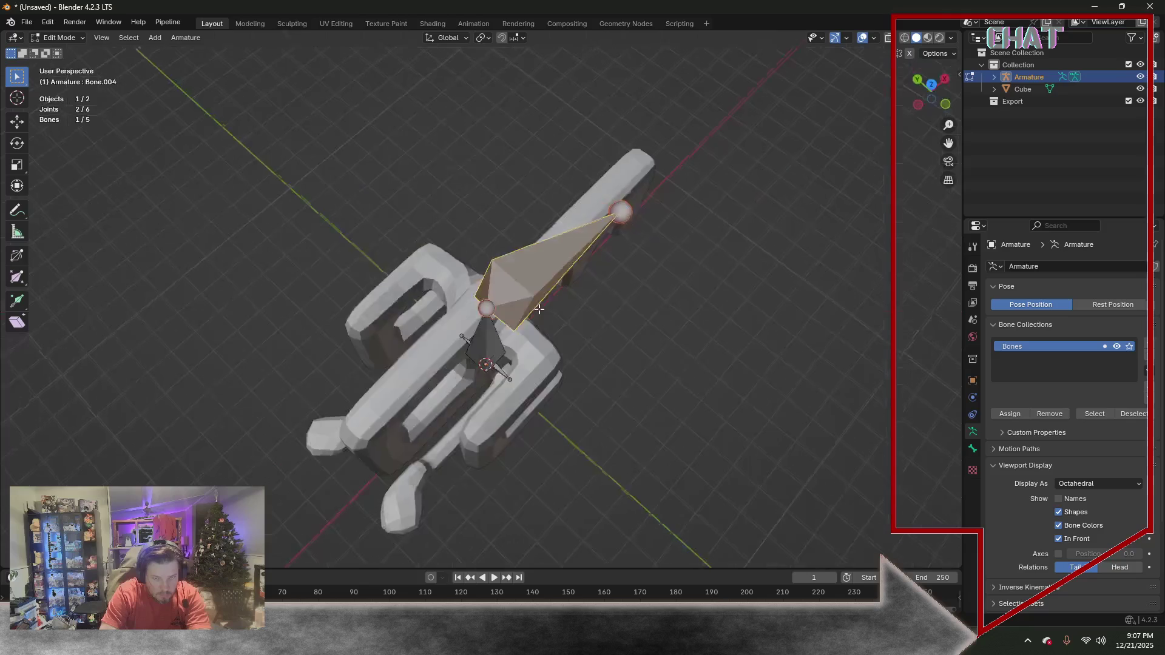
left_click(511, 321)
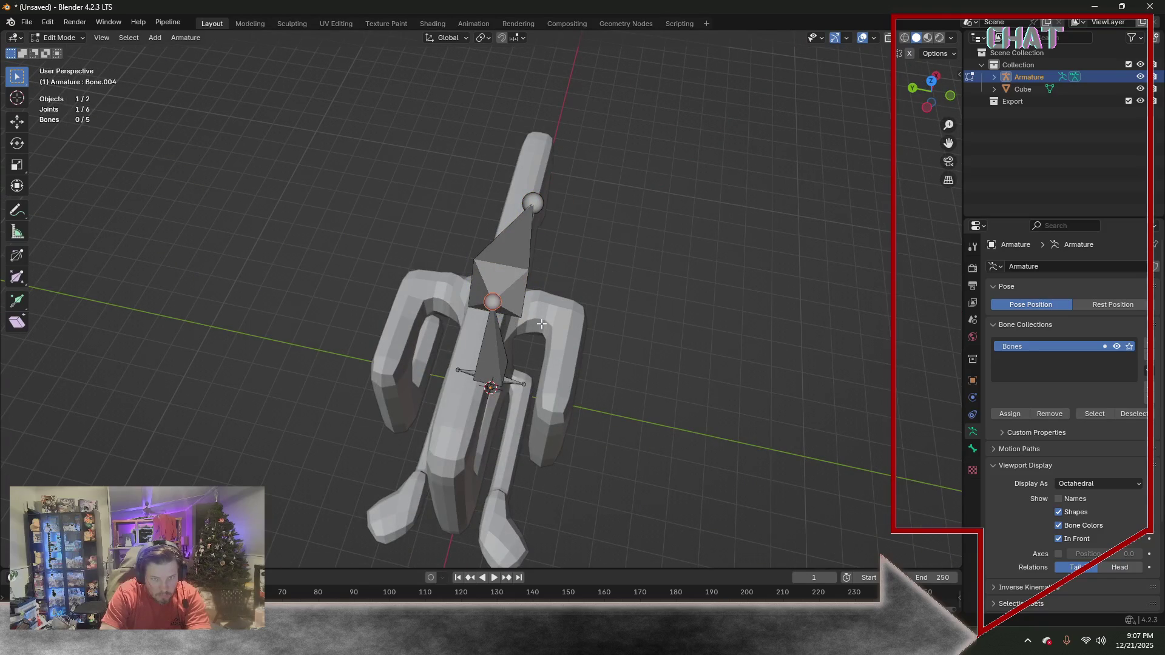
key("KP_7")
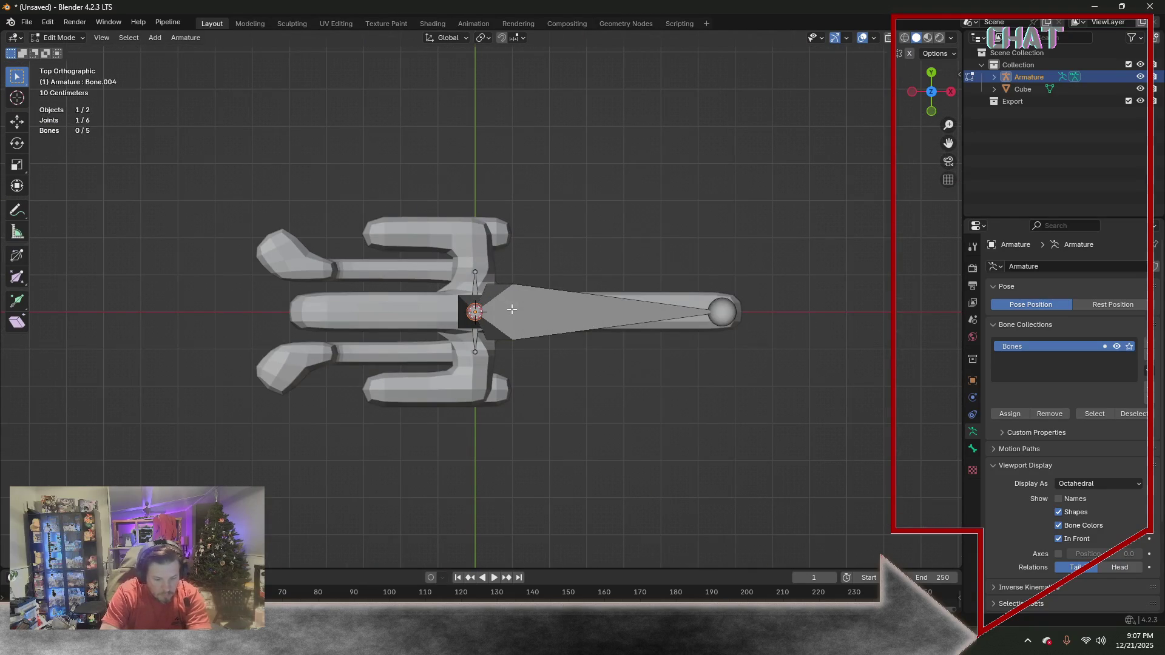
key("e")
key("y")
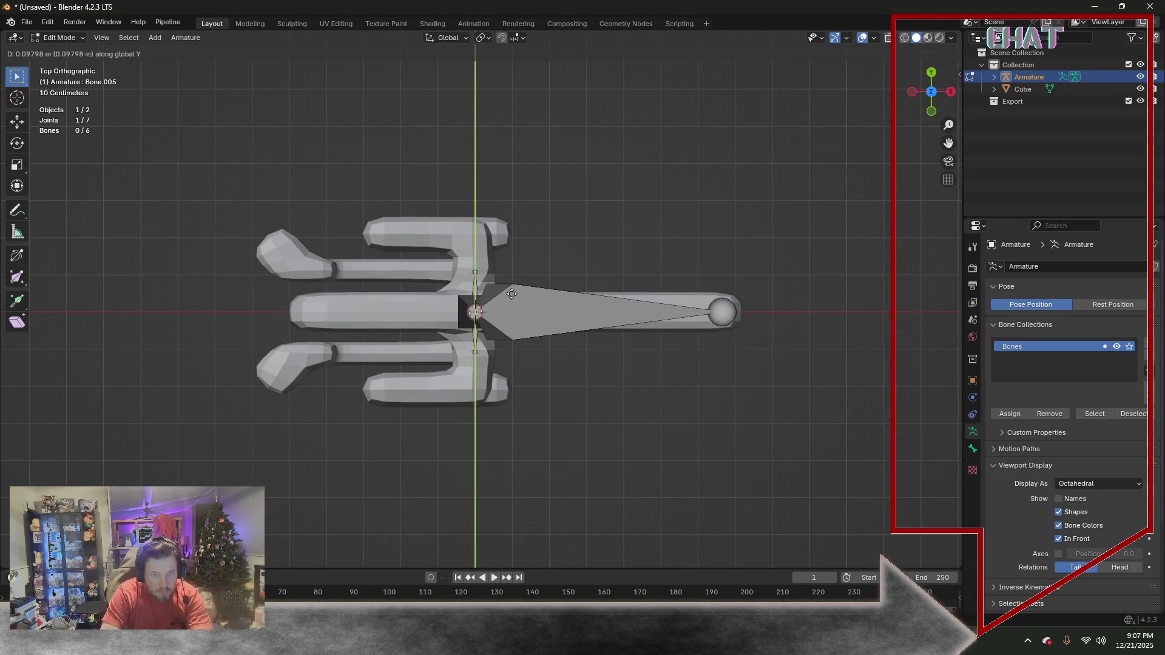
left_click(507, 224)
Extrude a matching bone along Y from the central joint to the lower prong
middle_click_drag(443, 368, 549, 291)
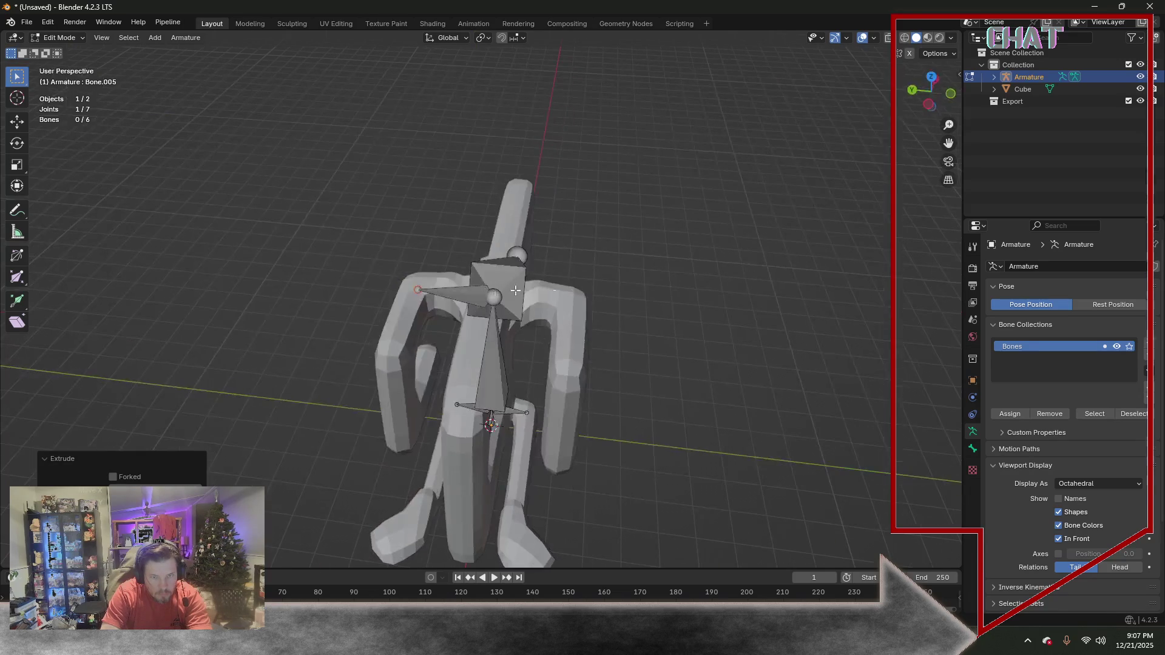
left_click(493, 296)
left_click(494, 298)
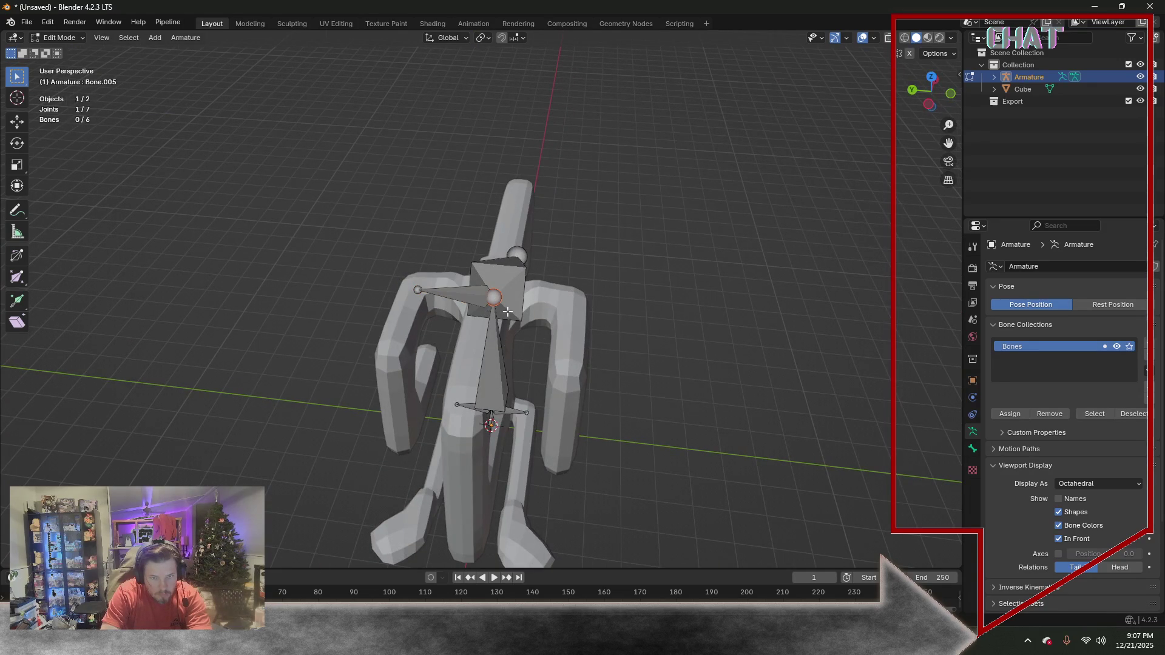
key("KP_7")
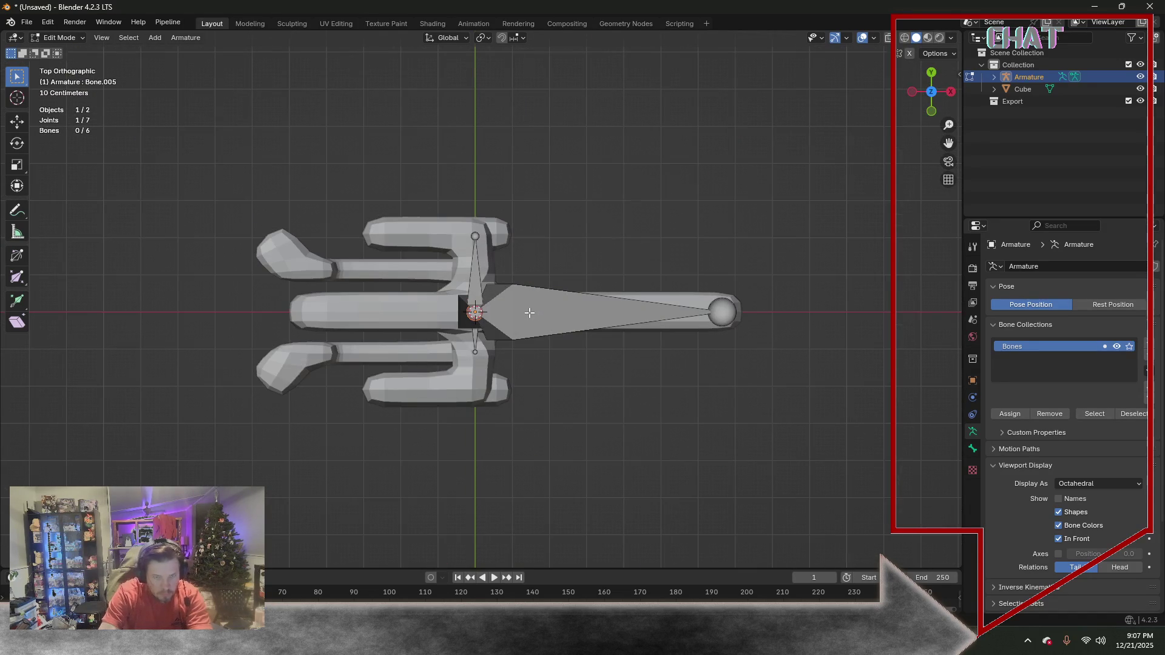
key("e")
key("y")
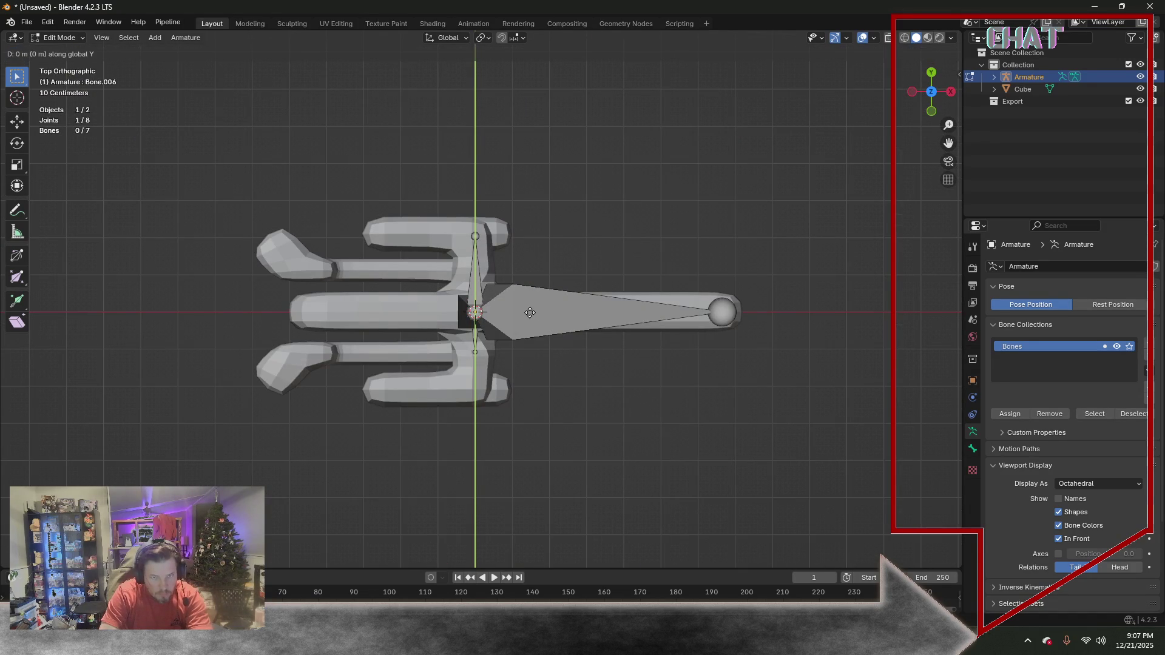
left_click(528, 390)
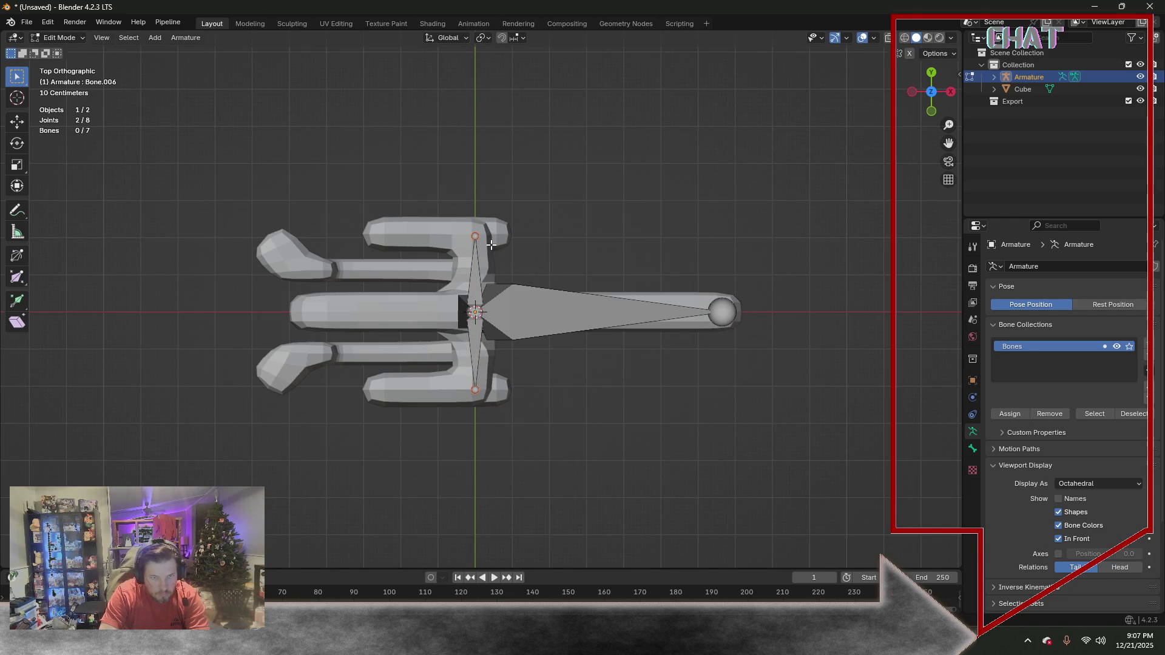
Extrude bones along X from both prong joints to run back along the prongs
key("e")
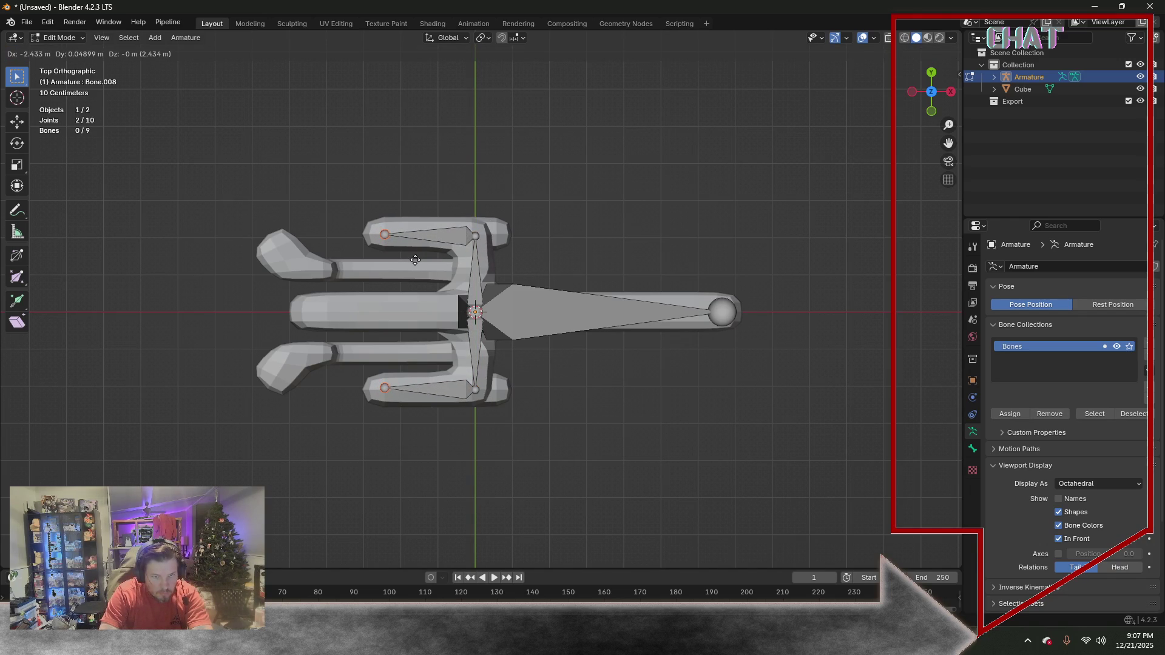
key("x")
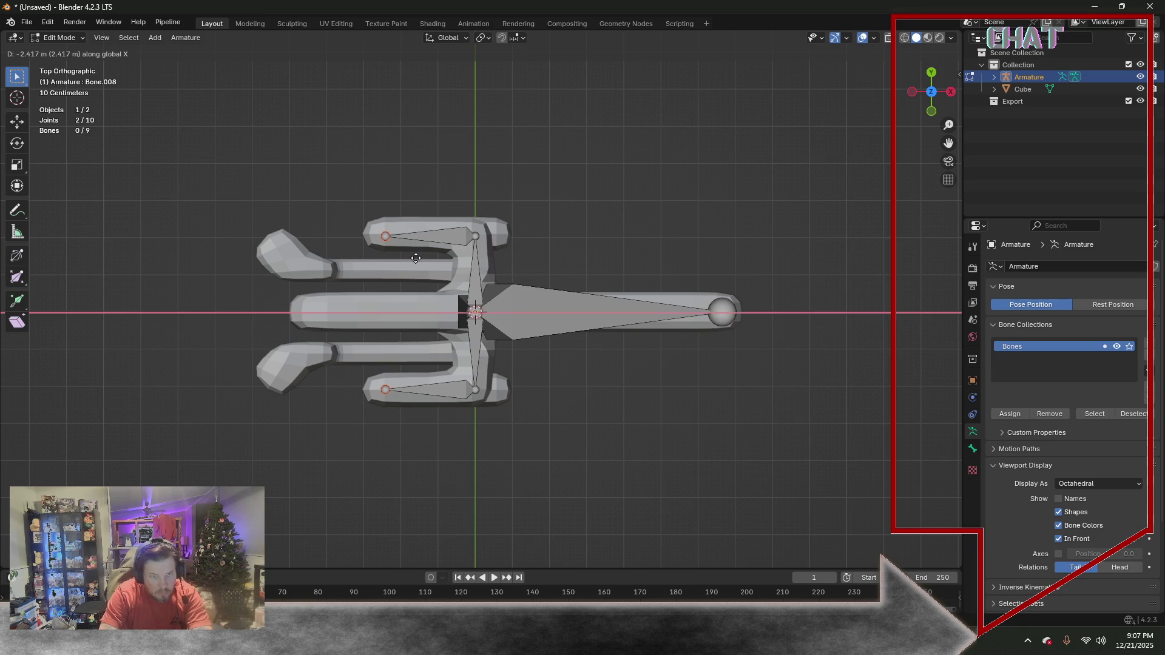
left_click(415, 259)
mouse_move(535, 452)
middle_mouse_down()
mouse_move(539, 308)
mouse_move(510, 383)
middle_mouse_up()
left_click(447, 469)
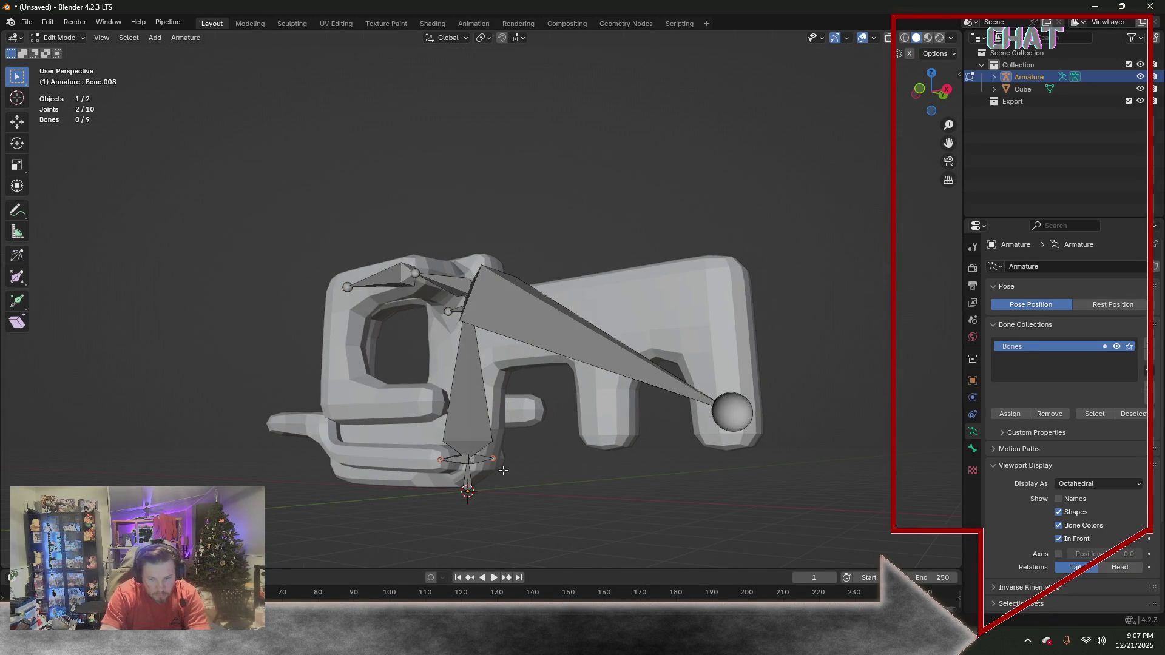
Extrude a chain of four bones leftward from the base along the lower guard
key("KP_1")
key("e")
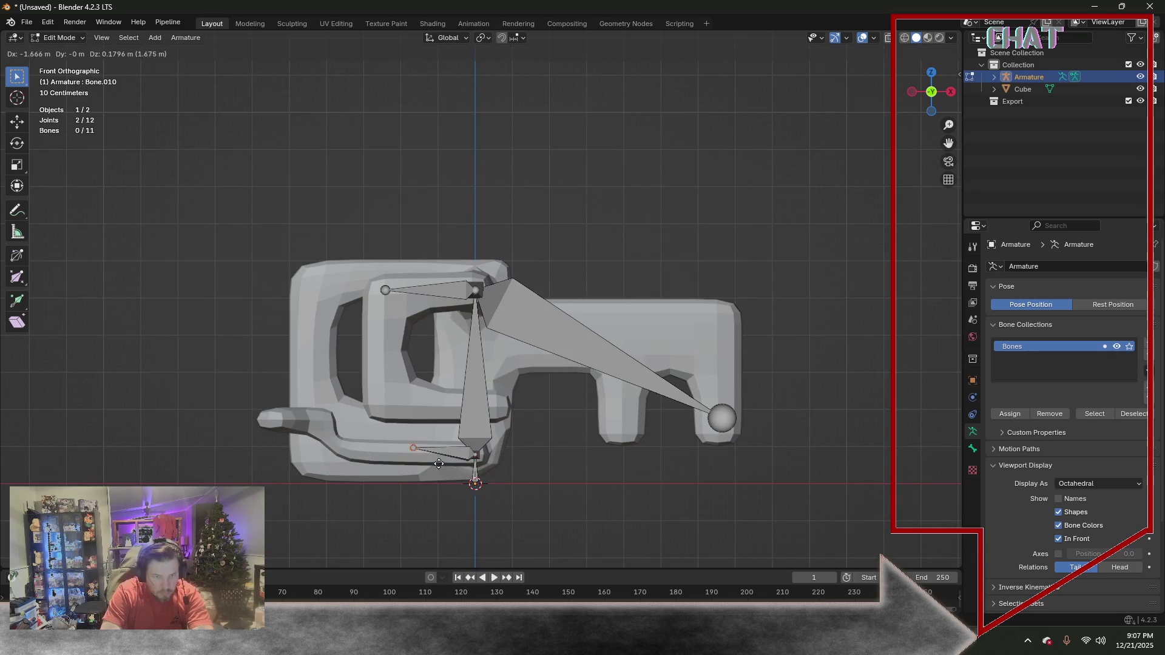
left_click(385, 468)
key("e")
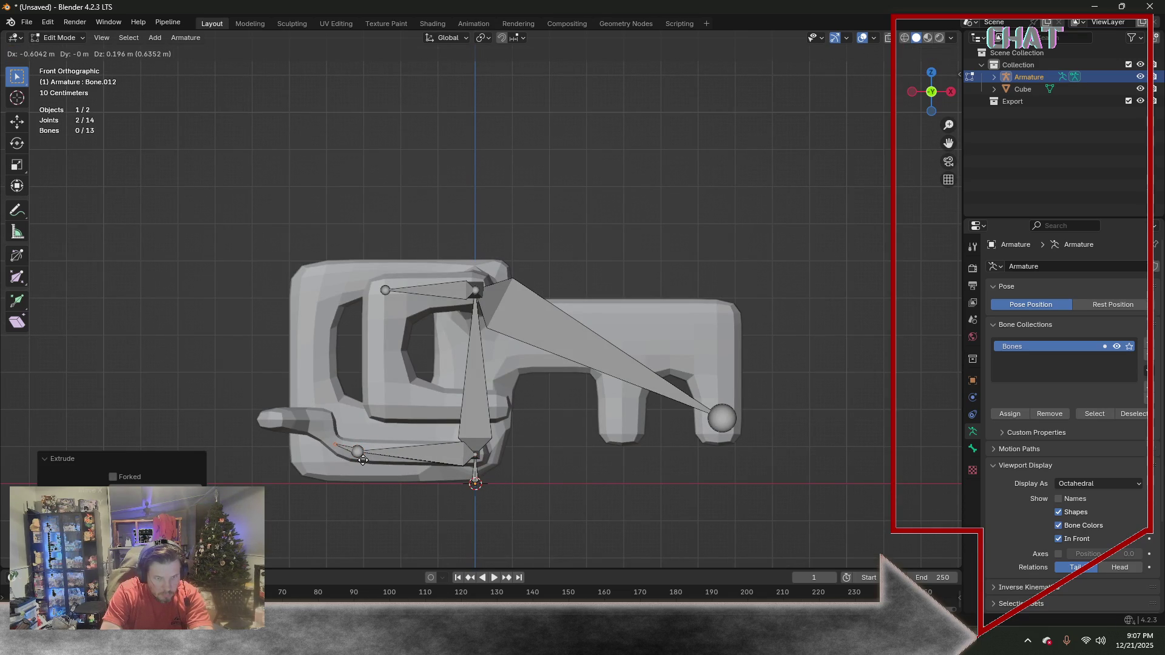
left_click(363, 460)
key("e")
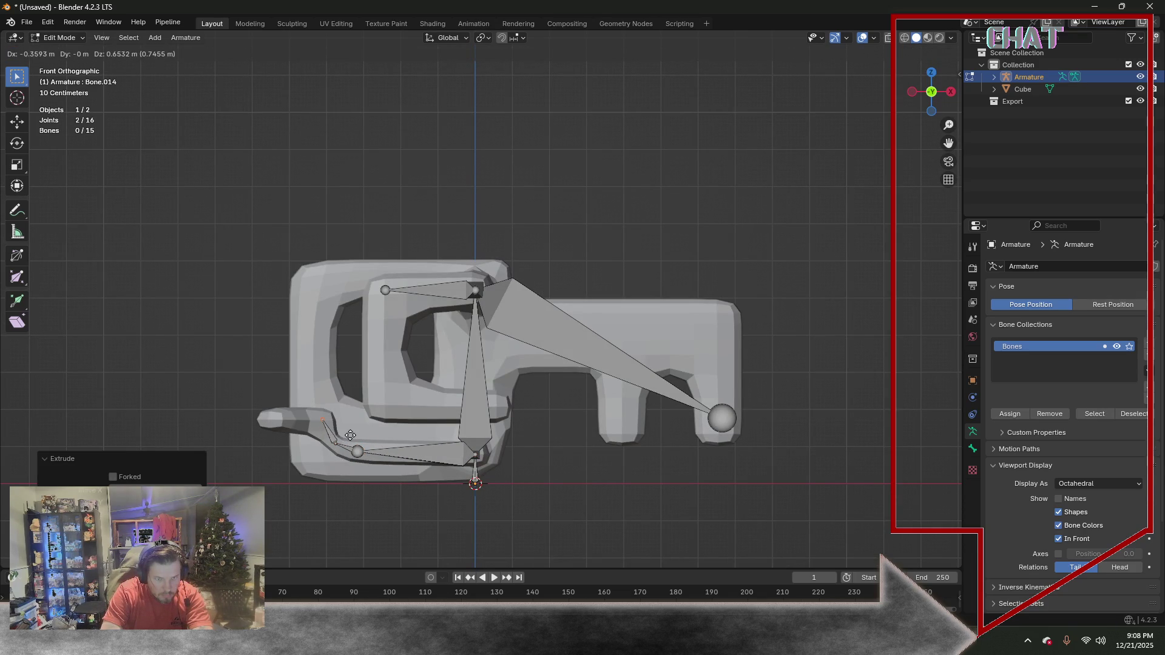
left_click(350, 435)
key("e")
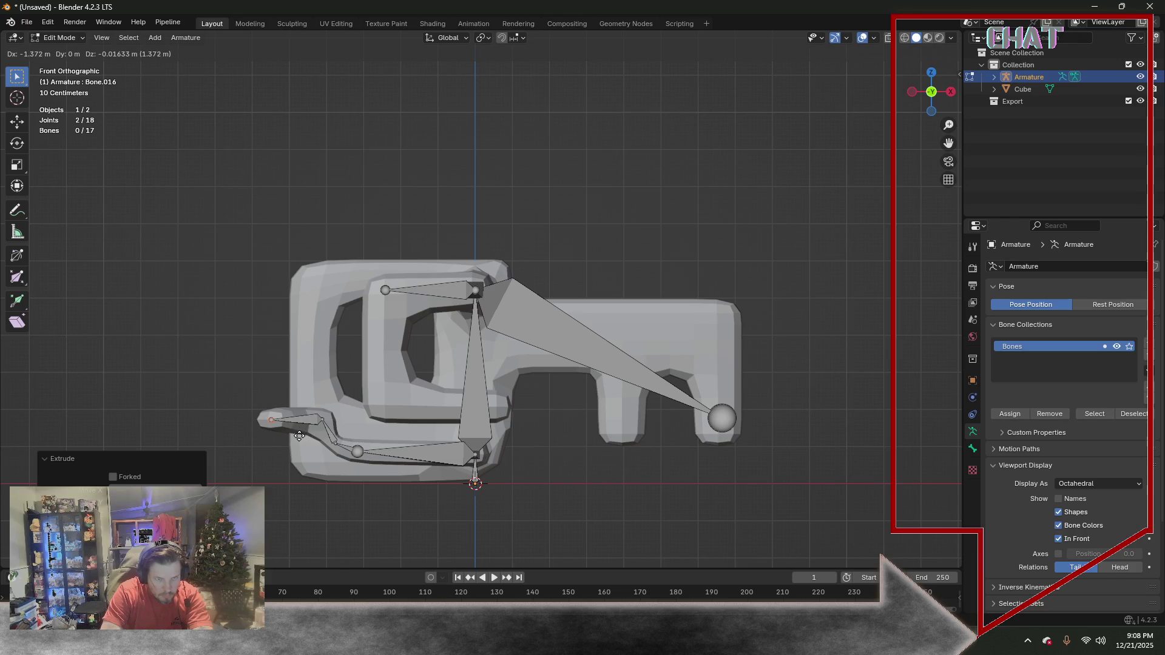
left_click(296, 436)
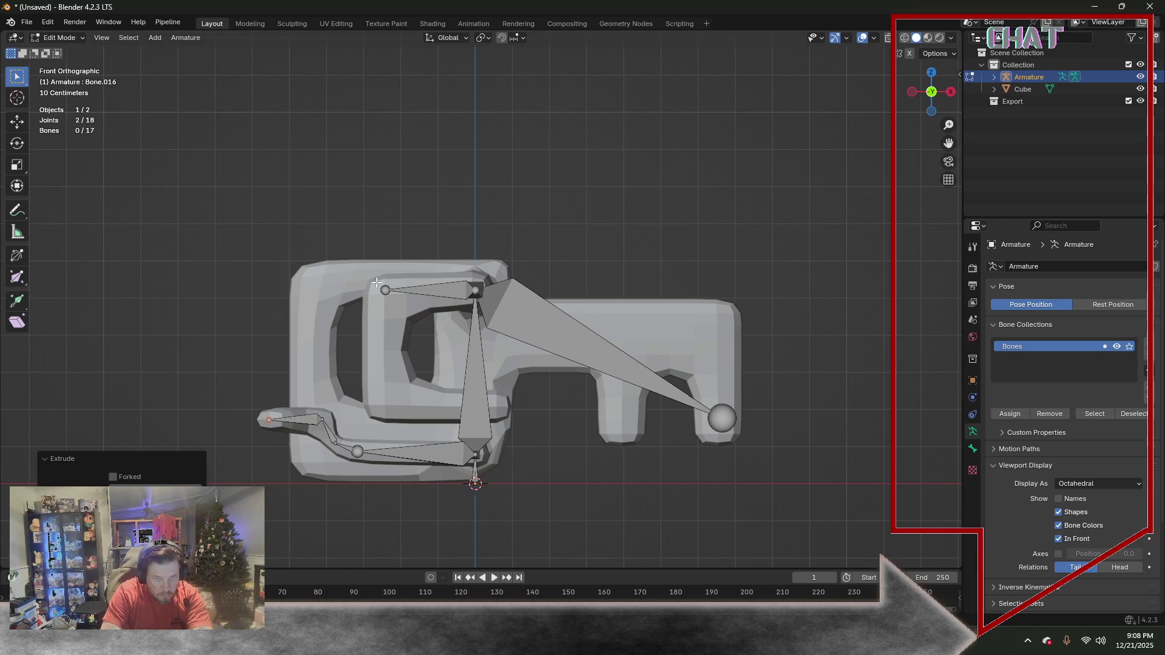
Extrude three more bones from the two upper joints near the key's centre
left_click_drag(394, 314, 396, 321)
middle_click_drag(410, 282, 413, 267)
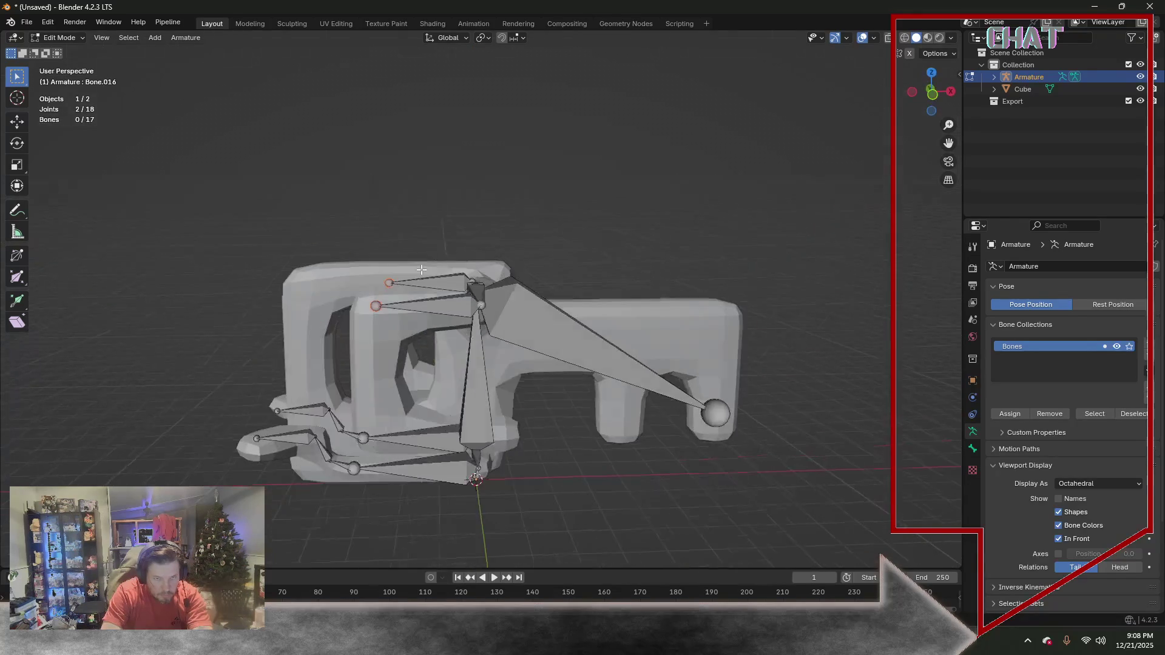
key("KP_1")
key("e")
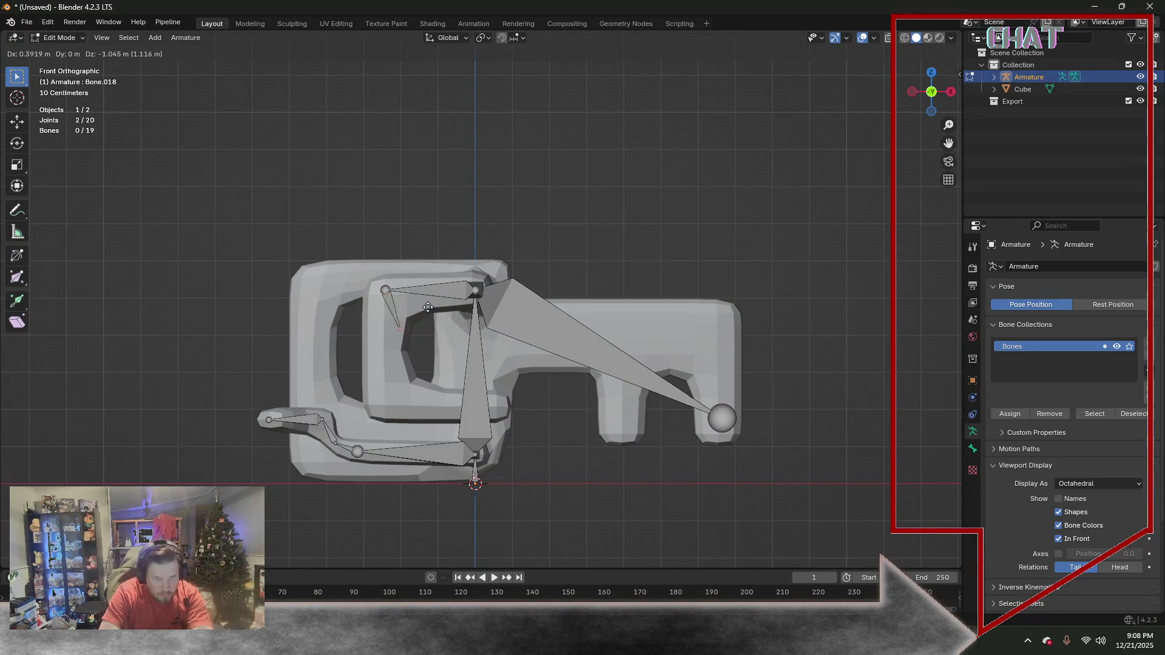
left_click(414, 378)
key("e")
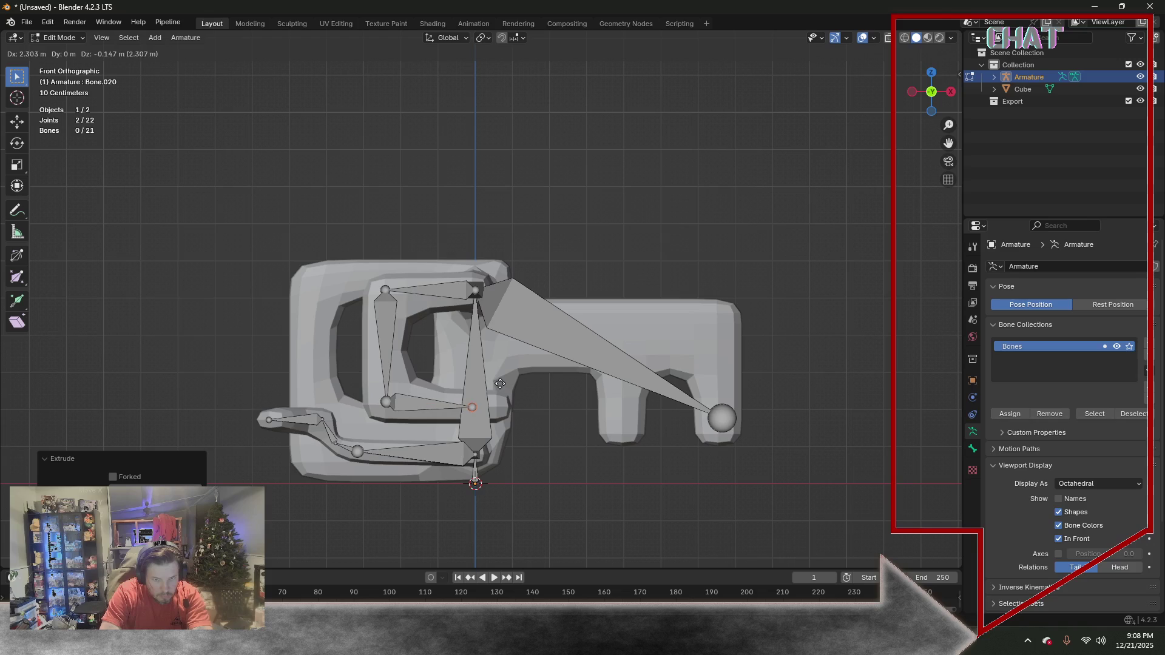
left_click(501, 385)
key("e")
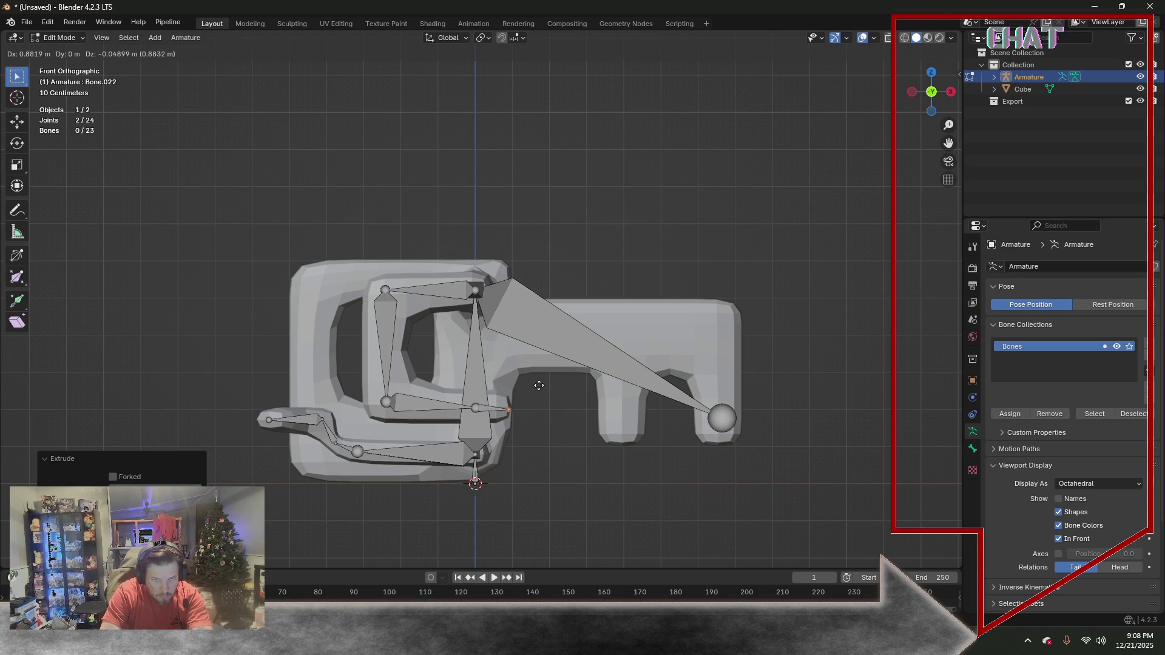
left_click(538, 384)
Inspect the finished armature from several angles and return to Object Mode
mouse_move(617, 411)
middle_mouse_down()
mouse_move(622, 390)
mouse_move(557, 401)
mouse_move(597, 391)
middle_mouse_up()
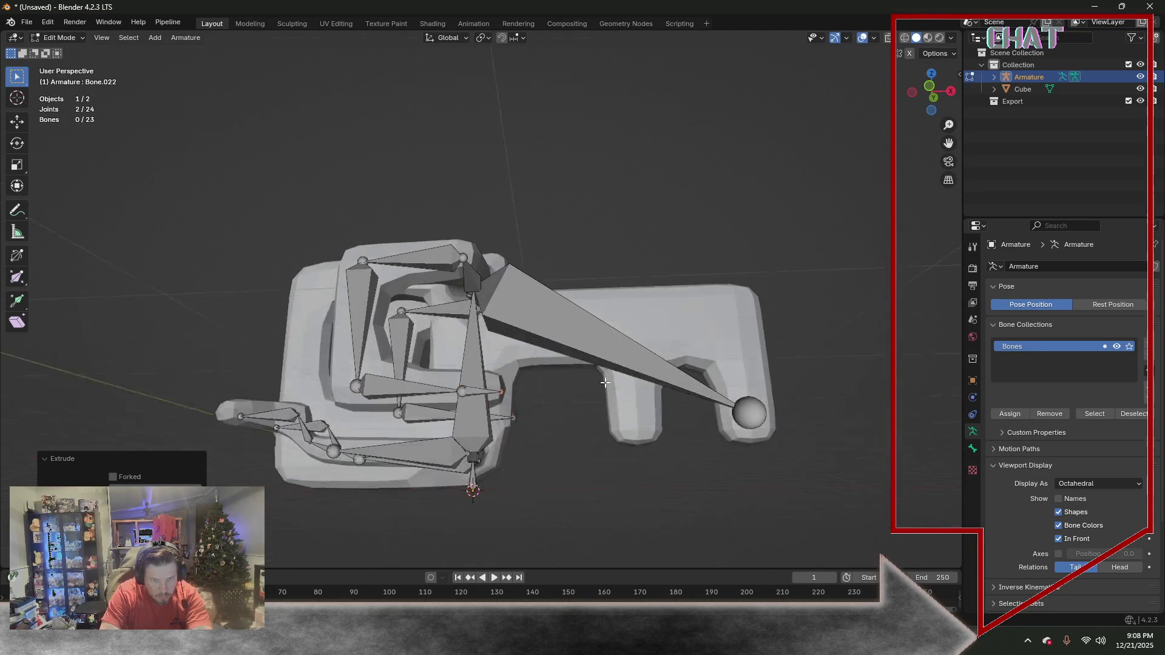
key("KP_1")
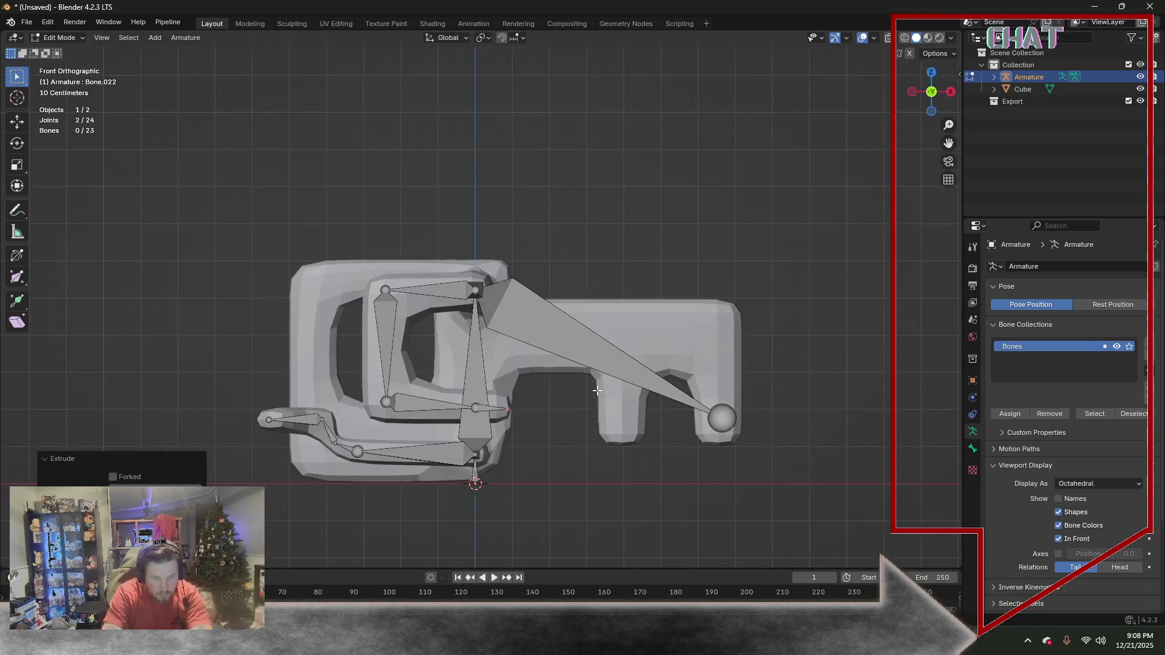
mouse_move(729, 240)
middle_mouse_down()
mouse_move(603, 263)
mouse_move(595, 334)
mouse_move(749, 263)
mouse_move(763, 245)
mouse_move(756, 262)
middle_mouse_up()
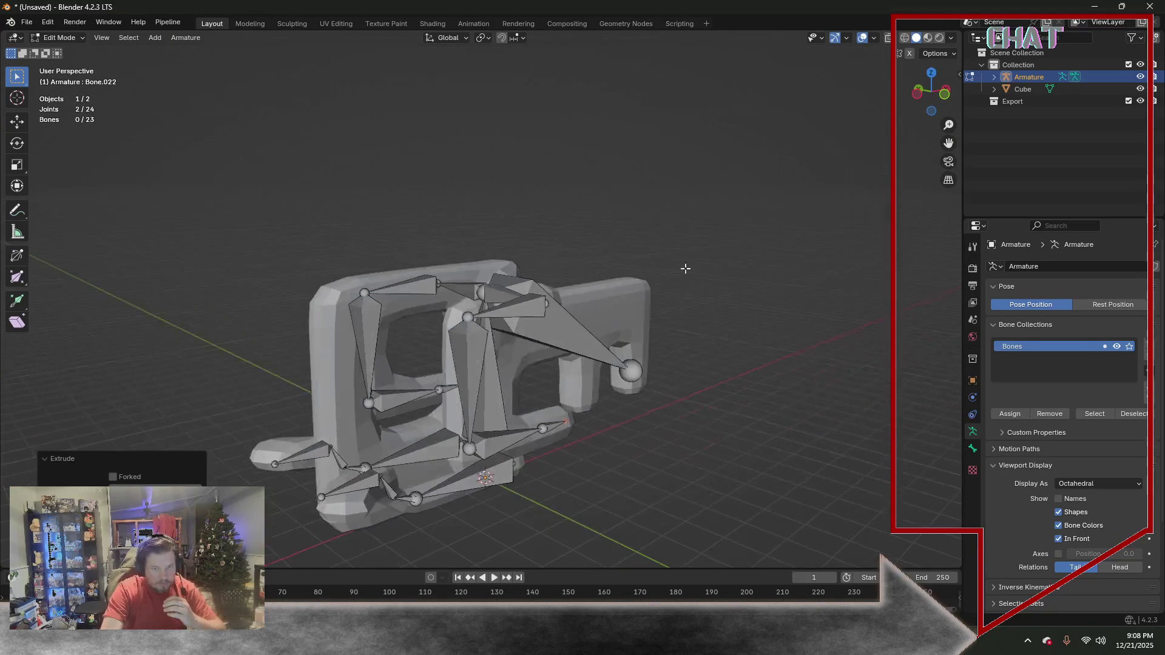
left_click(480, 292)
middle_click_drag(480, 292, 577, 332)
left_click(62, 39)
middle_click_drag(624, 188, 611, 156)
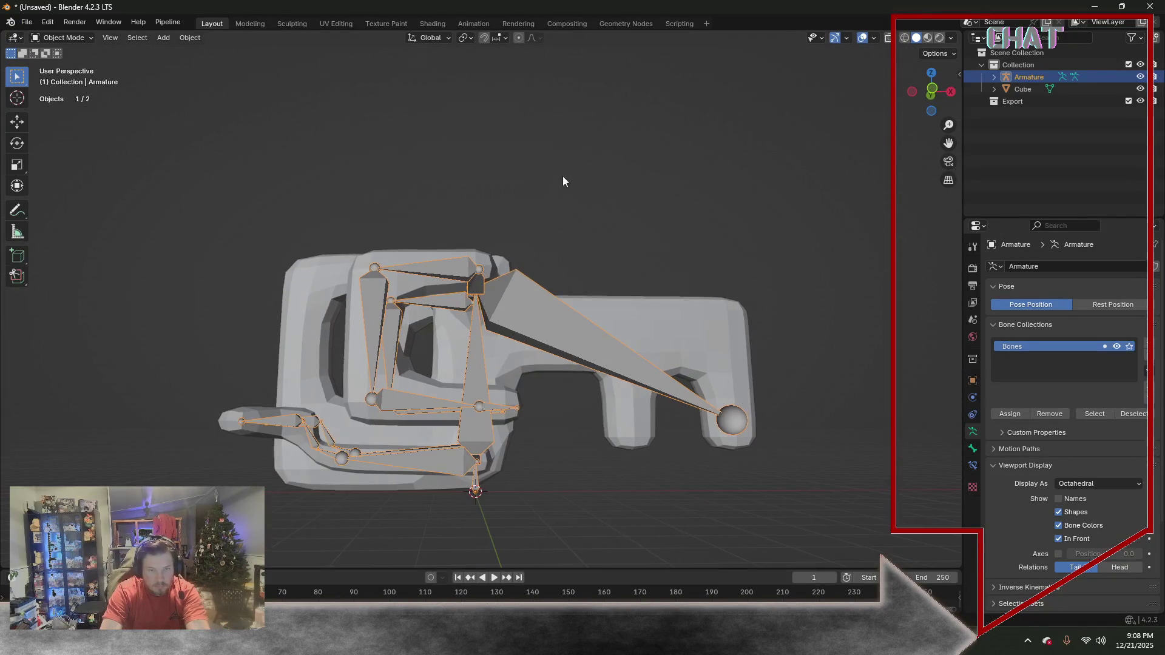
Parent the key mesh to the armature With Automatic Weights via Ctrl+P
left_click(673, 320, "shift")
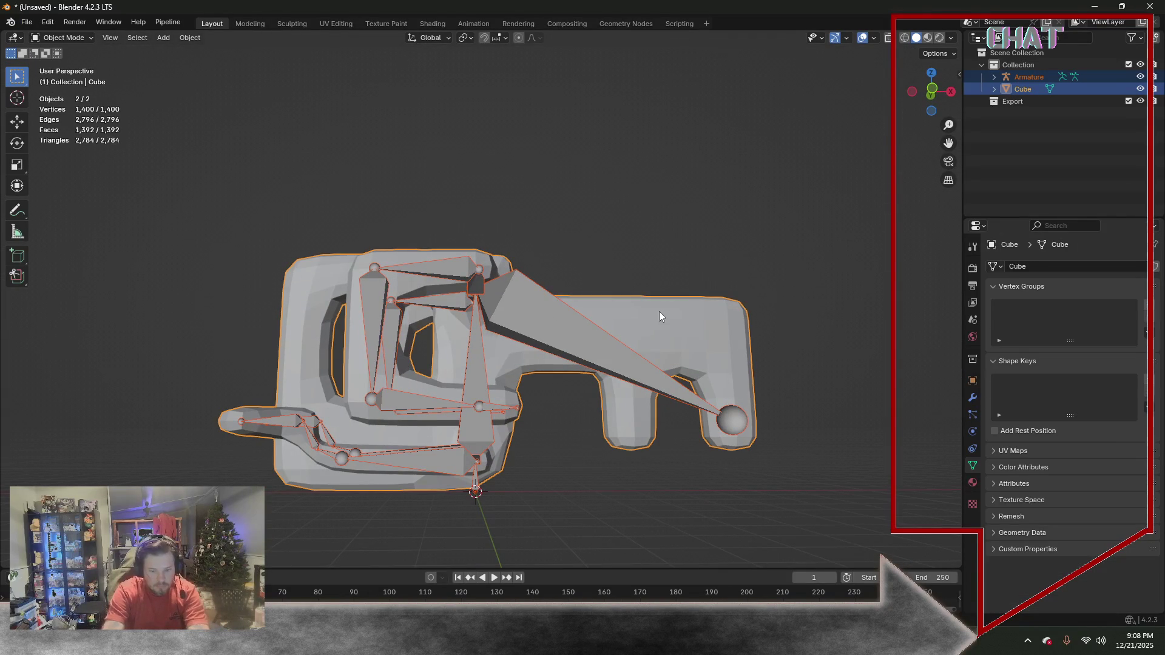
key("ctrl+p")
left_click(659, 311)
left_click(627, 340)
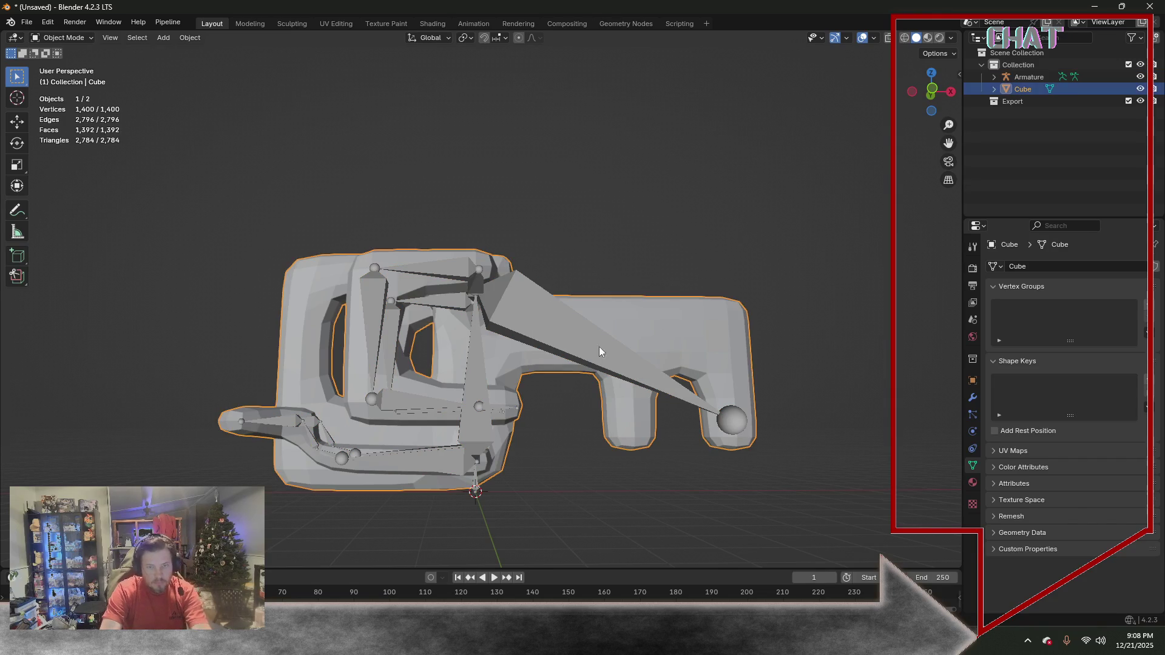
left_click(539, 334, "shift")
key("ctrl+p")
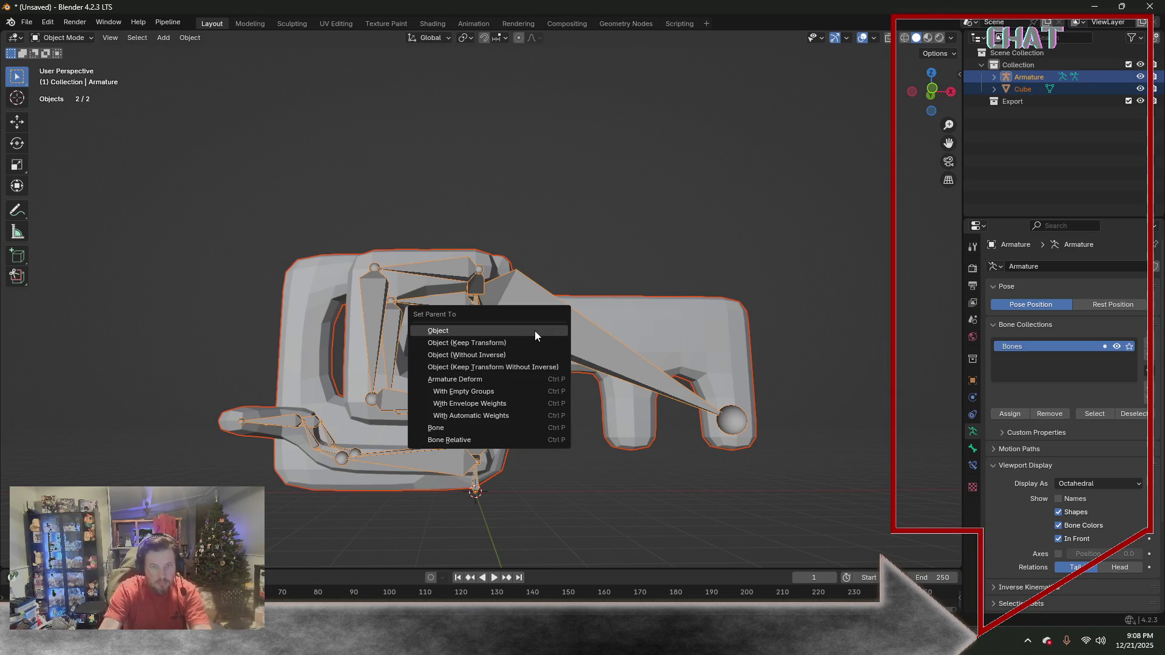
left_click(495, 416)
mouse_move(487, 410)
middle_mouse_down()
mouse_move(549, 276)
mouse_move(480, 299)
mouse_move(567, 295)
middle_mouse_up()
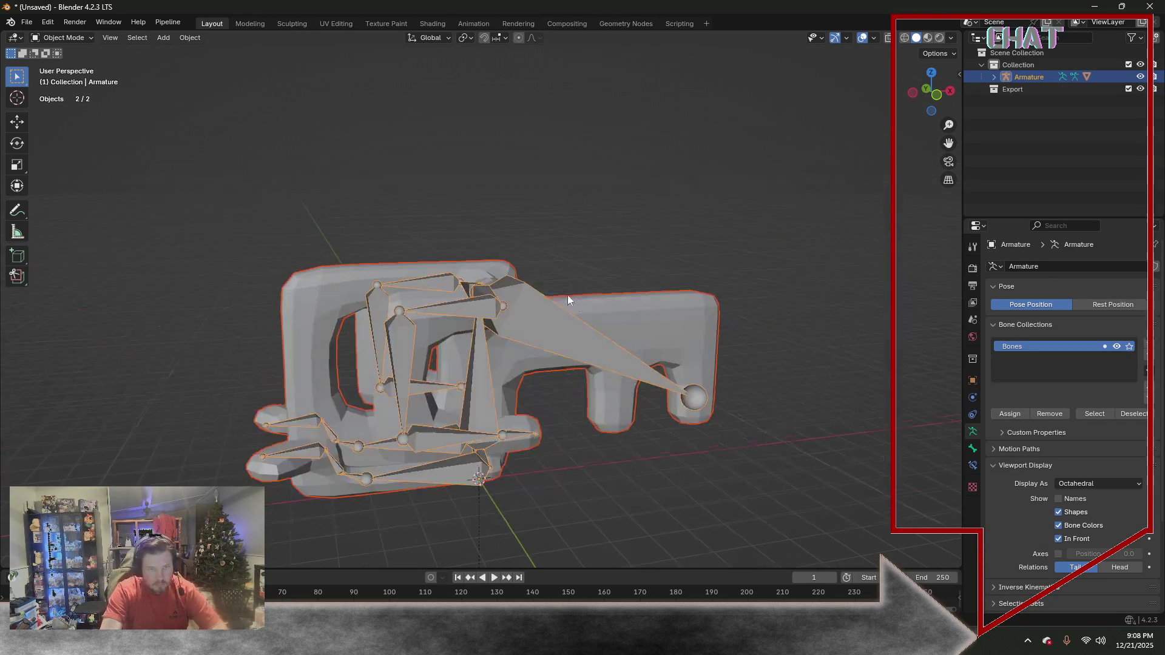
Check the key mesh's properties for the new Armature modifier
left_click(391, 286)
left_click(72, 38)
left_click(68, 60)
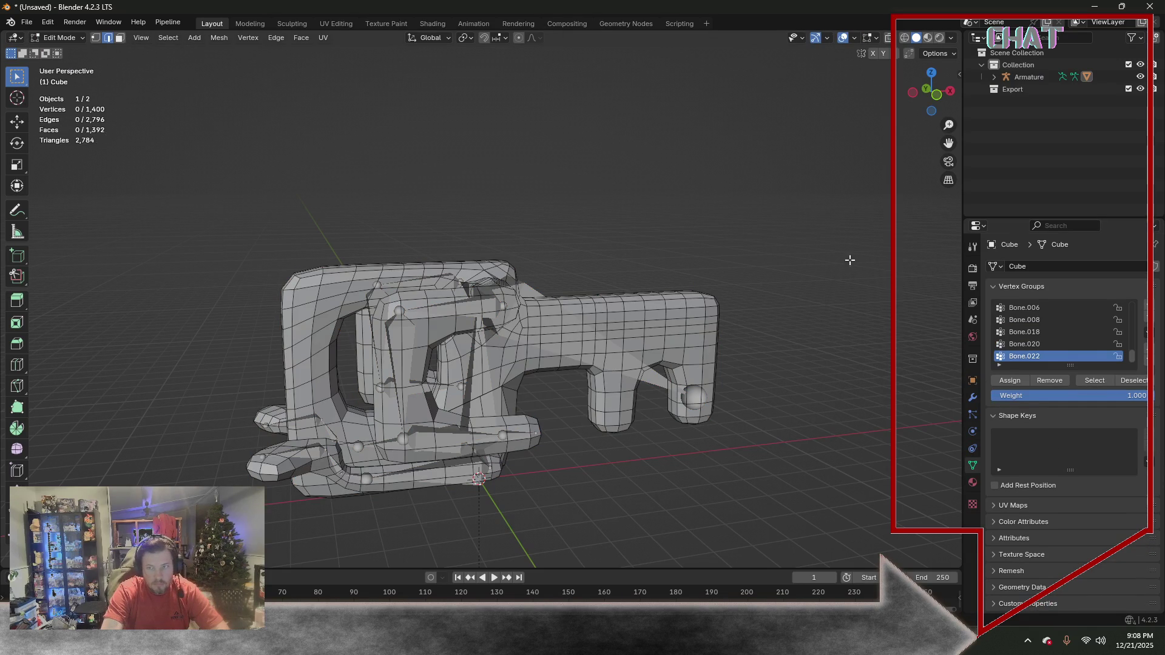
left_click(973, 415)
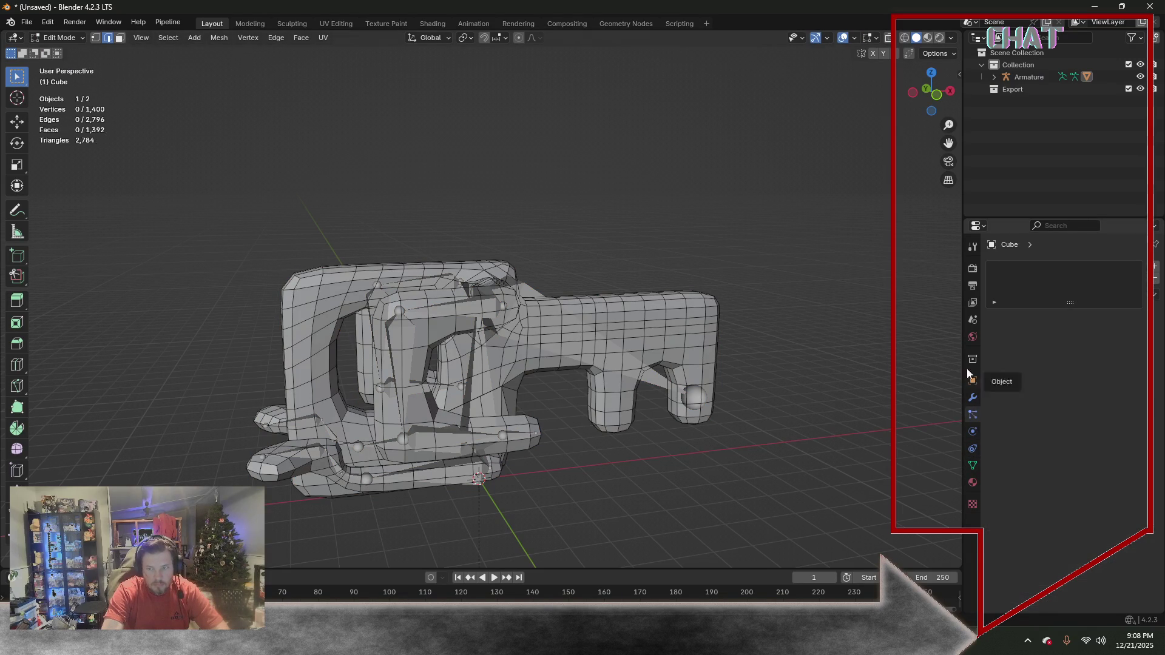
left_click(63, 37)
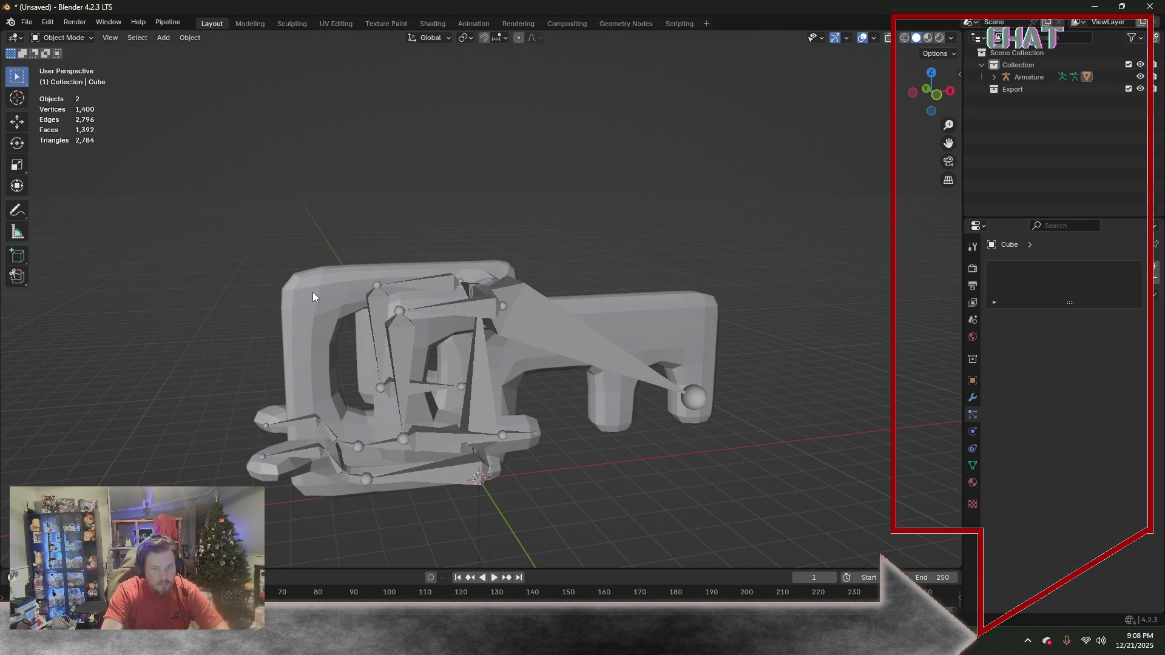
left_click(972, 398)
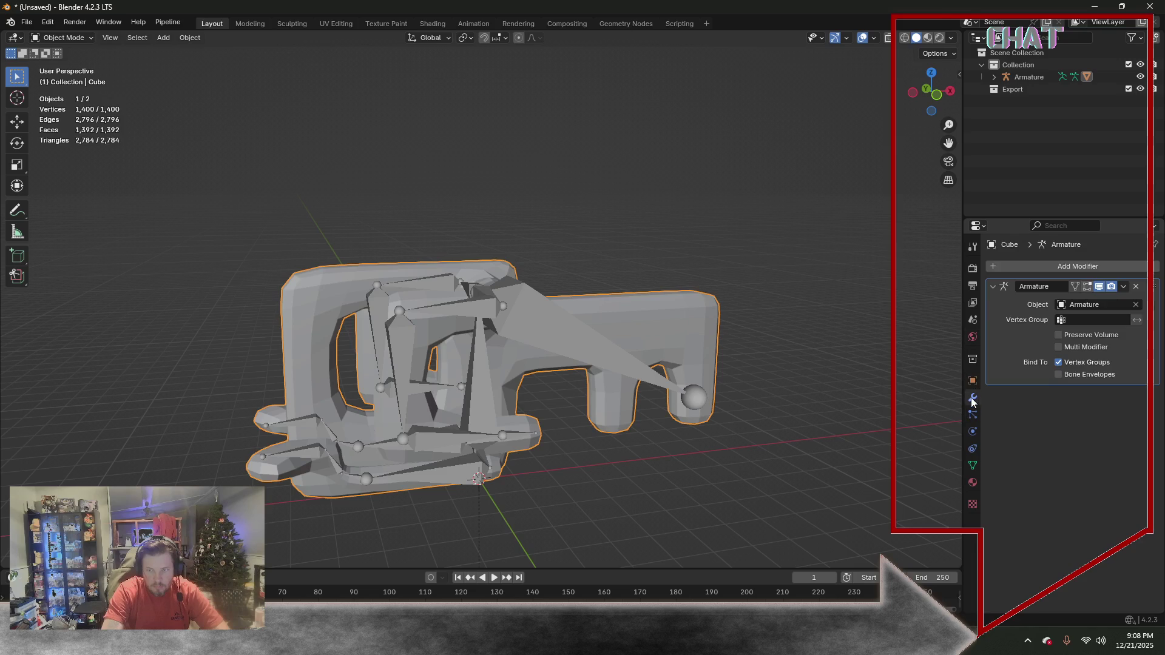
Select the armature with the key mesh and switch into Weight Paint mode
left_click(871, 320)
middle_click_drag(871, 320, 843, 343)
left_click(515, 335)
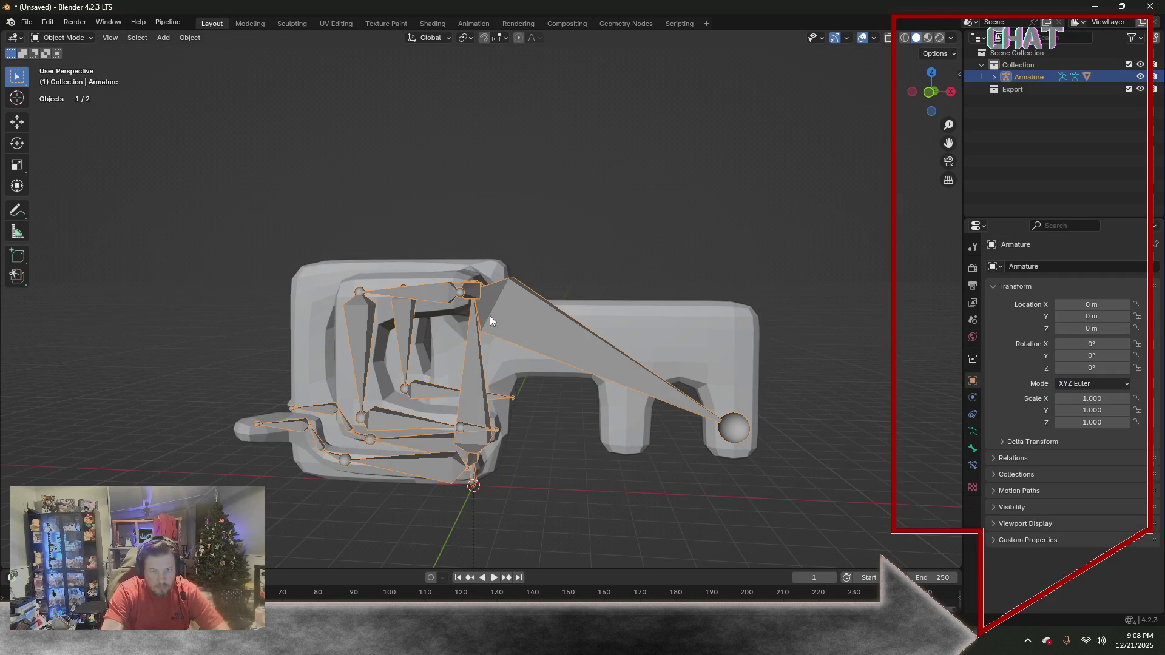
left_click(667, 324, "shift")
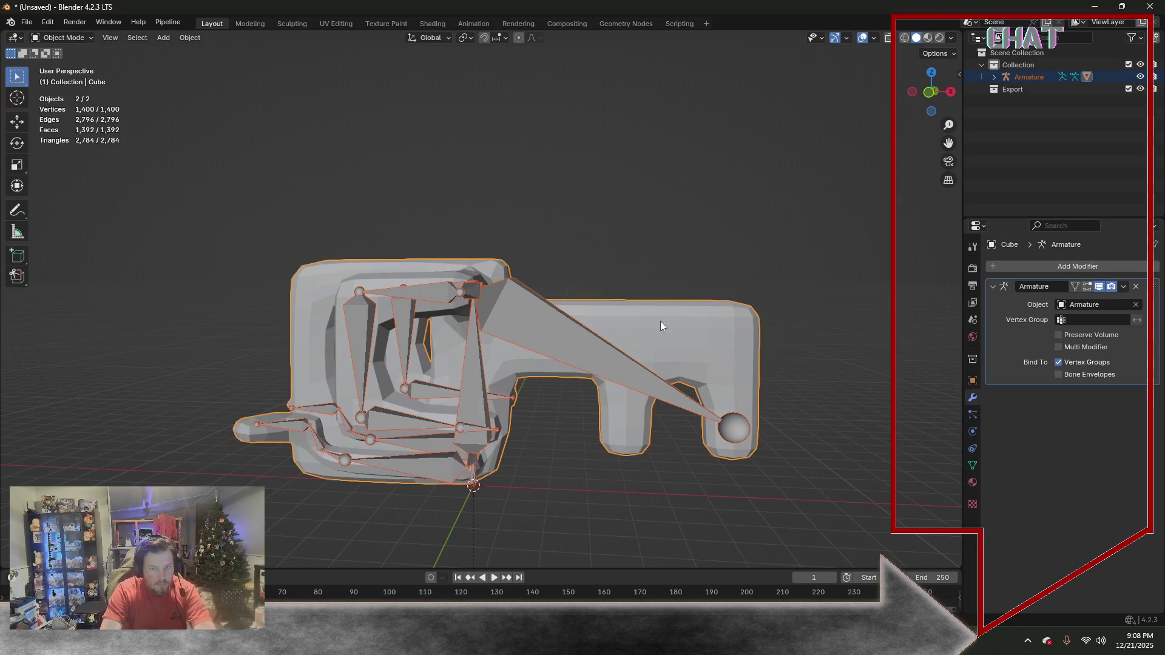
left_click(79, 38)
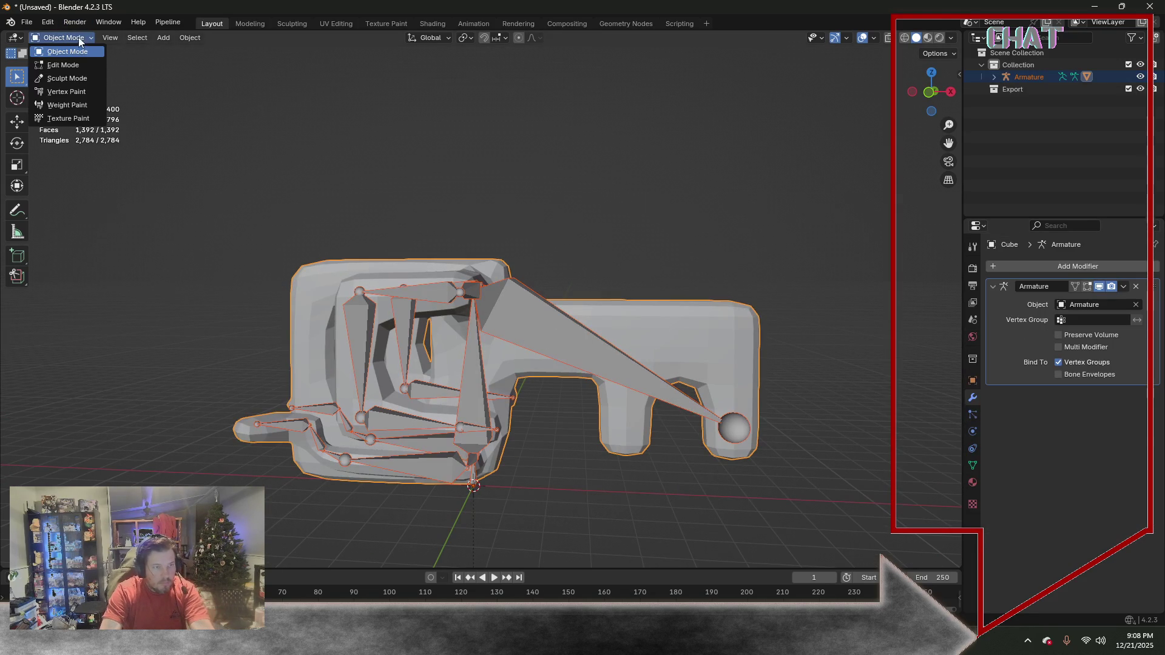
left_click(78, 109)
Display Bone.004's weight heatmap over the blade, then put the mesh into Edit Mode
mouse_move(461, 145)
middle_mouse_down()
mouse_move(492, 137)
mouse_move(237, 113)
middle_mouse_up()
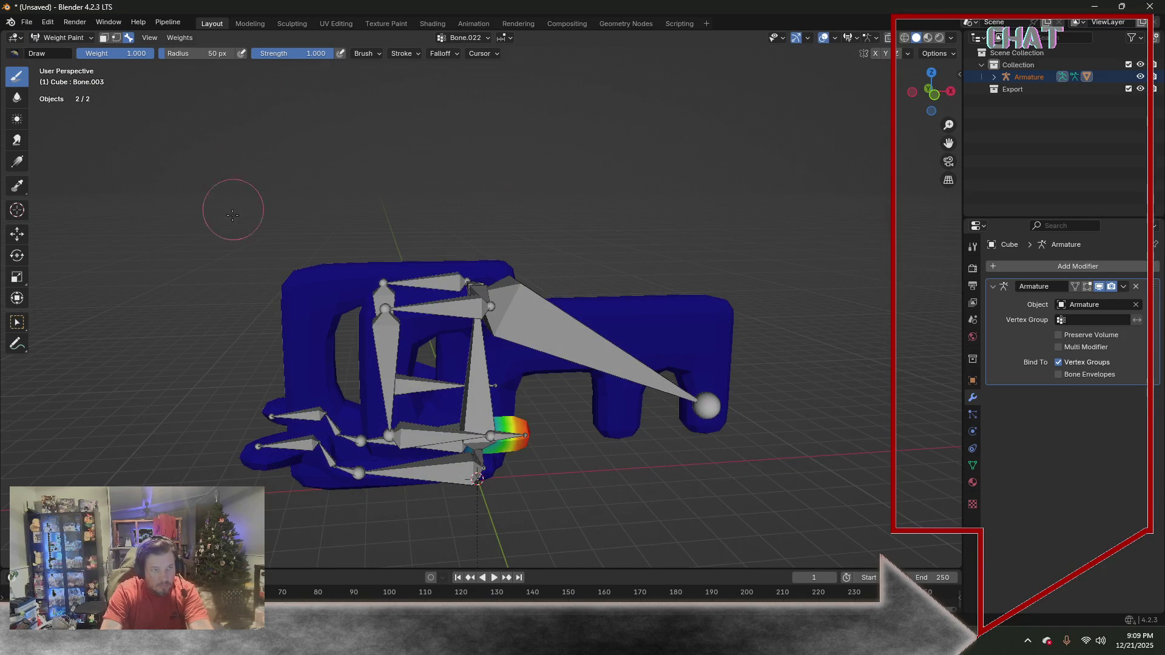
left_click(558, 322)
mouse_move(558, 322)
middle_mouse_down()
mouse_move(610, 245)
mouse_move(626, 252)
mouse_move(601, 239)
middle_mouse_up()
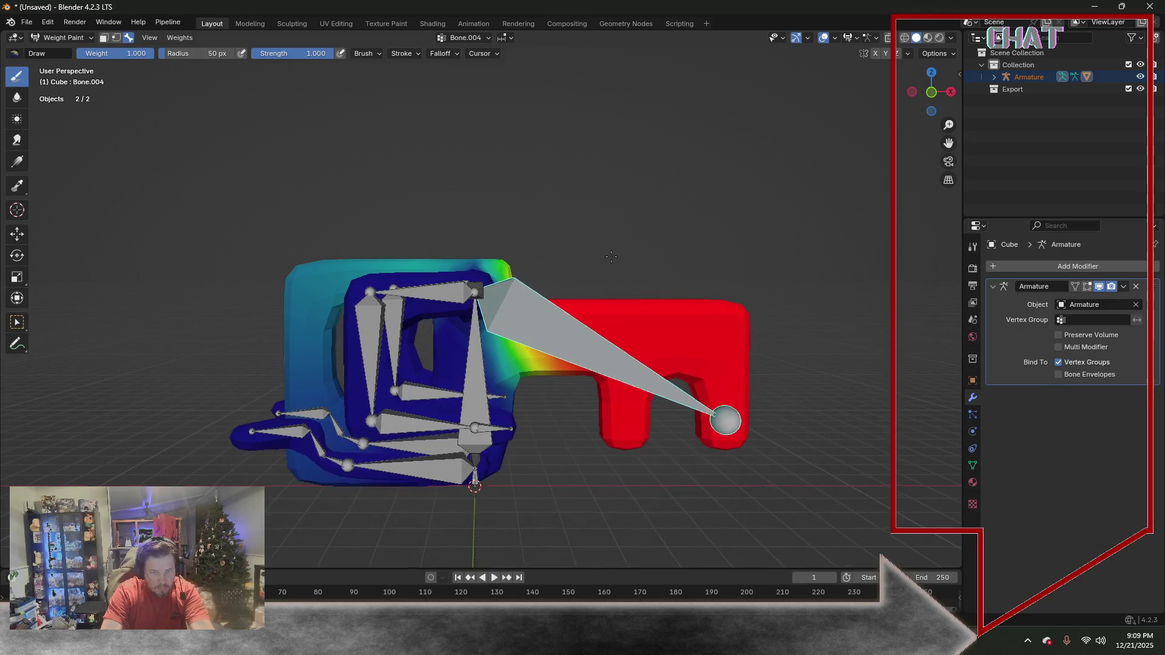
left_click(64, 37)
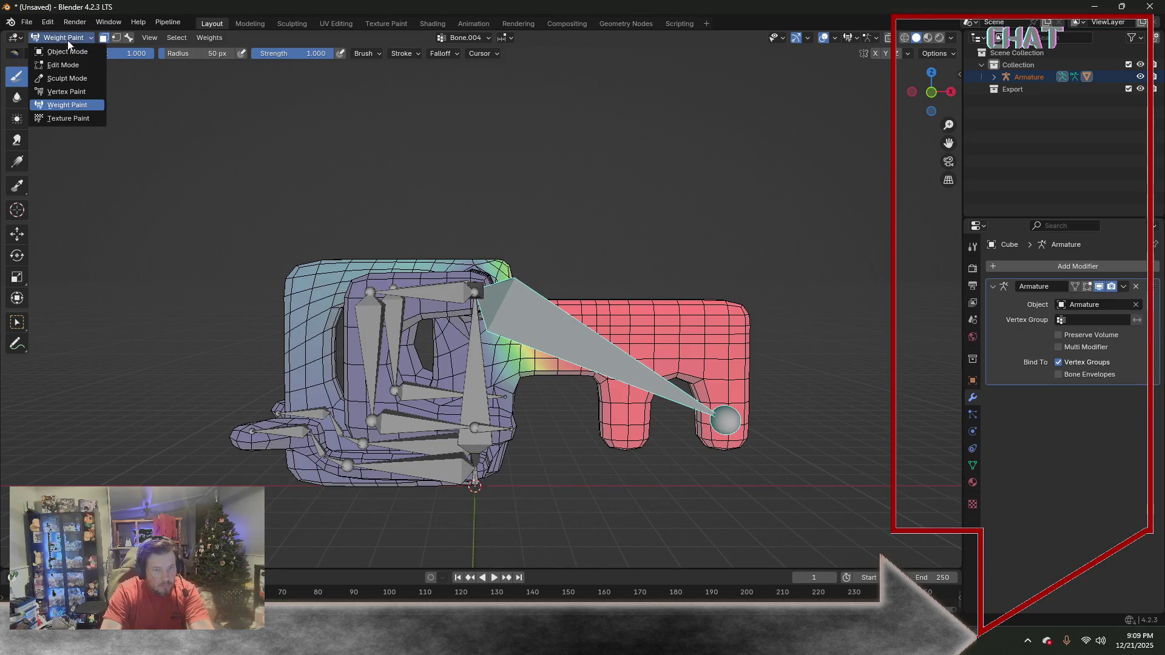
left_click(66, 69)
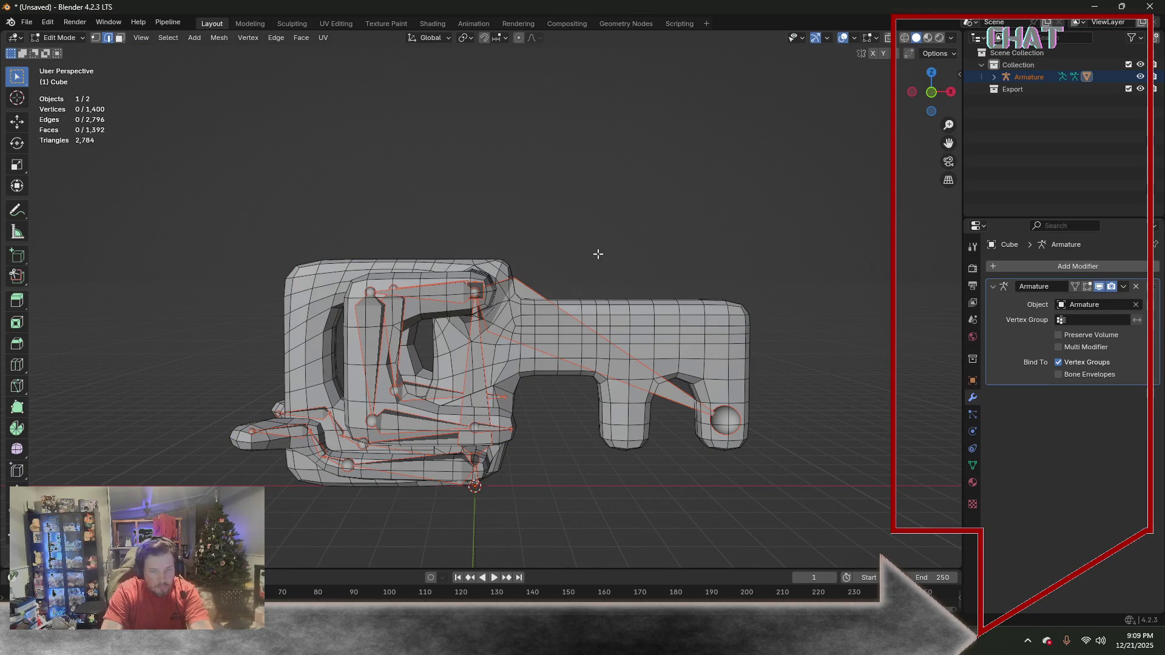
With X-ray on in front view, box-select the blade half of the mesh's vertices
key("KP_1")
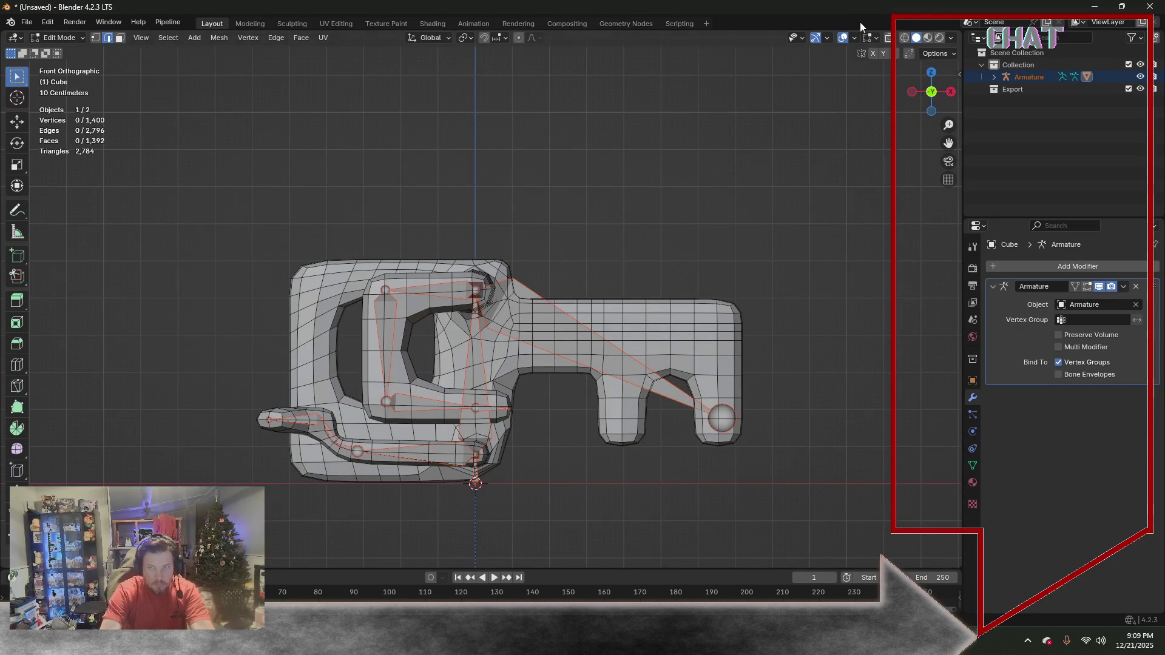
left_click(887, 40)
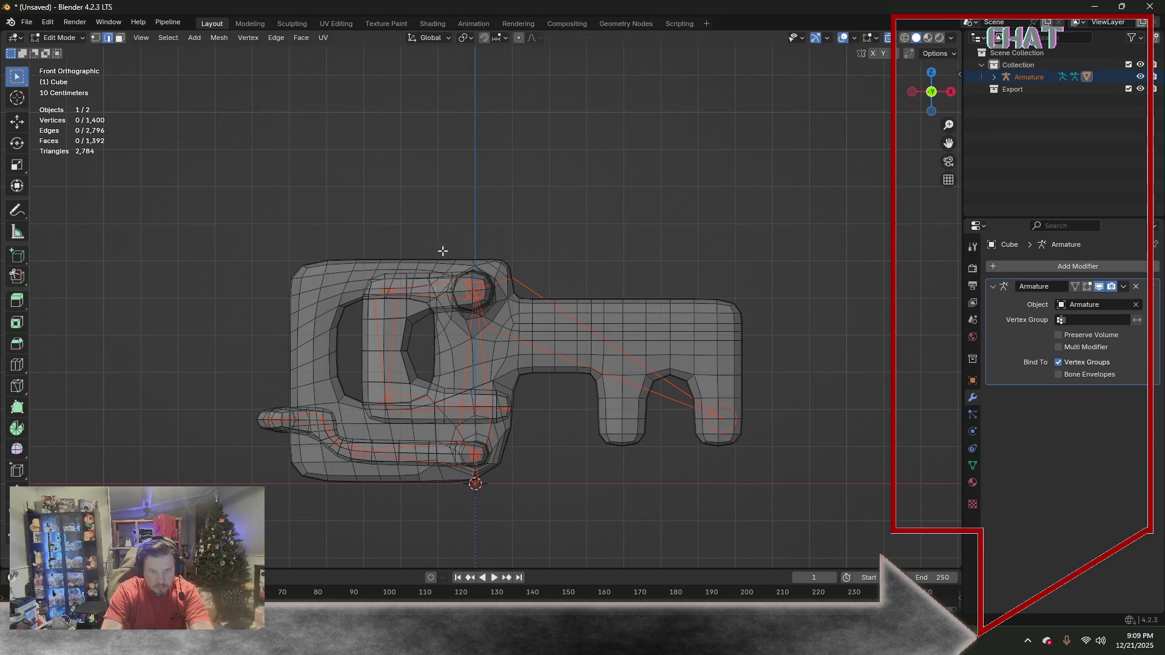
left_click_drag(516, 260, 794, 481)
left_click_drag(438, 217, 555, 335)
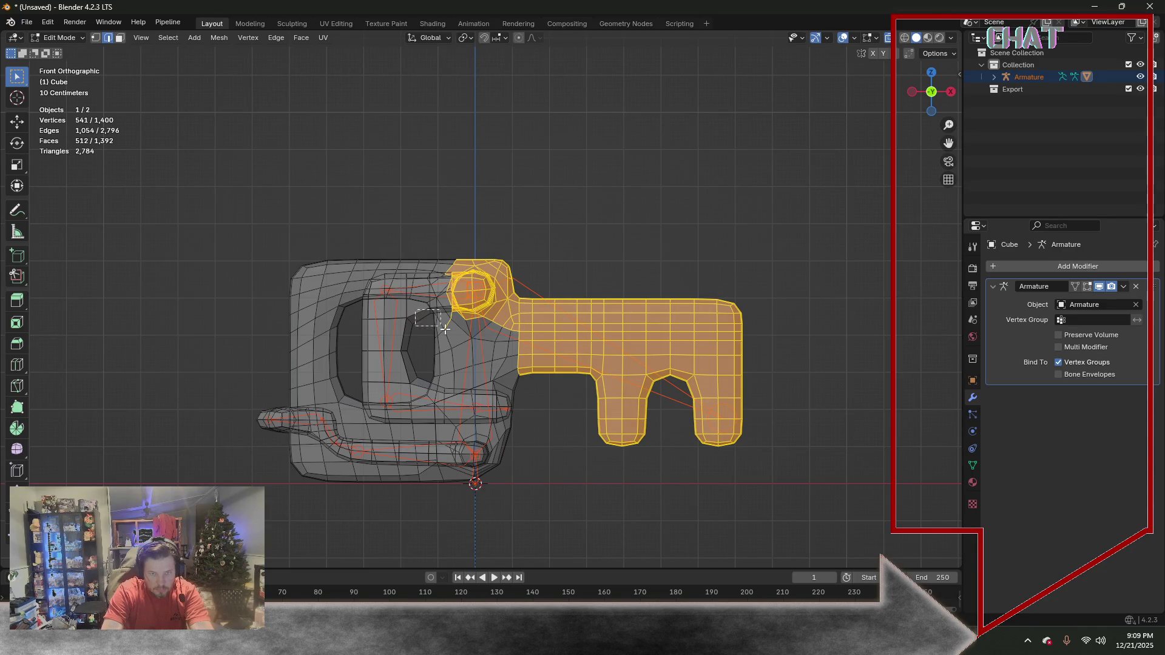
left_click_drag(436, 322, 453, 353, "ctrl")
left_click_drag(416, 228, 448, 338, "ctrl")
In face select mode, add the faces beside the blade and check from front and side views
left_click(120, 39)
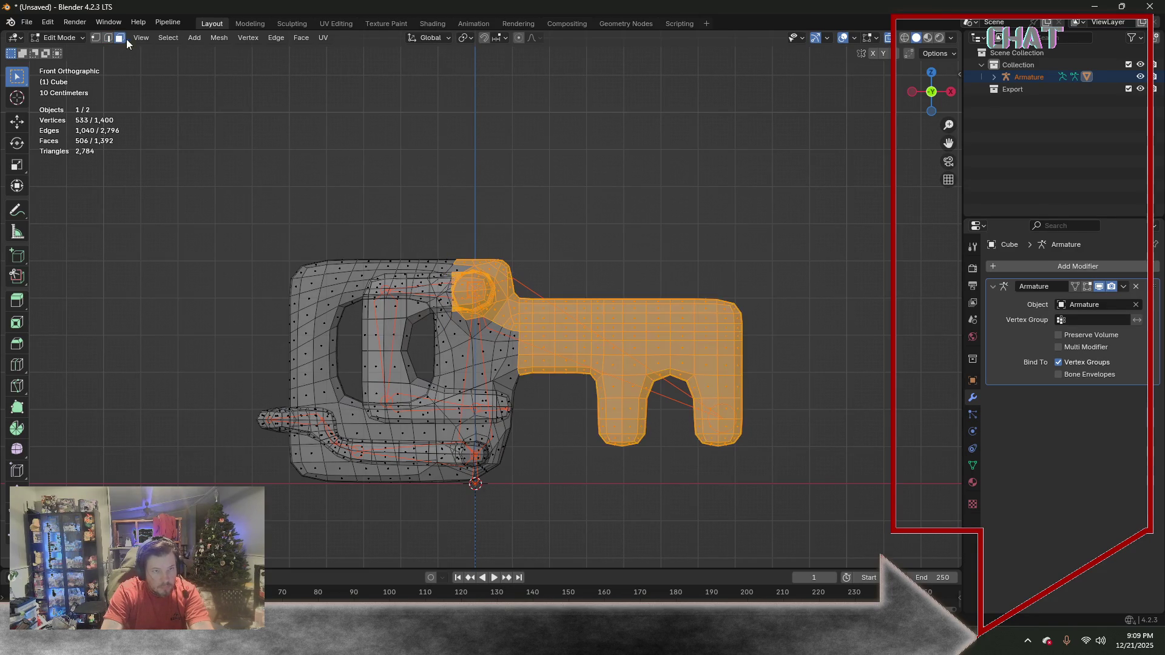
left_click_drag(452, 233, 569, 341, "shift")
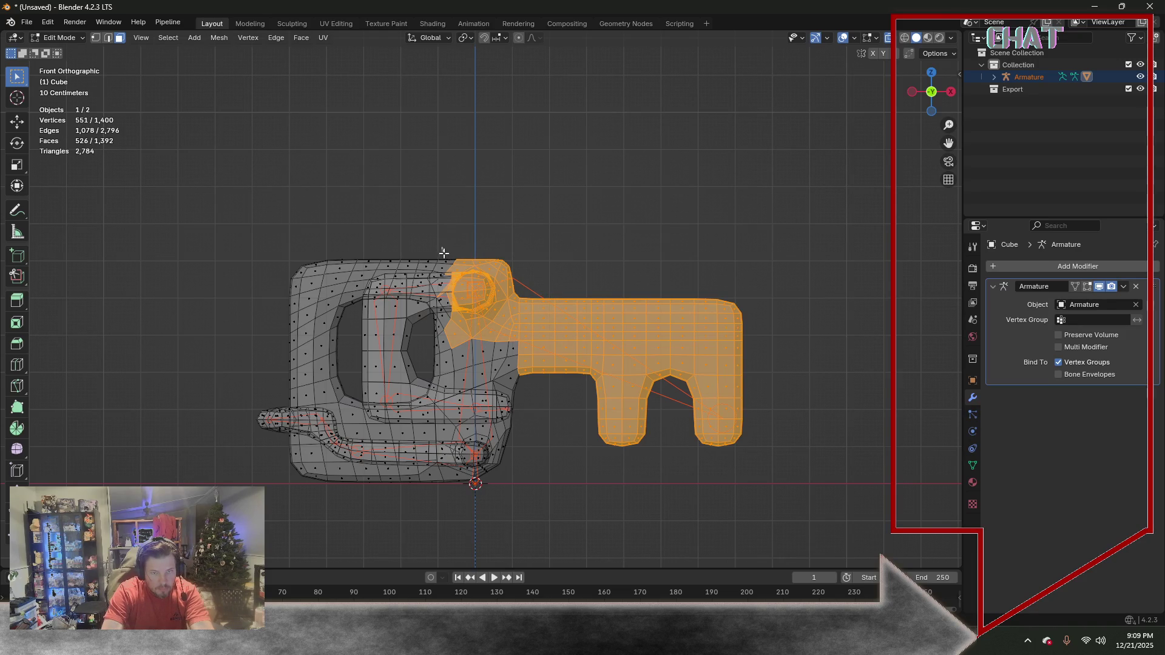
left_click_drag(442, 250, 457, 284, "shift")
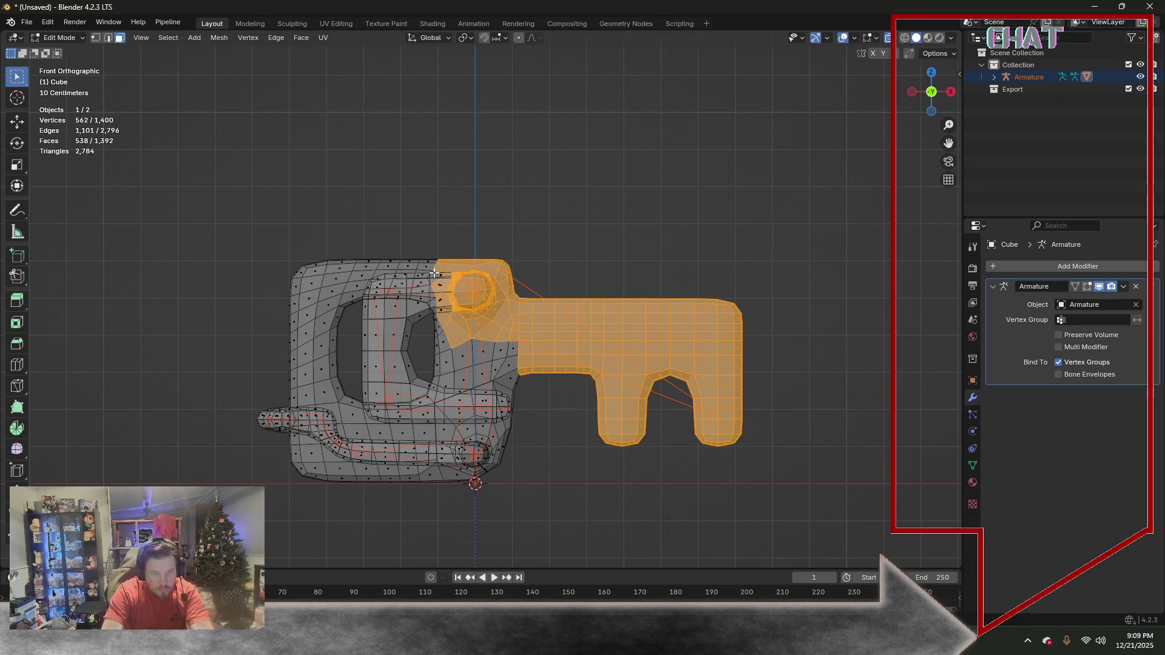
mouse_move(466, 296)
middle_mouse_down()
mouse_move(469, 312)
mouse_move(470, 264)
middle_mouse_up()
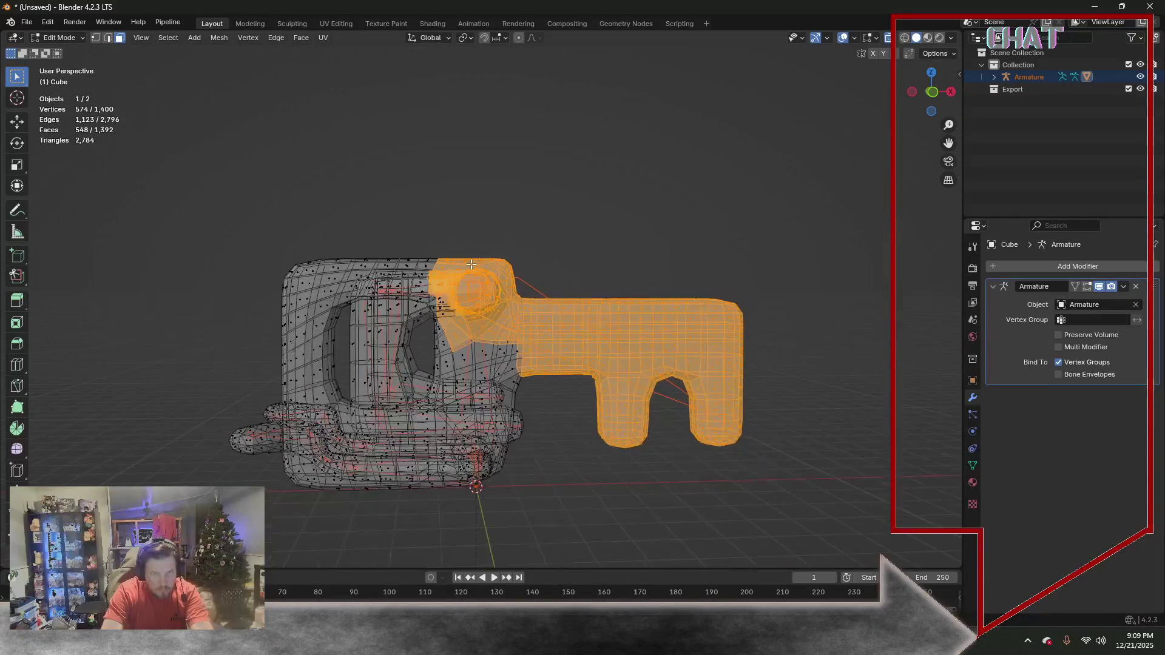
middle_click_drag(470, 265, 322, 239)
key("KP_1")
key("KP_3")
Drop the side arms from the selection and add the remaining blade faces, about 471 vertices
left_click_drag(322, 220, 437, 382)
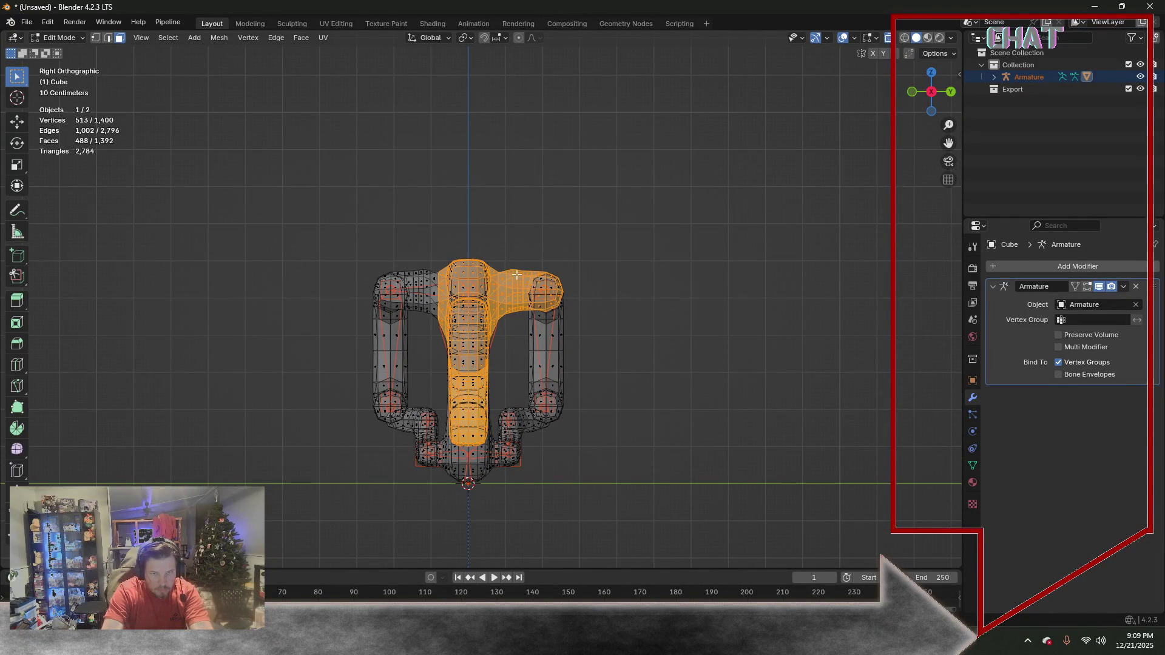
left_click_drag(499, 258, 610, 377, "ctrl")
mouse_move(561, 371)
middle_mouse_down()
mouse_move(408, 374)
mouse_move(482, 368)
mouse_move(469, 357)
middle_mouse_up()
left_click(467, 362, "shift")
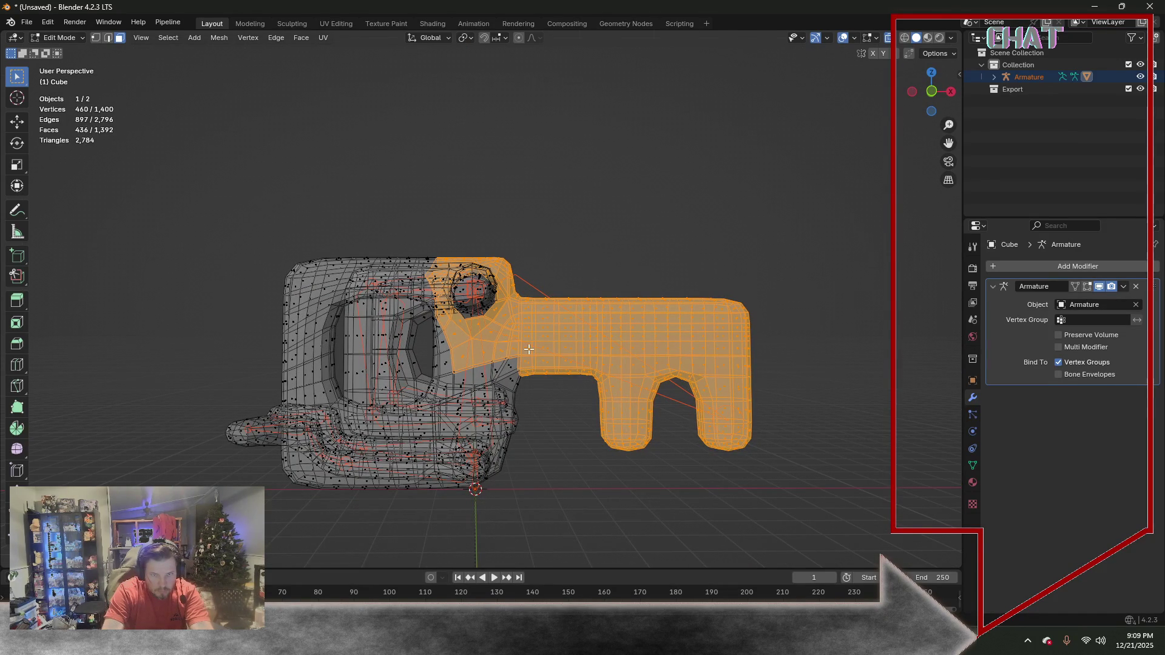
middle_click_drag(568, 436, 556, 401)
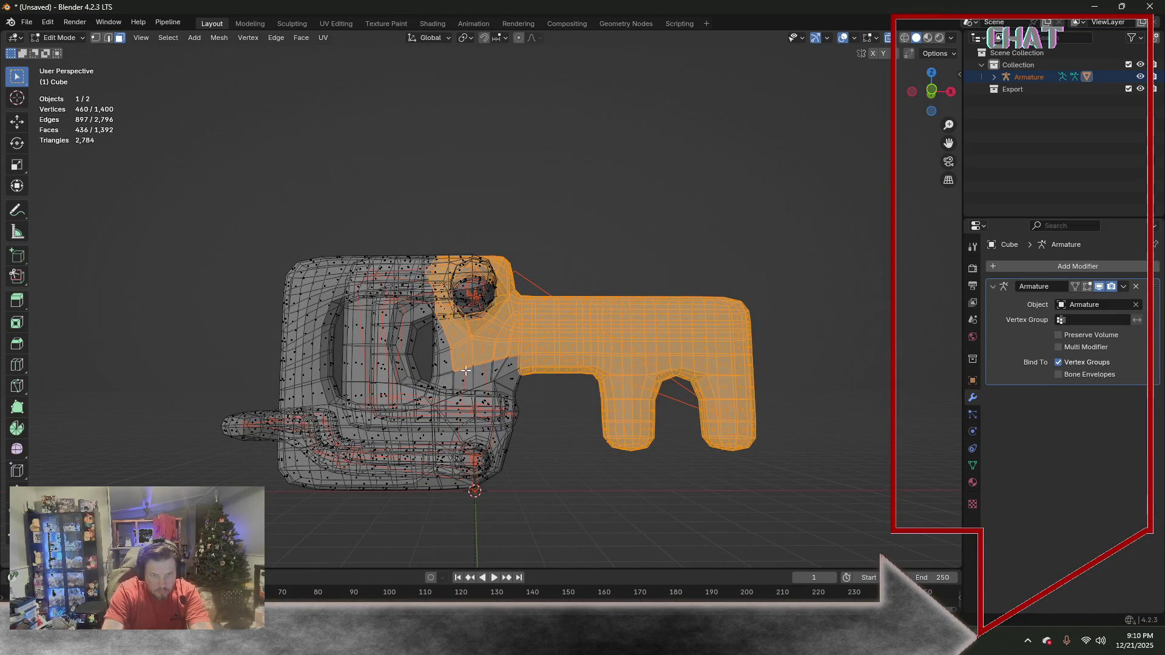
left_click(483, 379, "shift")
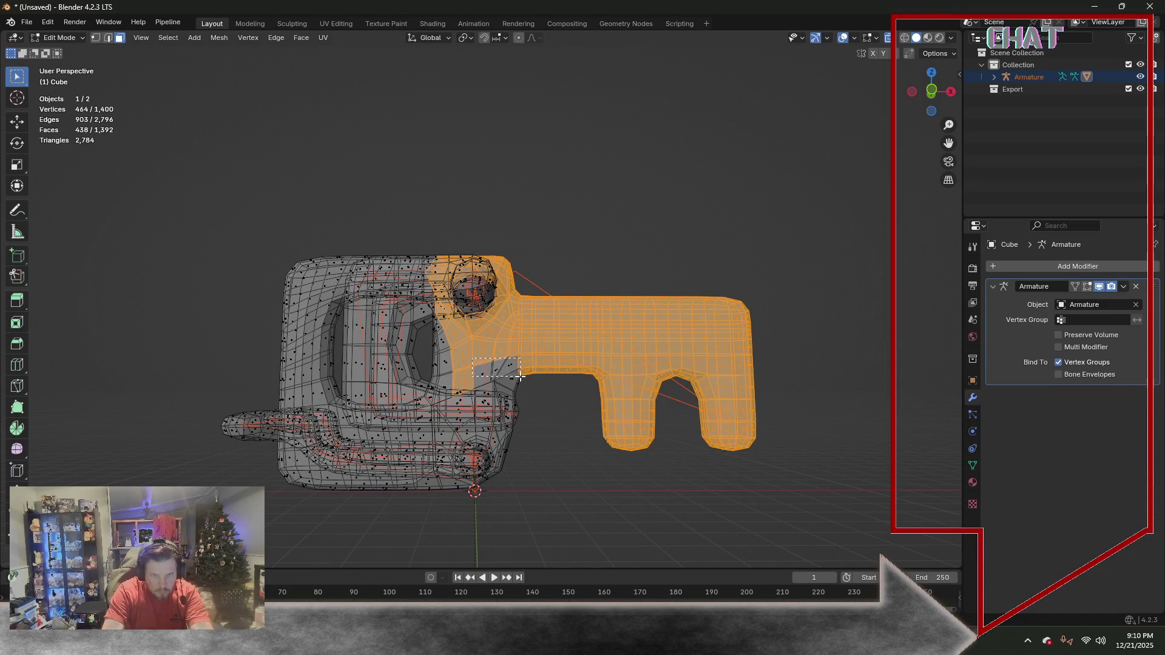
left_click_drag(532, 385, 541, 383)
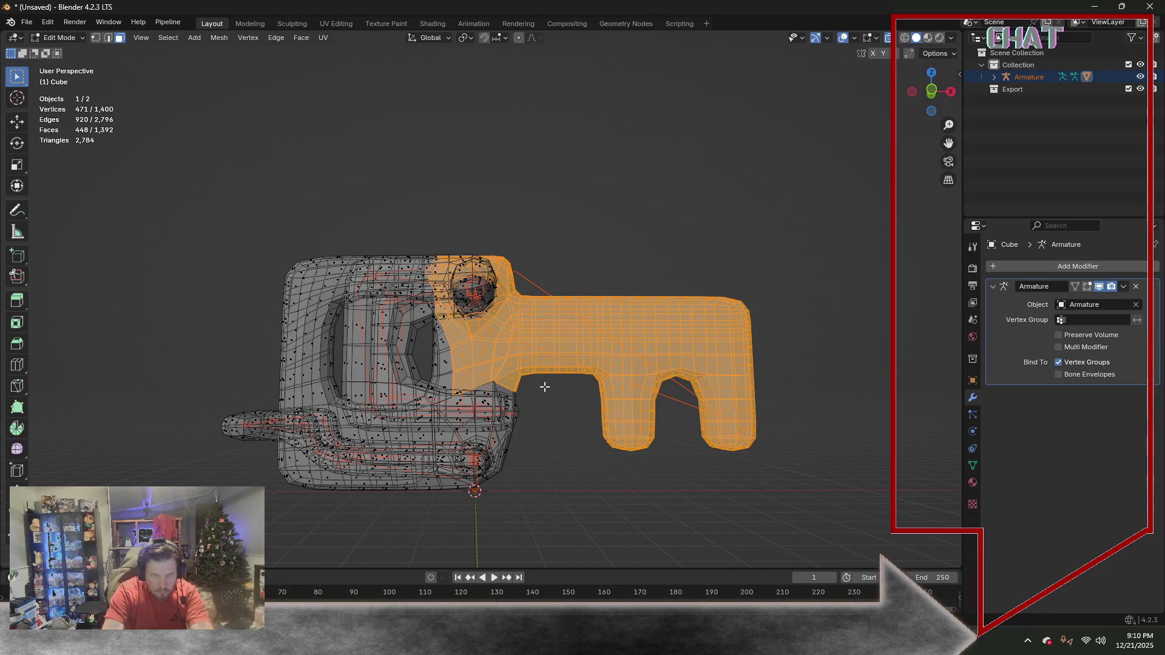
middle_click_drag(545, 374, 578, 381)
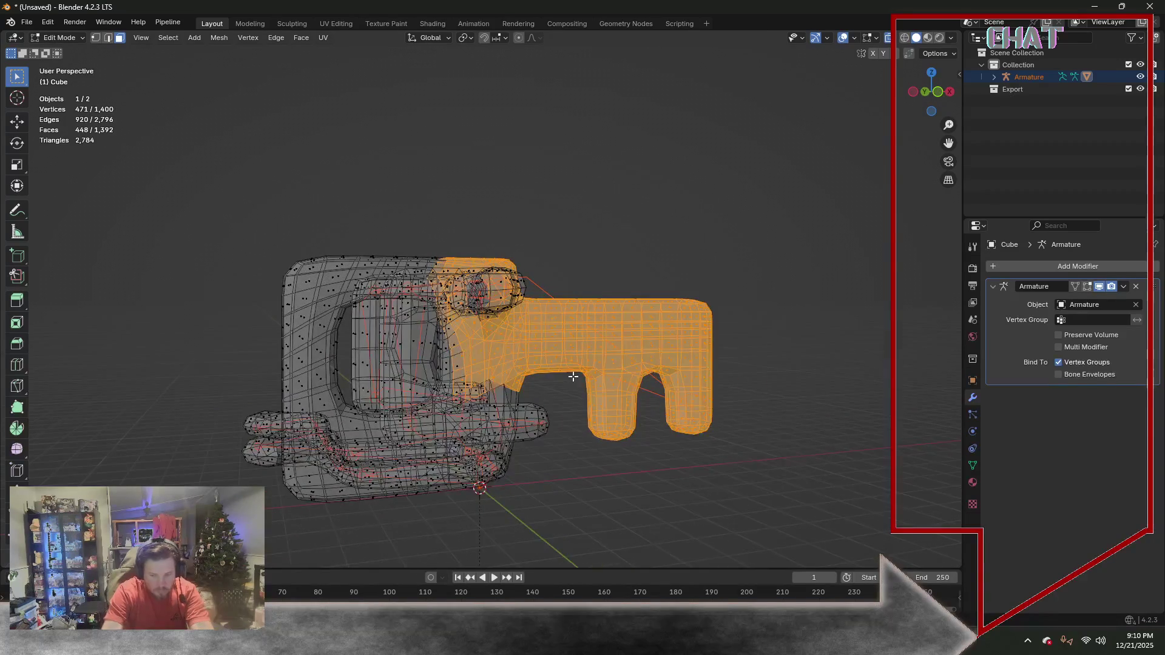
key("KP_1")
left_click(80, 37)
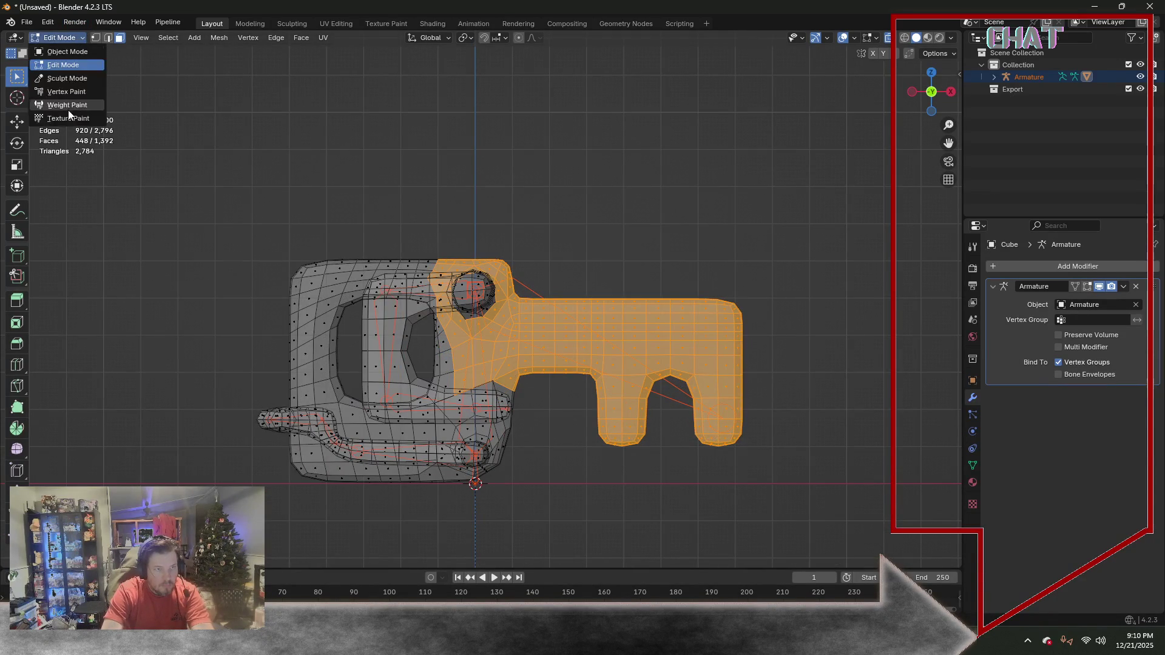
In Weight Paint mode, set the selected blade faces to full weight 1.0 for Bone.004
left_click(64, 111)
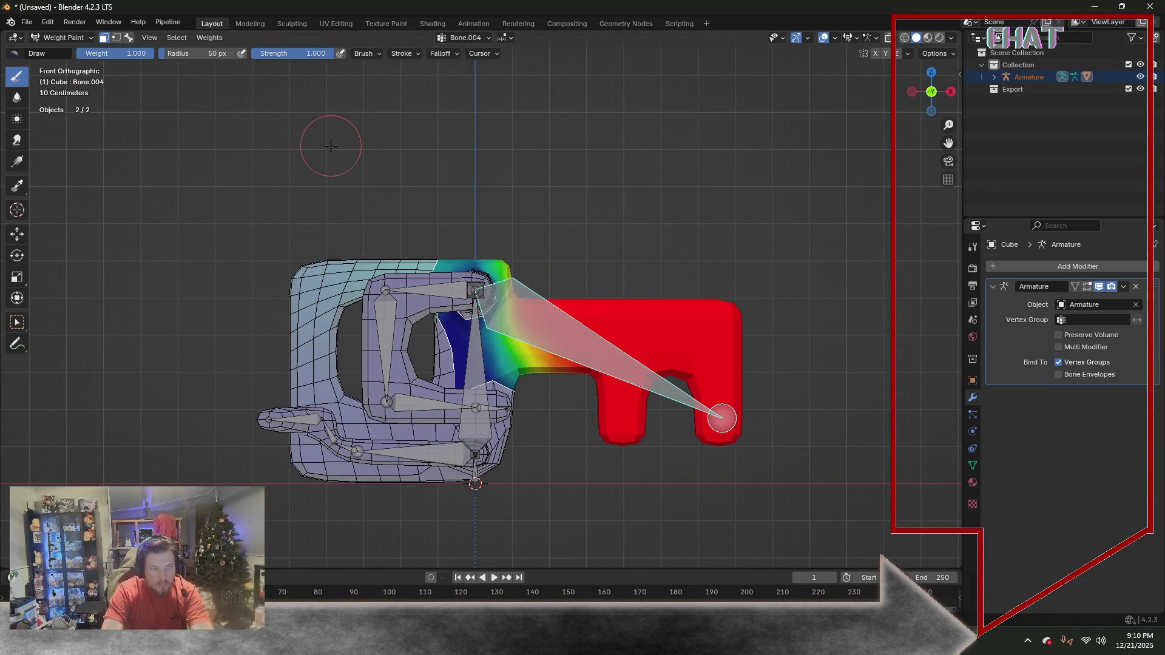
left_click(176, 40)
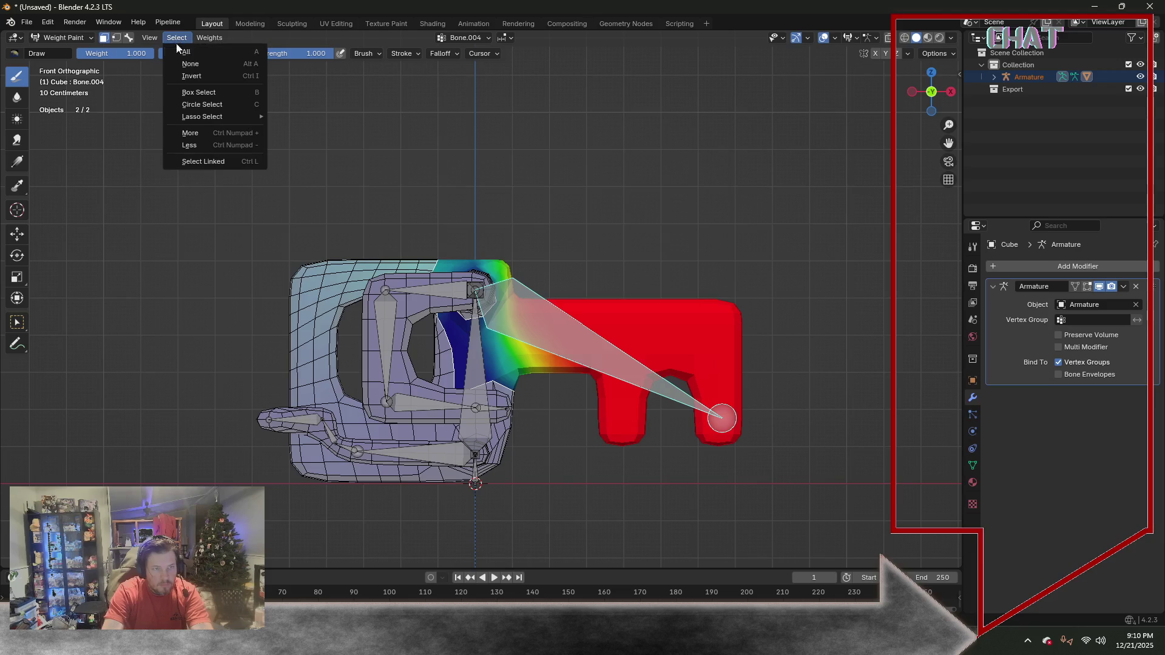
left_click(210, 37)
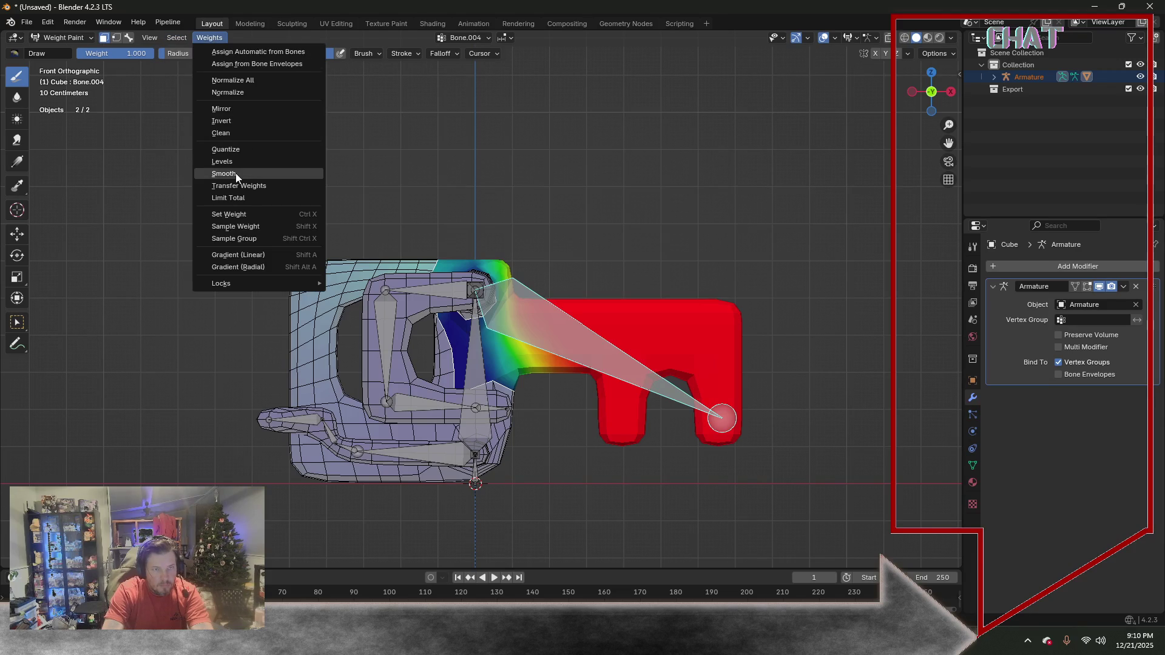
left_click(246, 216)
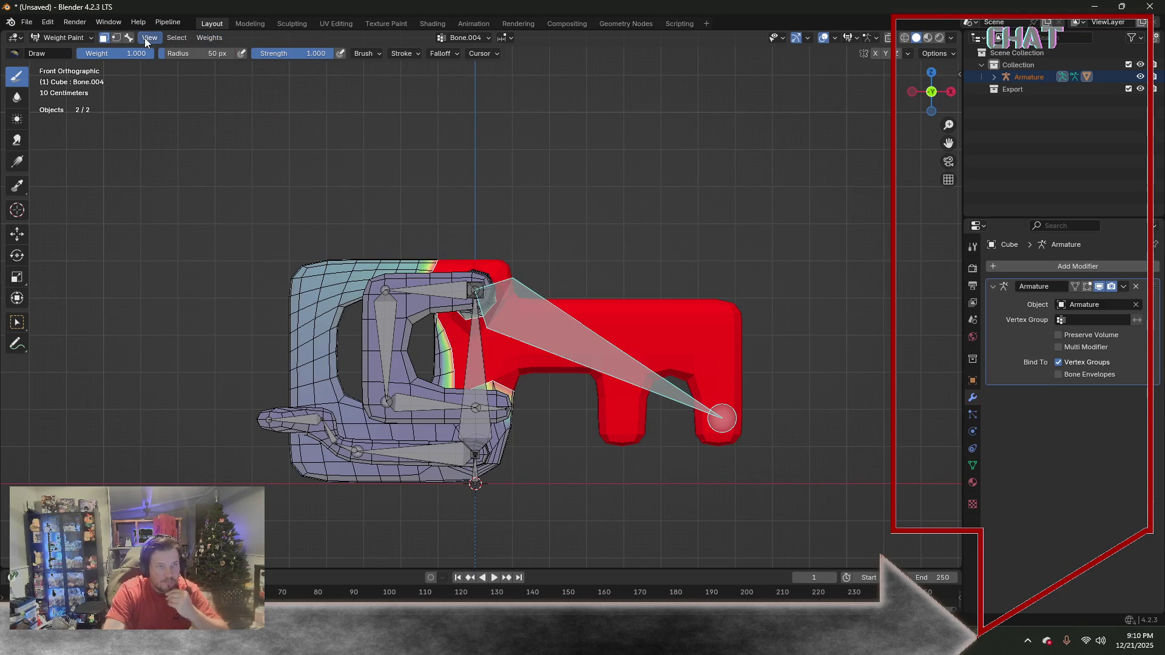
Invert the selection, set the rest of the mesh to weight 0.0, and return to Object Mode
left_click(174, 36)
left_click(188, 81)
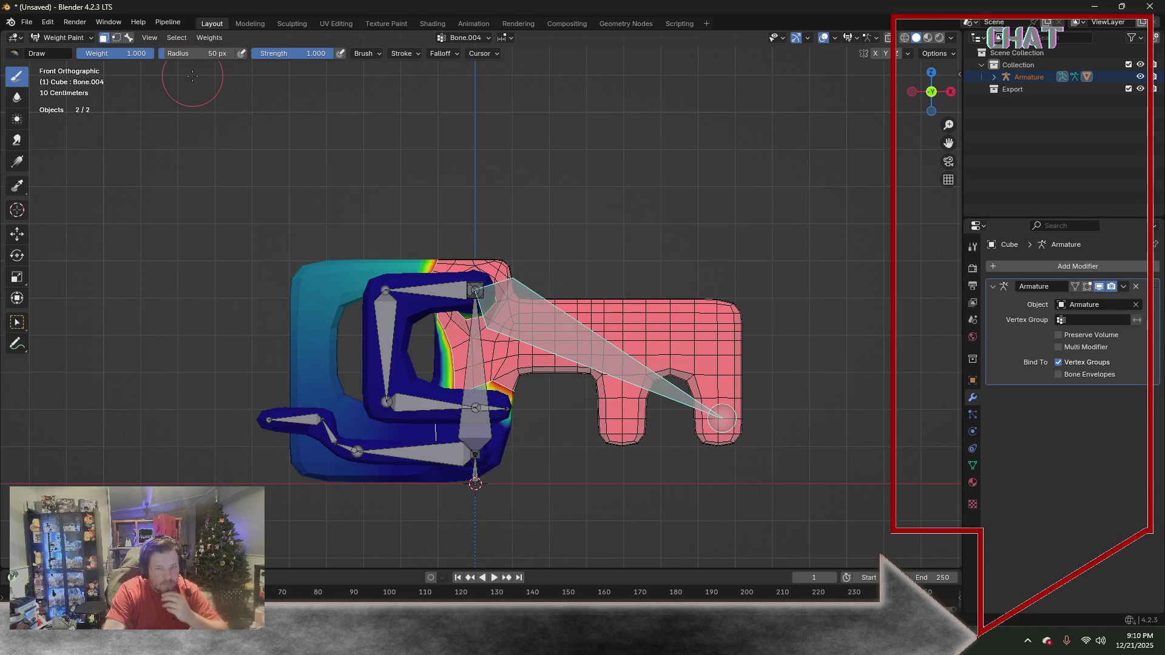
left_click(176, 37)
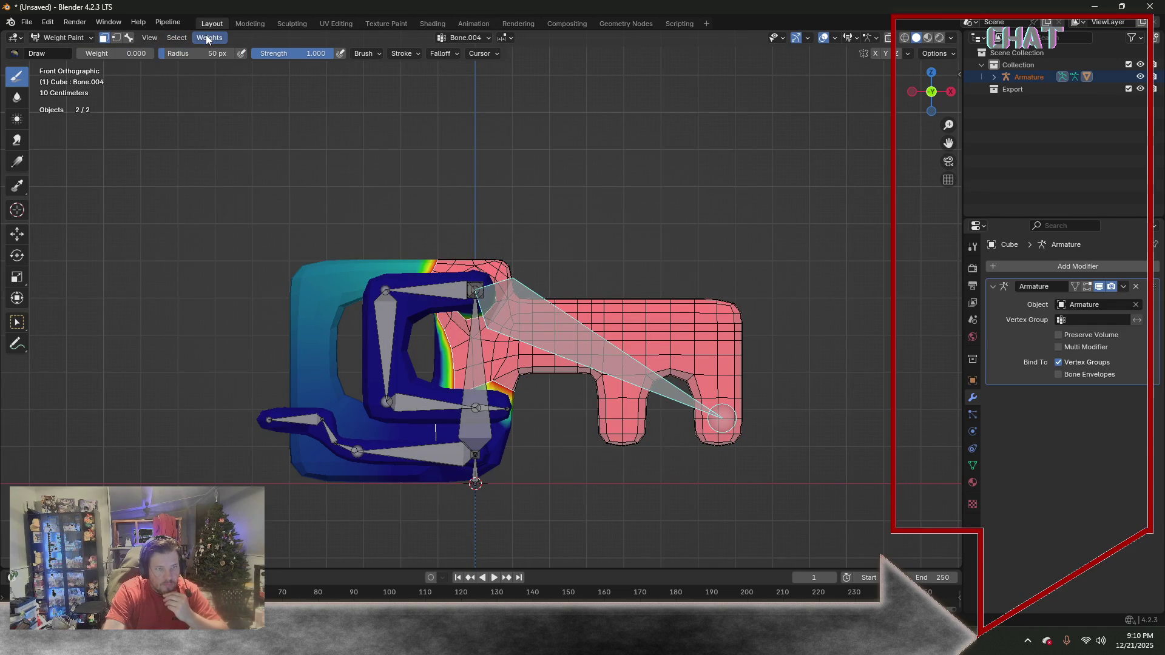
left_click(207, 36)
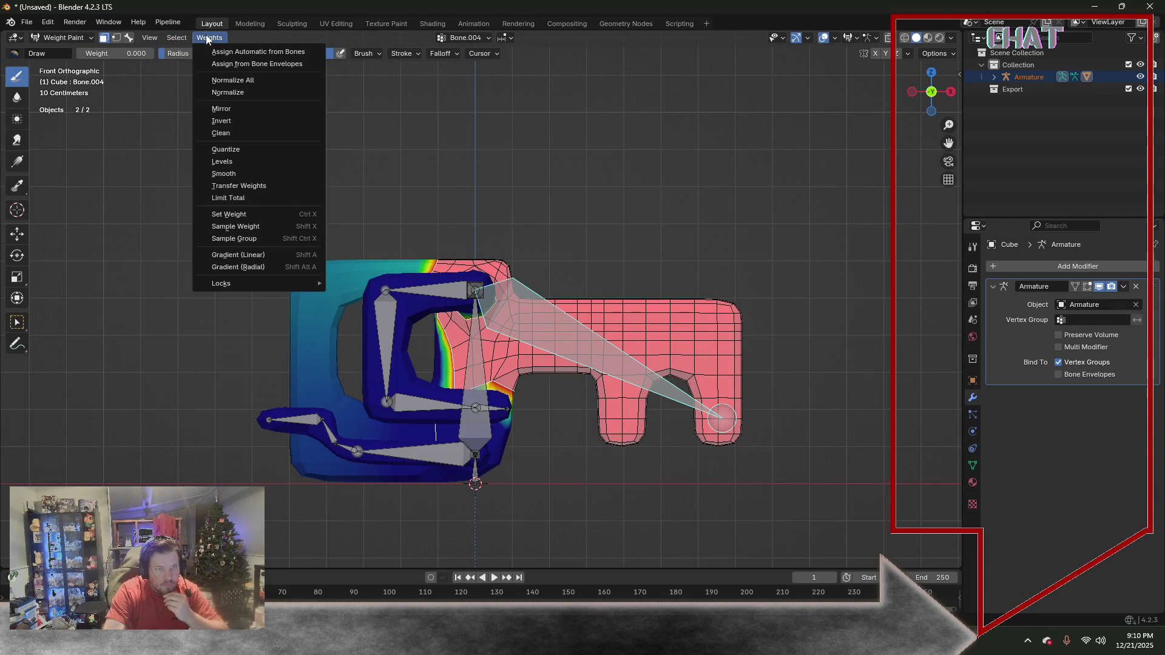
left_click(256, 213)
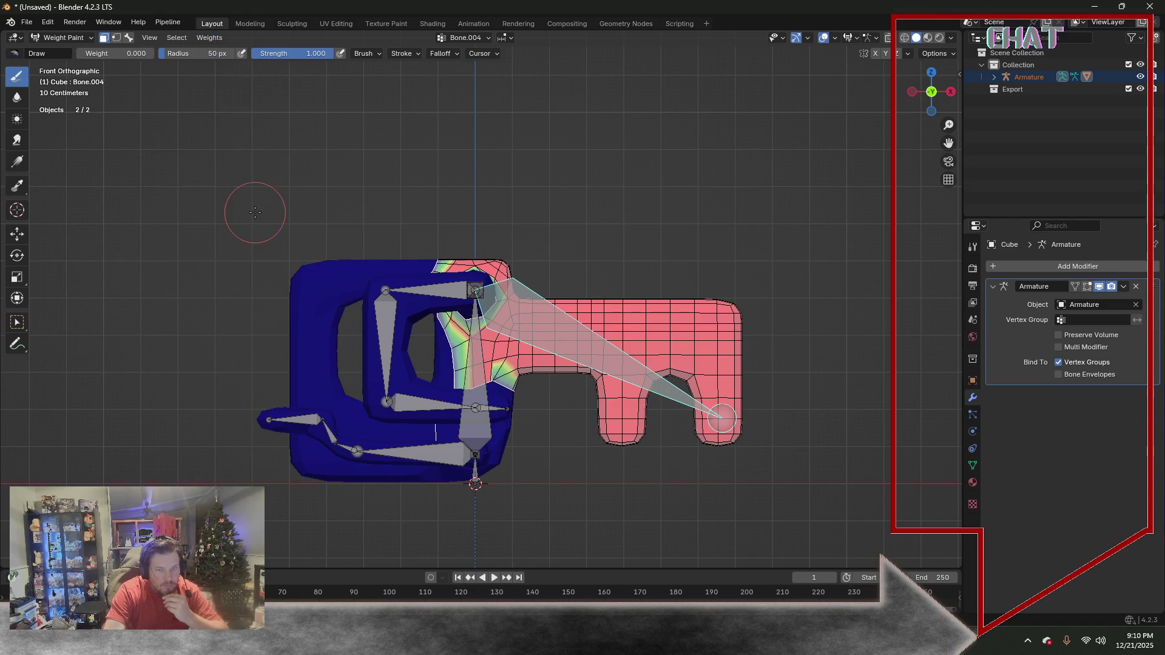
mouse_move(286, 209)
middle_mouse_down()
mouse_move(423, 174)
mouse_move(239, 176)
mouse_move(637, 176)
mouse_move(291, 161)
middle_mouse_up()
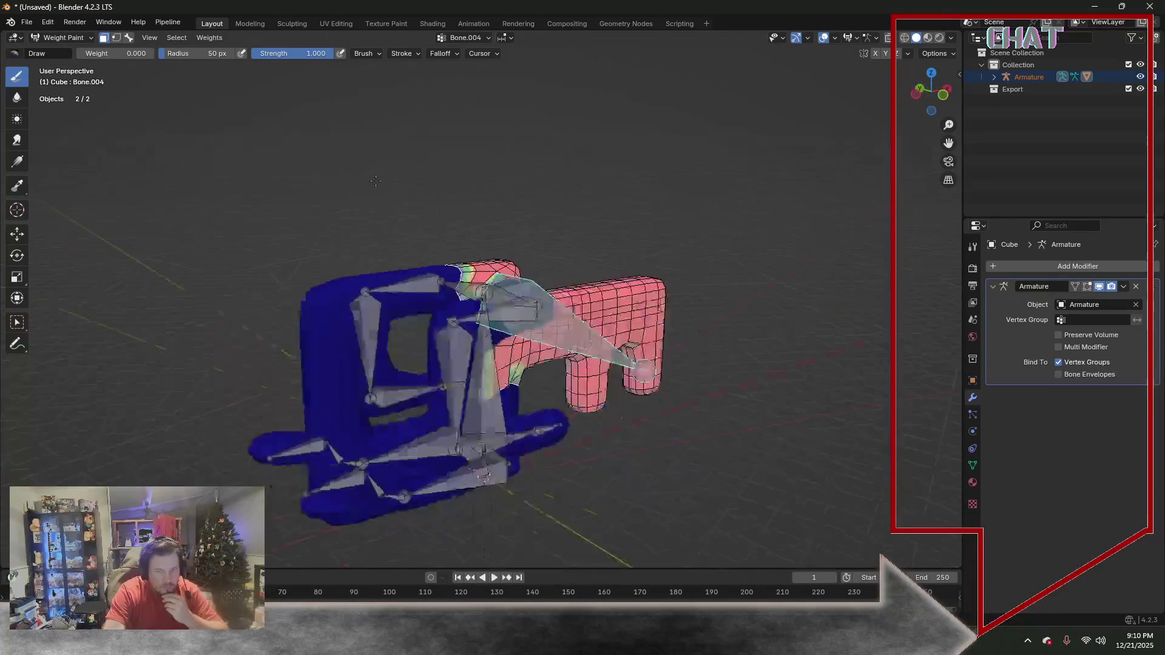
left_click(79, 42)
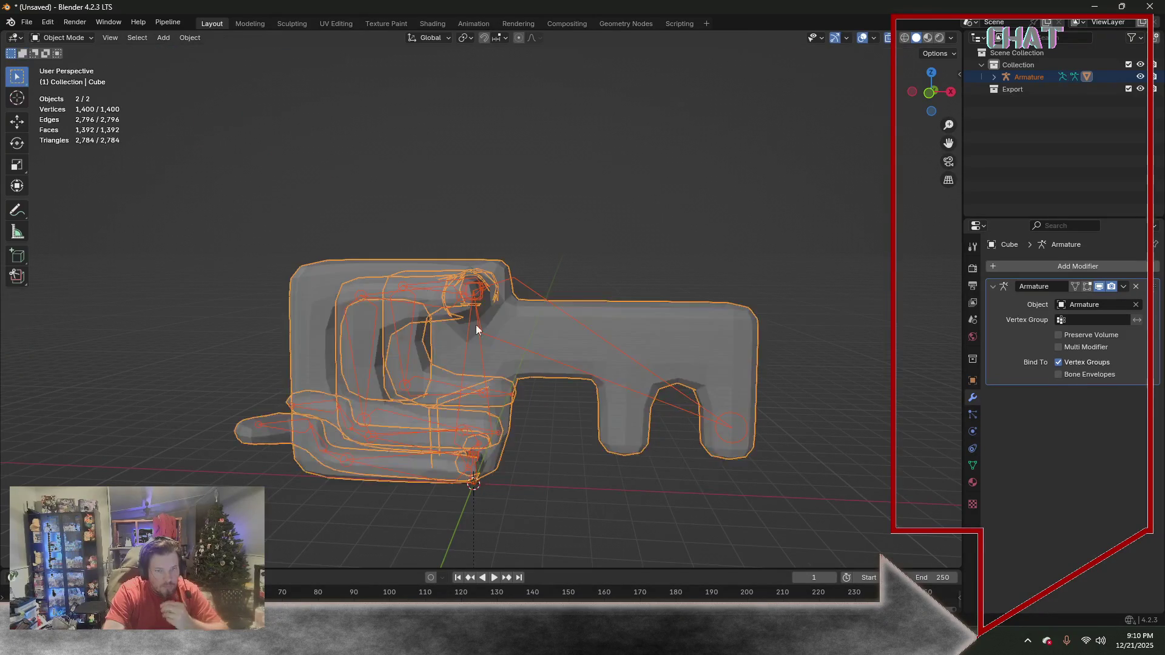
scroll(516, 350, "up", 2)
scroll(476, 334, "up", 2)
scroll(476, 334, "down", 3)
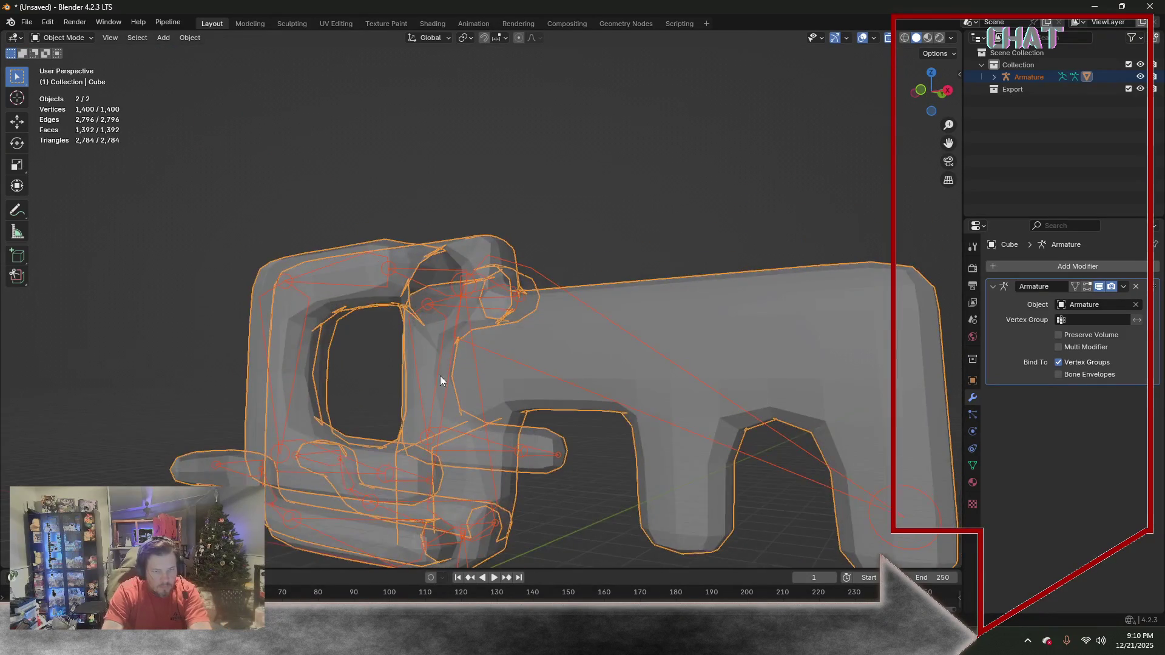
Keep only the key mesh selected, enter Edit Mode and turn off X-Ray display
middle_click_drag(439, 377, 417, 434)
left_click(416, 444)
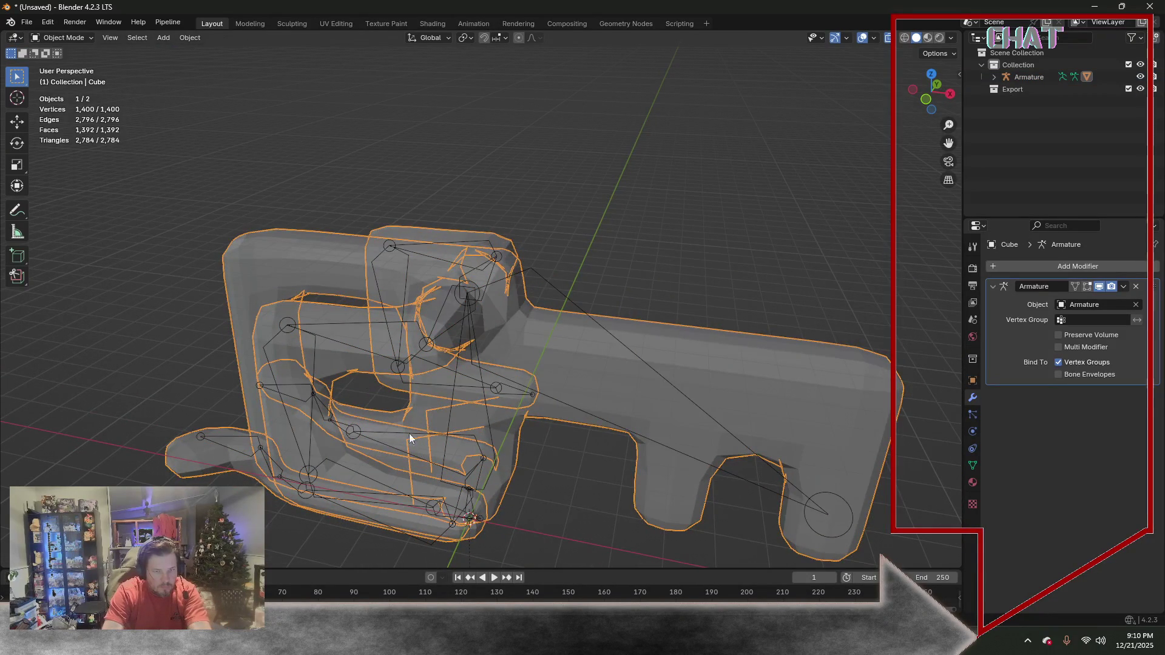
left_click(74, 41)
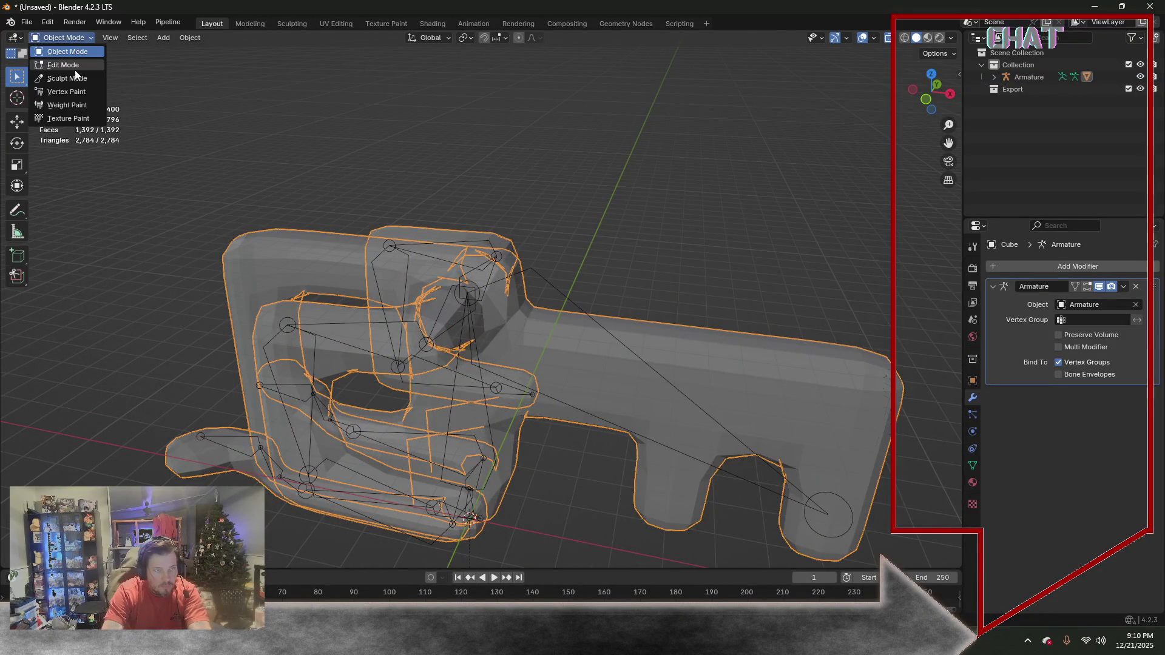
left_click(75, 69)
key("alt+z")
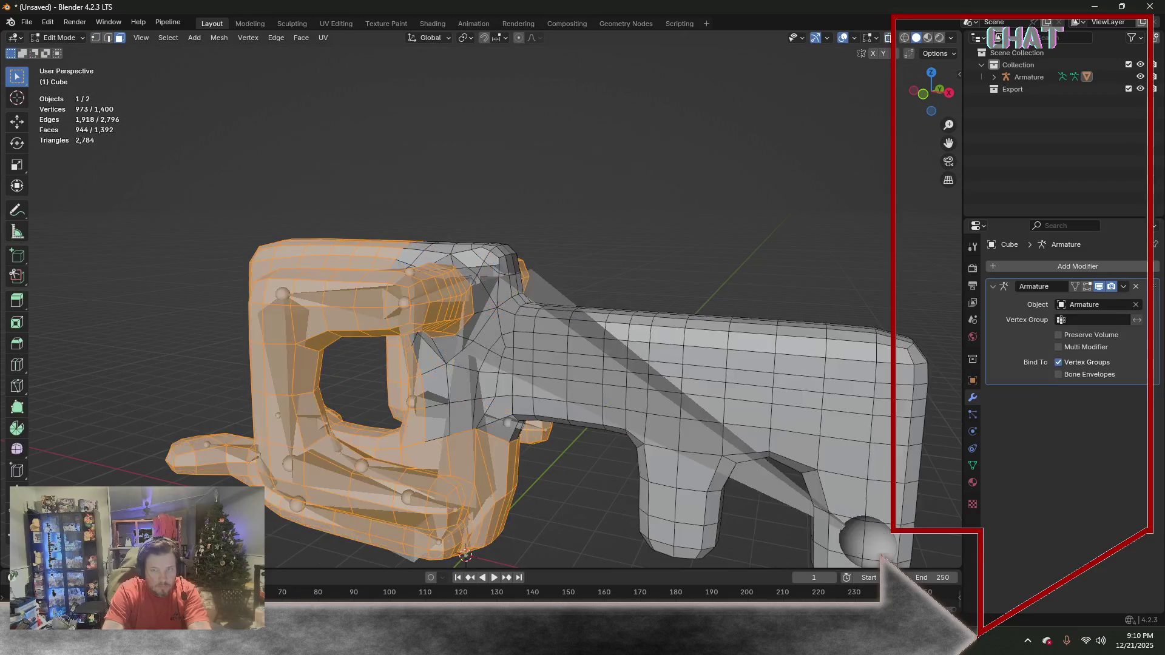
mouse_move(506, 310)
middle_mouse_down()
mouse_move(496, 377)
mouse_move(144, 444)
middle_mouse_up()
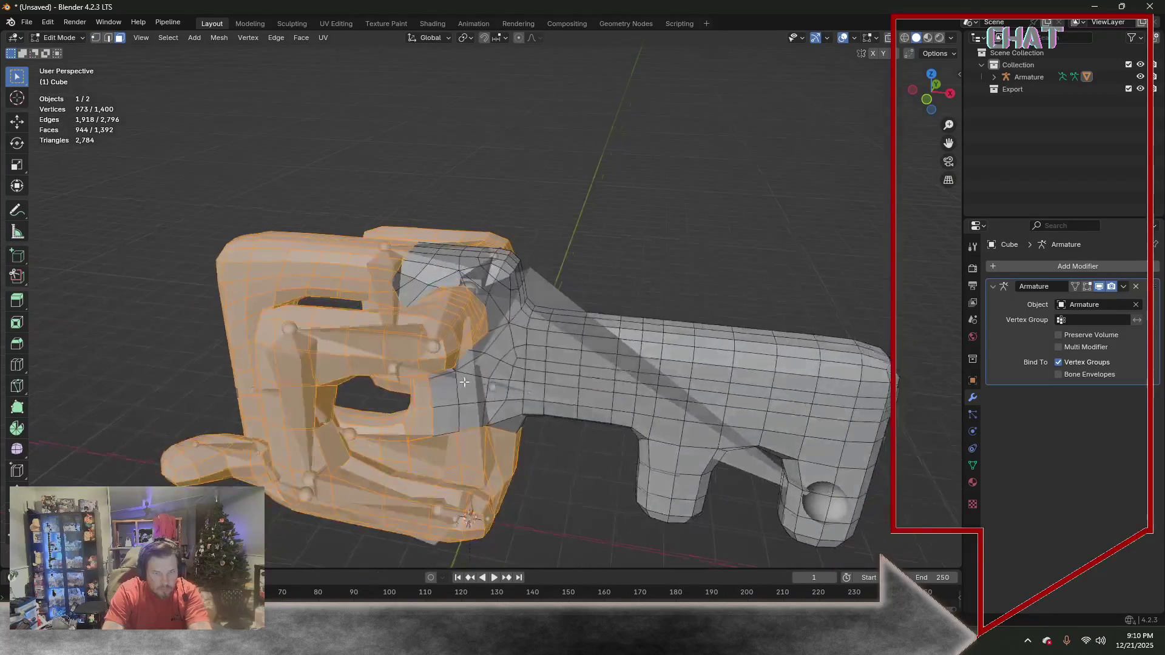
Make a first Knife cut across the key's head in vertex mode and inspect it from both sides
left_click(15, 388)
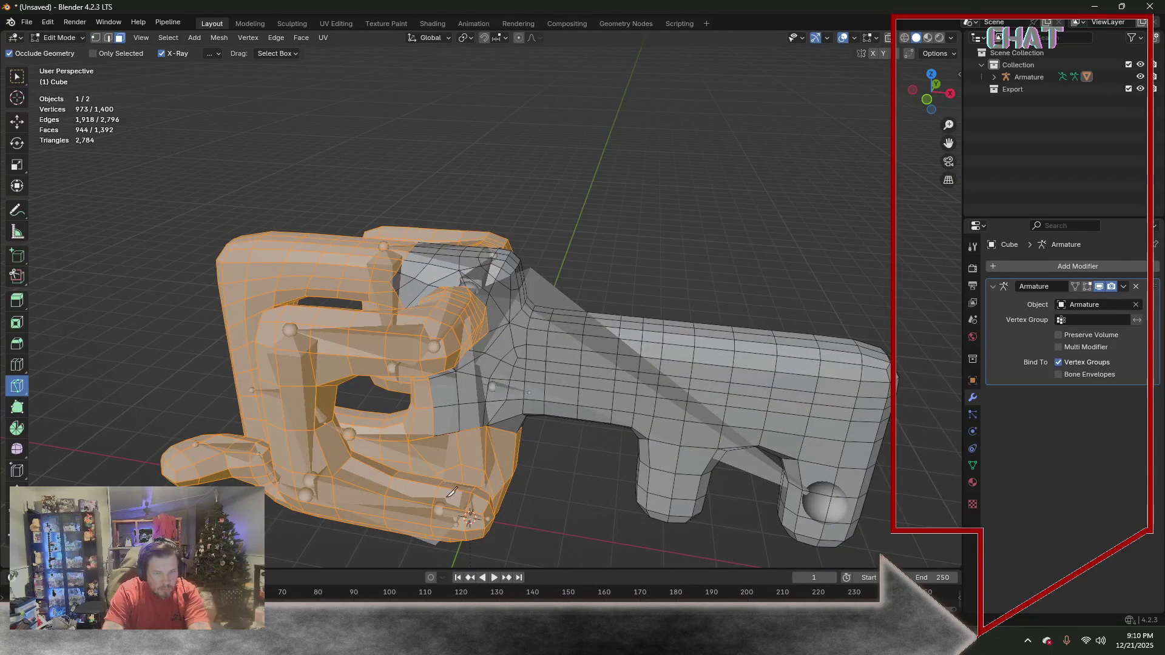
left_click(96, 37)
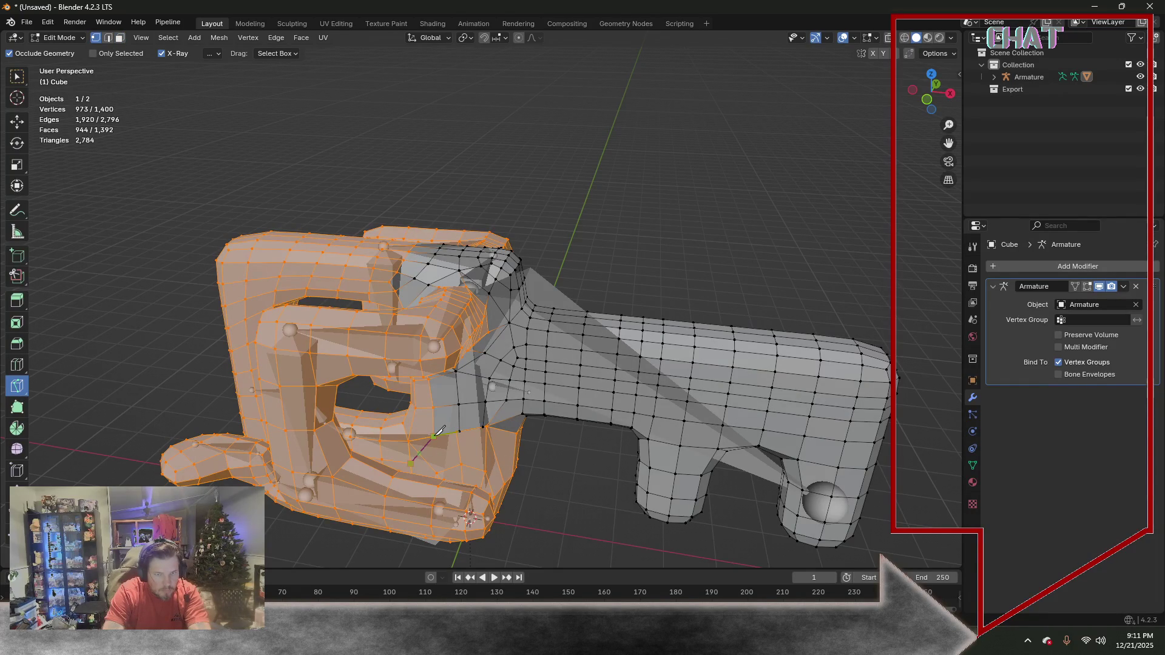
key("Return")
mouse_move(435, 435)
middle_mouse_down()
mouse_move(512, 426)
mouse_move(461, 447)
middle_mouse_up()
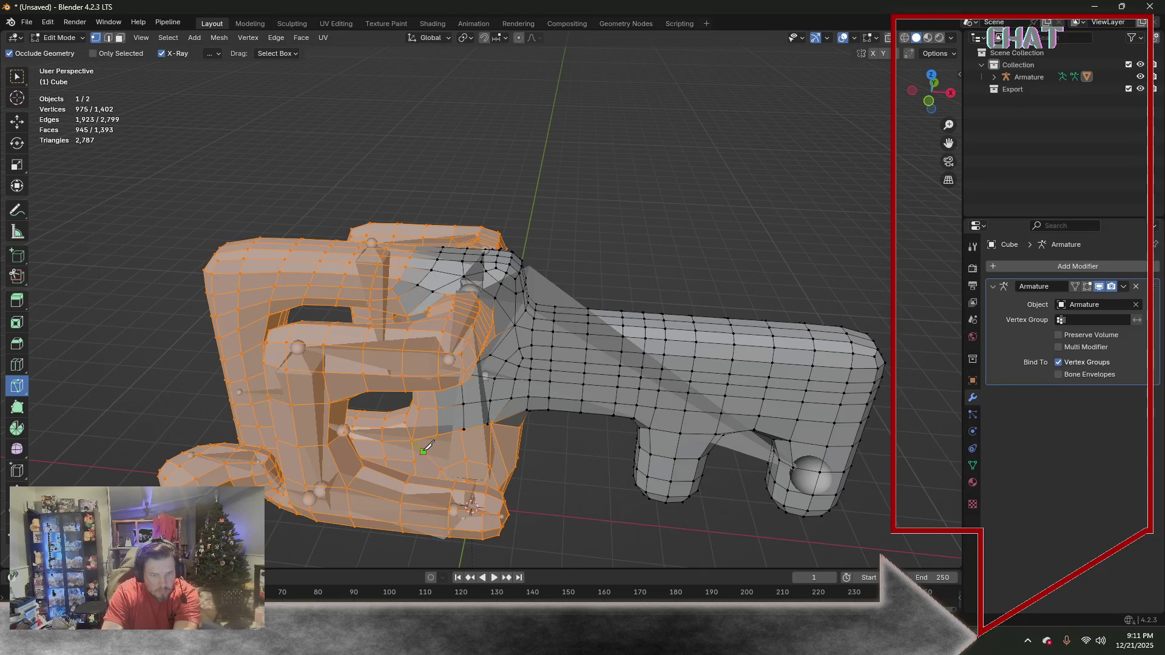
mouse_move(567, 438)
middle_mouse_down()
mouse_move(358, 433)
mouse_move(544, 435)
middle_mouse_up()
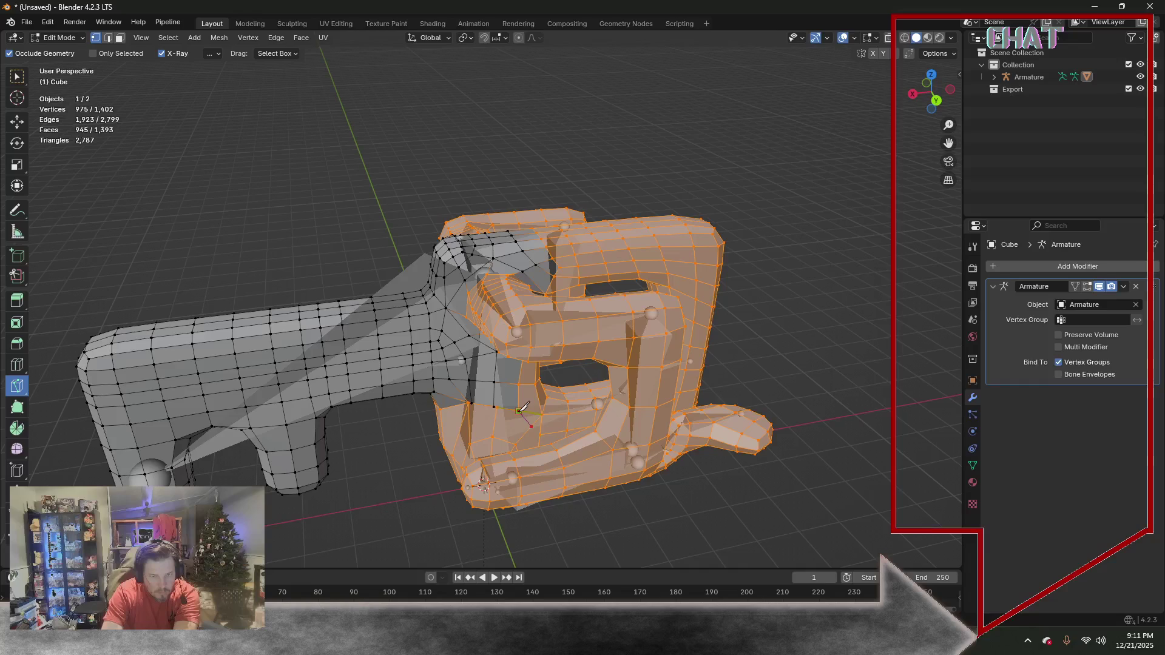
mouse_move(524, 407)
middle_mouse_down()
mouse_move(693, 403)
mouse_move(715, 419)
middle_mouse_up()
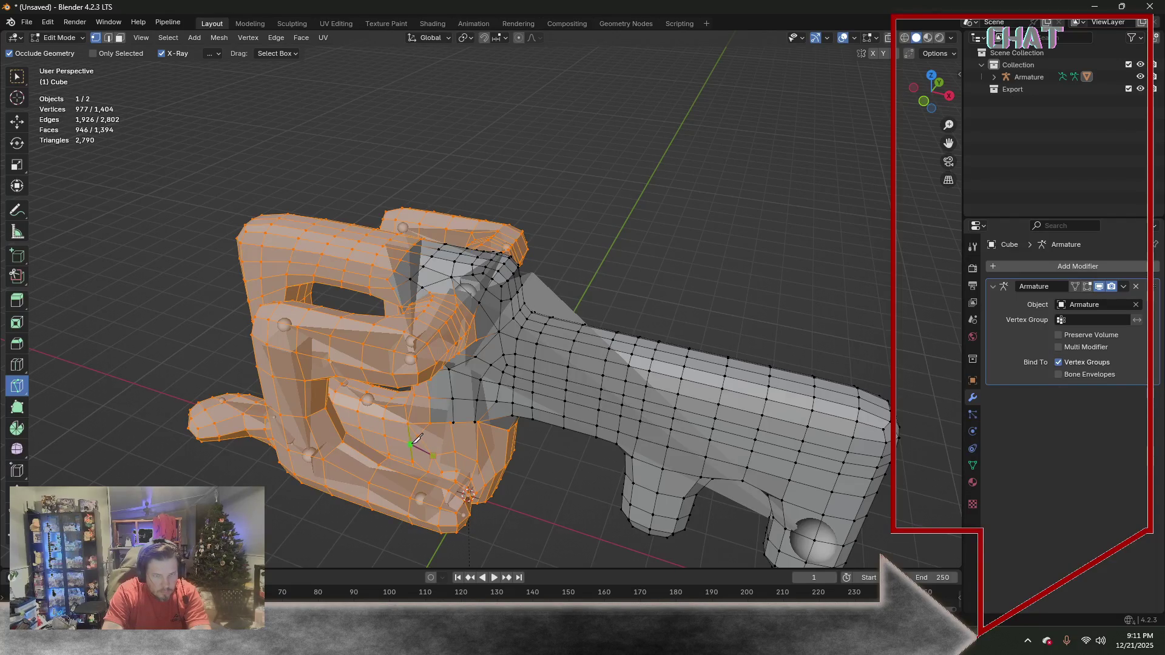
Knife-cut a new edge where the bow meets the blade, then leave the Knife tool
left_click(440, 450)
key("Return")
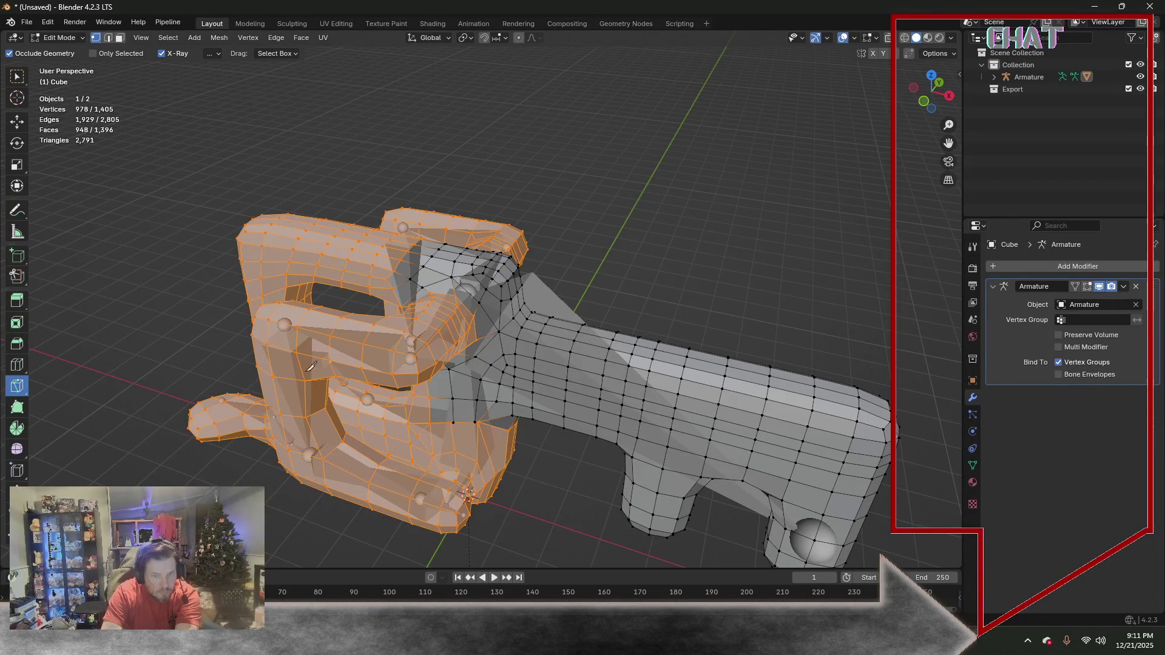
left_click(20, 77)
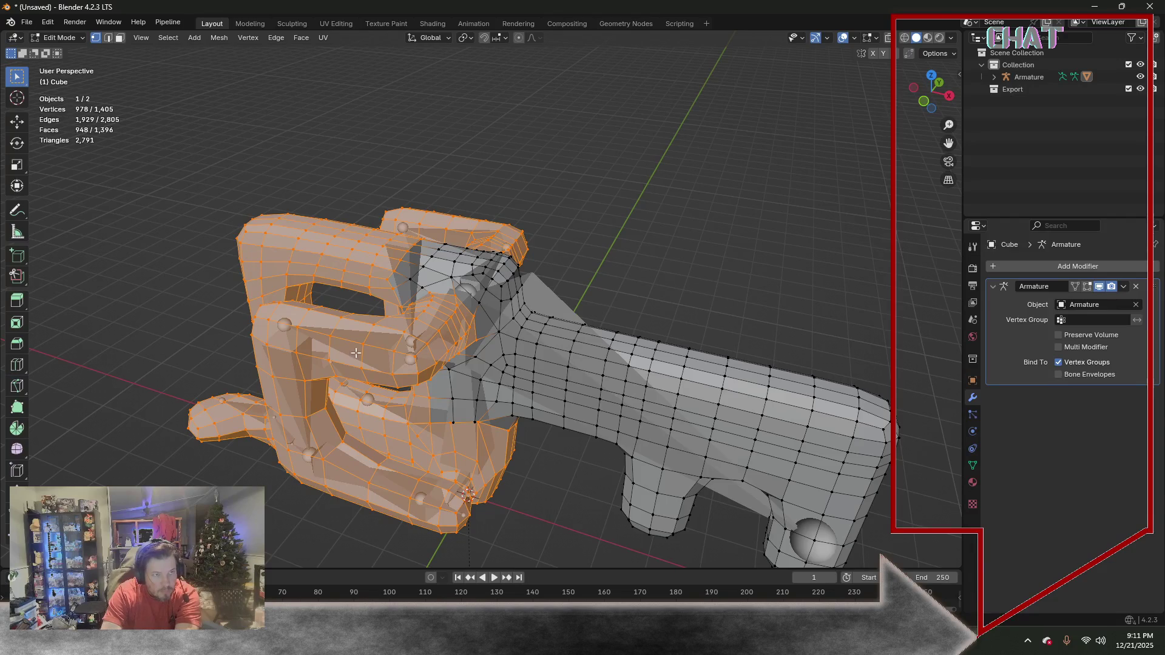
Dissolve a single stray vertex from the key's head
left_click(425, 441)
key("x")
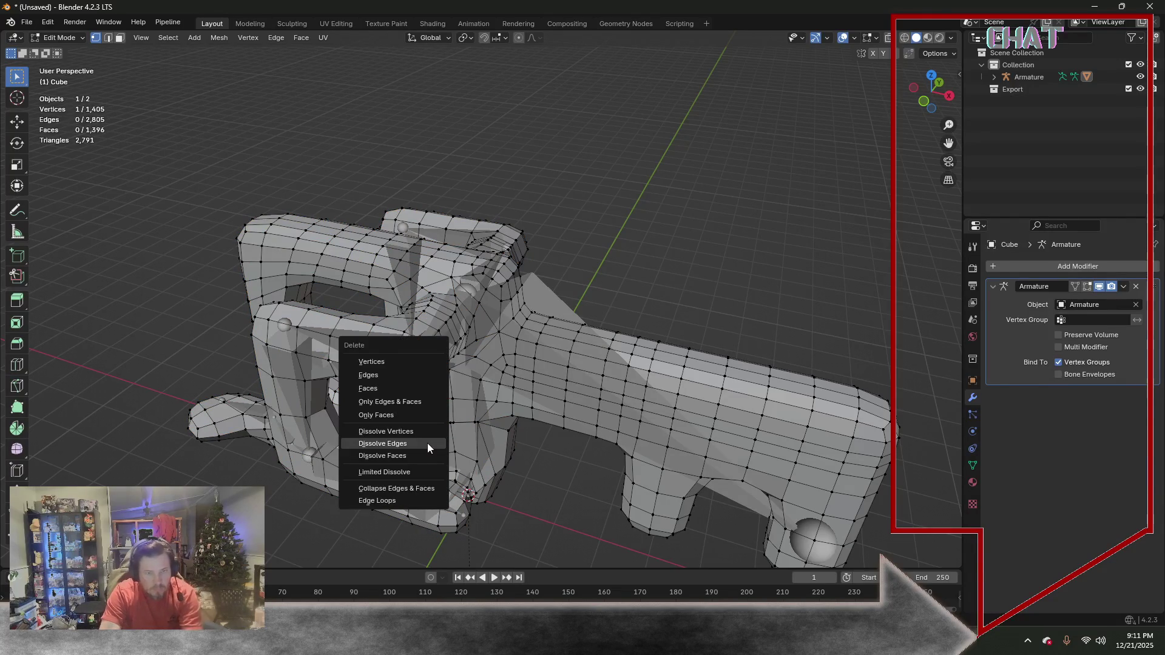
left_click(410, 432)
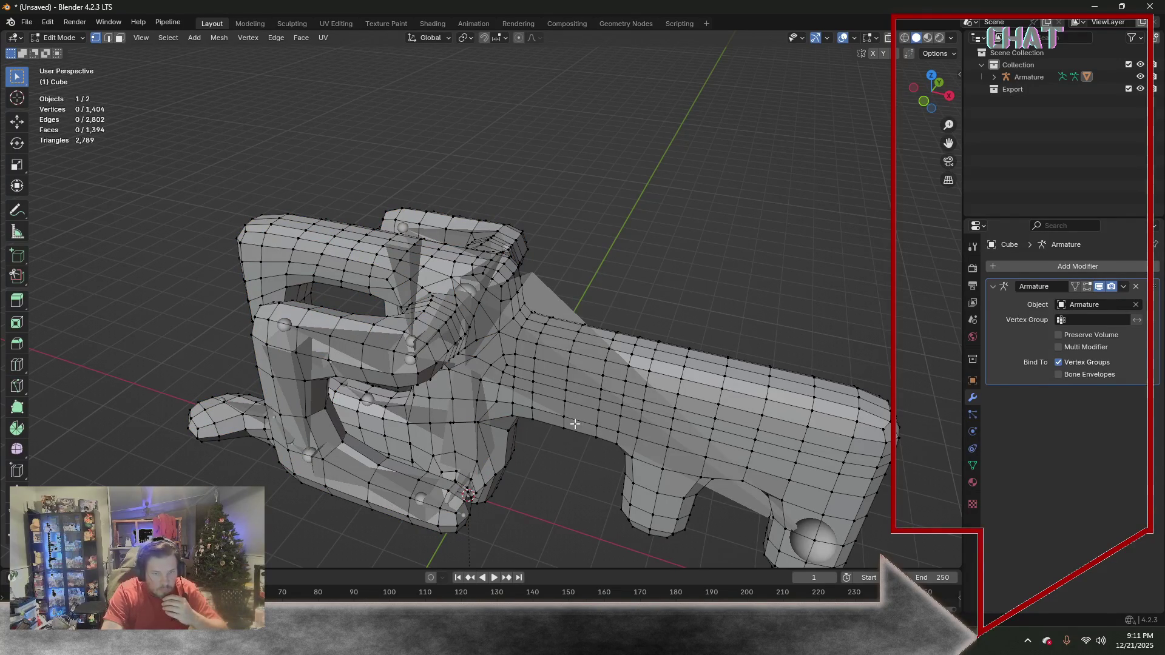
mouse_move(574, 423)
middle_mouse_down()
mouse_move(575, 444)
mouse_move(378, 432)
mouse_move(656, 427)
mouse_move(398, 428)
mouse_move(598, 345)
mouse_move(516, 428)
middle_mouse_up()
Merge several pairs of nearby vertices at their centers to collapse short edges
left_click(471, 436)
key("m")
left_click(472, 440)
left_click(439, 431, "shift")
key("m")
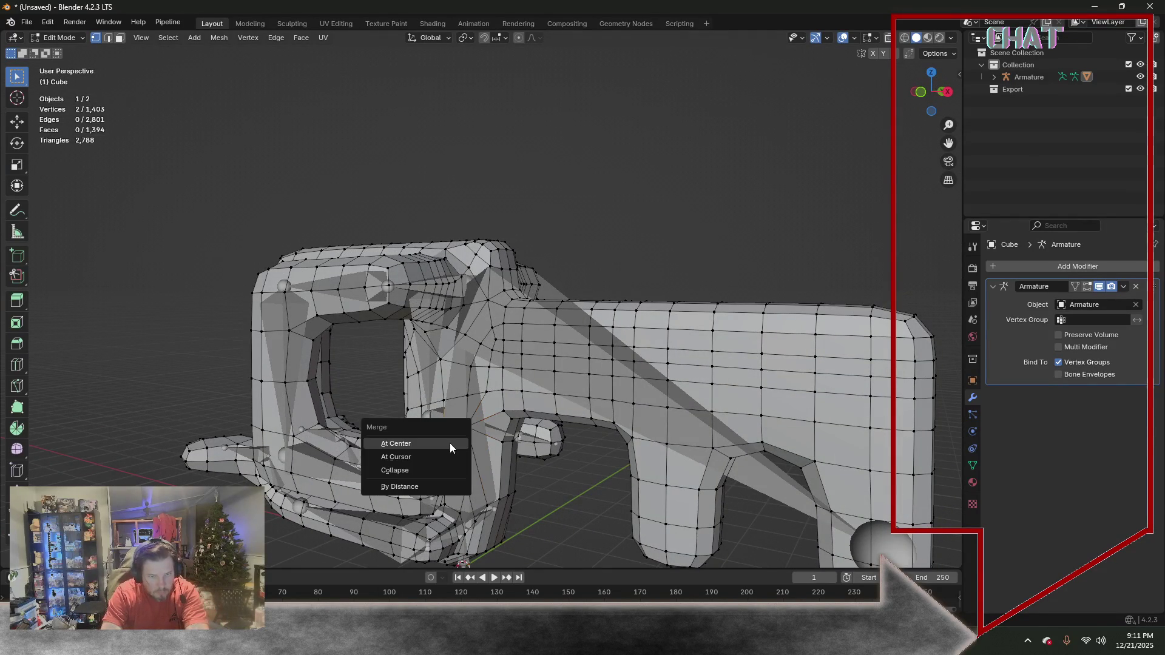
left_click(423, 444)
mouse_move(423, 444)
middle_mouse_down()
mouse_move(496, 414)
mouse_move(404, 465)
mouse_move(453, 455)
mouse_move(250, 411)
mouse_move(339, 426)
middle_mouse_up()
key("m")
left_click(418, 454)
key("m")
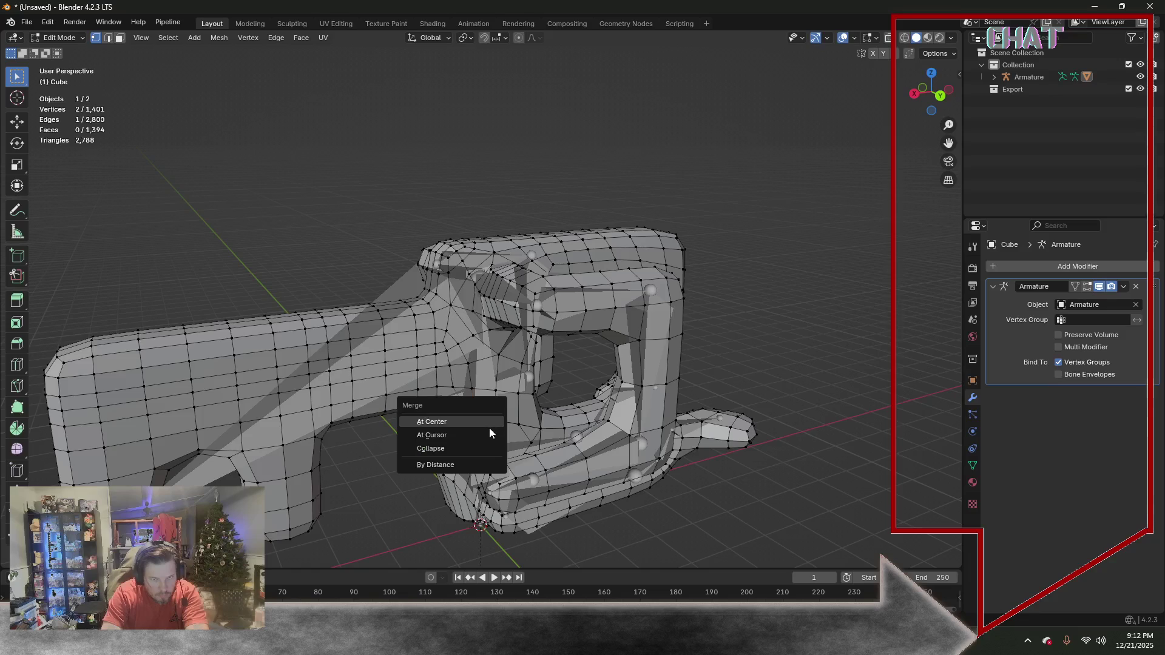
left_click(462, 423)
key("m")
left_click(501, 428)
mouse_move(503, 429)
middle_mouse_down()
mouse_move(546, 436)
mouse_move(528, 436)
middle_mouse_up()
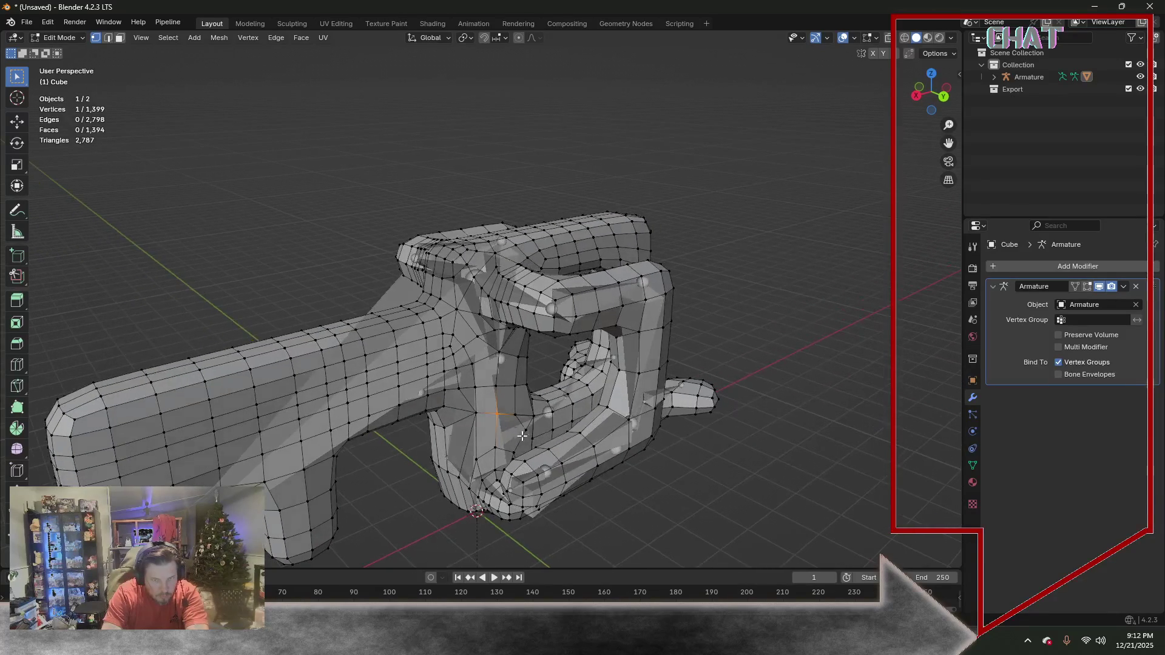
mouse_move(457, 422)
middle_mouse_down()
mouse_move(510, 423)
mouse_move(400, 420)
mouse_move(574, 435)
mouse_move(34, 373)
middle_mouse_up()
Knife-cut an edge across a face, then dissolve the leftover vertex
left_click(20, 387)
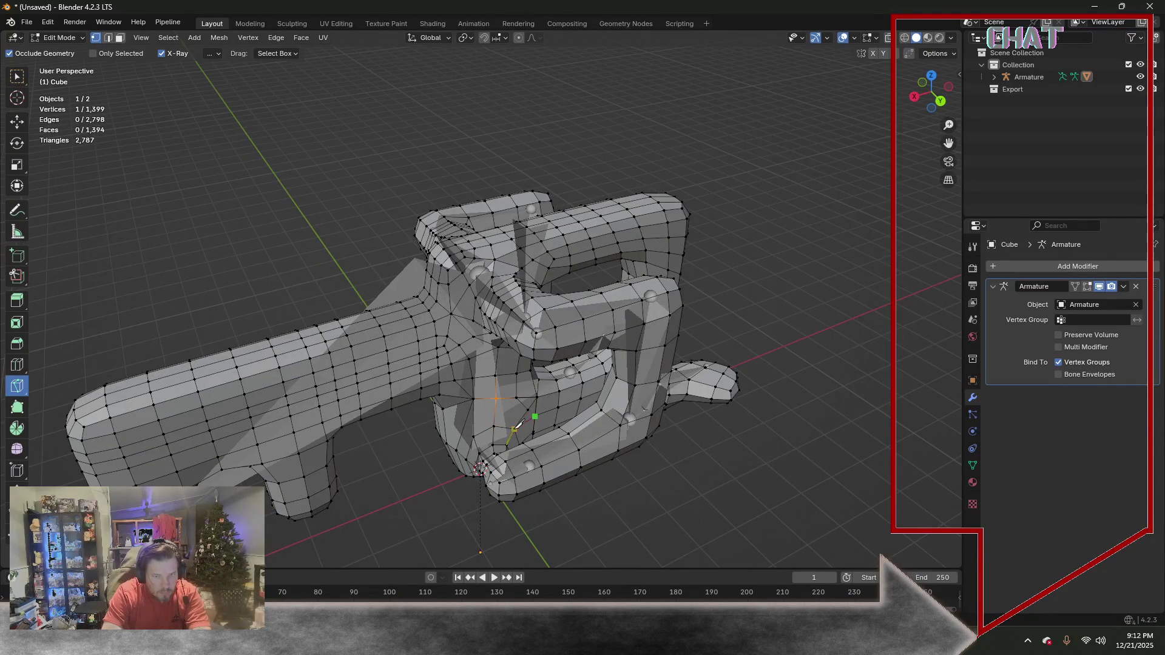
left_click(520, 397)
left_click(514, 432)
key("Return")
left_click(17, 76)
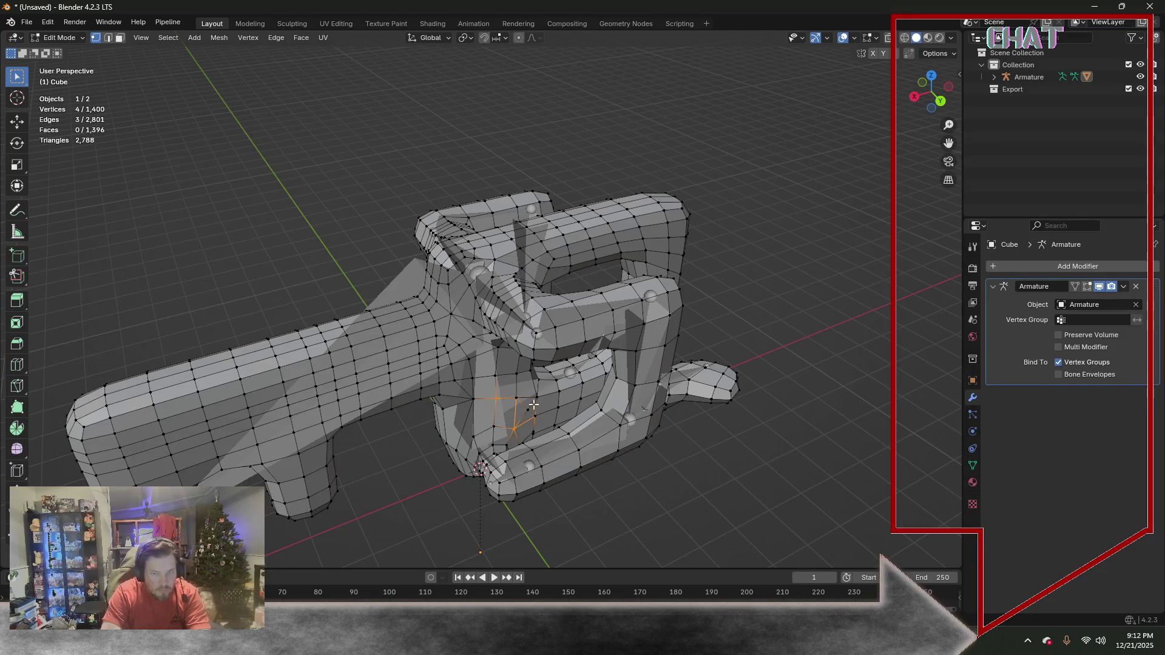
key("x")
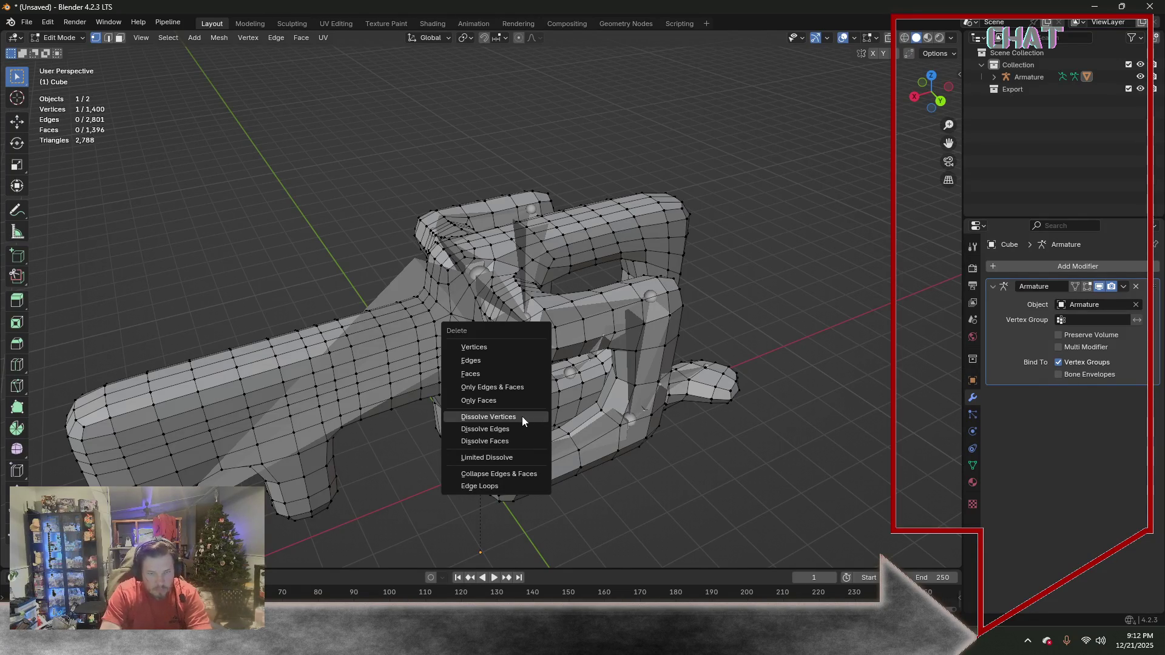
left_click(521, 417)
mouse_move(522, 415)
middle_mouse_down()
mouse_move(431, 397)
mouse_move(453, 394)
middle_mouse_up()
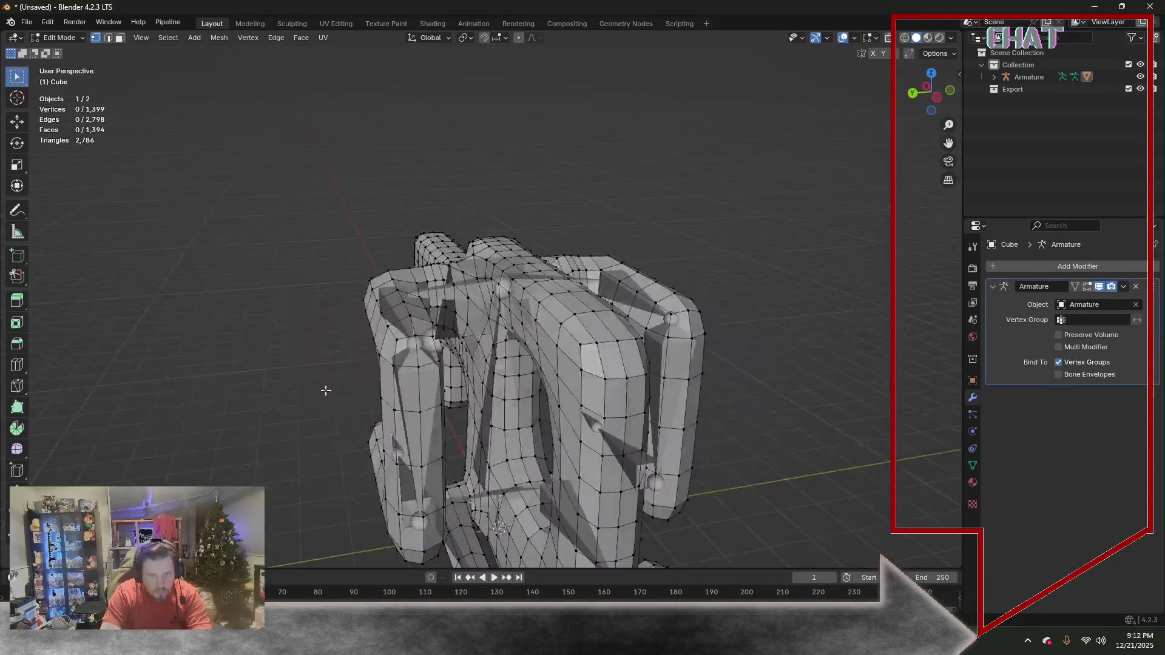
Select the entire mesh and bring up the Mesh menu for cleanup
key("a")
left_click(217, 40)
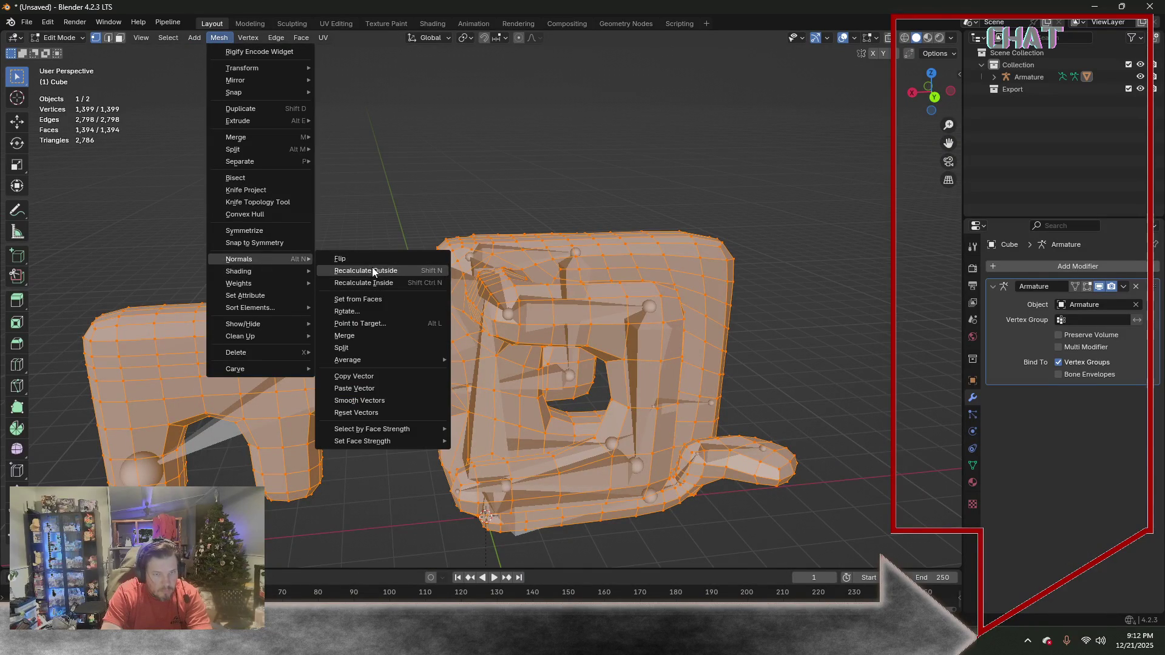
Run Mesh > Clean Up > Merge by Distance on the whole mesh, leaving 1,395 vertices
mouse_move(239, 259)
left_click(372, 266)
left_click(219, 38)
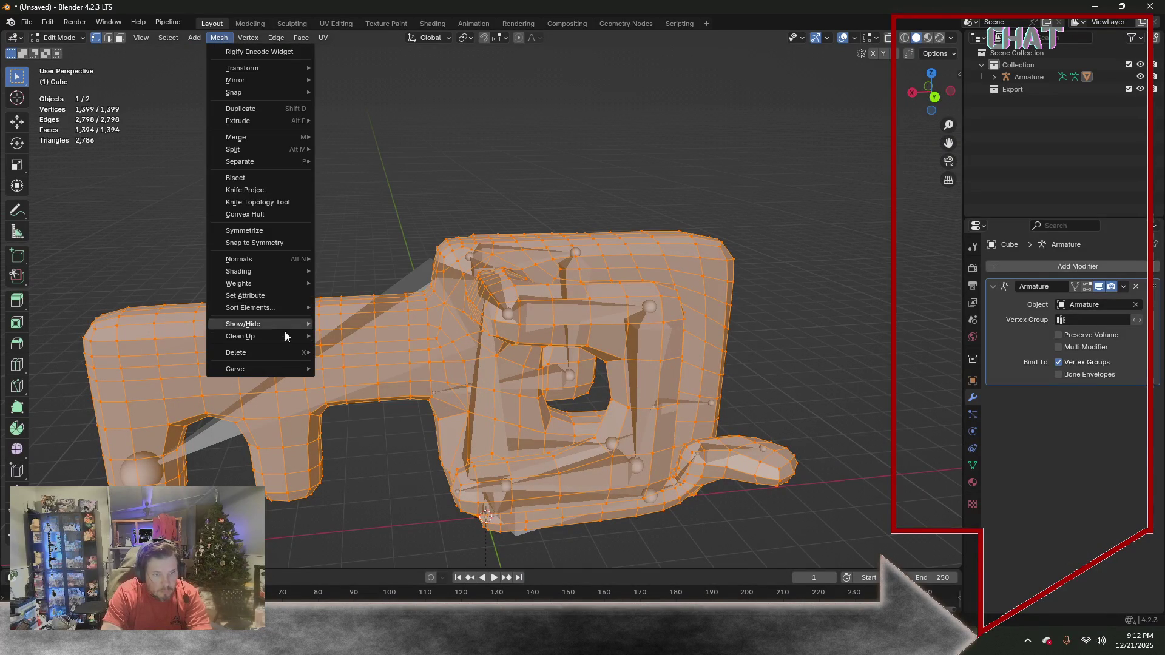
mouse_move(241, 336)
left_click(368, 432)
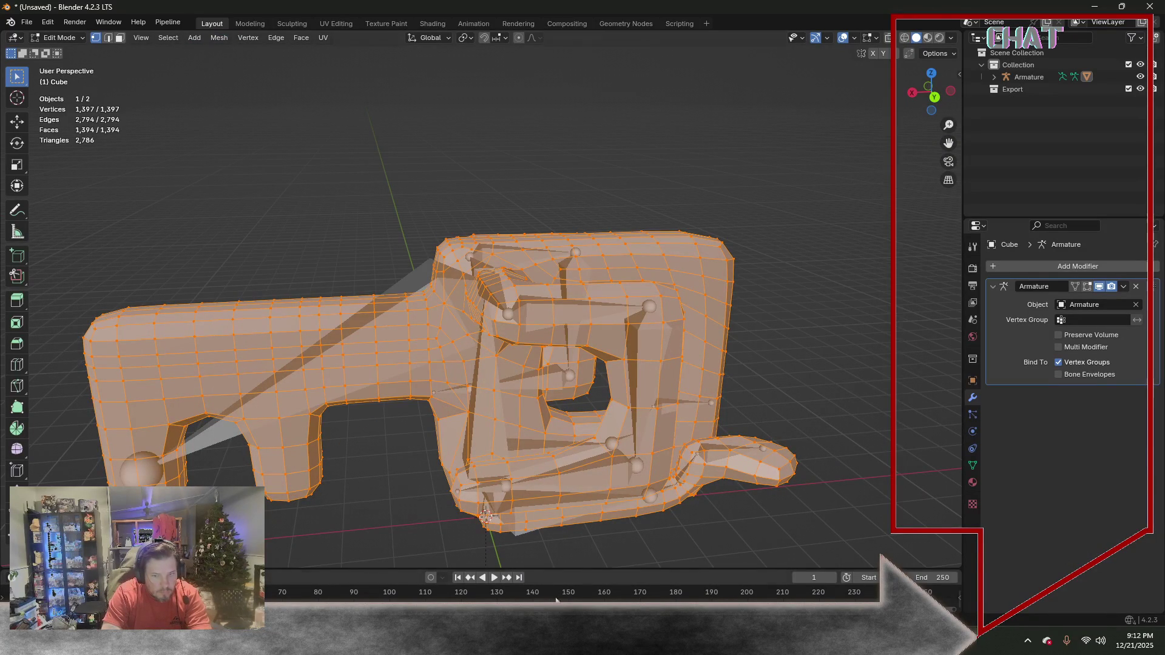
middle_click_drag(384, 471, 577, 470)
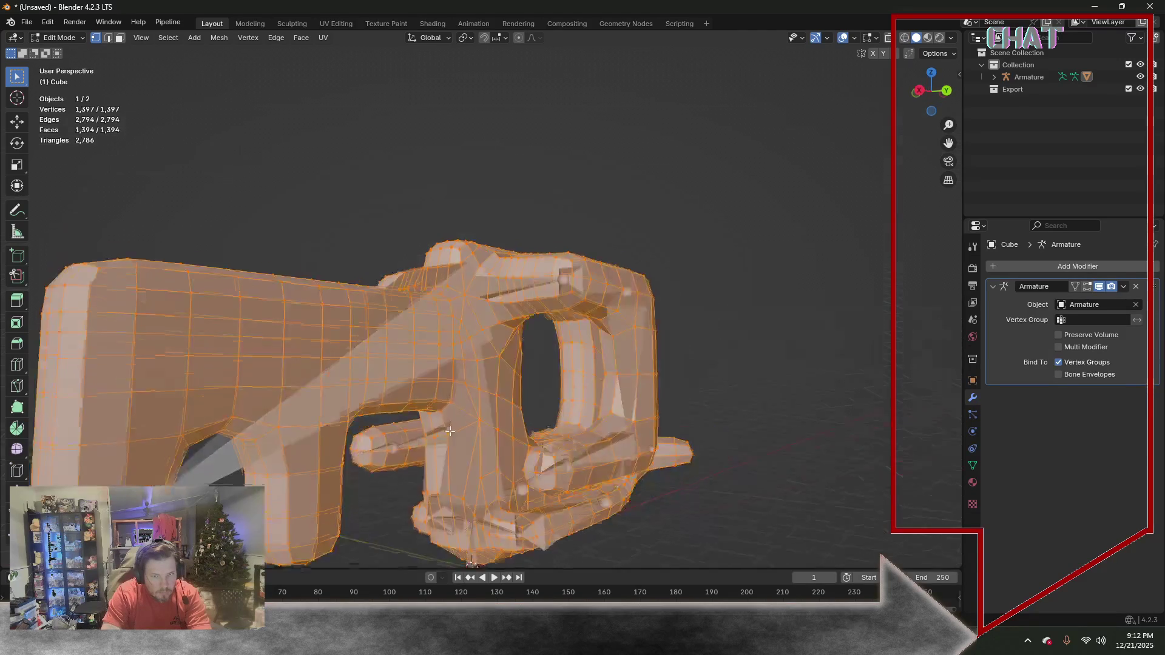
scroll(464, 465, "up", 4)
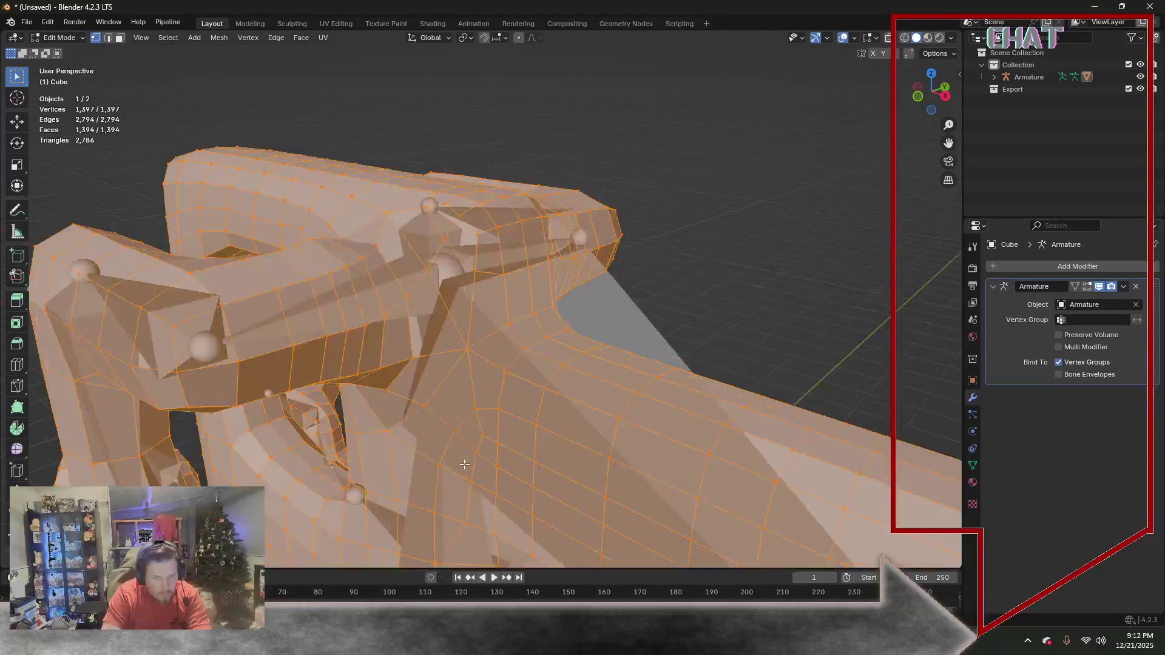
scroll(391, 483, "up", 2)
scroll(418, 420, "up", 2)
scroll(453, 350, "up", 2)
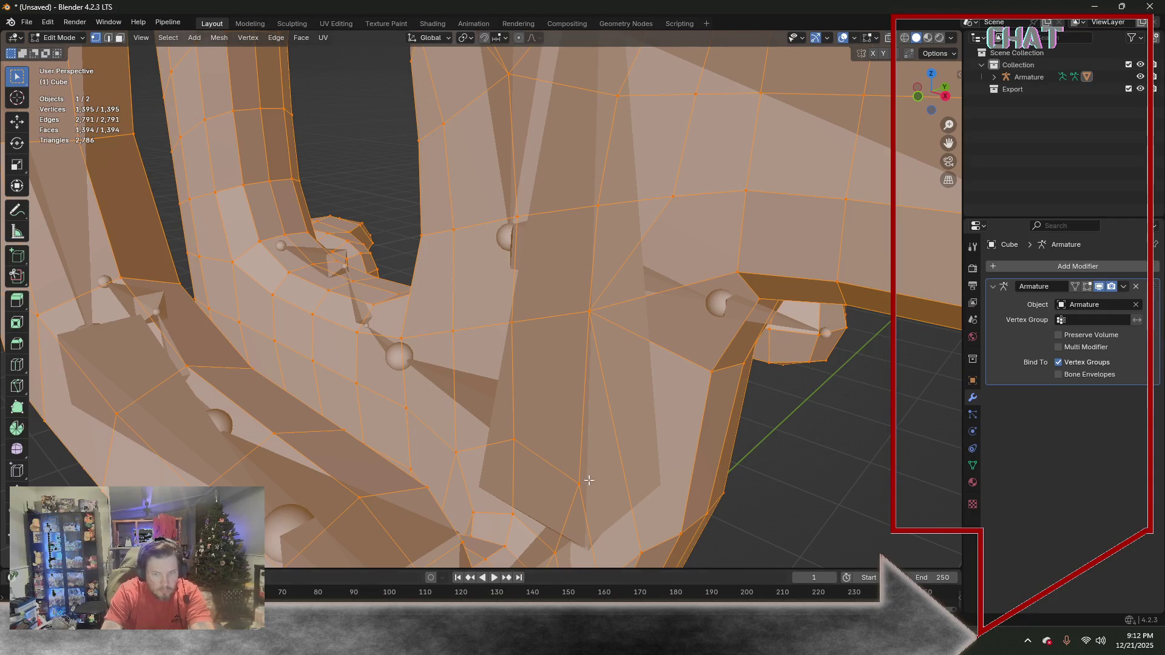
scroll(551, 398, "down", 4)
mouse_move(551, 398)
middle_mouse_down()
mouse_move(504, 282)
mouse_move(283, 250)
mouse_move(436, 253)
mouse_move(443, 265)
mouse_move(388, 261)
mouse_move(436, 236)
middle_mouse_up()
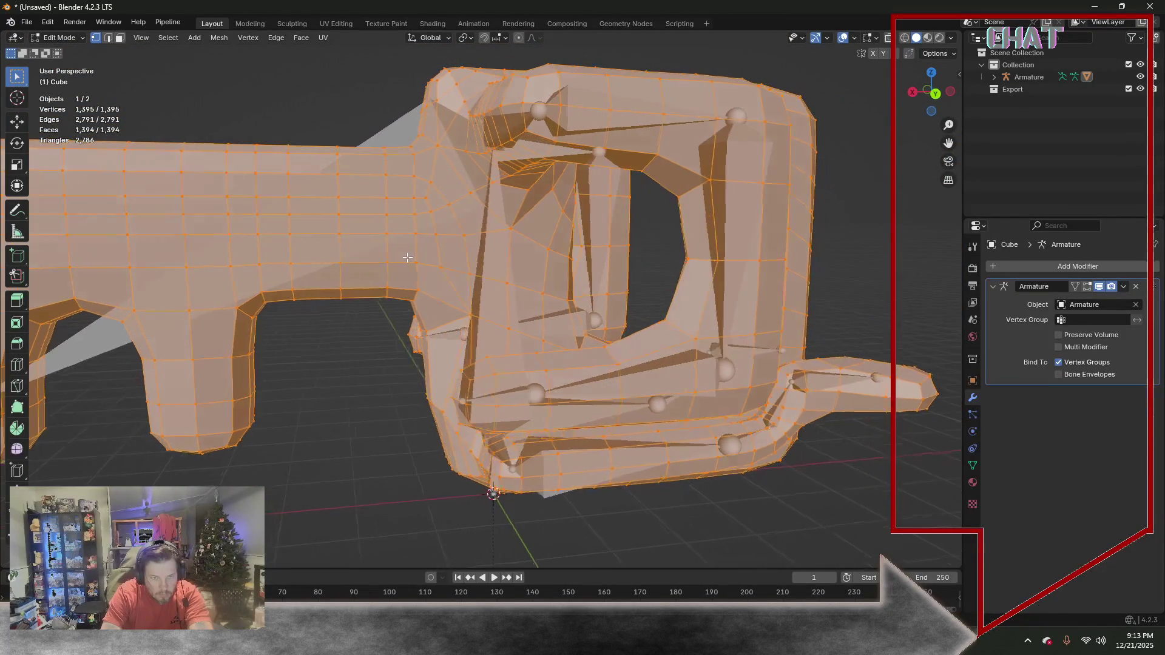
Loop-cut a new edge loop beside the bow where it meets the blade
key("shift+space")
key("r")
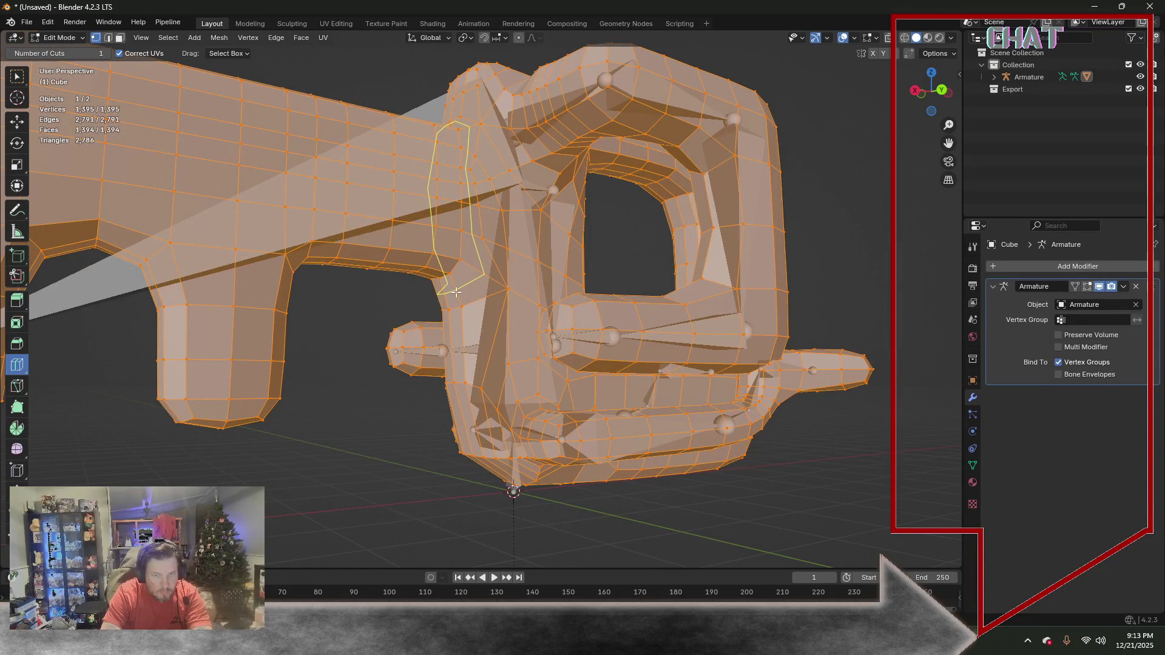
left_click(455, 291)
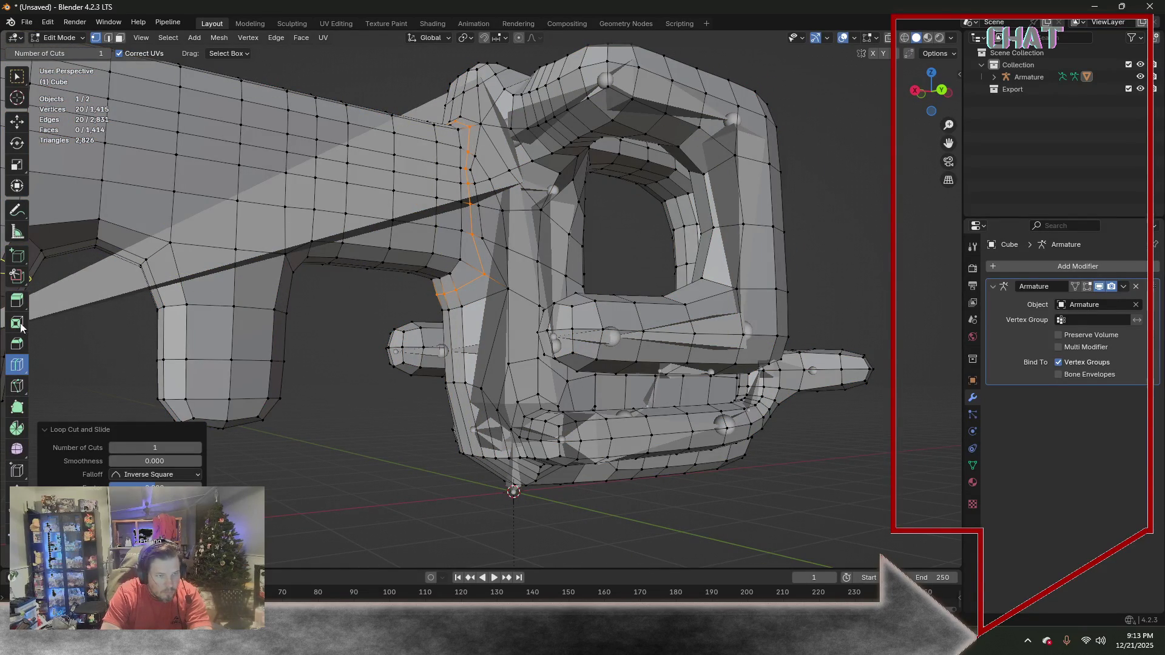
left_click(18, 78)
In edge mode, select a path of edges around the key and dissolve them
left_click(107, 37)
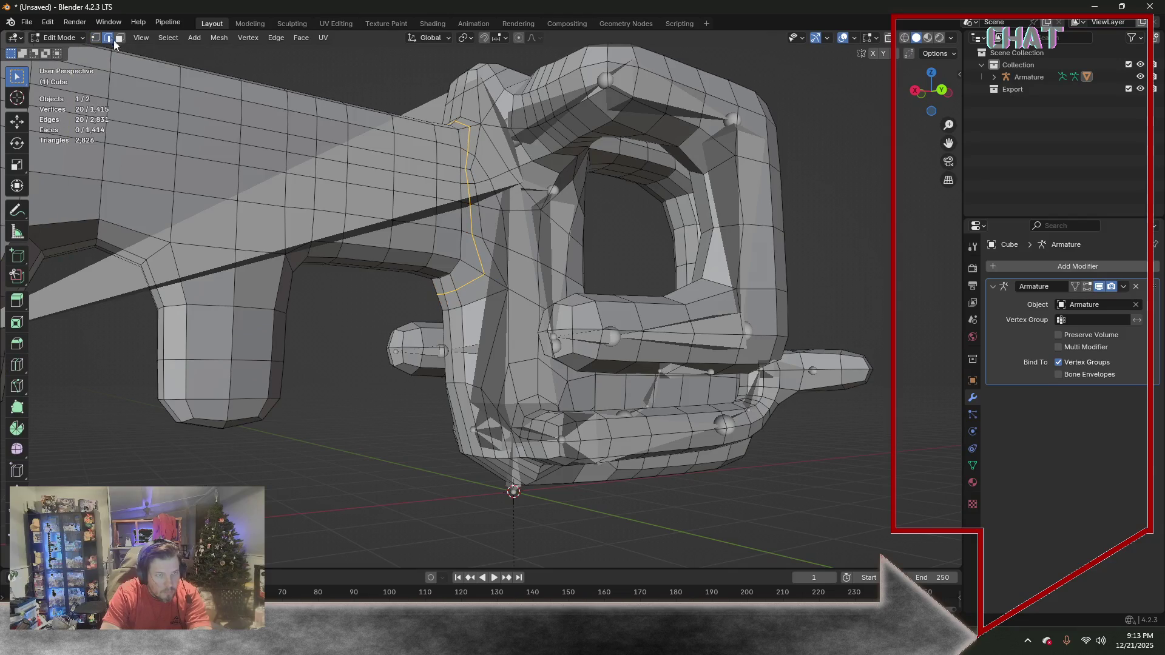
left_click(480, 259)
middle_click_drag(479, 260, 573, 260)
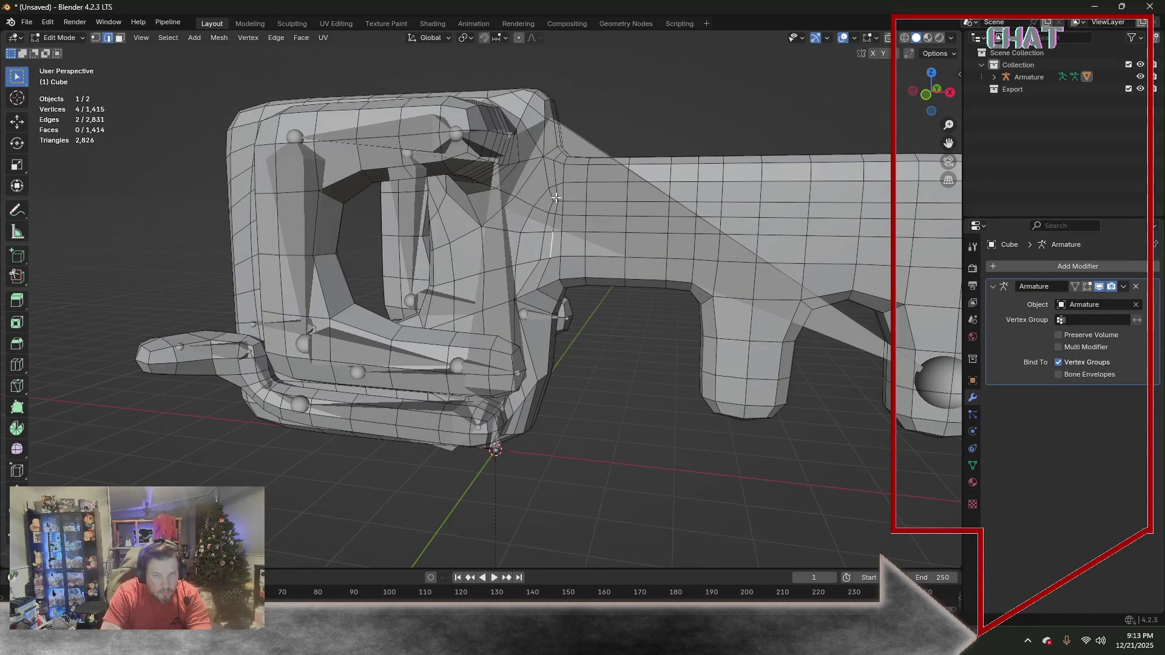
left_click(557, 156, "ctrl")
mouse_move(743, 142)
middle_mouse_down()
mouse_move(480, 276)
mouse_move(603, 265)
mouse_move(531, 273)
mouse_move(590, 279)
middle_mouse_up()
left_click(478, 307, "ctrl")
left_click(533, 272, "shift")
key("x")
left_click(582, 291)
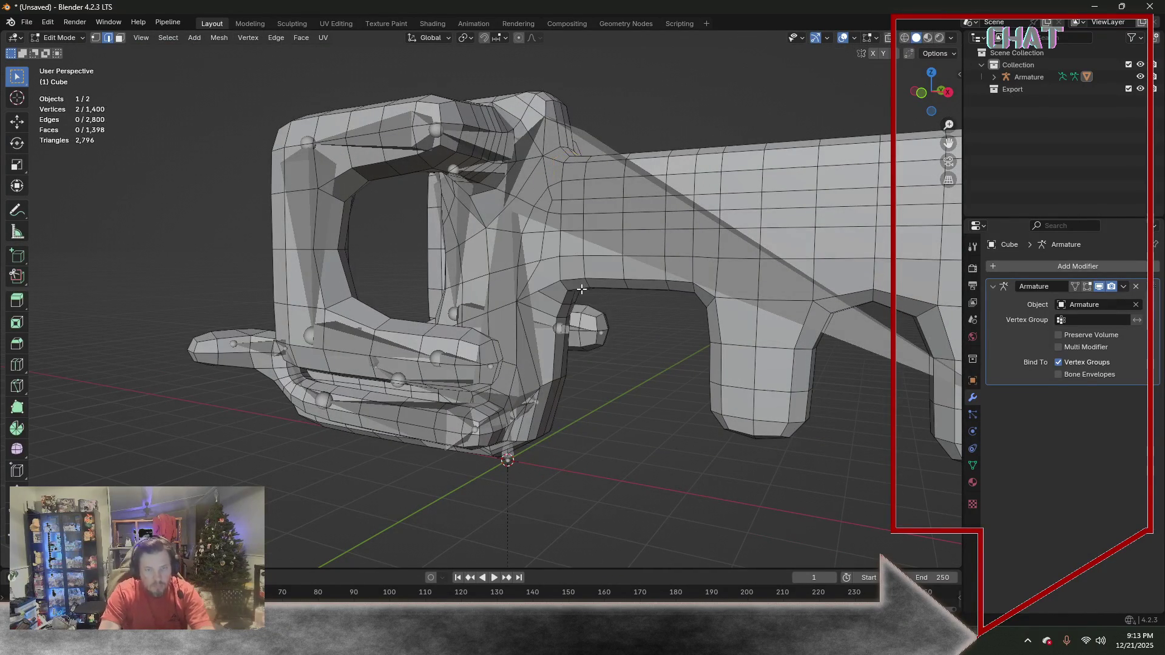
Knife-cut a connecting edge across a face, then dissolve two stray edges
left_click(17, 389)
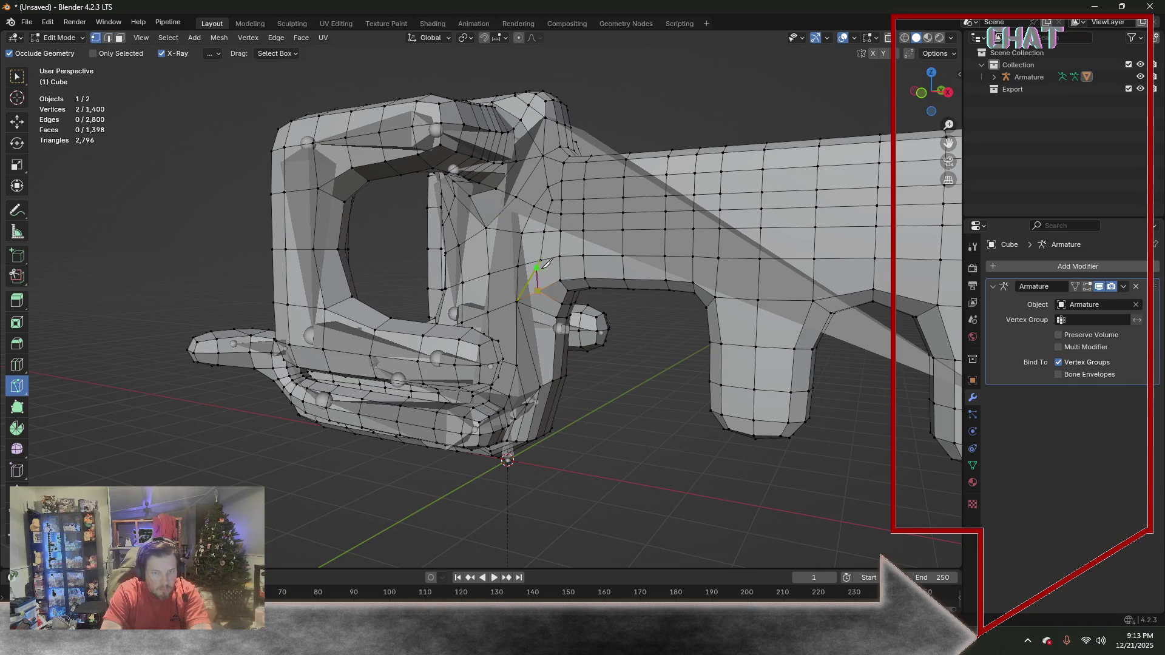
key("j")
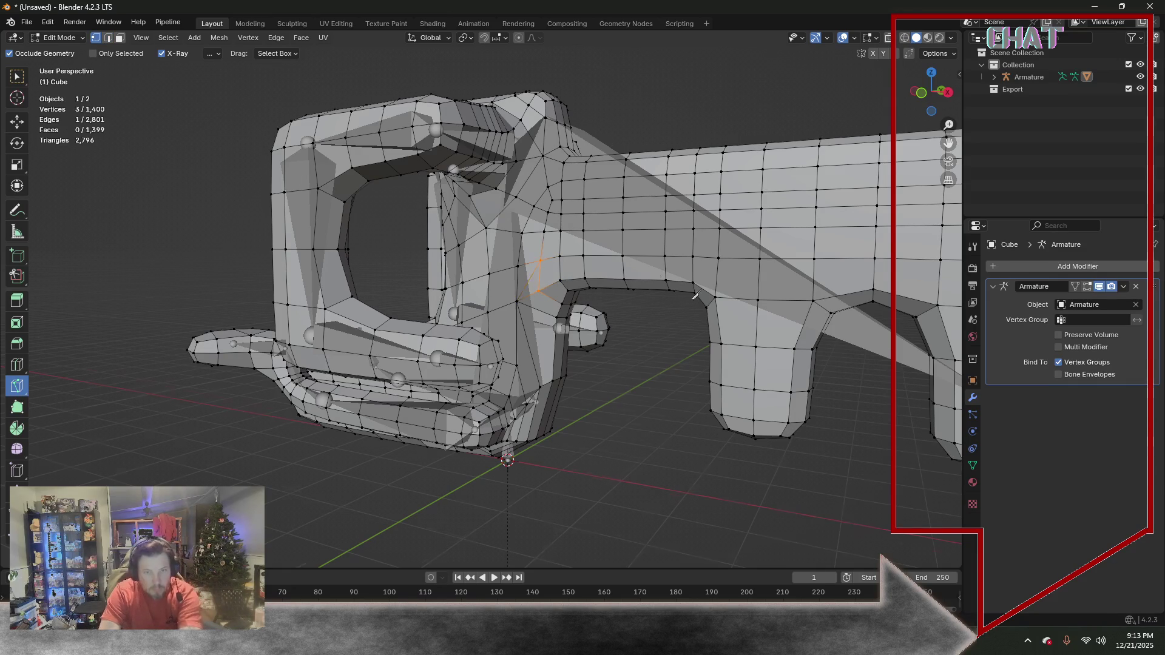
middle_click_drag(546, 255, 426, 292)
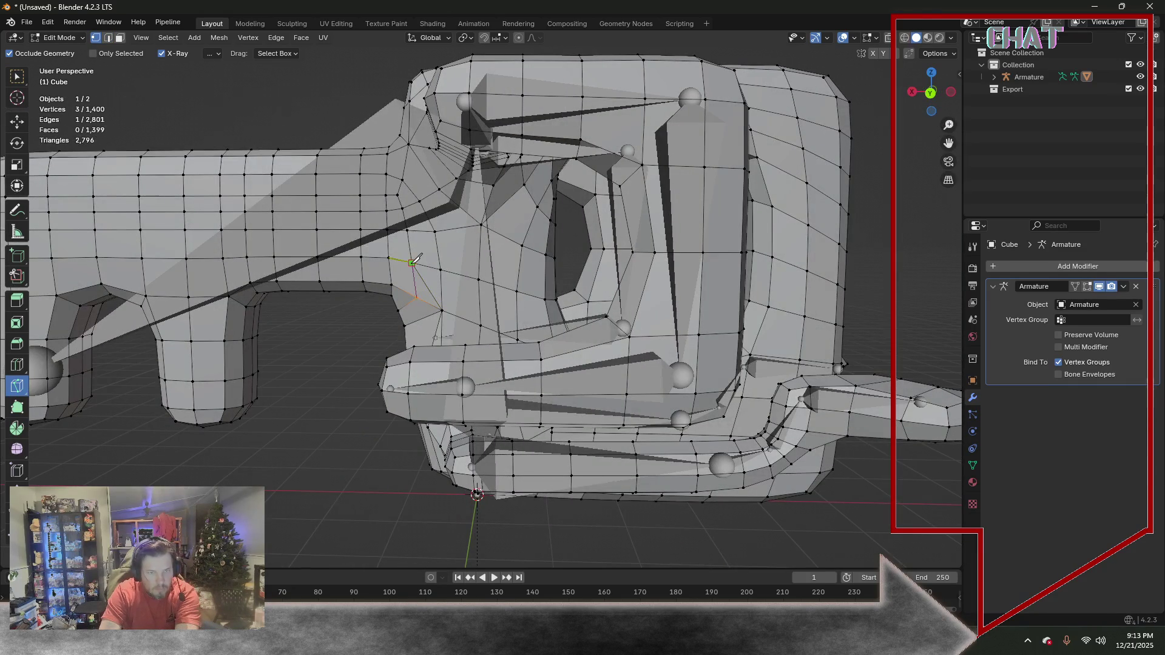
left_click(19, 78)
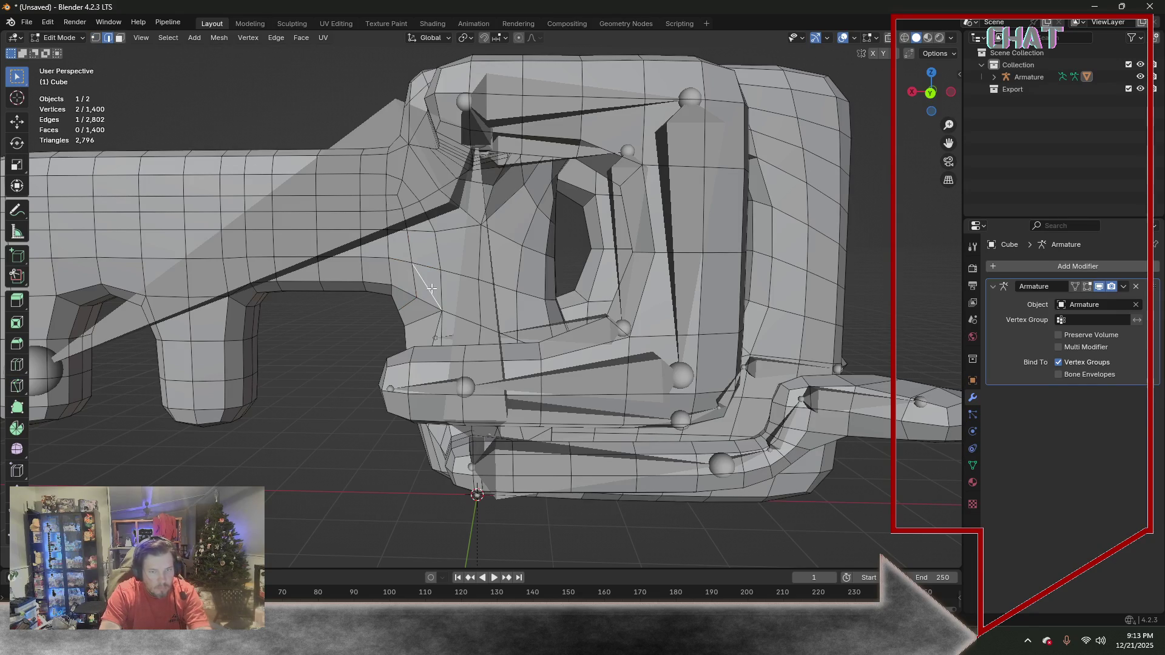
key("x")
left_click(432, 288)
middle_click_drag(431, 289, 584, 287)
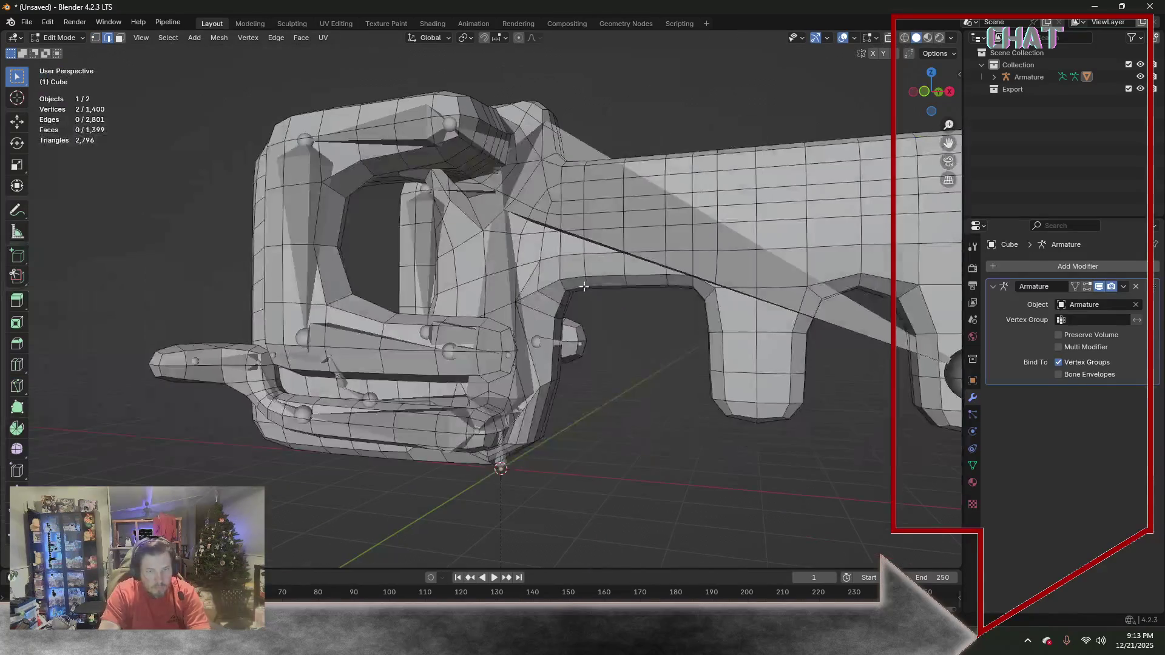
key("x")
left_click(528, 282)
middle_click_drag(528, 282, 448, 221)
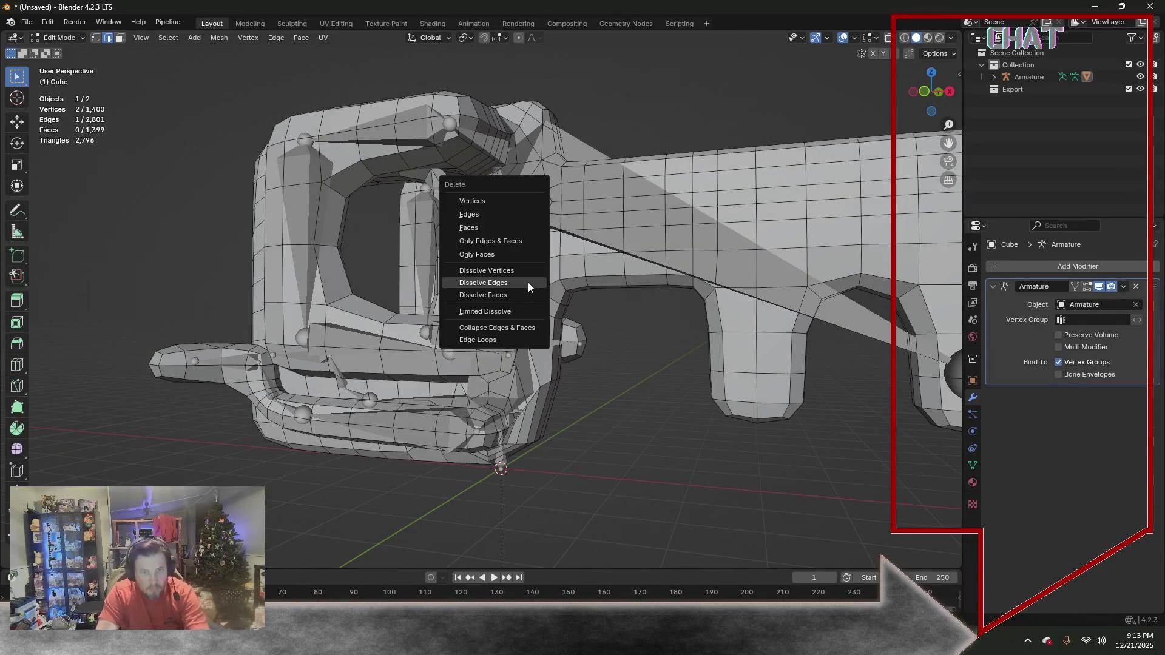
left_click(70, 40)
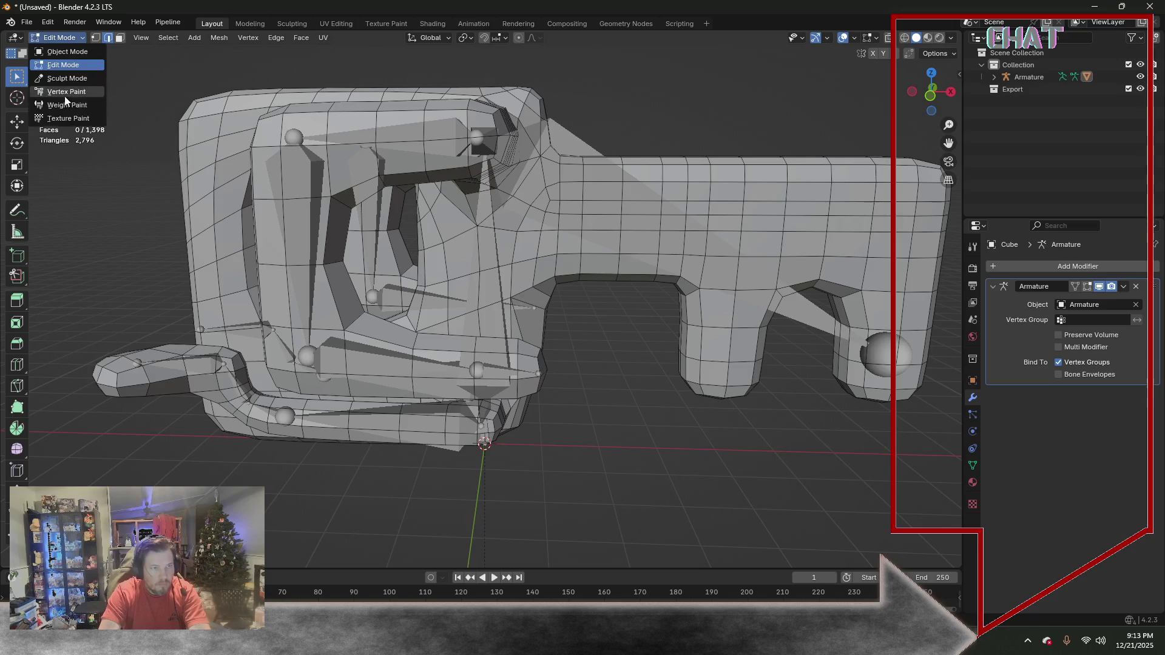
Briefly check Weight Paint mode on the mesh alone, then return to Object Mode
left_click(65, 98)
mouse_move(562, 196)
middle_mouse_down()
mouse_move(537, 178)
mouse_move(647, 208)
mouse_move(640, 222)
mouse_move(773, 290)
middle_mouse_up()
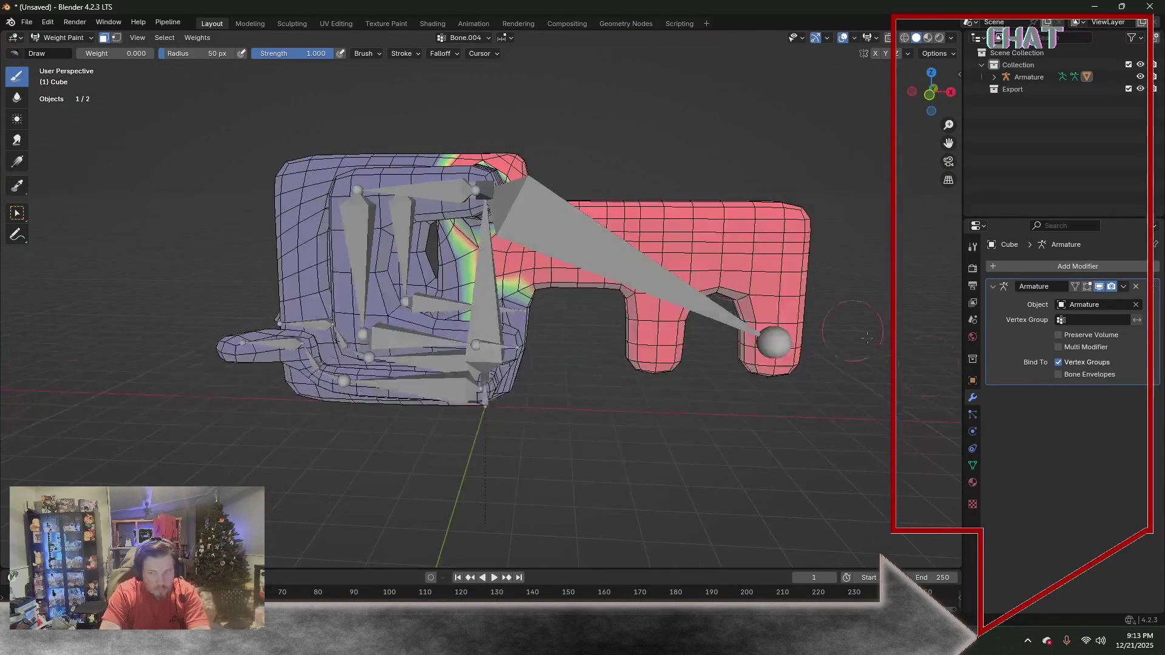
middle_click_drag(622, 386, 193, 164)
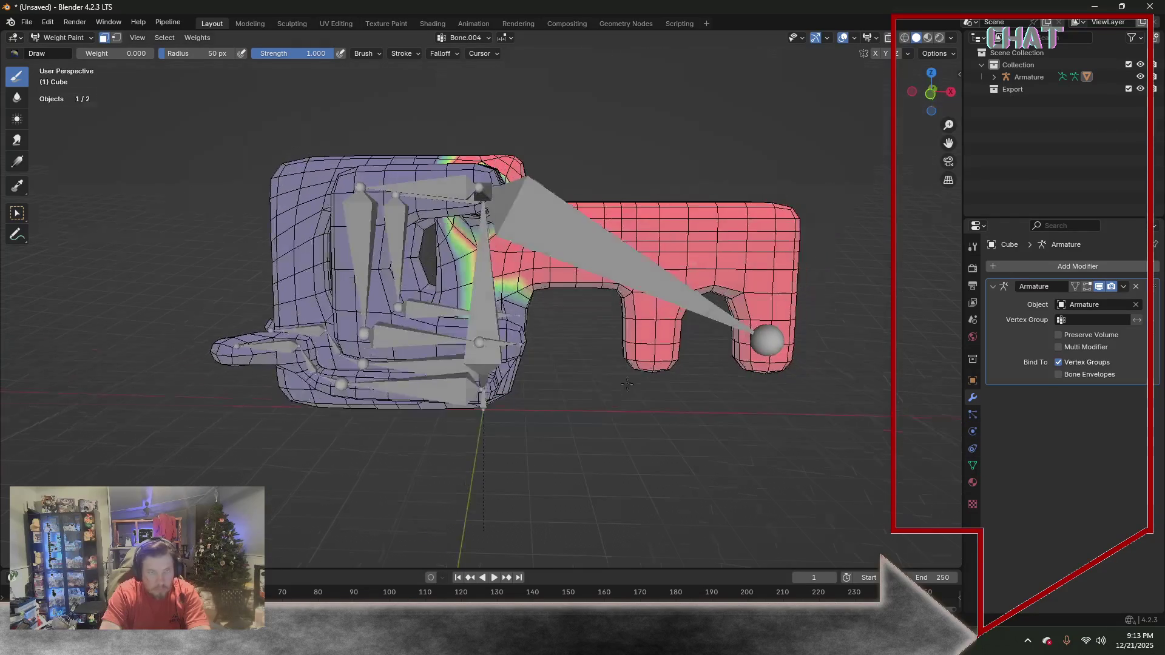
left_click(91, 41)
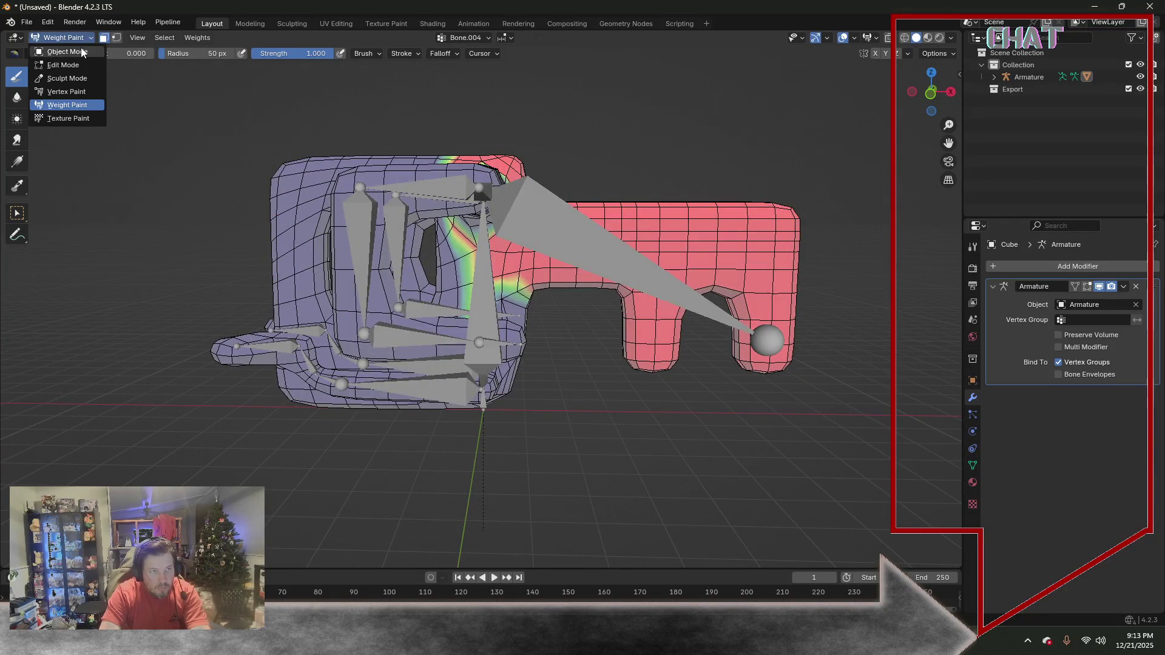
left_click(59, 52)
Select the armature plus the key mesh and enter Weight Paint showing Bone.004's blade weights
left_click(593, 250, "shift")
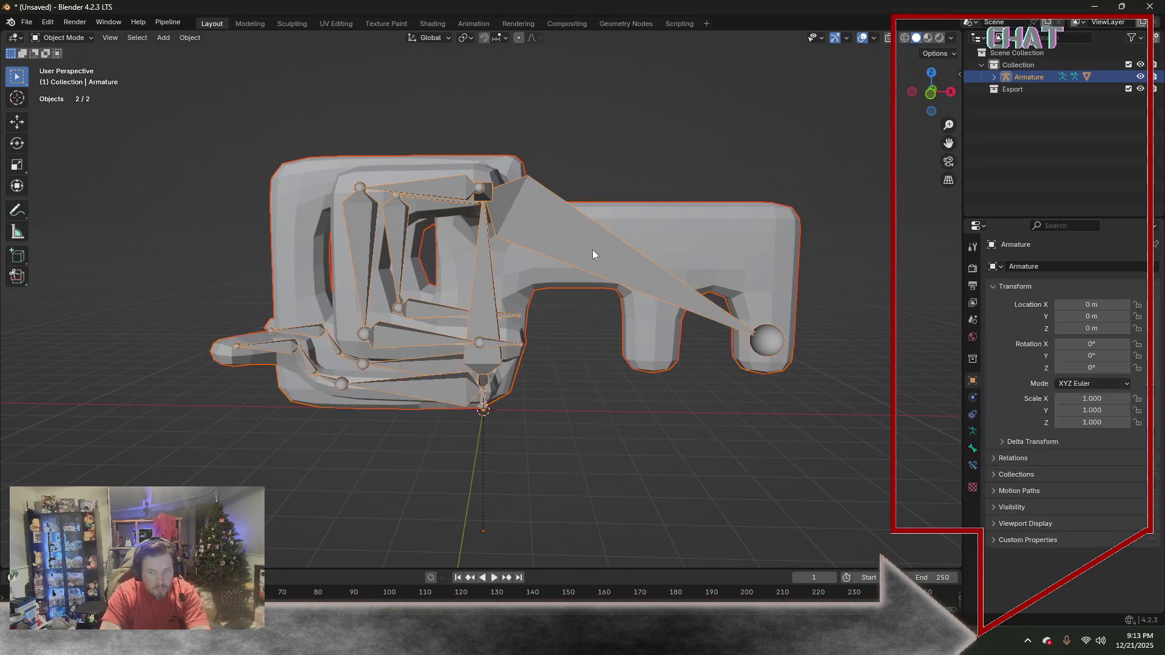
left_click(90, 40)
left_click(347, 217)
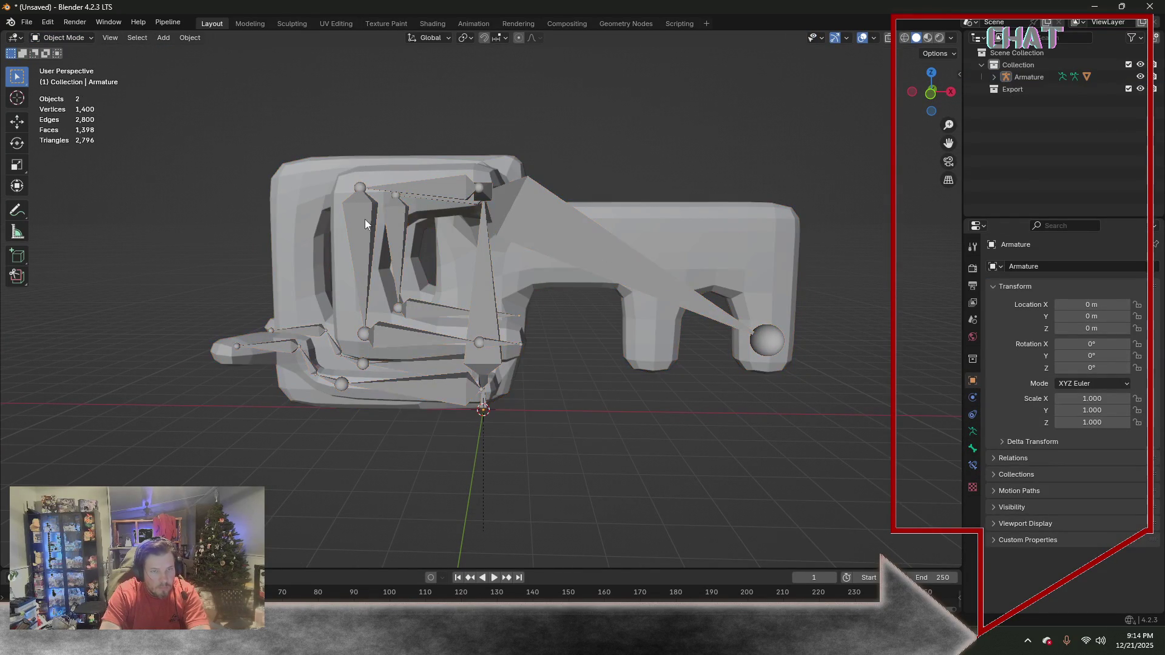
left_click(309, 198, "shift")
left_click(81, 39)
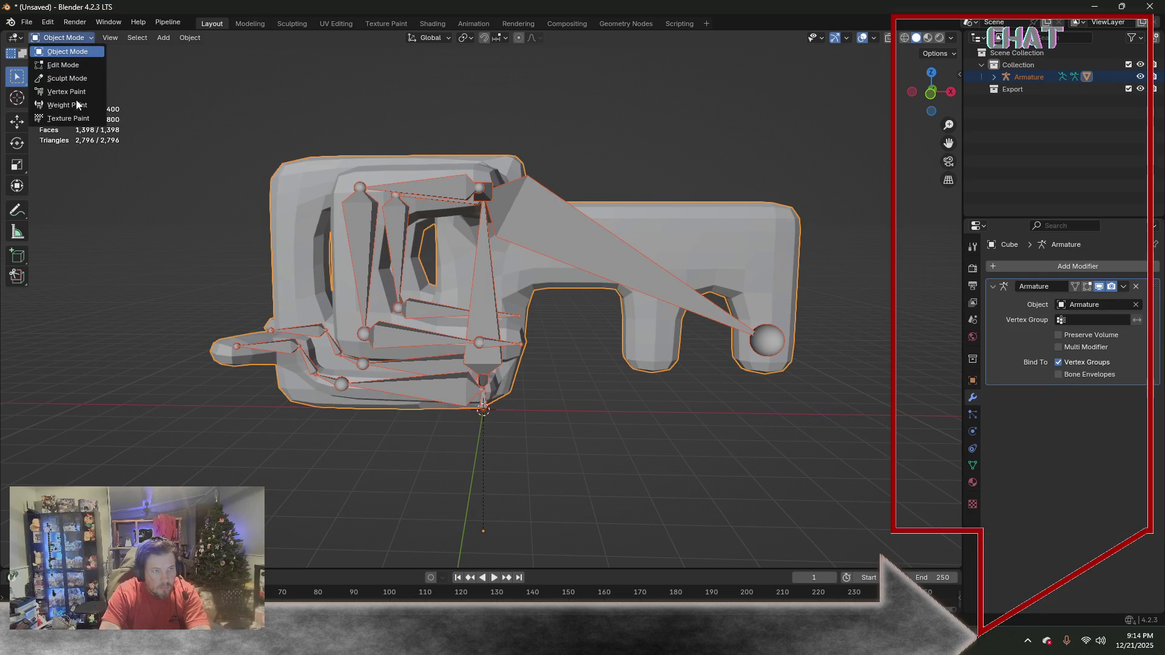
left_click(77, 104)
left_click_drag(930, 91, 897, 59)
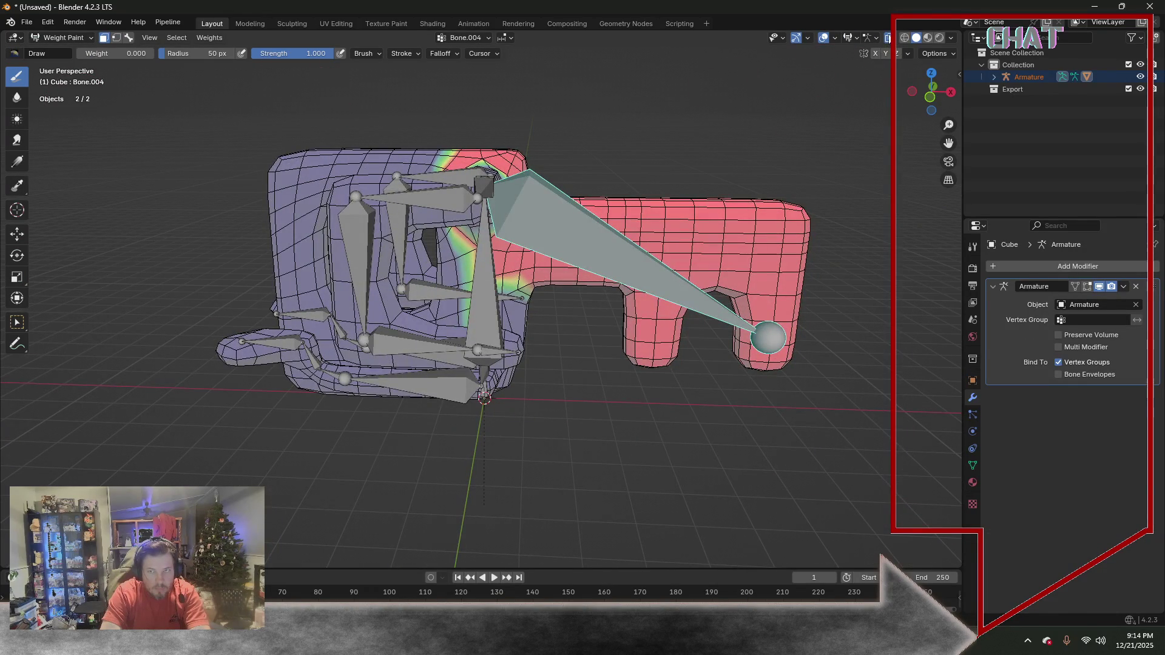
middle_click_drag(659, 153, 644, 137)
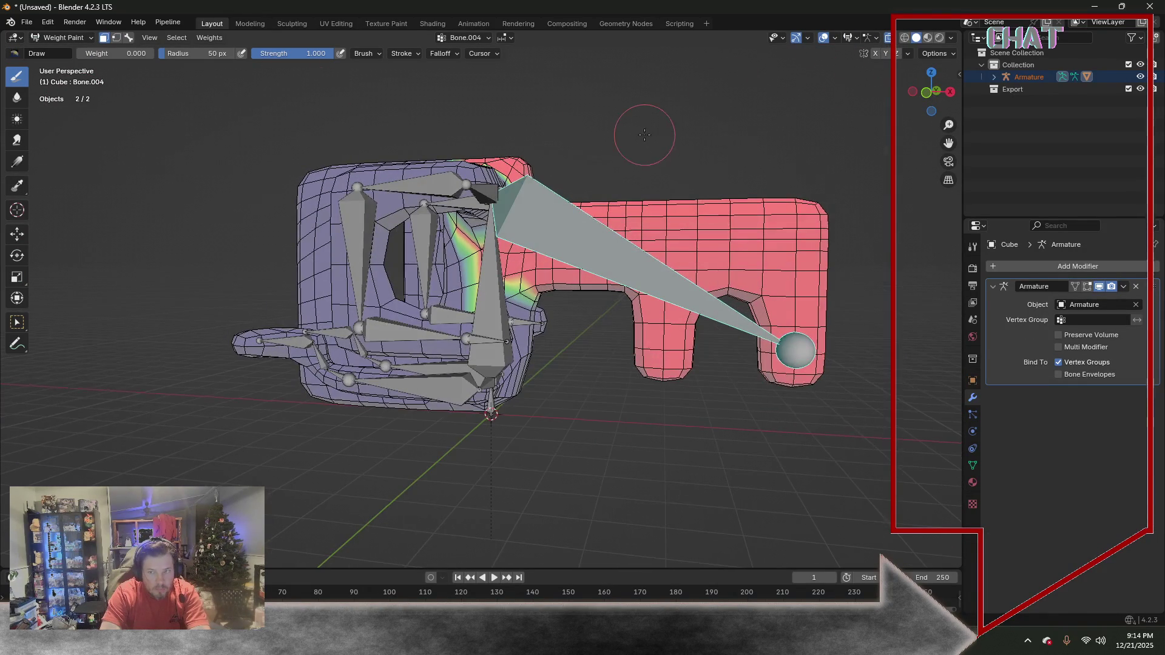
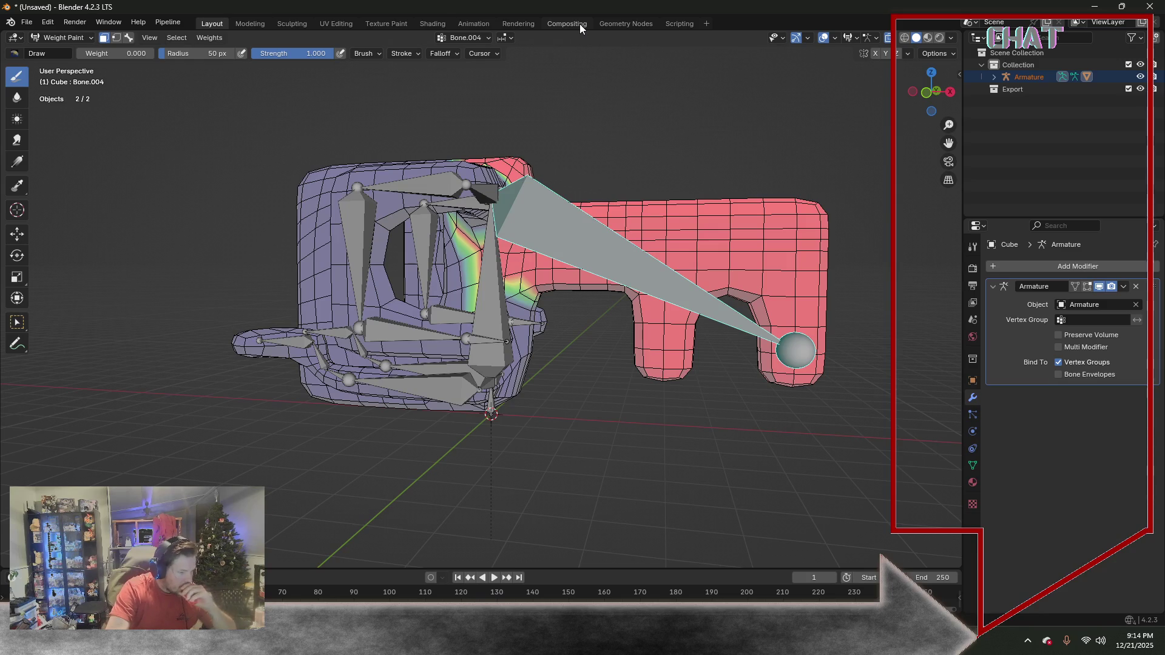
Enable bone selection and inspect the weights of Bone.003, .006, .007, .017, .021, .018, .020 and .022
left_click(129, 38)
mouse_move(533, 293)
middle_mouse_down()
mouse_move(677, 284)
mouse_move(493, 290)
middle_mouse_up()
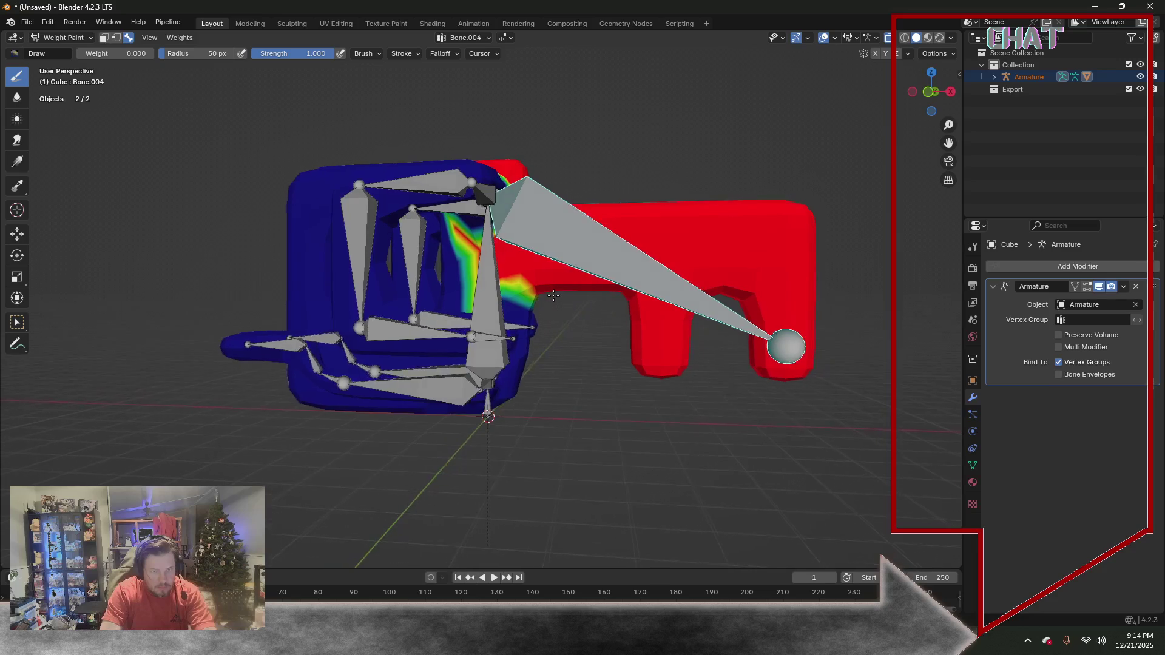
left_click(486, 289, "ctrl")
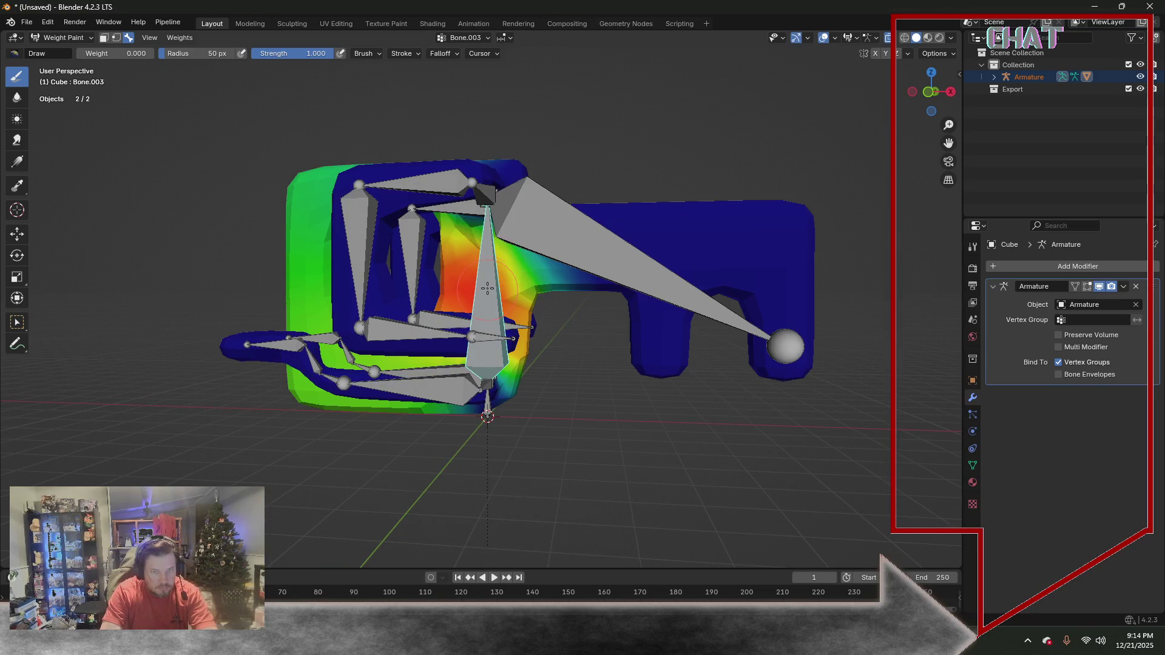
middle_click_drag(487, 289, 490, 317)
mouse_move(405, 249)
middle_mouse_down()
mouse_move(361, 291)
mouse_move(446, 294)
middle_mouse_up()
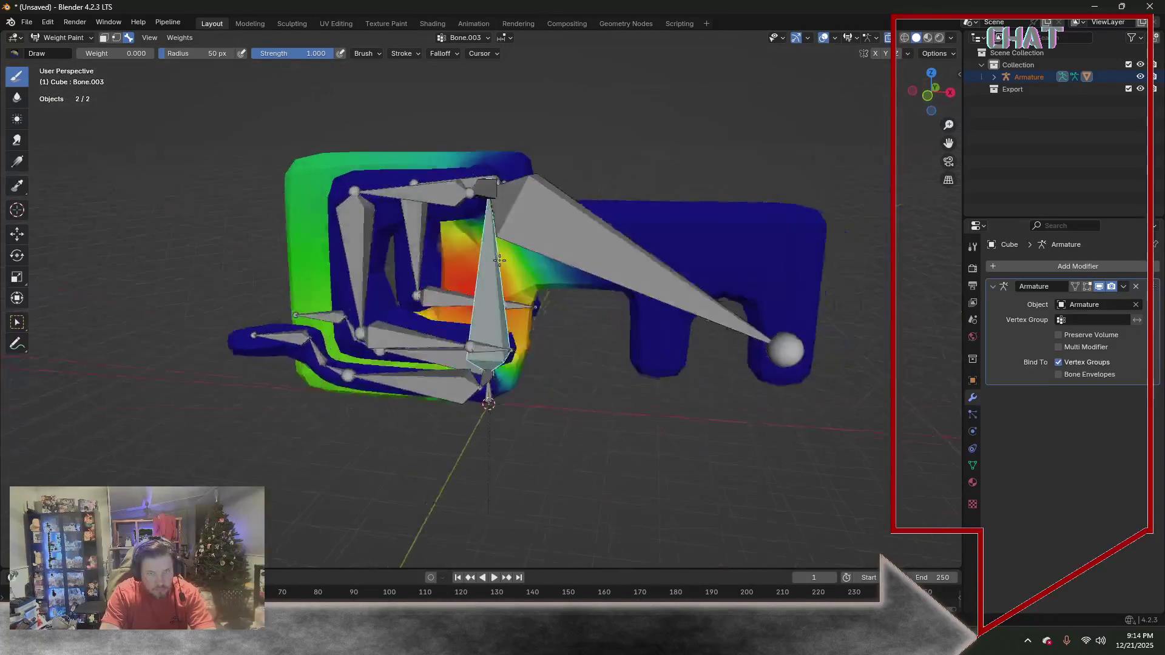
left_click(472, 205, "ctrl")
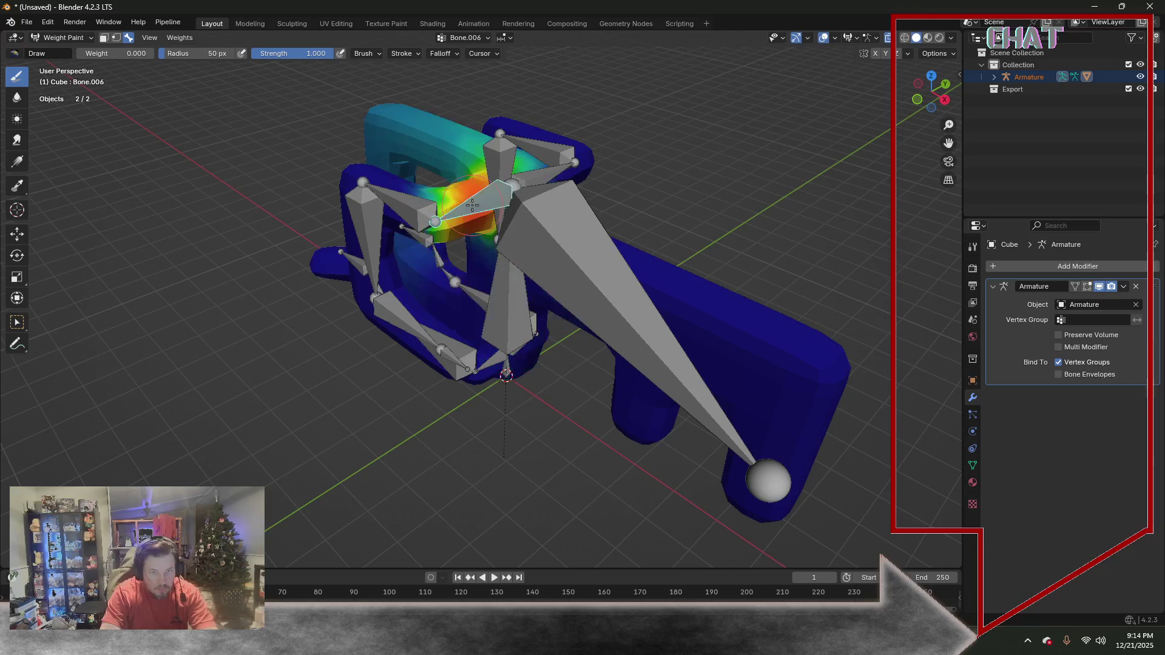
middle_click_drag(509, 200, 462, 209)
left_click(556, 219, "ctrl")
mouse_move(557, 218)
middle_mouse_down()
mouse_move(634, 275)
mouse_move(550, 282)
middle_mouse_up()
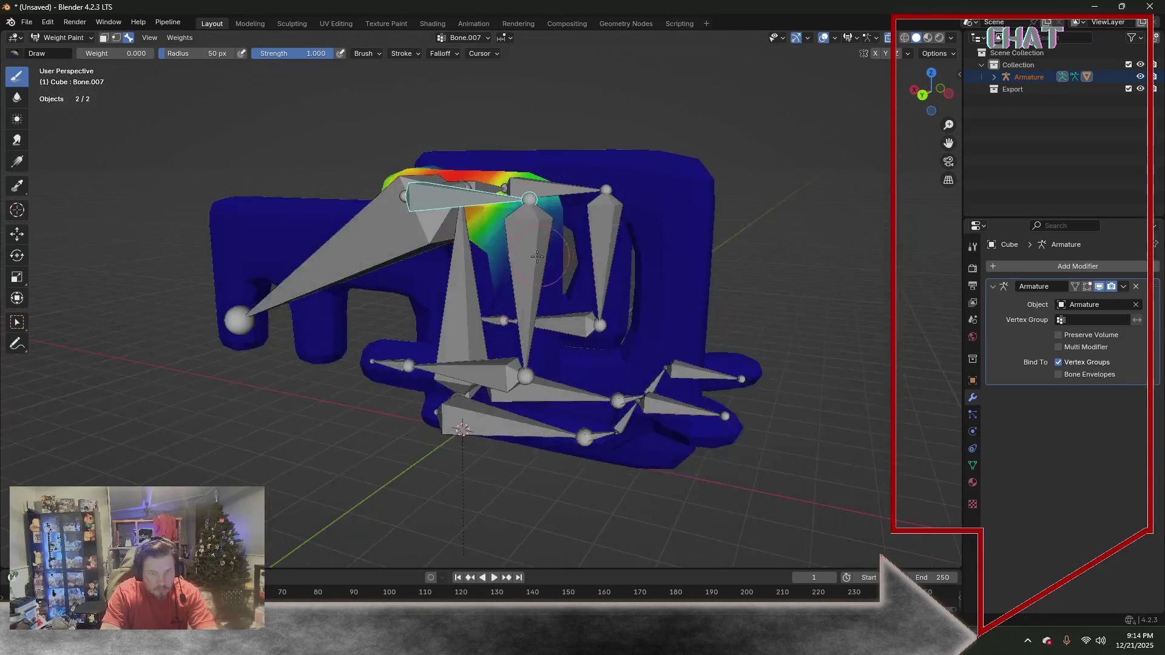
left_click(530, 274, "ctrl")
mouse_move(459, 325)
middle_mouse_down()
mouse_move(474, 414)
mouse_move(362, 244)
middle_mouse_up()
left_click(474, 414, "ctrl")
left_click(464, 392, "ctrl")
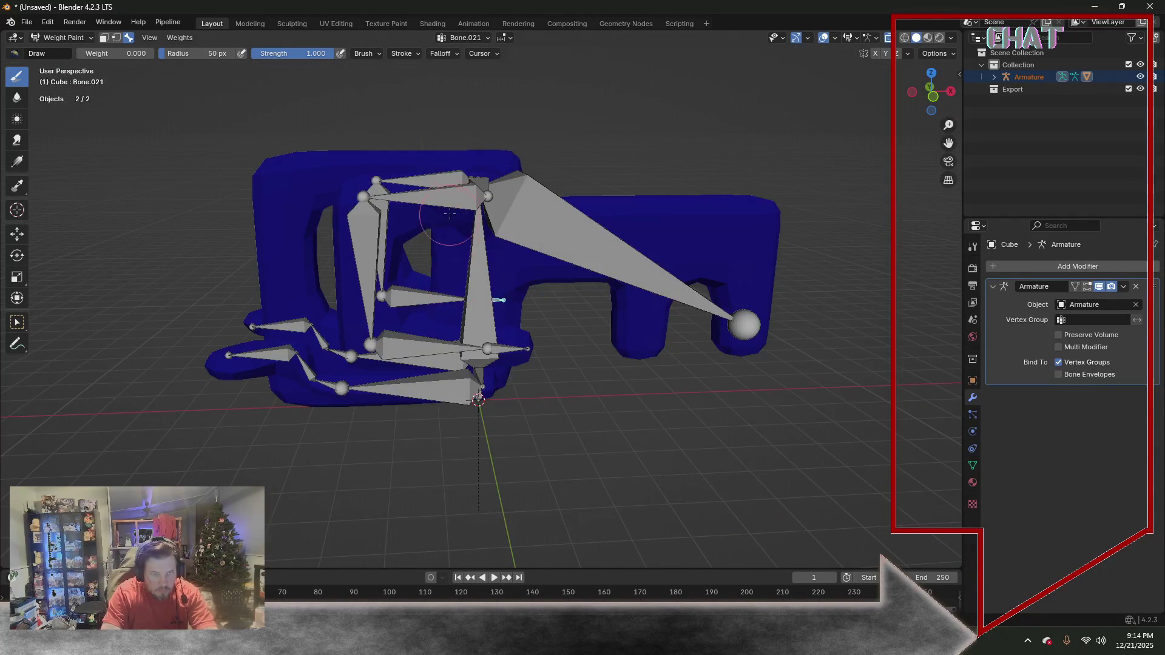
left_click(362, 244, "ctrl")
left_click(488, 351, "ctrl")
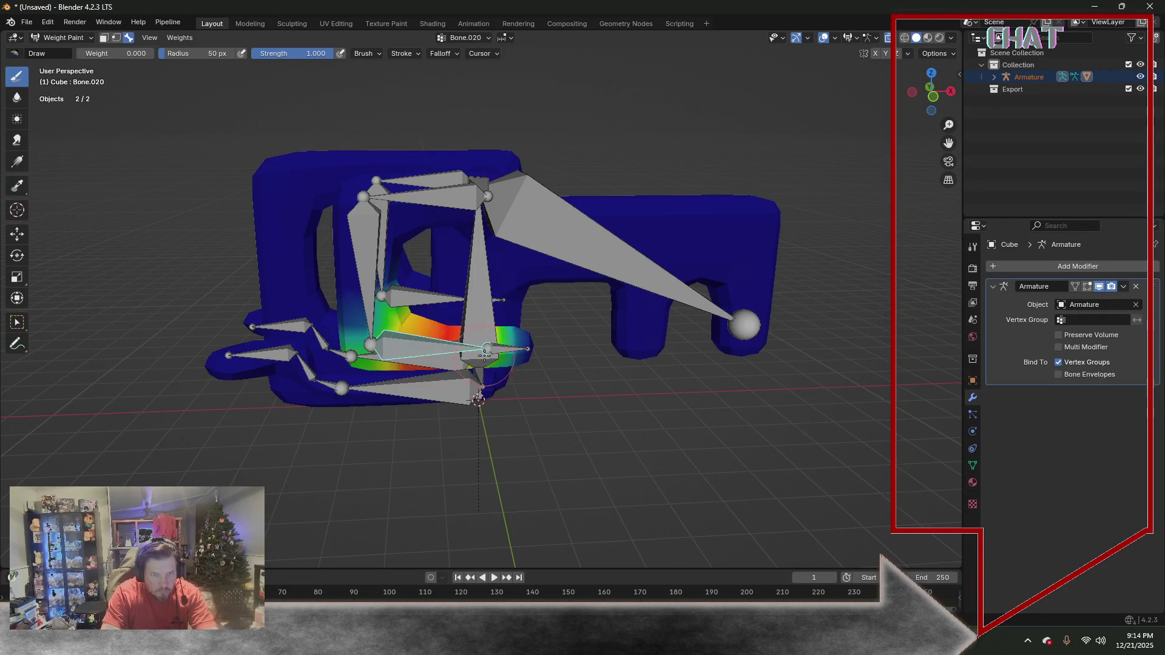
left_click(507, 347, "ctrl")
middle_click_drag(507, 347, 441, 338)
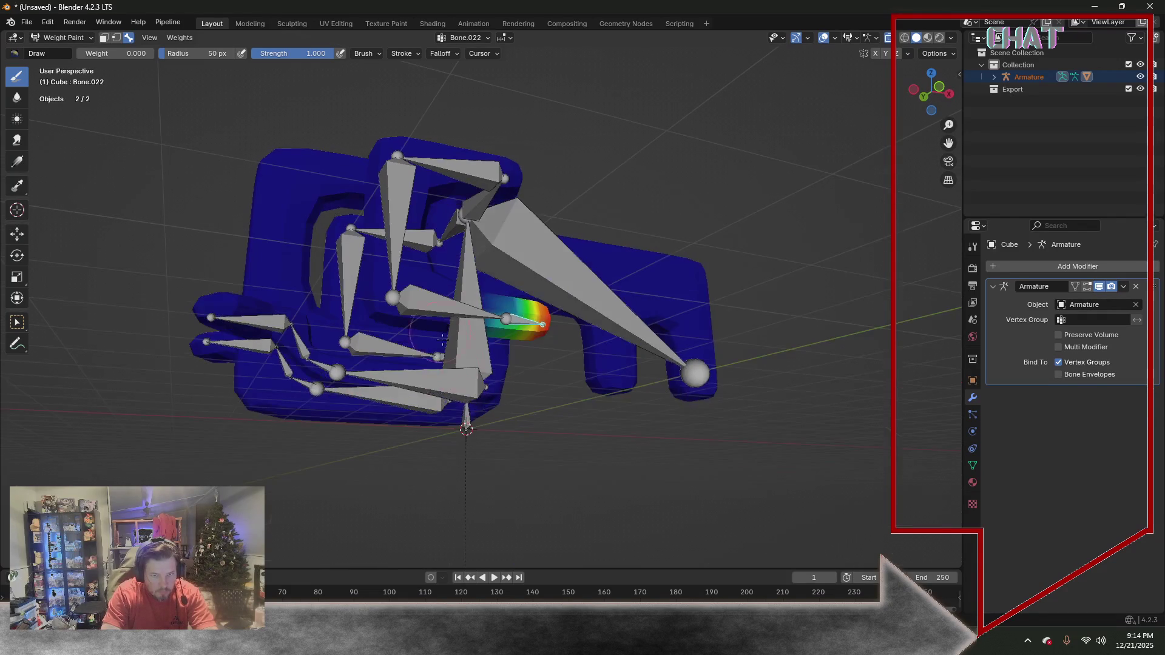
Inspect the lower bones' weights — Bone.010, .015, .013, .011, .009, .001 and .003 — from several angles
left_click(432, 386, "ctrl")
left_click(305, 357, "ctrl")
left_click(251, 323, "ctrl")
left_click(273, 348, "ctrl")
left_click(294, 374, "ctrl")
left_click(257, 344, "ctrl")
middle_click_drag(257, 344, 464, 382)
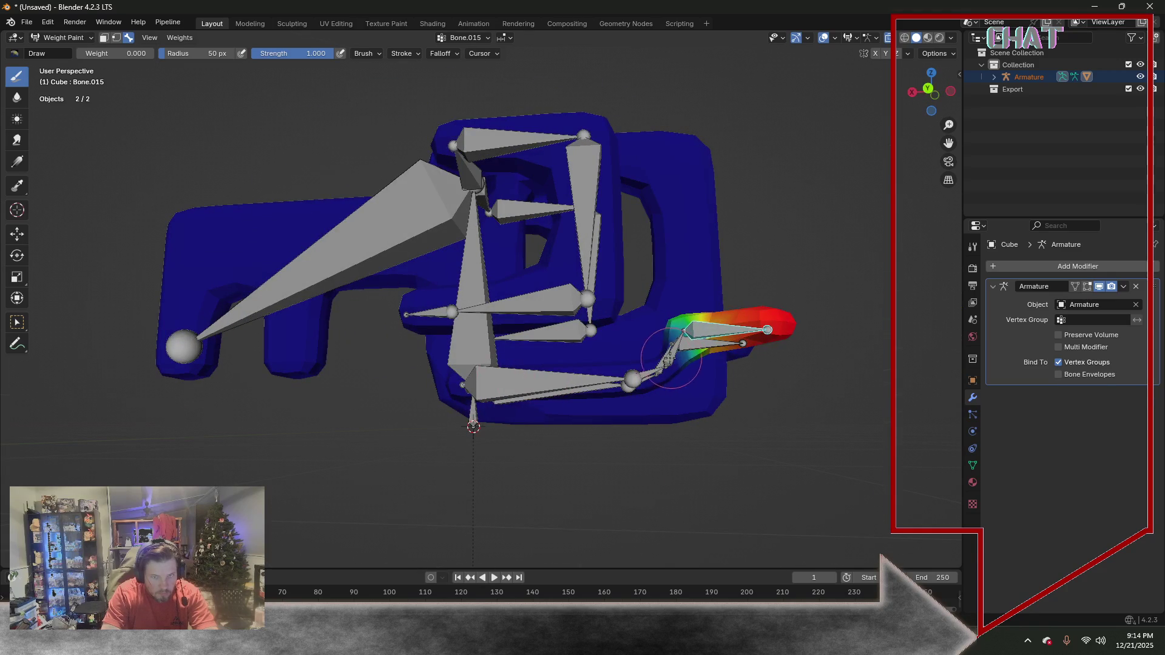
left_click(673, 357, "ctrl")
left_click(646, 376, "ctrl")
left_click(542, 387, "ctrl")
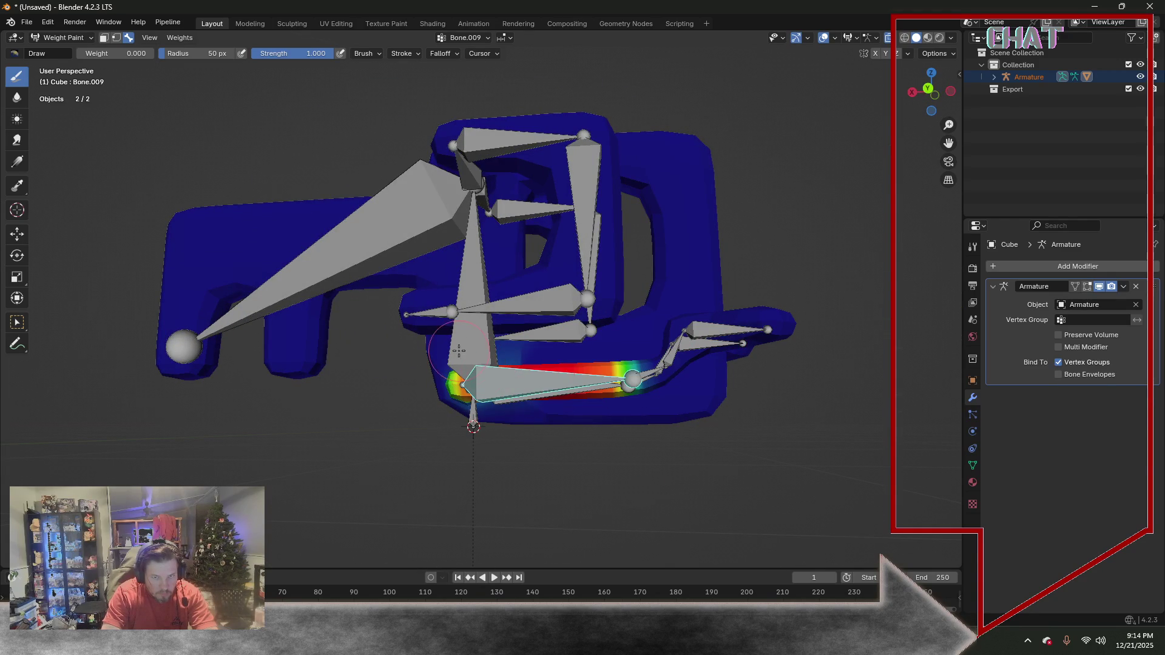
mouse_move(502, 354)
middle_mouse_down()
mouse_move(565, 375)
mouse_move(472, 350)
middle_mouse_up()
left_click(529, 388, "ctrl")
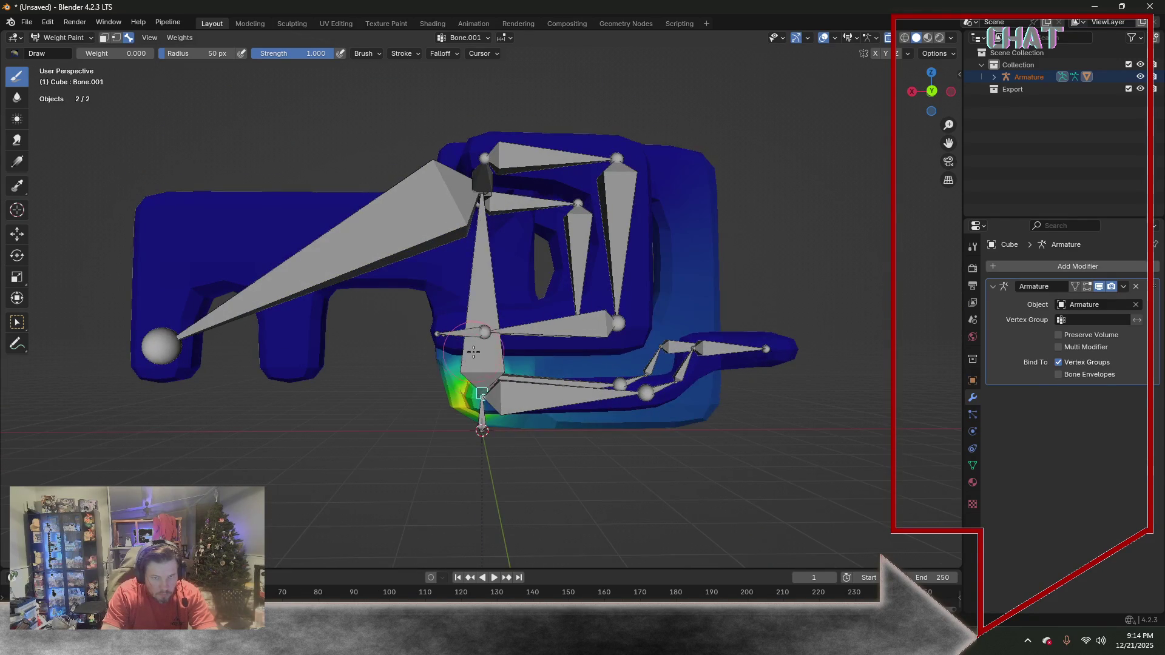
left_click(477, 324, "ctrl")
middle_click_drag(546, 283, 538, 290)
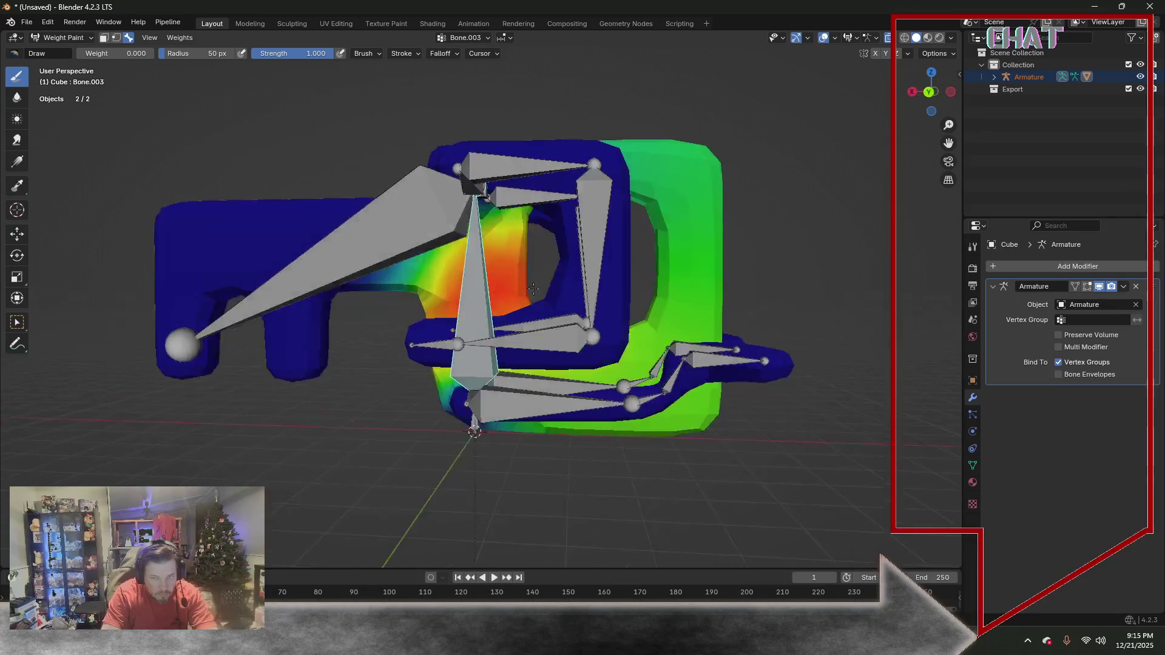
scroll(555, 292, "down", 2)
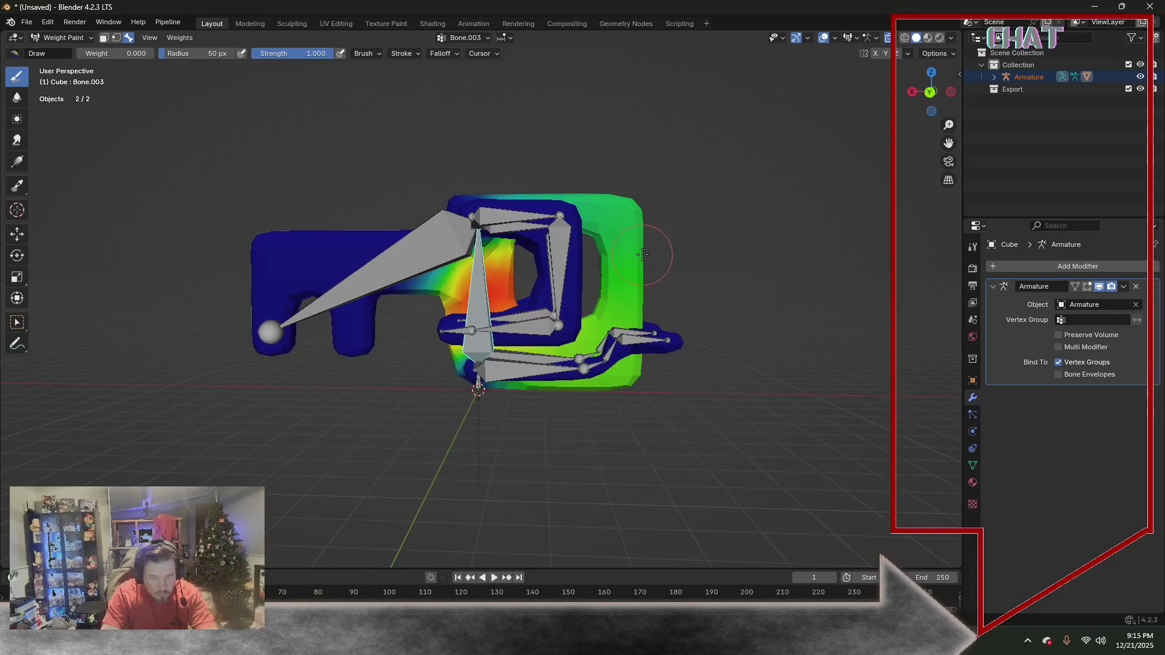
middle_click_drag(555, 292, 546, 290)
left_click(86, 40)
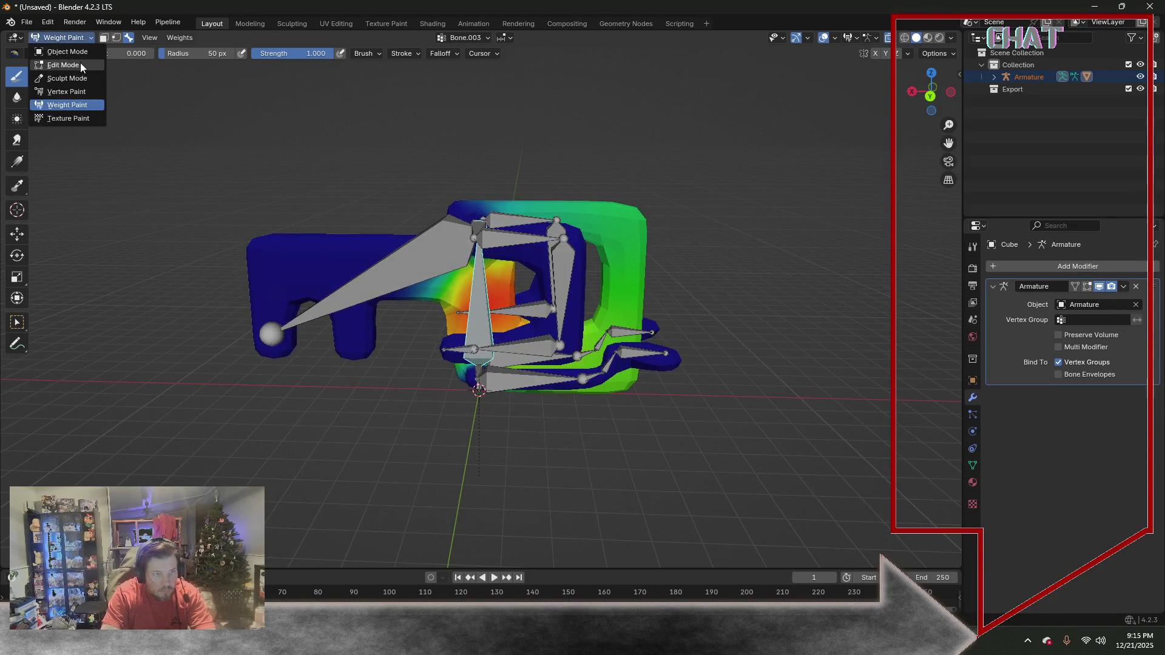
Enter Edit Mode in face select and grow the selection across the front claw ring
left_click(80, 63)
left_click(119, 37)
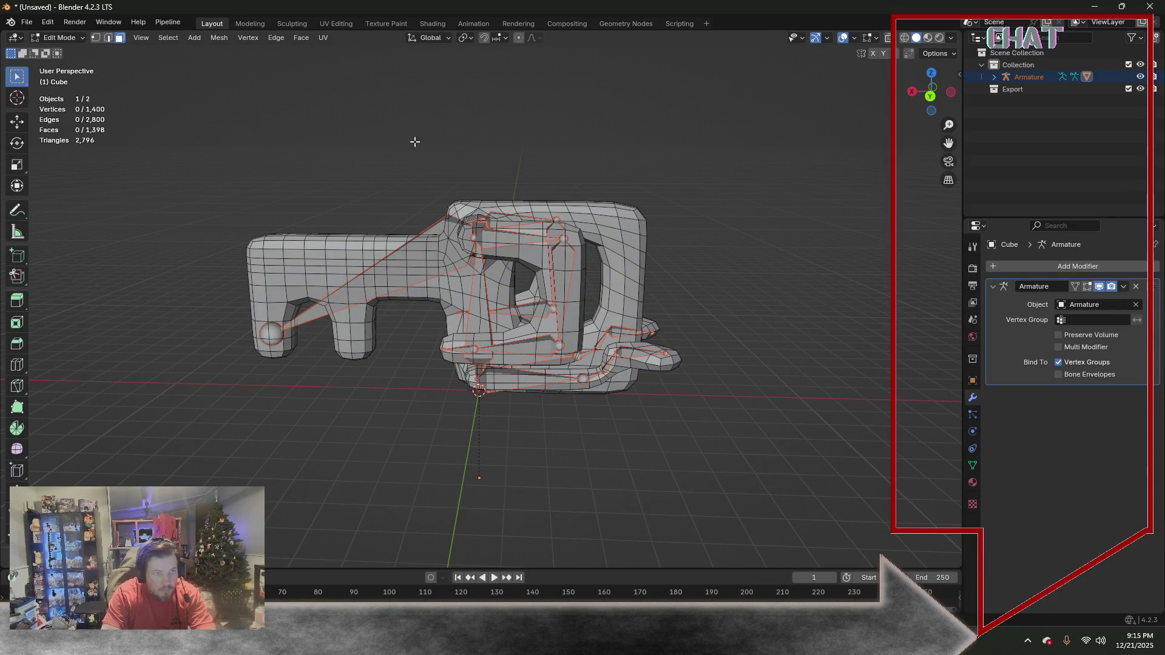
middle_click_drag(241, 107, 633, 196)
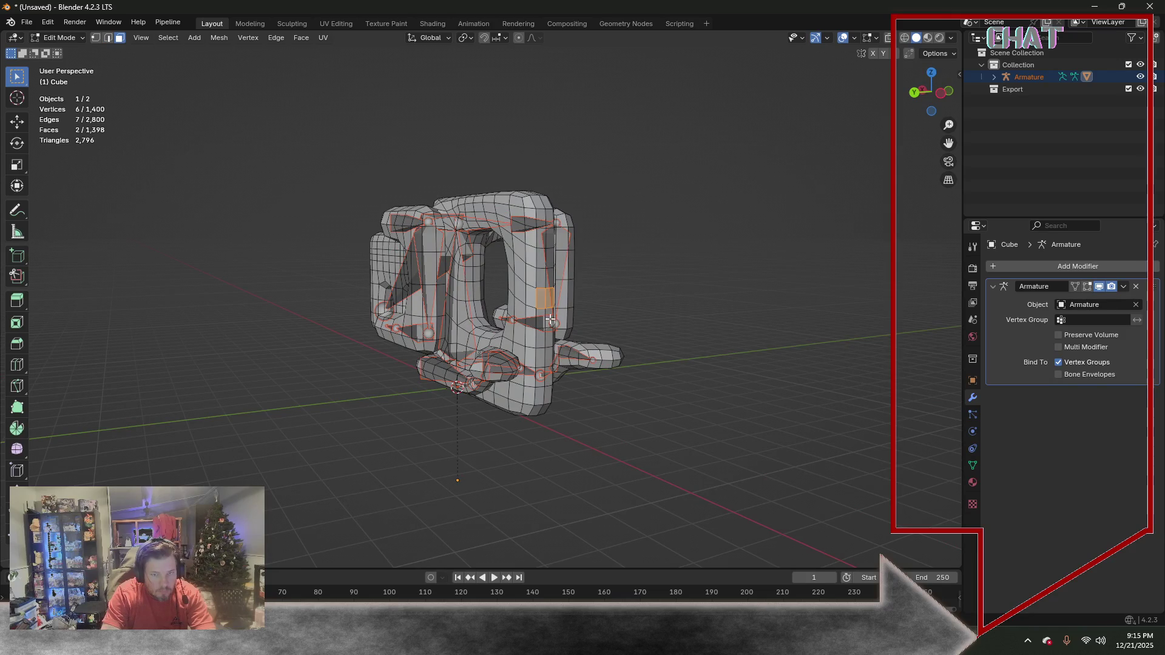
key("ctrl+KP_Add")
key("ctrl+KP_Add")
key("ctrl+KP_Add")
key("ctrl+KP_Add")
key("ctrl+KP_Add")
key("ctrl+KP_Add")
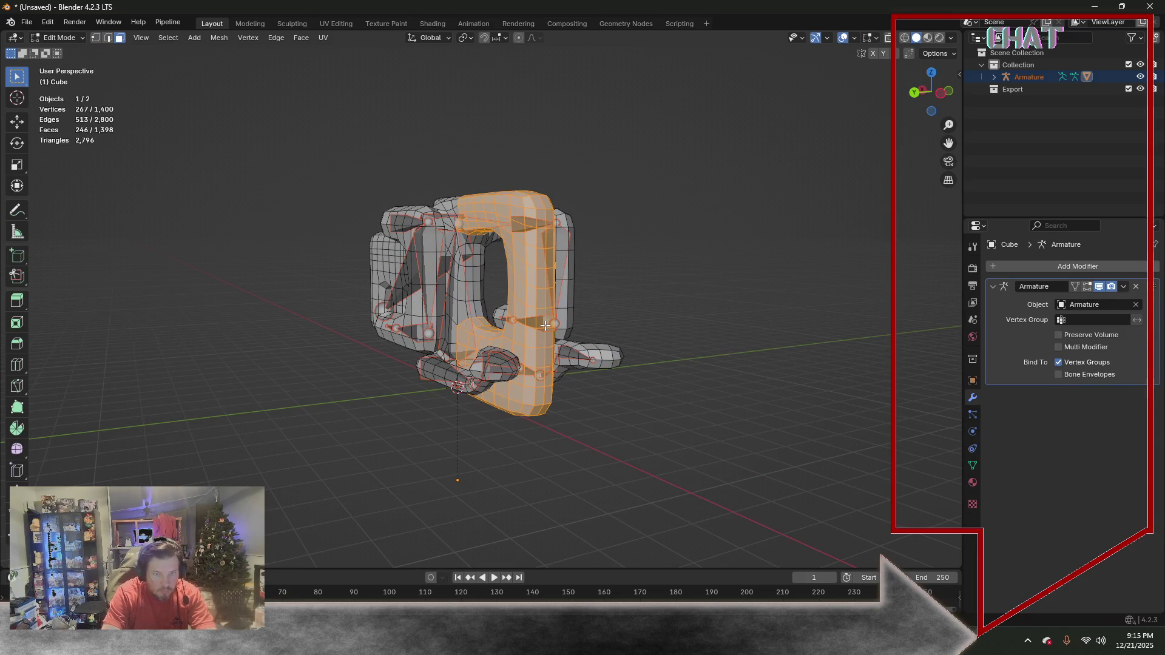
key("ctrl+KP_Add")
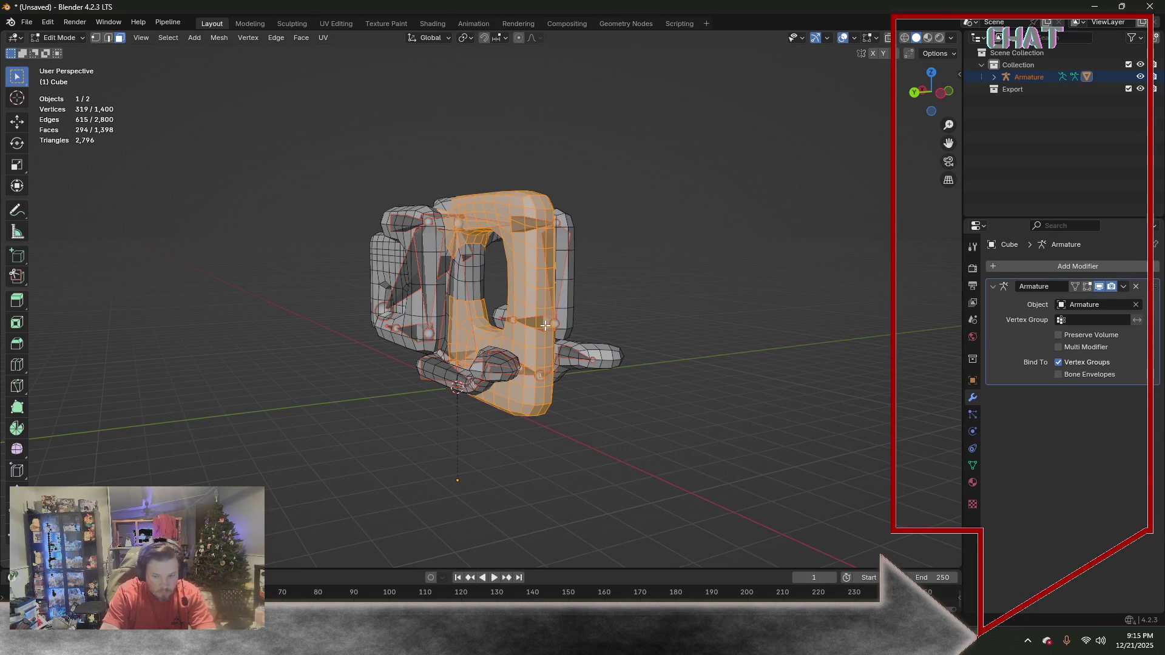
Shrink and regrow the selection to isolate the ring's right edge and lower finger faces
key("ctrl+KP_Subtract")
middle_click_drag(562, 321, 598, 247)
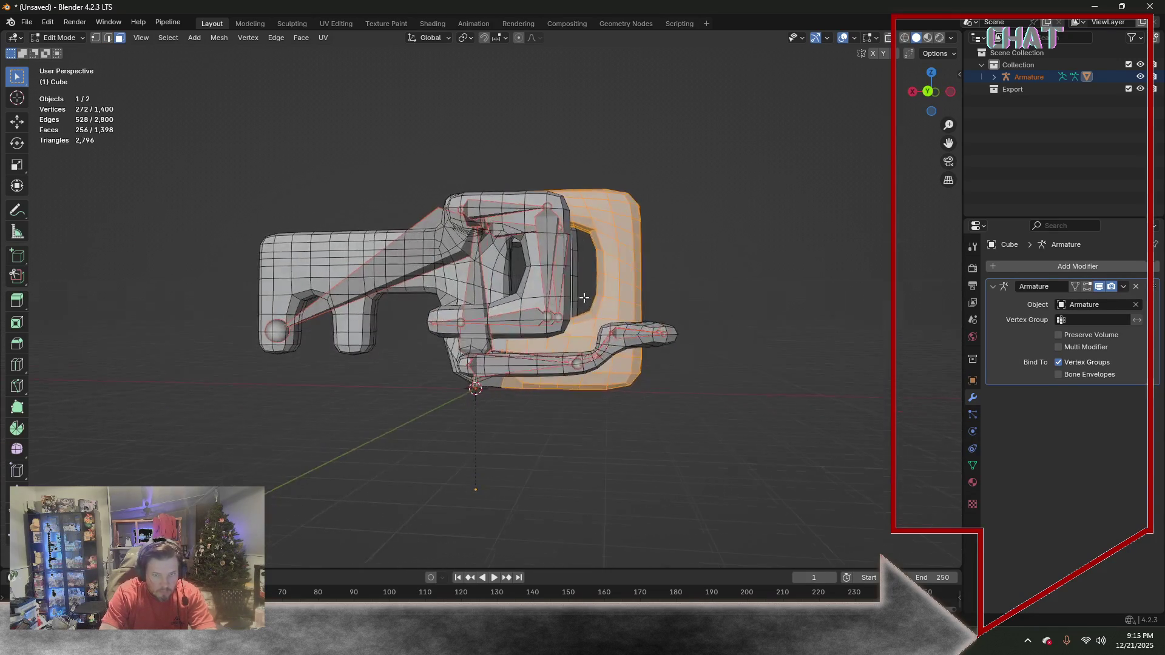
key("ctrl+KP_Subtract")
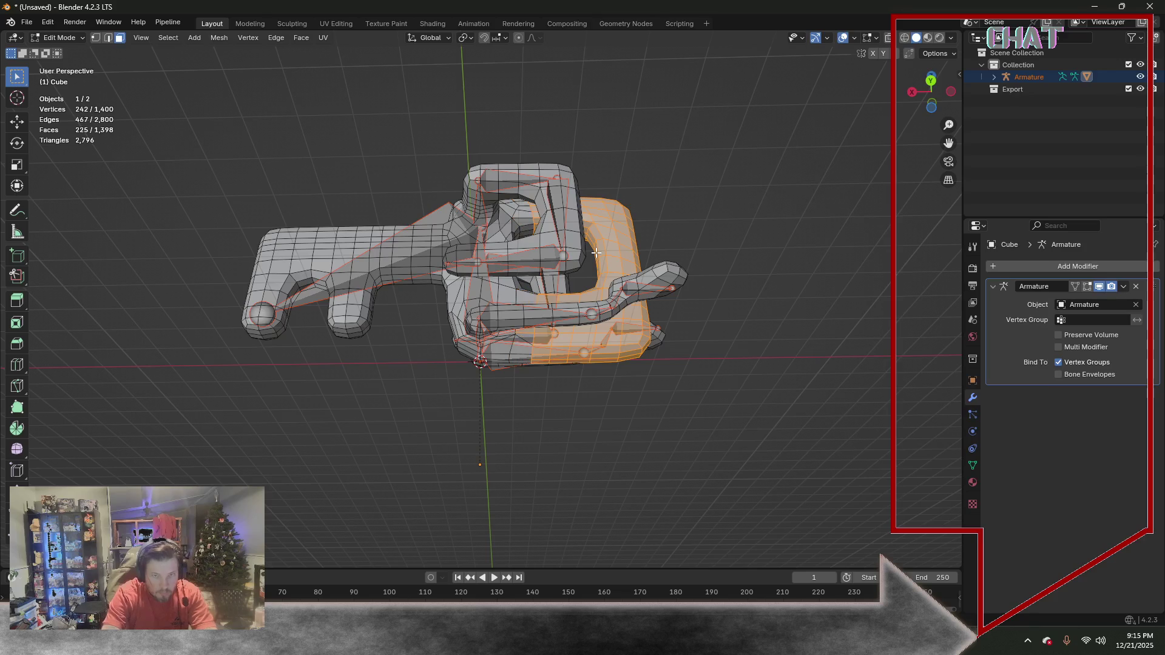
key("ctrl+KP_Subtract")
key("ctrl+KP_Subtract")
key("ctrl+KP_Subtract")
key("ctrl+KP_Subtract")
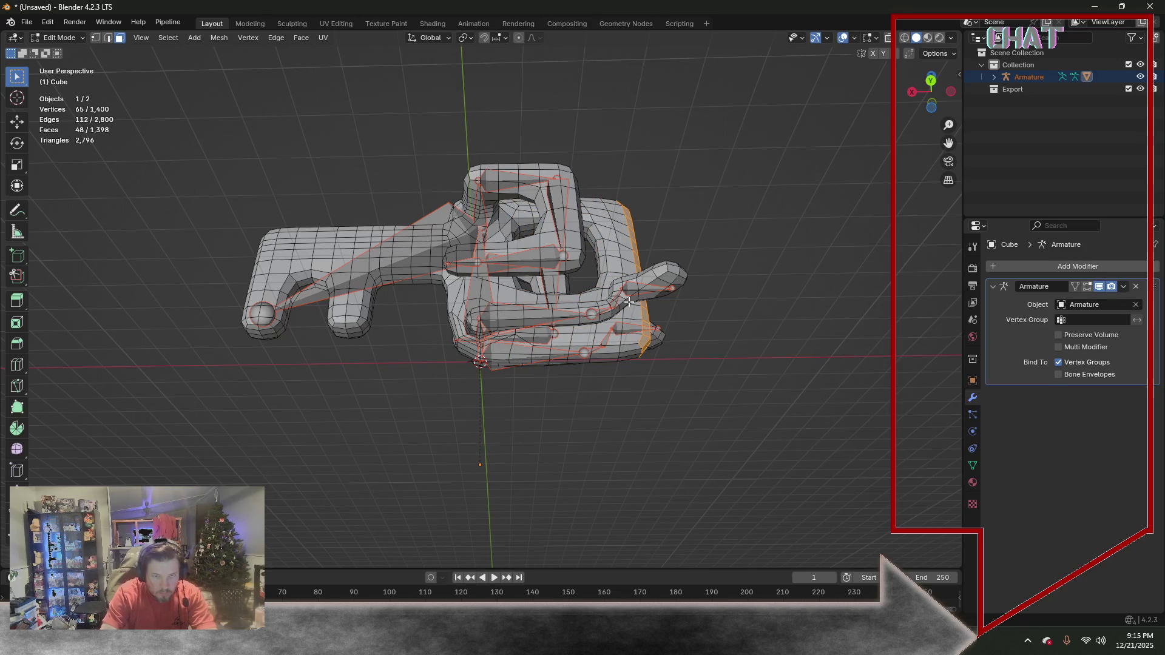
mouse_move(565, 366)
middle_mouse_down()
mouse_move(564, 278)
mouse_move(579, 299)
middle_mouse_up()
key("ctrl+KP_Add")
key("ctrl+KP_Add")
key("ctrl+KP_Add")
key("ctrl+KP_Add")
key("ctrl+KP_Add")
key("ctrl+KP_Add")
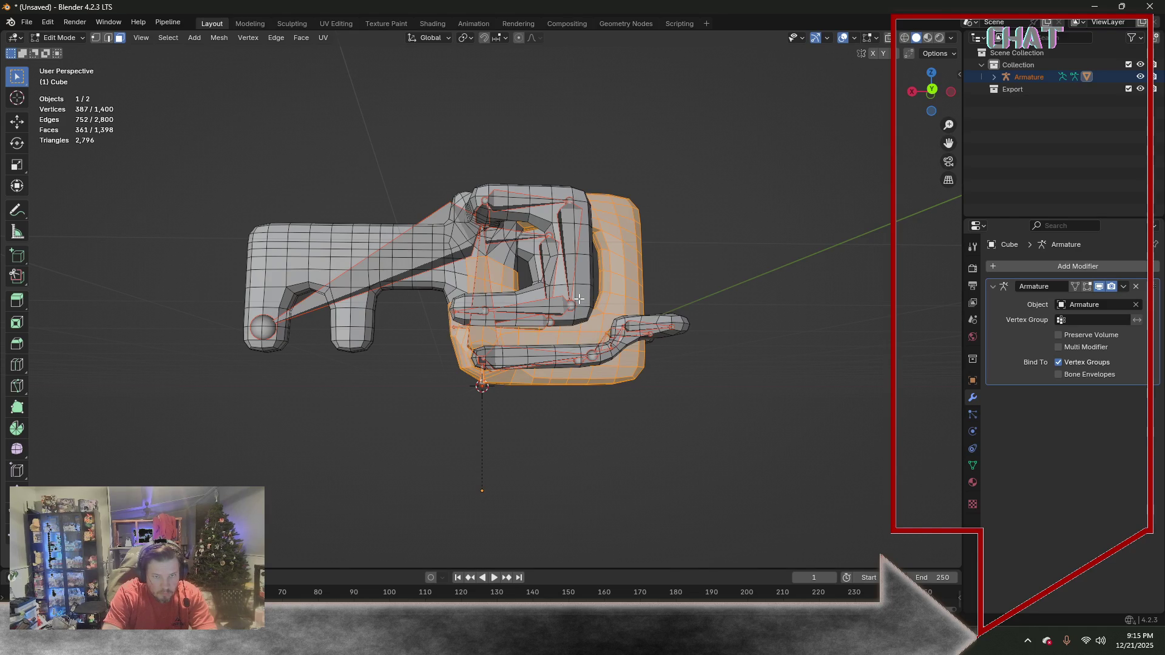
mouse_move(598, 129)
middle_mouse_down()
mouse_move(595, 188)
mouse_move(671, 149)
mouse_move(619, 128)
mouse_move(467, 169)
mouse_move(334, 148)
mouse_move(169, 49)
middle_mouse_up()
left_click(76, 38)
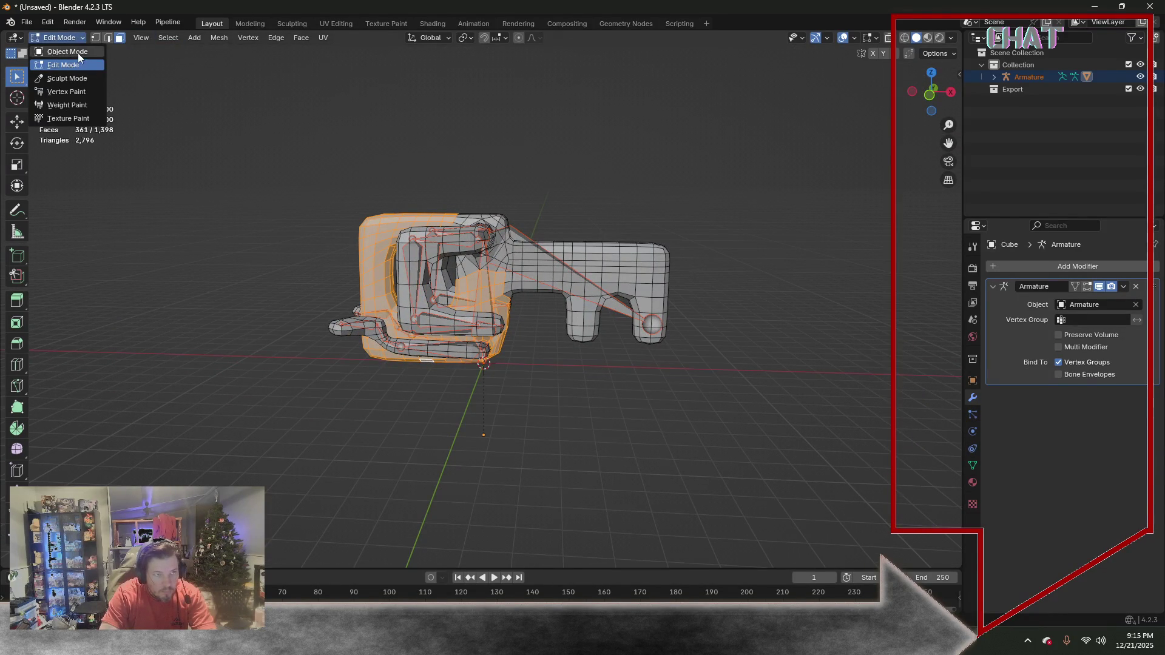
Return to Weight Paint with face masking and assign weight 1.000 to the selected faces
left_click(71, 108)
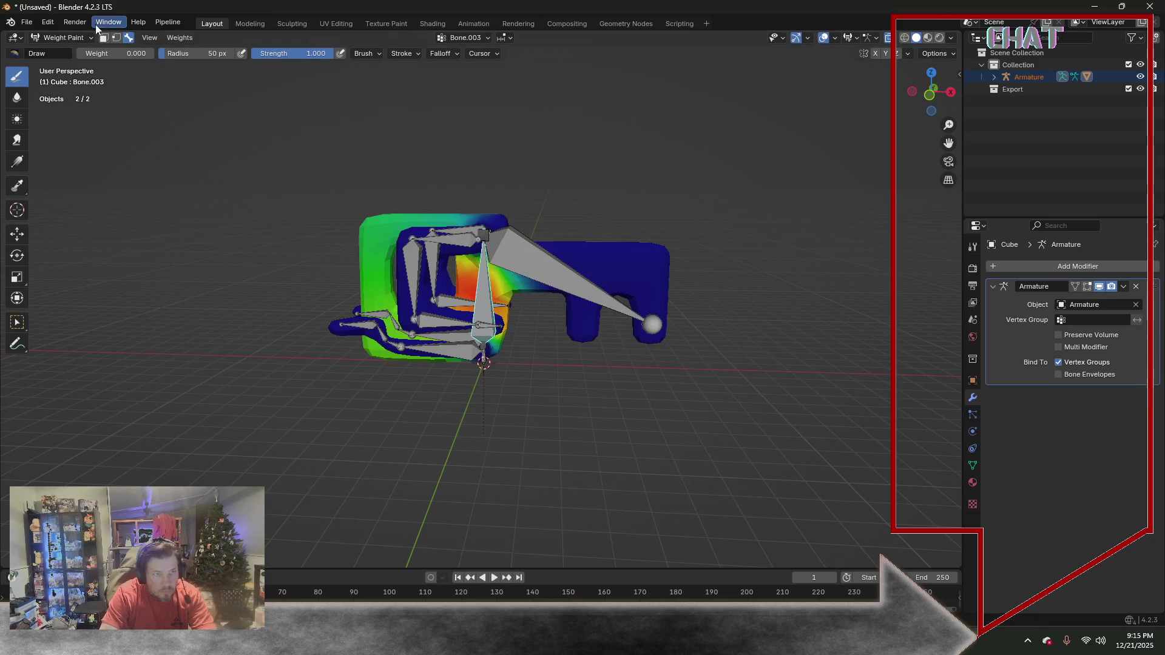
left_click(104, 38)
middle_click_drag(208, 161, 221, 130)
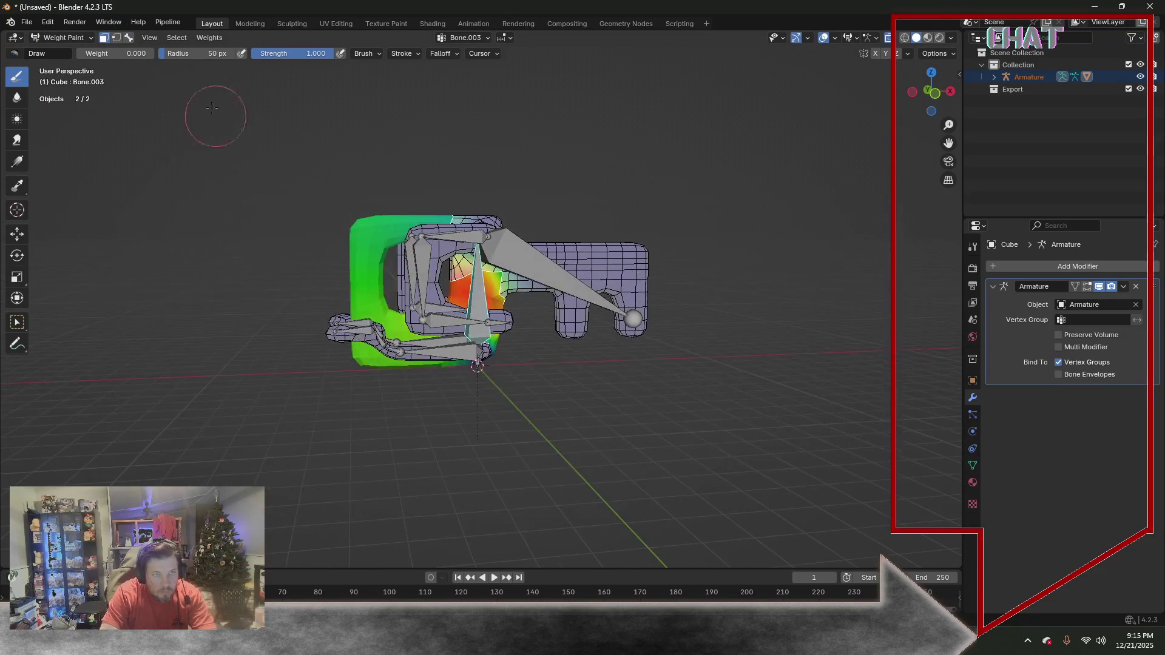
left_click_drag(110, 54, 151, 53)
left_click(209, 38)
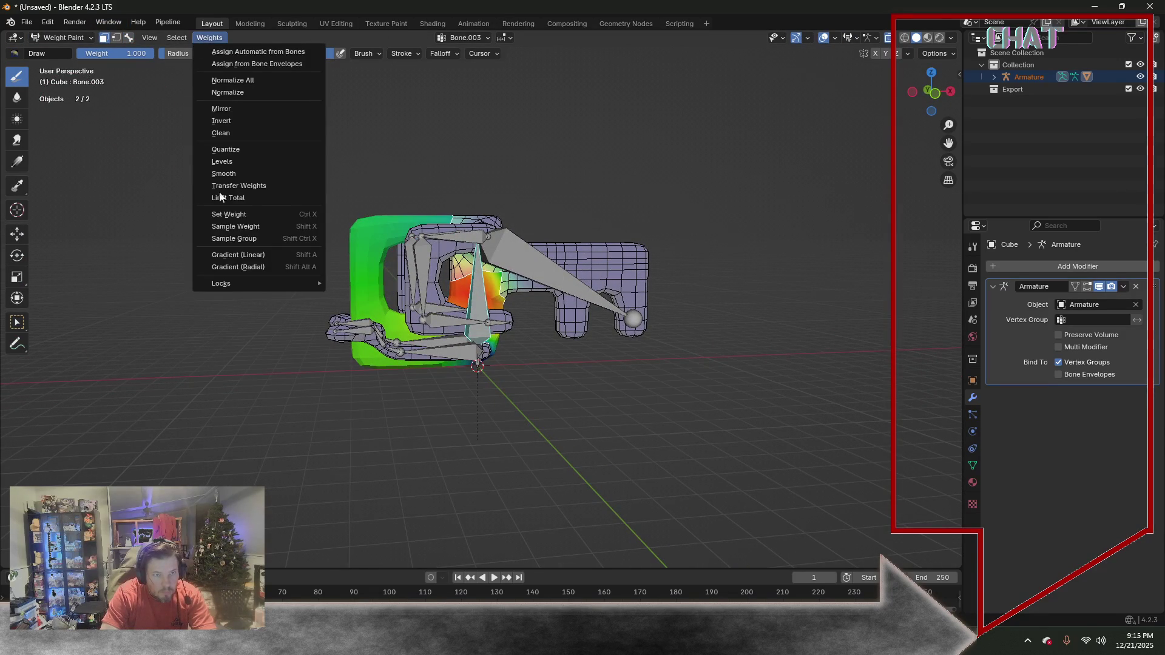
left_click(241, 216)
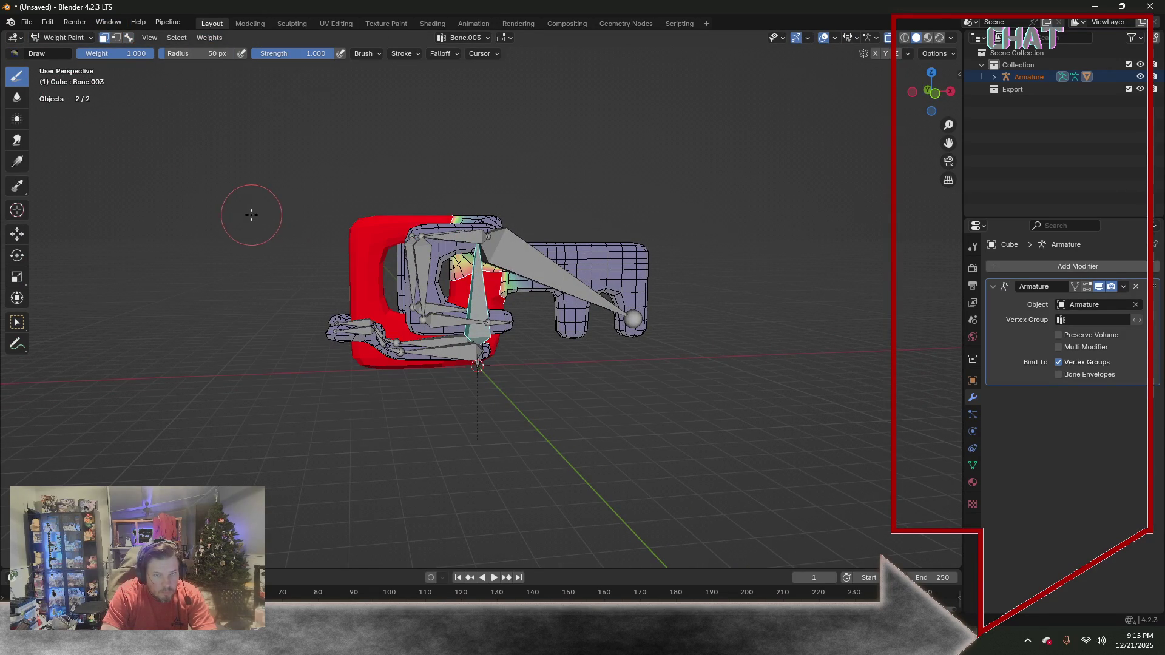
Invert the face selection, apply Set Weight to it, and return to Object Mode
left_click(176, 37)
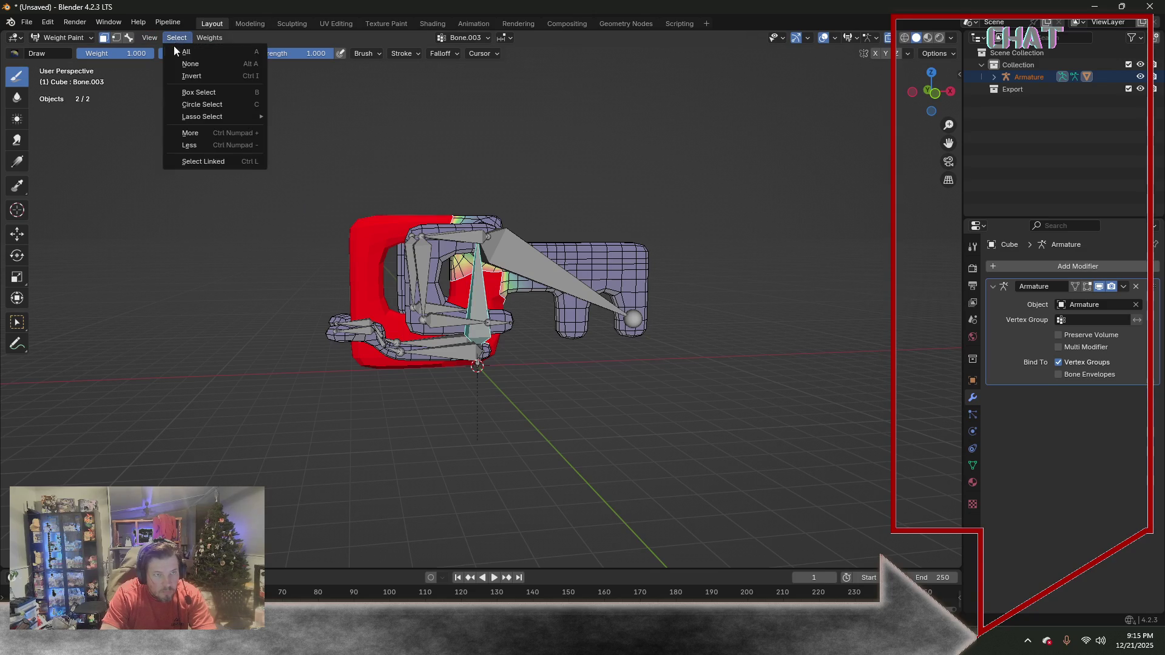
left_click(193, 75)
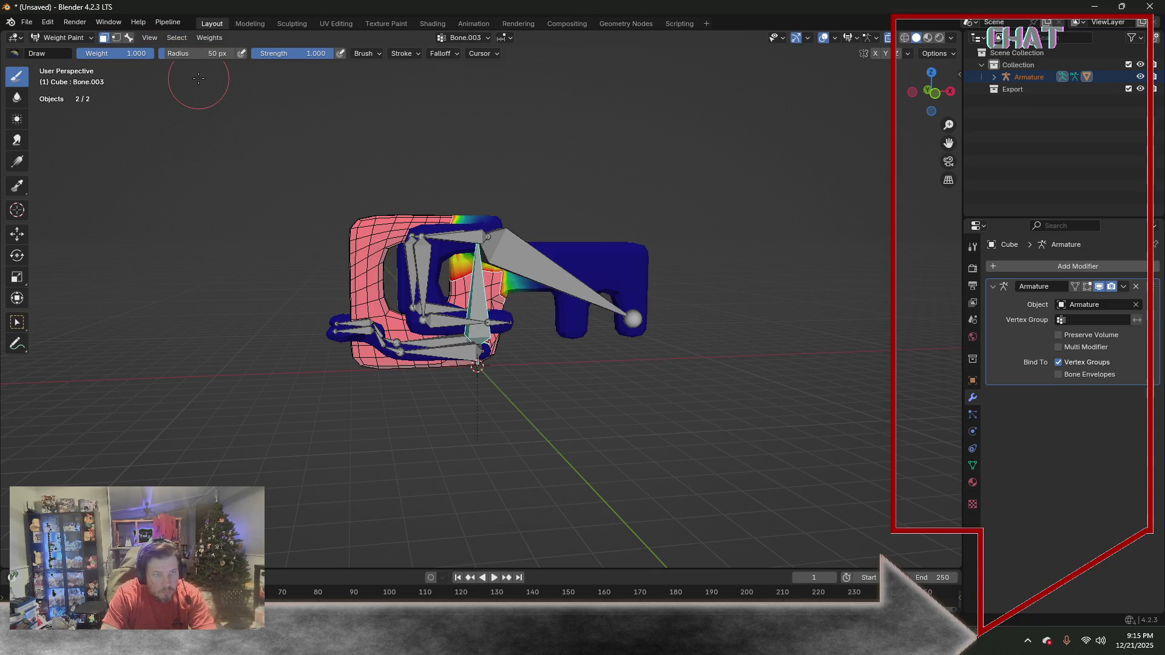
left_click(179, 39)
mouse_move(202, 116)
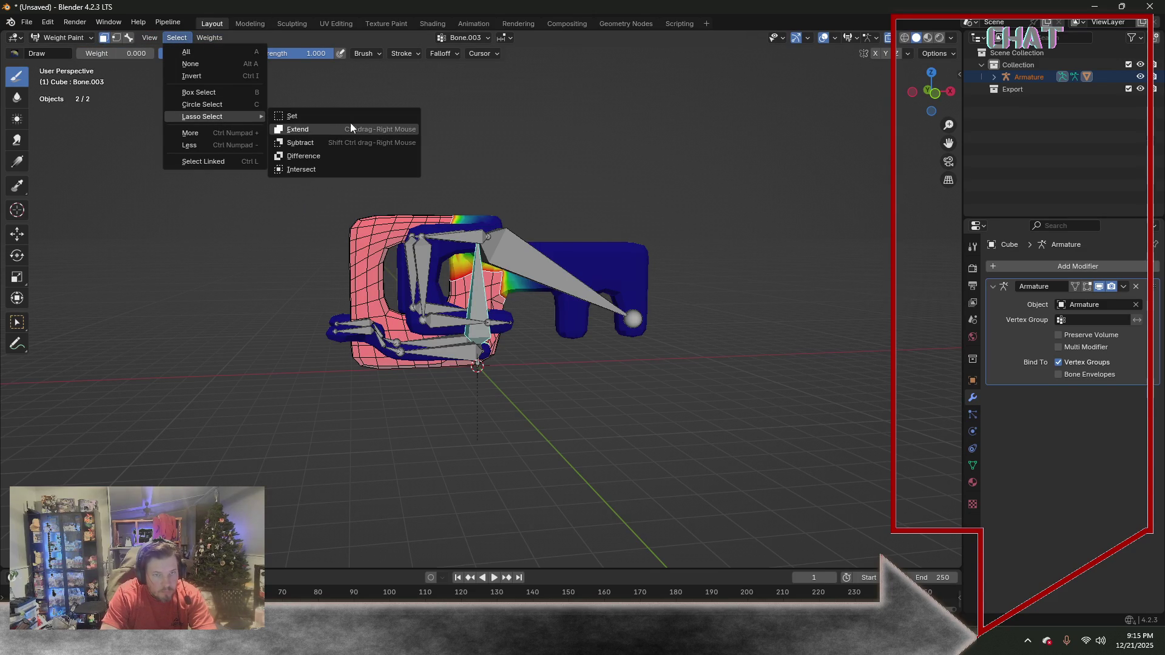
left_click(177, 38)
left_click(204, 37)
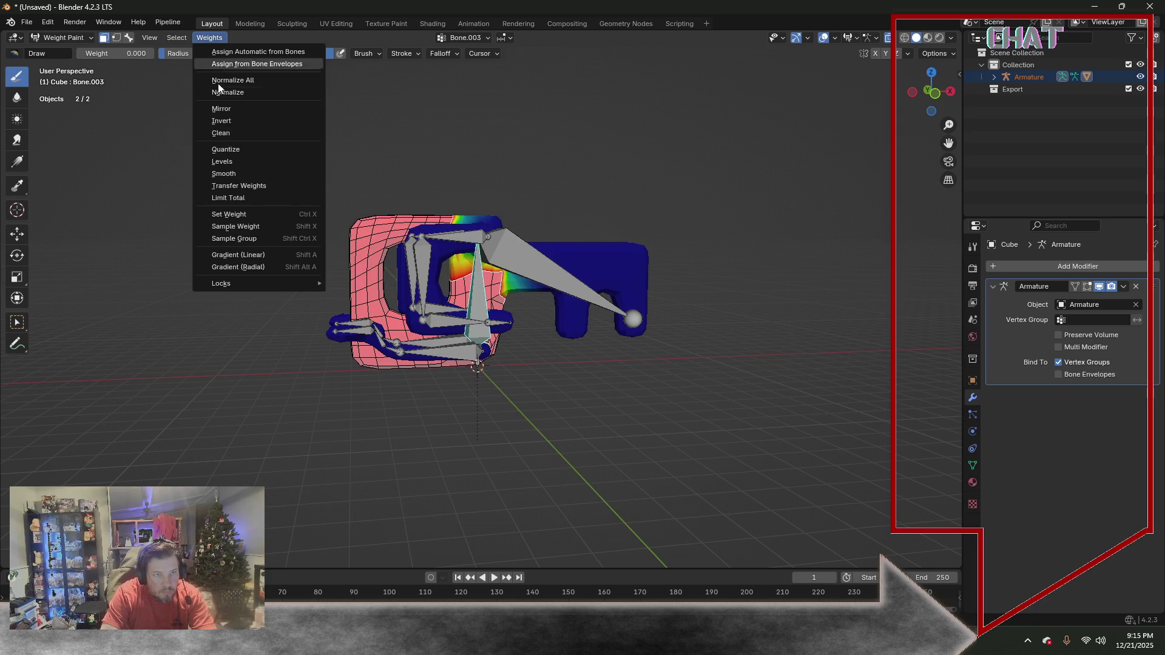
left_click(241, 216)
mouse_move(246, 209)
middle_mouse_down()
mouse_move(487, 162)
mouse_move(428, 173)
middle_mouse_up()
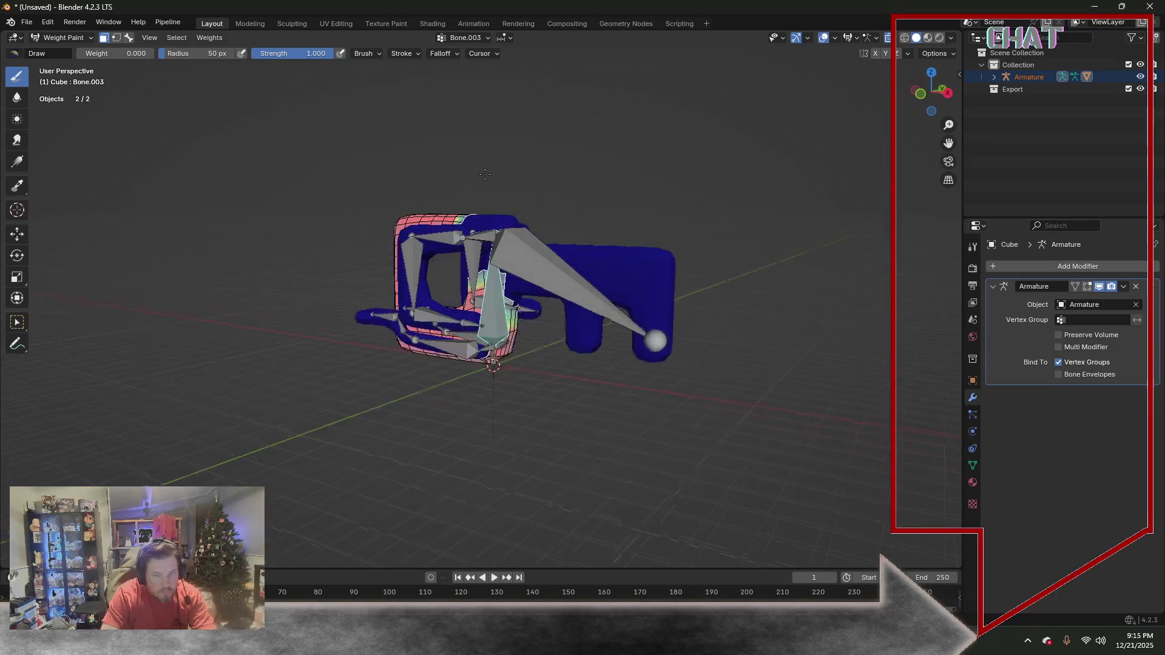
left_click(77, 40)
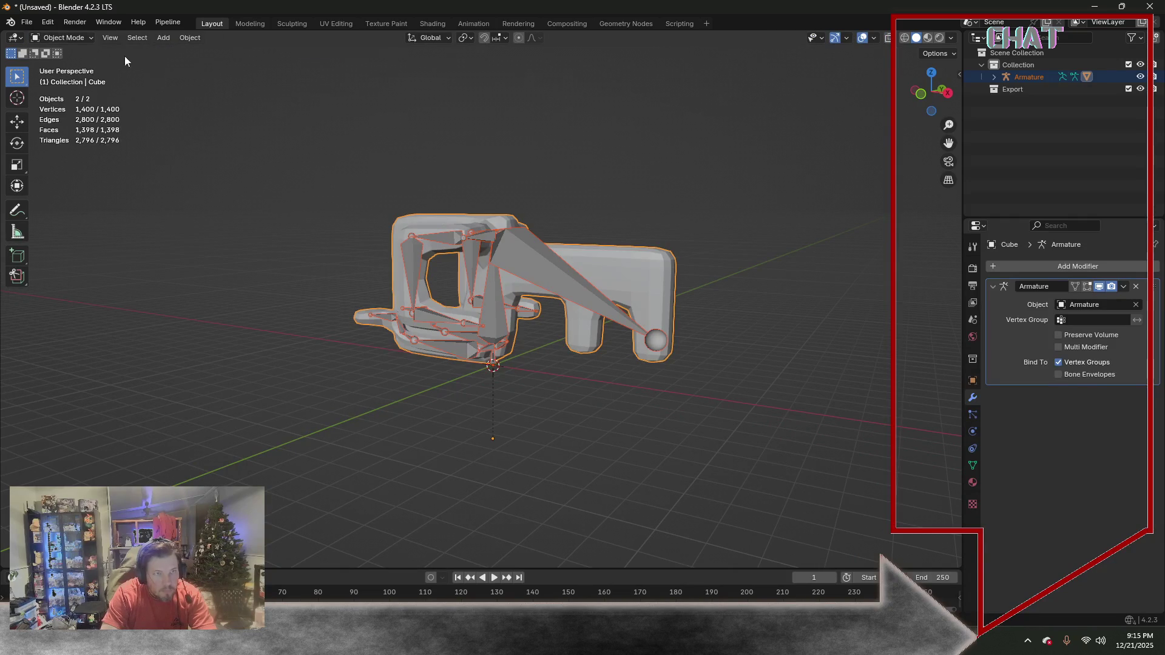
Put the armature in Pose Mode and test-rotate the long arm Bone.004
left_click(491, 125)
left_click(527, 272)
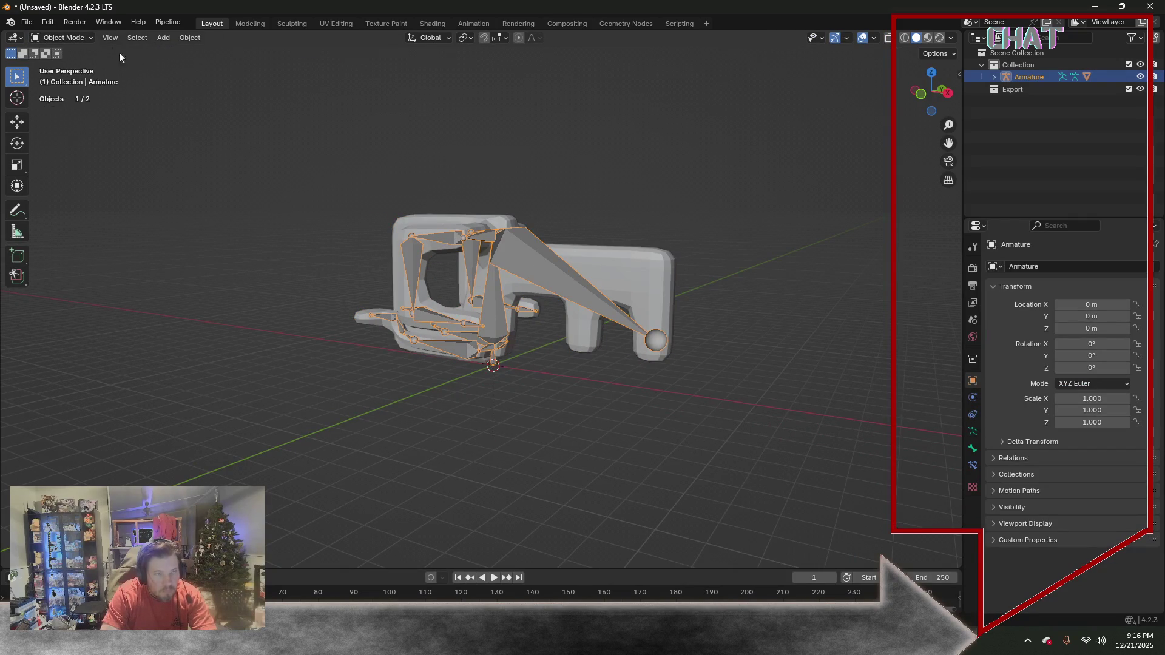
left_click(83, 38)
left_click(81, 78)
left_click(521, 225)
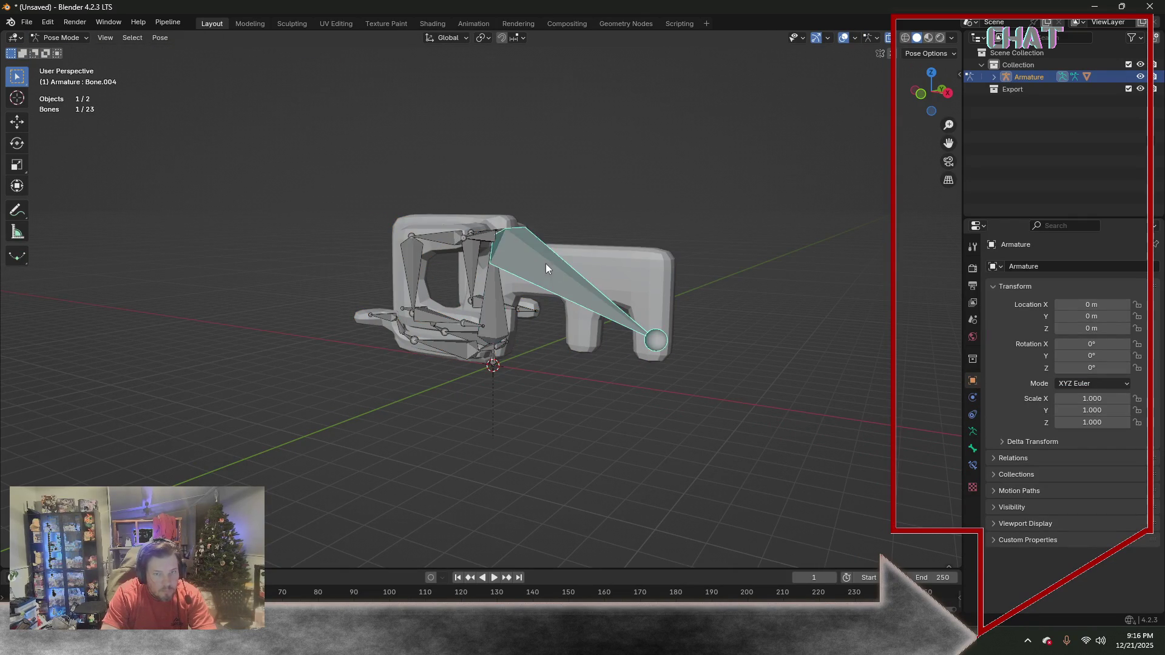
middle_click_drag(545, 263, 682, 252)
key("r")
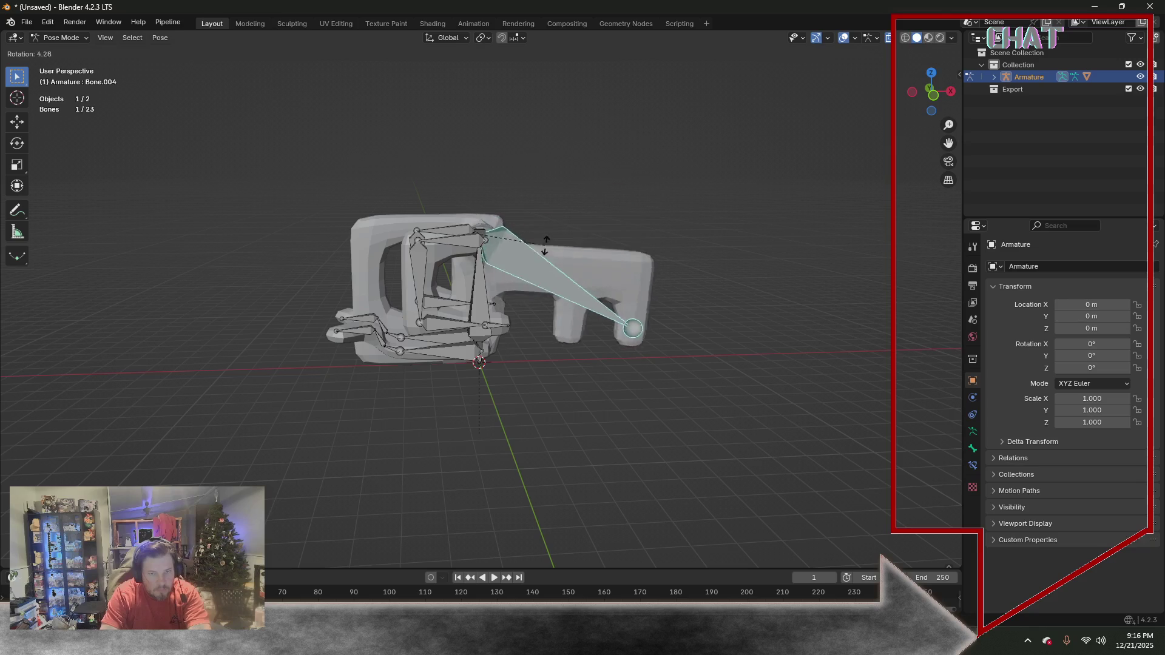
left_click(601, 239)
Test-rotate Bone.007, Bone.008, Bone.018 and Bone.020, cancelling each rotation
left_click(455, 232)
key("r")
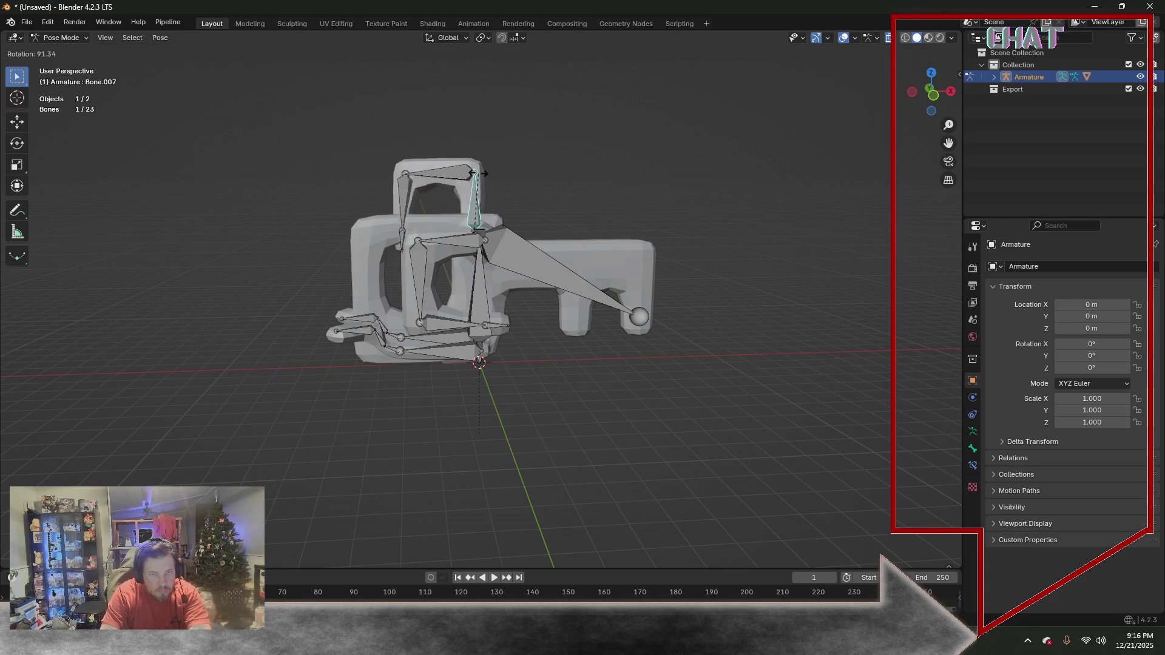
left_click(438, 227)
left_click(461, 240)
key("r")
right_click(418, 239)
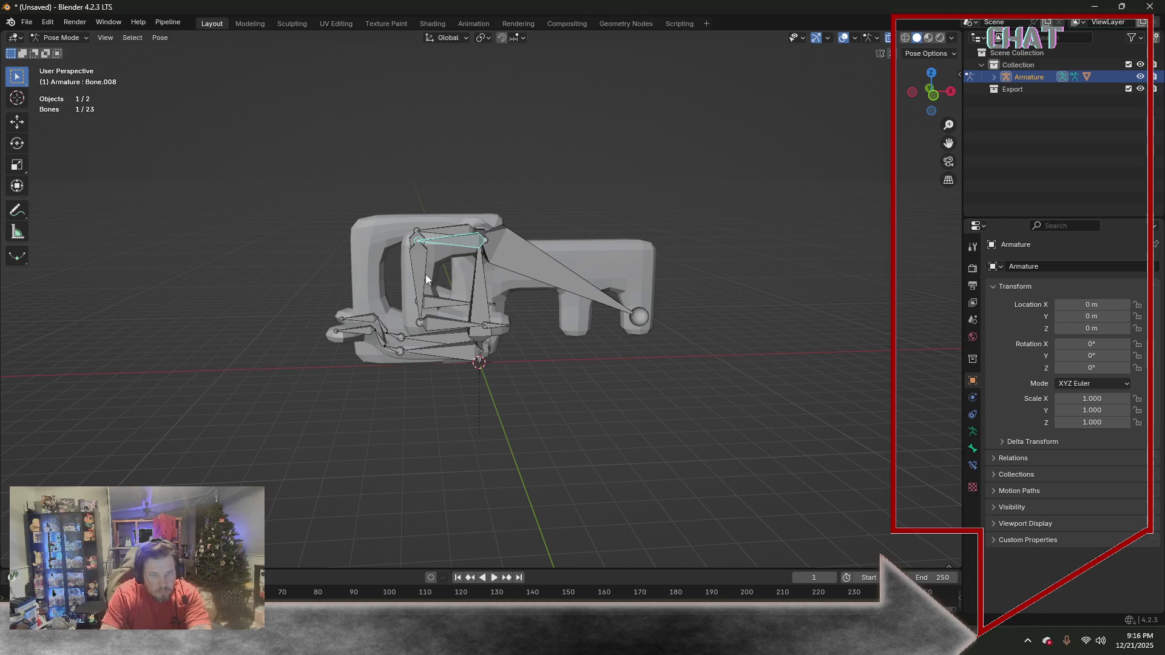
key("r")
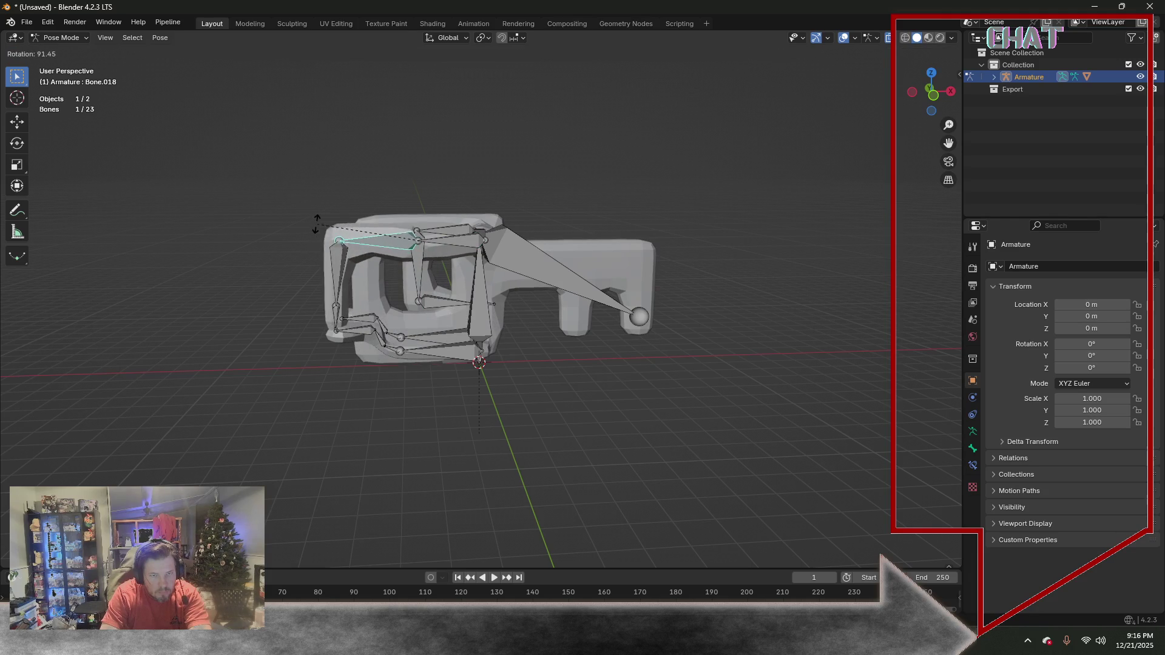
right_click(316, 230)
left_click(446, 323)
key("r")
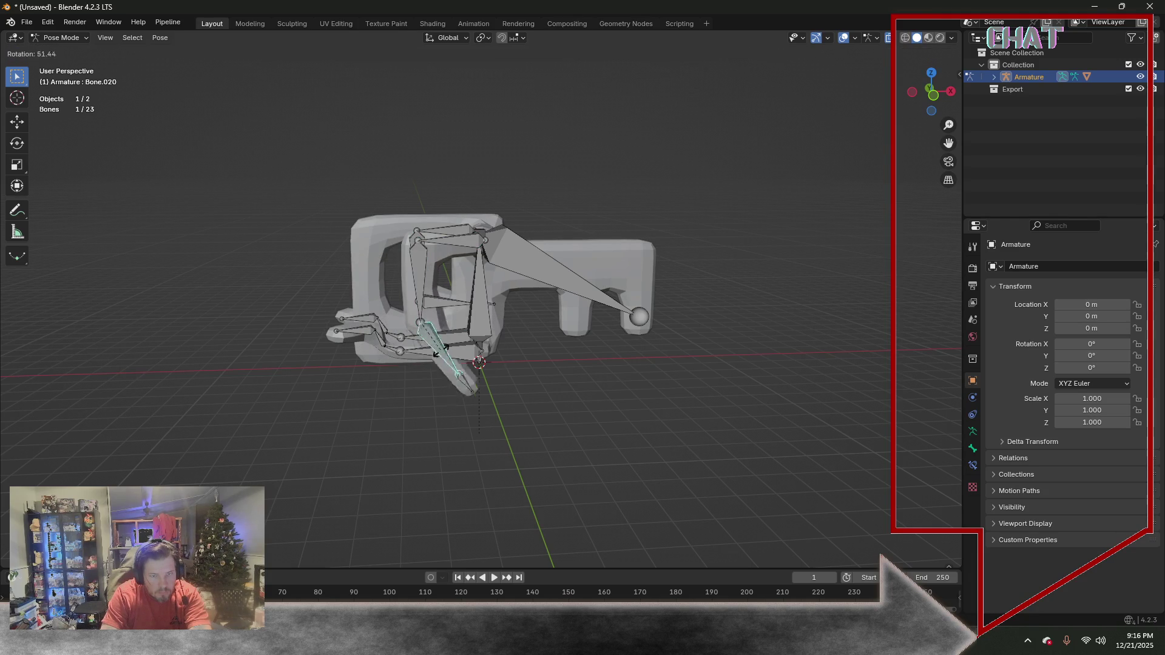
right_click(461, 365)
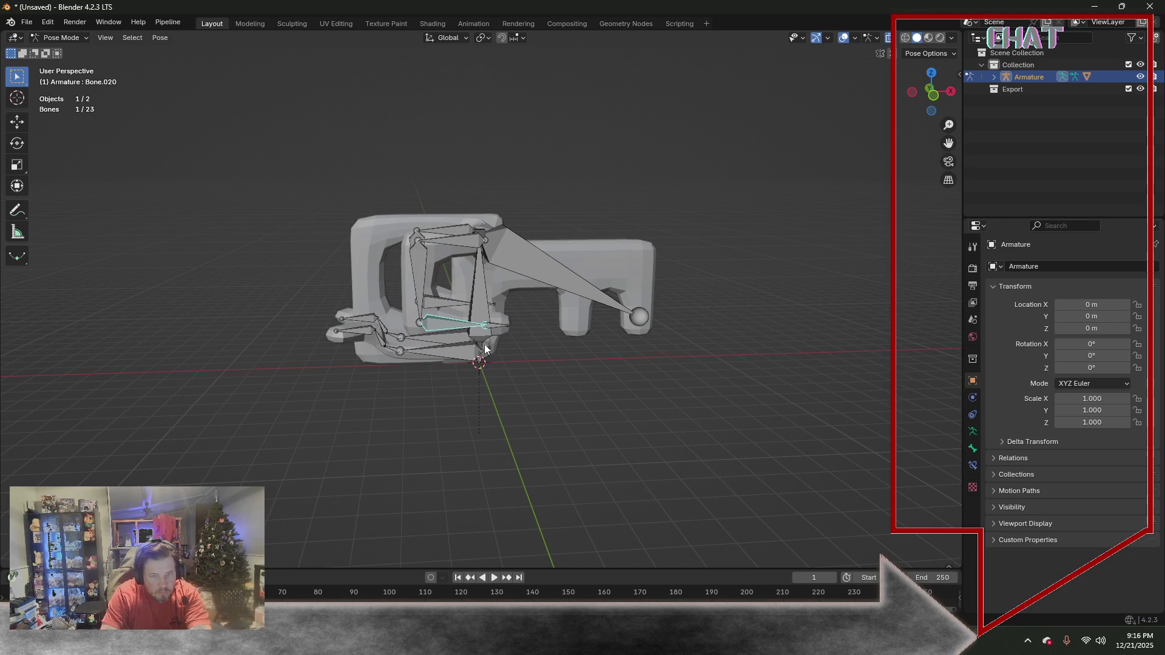
right_click(473, 354)
Swing the leg Bone.010 and bend Bone.003 to check deformation, then undo the pose
left_click(587, 383)
middle_click_drag(587, 384, 587, 370)
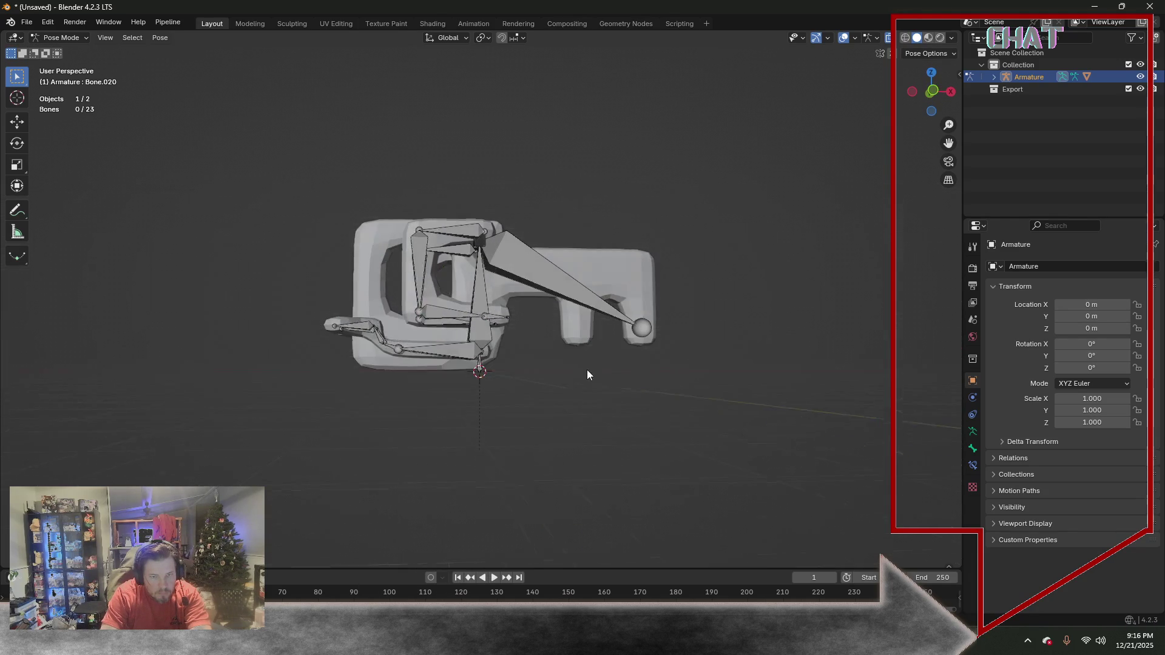
left_click(454, 350)
key("r")
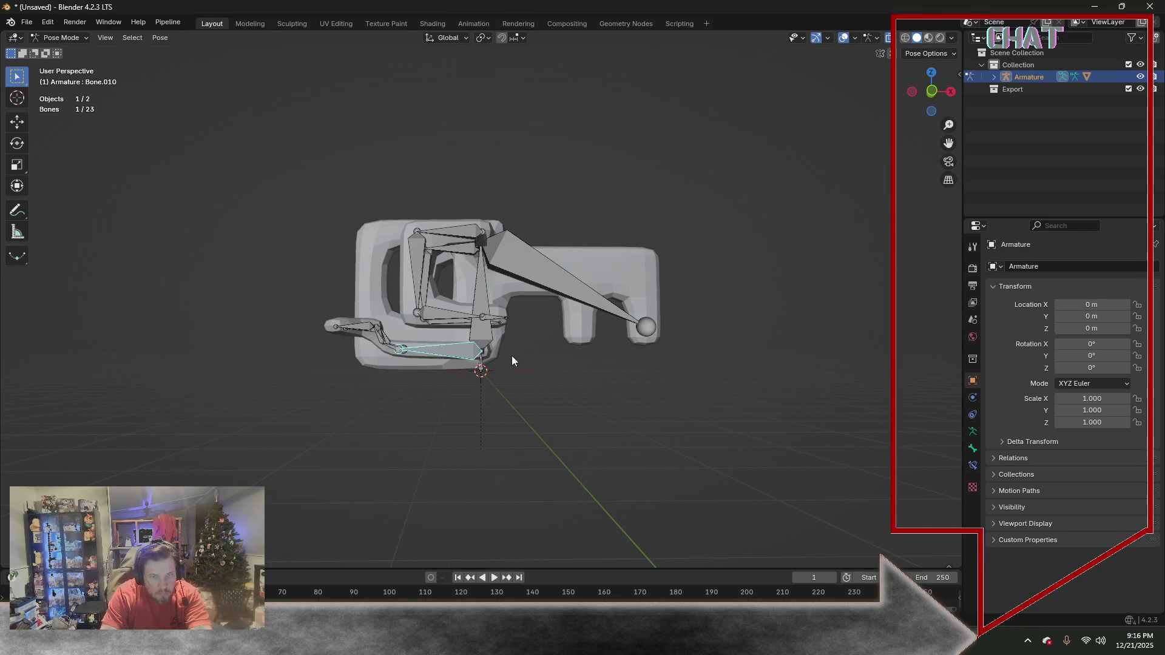
middle_click_drag(495, 358, 499, 301)
right_click(489, 296)
left_click(489, 296)
key("r")
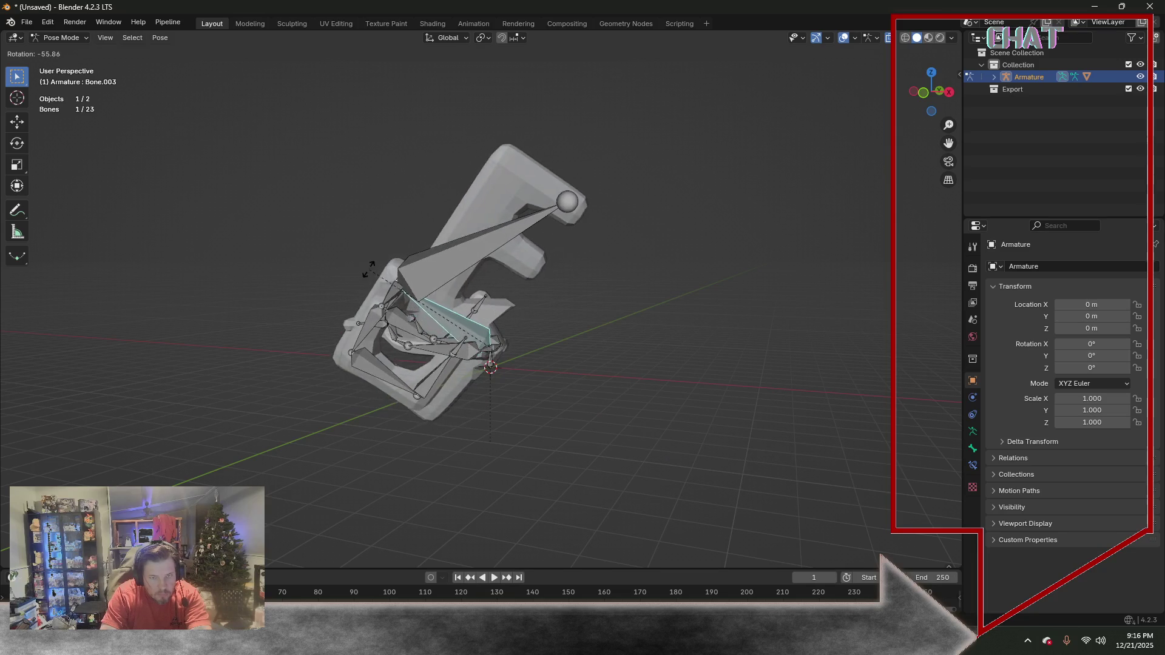
left_click(330, 273)
mouse_move(630, 310)
middle_mouse_down()
mouse_move(411, 333)
mouse_move(495, 317)
middle_mouse_up()
key("ctrl+z")
scroll(445, 342, "up", 5)
Back in Object Mode, select the armature with the cube active and enter Weight Paint
left_click(76, 39)
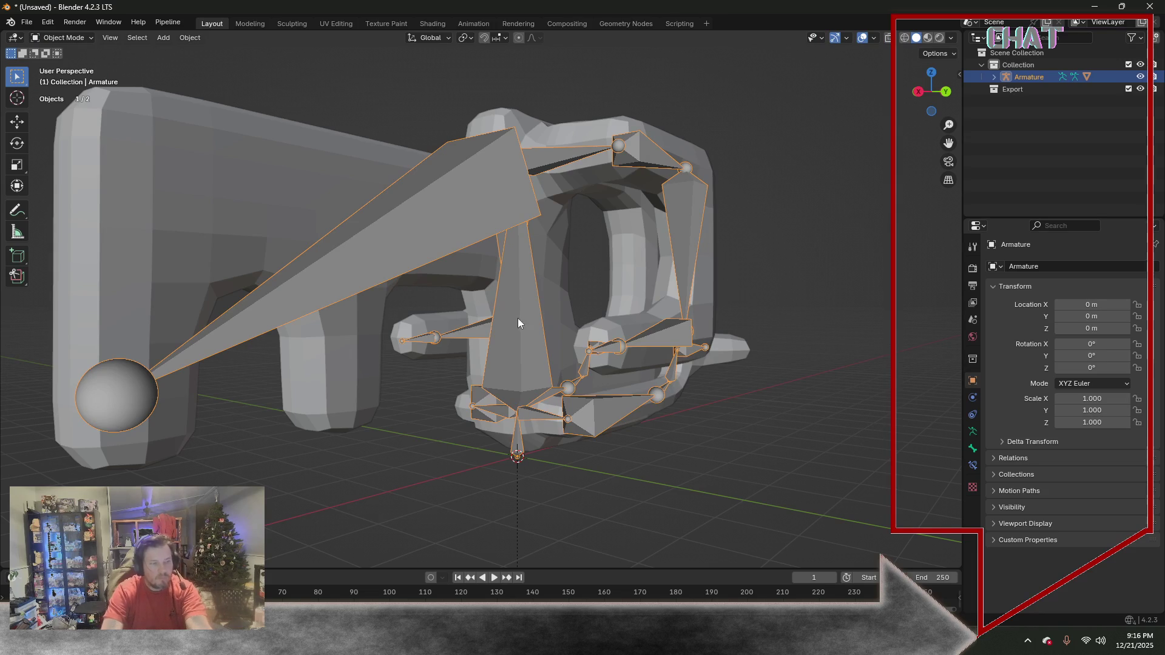
left_click(552, 313, "shift")
left_click(222, 204)
left_click(460, 145, "shift")
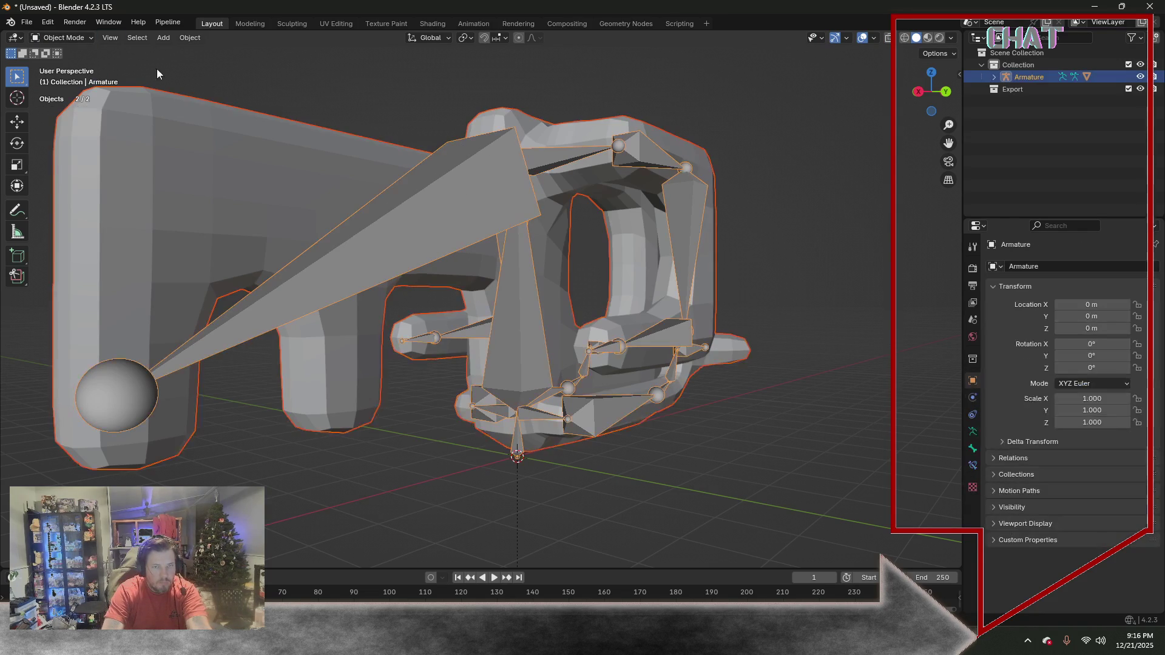
left_click(64, 37)
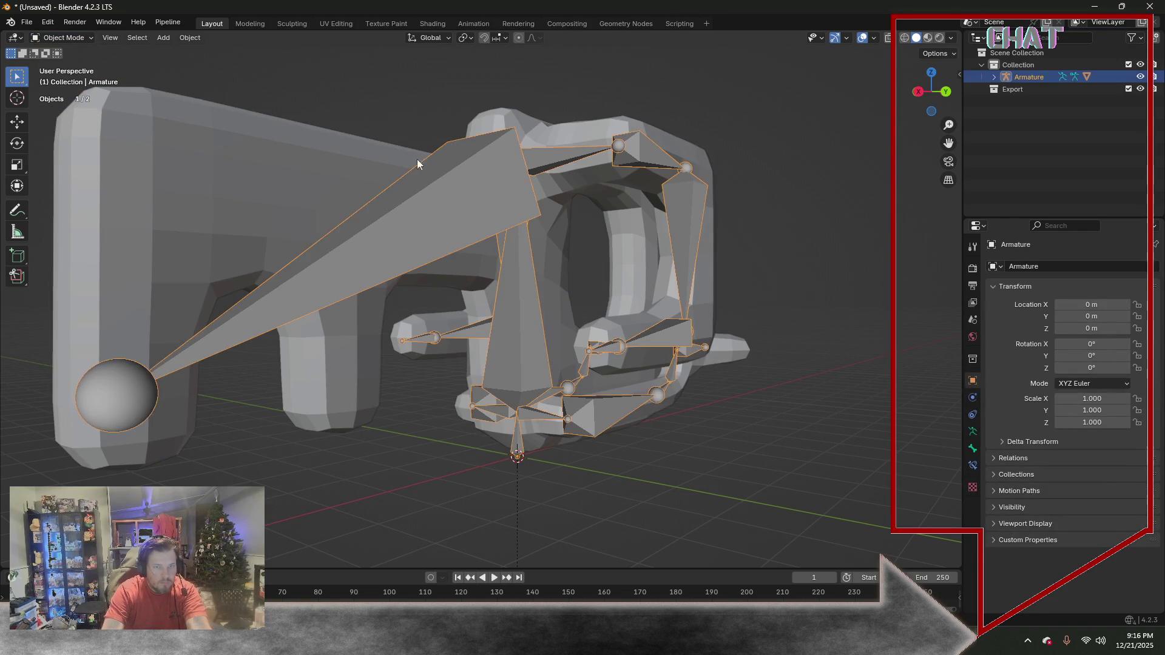
left_click(237, 154, "shift")
left_click(67, 37)
left_click(80, 106)
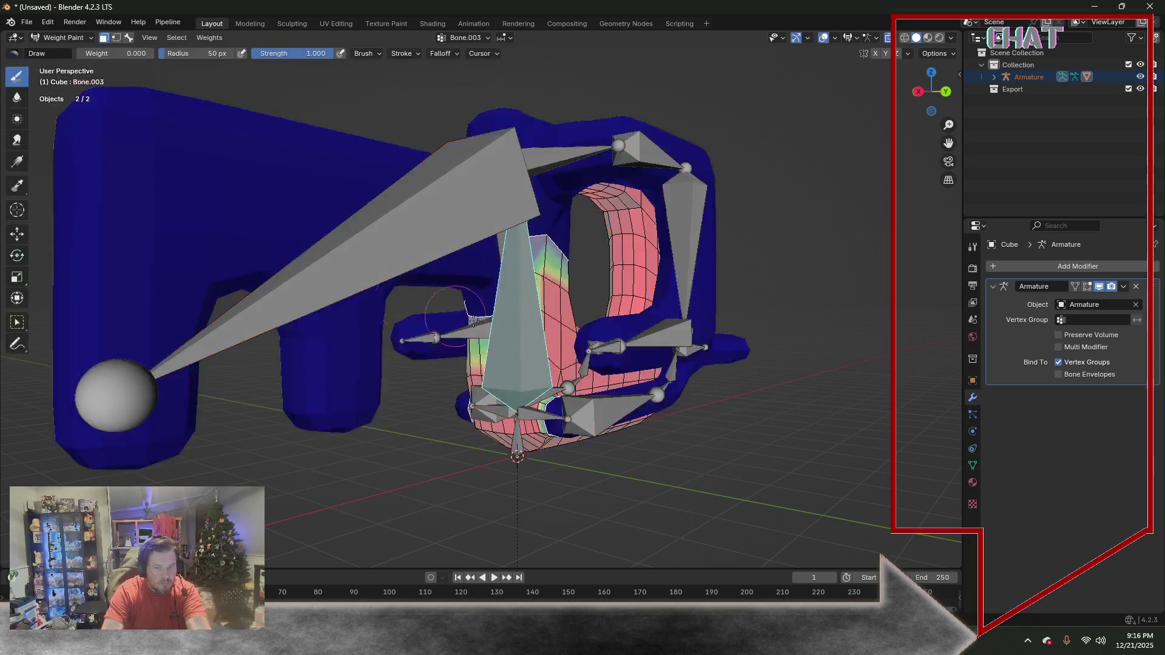
Turn off the paint mask, smooth Bone.004's weights and blur them under the large bone
mouse_move(364, 273)
middle_mouse_down()
mouse_move(471, 329)
mouse_move(487, 323)
middle_mouse_up()
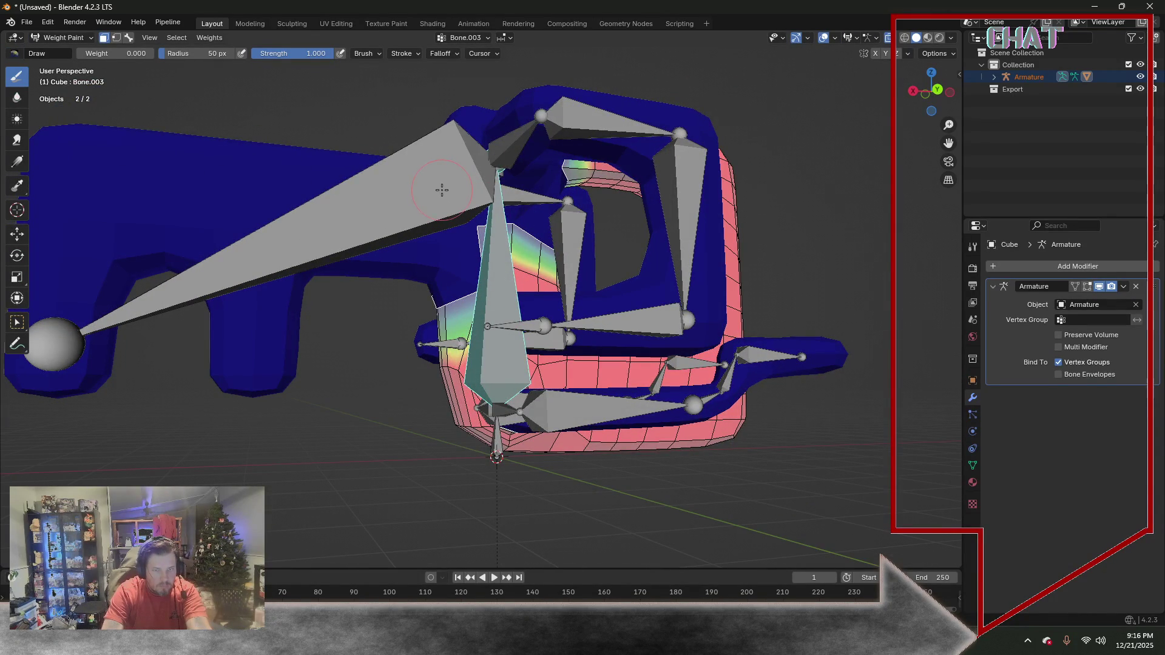
left_click(128, 37)
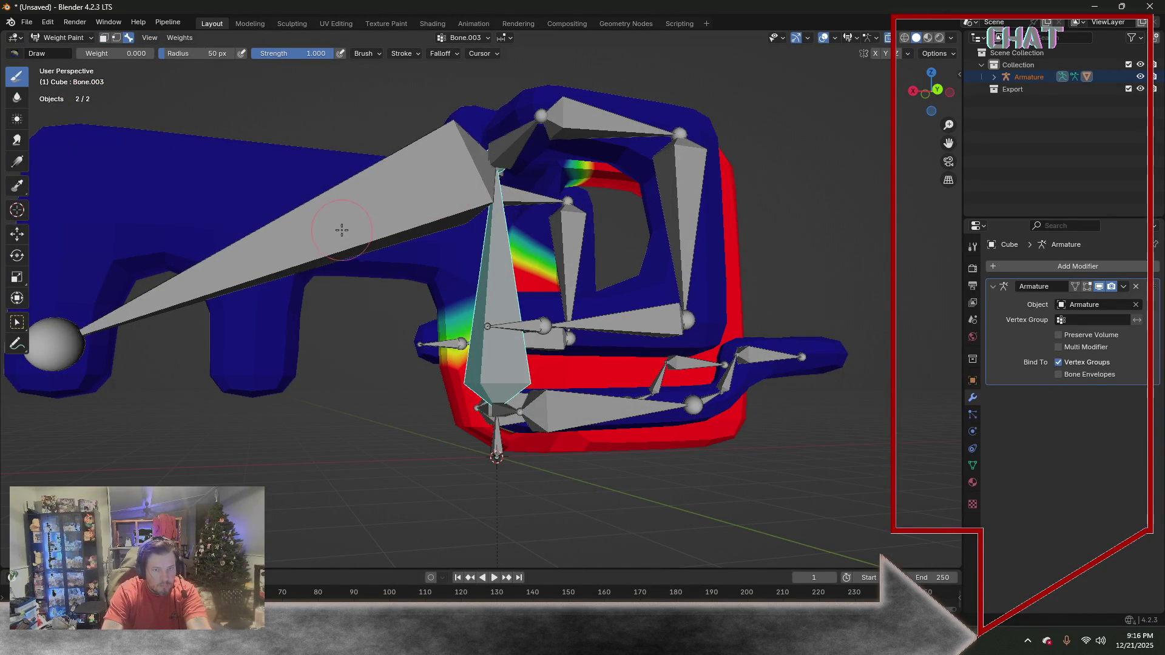
middle_click_drag(383, 242, 372, 269)
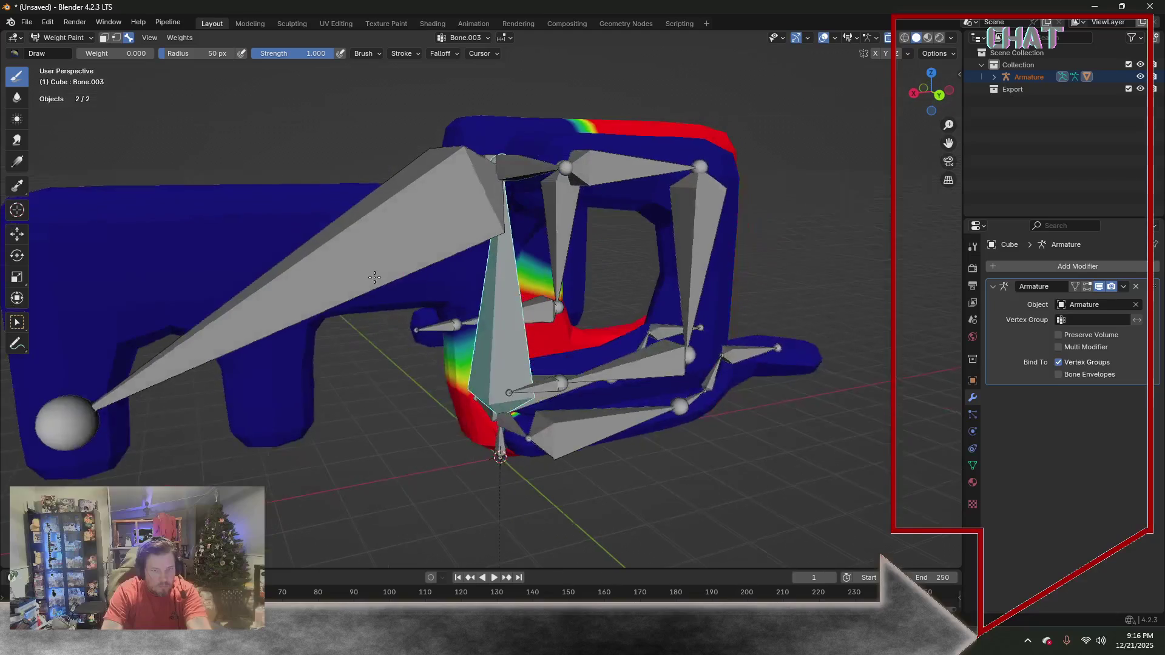
left_click(381, 263, "ctrl")
mouse_move(382, 255)
middle_mouse_down()
mouse_move(468, 300)
mouse_move(387, 330)
middle_mouse_up()
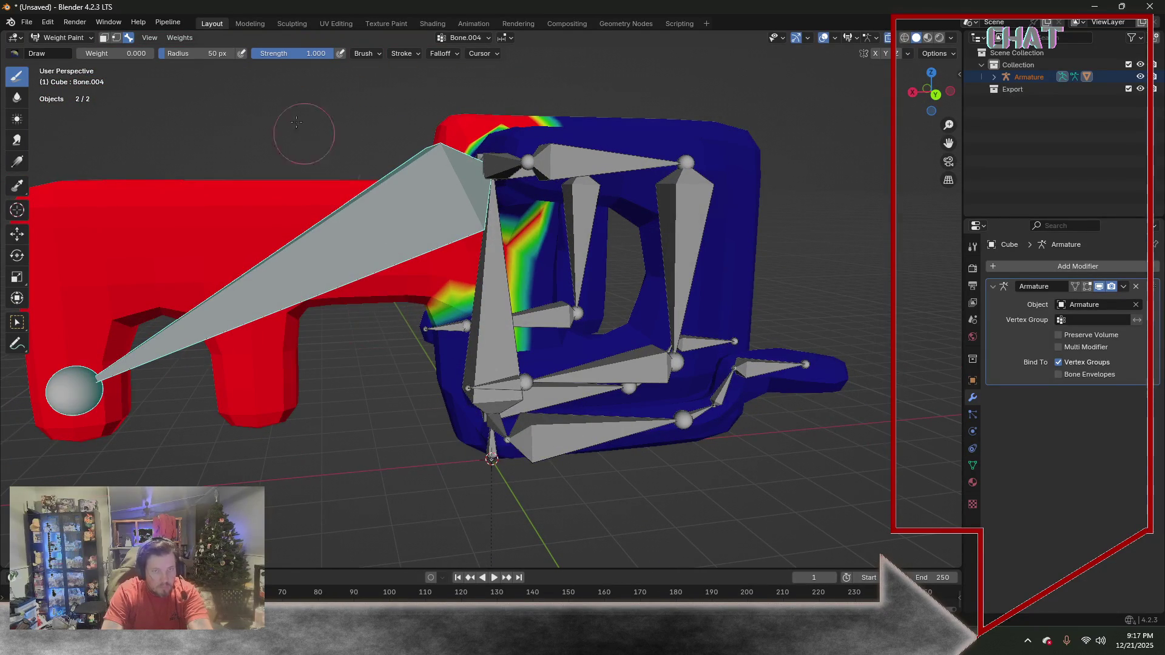
left_click(179, 41)
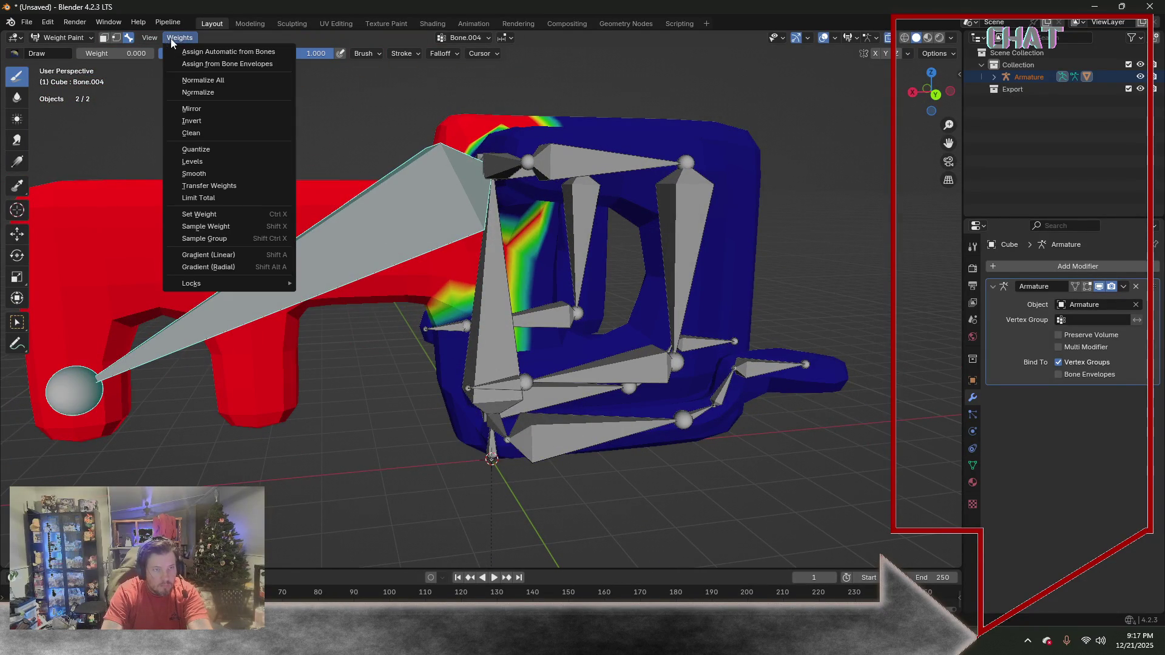
left_click(224, 173)
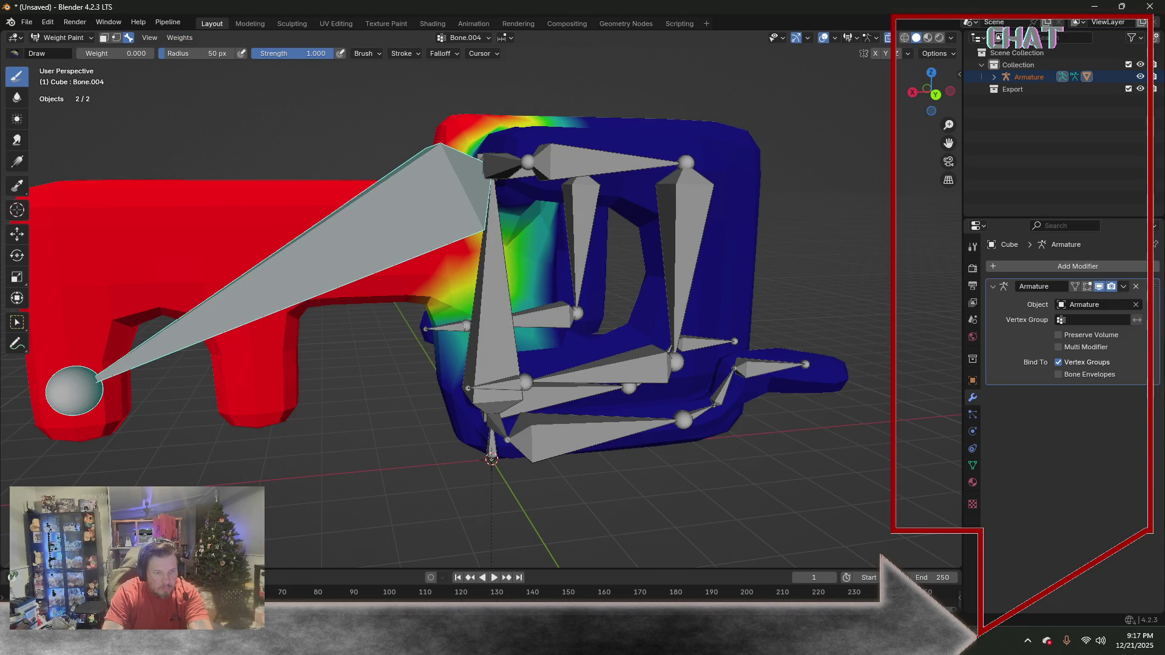
left_click_drag(437, 264, 451, 382)
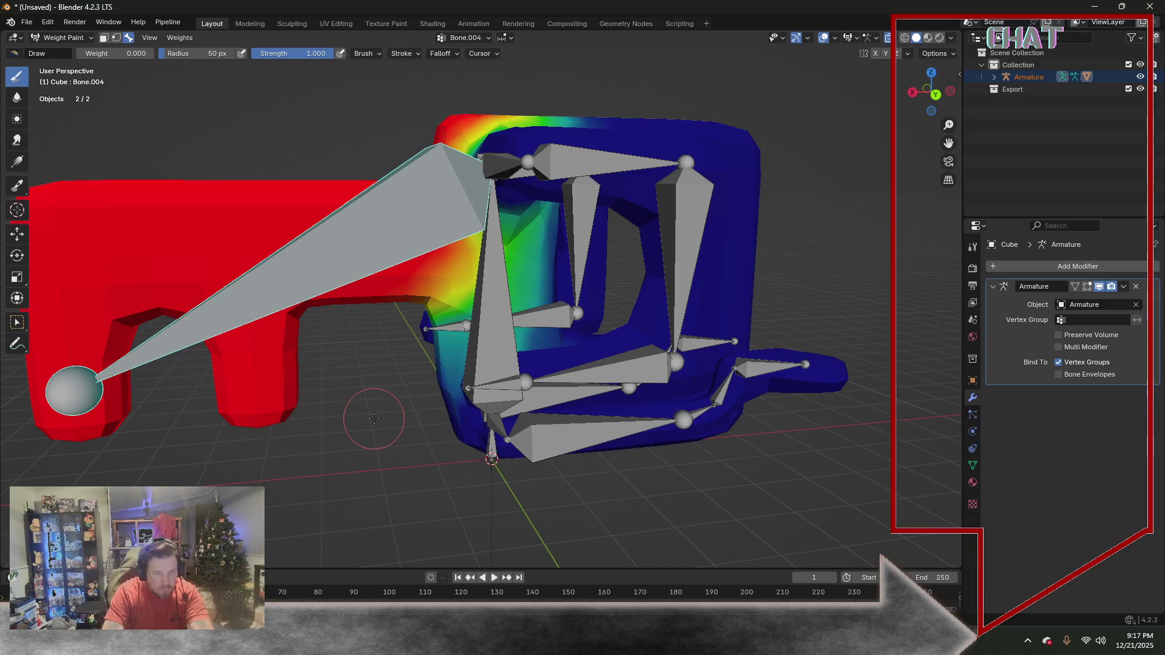
Smooth Bone.003's weights into a wider gradient across the ring
left_click(478, 328, "ctrl")
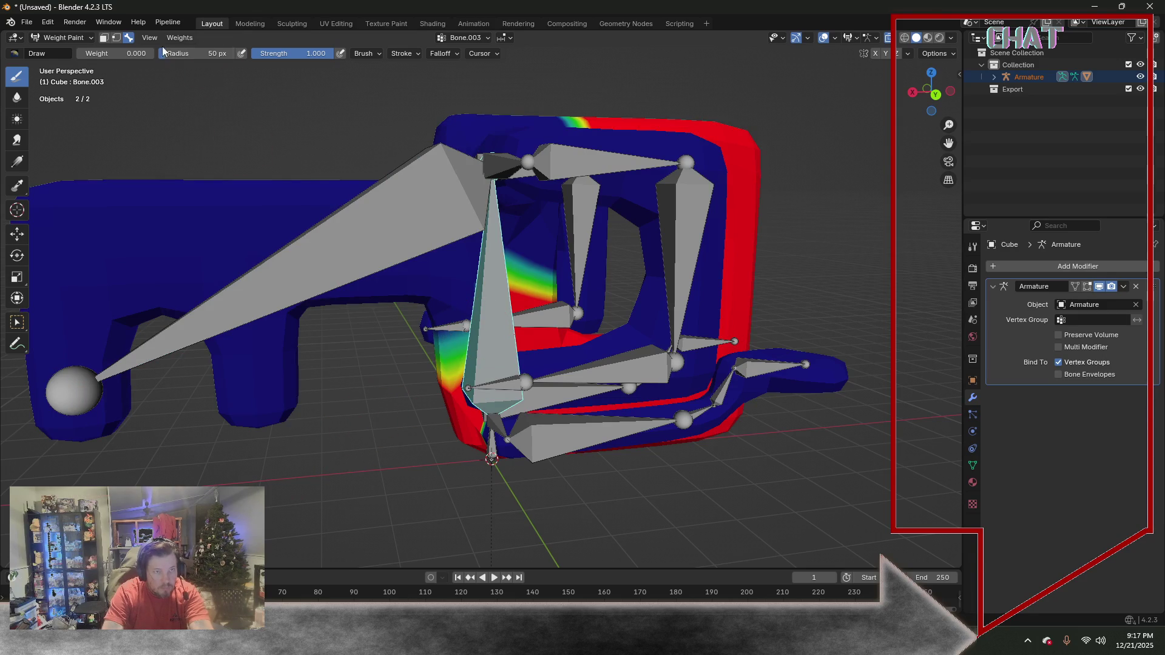
left_click(179, 37)
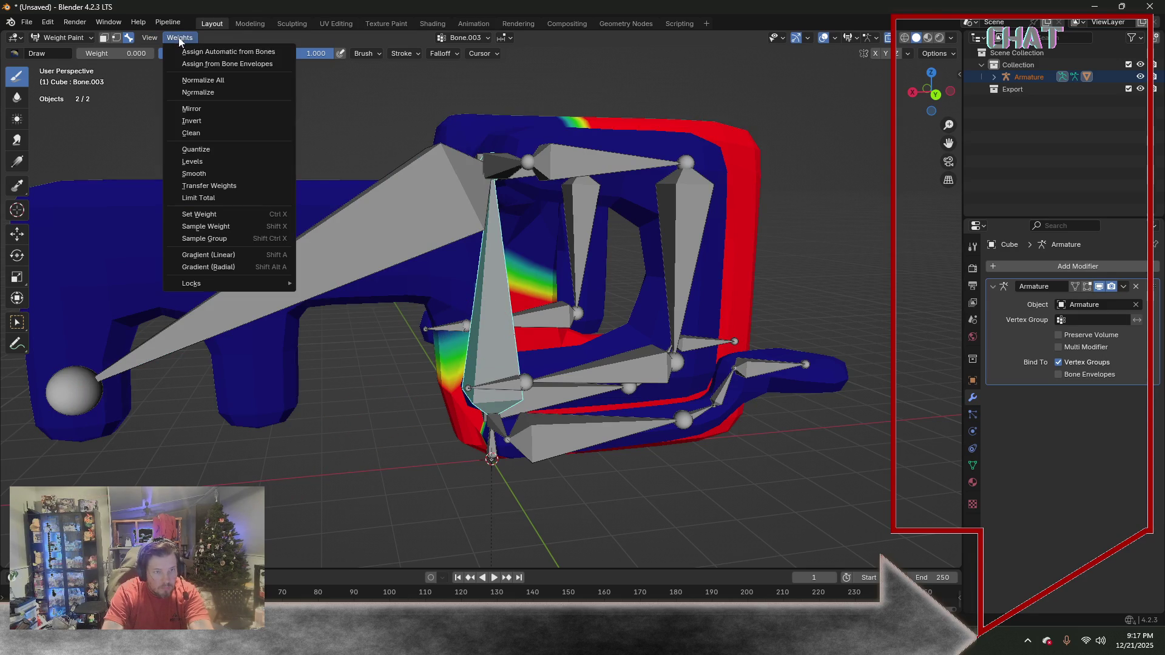
left_click(204, 173)
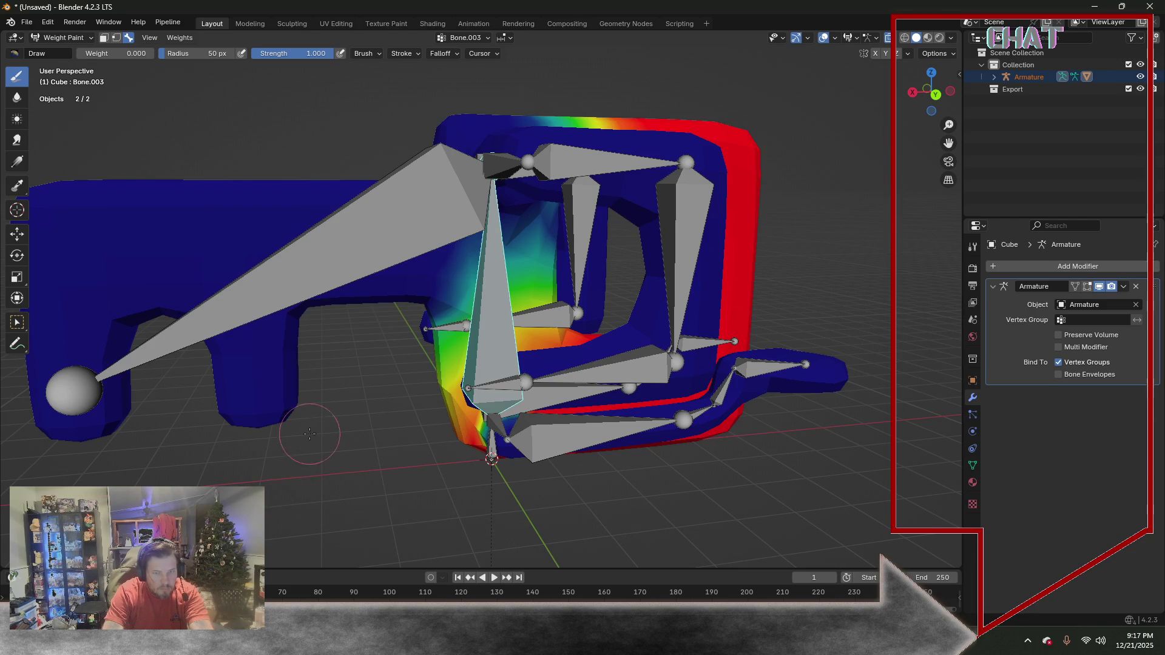
middle_click_drag(301, 451, 337, 421)
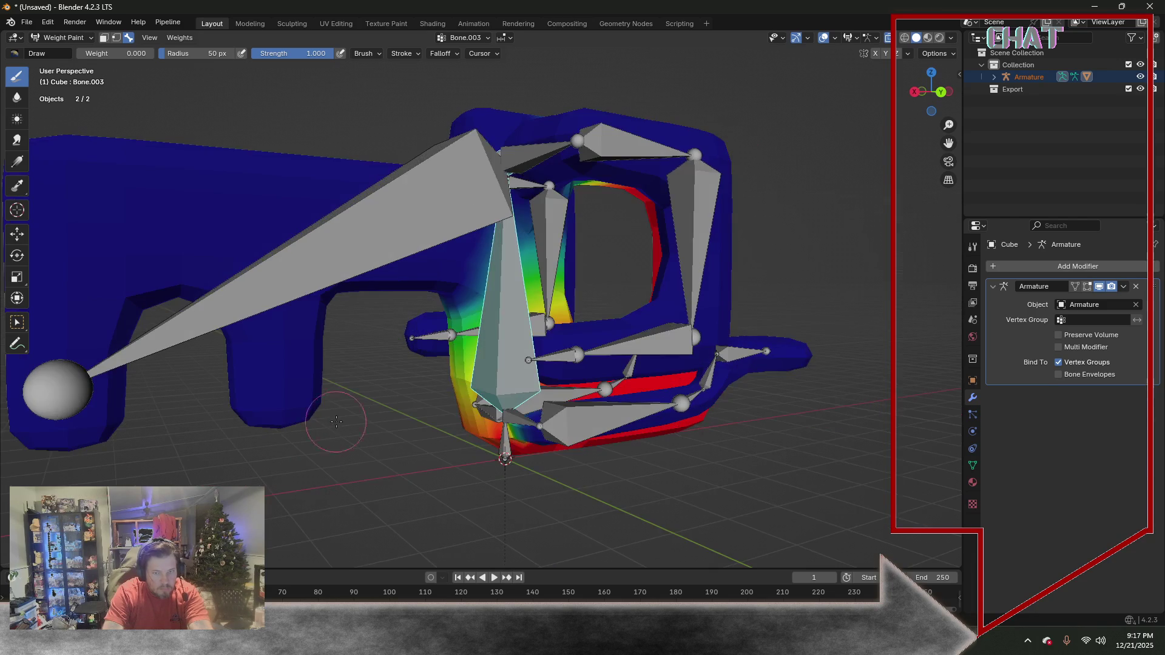
Review the weights of Bone.001, Bone.002, Bone.021 and Bone.003
left_click(518, 415, "ctrl")
middle_click_drag(467, 438, 471, 419)
left_click(508, 407, "ctrl")
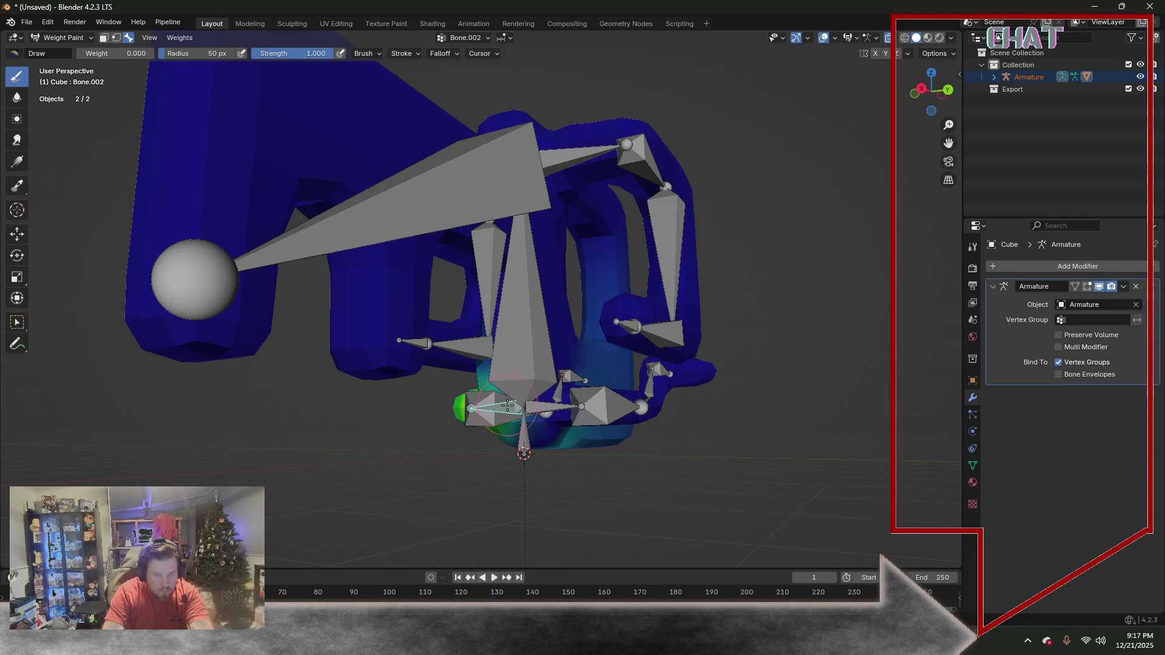
left_click(629, 325, "ctrl")
middle_click_drag(630, 325, 566, 295)
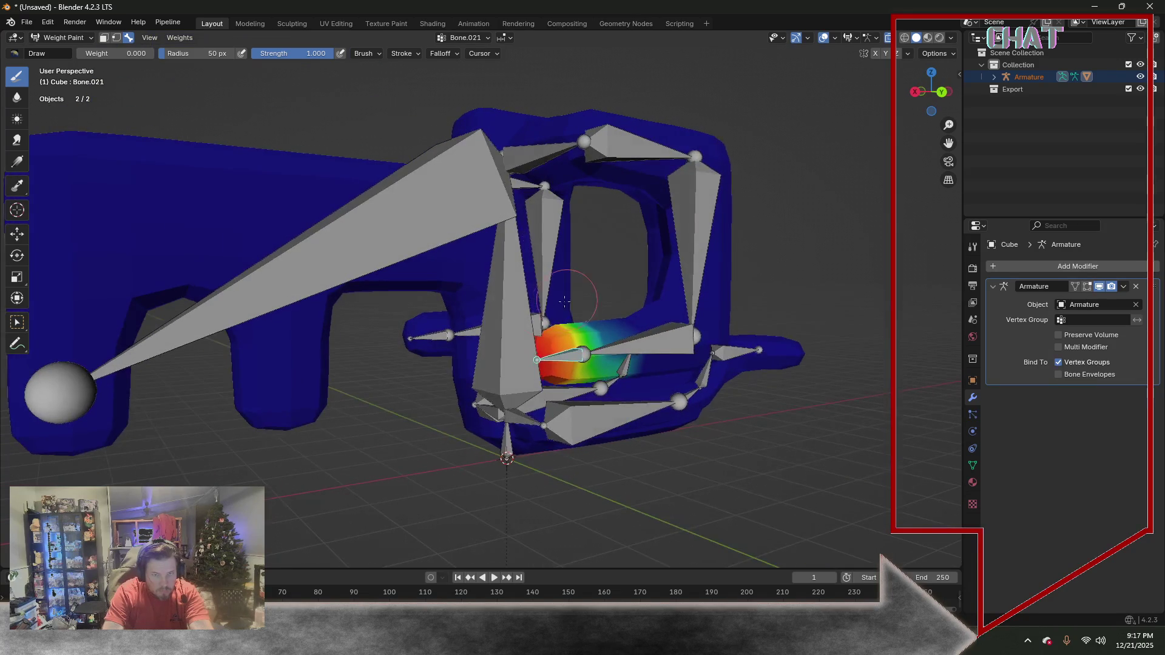
left_click(506, 305, "ctrl")
Set the weights of the bone named Bone to zero, then start a Save As
left_click(507, 452, "ctrl")
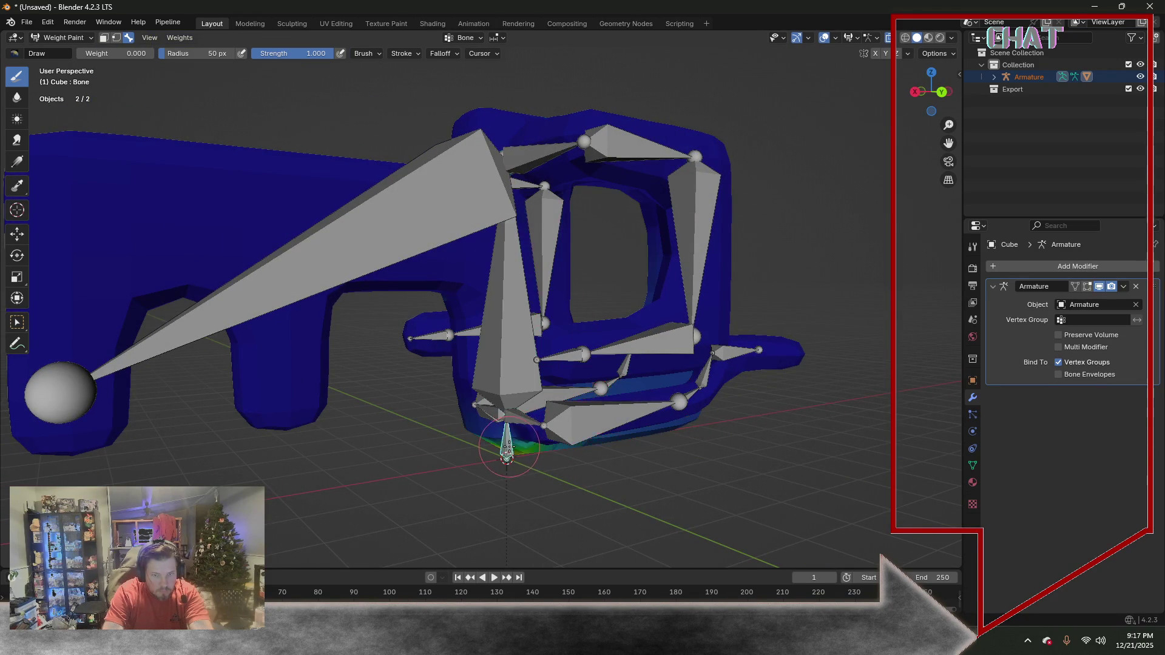
mouse_move(482, 478)
middle_mouse_down()
mouse_move(468, 382)
mouse_move(421, 358)
mouse_move(268, 214)
middle_mouse_up()
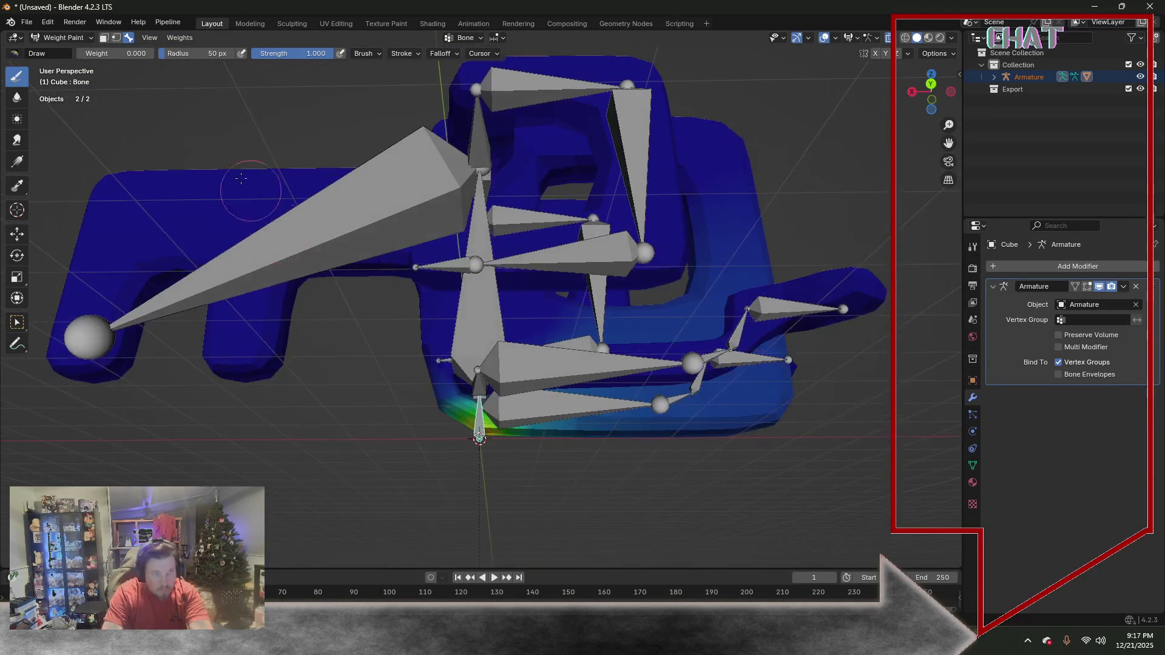
left_click(173, 39)
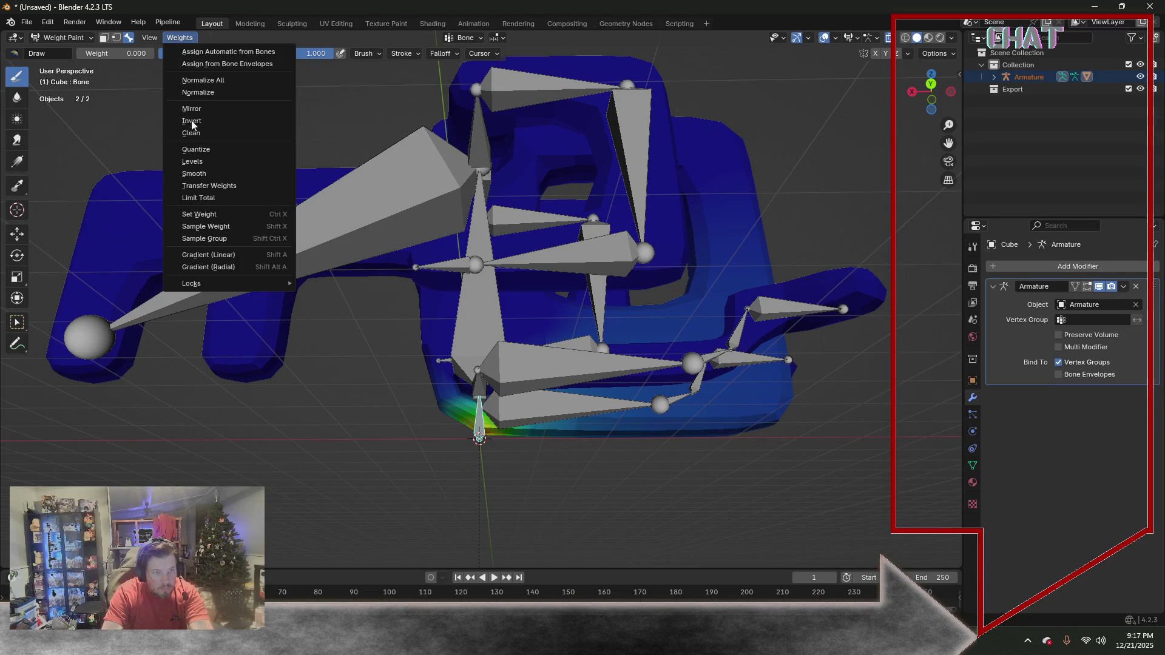
left_click(209, 214)
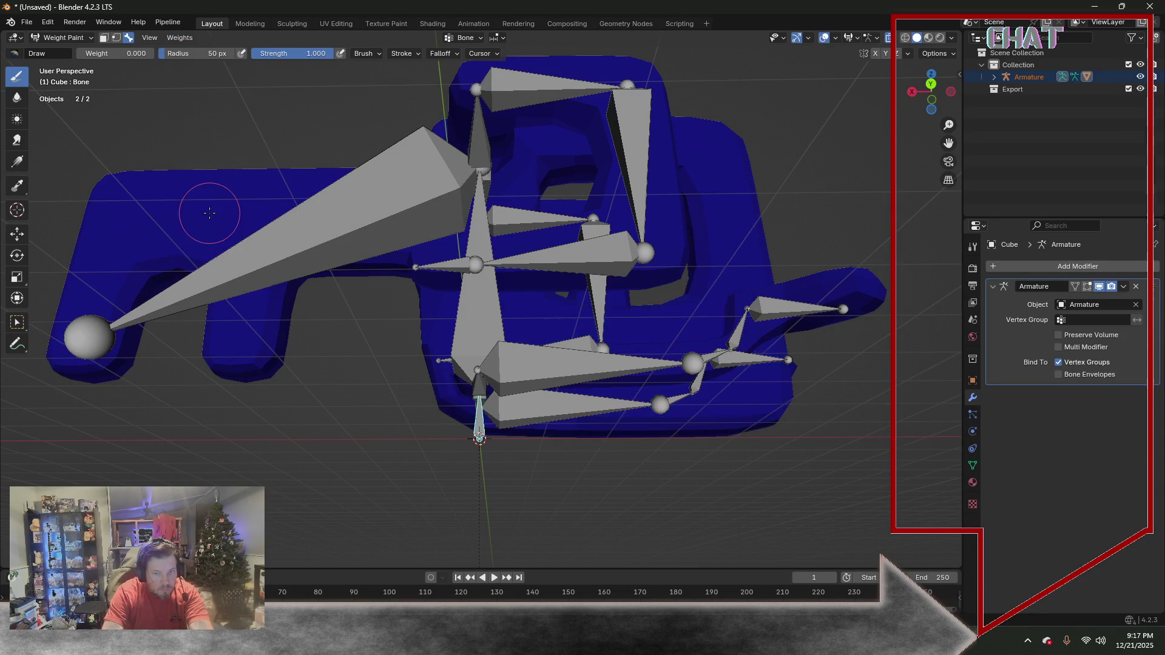
left_click(27, 25)
left_click(83, 121)
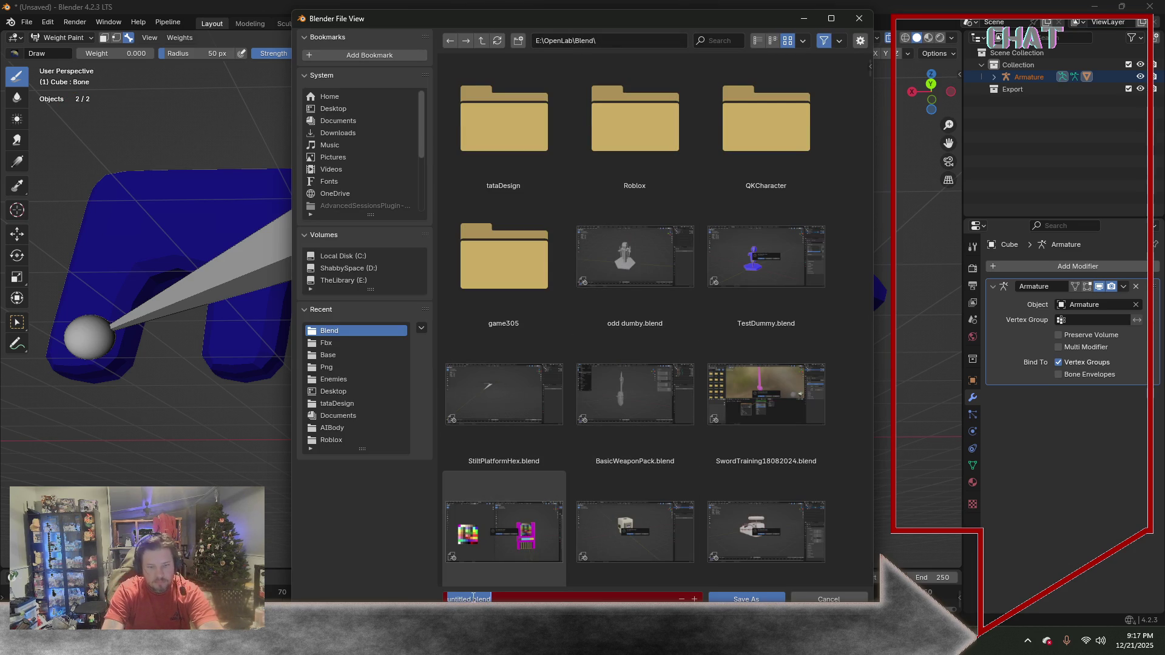
type("RunningKey")
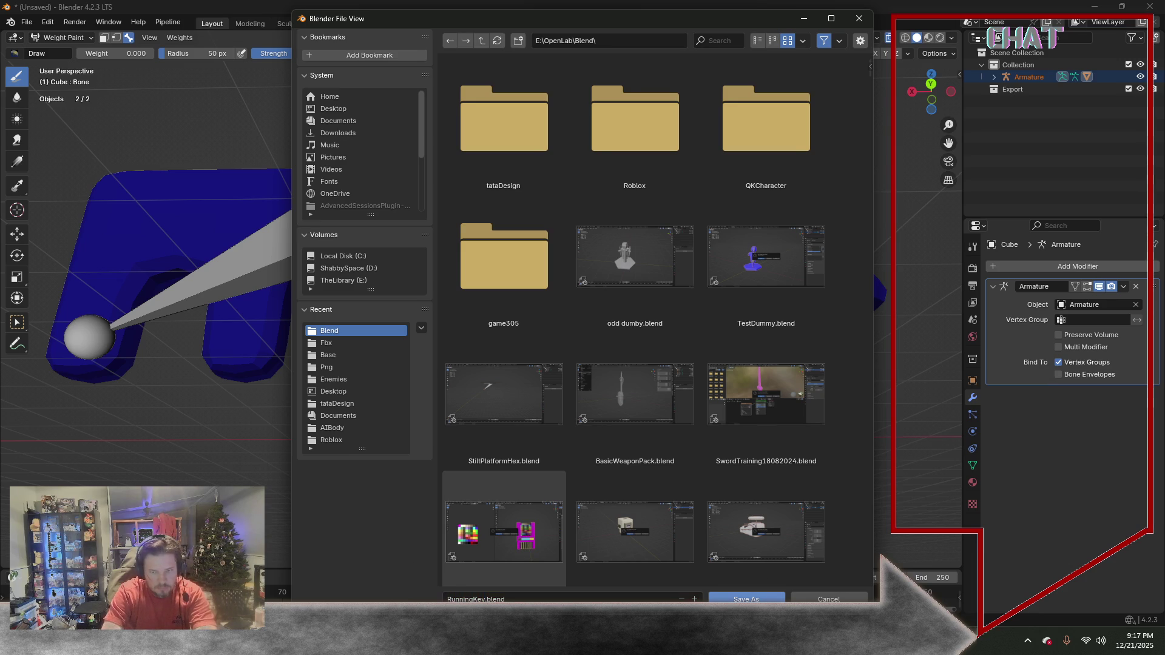
Save the project as RunningKey.blend in the Blend folder
left_click(745, 598)
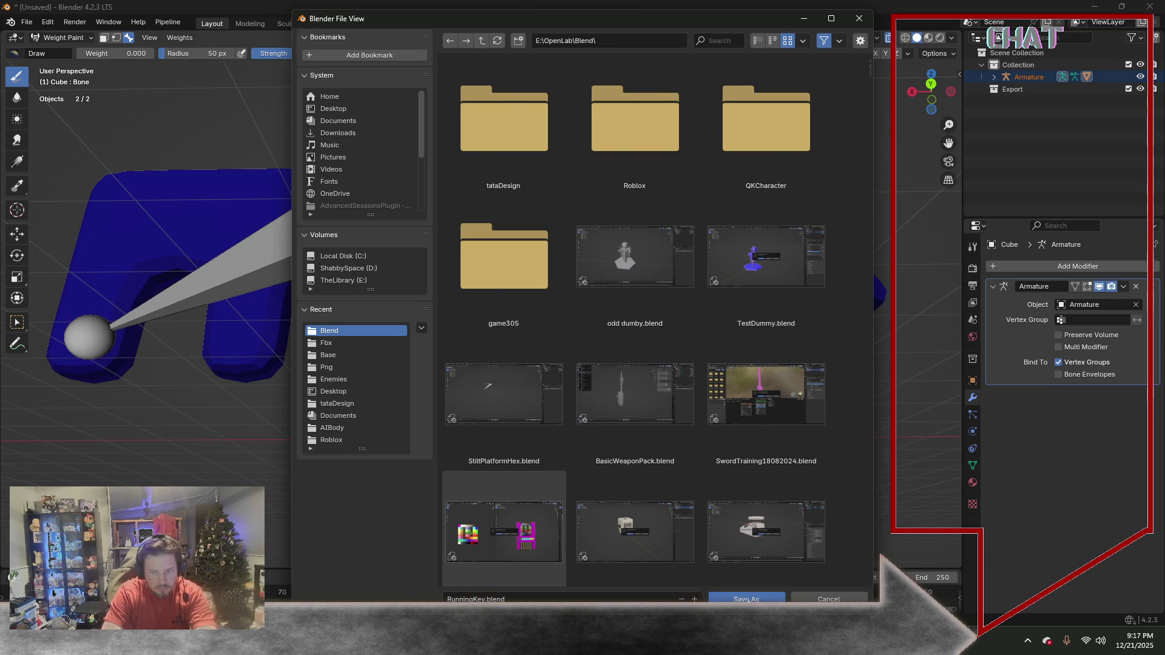
mouse_move(346, 377)
middle_mouse_down()
mouse_move(368, 384)
mouse_move(275, 277)
middle_mouse_up()
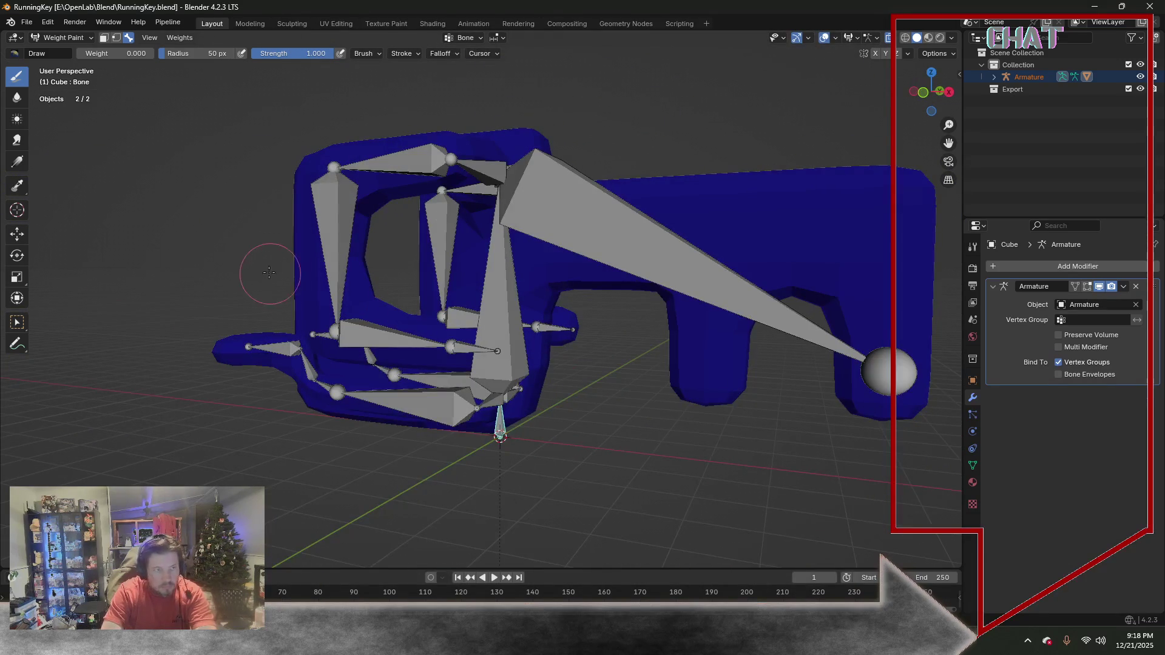
Select the armature in Object Mode, enter Pose Mode and switch to front orthographic view
left_click(90, 37)
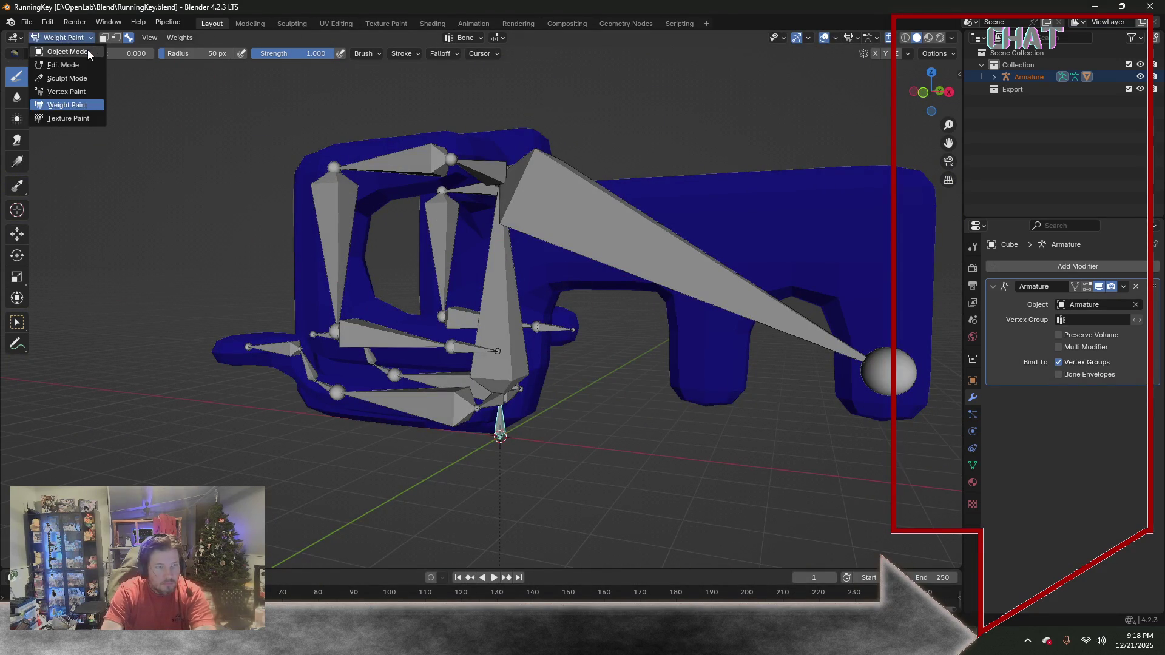
middle_click_drag(464, 115, 467, 118)
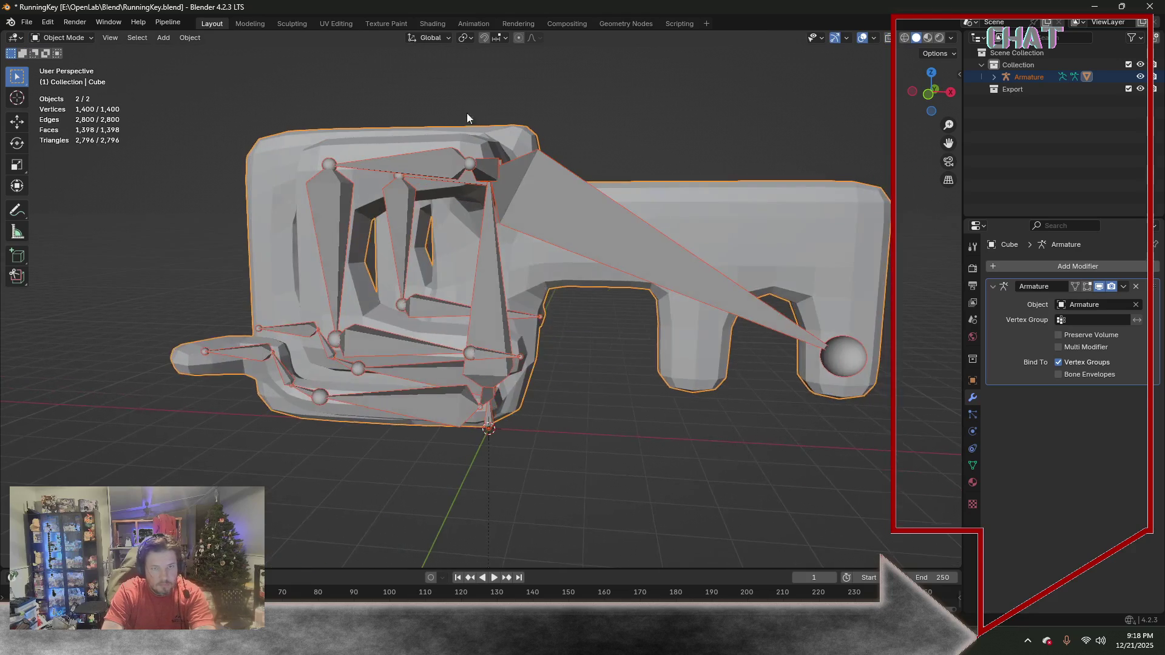
left_click(540, 217)
left_click(79, 39)
left_click(88, 84)
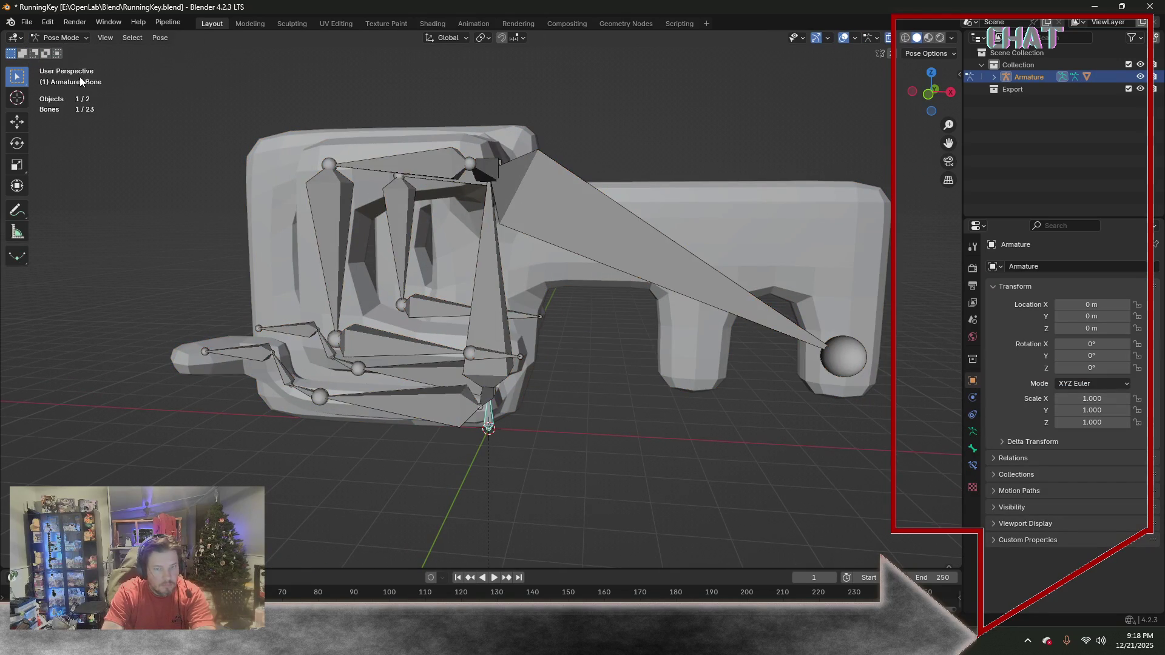
key("KP_5")
key("KP_1")
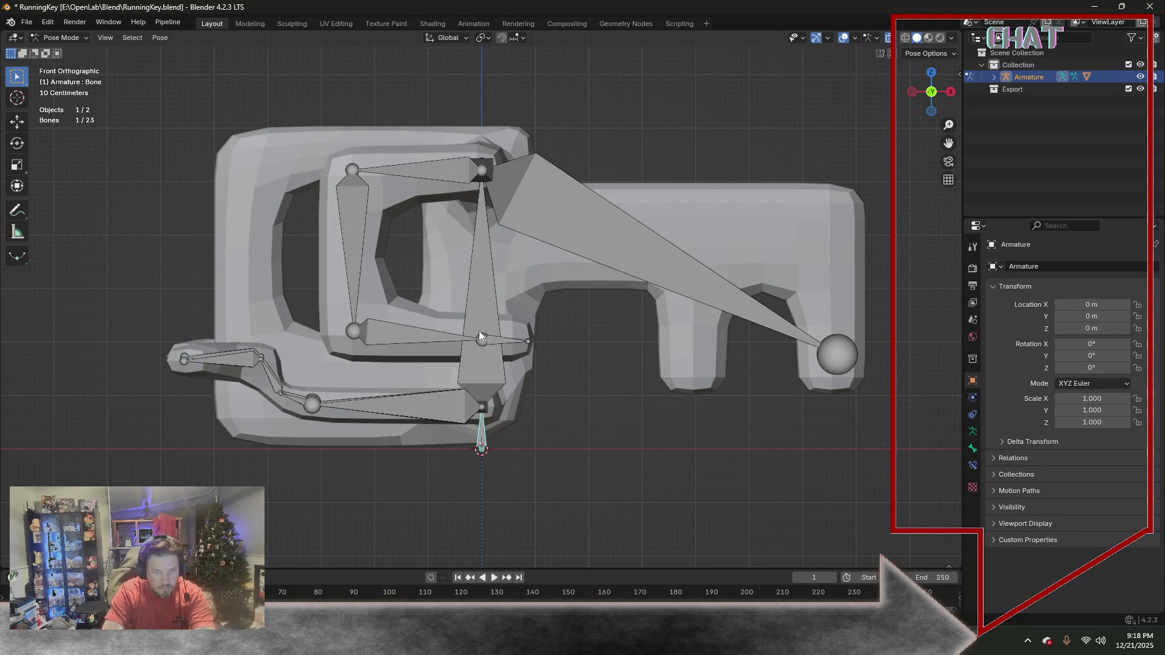
Rotate the tall Bone.003 and the large Bone.004 so the key mesh bends with them
left_click(484, 313)
key("r")
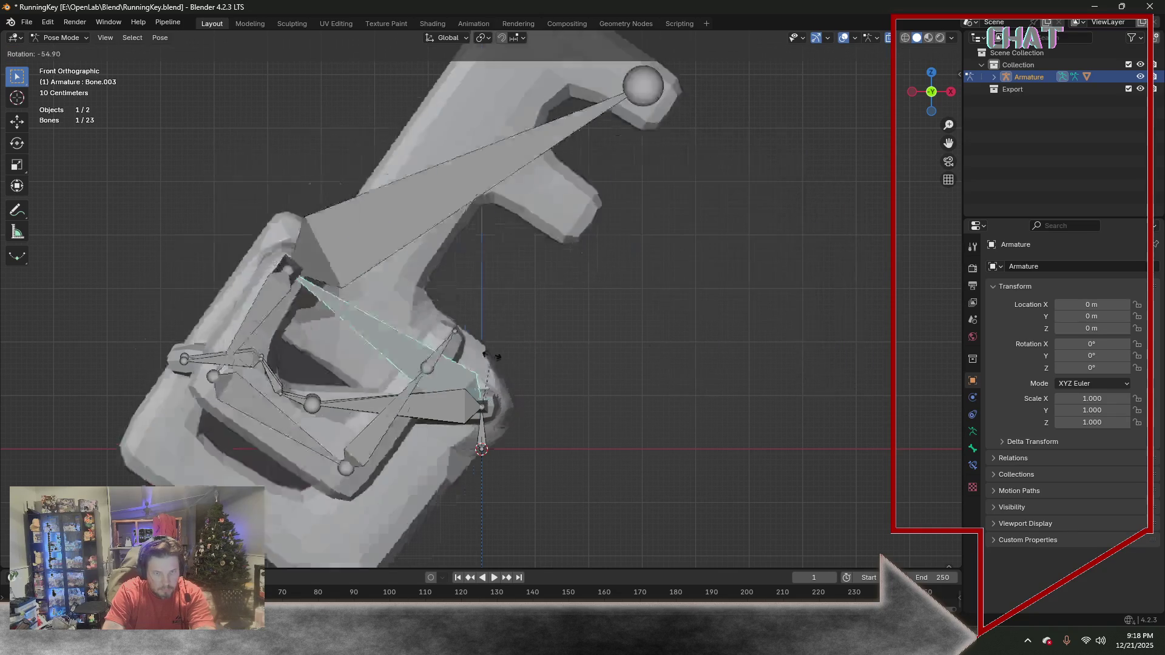
left_click(482, 351)
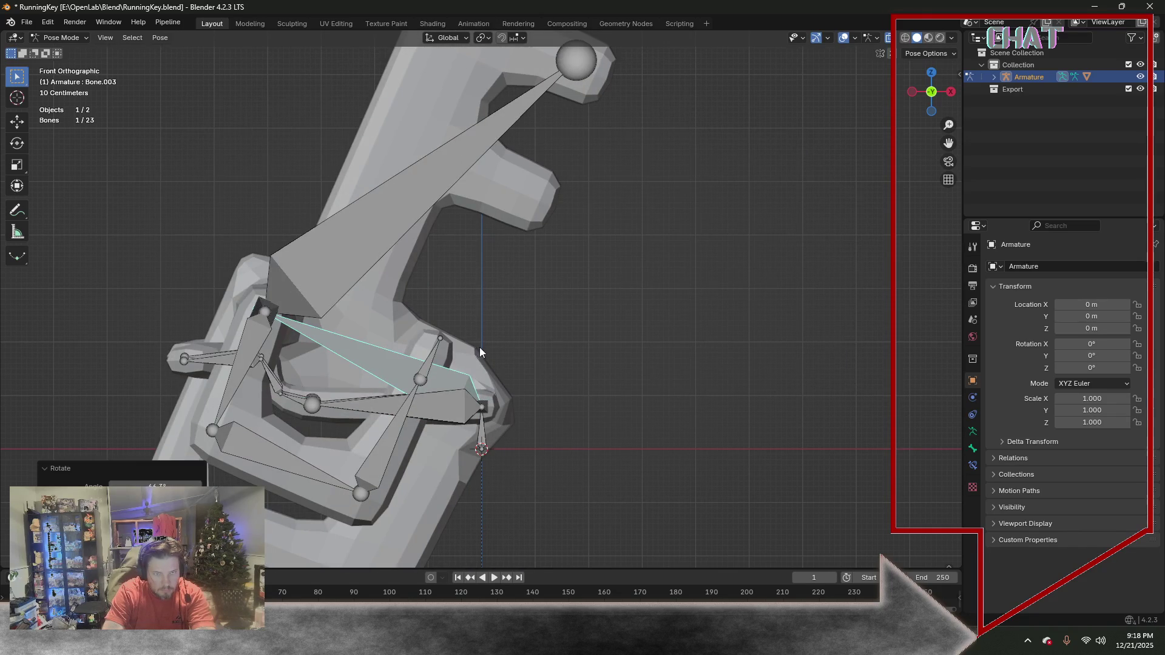
left_click(412, 204)
key("r")
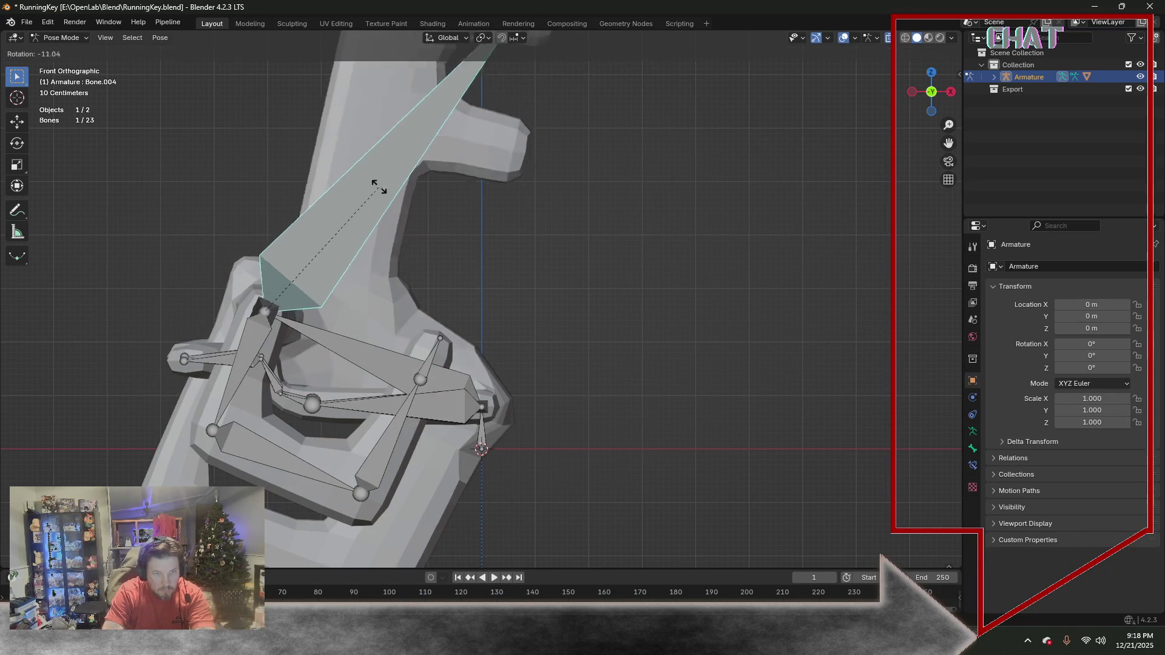
left_click(347, 178)
scroll(473, 248, "down", 4)
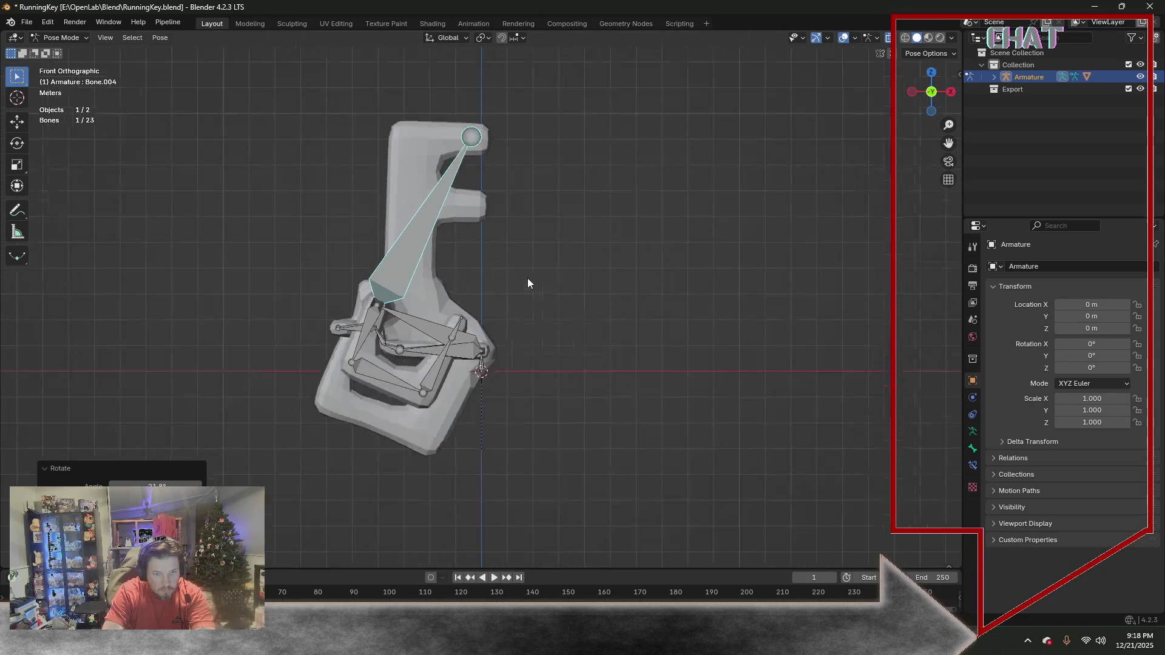
Rotate Bone.010 and Bone.008 in front view to swing the lower chain and arm
left_click(466, 354)
mouse_move(571, 364)
middle_mouse_down()
mouse_move(525, 359)
mouse_move(656, 365)
middle_mouse_up()
key("KP_1")
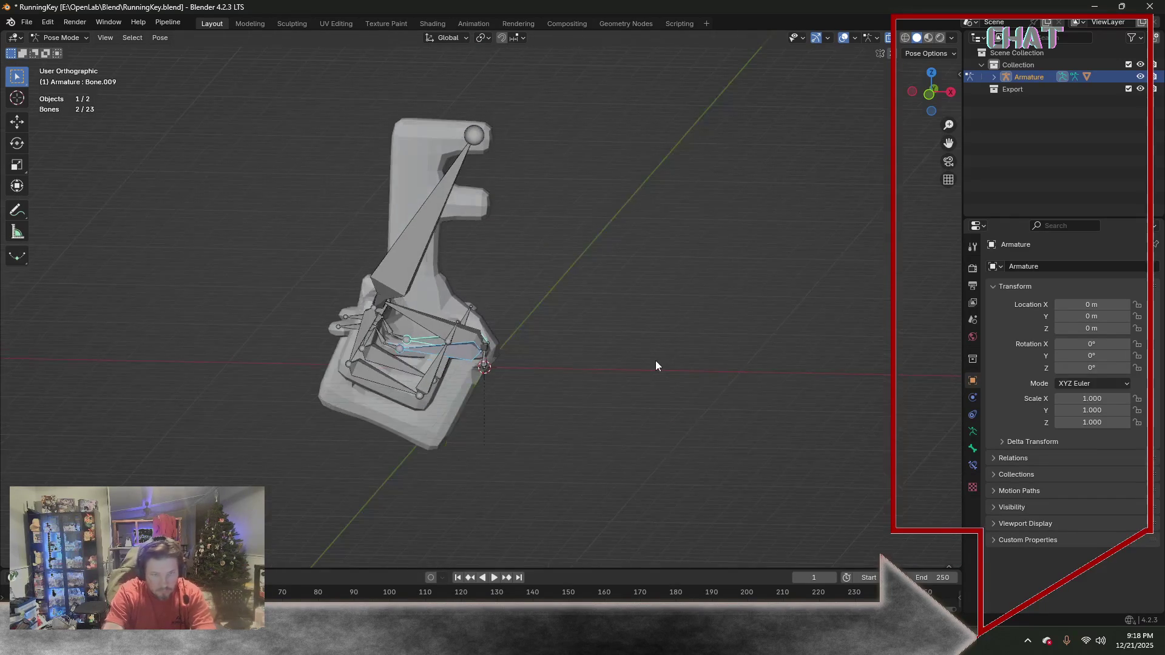
key("r")
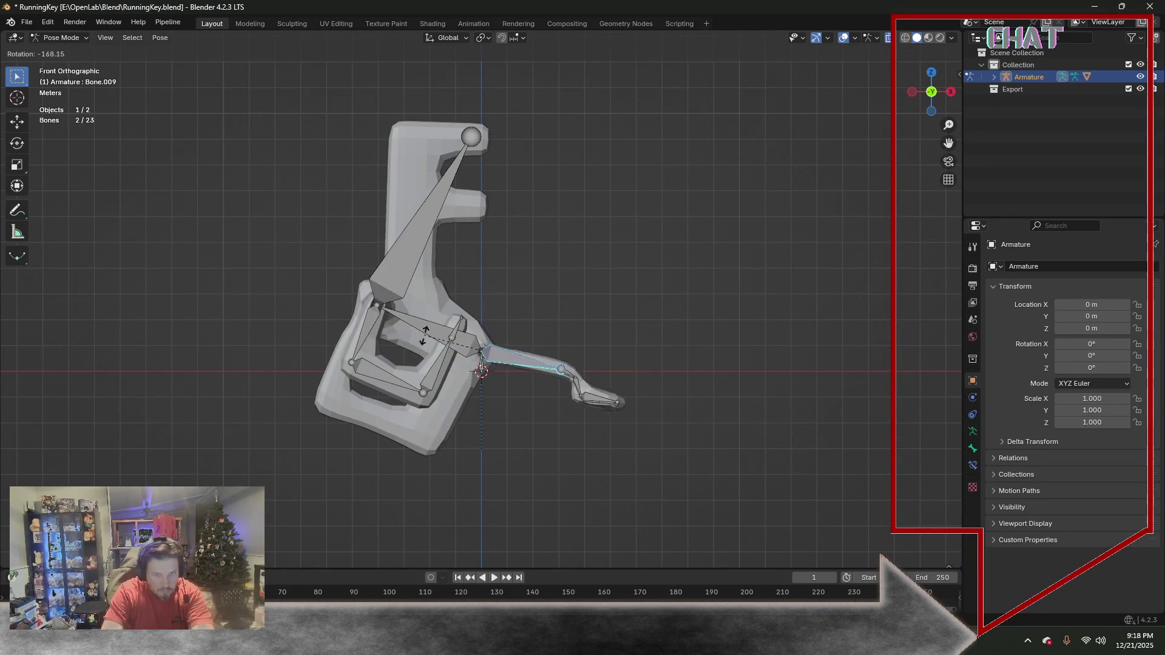
left_click(483, 273)
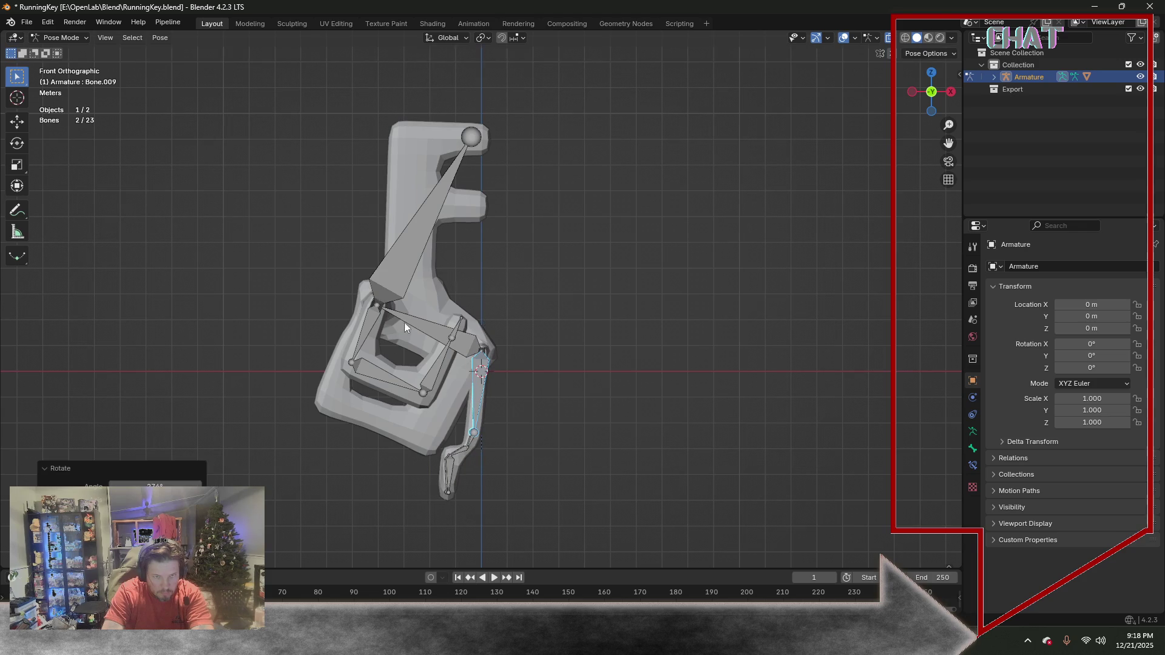
middle_click_drag(369, 323, 351, 325)
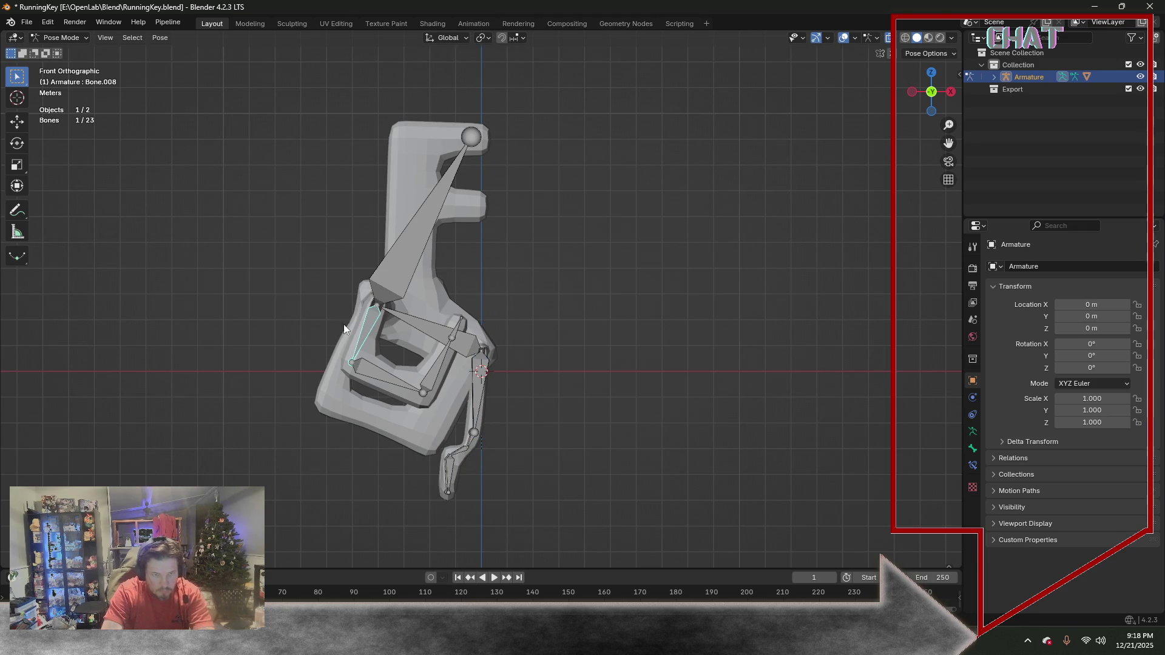
left_click(367, 307)
key("KP_1")
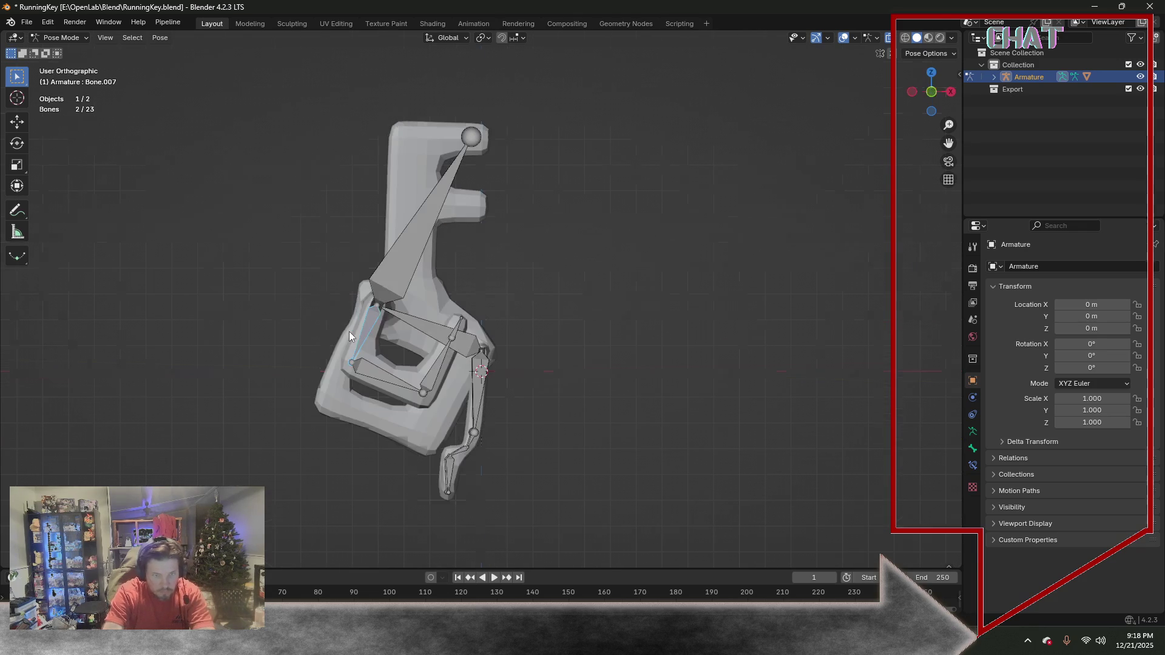
key("r")
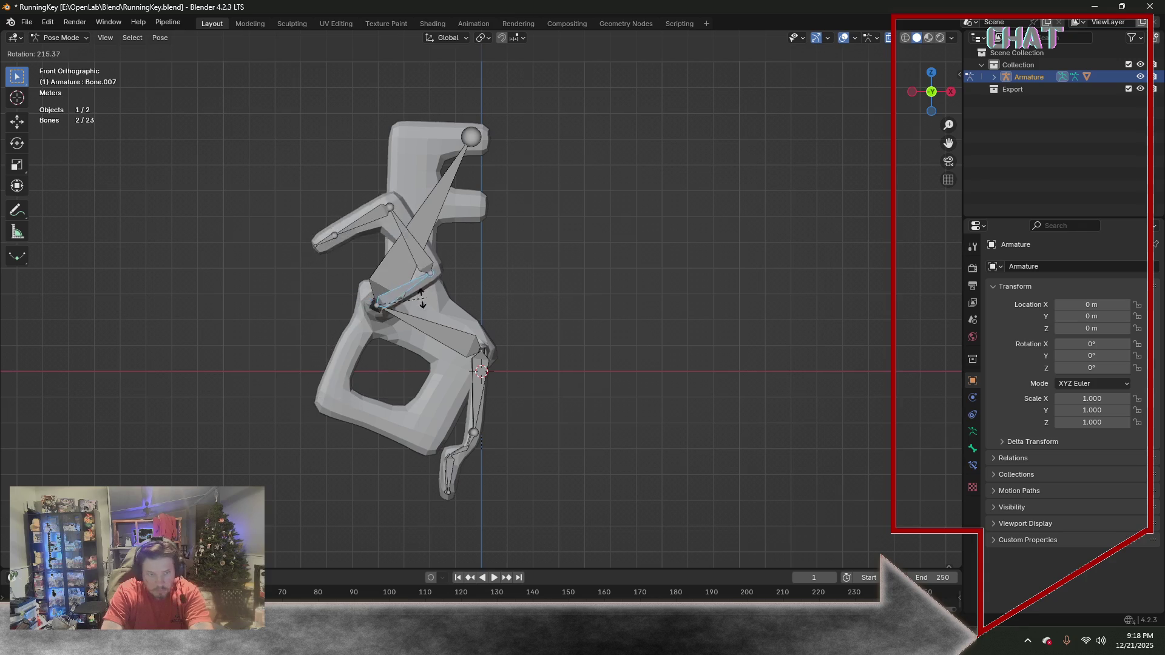
left_click(434, 336)
Rotate Bone.018 and Bone.017 together to raise the arm, checking the pose in perspective
left_click(443, 262)
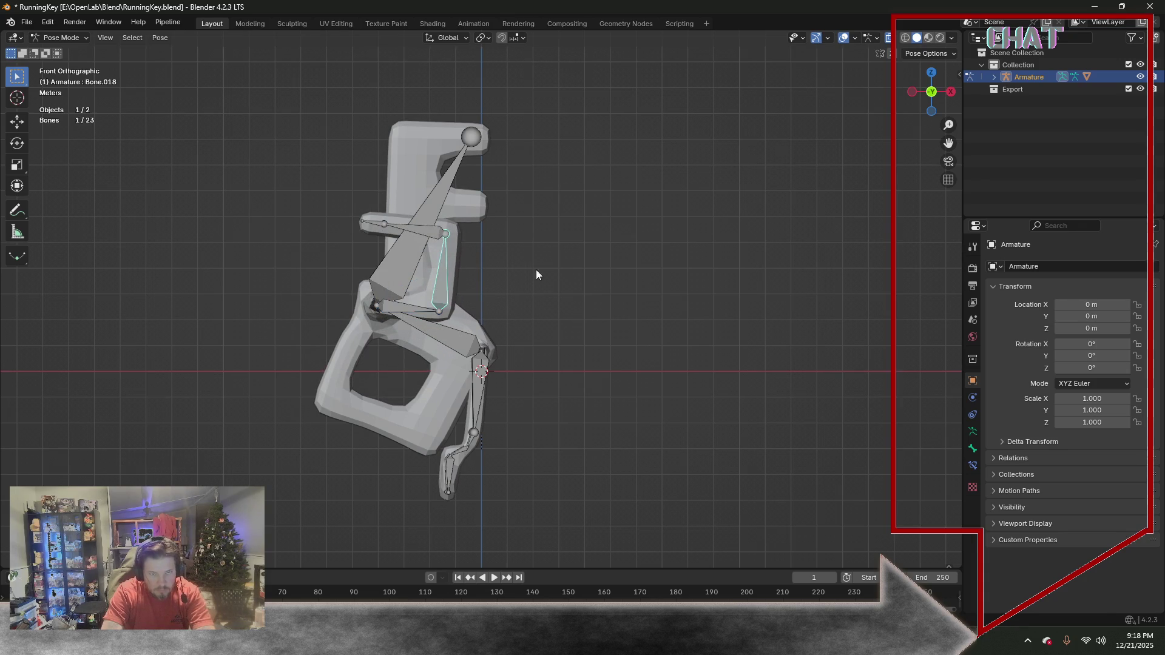
middle_click_drag(536, 270, 468, 278)
left_click(469, 278, "shift")
key("KP_1")
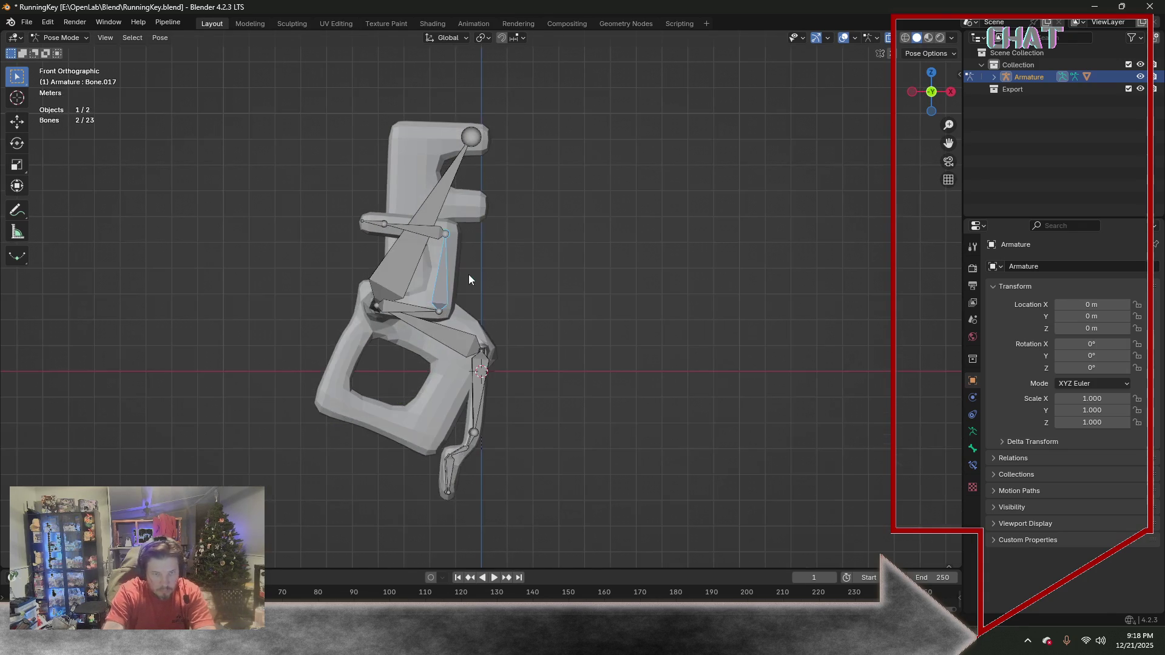
key("r")
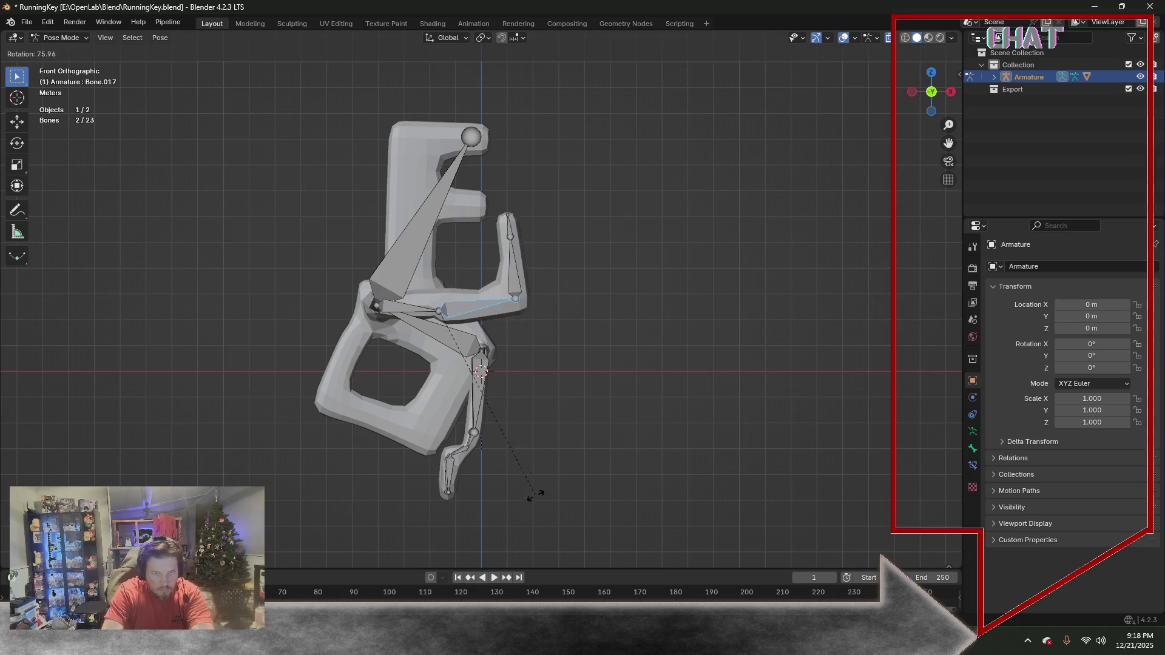
left_click(488, 475)
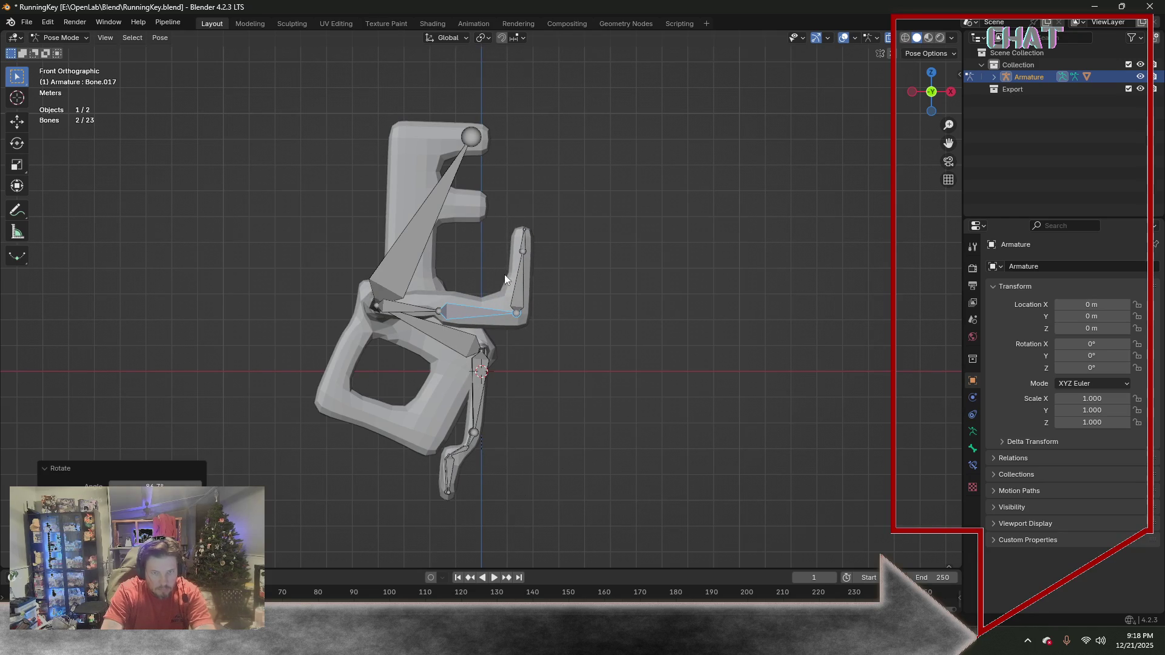
middle_click_drag(597, 314, 728, 318)
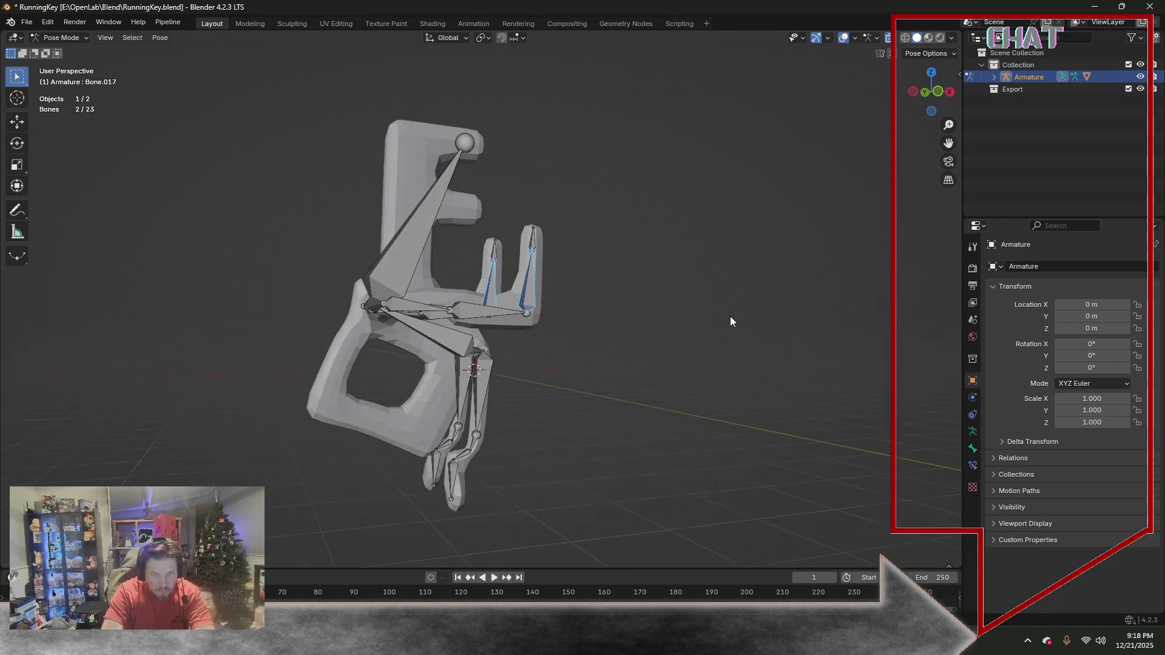
key("KP_1")
key("r")
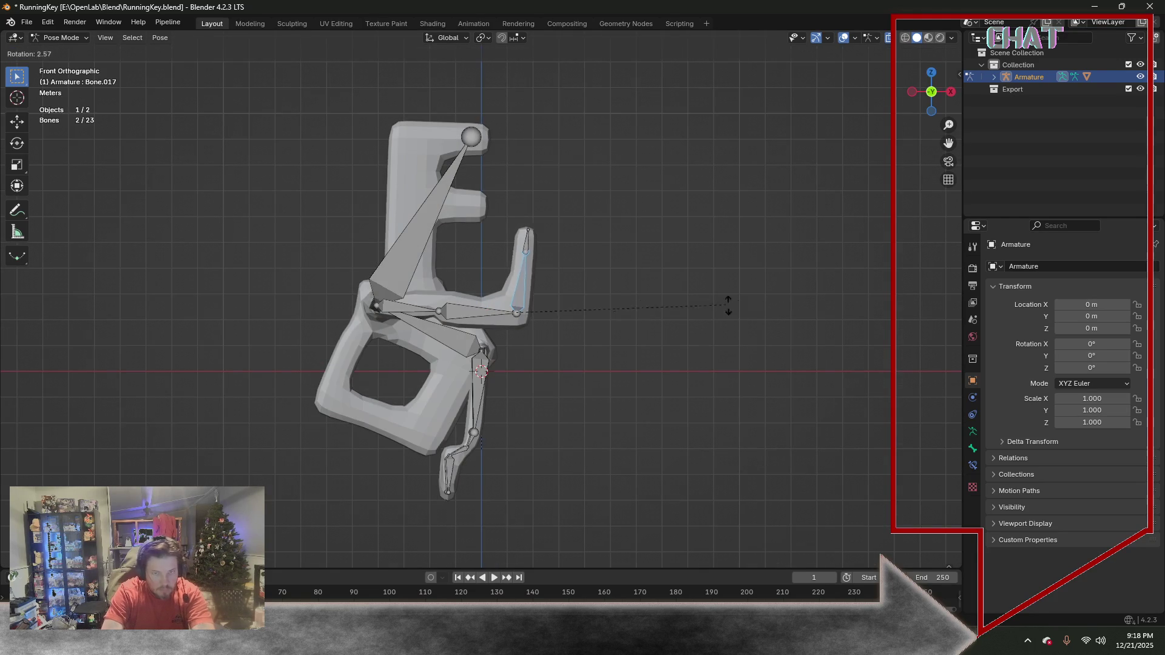
left_click(546, 383)
Swing the mesh clockwise with Bone.003, then lift two arm bones upward
left_click(436, 332)
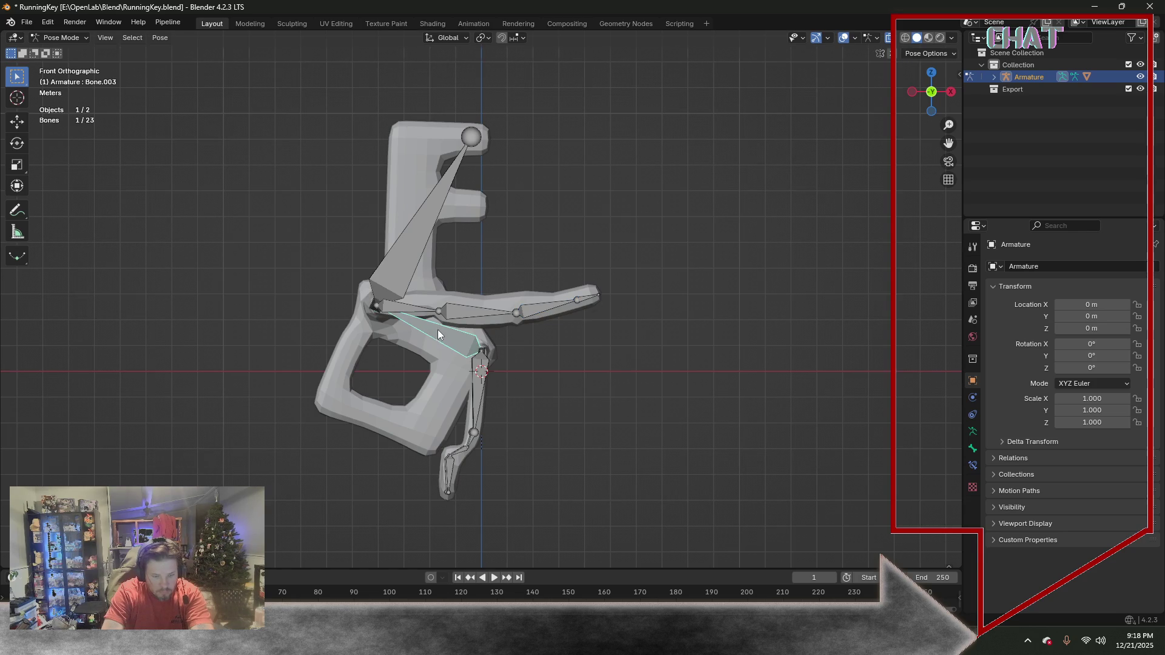
key("r")
left_click(473, 321)
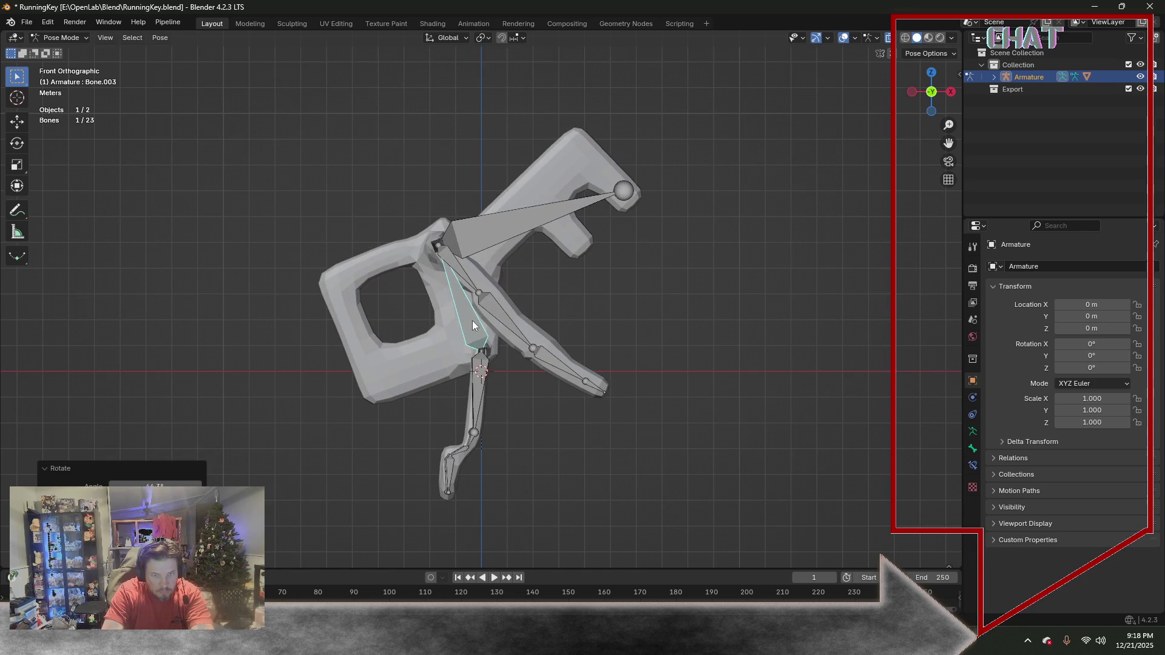
left_click(461, 282, "shift")
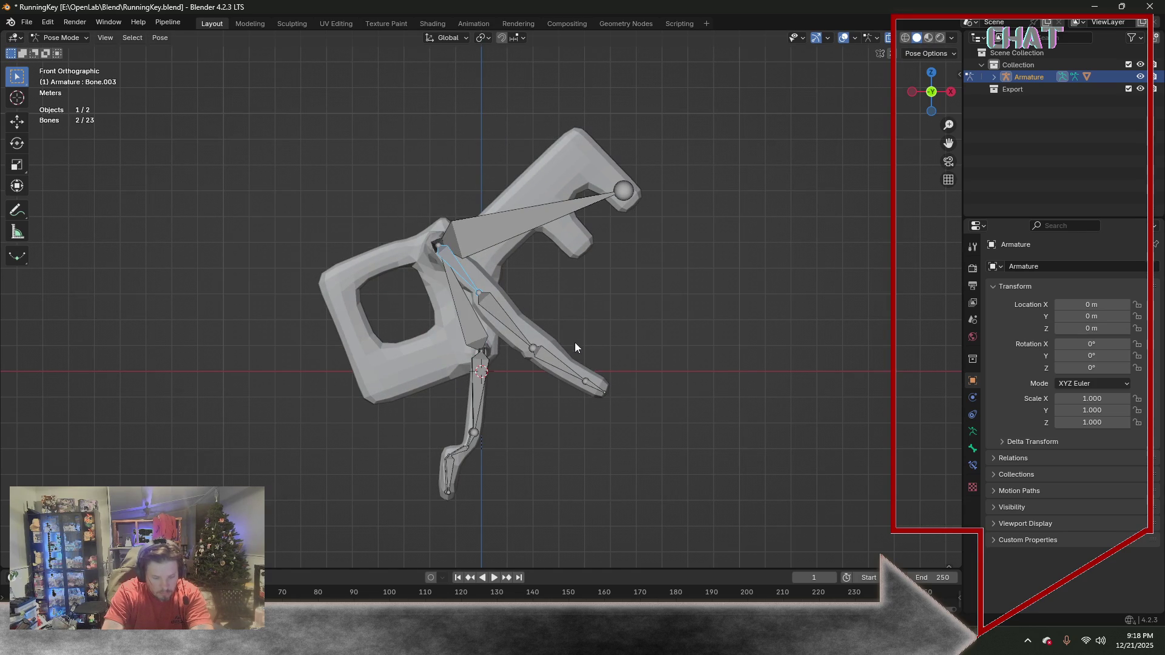
key("r")
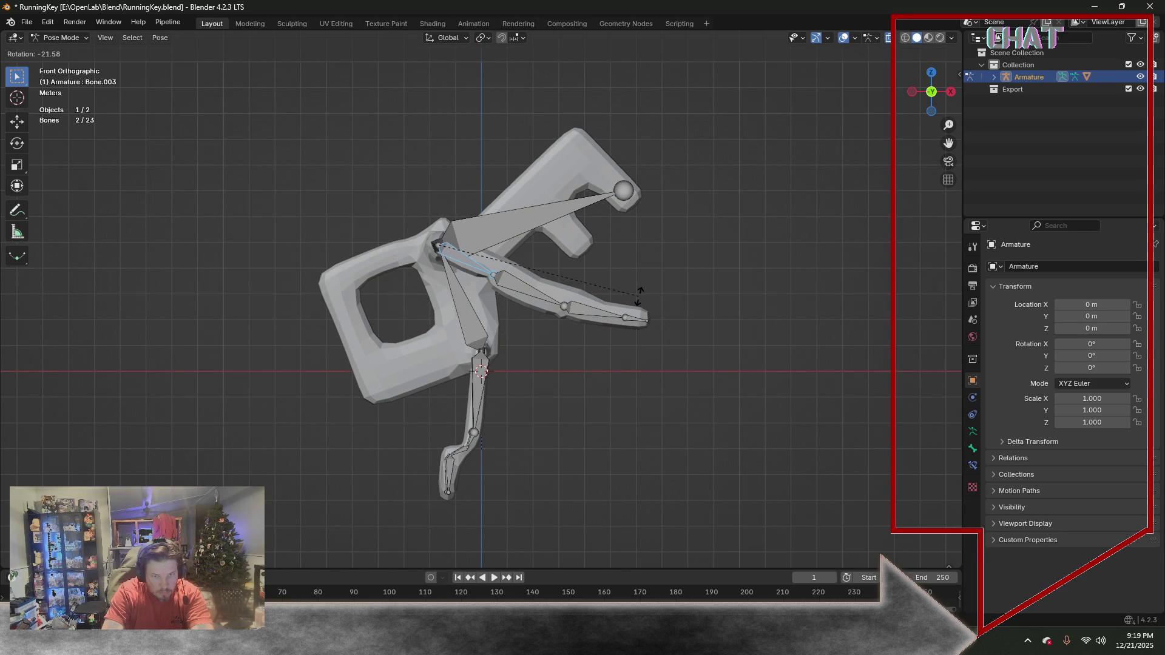
left_click(637, 292)
mouse_move(451, 446)
middle_mouse_down()
mouse_move(518, 413)
mouse_move(589, 412)
middle_mouse_up()
Rotate the large upper Bone.004 twice, then undo the recent test poses
left_click(522, 228)
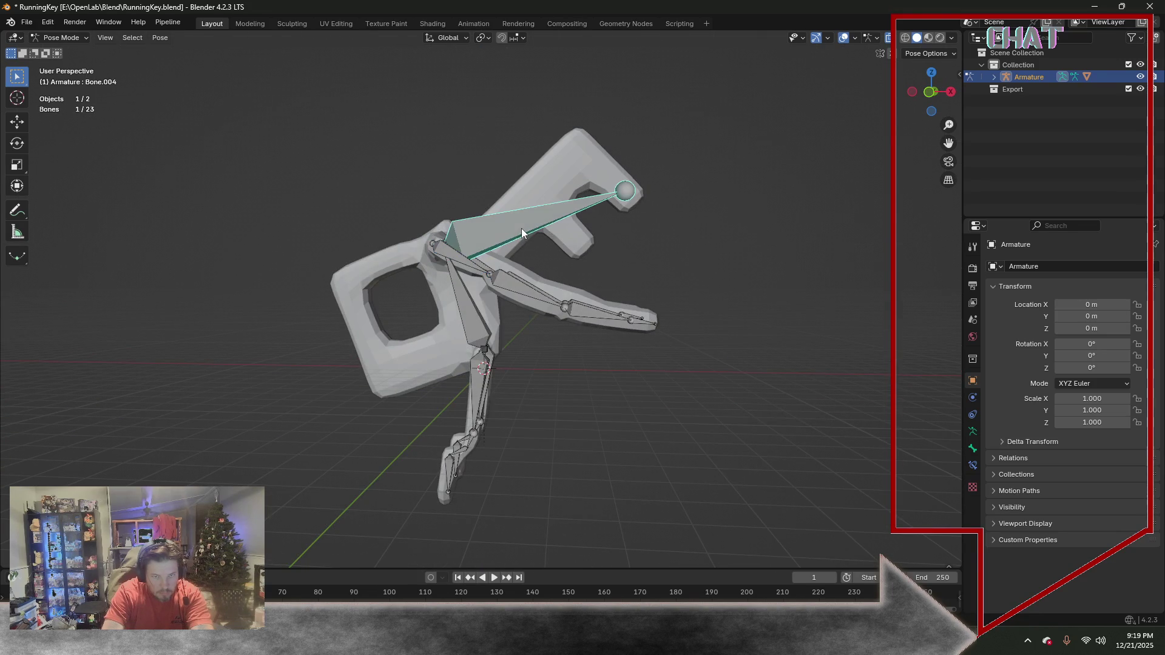
key("r")
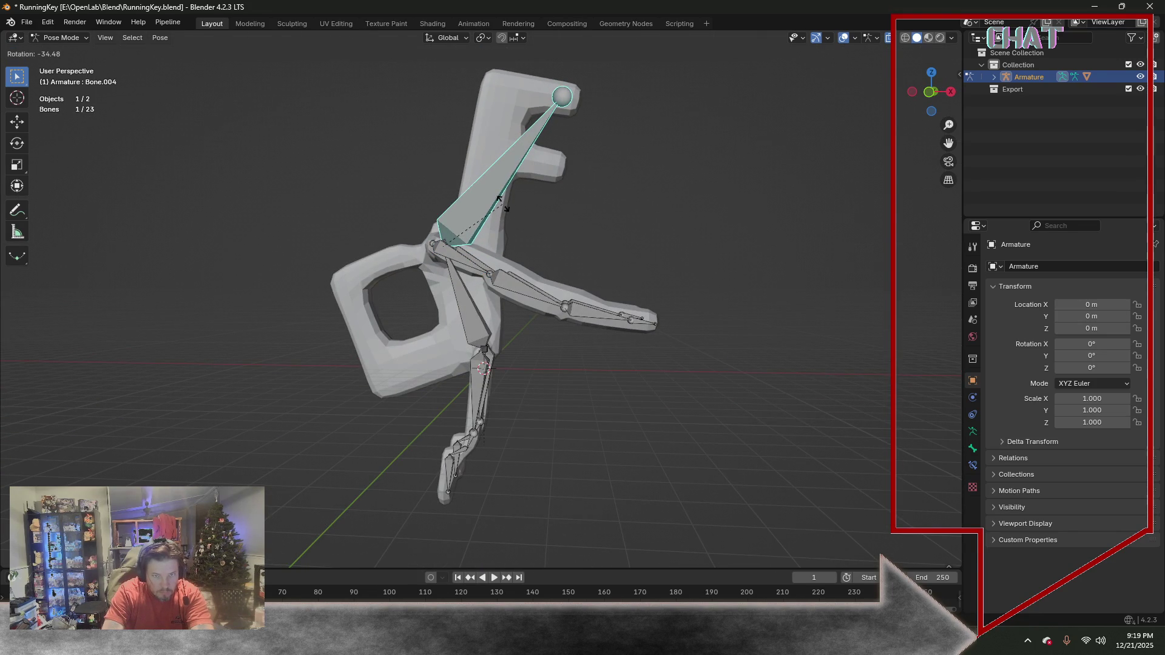
left_click(499, 198)
key("r")
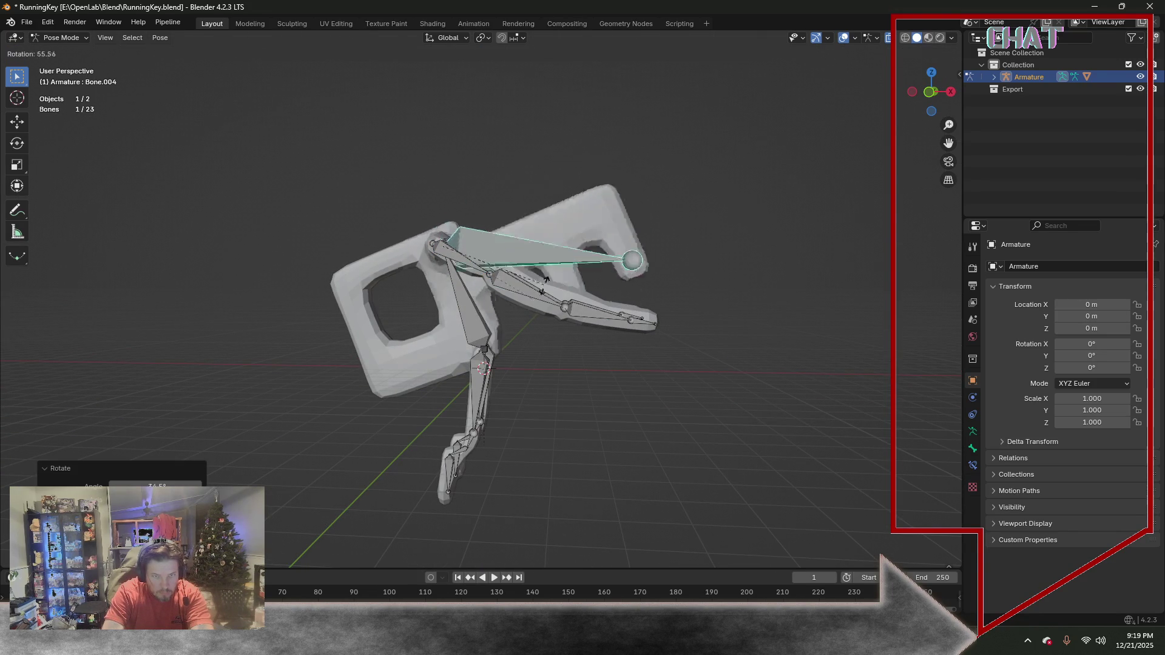
left_click(555, 215)
mouse_move(556, 216)
middle_mouse_down()
mouse_move(440, 266)
mouse_move(429, 253)
mouse_move(629, 272)
mouse_move(682, 260)
middle_mouse_up()
key("ctrl+z")
key("ctrl+z")
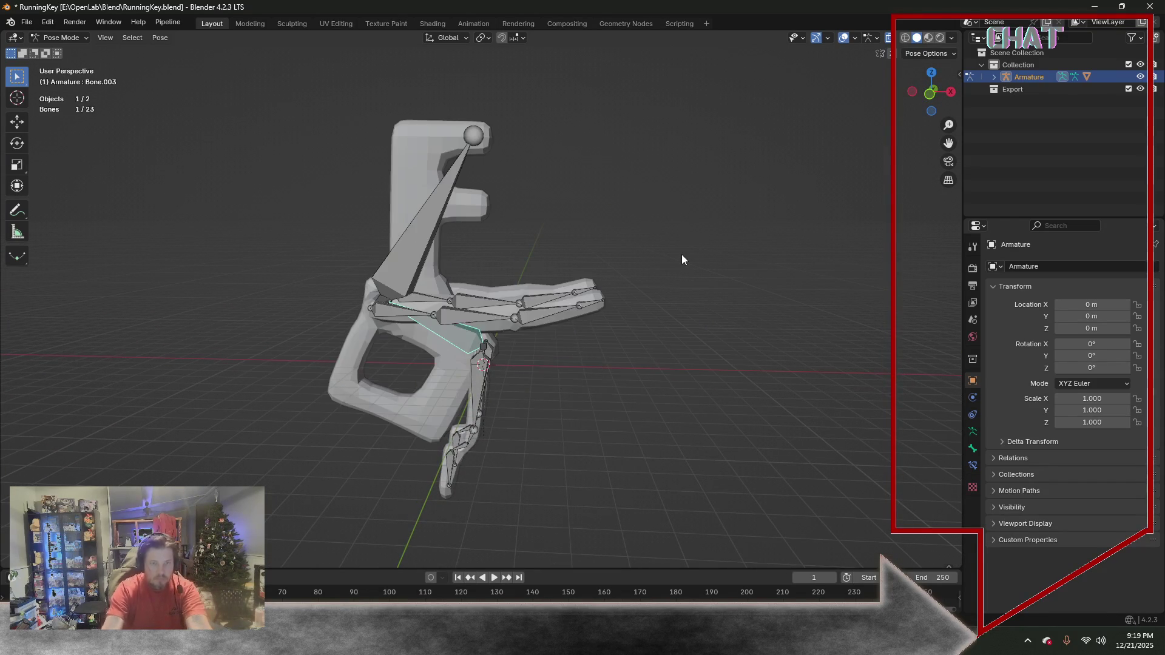
key("ctrl+z")
key("ctrl+z")
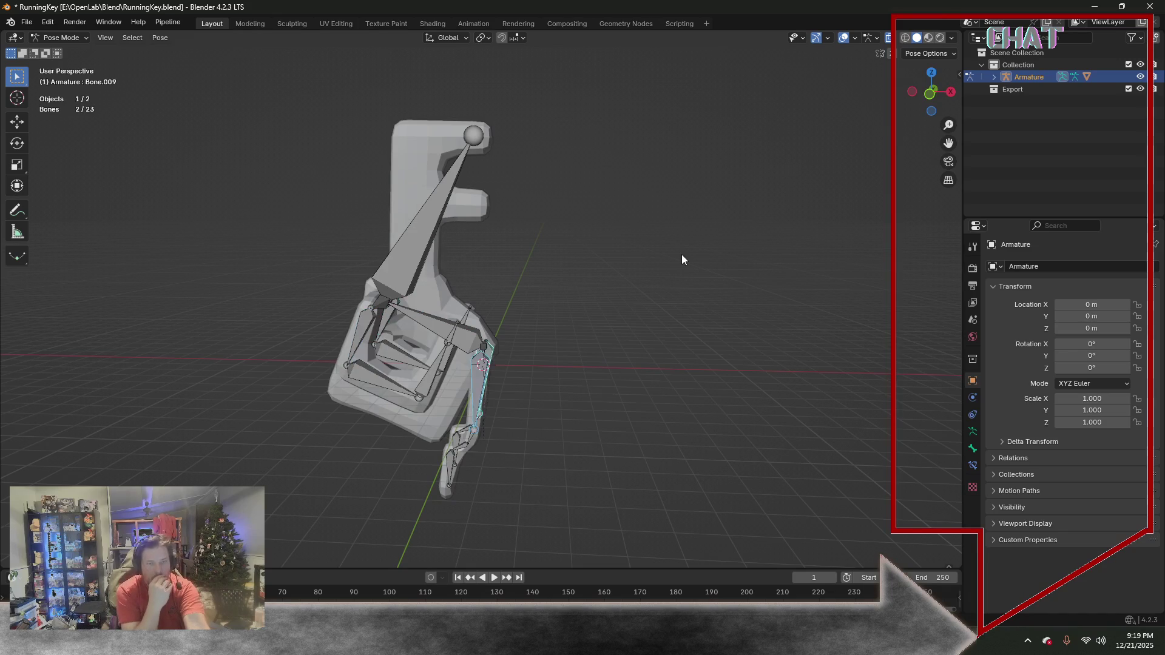
key("ctrl+z")
key("ctrl+z")
key("ctrl+z")
key("ctrl+z")
key("ctrl+z")
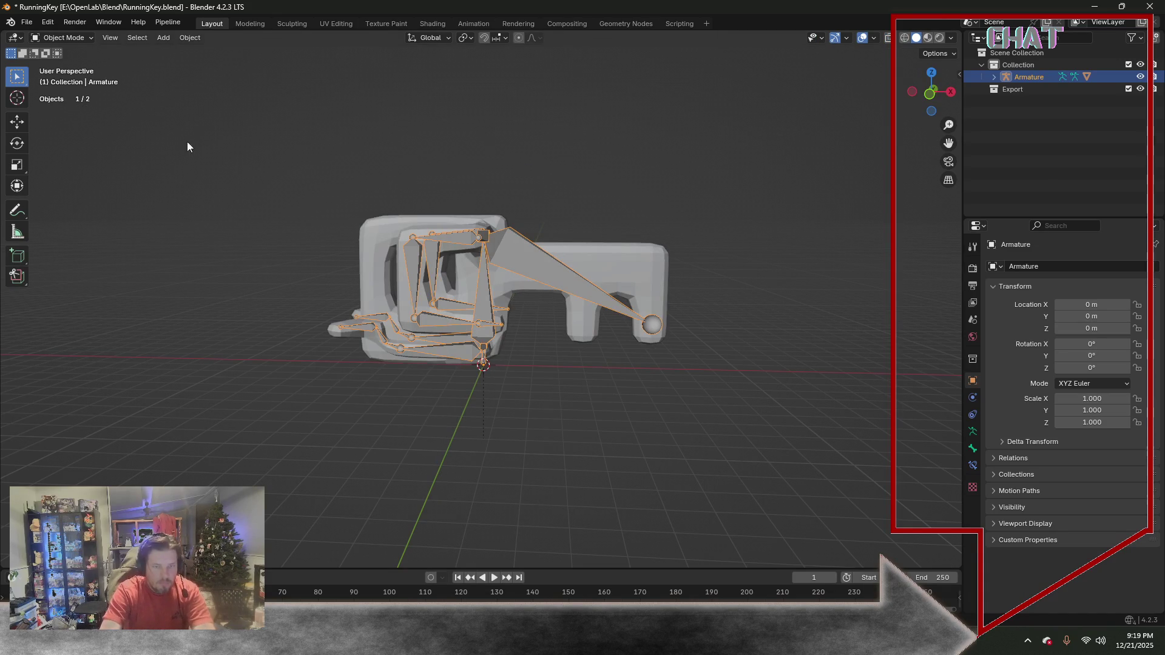
Hide the armature in the Outliner and select the key mesh
key("ctrl+z")
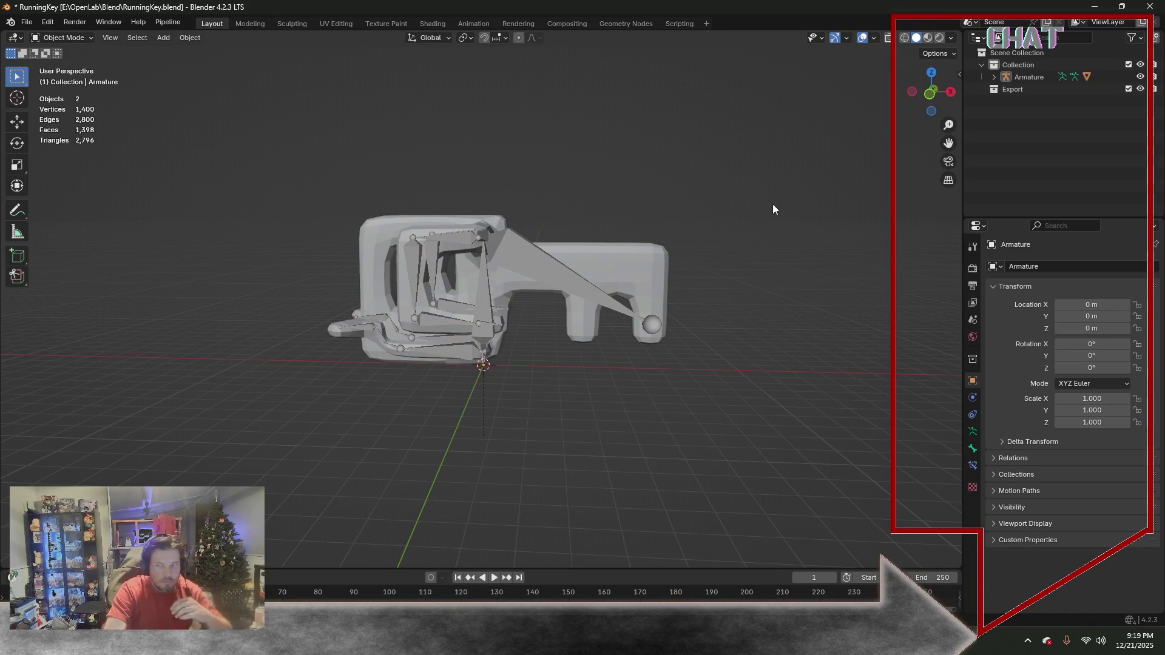
left_click(1140, 77)
mouse_move(485, 155)
middle_mouse_down()
mouse_move(315, 177)
mouse_move(361, 223)
mouse_move(572, 179)
middle_mouse_up()
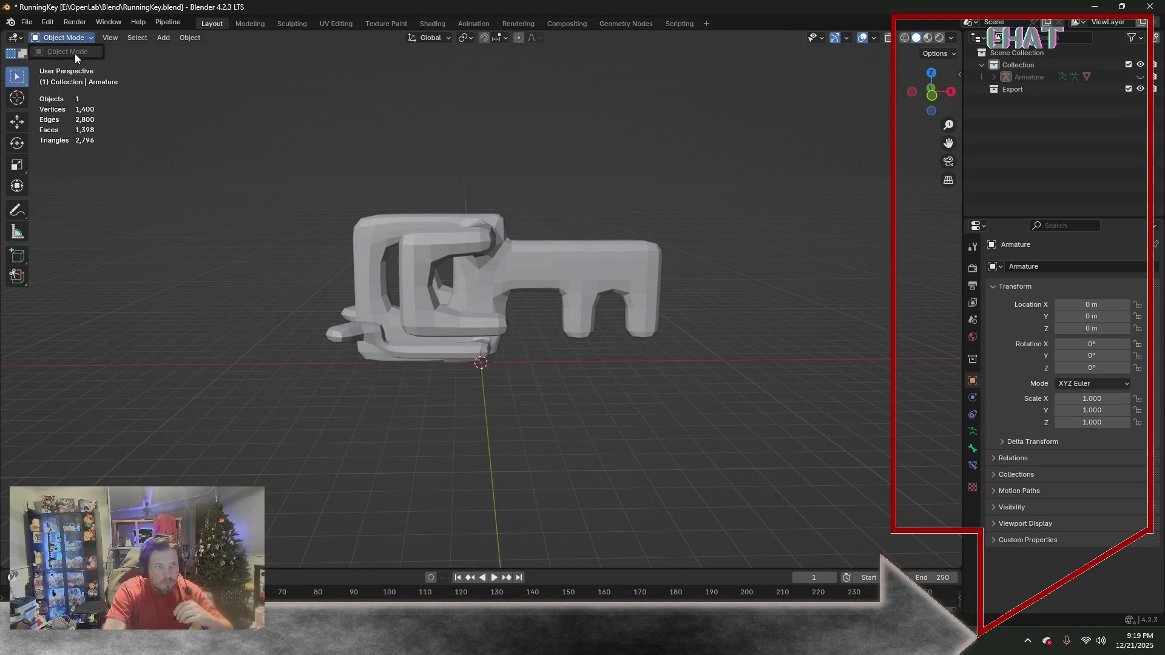
left_click(451, 219)
Enter Edit Mode, select the whole key mesh and switch to the UV Editing workspace
left_click(70, 40)
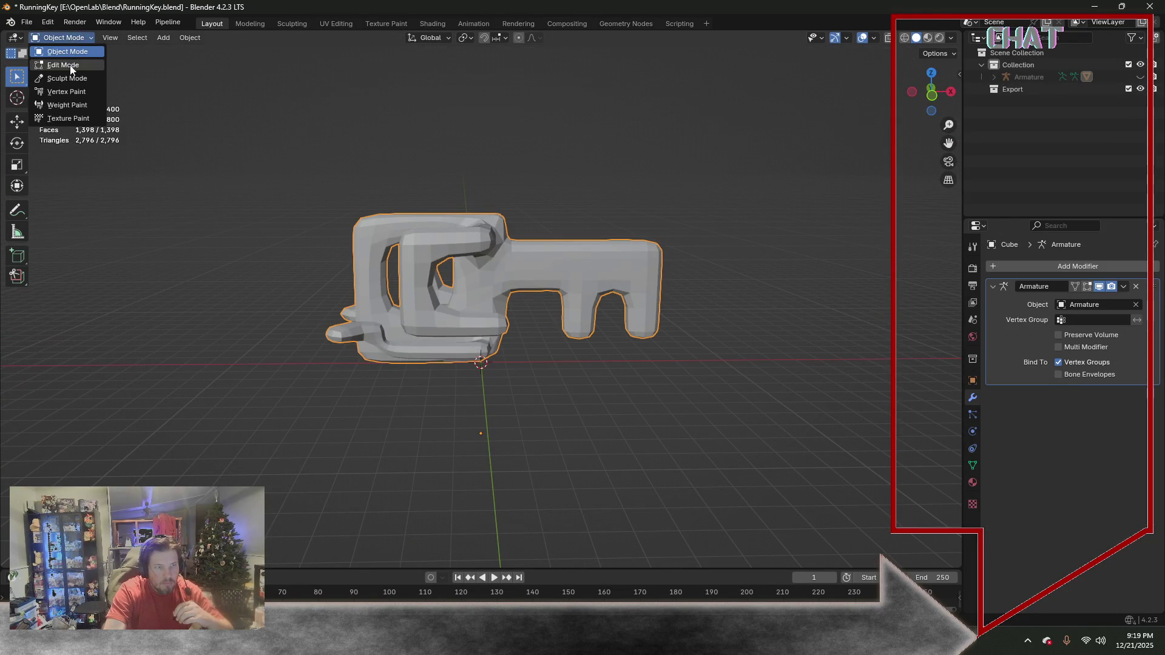
left_click(69, 66)
key("a")
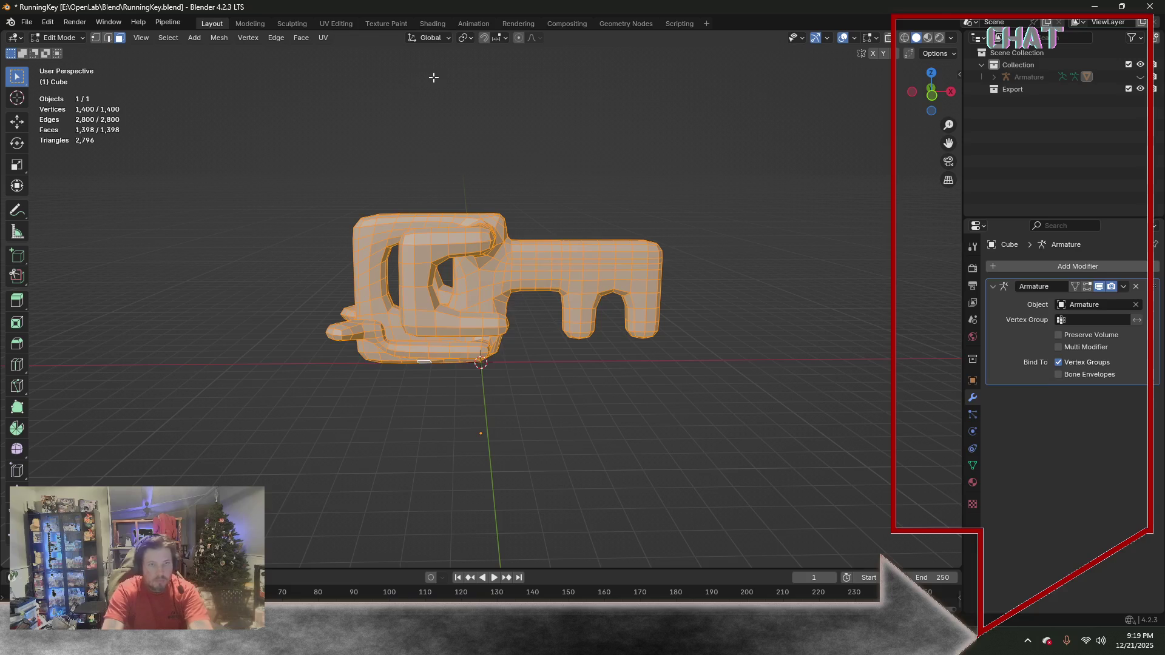
left_click(334, 23)
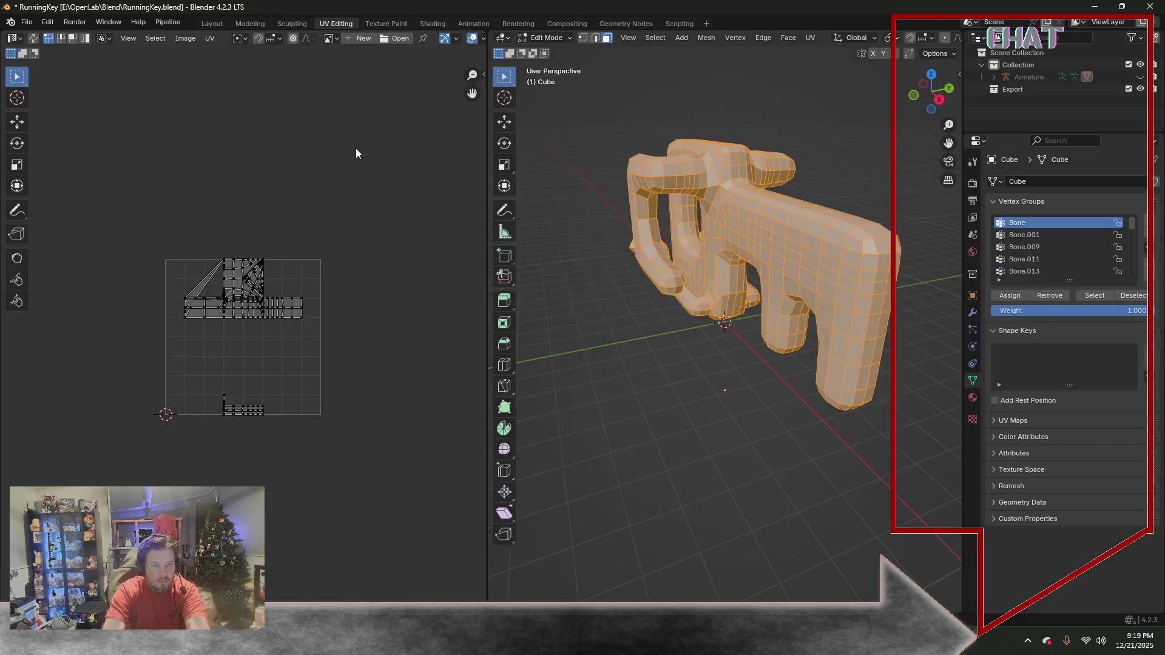
scroll(359, 265, "up", 3)
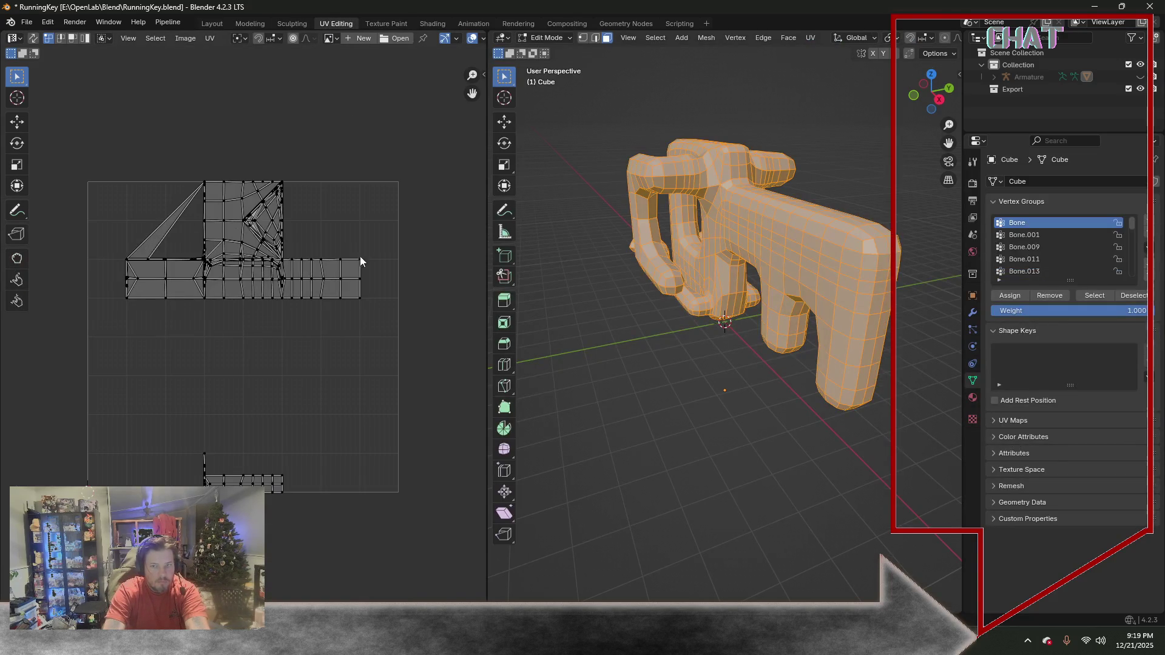
Unwrap the whole key mesh with UV > Unwrap and view the resulting strip
left_click(809, 38)
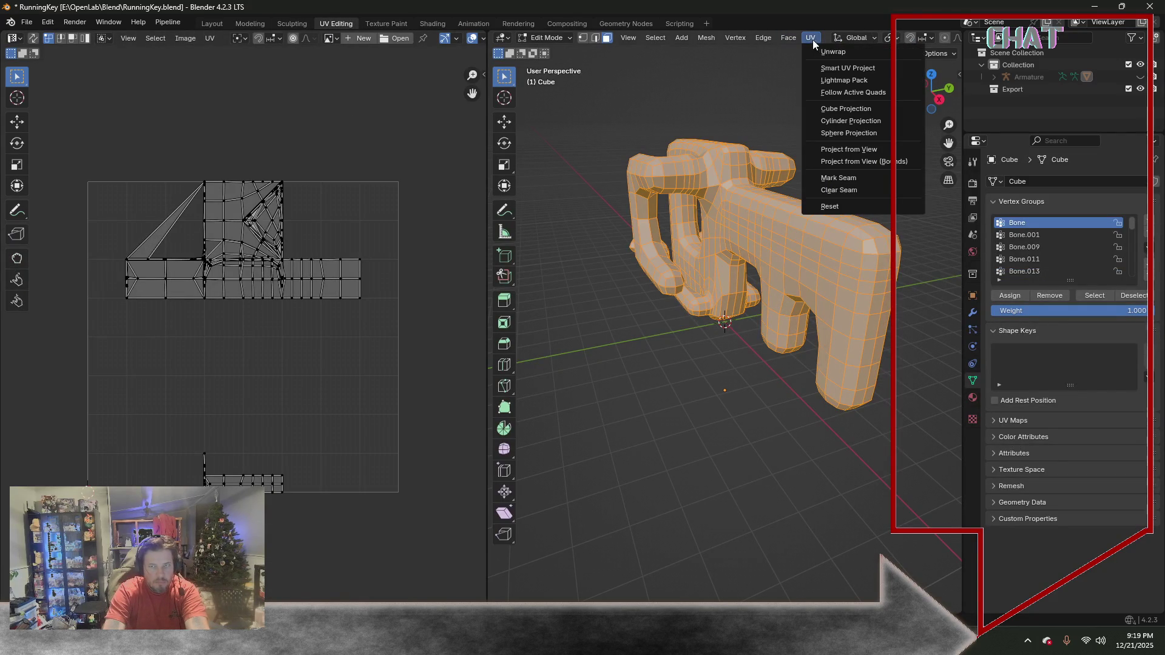
left_click(739, 80)
mouse_move(783, 97)
middle_mouse_down()
mouse_move(737, 99)
mouse_move(773, 128)
middle_mouse_up()
scroll(773, 128, "up", 2)
scroll(771, 130, "down", 4)
key("a")
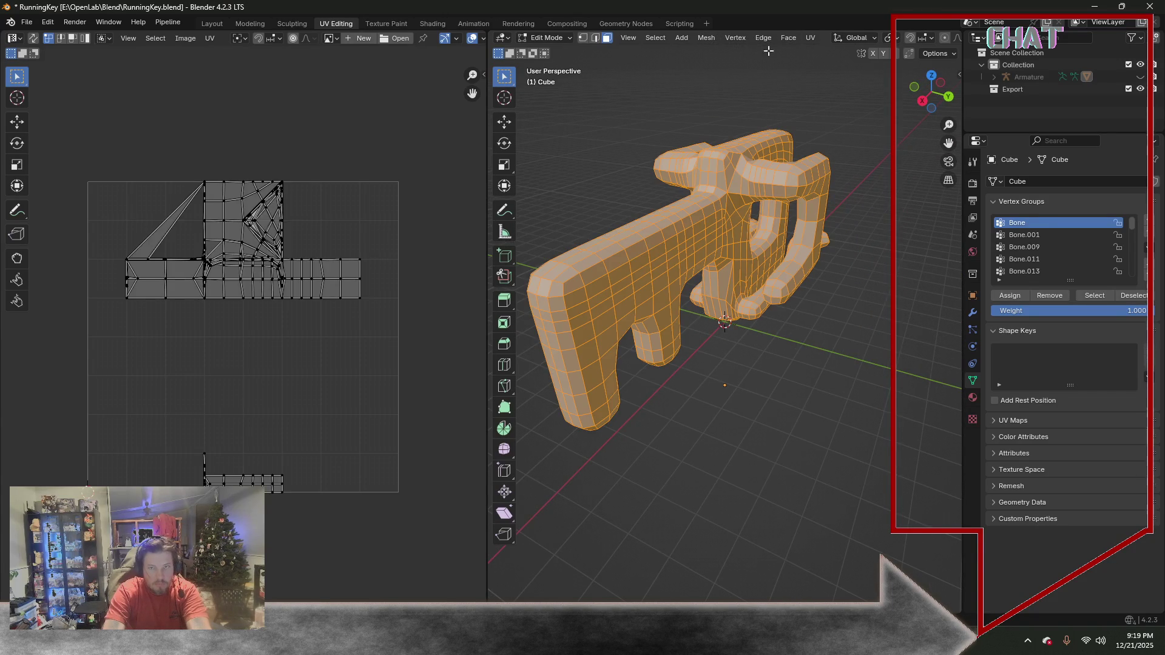
left_click(810, 37)
left_click(834, 52)
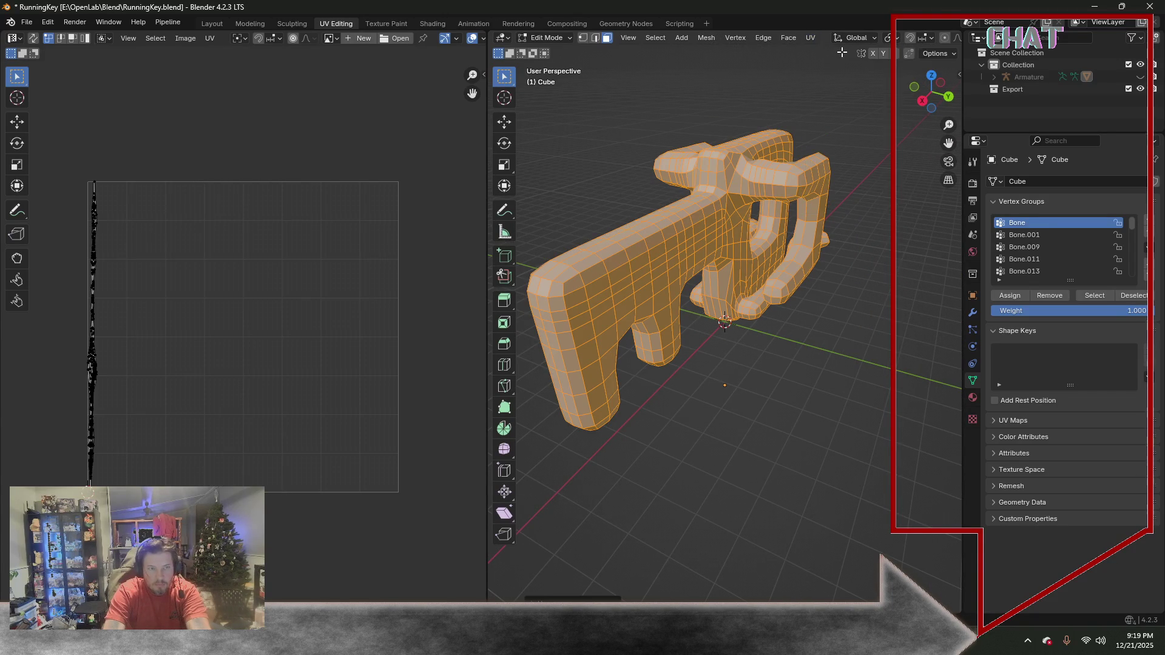
scroll(91, 340, "up", 3)
mouse_move(89, 340)
middle_mouse_down()
mouse_move(151, 390)
mouse_move(296, 350)
middle_mouse_up()
scroll(269, 347, "up", 1)
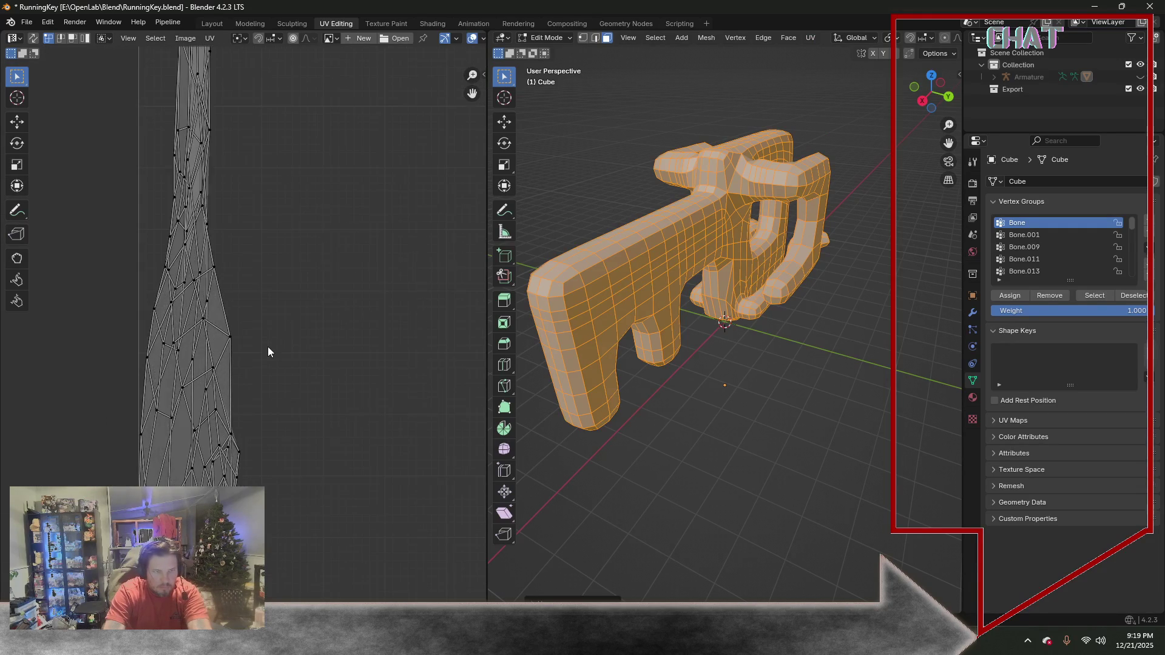
scroll(268, 346, "down", 1)
scroll(276, 341, "down", 1)
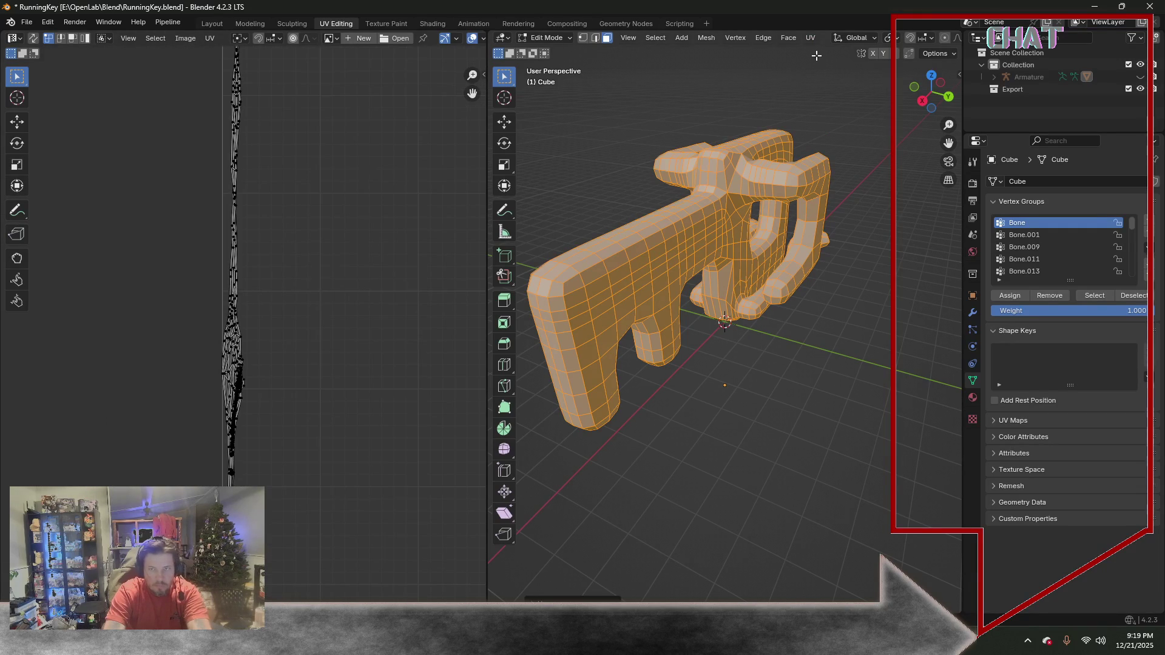
Unwrap with Follow Active Quads, then choose Smart UV Project
left_click(810, 38)
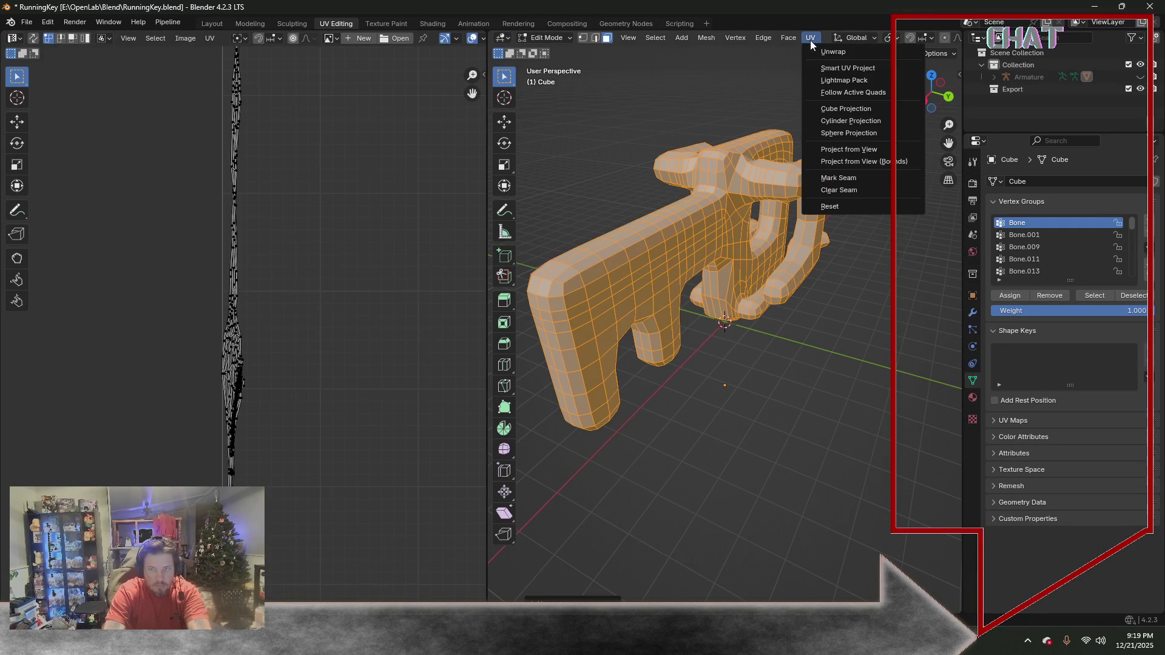
left_click(830, 92)
left_click(818, 115)
scroll(236, 390, "up", 2)
scroll(236, 389, "up", 2)
scroll(232, 395, "up", 3)
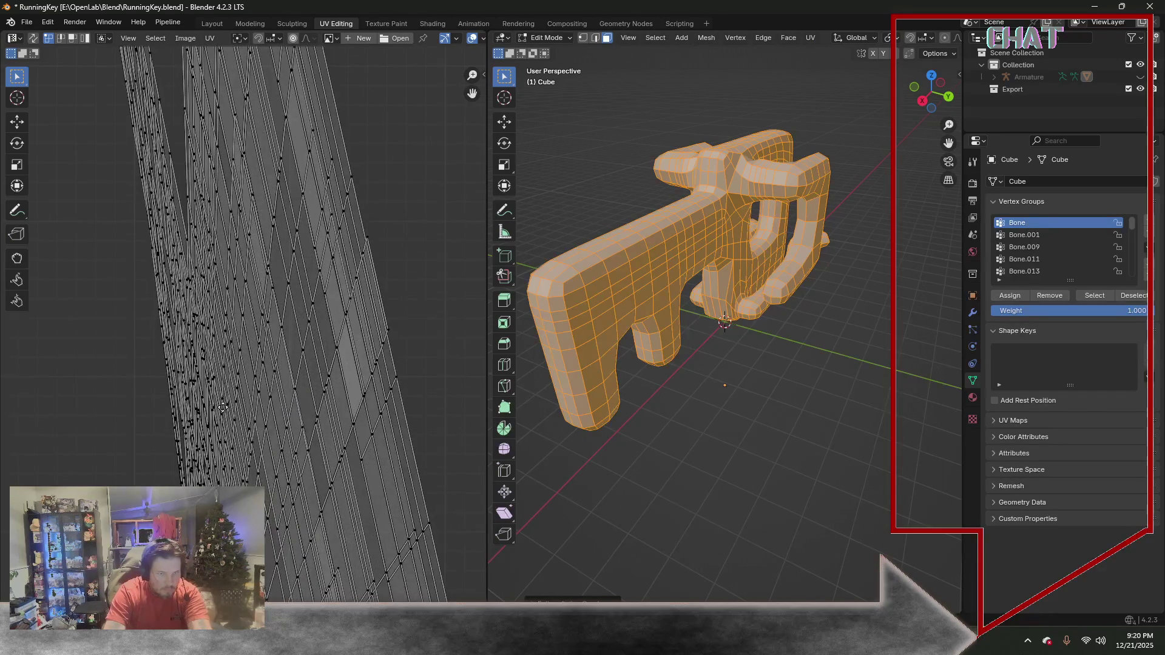
scroll(360, 208, "down", 3)
mouse_move(360, 213)
middle_mouse_down()
mouse_move(287, 261)
mouse_move(204, 261)
middle_mouse_up()
left_click(810, 42)
left_click(829, 71)
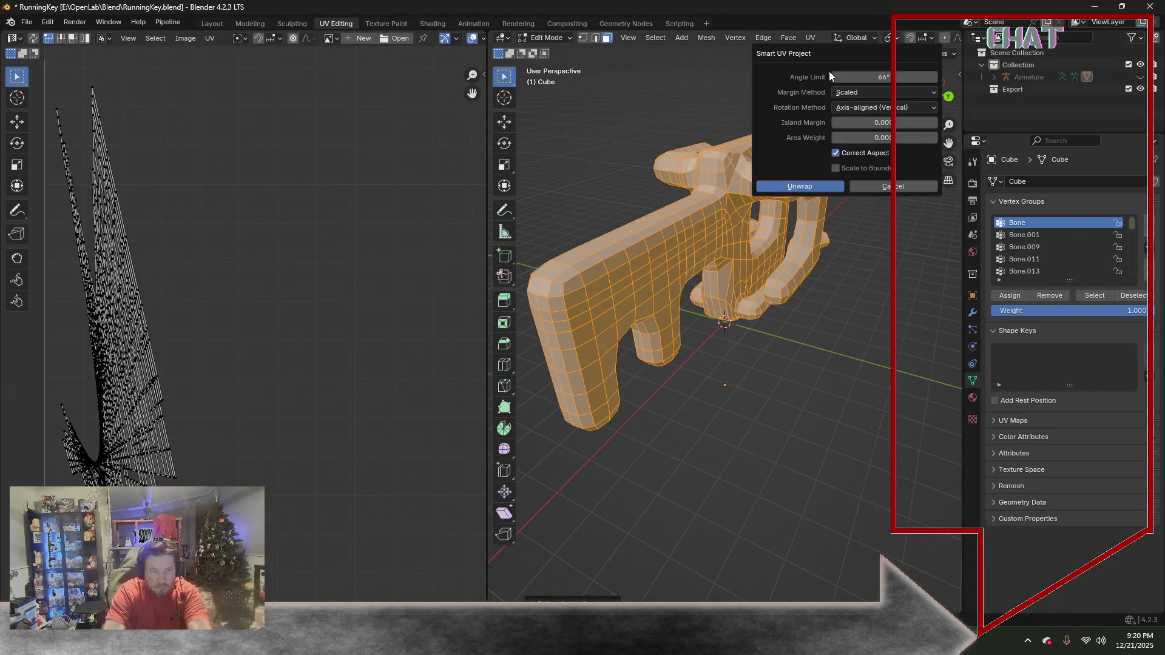
scroll(365, 294, "down", 3)
scroll(365, 294, "down", 2)
scroll(365, 293, "down", 2)
Select all UV islands and average their scale from the UV menu
middle_click_drag(411, 298, 368, 309)
scroll(295, 328, "up", 1)
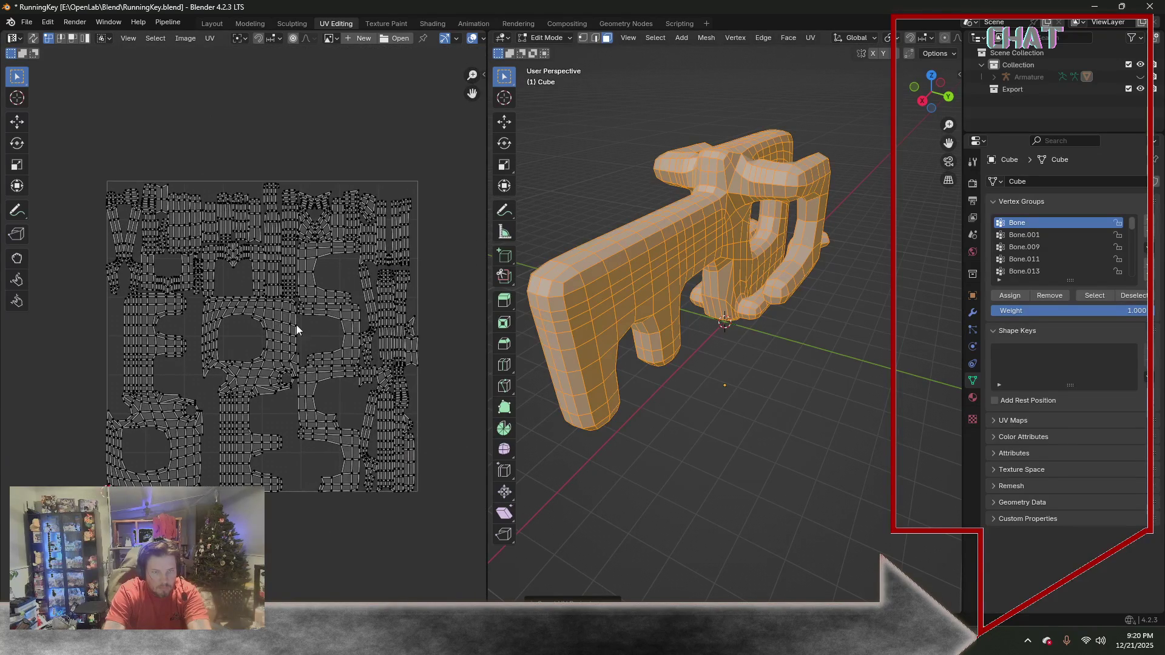
scroll(299, 321, "up", 2)
scroll(299, 321, "up", 2)
scroll(301, 321, "up", 2)
key("a")
scroll(332, 219, "down", 5)
left_click(210, 39)
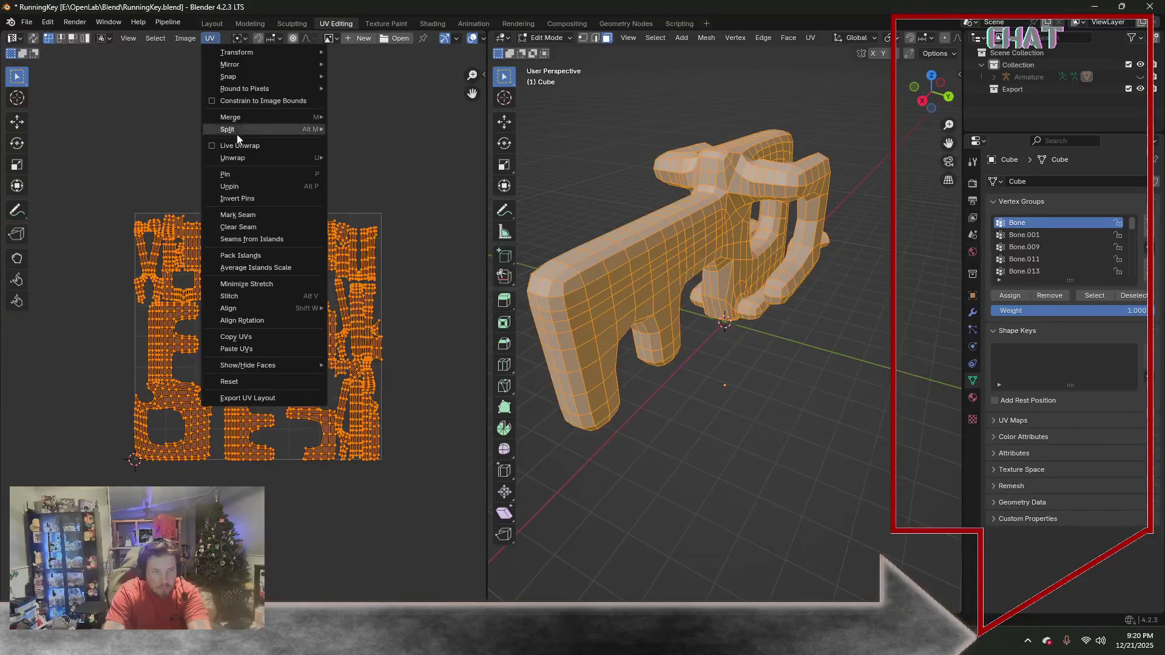
left_click(272, 265)
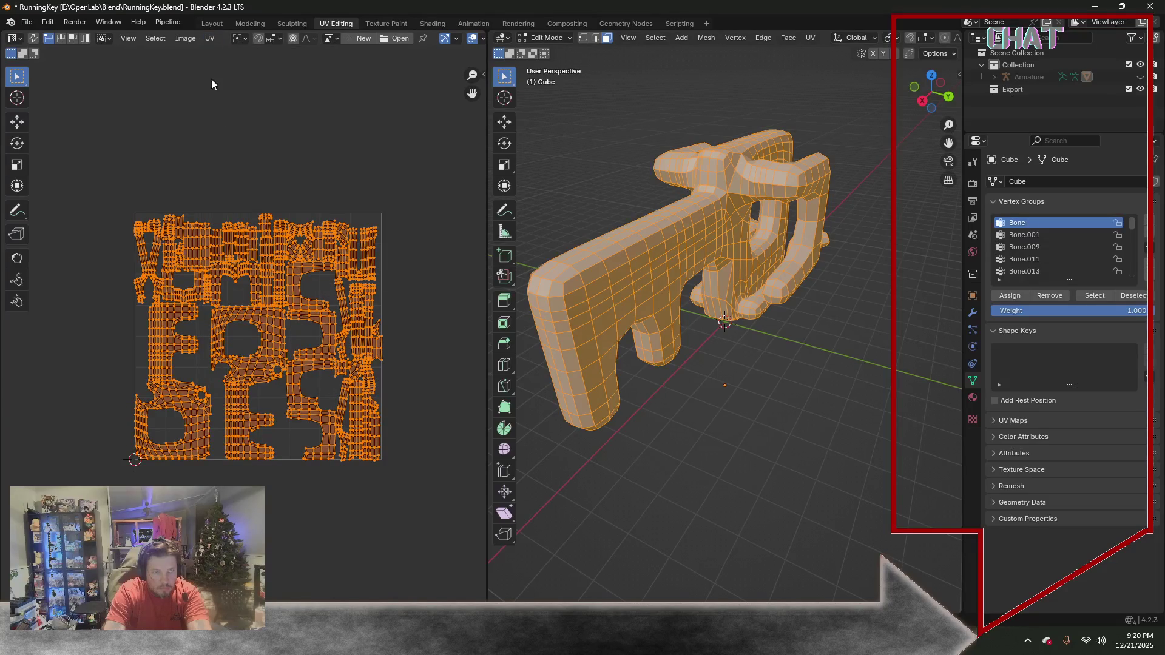
Pack the UV islands with Convex boundary shape so they fill the UV square
left_click(210, 38)
left_click(271, 255)
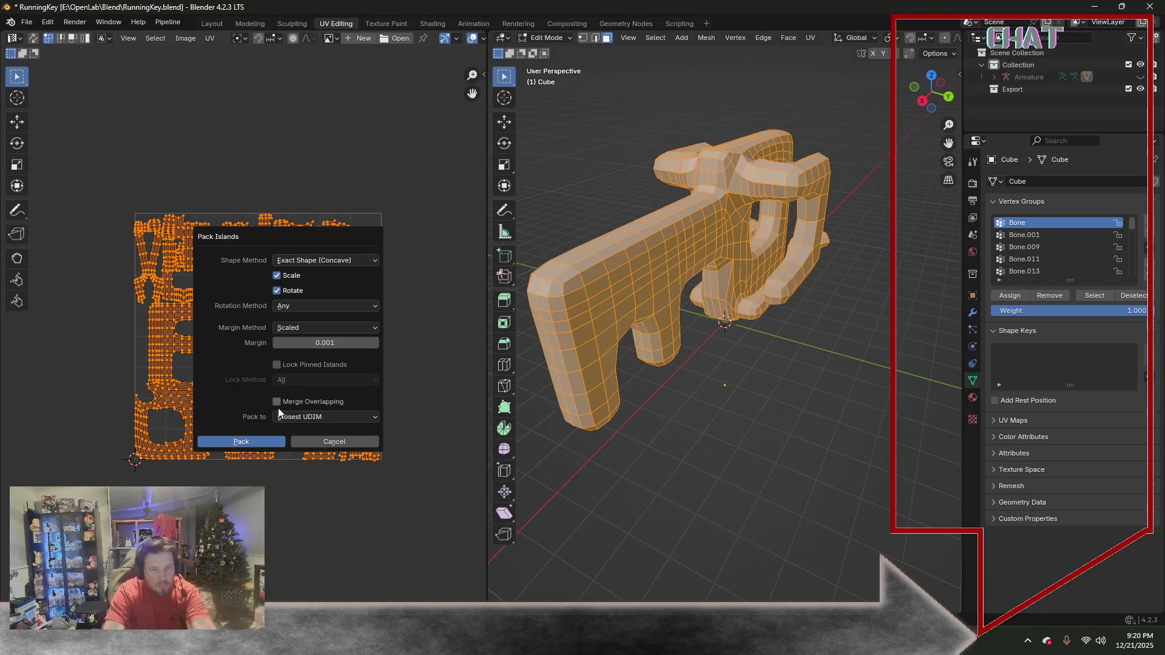
left_click(345, 262)
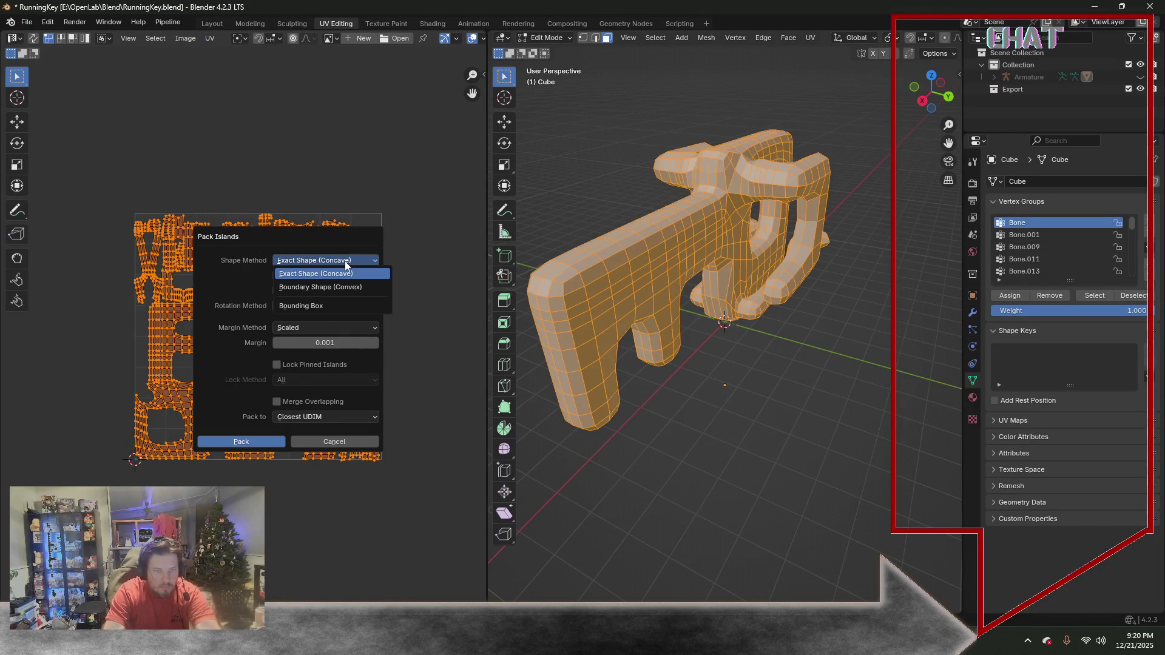
left_click(339, 293)
left_click(259, 438)
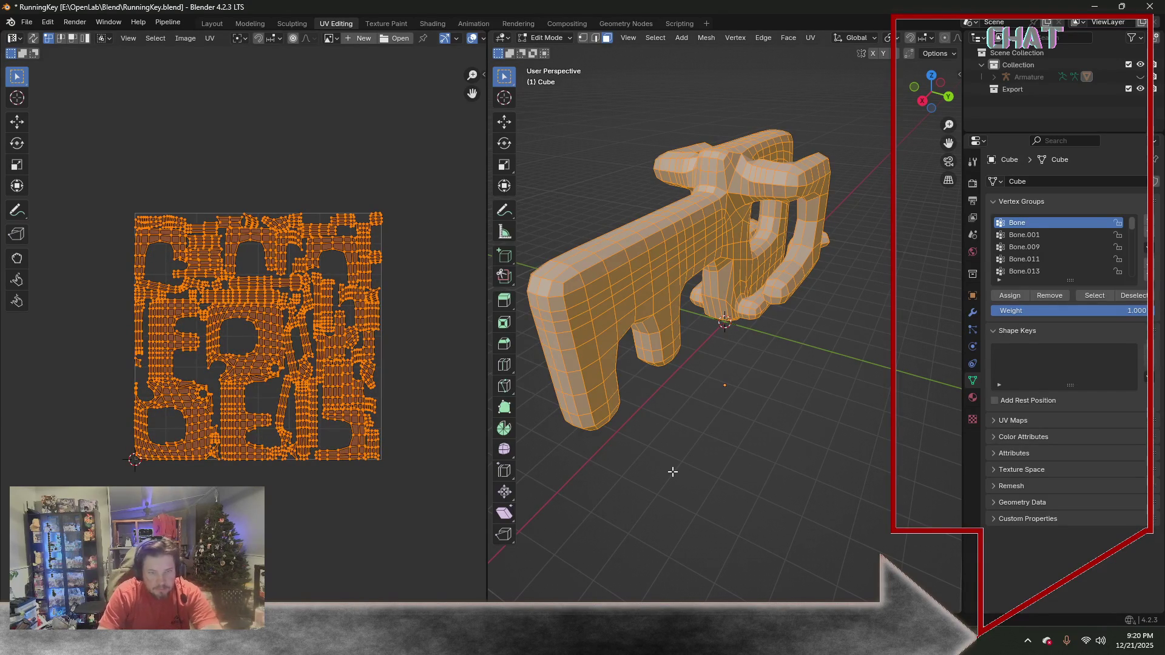
key("alt+a")
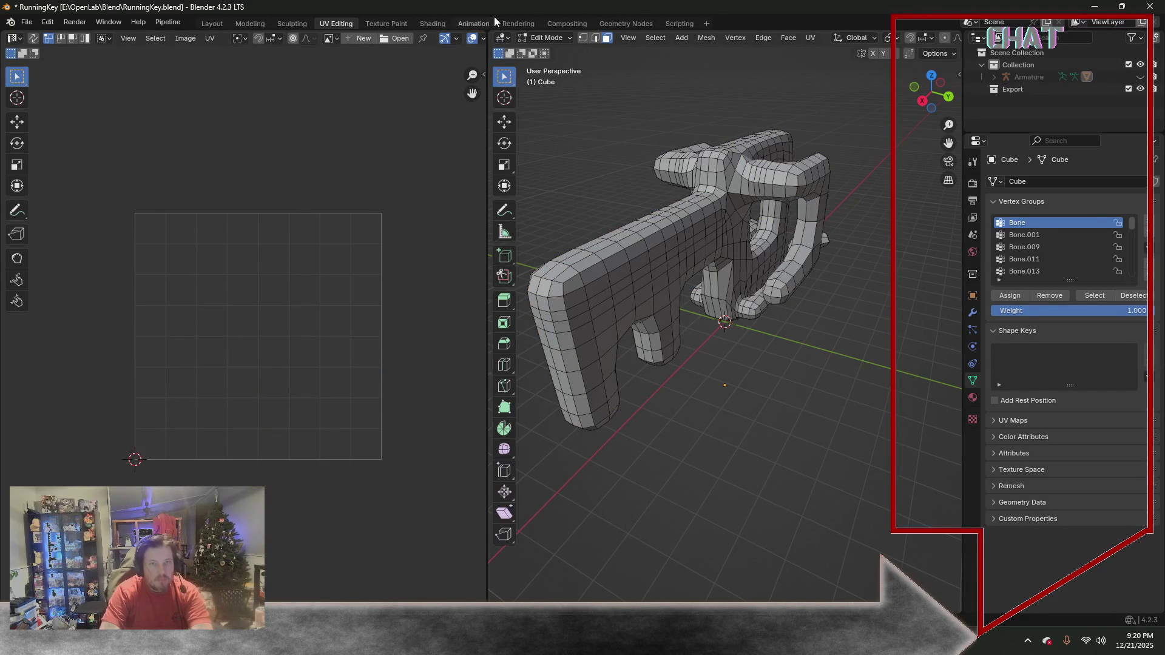
In the Shading workspace, add a Checker Texture node to the key's material
left_click(518, 25)
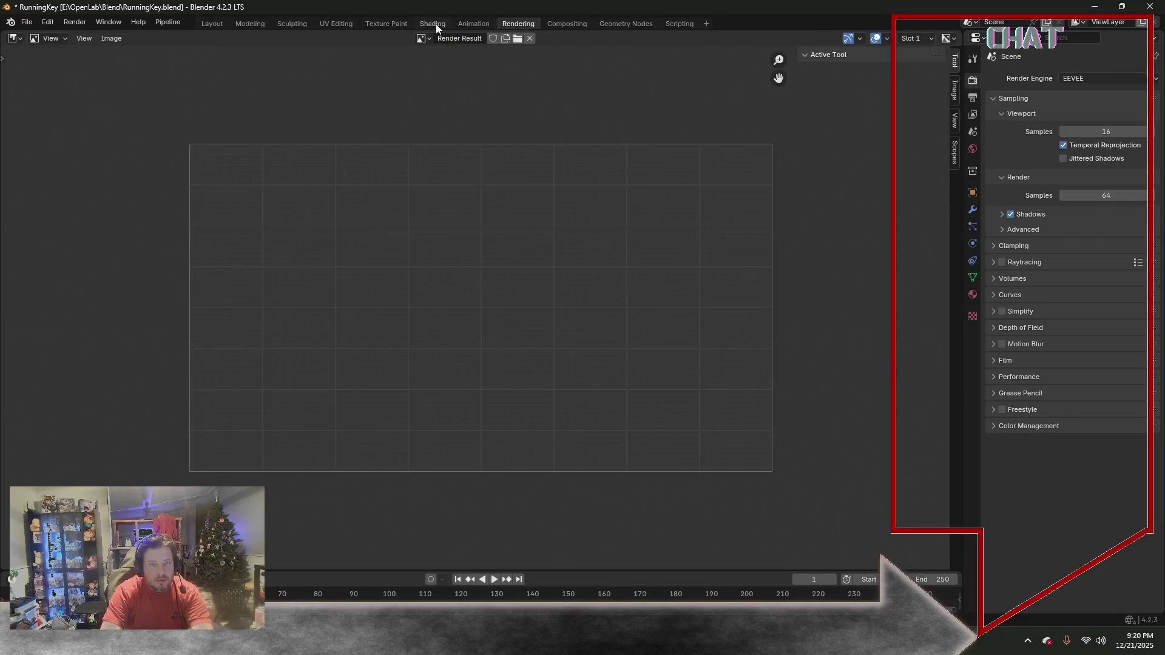
left_click(437, 25)
left_click(329, 371)
mouse_move(350, 449)
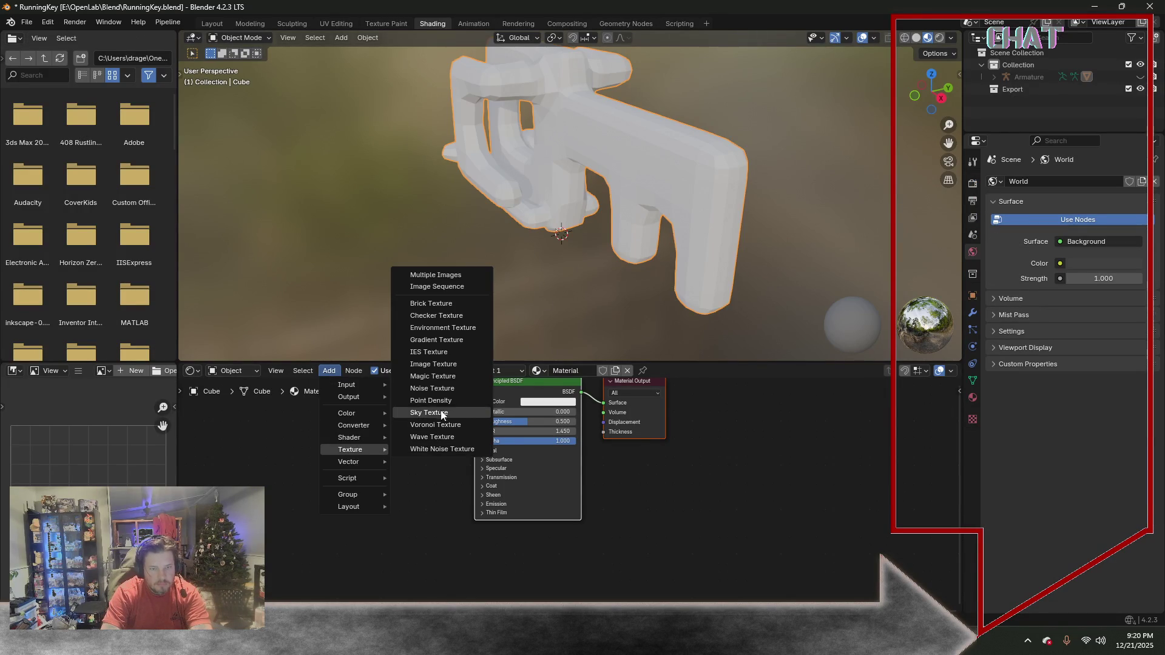
left_click(443, 314)
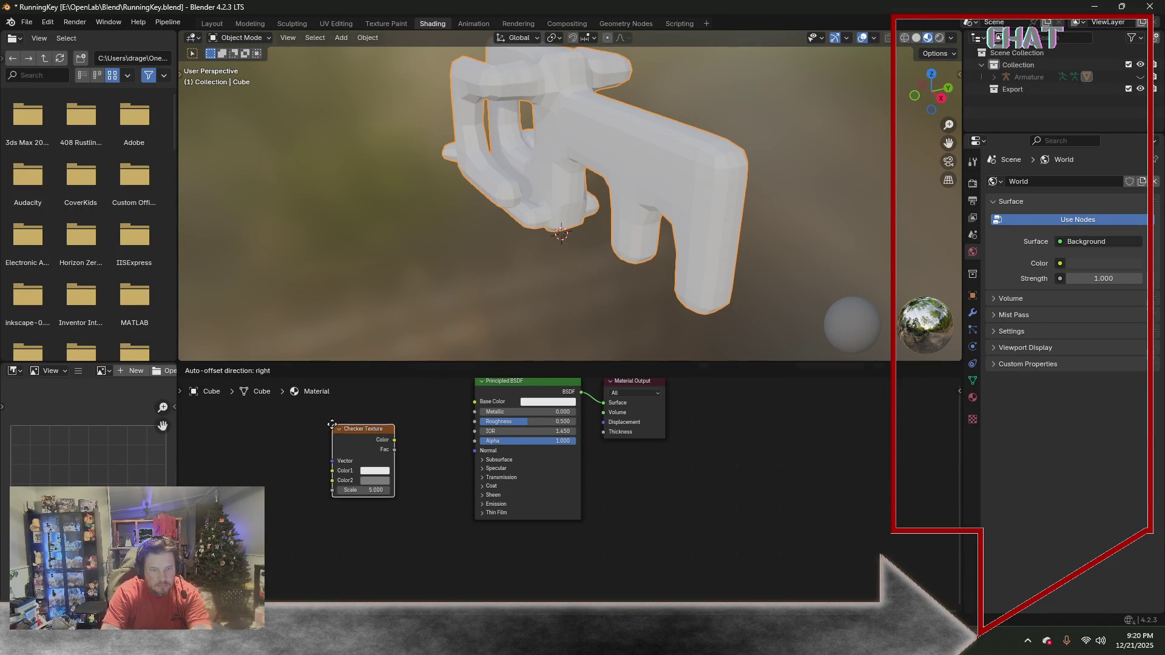
left_click(332, 423)
Connect the checker Color output to the Principled BSDF Base Color
left_click_drag(396, 441, 470, 403)
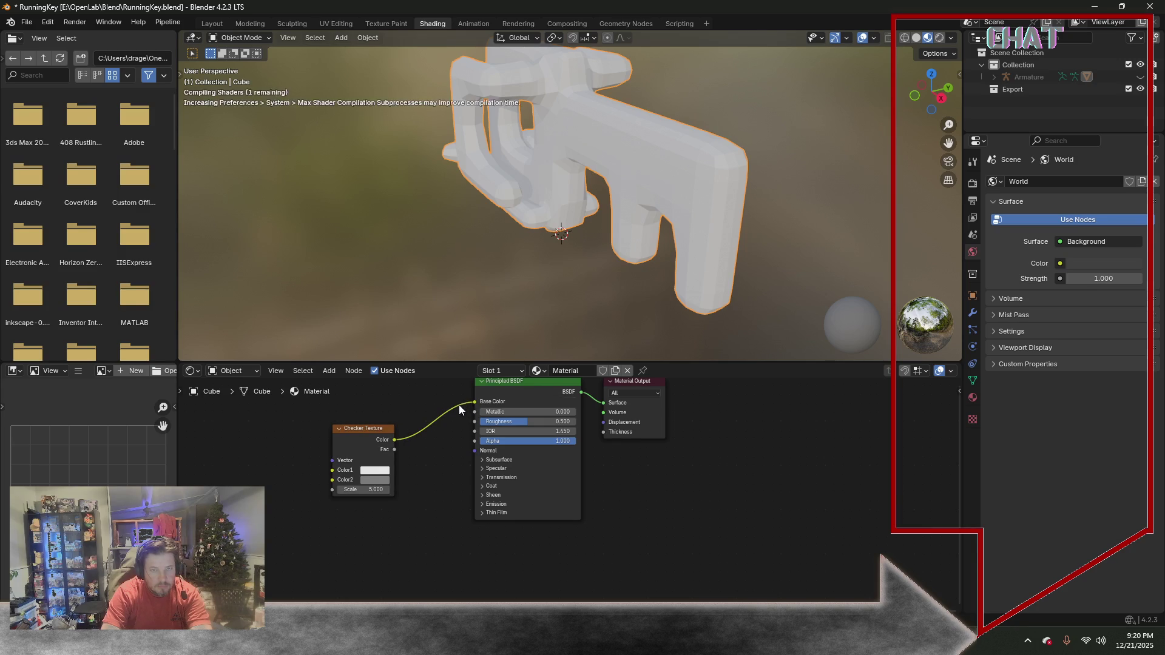
mouse_move(395, 236)
middle_mouse_down()
mouse_move(497, 216)
mouse_move(531, 223)
mouse_move(454, 209)
mouse_move(458, 145)
mouse_move(259, 185)
mouse_move(230, 236)
mouse_move(196, 221)
mouse_move(637, 177)
mouse_move(476, 167)
mouse_move(365, 132)
mouse_move(380, 45)
mouse_move(536, 204)
mouse_move(736, 175)
mouse_move(620, 176)
mouse_move(698, 175)
mouse_move(502, 361)
middle_mouse_up()
left_click(373, 472)
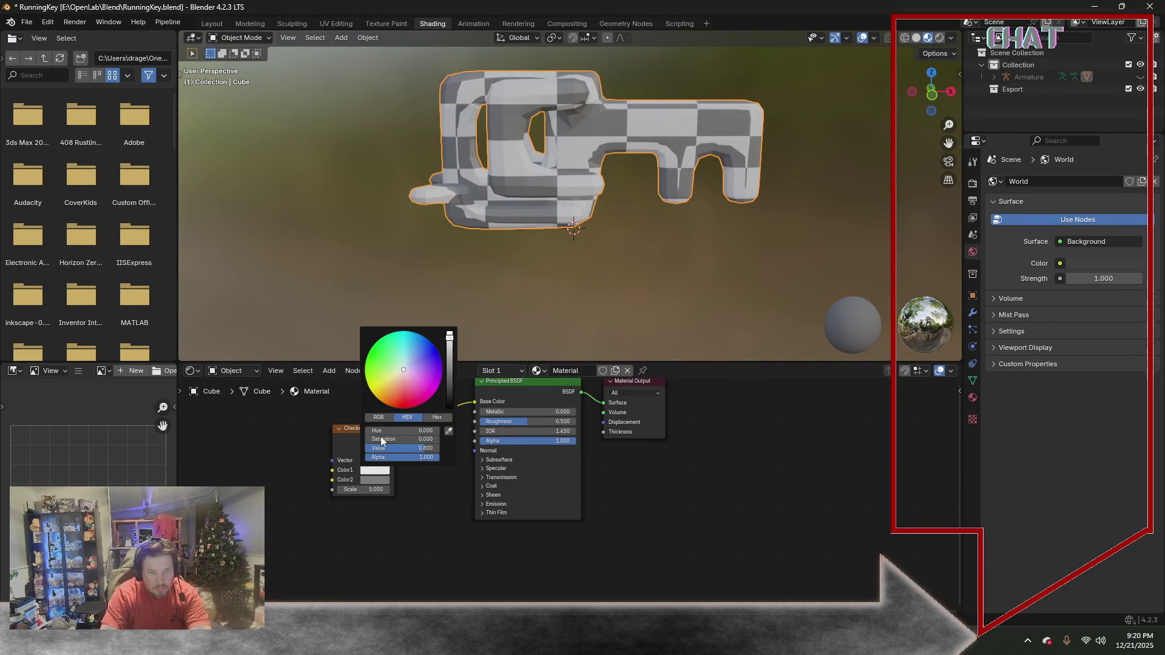
Set the checker Color1 to yellow and Color2 to grey
left_click(371, 392)
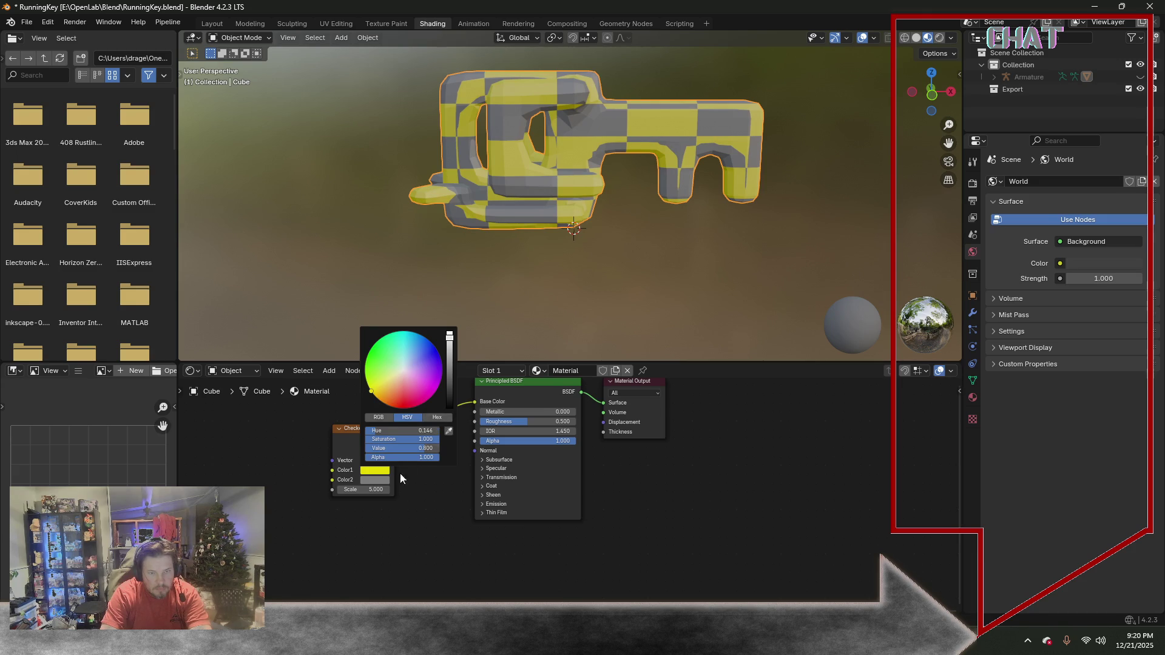
left_click(377, 481)
left_click_drag(390, 403, 383, 394)
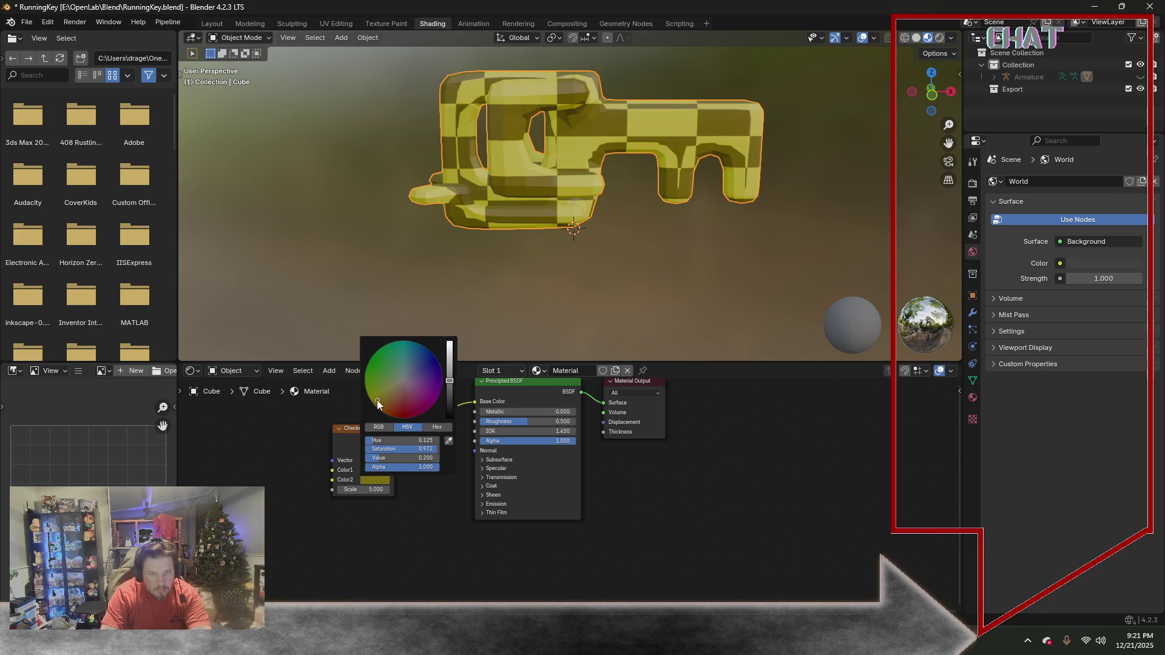
mouse_move(448, 381)
left_mouse_down()
mouse_move(449, 406)
mouse_move(450, 397)
left_mouse_up()
left_click_drag(378, 399, 448, 348)
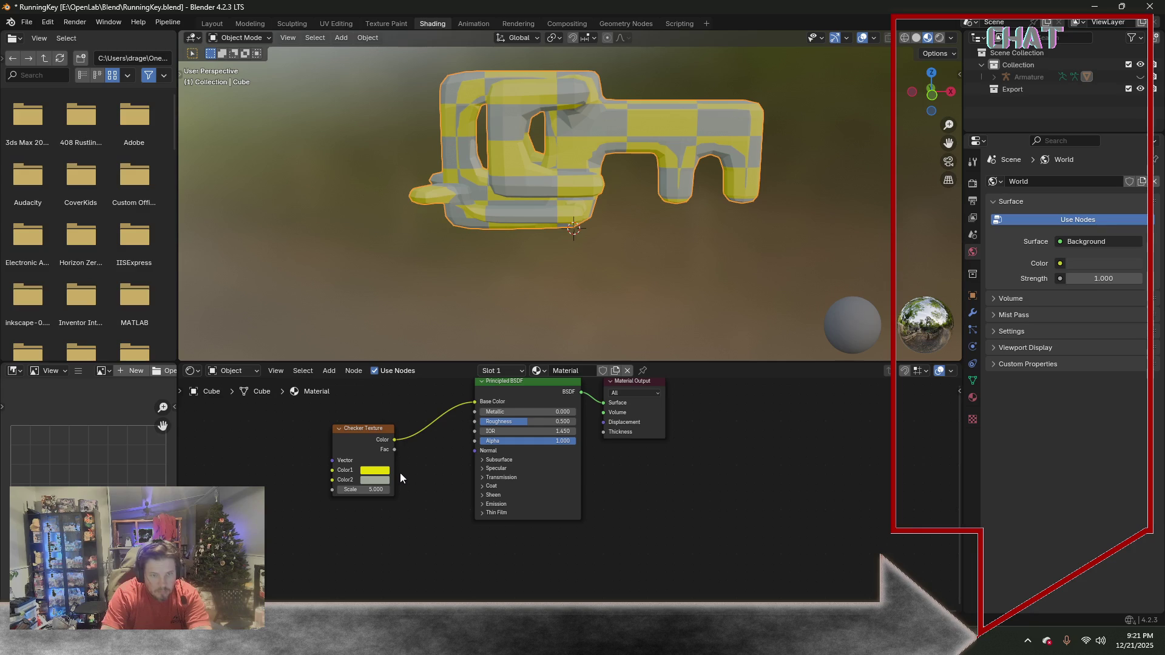
mouse_move(476, 288)
middle_mouse_down()
mouse_move(640, 280)
mouse_move(416, 257)
mouse_move(447, 255)
middle_mouse_up()
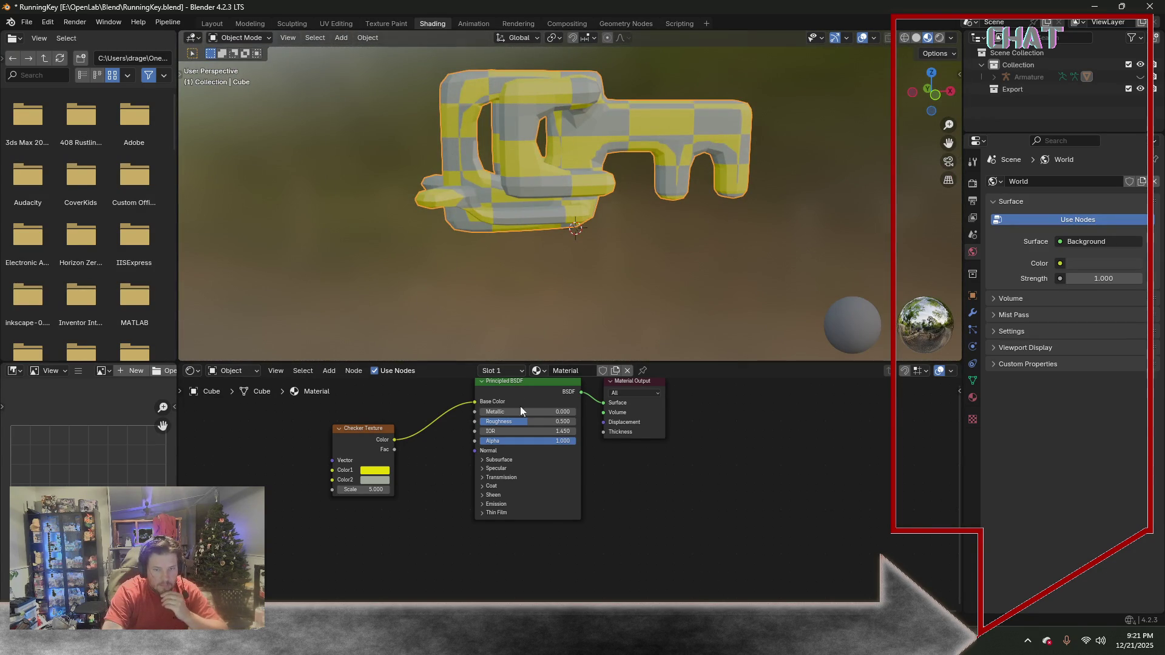
Lower the Principled BSDF roughness for gloss and reduce Alpha for slight transparency
mouse_move(529, 421)
left_mouse_down()
mouse_move(485, 422)
mouse_move(552, 411)
left_mouse_up()
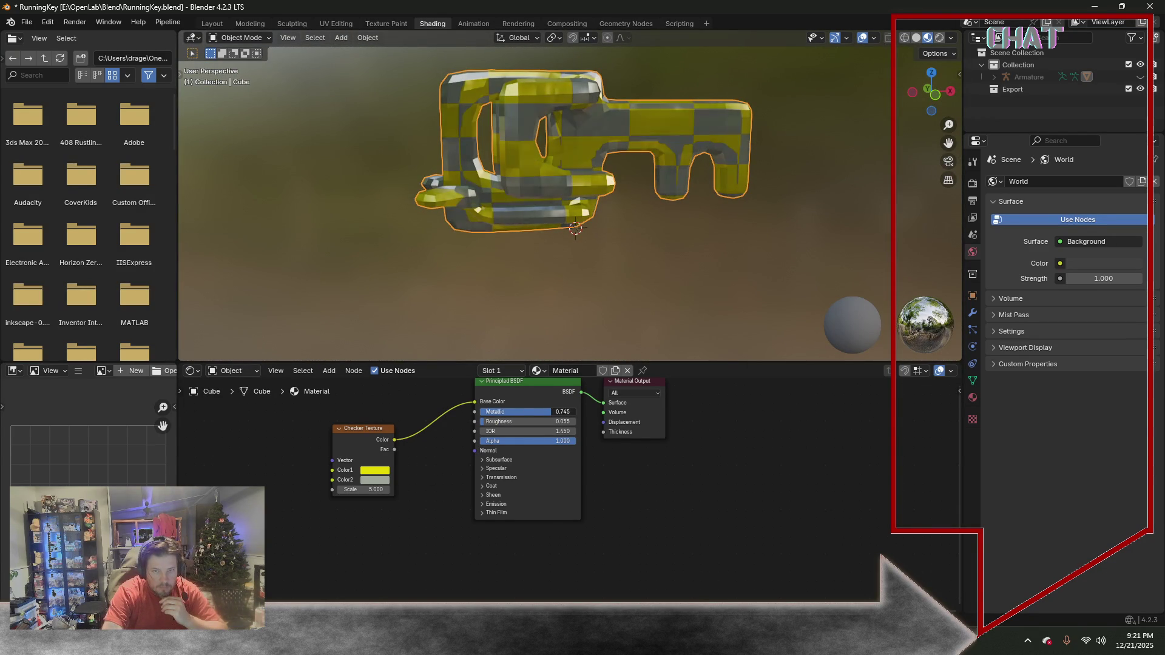
left_click_drag(527, 443, 550, 441)
mouse_move(701, 345)
middle_mouse_down()
mouse_move(707, 241)
mouse_move(569, 229)
mouse_move(477, 245)
mouse_move(499, 274)
mouse_move(670, 252)
mouse_move(615, 225)
mouse_move(632, 229)
mouse_move(647, 206)
mouse_move(558, 270)
mouse_move(537, 229)
mouse_move(318, 242)
mouse_move(568, 251)
middle_mouse_up()
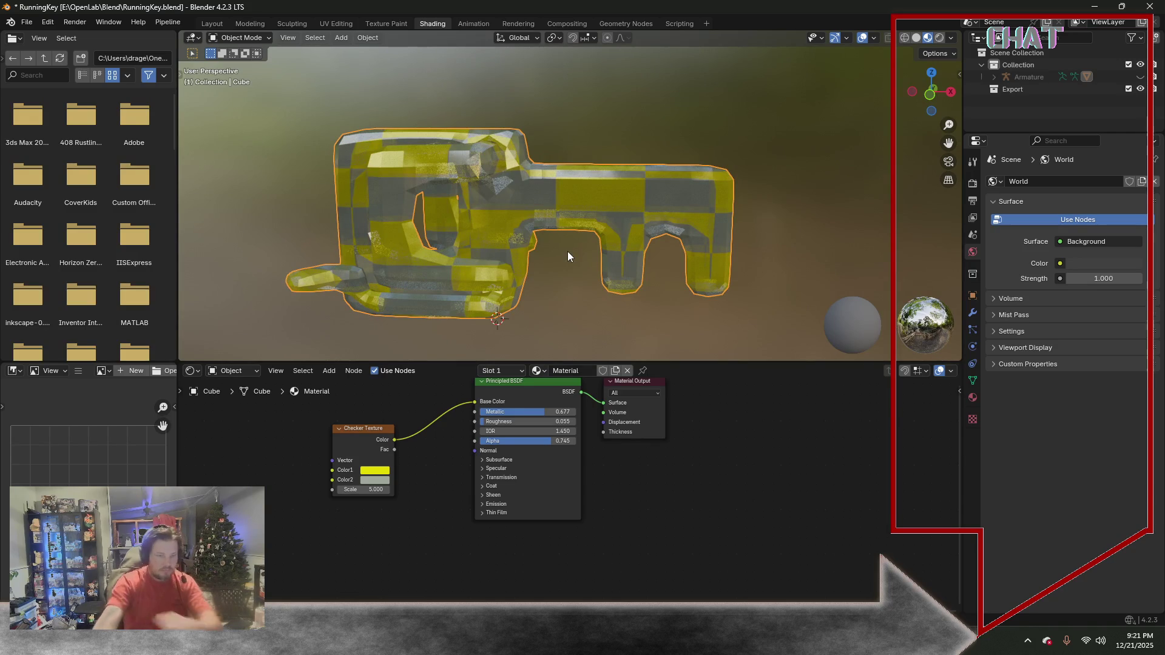
Switch to the Modeling workspace and save the RunningKey file
left_click(250, 22)
middle_click_drag(273, 228, 297, 270)
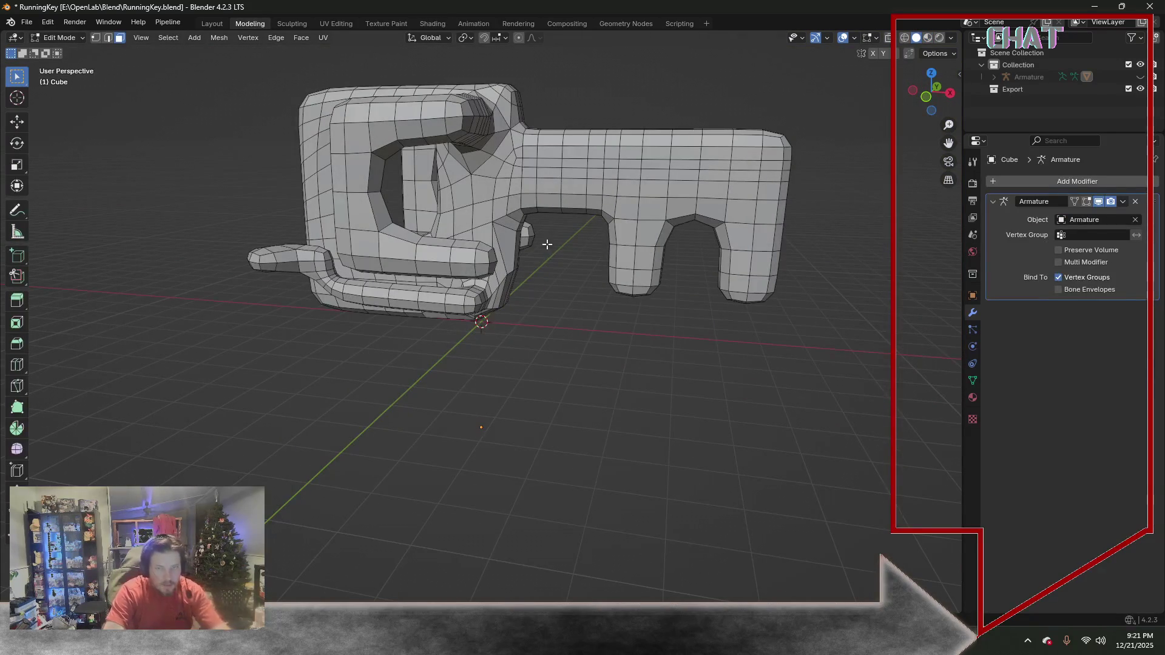
left_click(31, 25)
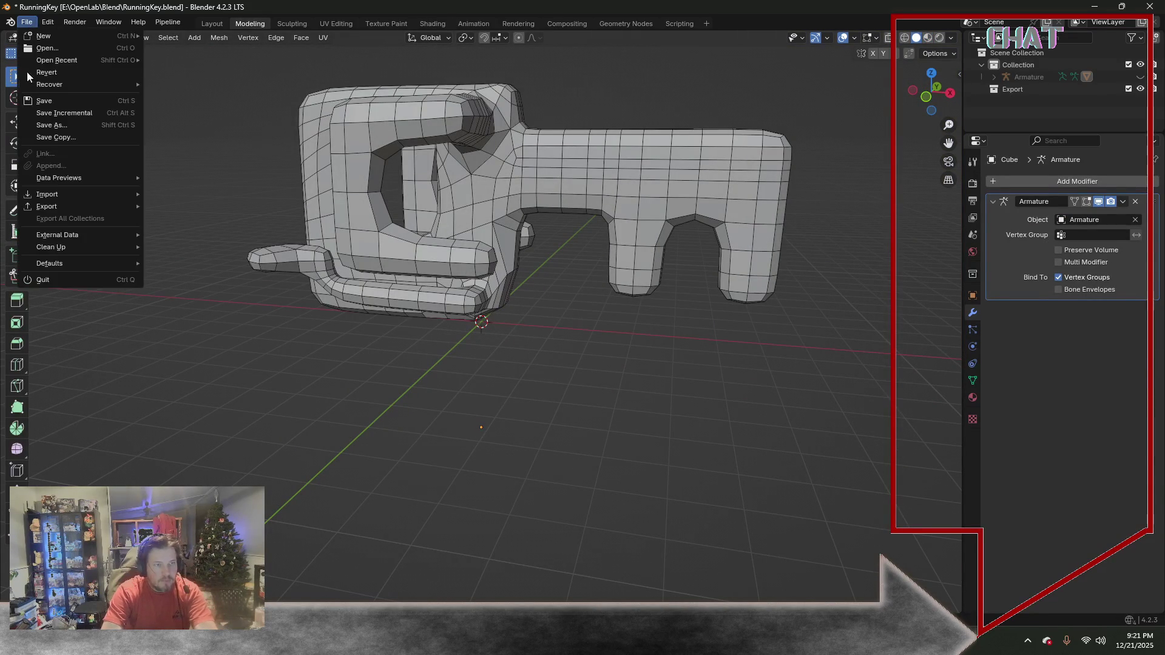
left_click(55, 102)
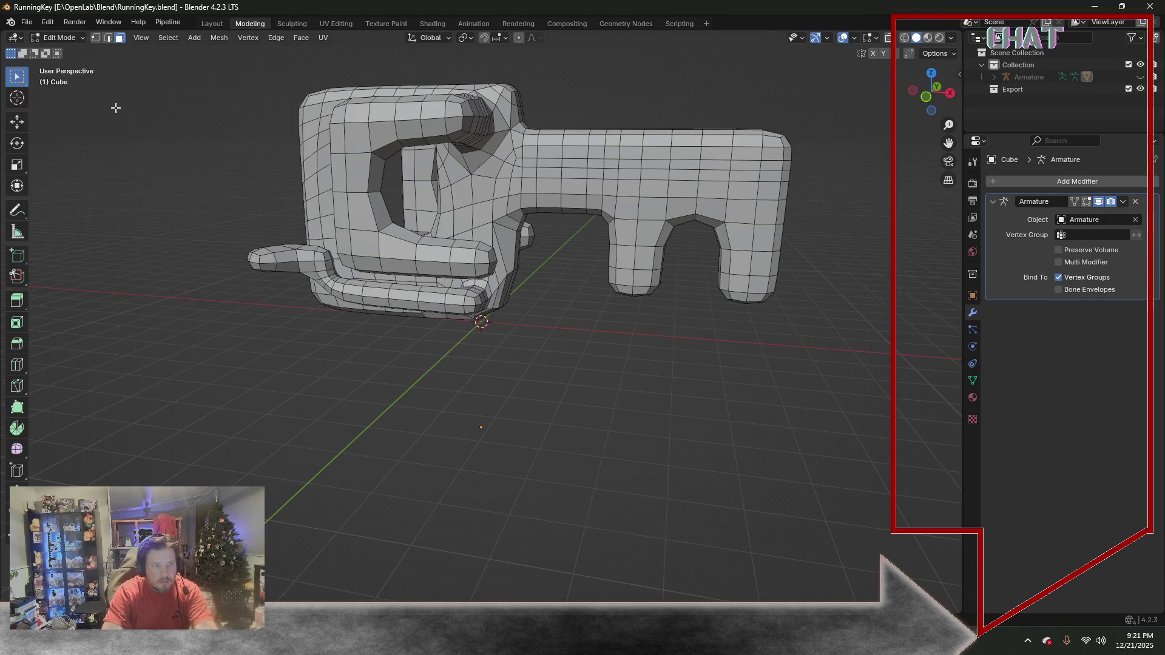
Enable Statistics in Viewport Overlays and select a face loop on the key shaft
left_click(107, 38)
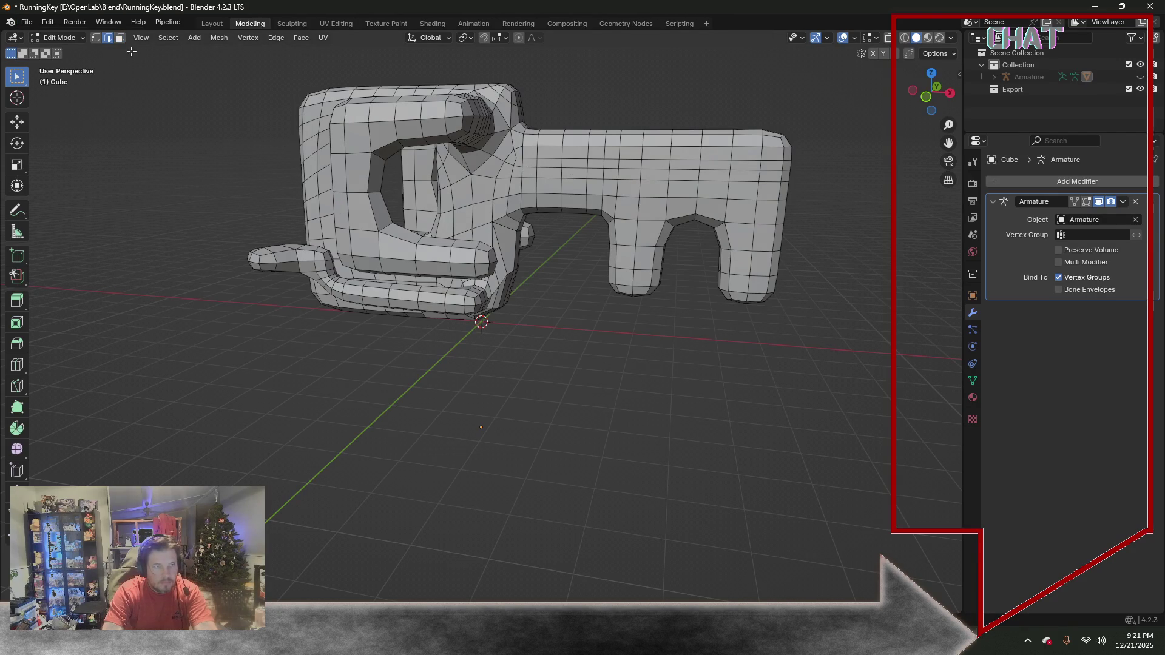
middle_click_drag(473, 136, 549, 113)
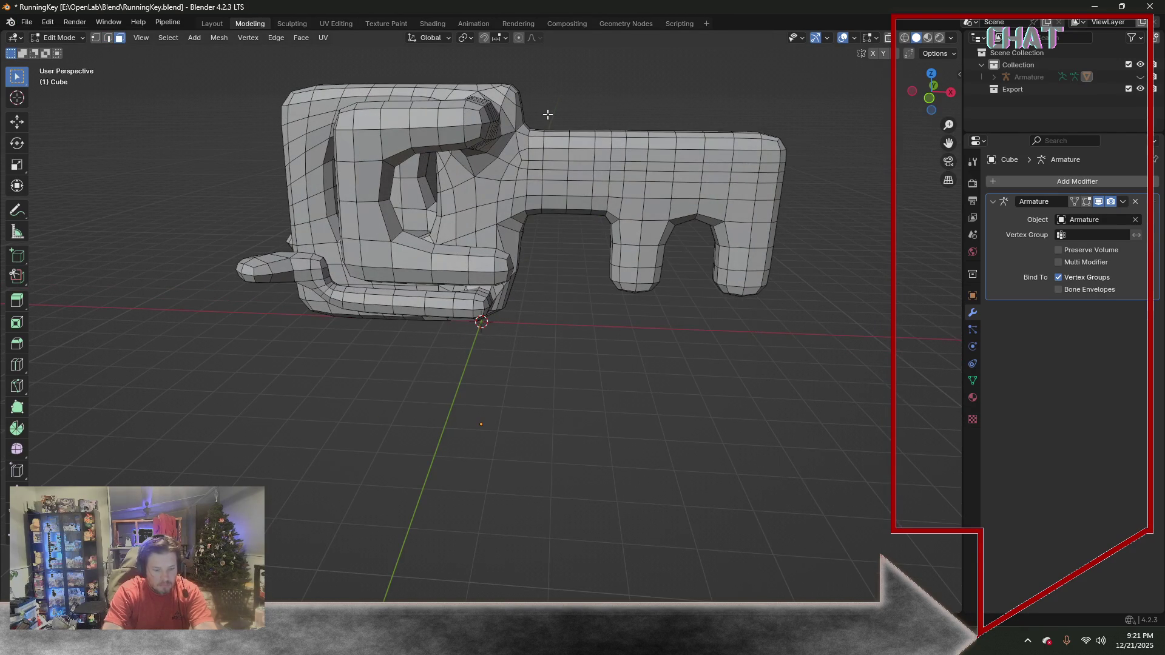
left_click(854, 39)
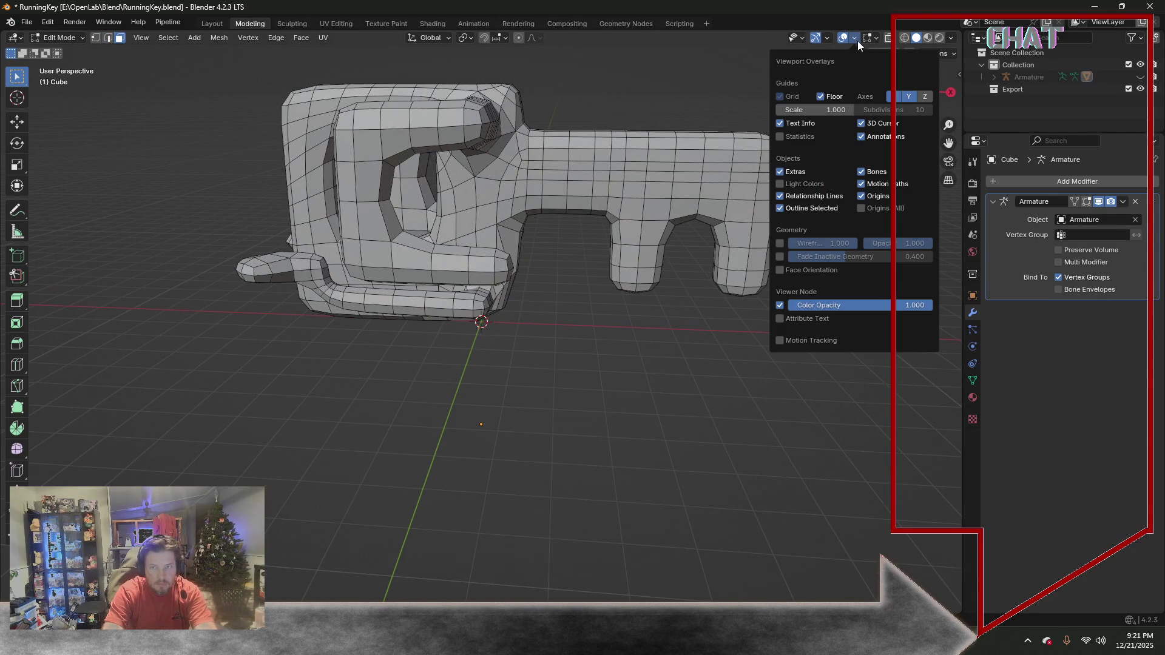
left_click(780, 135)
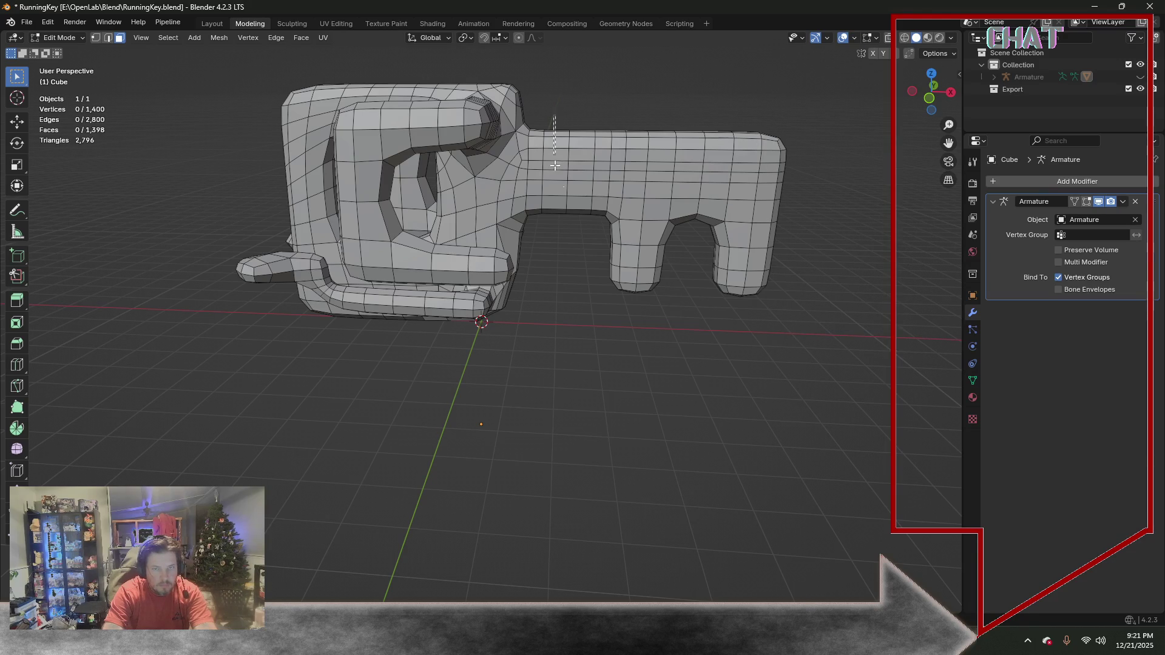
left_click(563, 228, "alt")
middle_click_drag(700, 92, 400, 128)
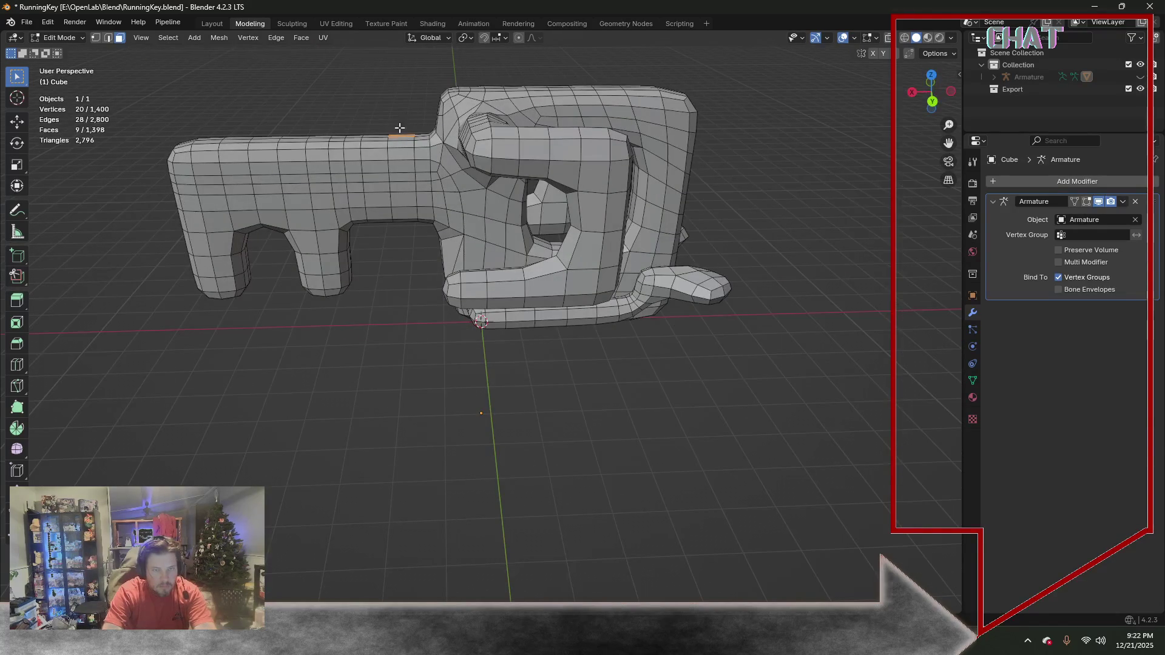
Extrude the shaft face loops along normals and scale the ring inward
left_click_drag(410, 222, 410, 250, "shift")
middle_click_drag(409, 250, 466, 192)
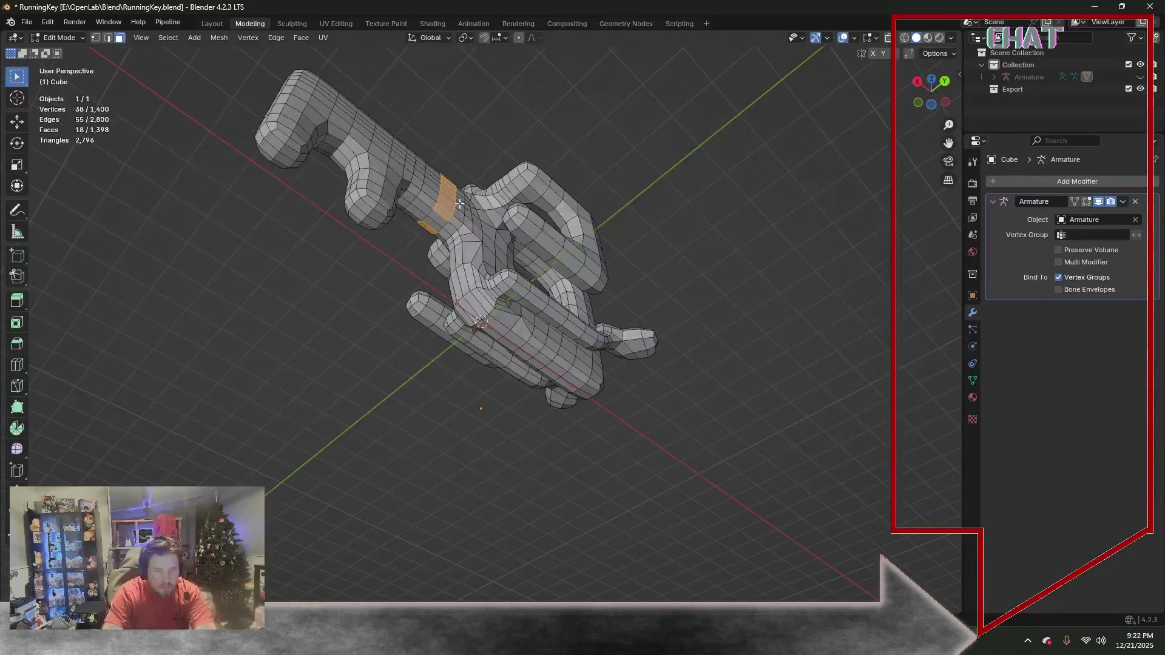
left_click(438, 225, "shift")
middle_click_drag(350, 250, 554, 324)
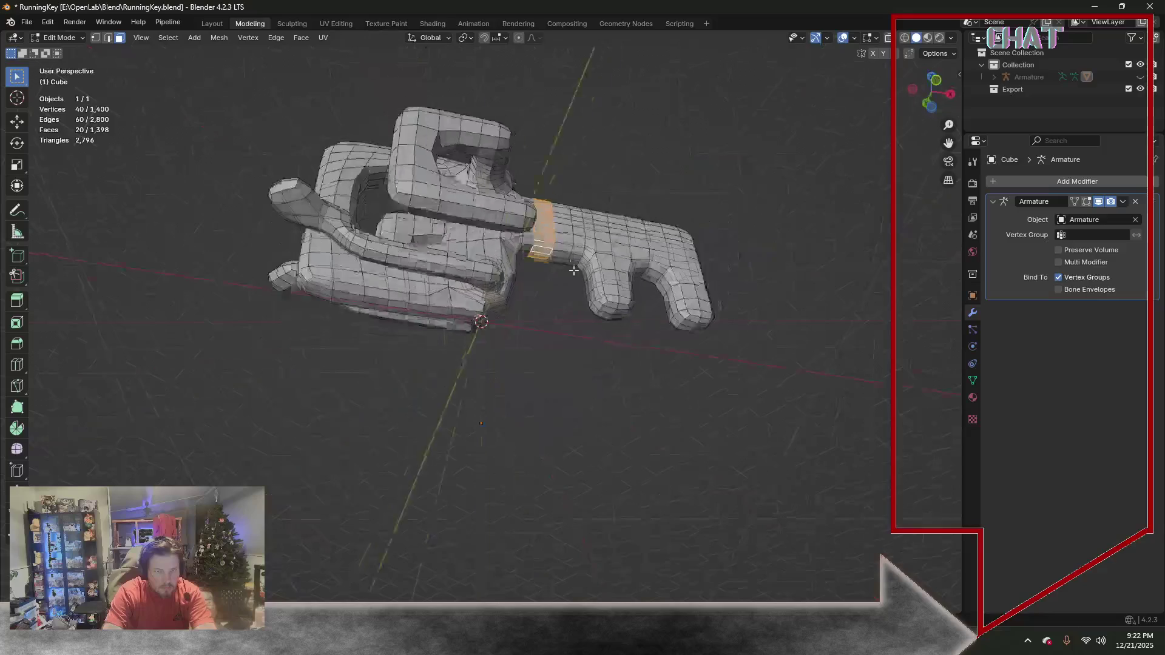
key("e")
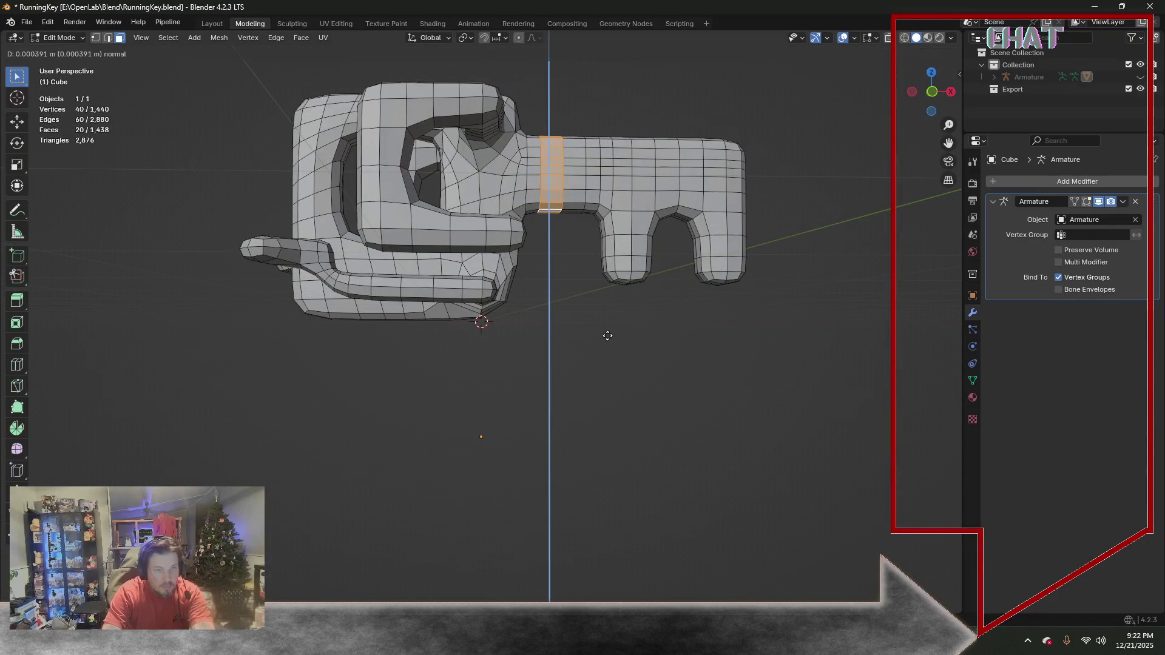
left_click(606, 336)
key("s")
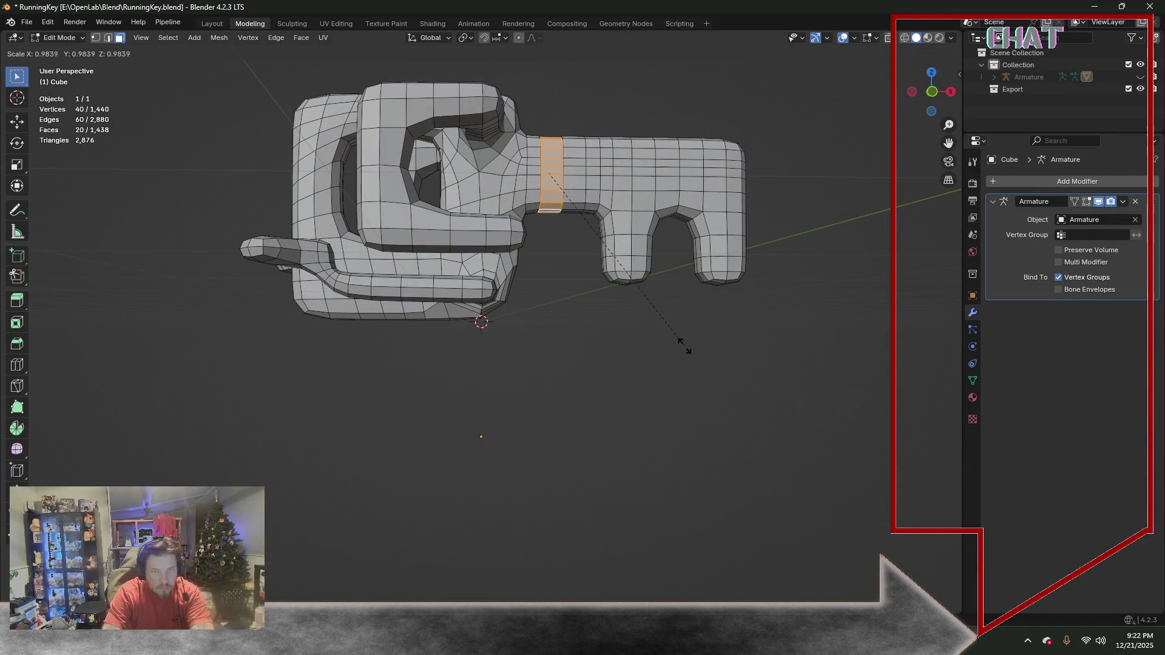
left_click(617, 339)
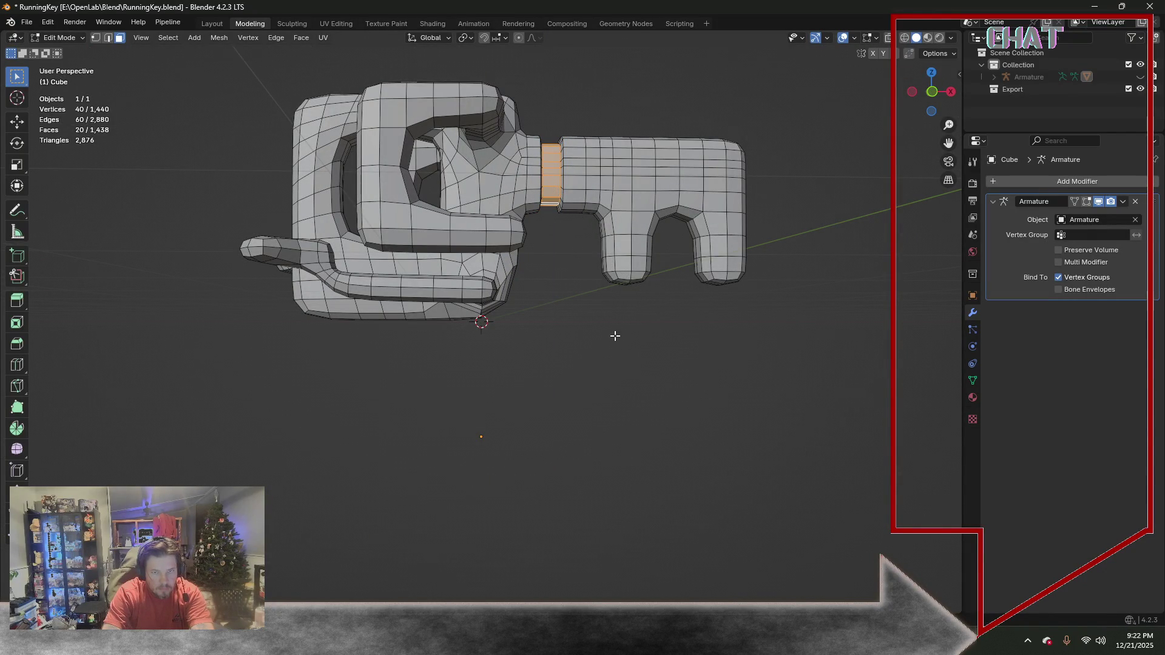
Scale the ring and neighbouring loops along X to narrow the groove band
middle_click_drag(616, 338, 575, 290)
key("s")
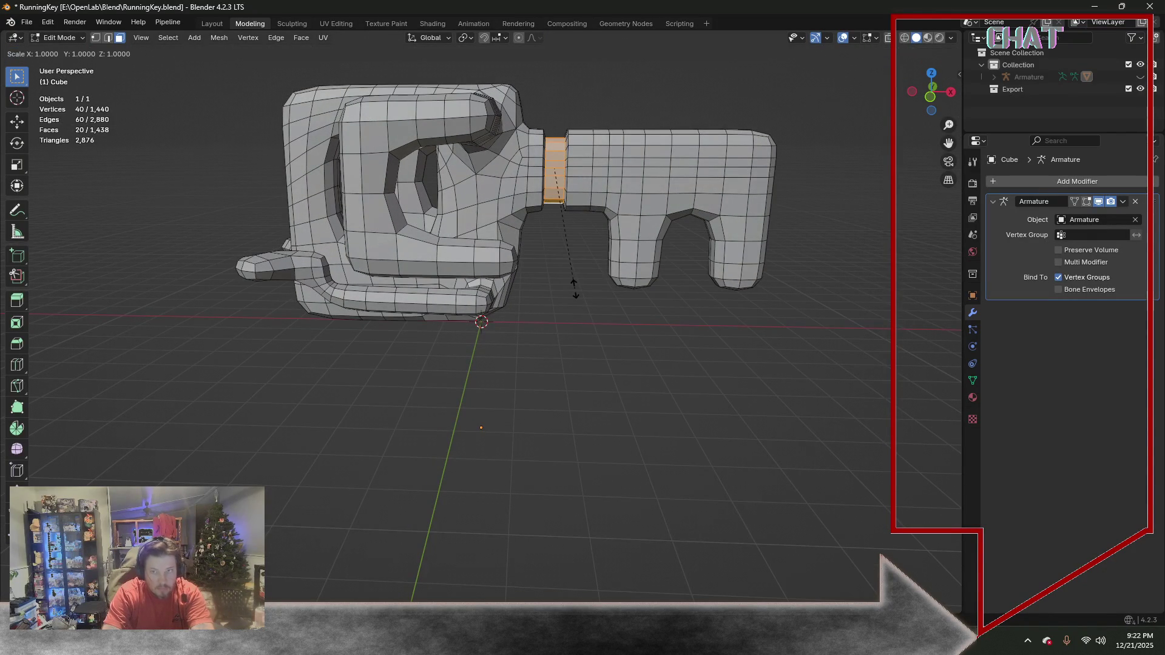
key("x")
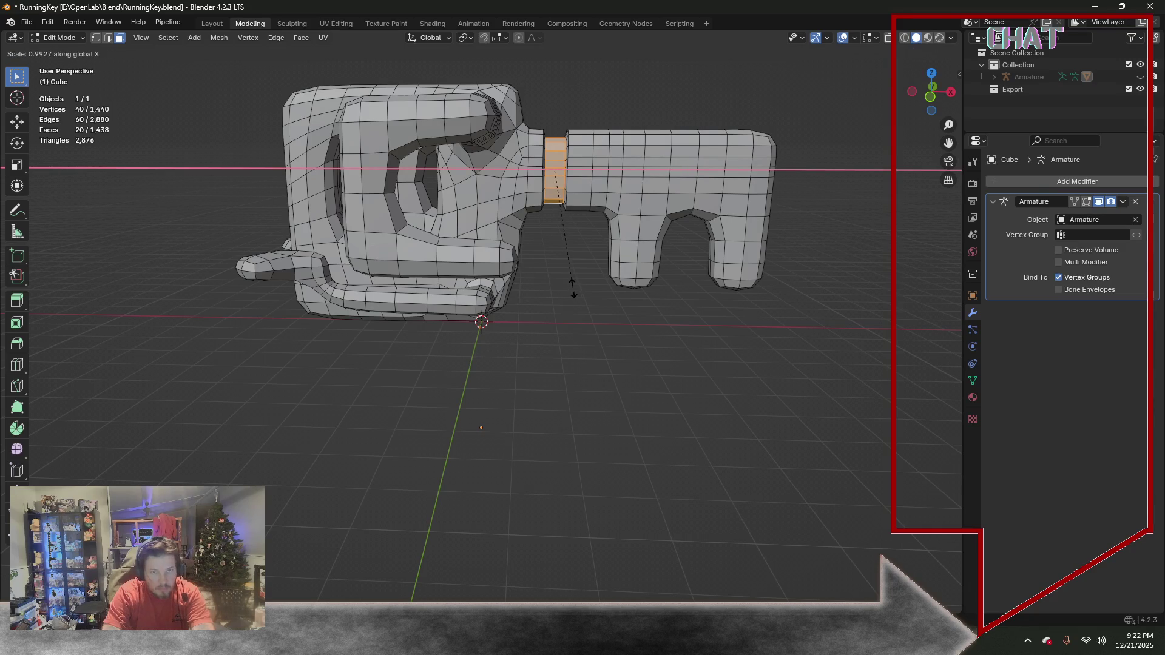
left_click(562, 286)
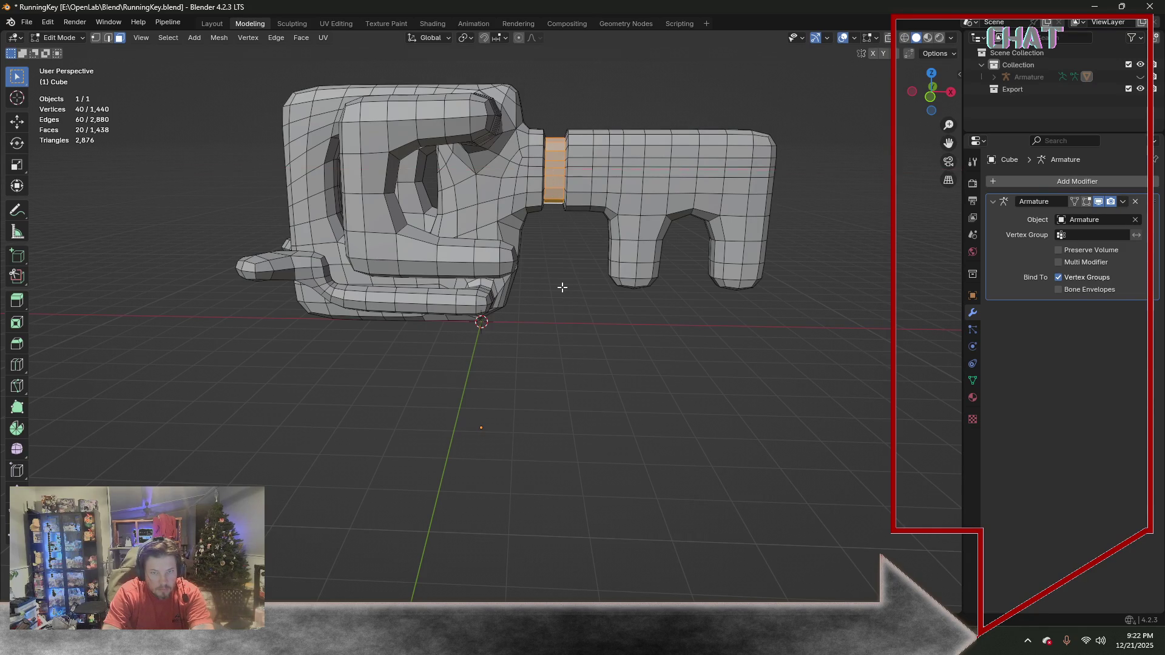
key("ctrl+KP_Add")
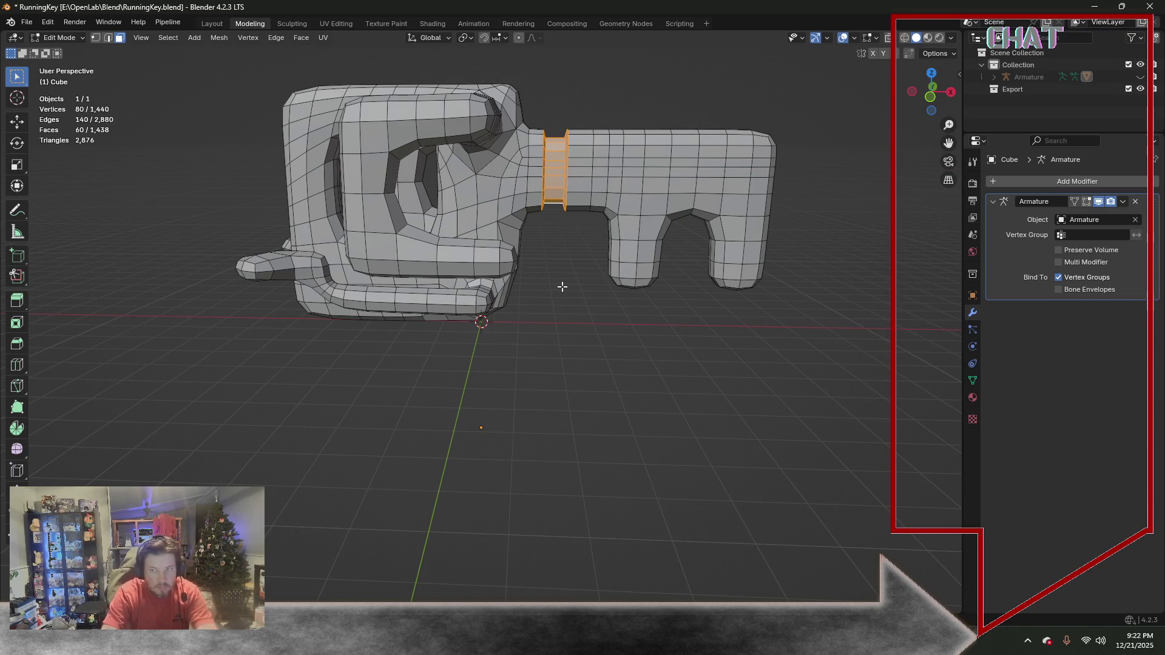
key("s")
key("x")
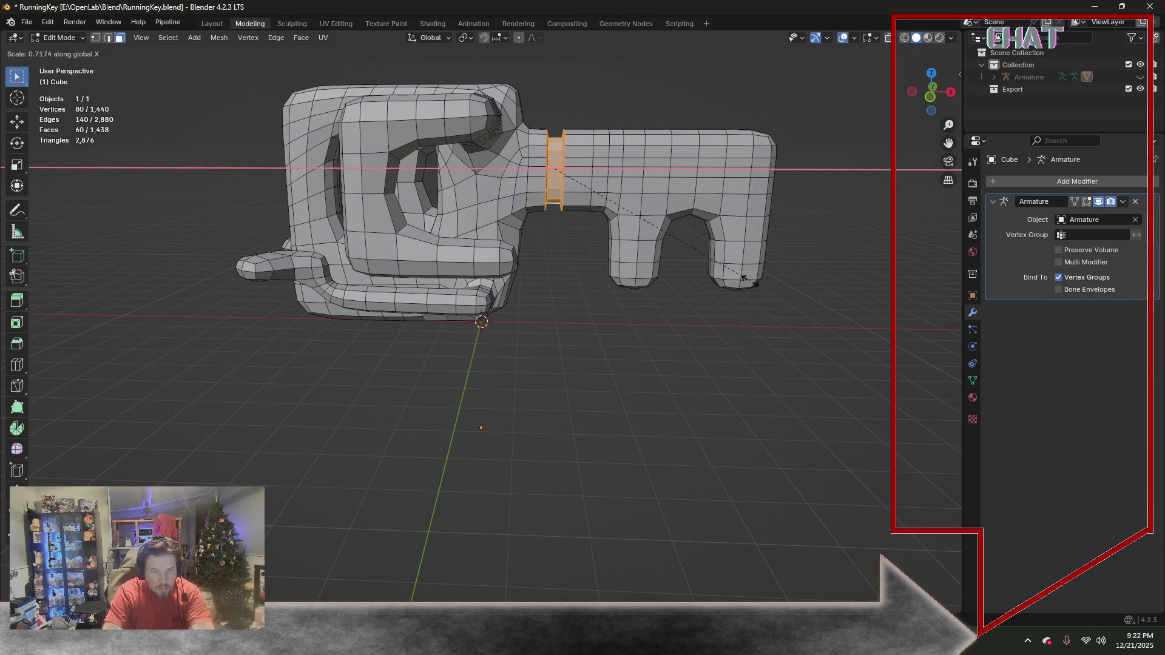
left_click(611, 270)
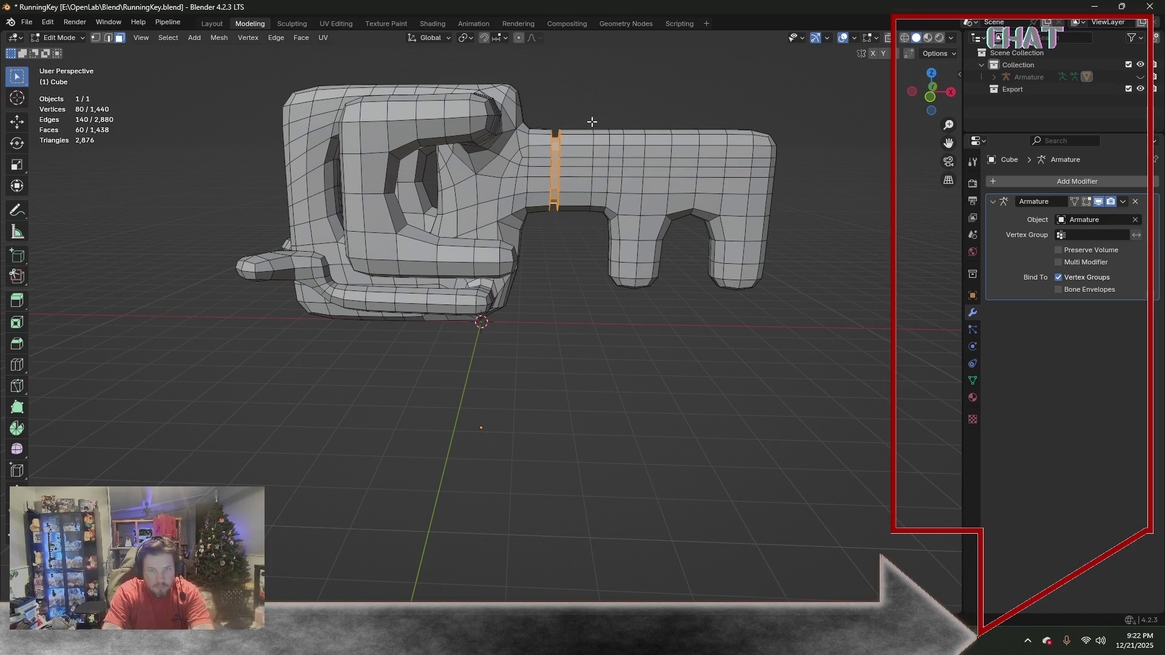
key("2")
left_click(590, 151)
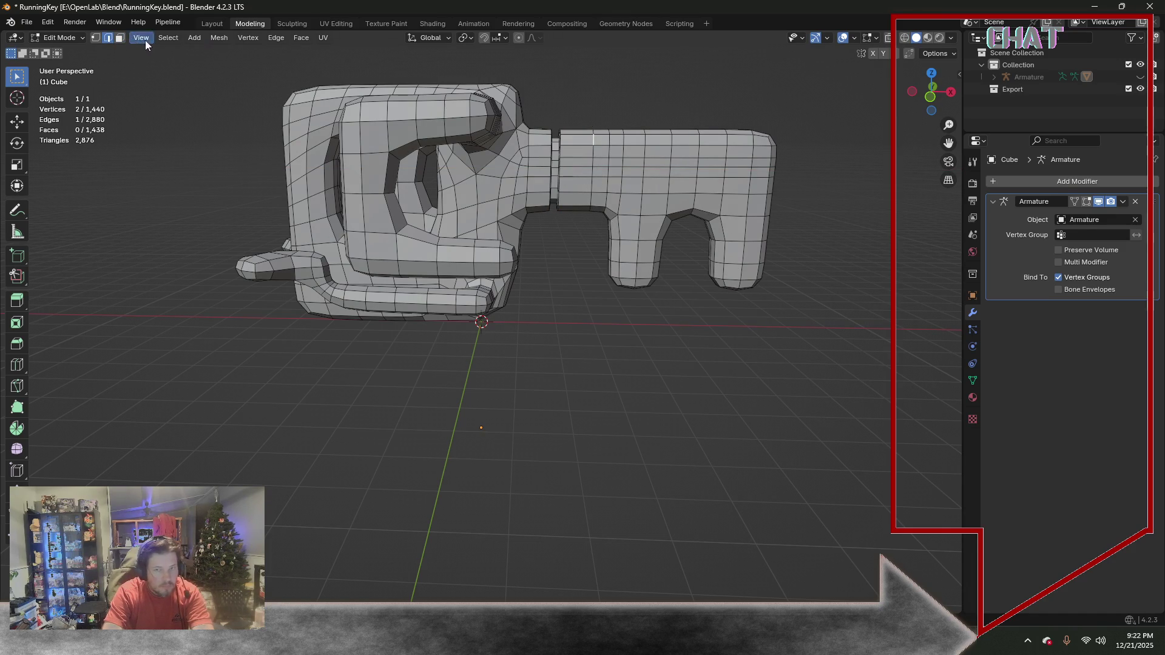
Select the shaft's edge loop and slide it along X toward the key's head
middle_click_drag(759, 170, 719, 173)
left_click(168, 38)
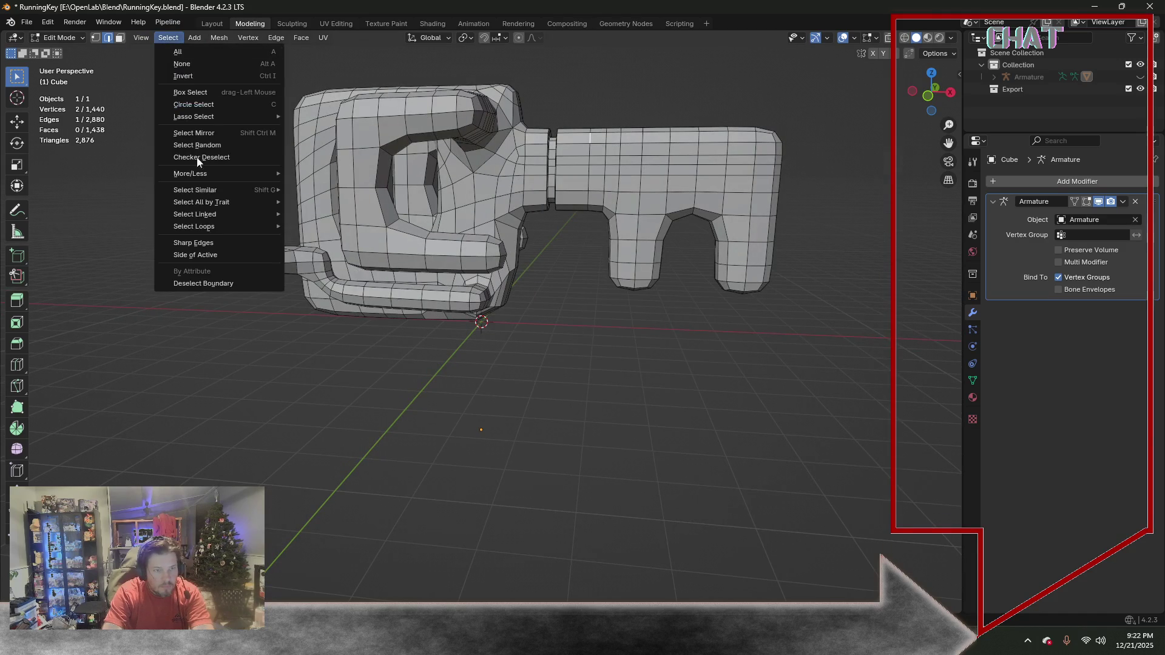
left_click(345, 225)
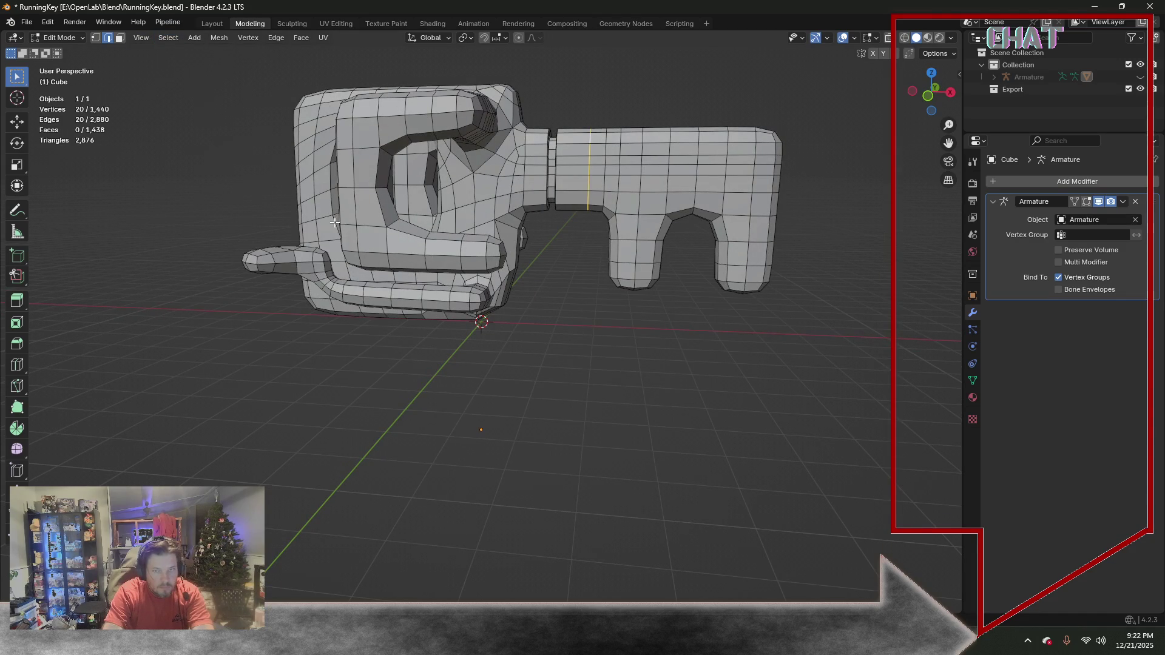
key("g")
key("x")
left_click(577, 240)
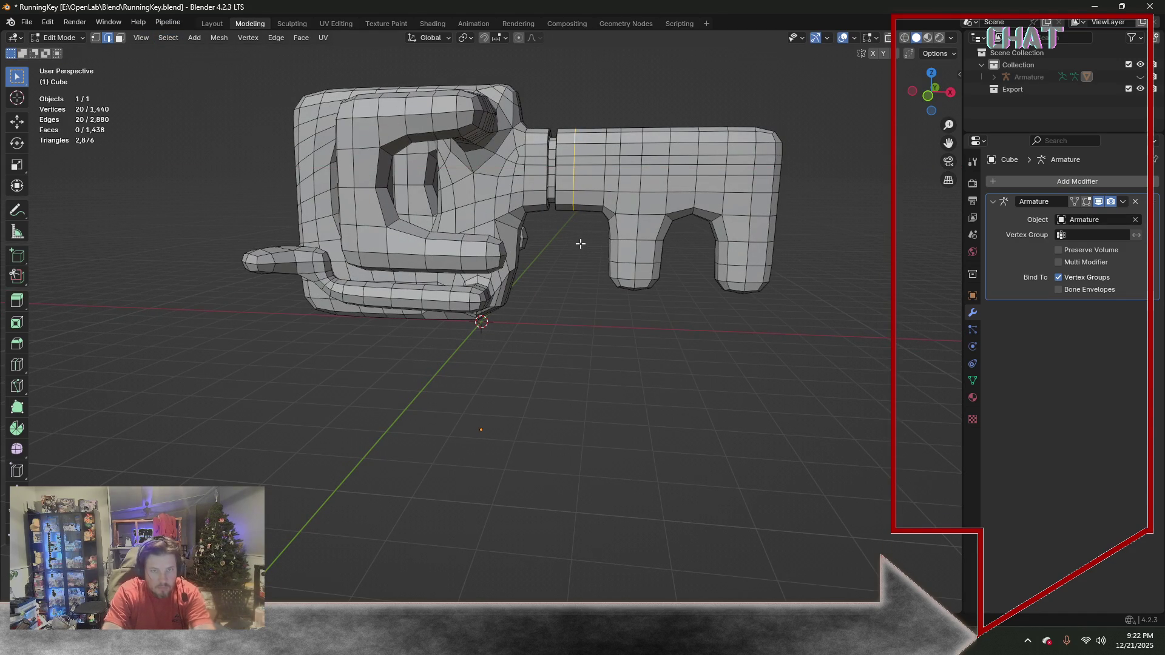
Gather the shaft's face loops in face select, viewing the shaft from the side
left_click(592, 206, "ctrl+alt")
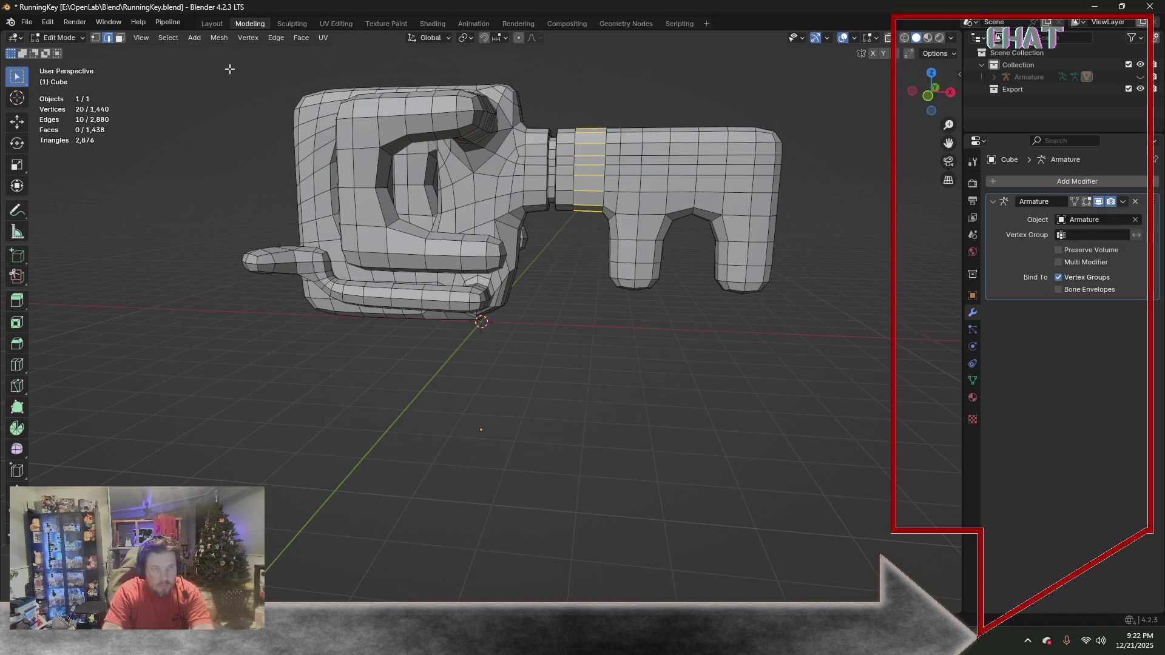
left_click(120, 41)
left_click(593, 212, "alt")
mouse_move(594, 212)
middle_mouse_down()
mouse_move(560, 279)
mouse_move(559, 203)
middle_mouse_up()
left_click(561, 313, "alt+shift")
scroll(622, 134, "up", 2)
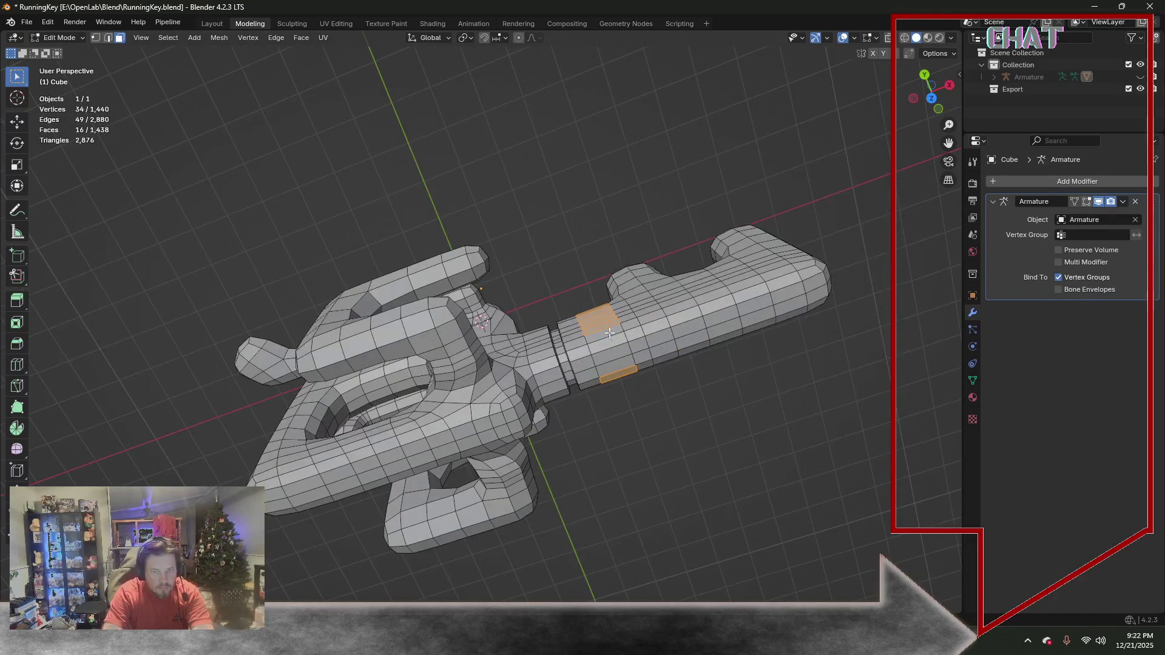
left_click(617, 373, "alt+shift")
mouse_move(616, 373)
middle_mouse_down()
mouse_move(429, 273)
mouse_move(448, 282)
middle_mouse_up()
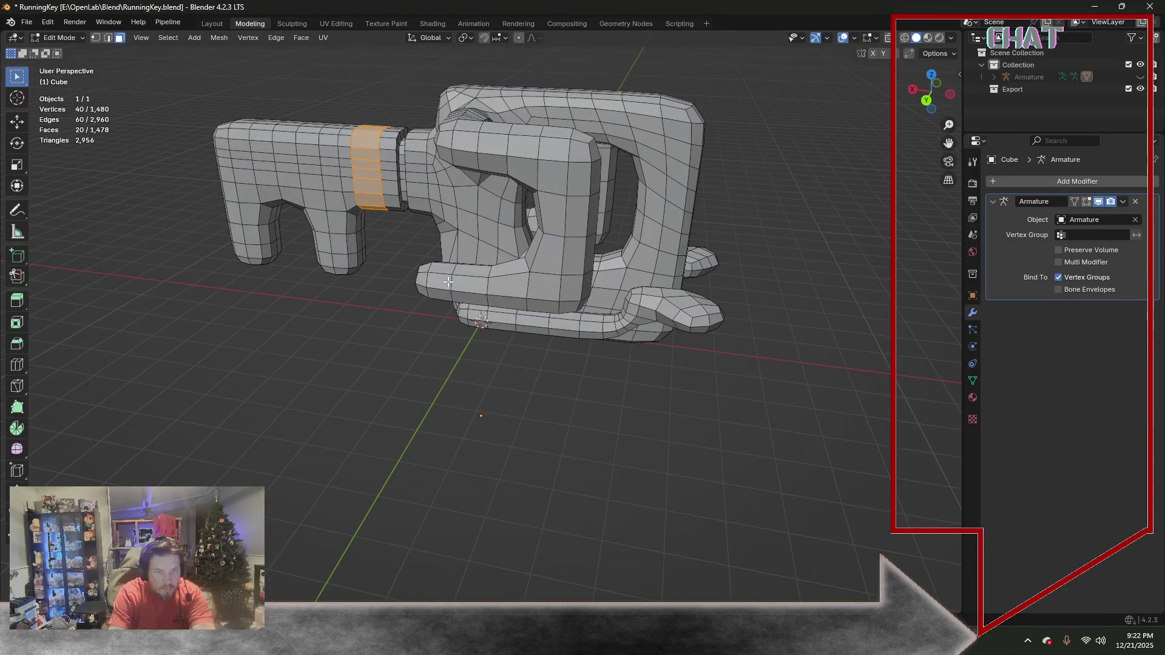
middle_click_drag(448, 282, 556, 327)
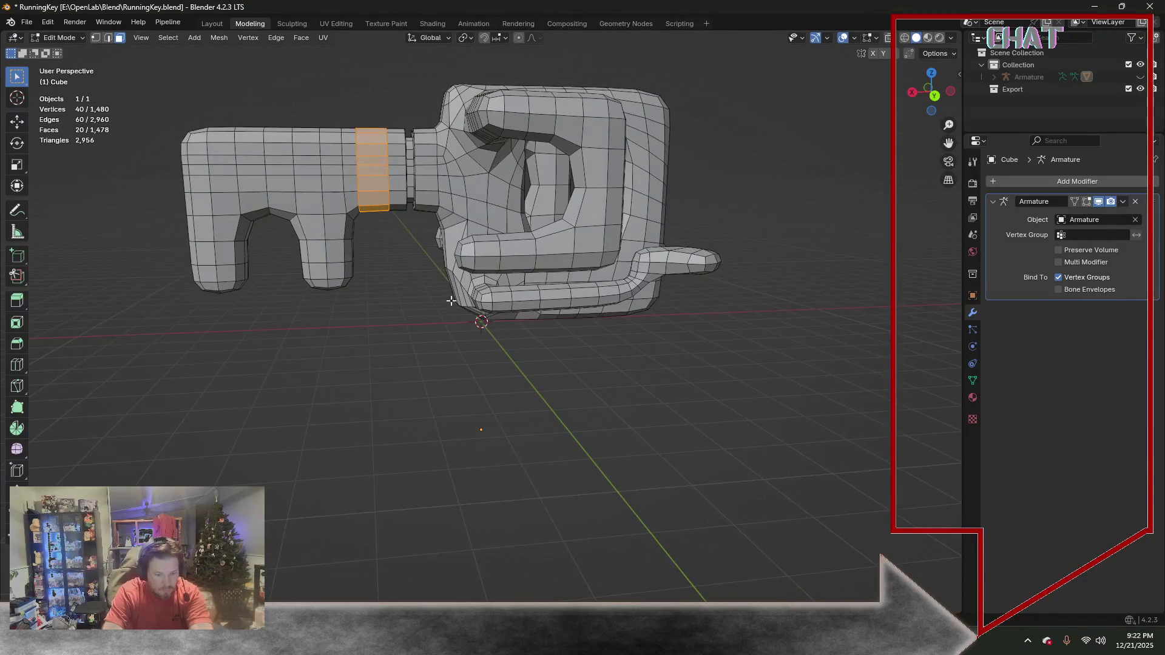
Narrow the selected face loop along X and shrink it uniformly into a groove ring
key("s")
key("x")
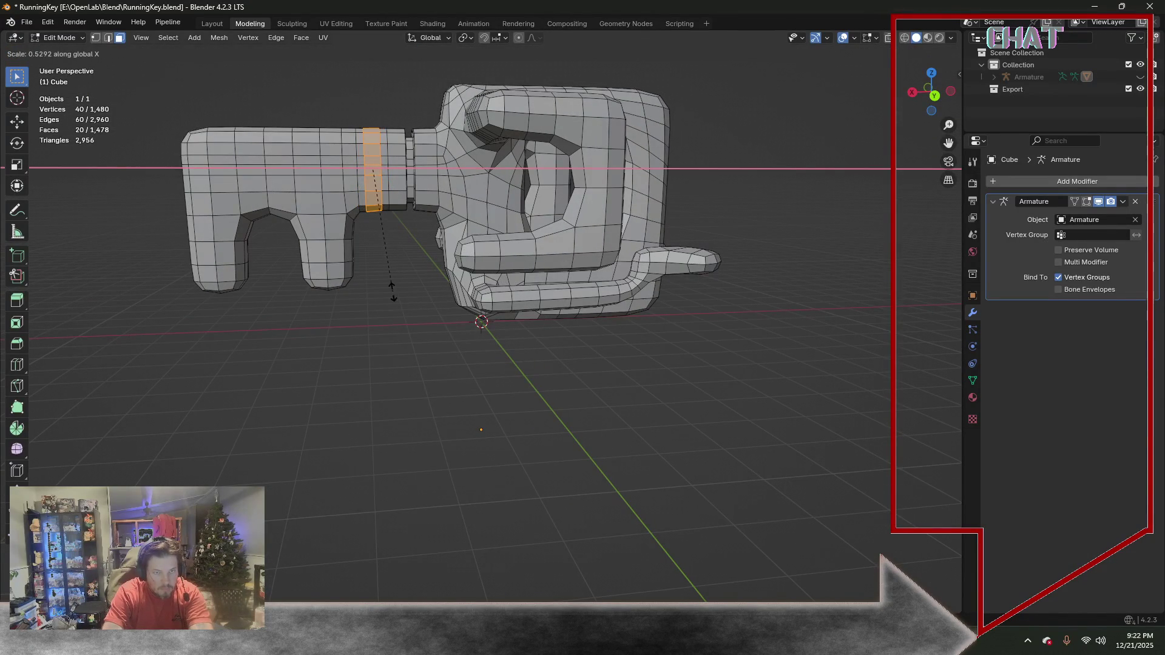
left_click(393, 292)
key("s")
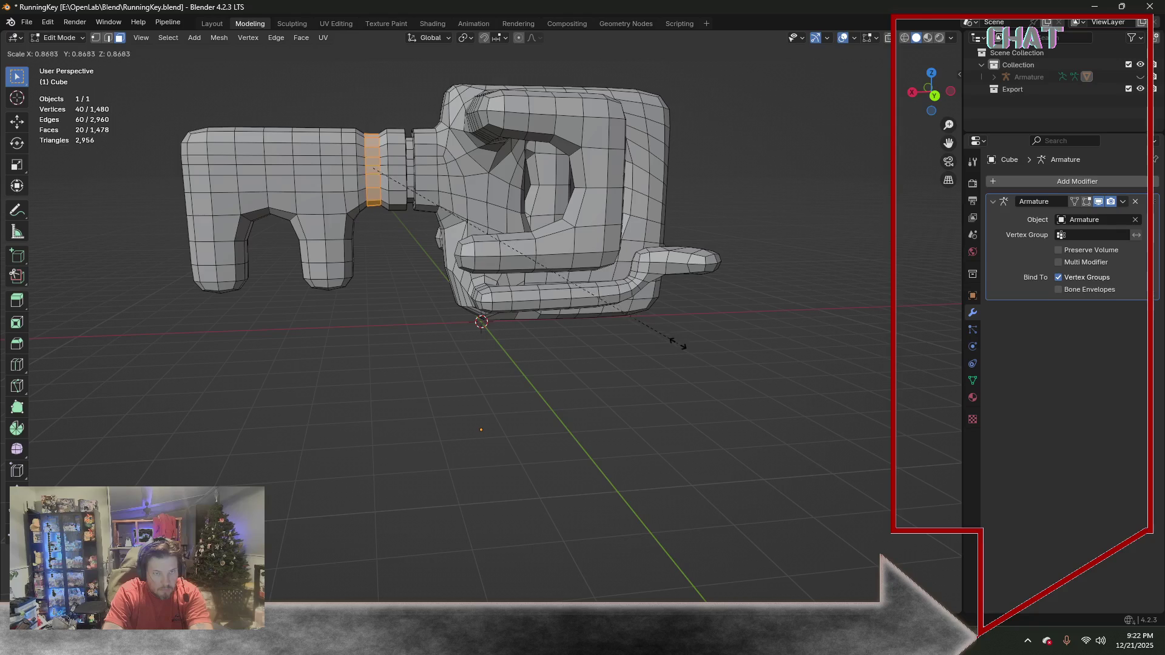
left_click(608, 333)
key("KP_1")
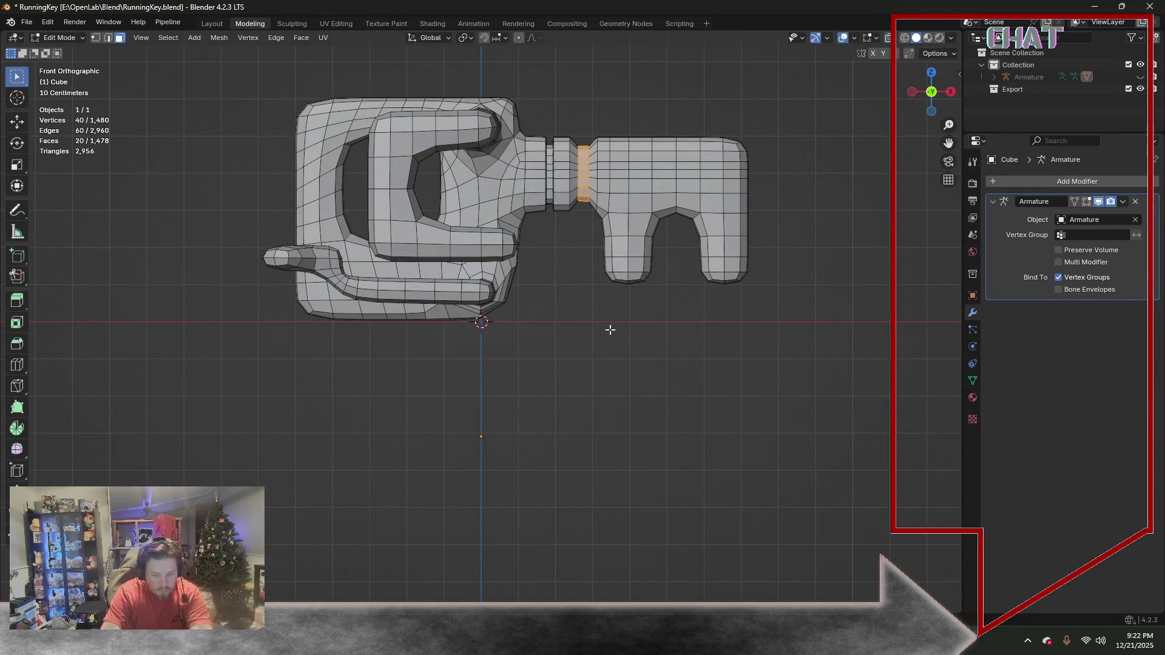
Narrow the neighbouring loops along X as well, refine the single loop, then deselect everything
key("ctrl+KP_Add")
key("s")
key("x")
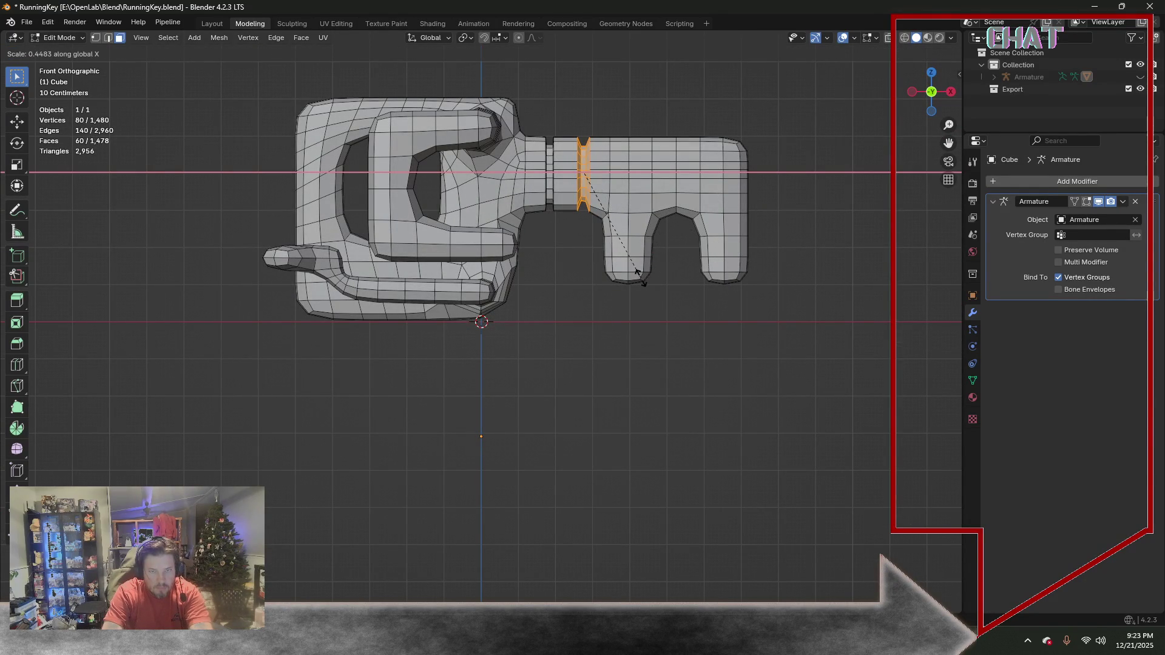
left_click(653, 276)
key("ctrl+KP_Subtract")
key("s")
key("x")
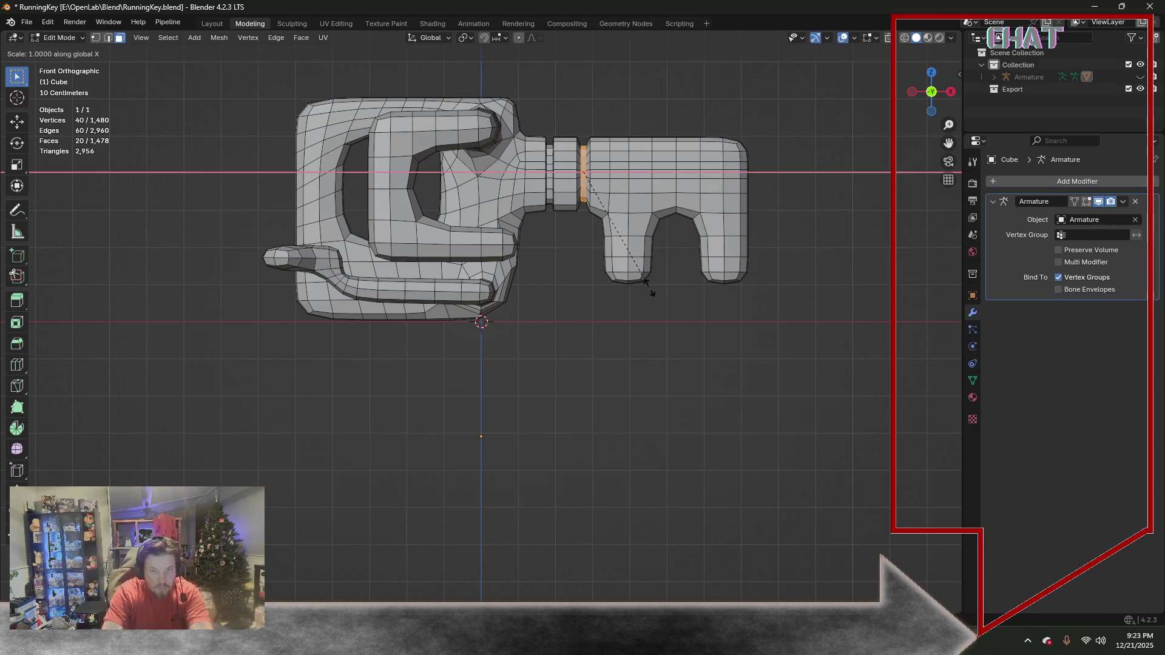
left_click(680, 286)
left_click(567, 295)
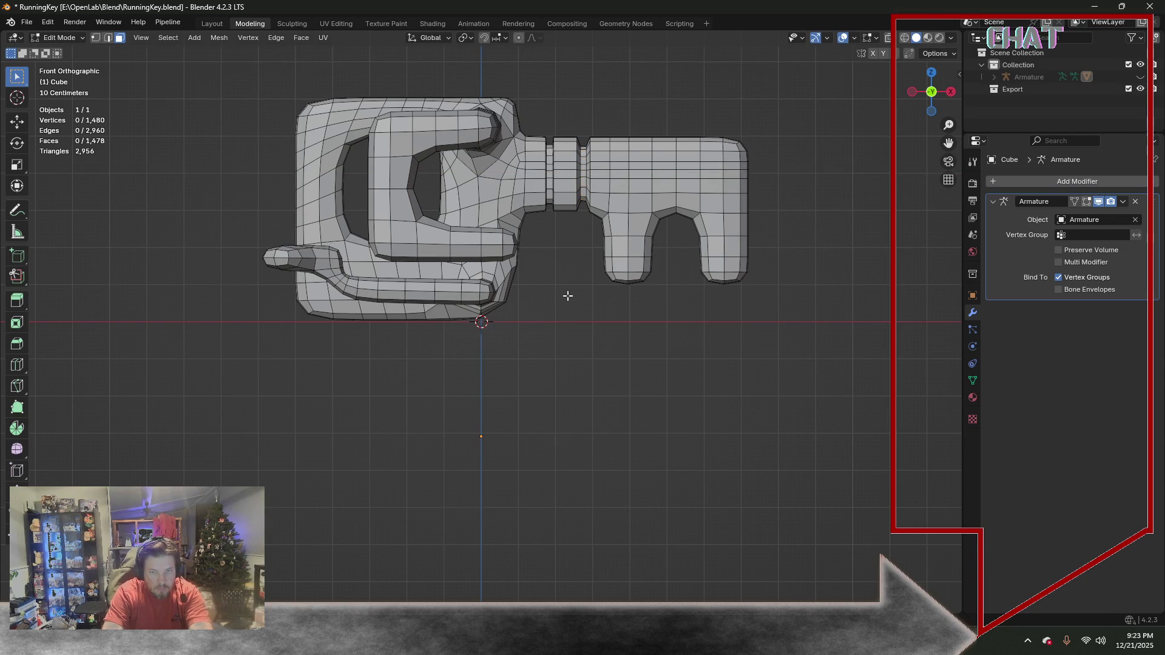
Leave edit mode and switch to the Shading workspace to preview the material
left_click(219, 37)
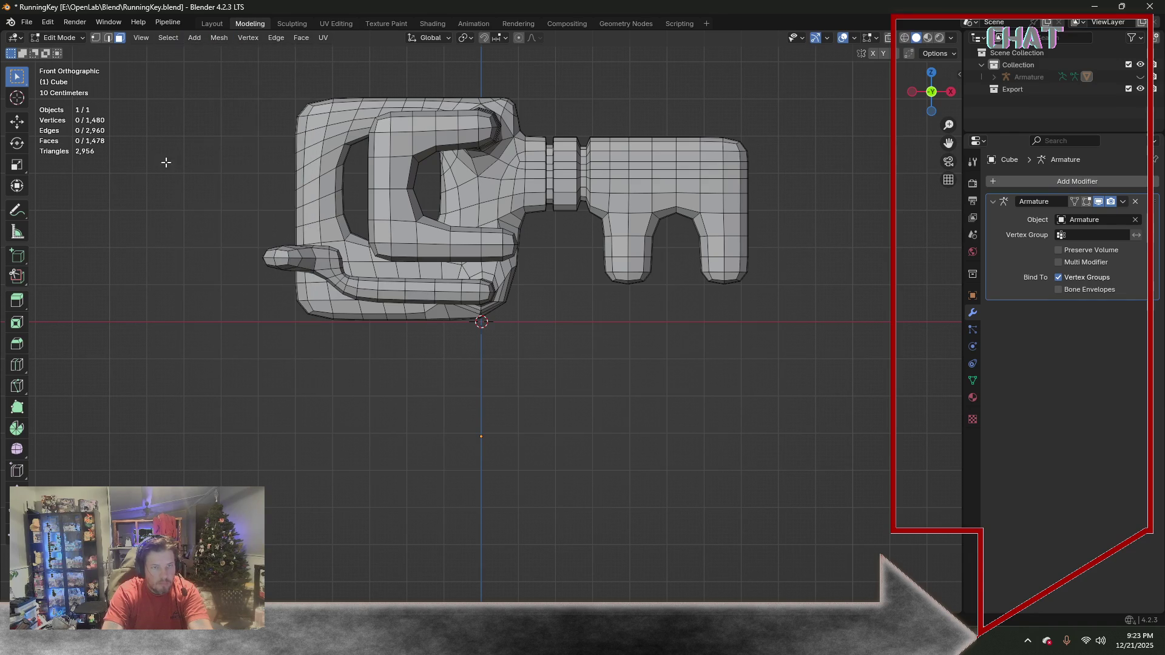
left_click(433, 24)
Orbit around the key to look over its yellow checker material
mouse_move(534, 105)
middle_mouse_down()
mouse_move(506, 97)
mouse_move(799, 119)
mouse_move(633, 103)
mouse_move(507, 116)
middle_mouse_up()
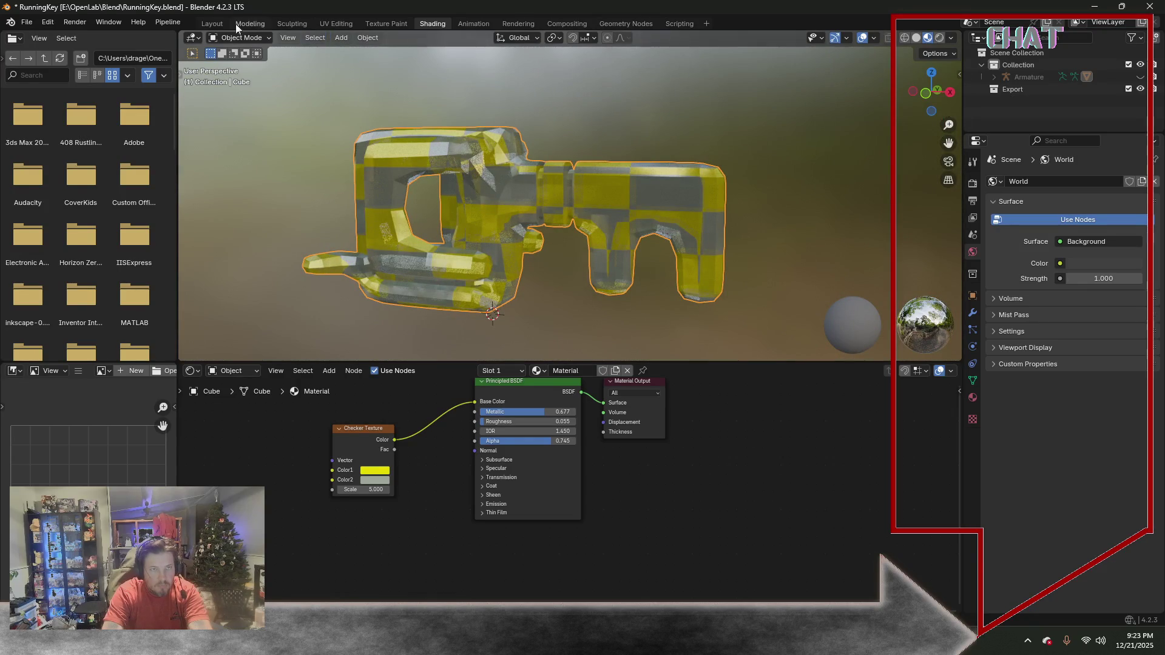
scroll(647, 132, "down", 3)
scroll(630, 125, "down", 5)
mouse_move(629, 125)
middle_mouse_down()
mouse_move(606, 186)
mouse_move(614, 175)
middle_mouse_up()
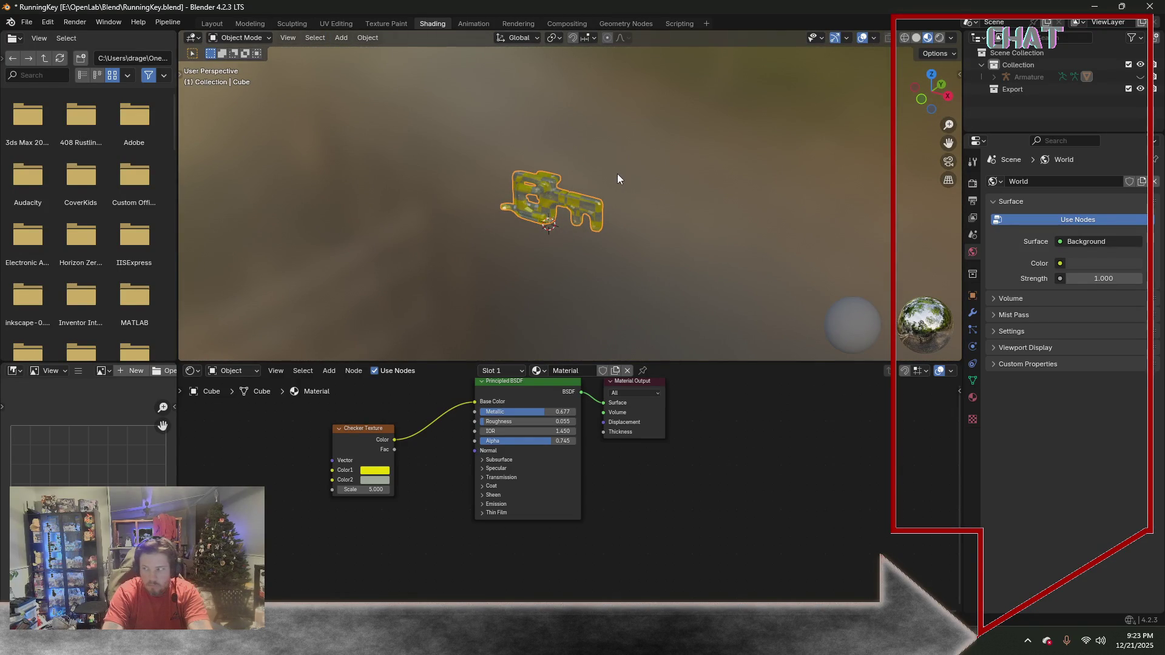
scroll(617, 179, "up", 3)
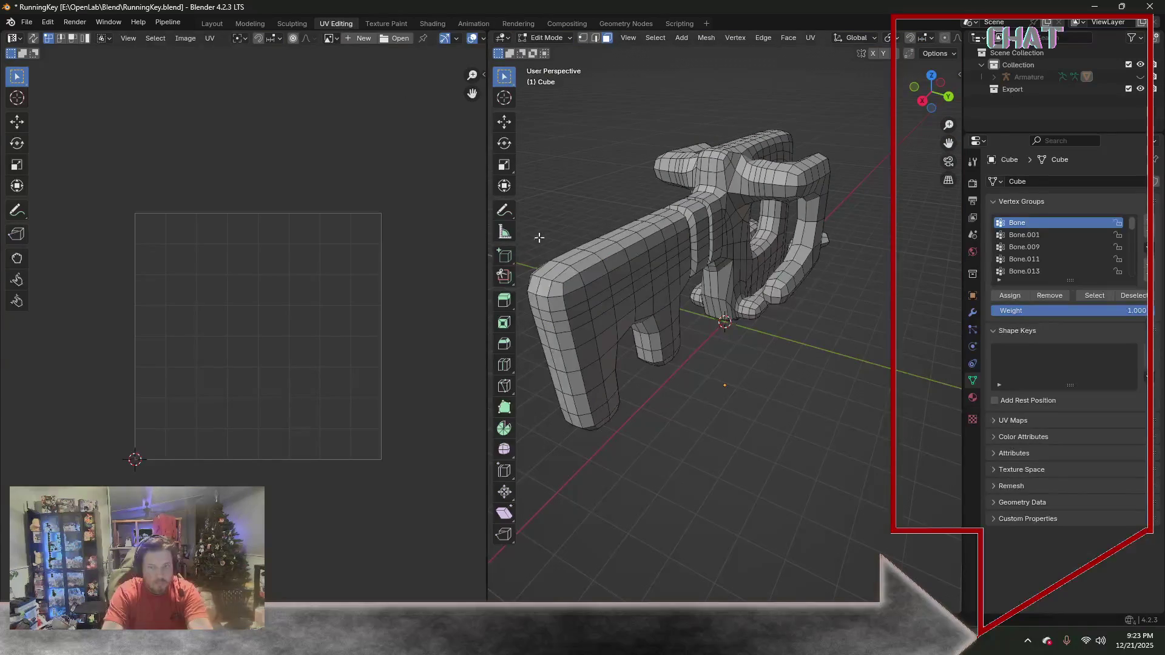
Orbit around the shaft rings and claw to inspect the grooves from the other side
middle_click_drag(710, 228, 524, 82)
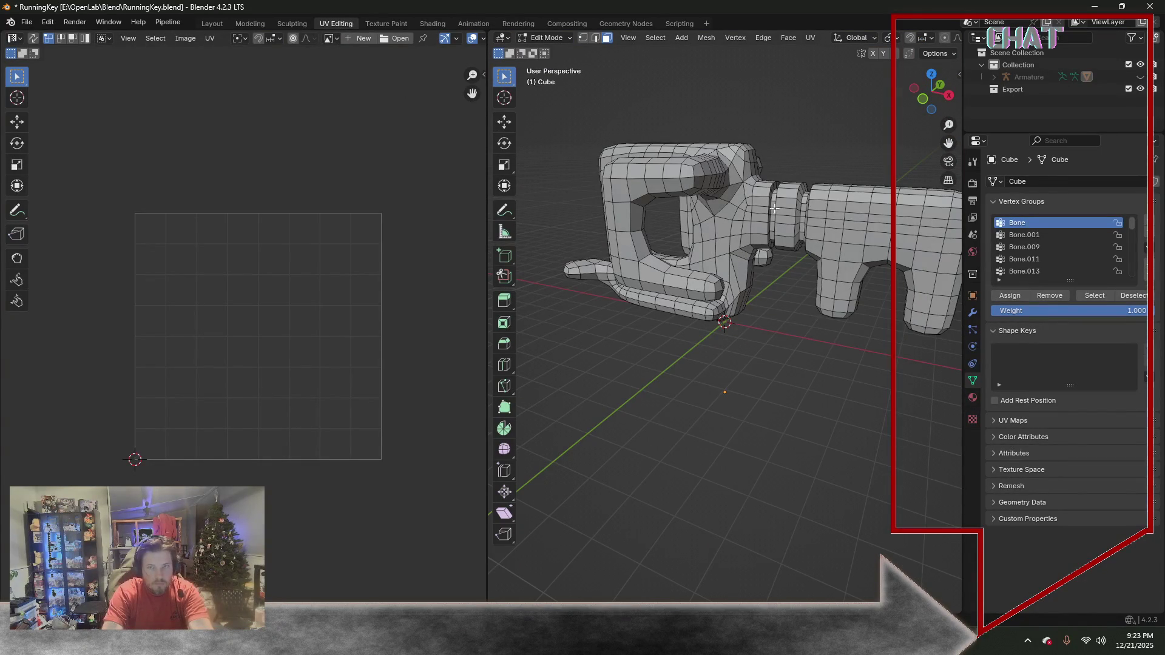
scroll(778, 231, "up", 3)
scroll(778, 231, "down", 3)
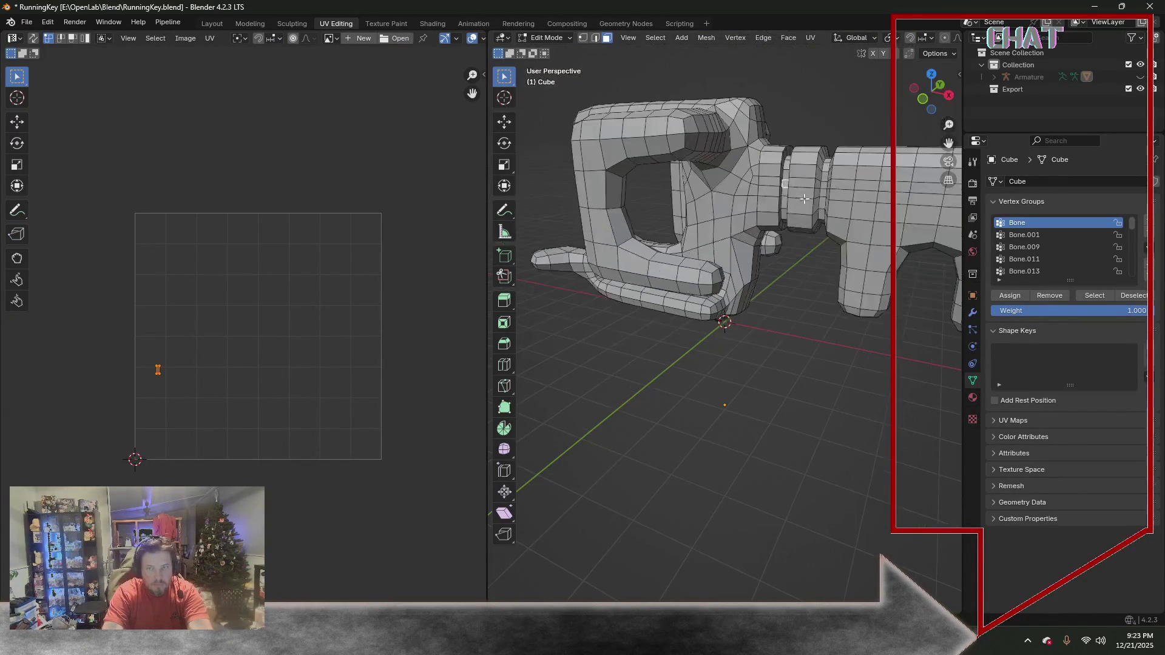
scroll(765, 246, "up", 1)
scroll(746, 260, "up", 2)
scroll(746, 260, "up", 2)
left_click(597, 38)
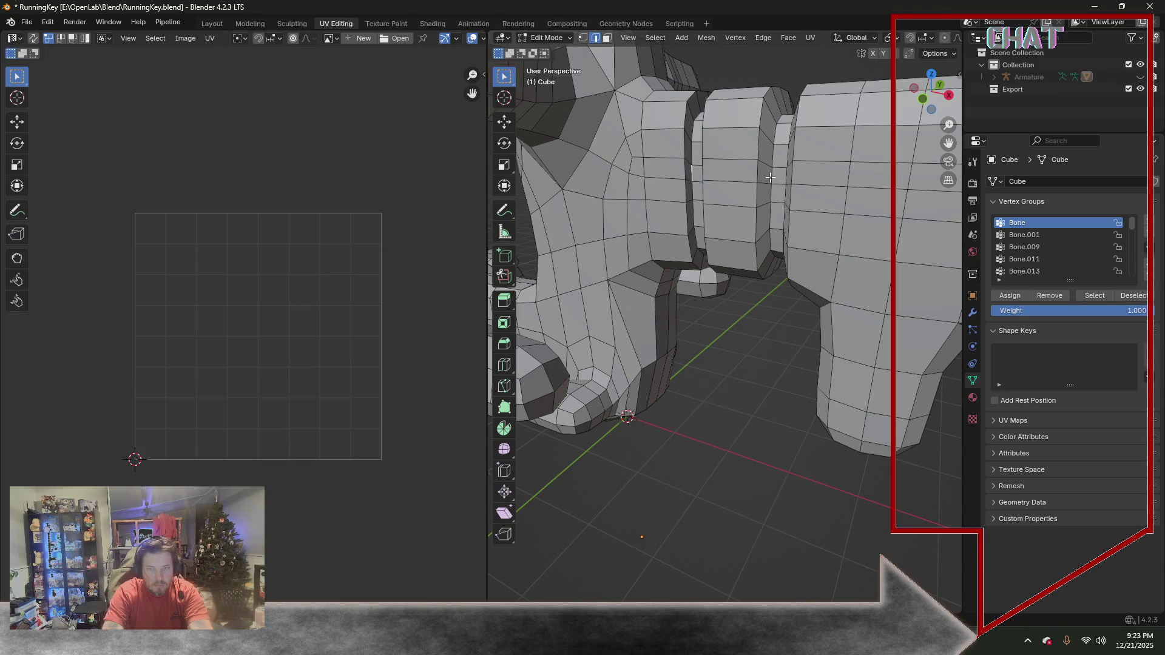
middle_click_drag(756, 197, 866, 194)
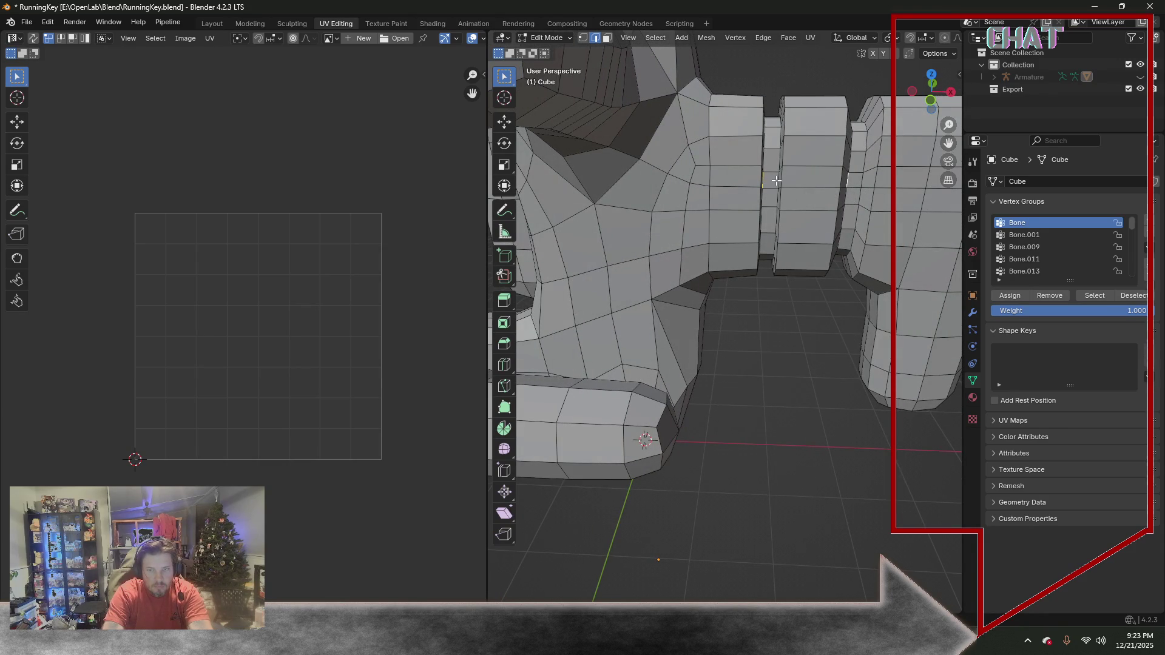
scroll(768, 219, "down", 4)
mouse_move(769, 218)
middle_mouse_down()
mouse_move(821, 162)
mouse_move(629, 183)
middle_mouse_up()
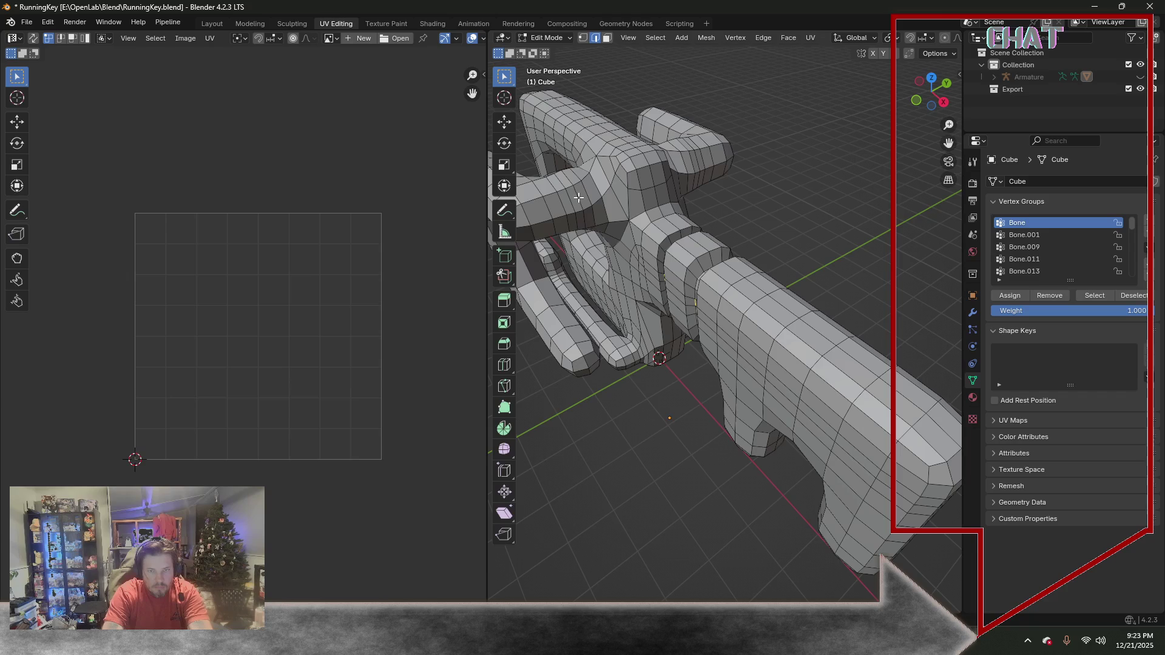
mouse_move(767, 193)
middle_mouse_down()
mouse_move(949, 204)
mouse_move(900, 221)
middle_mouse_up()
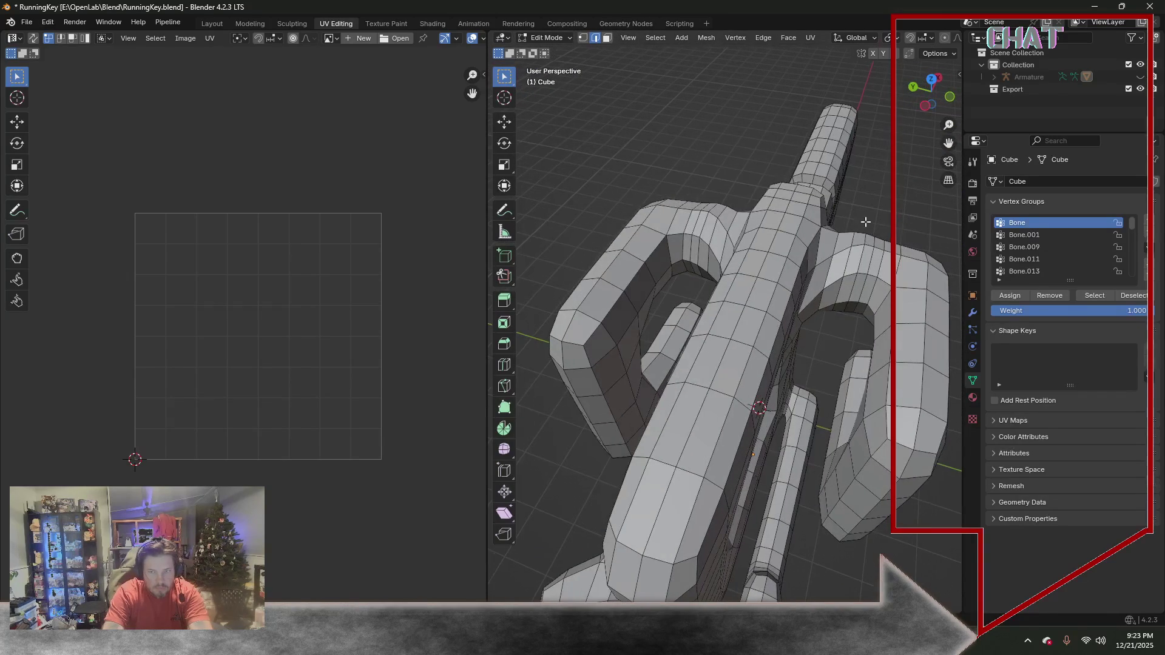
In face select, gather faces around the claw prongs into a loop selection
left_click(605, 40)
left_click(867, 259)
left_click(855, 293, "shift")
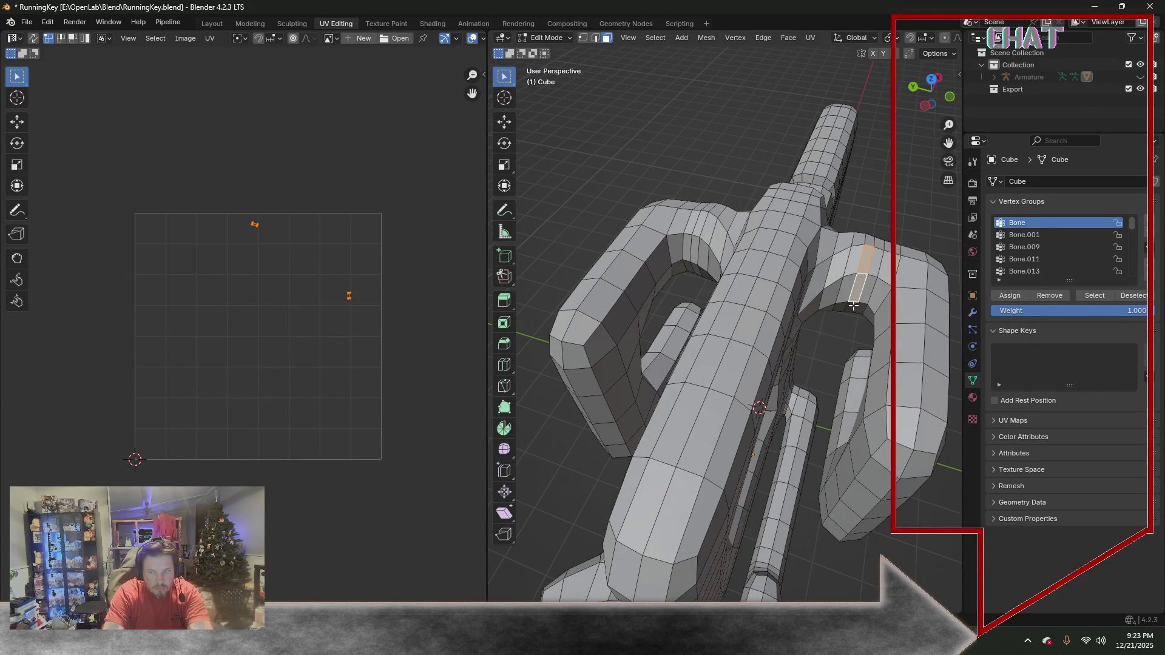
middle_click_drag(854, 305, 707, 223)
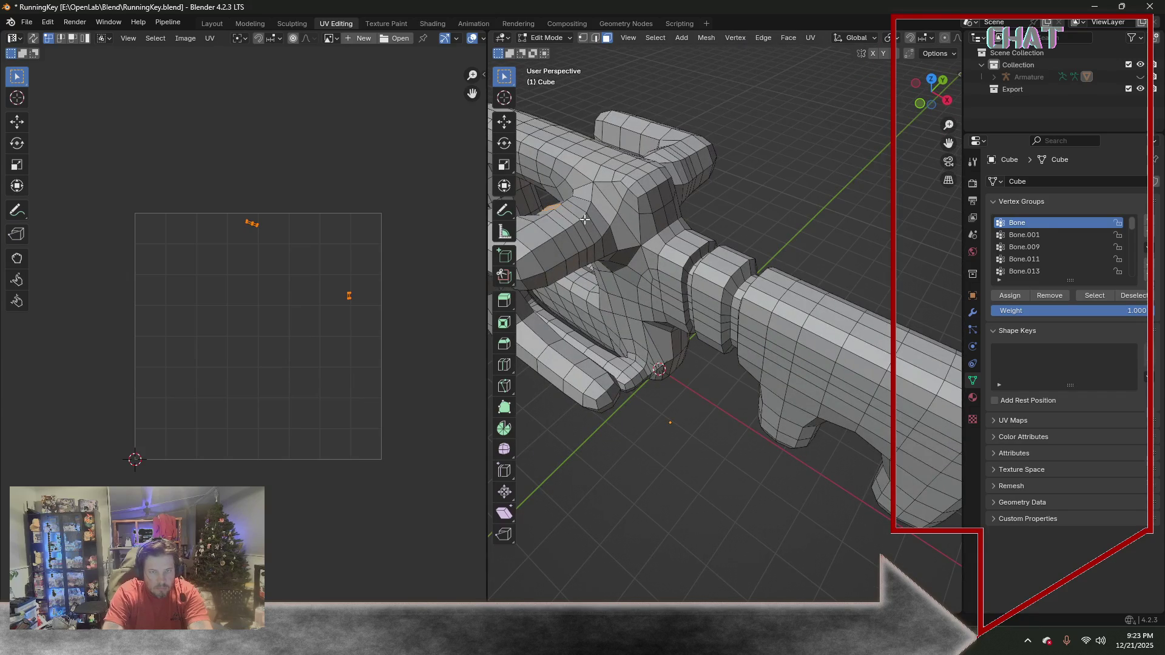
left_click(584, 237, "shift")
mouse_move(589, 257)
middle_mouse_down()
mouse_move(682, 143)
mouse_move(726, 191)
mouse_move(628, 202)
middle_mouse_up()
left_click(682, 143, "shift")
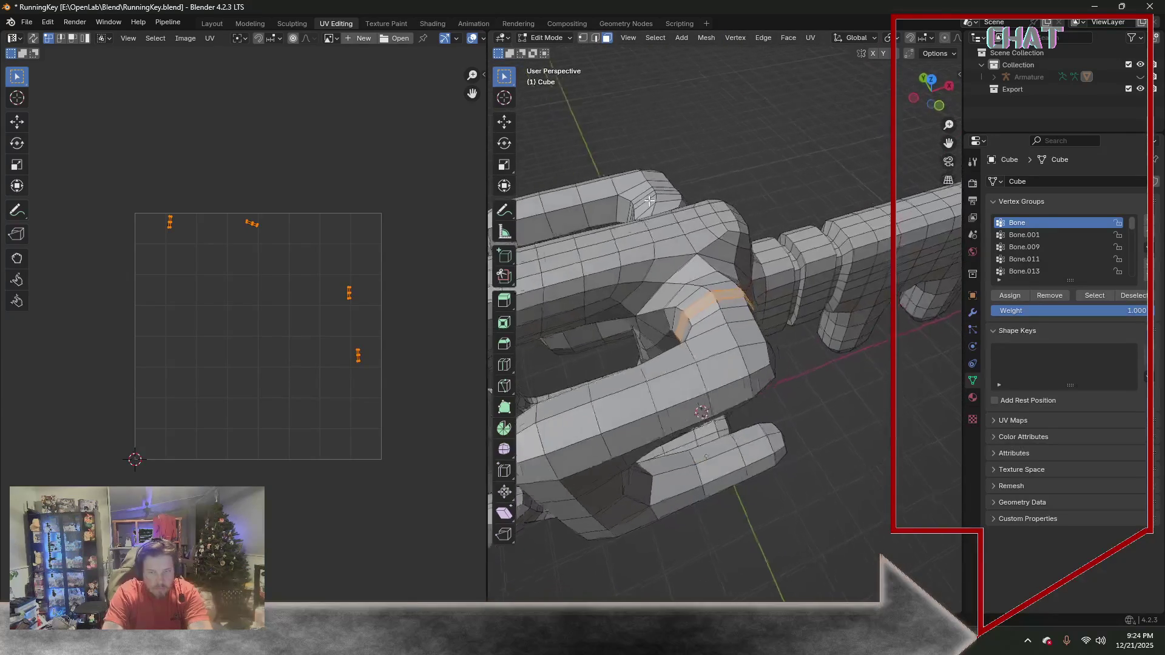
Scale the claw loop to 0.5, then widen it along Y into a groove ring
key("s")
key("0")
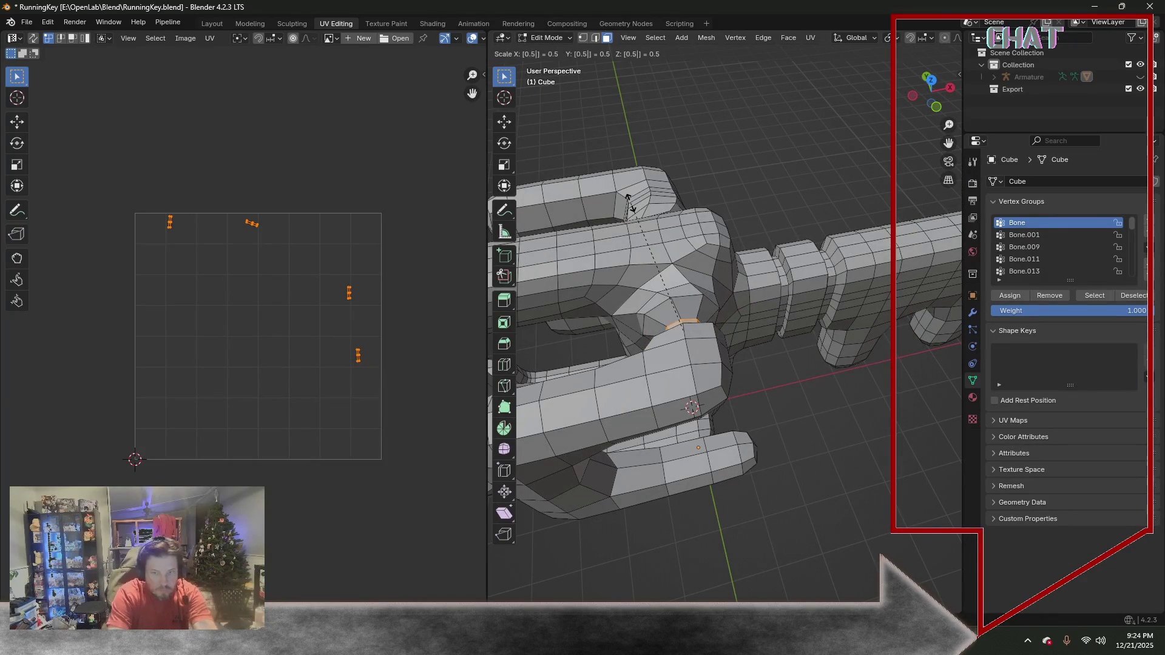
key("Return")
middle_click_drag(566, 209, 877, 287)
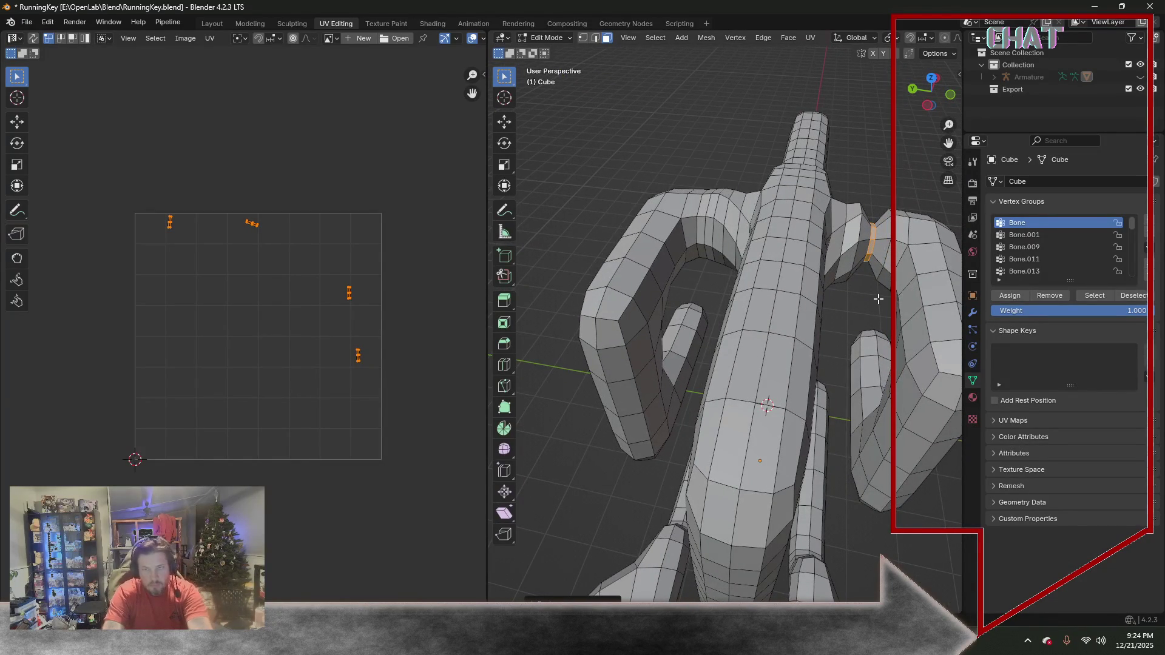
key("s")
key("y")
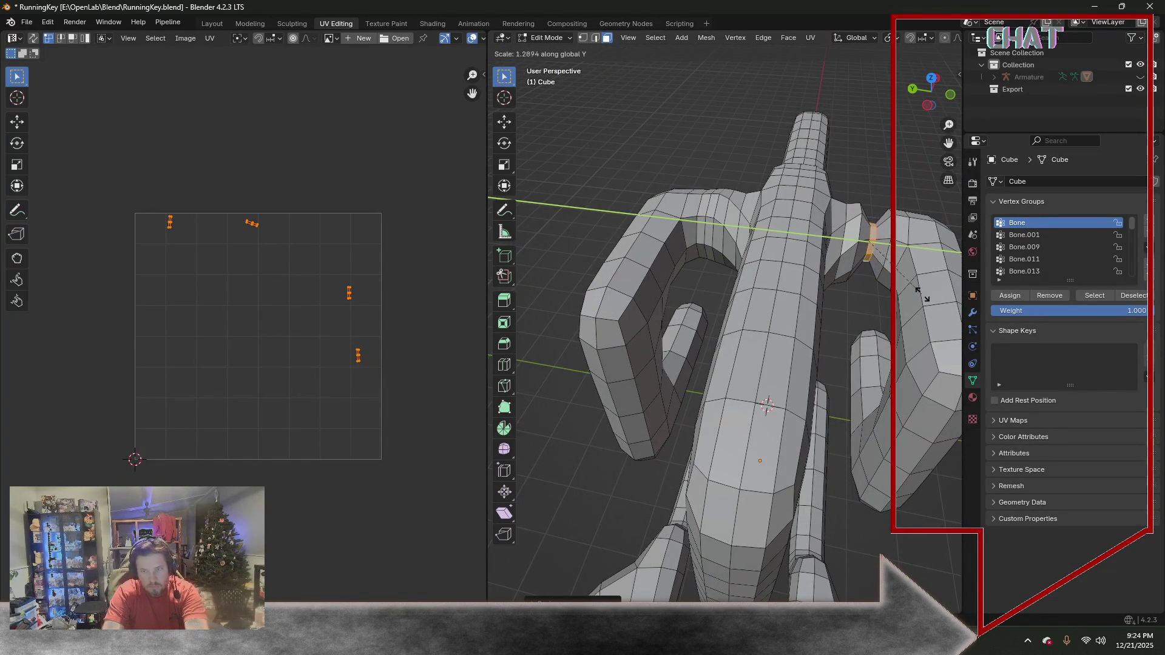
left_click(576, 299)
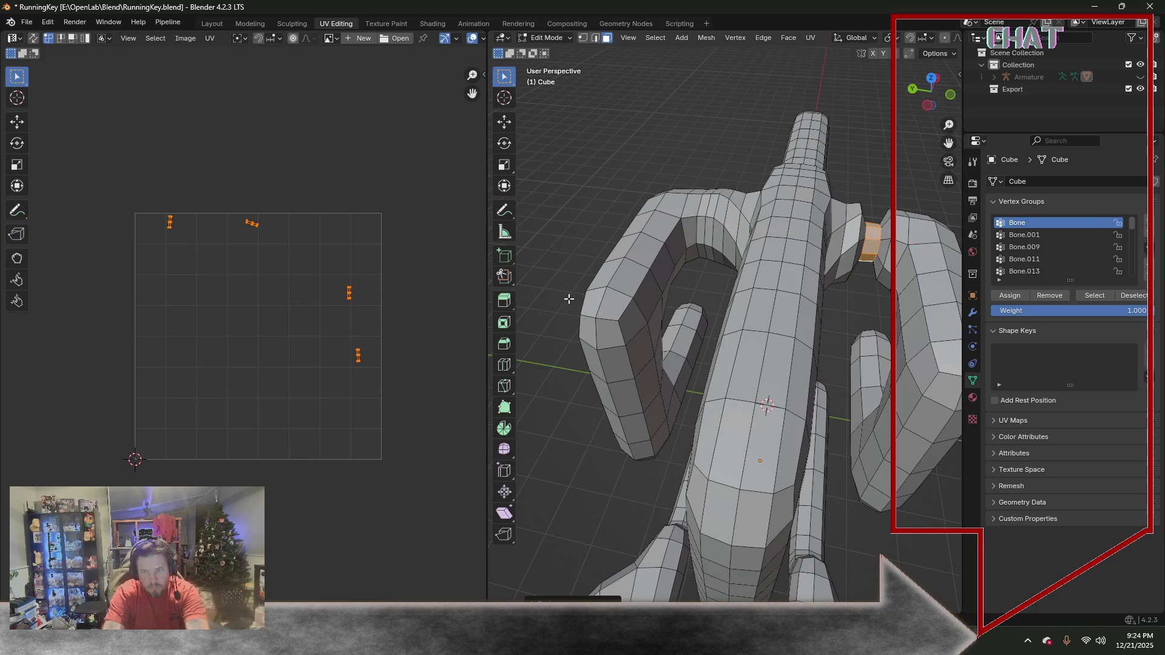
Look the key over from several sides and return to the Modeling workspace
middle_click_drag(601, 199, 546, 210)
mouse_move(645, 379)
middle_mouse_down()
mouse_move(625, 395)
mouse_move(658, 322)
mouse_move(645, 301)
middle_mouse_up()
scroll(624, 395, "up", 4)
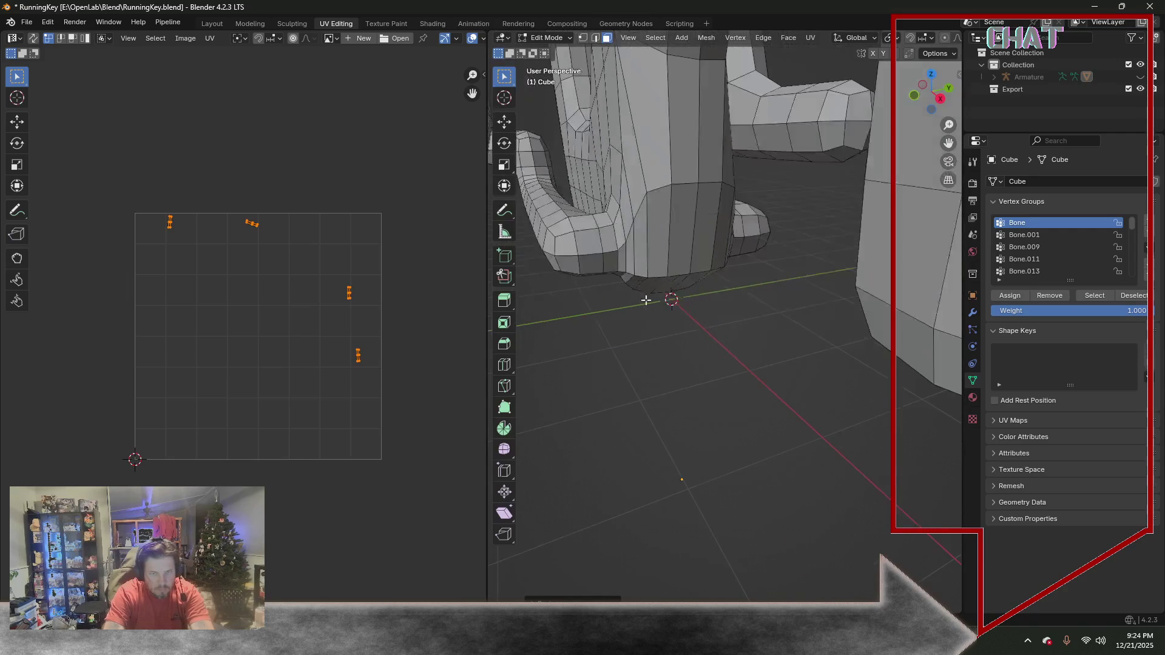
middle_click_drag(624, 235, 607, 229)
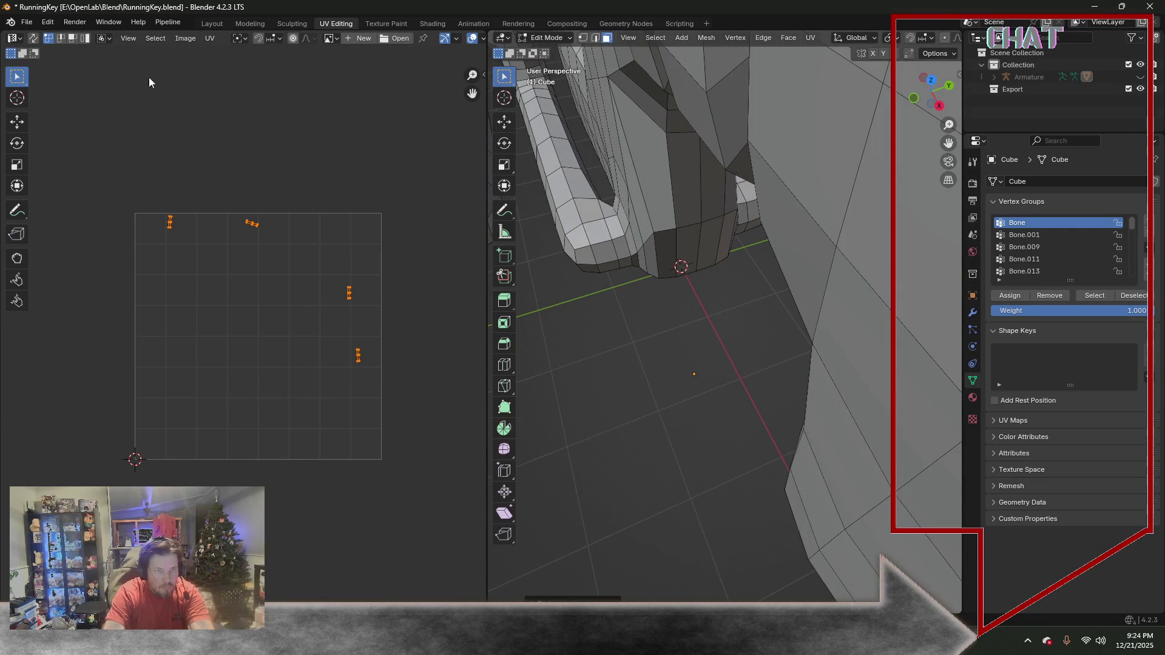
left_click(249, 23)
mouse_move(566, 226)
middle_mouse_down()
mouse_move(450, 264)
mouse_move(432, 298)
middle_mouse_up()
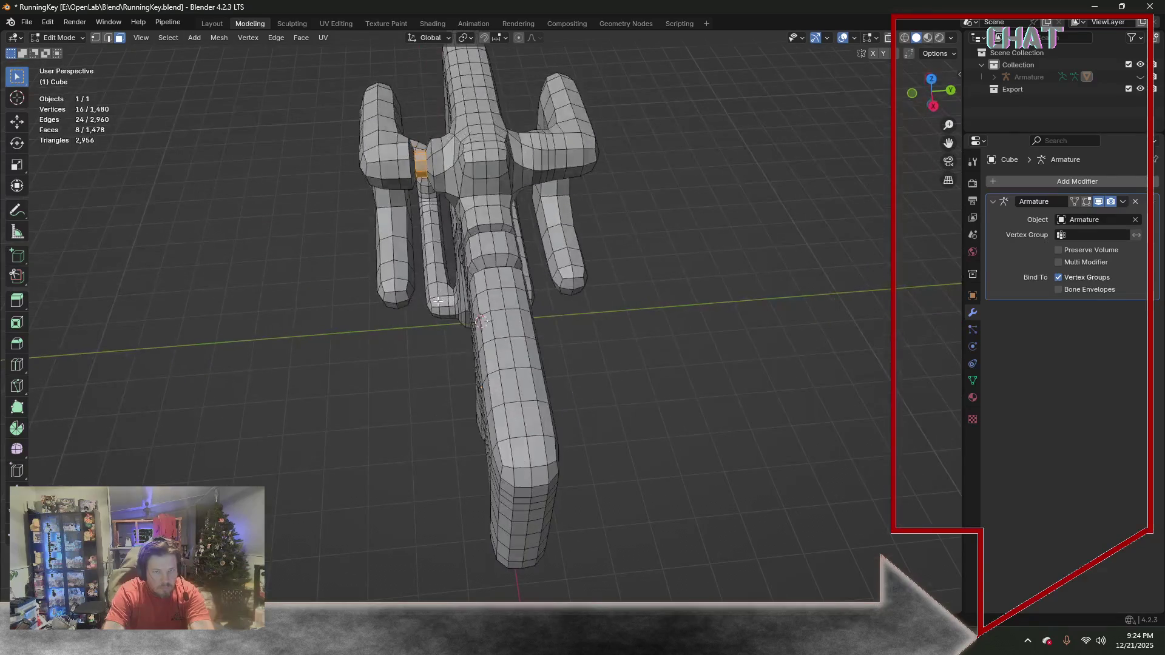
Extrude the claw faces in place and thin the new band along Y
key("e")
key("Escape")
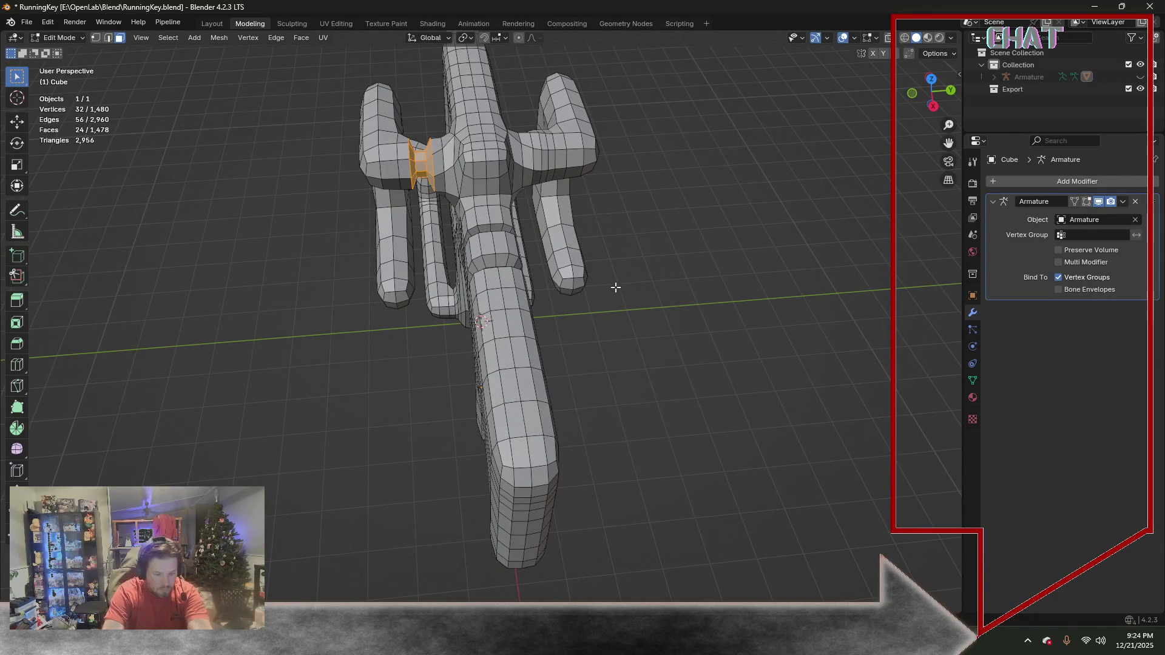
key("s")
key("y")
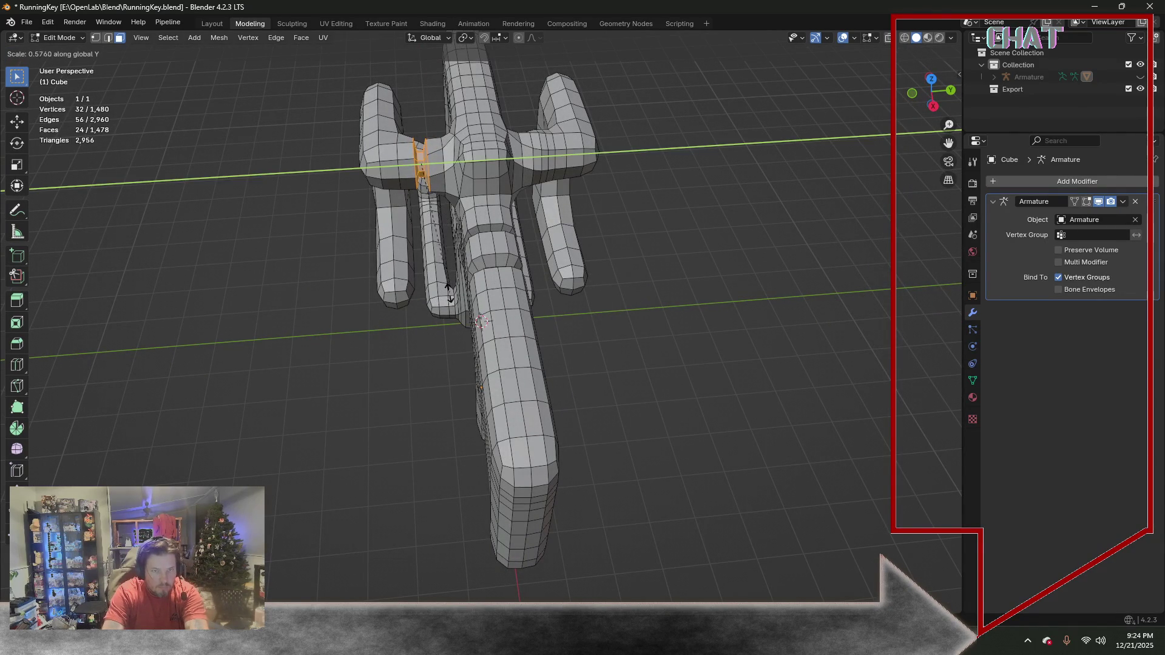
left_click(435, 285)
Orbit to a near-front view of the fork, switch to edge select and start the Loop Cut tool
mouse_move(389, 313)
middle_mouse_down()
mouse_move(477, 273)
mouse_move(508, 221)
middle_mouse_up()
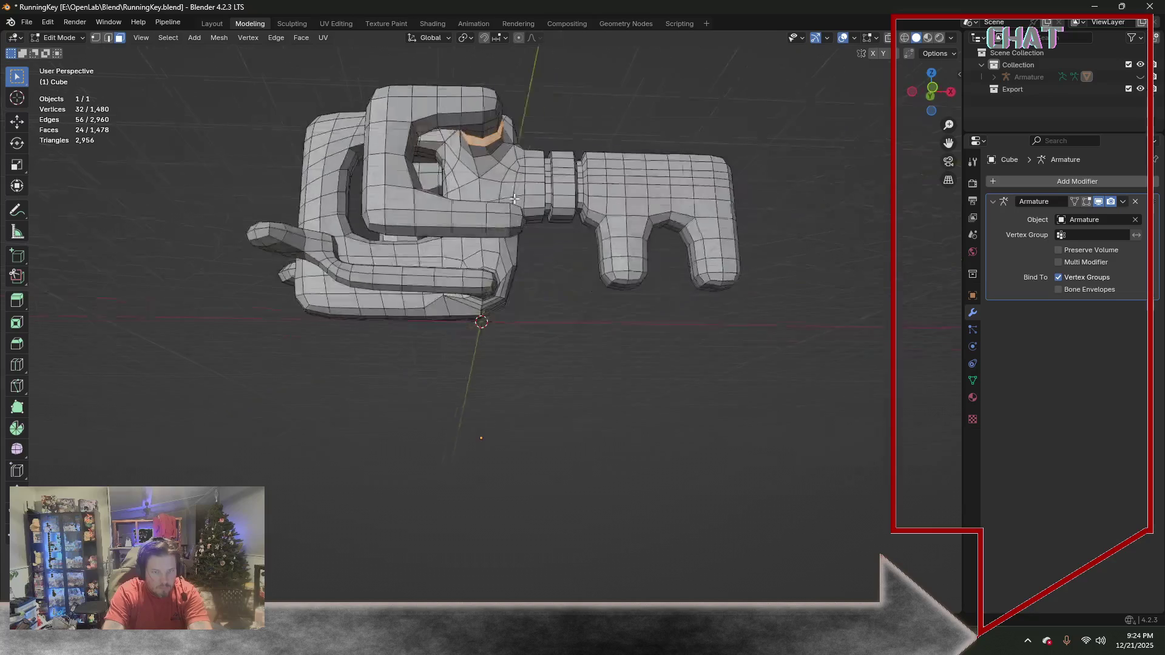
middle_click_drag(465, 273, 473, 174)
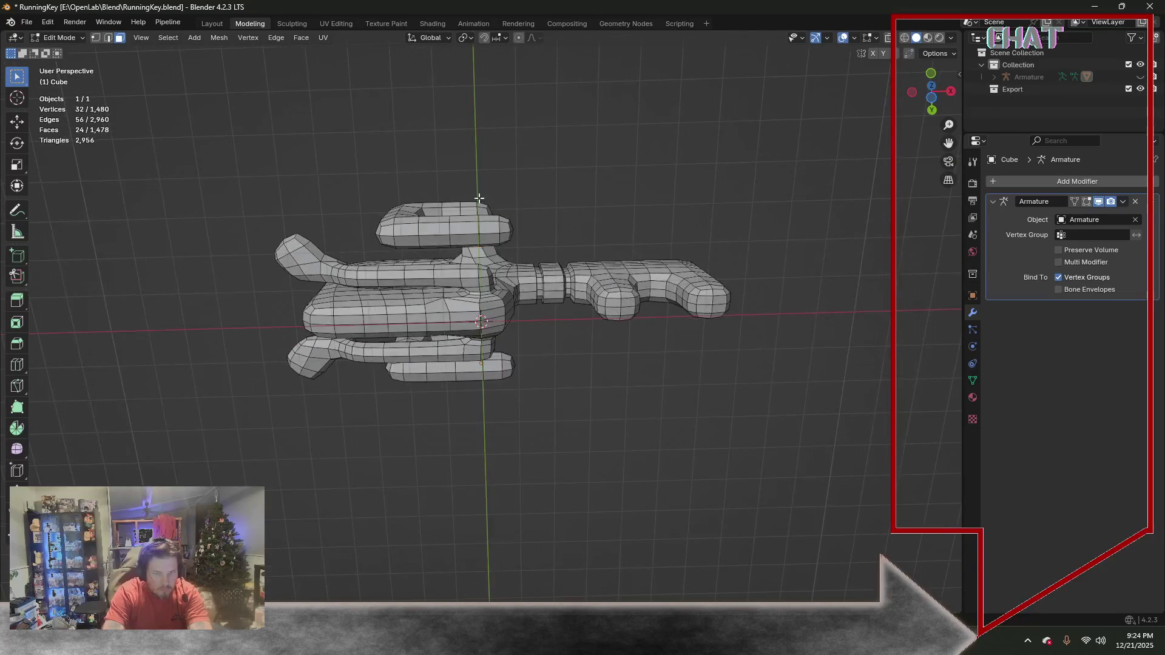
left_click(108, 38)
scroll(494, 338, "up", 2)
scroll(494, 337, "up", 2)
scroll(482, 273, "up", 2)
scroll(470, 237, "up", 1)
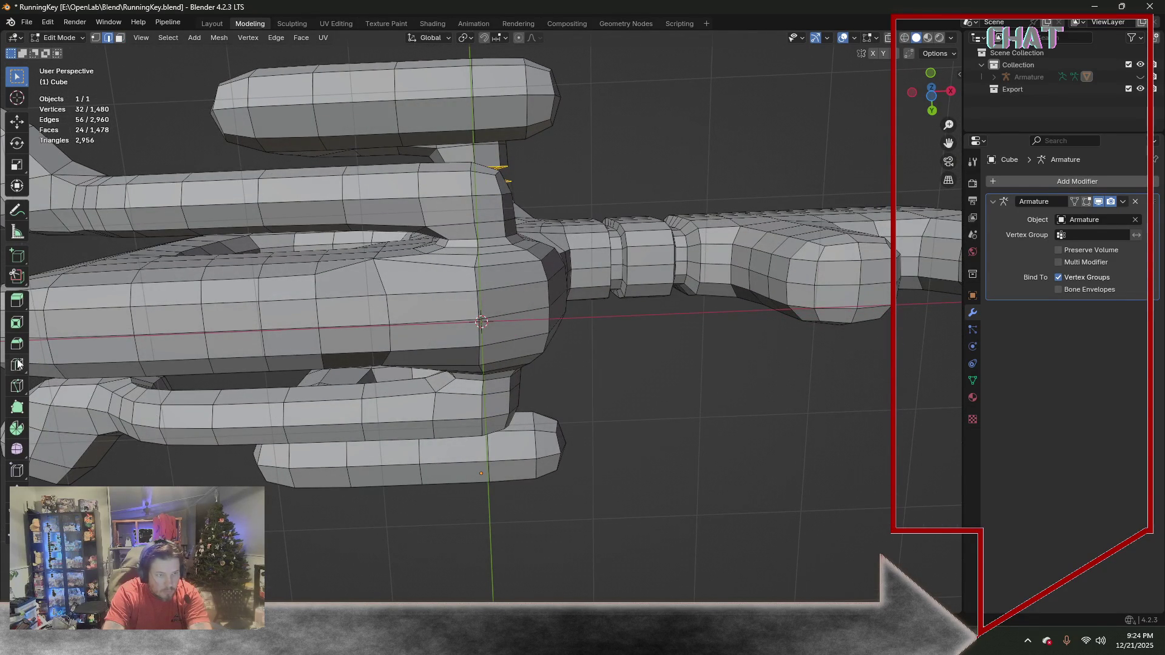
left_click(17, 363)
Cut two edge loops where the upper prong joins the fork body, then clear the selection
left_click(440, 238)
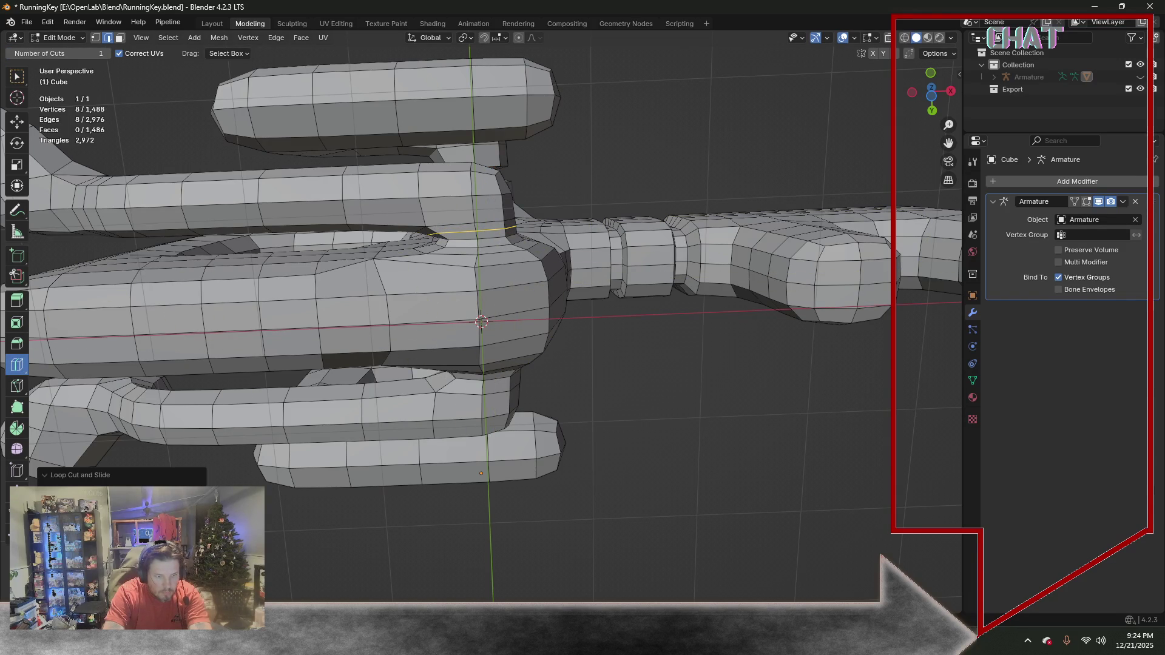
key("shift+r")
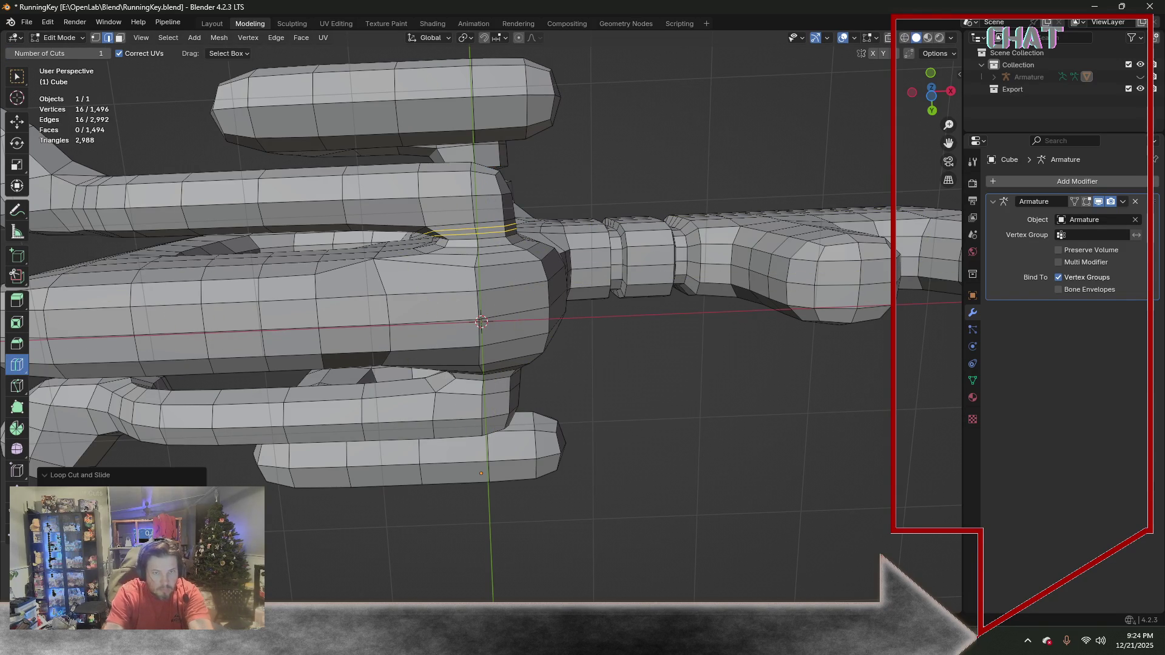
key("alt+a")
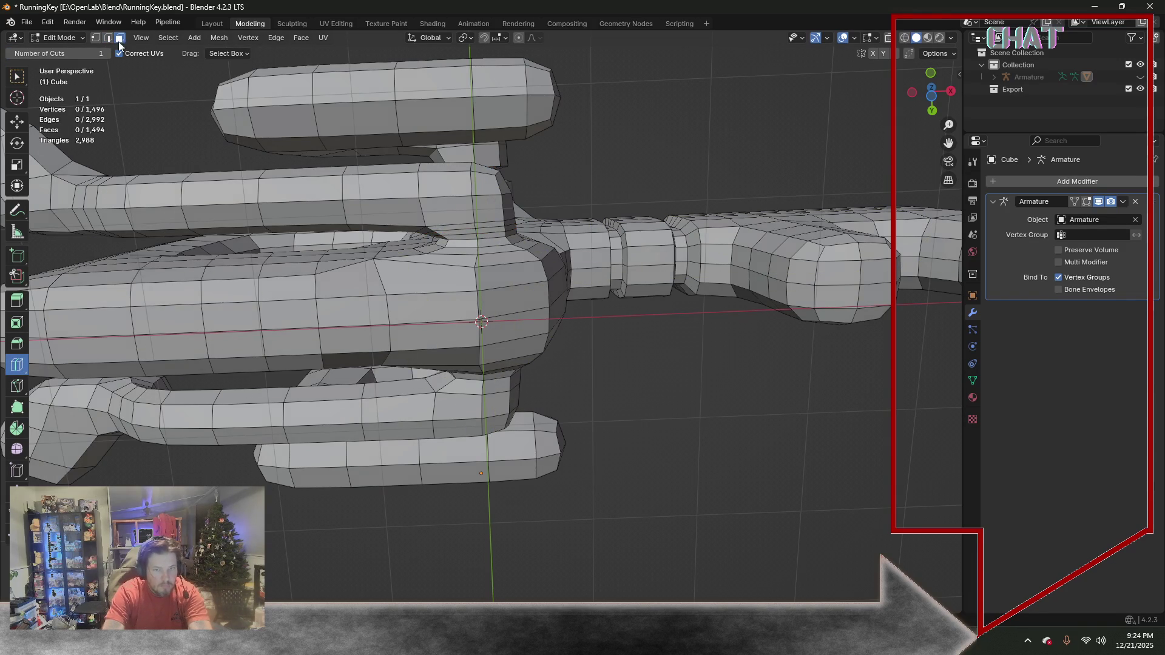
middle_click_drag(443, 244, 474, 300)
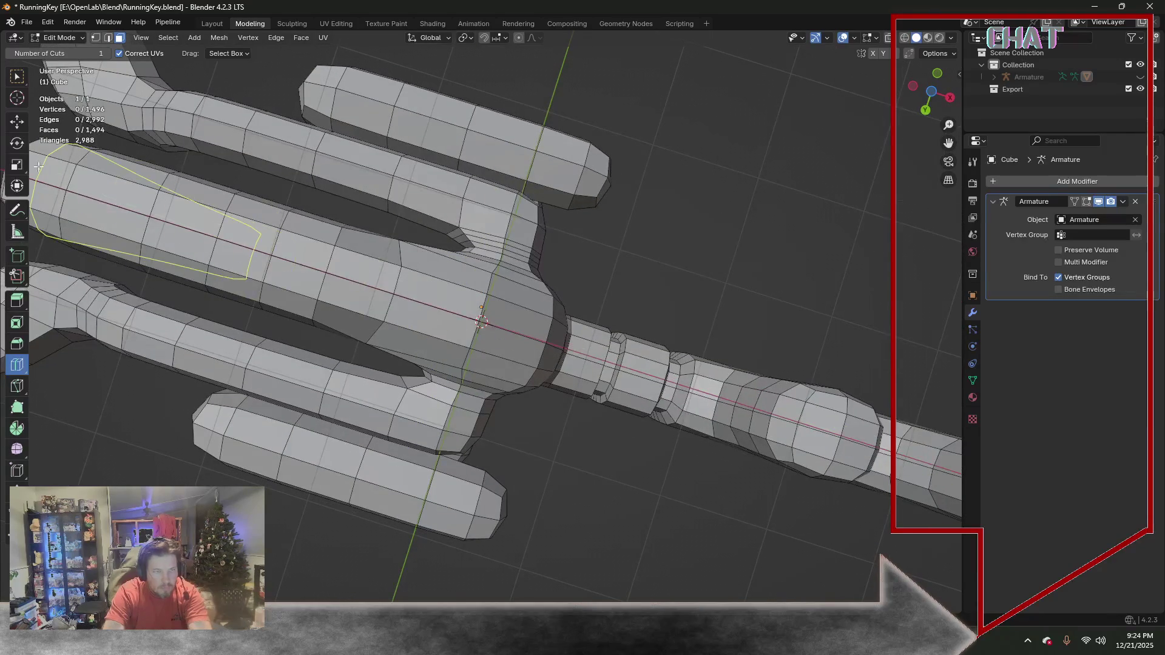
left_click(9, 80)
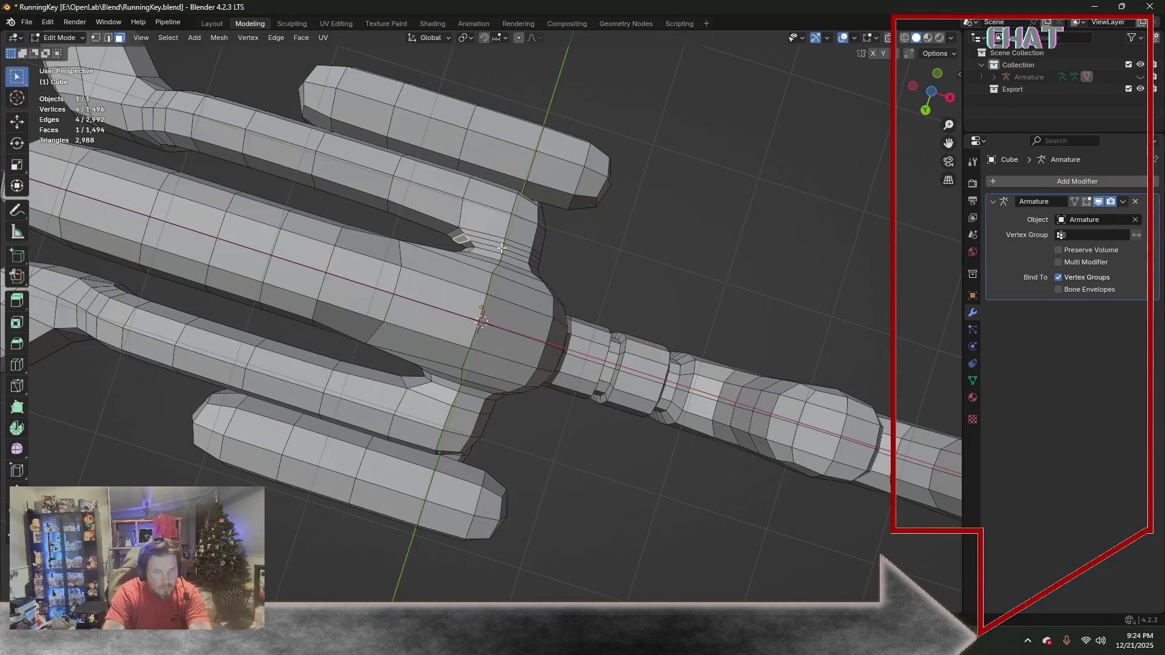
Select the ring of faces between the two new loops all the way around the prong
left_click(534, 259, "ctrl")
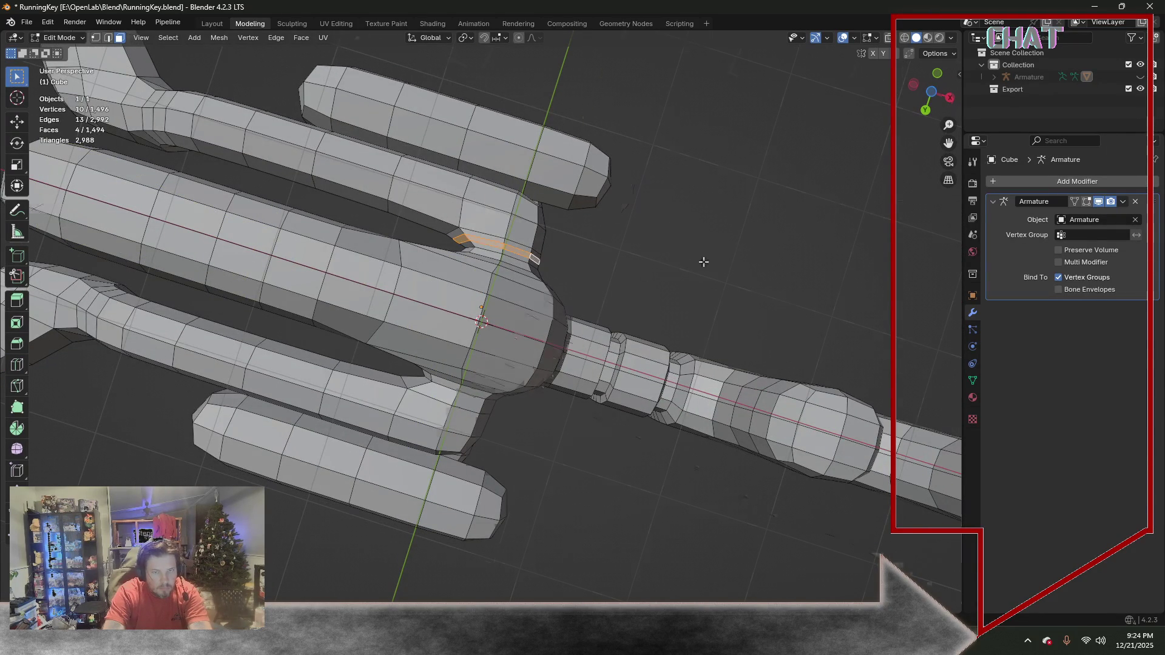
middle_click_drag(707, 260, 594, 321)
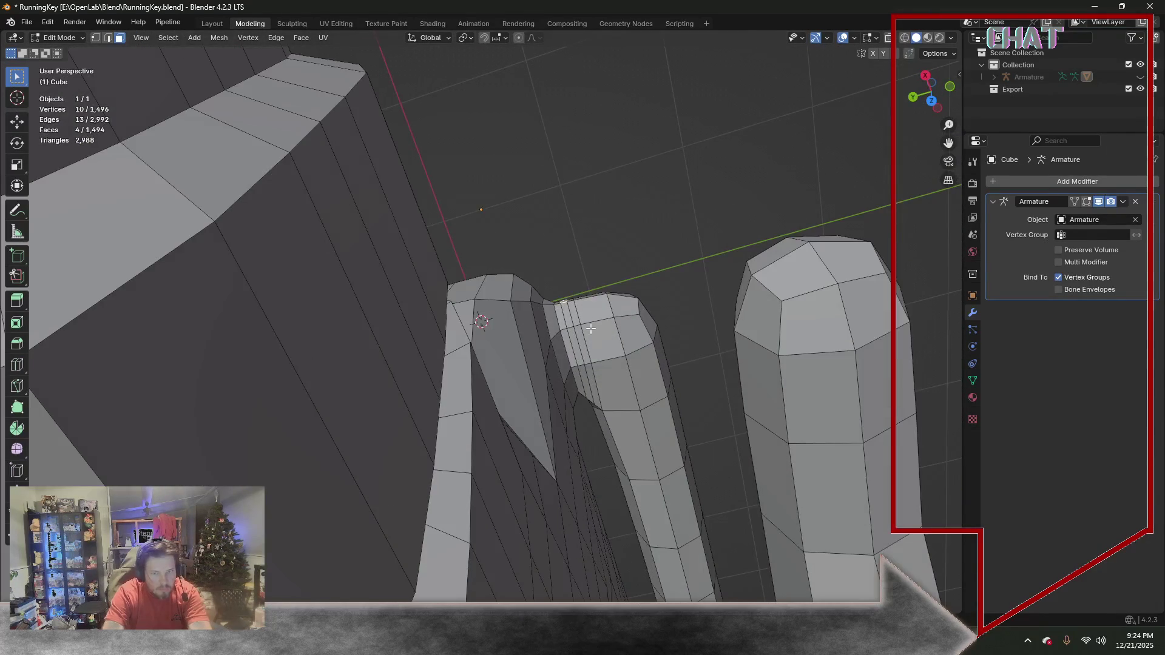
left_click(581, 380, "shift")
left_click(565, 312, "shift")
mouse_move(565, 313)
middle_mouse_down()
mouse_move(673, 274)
mouse_move(608, 225)
middle_mouse_up()
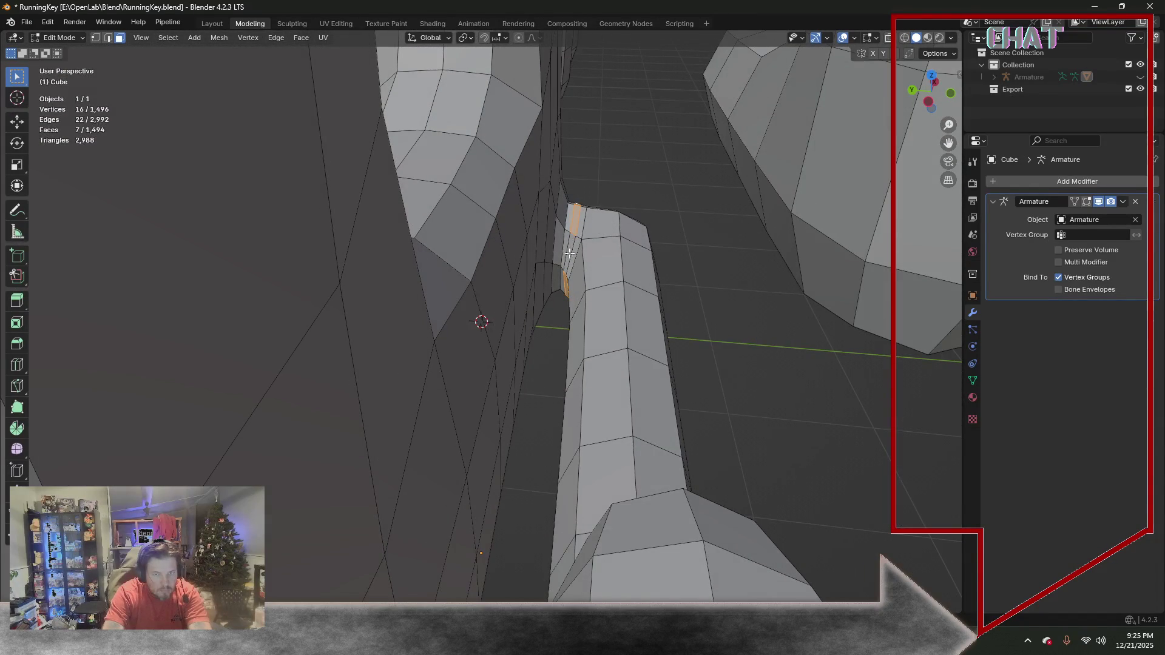
left_click(569, 253, "shift")
mouse_move(568, 253)
middle_mouse_down()
mouse_move(549, 287)
mouse_move(665, 182)
middle_mouse_up()
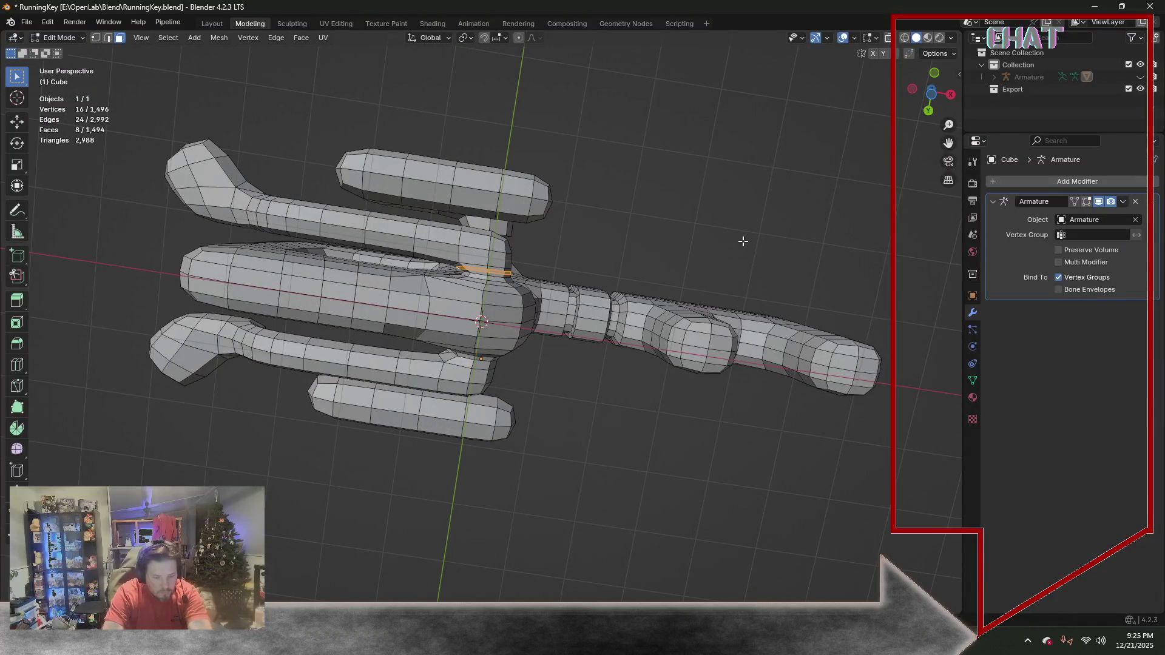
Shrink the ring faces, then stretch them along Y to form the groove
key("s")
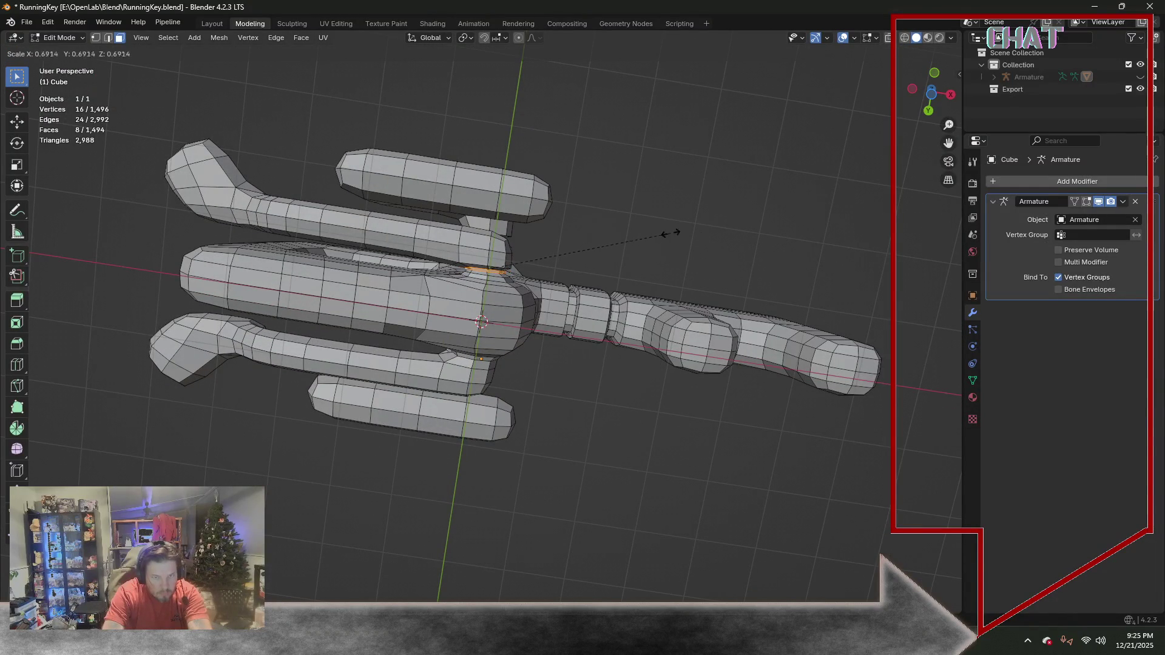
left_click(628, 235)
mouse_move(628, 236)
middle_mouse_down()
mouse_move(671, 254)
mouse_move(684, 428)
mouse_move(658, 446)
middle_mouse_up()
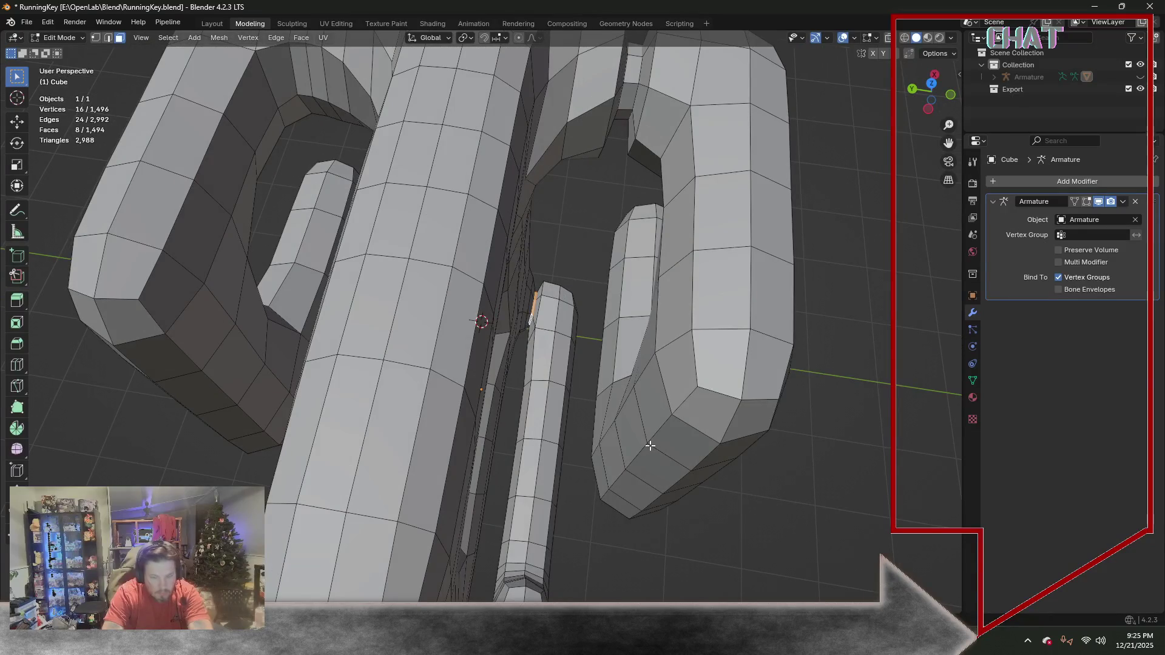
key("s")
key("y")
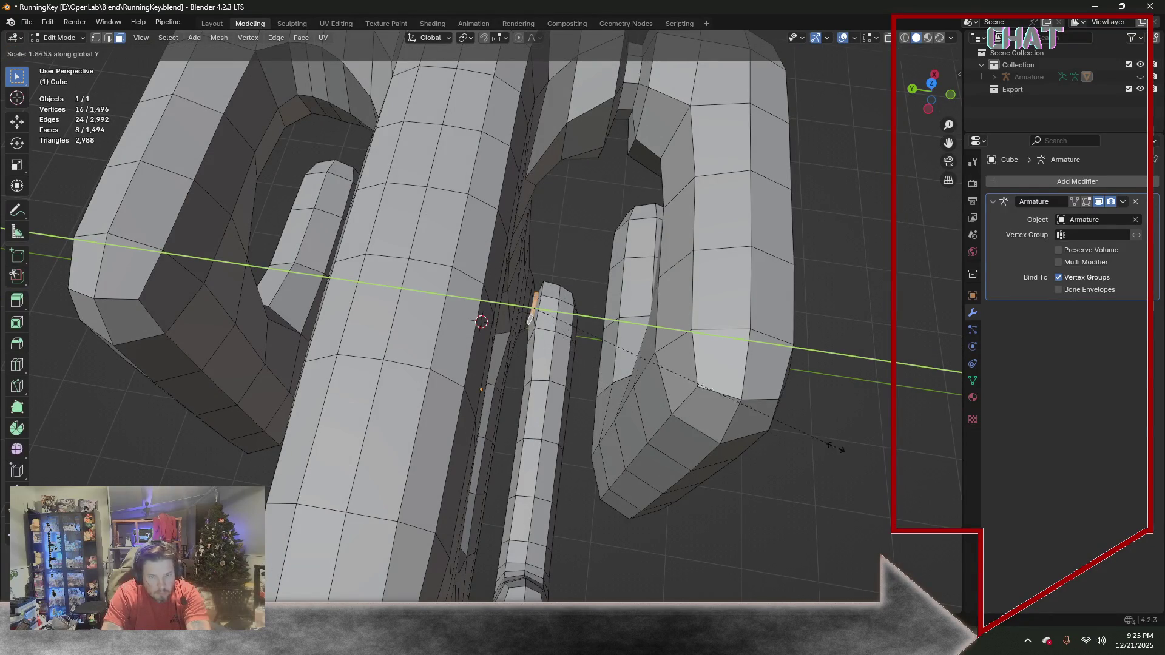
left_click(881, 449)
scroll(612, 361, "up", 3)
scroll(619, 357, "up", 3)
scroll(628, 355, "down", 6)
In edge select, pick several edges near the groove from different angles
key("2")
left_click(542, 310)
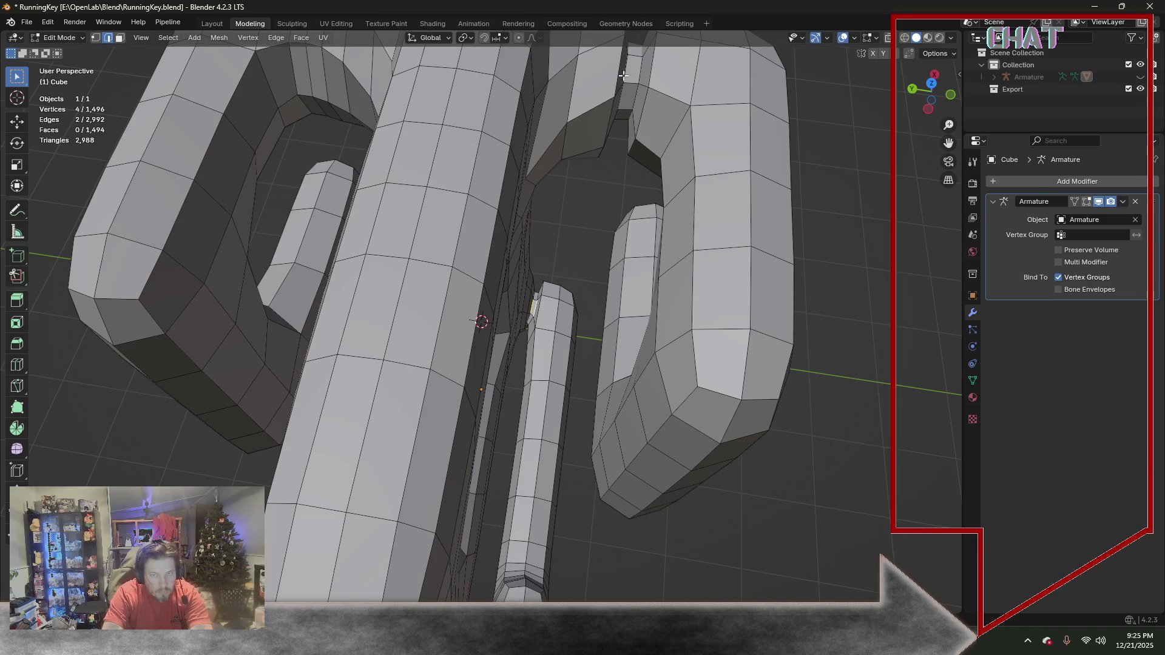
mouse_move(633, 69)
middle_mouse_down()
mouse_move(632, 261)
mouse_move(605, 98)
middle_mouse_up()
left_click(602, 95, "shift")
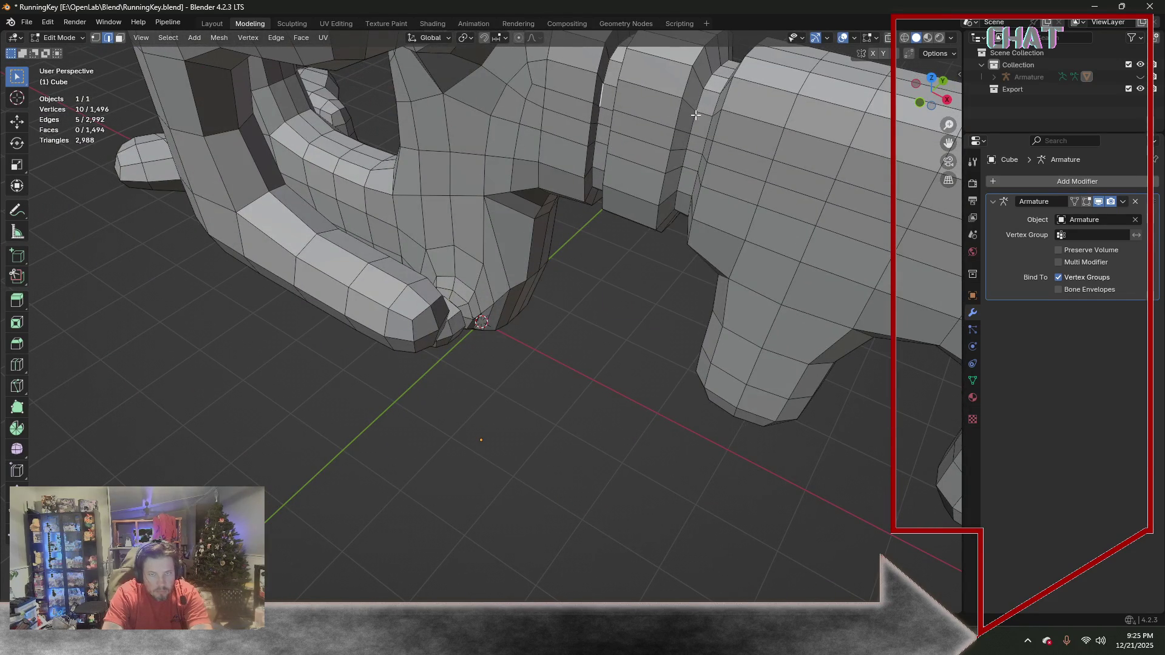
left_click(695, 121, "shift")
middle_click_drag(631, 130, 647, 51)
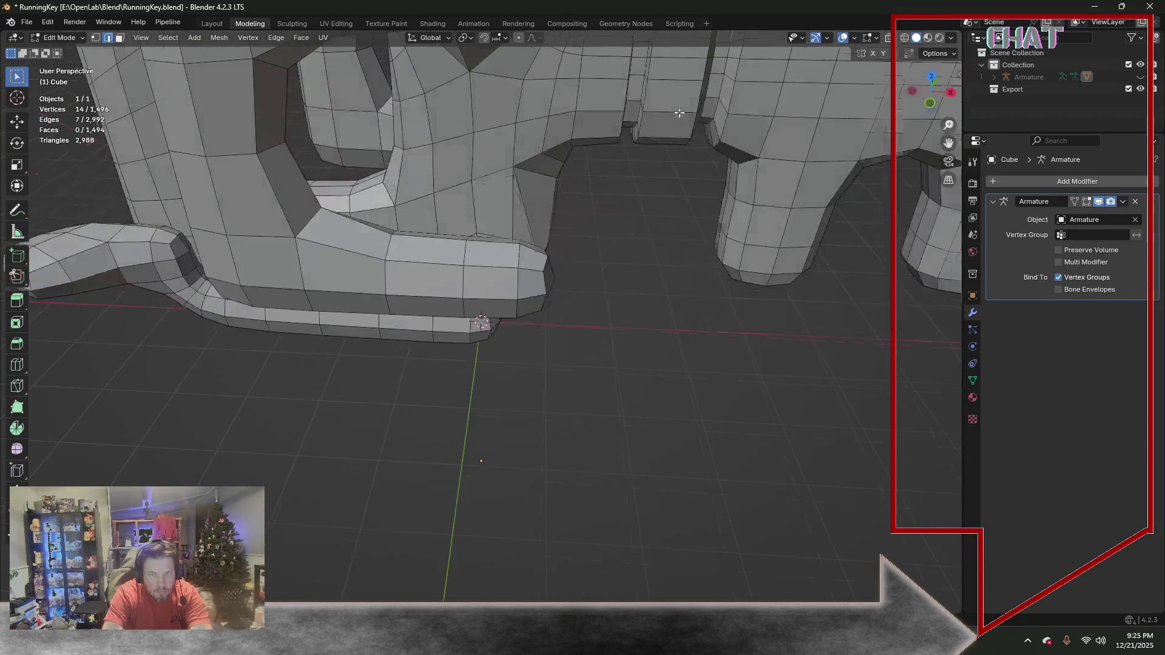
scroll(648, 51, "down", 3)
scroll(619, 173, "down", 3)
mouse_move(597, 262)
middle_mouse_down()
mouse_move(587, 209)
mouse_move(282, 94)
middle_mouse_up()
left_click(587, 209, "shift")
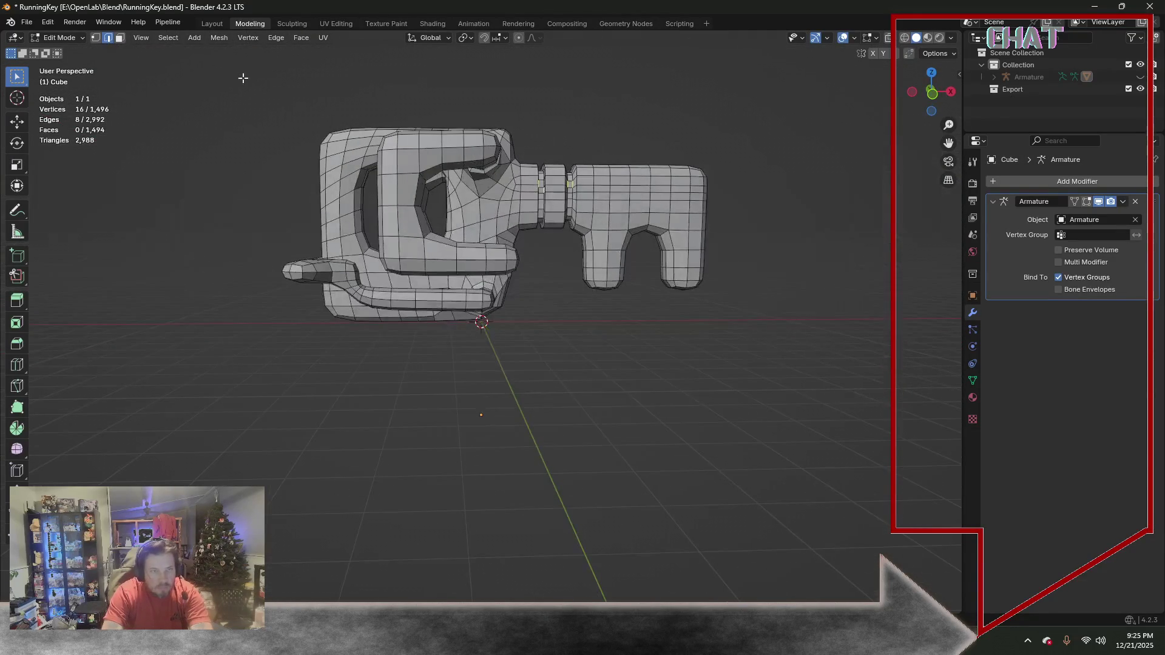
Select all sharp edges of the mesh via Select All by Trait
left_click(169, 37)
left_click(215, 244)
middle_click_drag(215, 245, 335, 114)
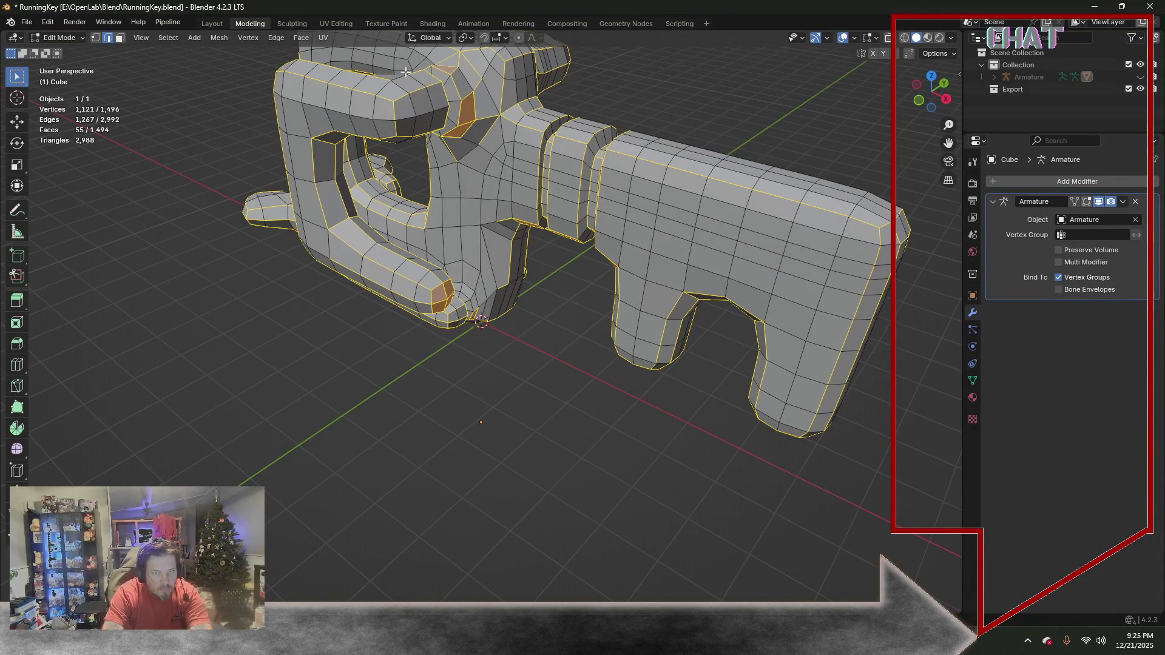
Orbit all around the key to check the sharp-edge selection from every side
middle_click_drag(464, 144, 456, 108)
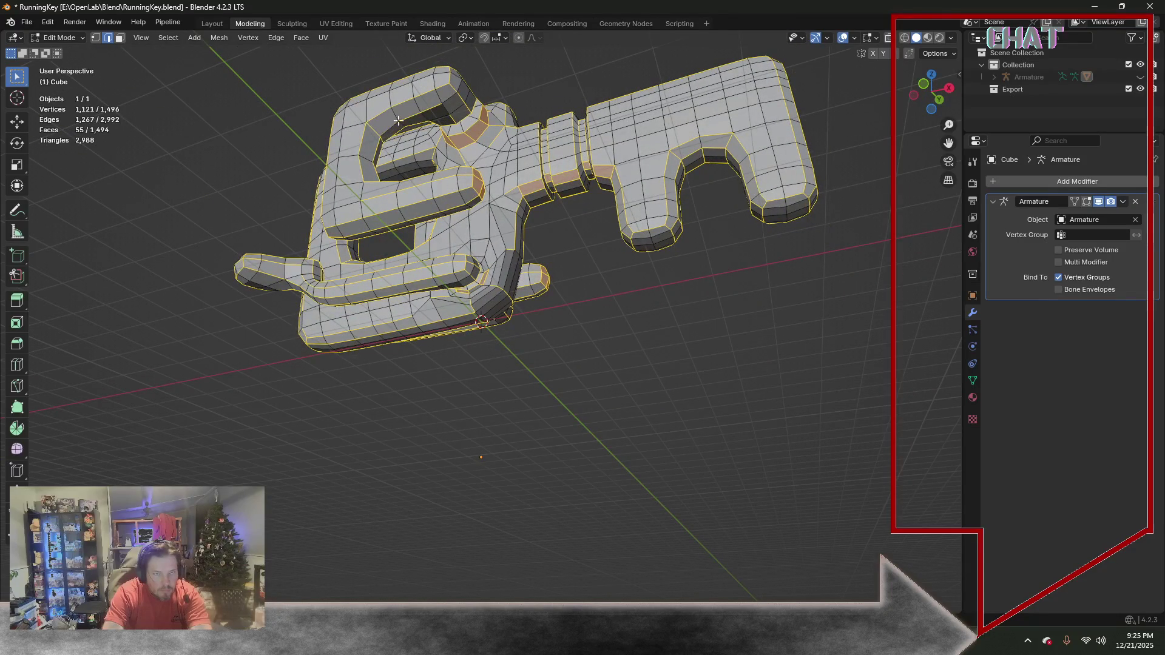
mouse_move(470, 117)
middle_mouse_down()
mouse_move(590, 225)
mouse_move(489, 145)
middle_mouse_up()
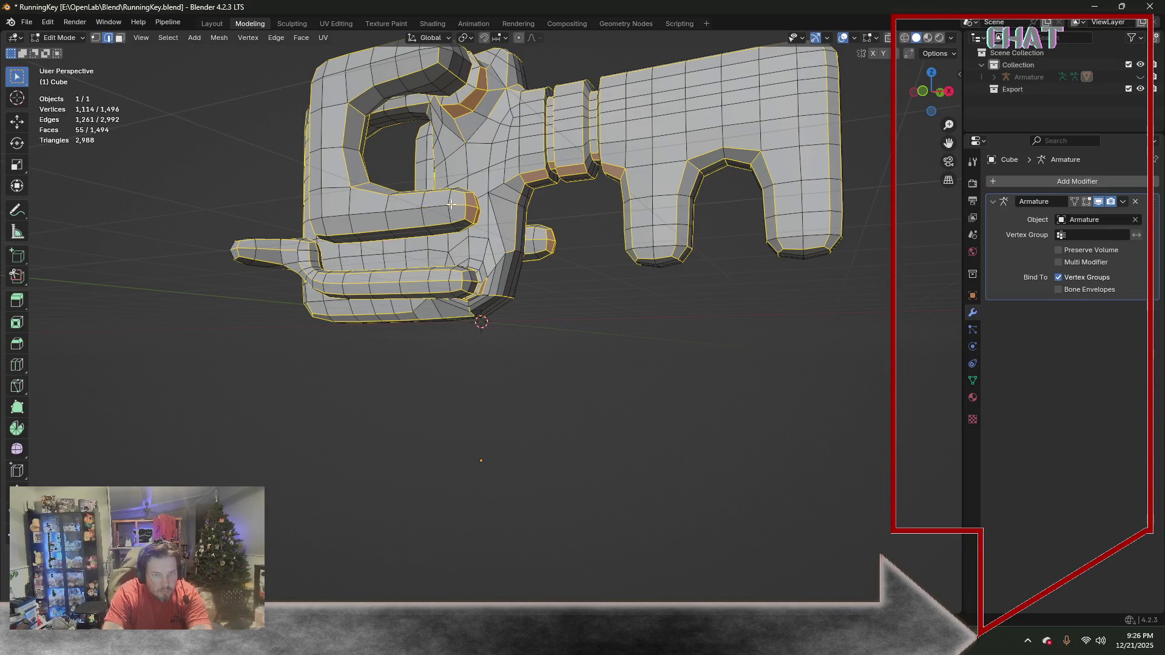
middle_click_drag(459, 203, 414, 229)
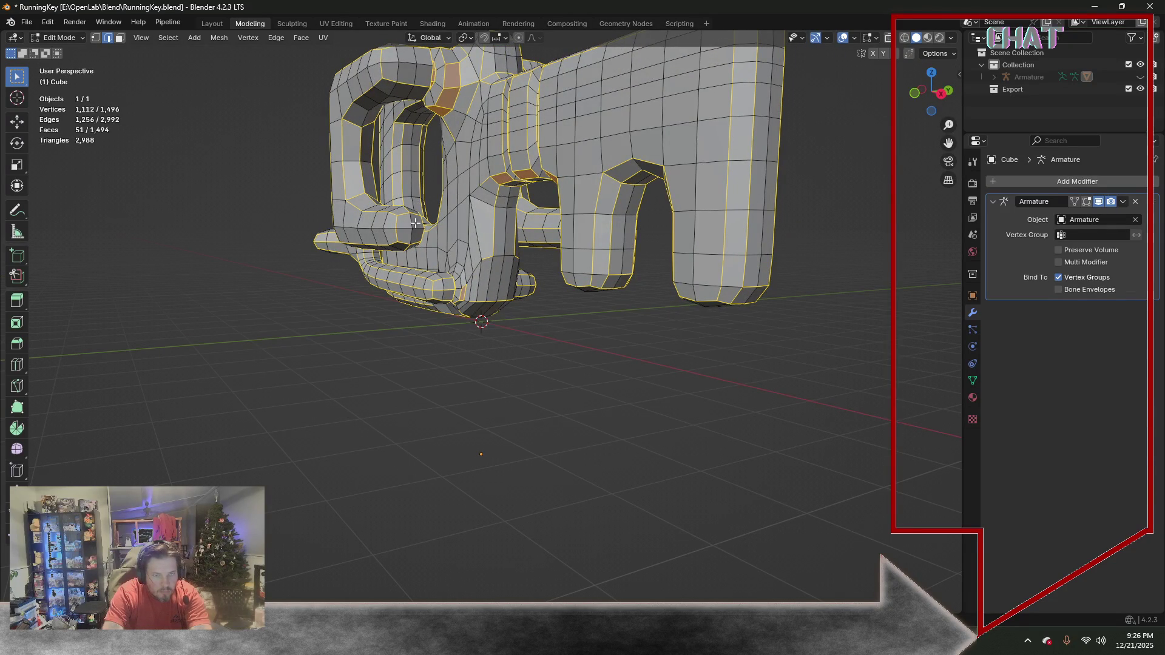
middle_click_drag(414, 225, 541, 201)
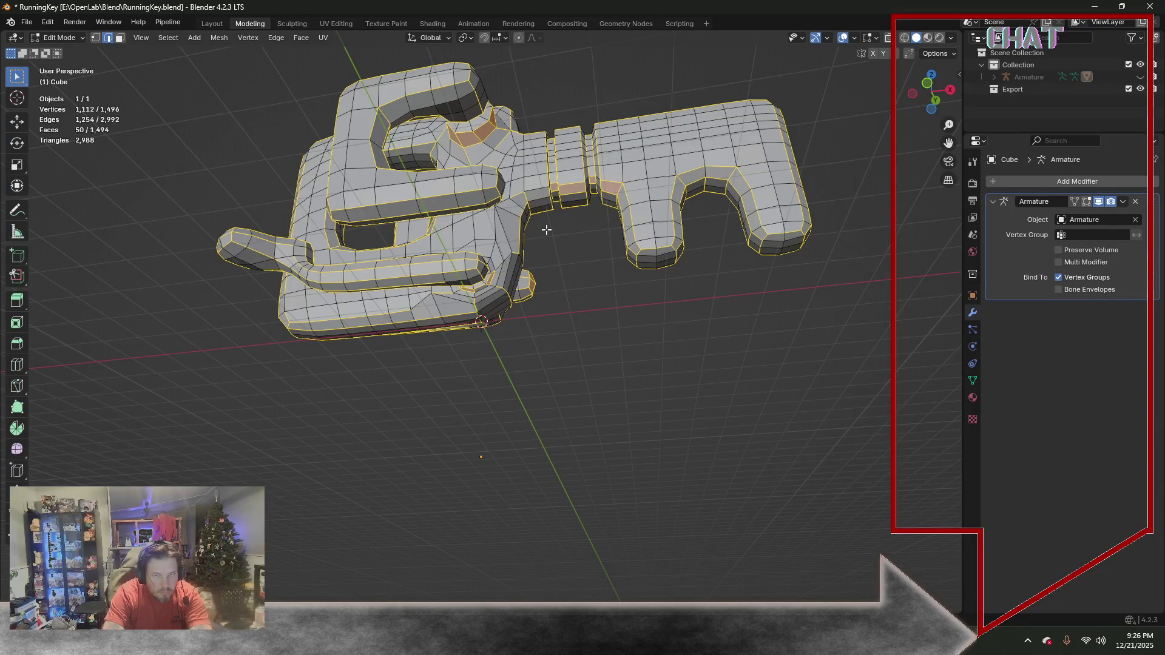
middle_click_drag(547, 228, 498, 187)
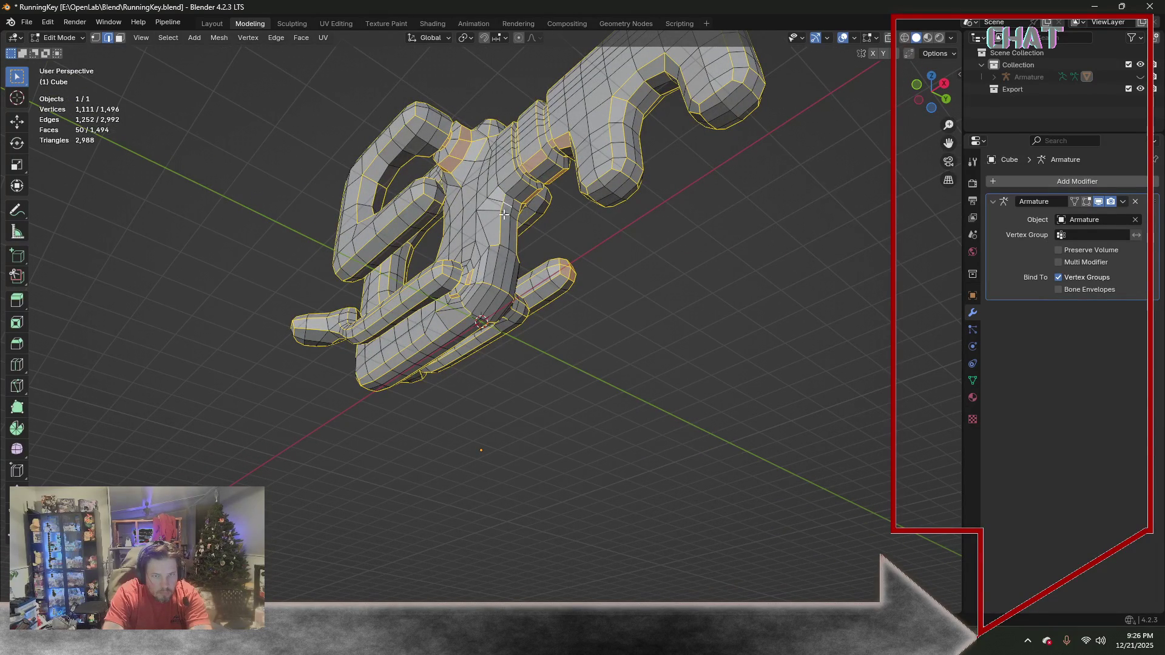
middle_click_drag(516, 204, 448, 188)
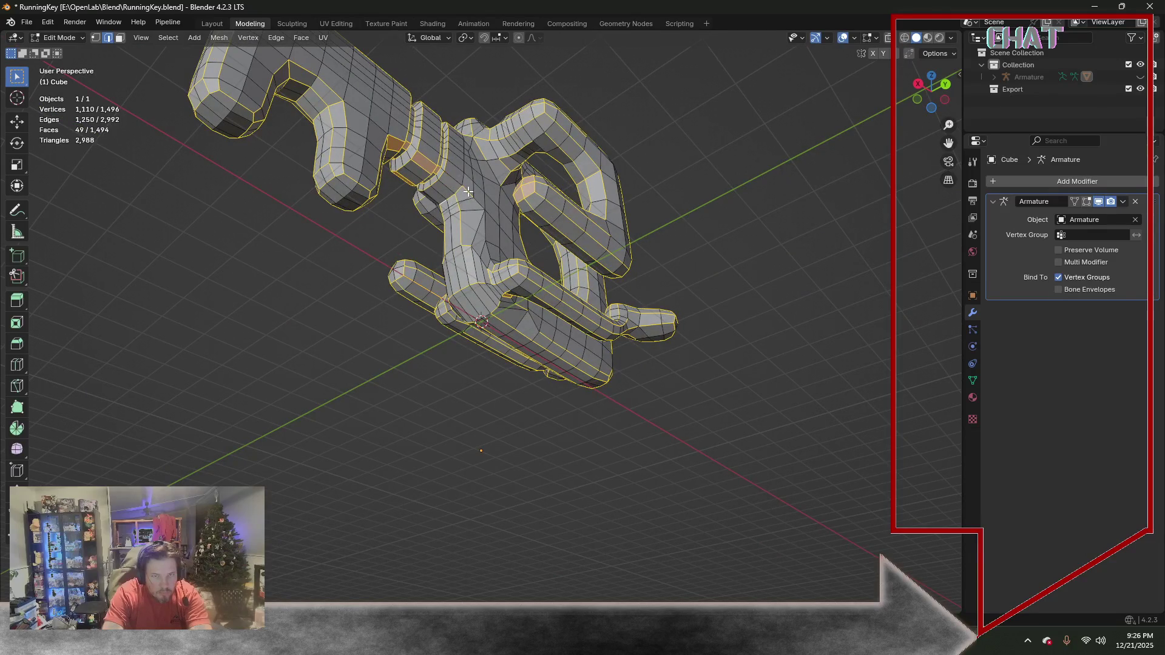
mouse_move(460, 190)
middle_mouse_down()
mouse_move(623, 263)
mouse_move(553, 312)
mouse_move(603, 124)
middle_mouse_up()
Pick edges on the groove rings between the head and claw, one per loop
left_click(577, 229)
scroll(599, 255, "up", 2)
scroll(598, 255, "up", 2)
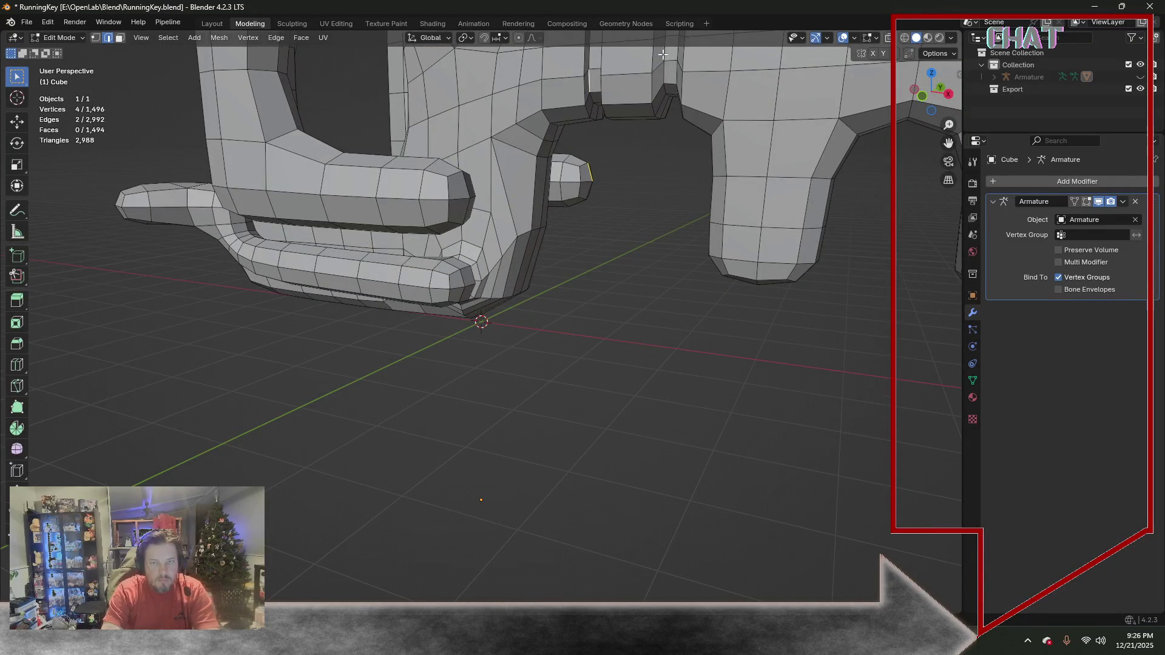
mouse_move(663, 54)
middle_mouse_down()
mouse_move(464, 278)
mouse_move(426, 367)
middle_mouse_up()
left_click(432, 282, "shift")
left_click(435, 287, "shift")
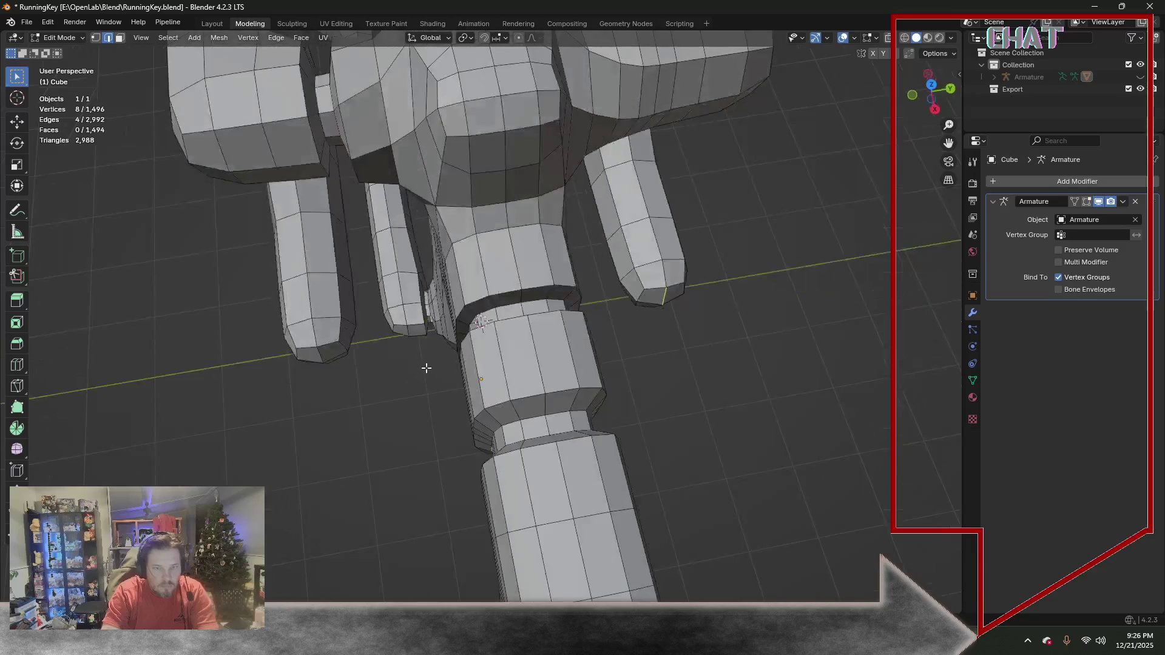
left_click(664, 295, "alt+shift")
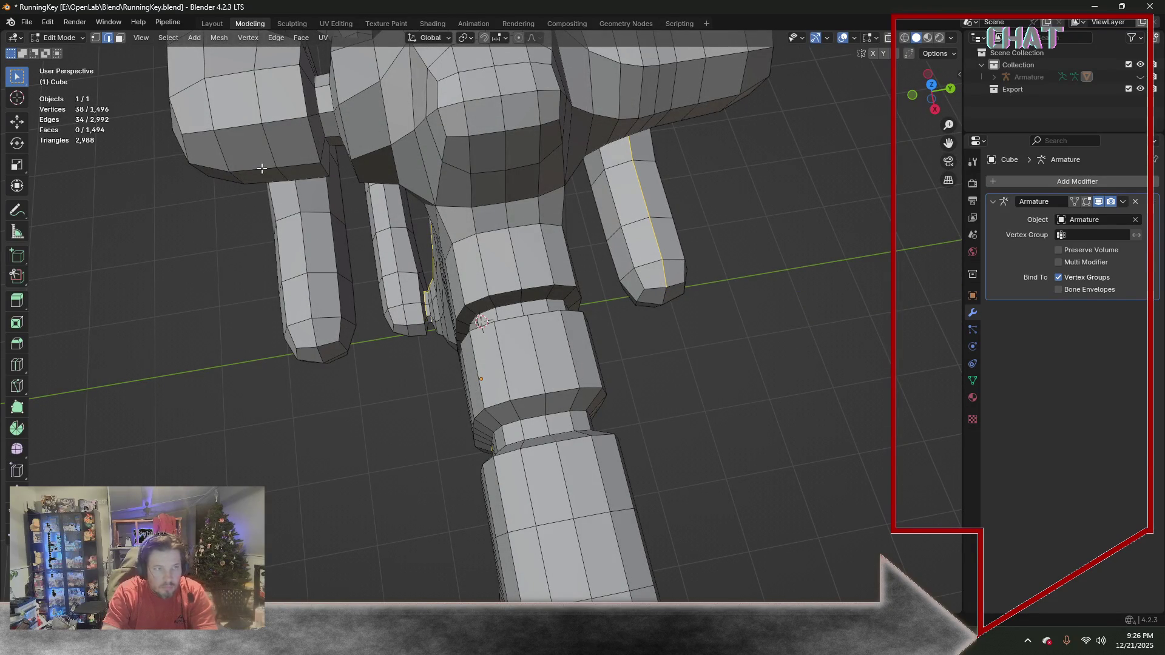
left_click(663, 296)
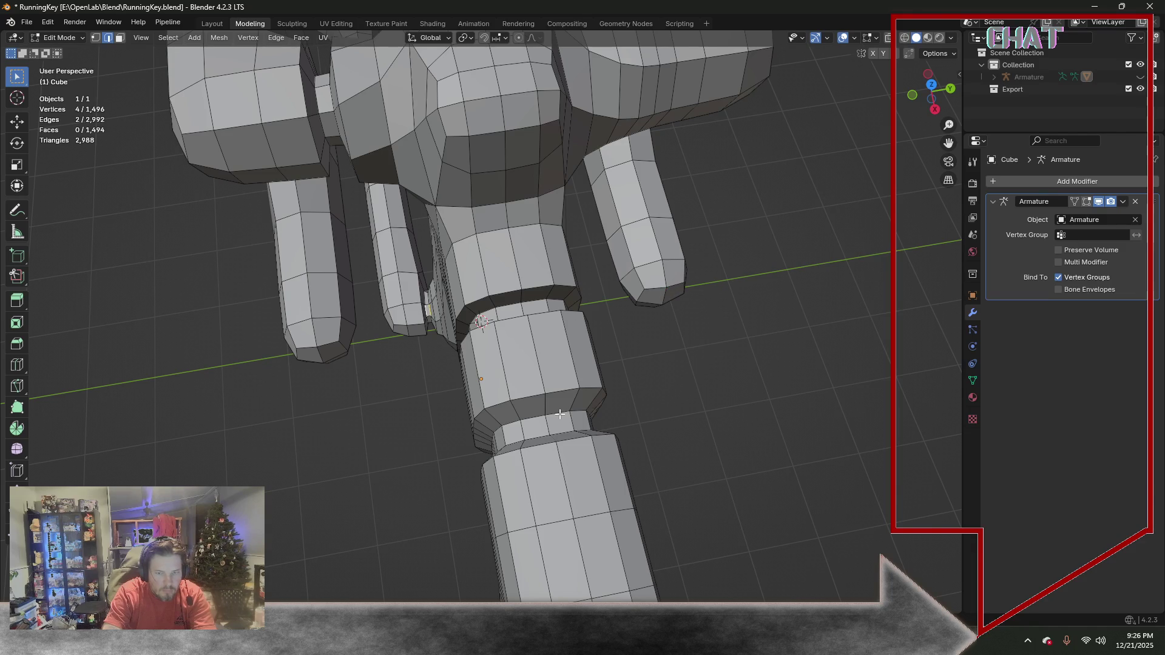
left_click(533, 301, "shift")
middle_click_drag(532, 301, 519, 339)
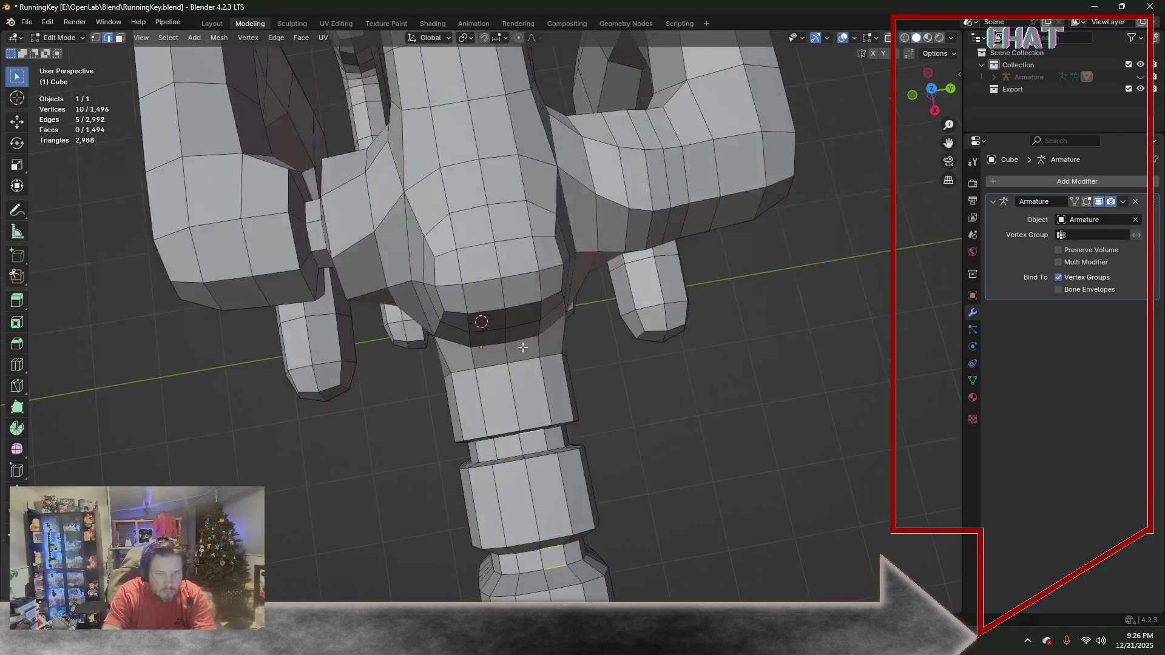
left_click(531, 450, "shift")
middle_click_drag(317, 257, 401, 324)
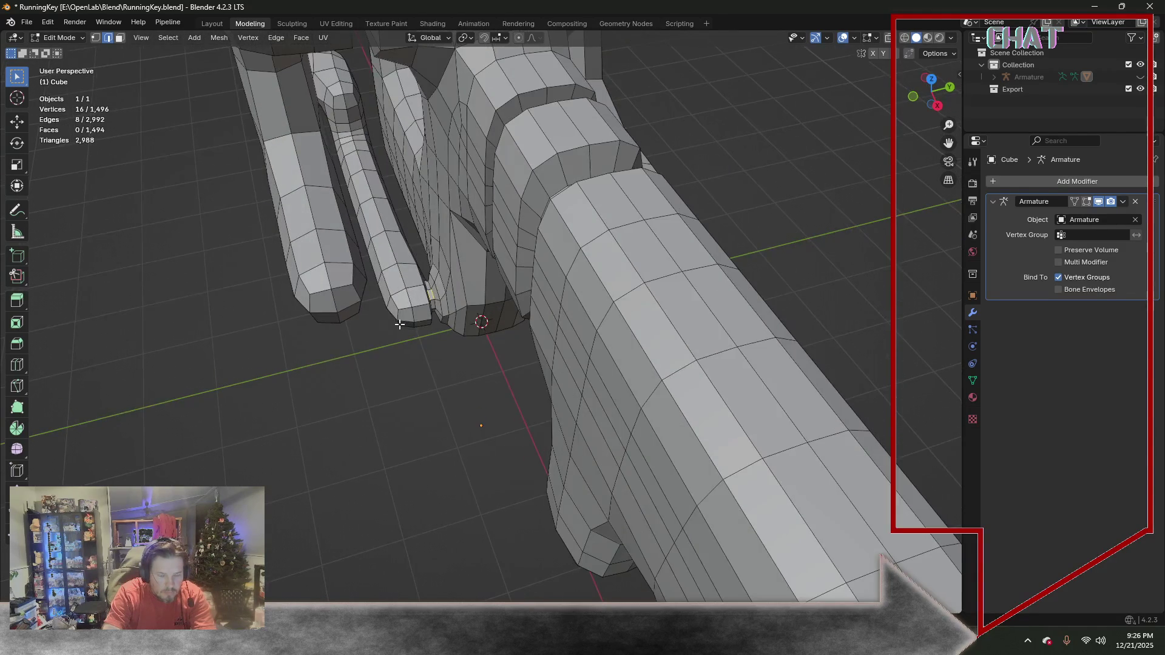
Expand to full edge loops and mark the 112 groove-ring edges sharp
left_click(172, 39)
mouse_move(193, 225)
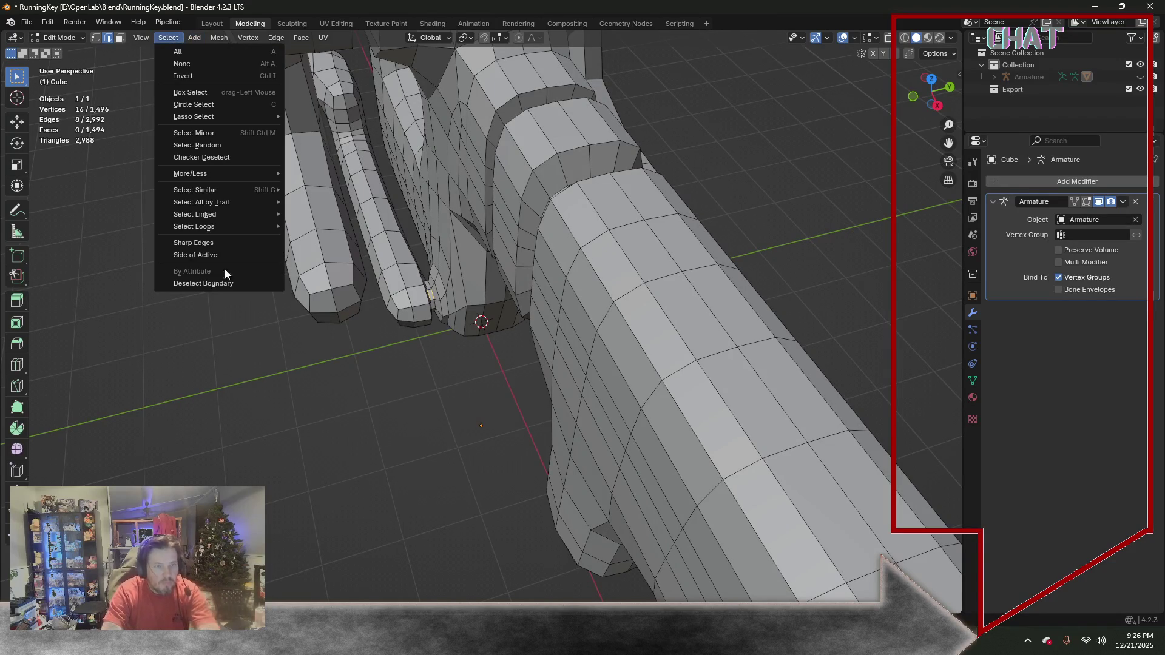
middle_click_drag(306, 281, 385, 33)
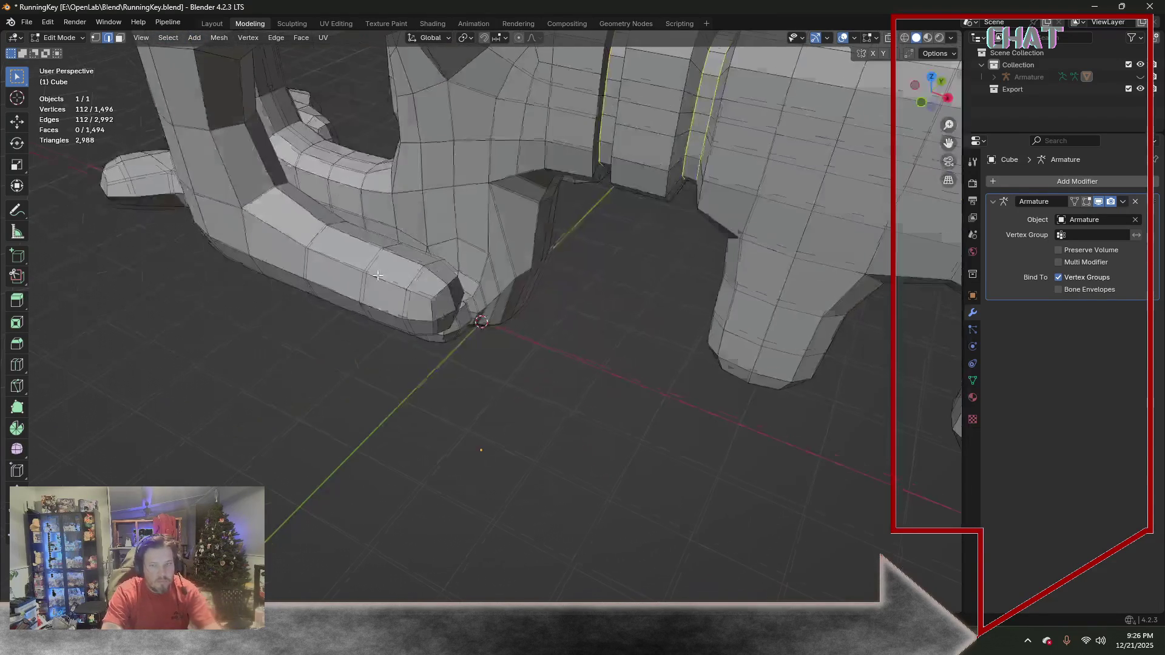
left_click(278, 39)
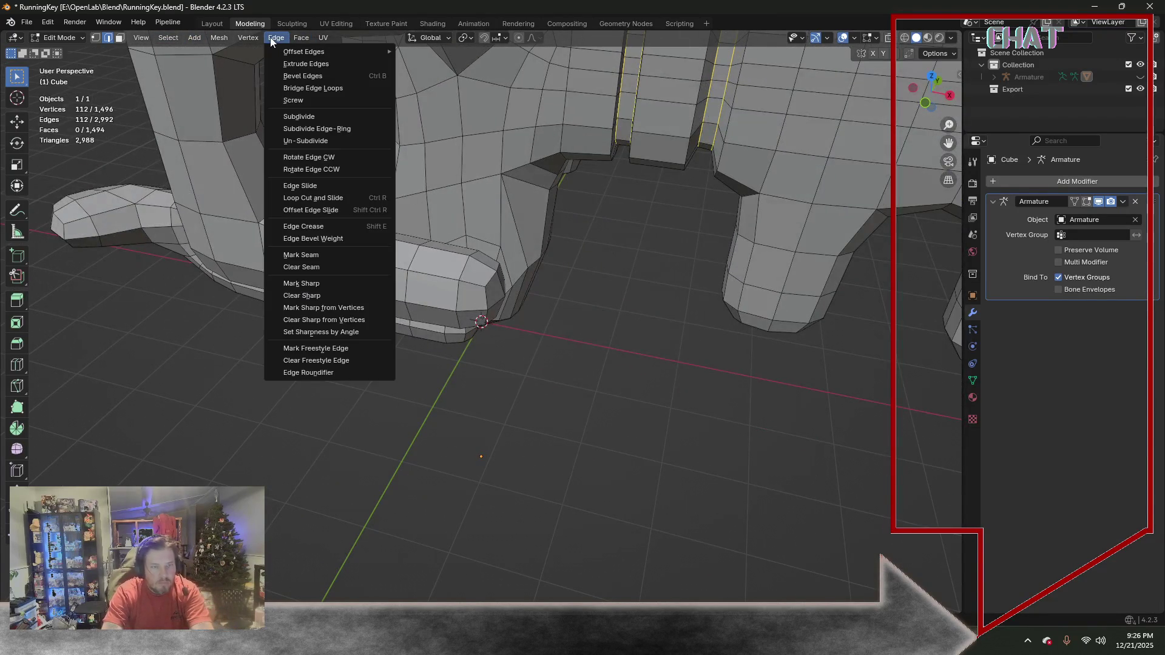
left_click(297, 284)
mouse_move(640, 261)
middle_mouse_down()
mouse_move(460, 240)
mouse_move(468, 283)
middle_mouse_up()
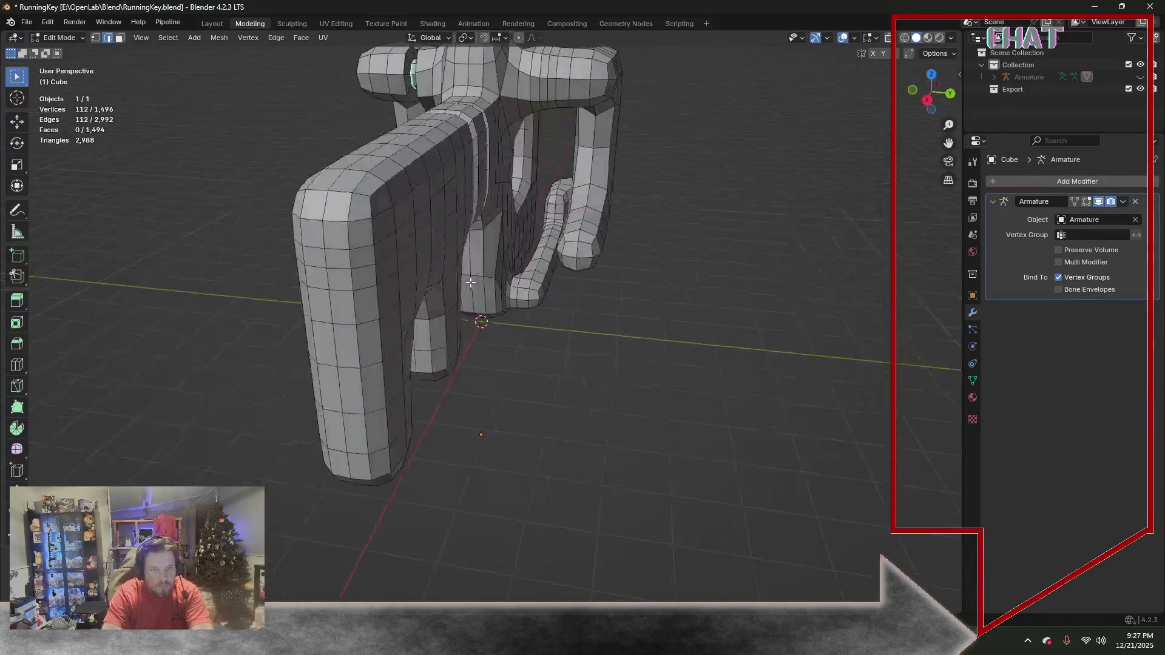
Select prong faces in Face select and push them outward with Extrude Region
key("KP_3")
key("KP_1")
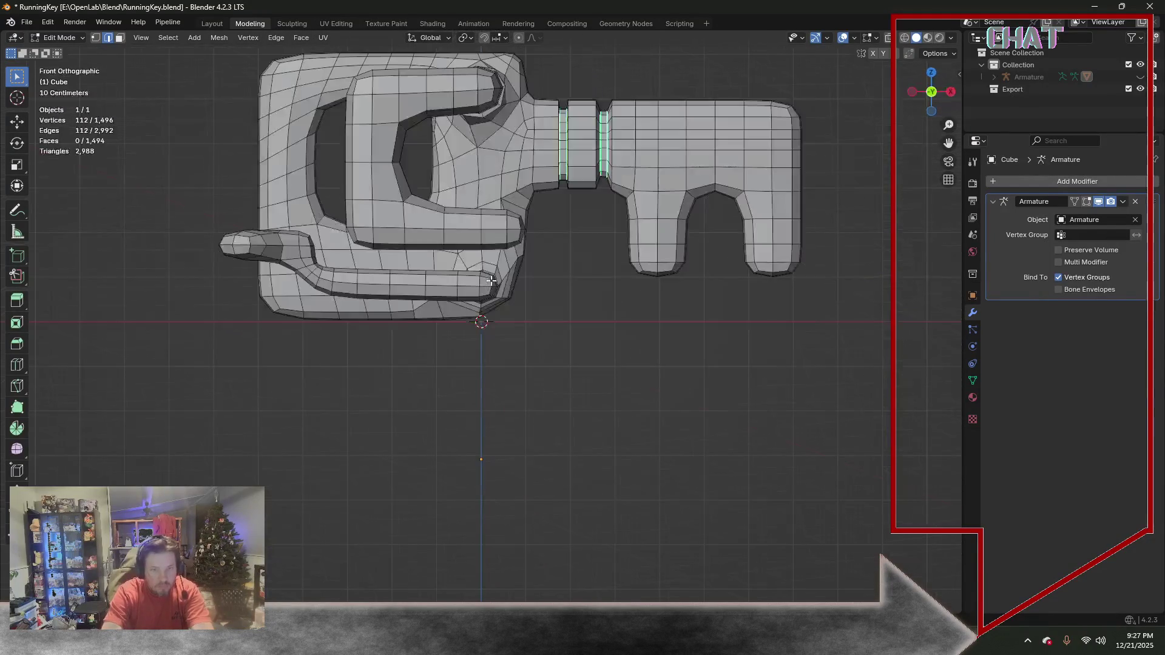
key("KP_3")
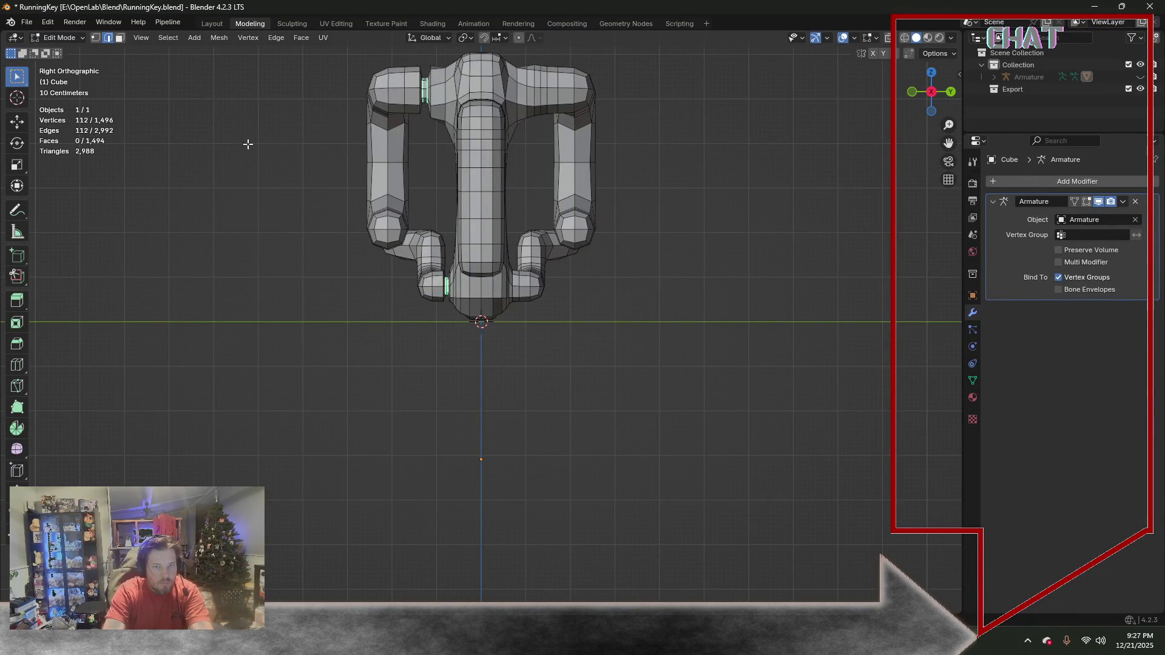
scroll(246, 143, "down", 3)
scroll(254, 149, "up", 2)
mouse_move(266, 134)
middle_mouse_down()
mouse_move(282, 167)
mouse_move(394, 158)
mouse_move(277, 160)
mouse_move(273, 190)
middle_mouse_up()
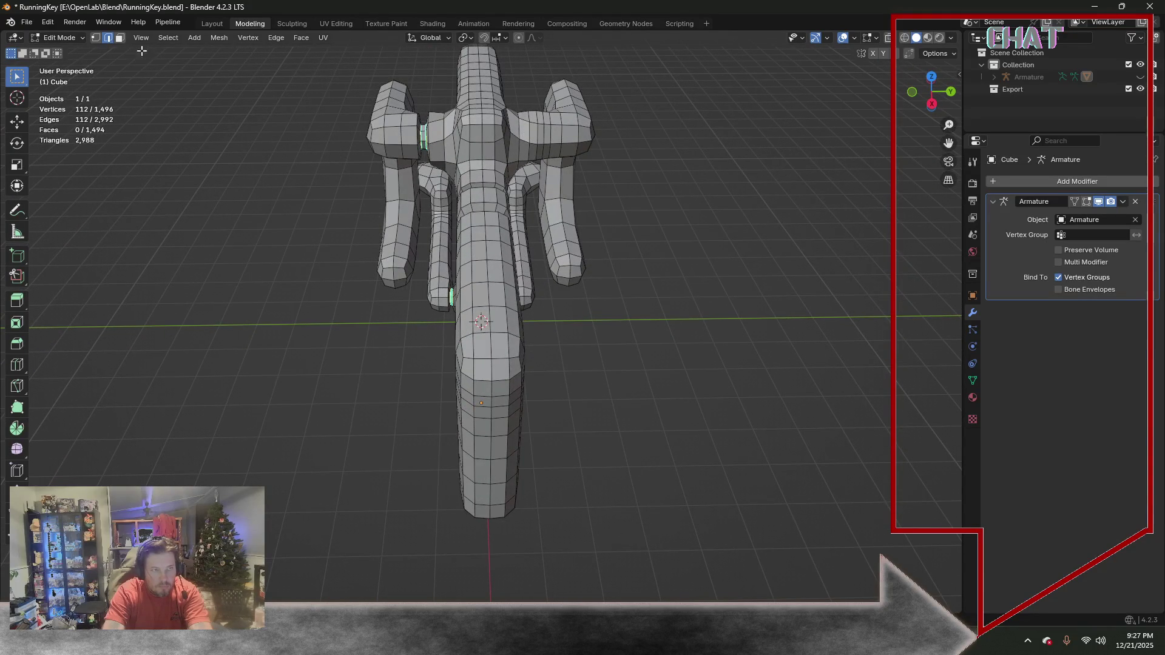
left_click(118, 38)
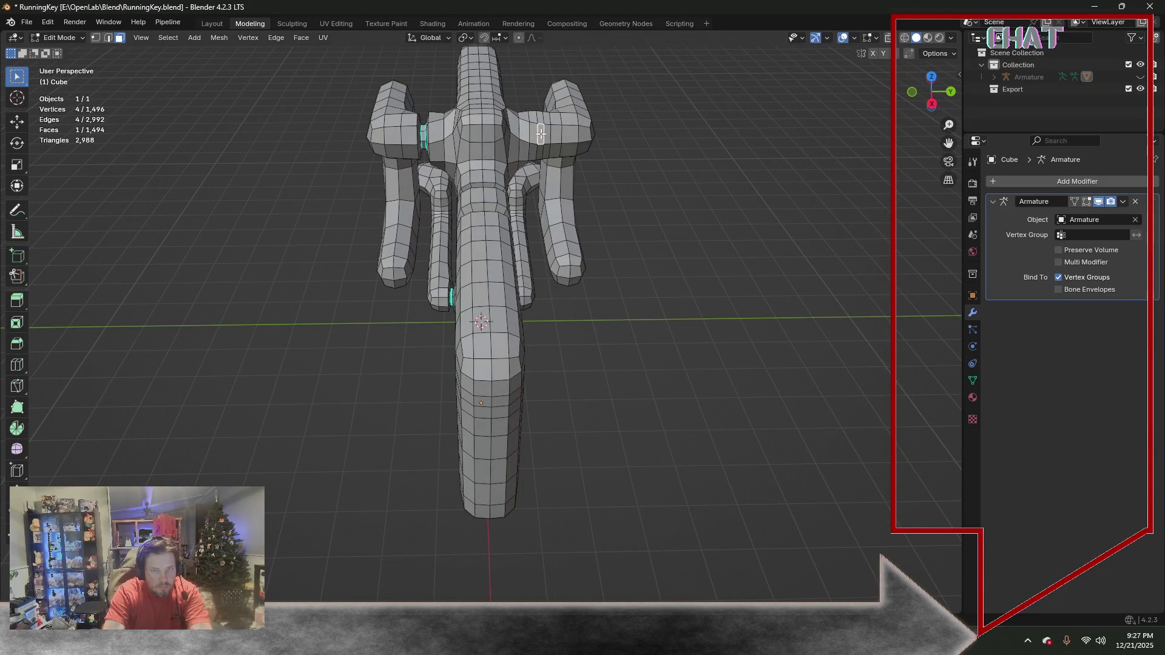
middle_click_drag(542, 133, 425, 146)
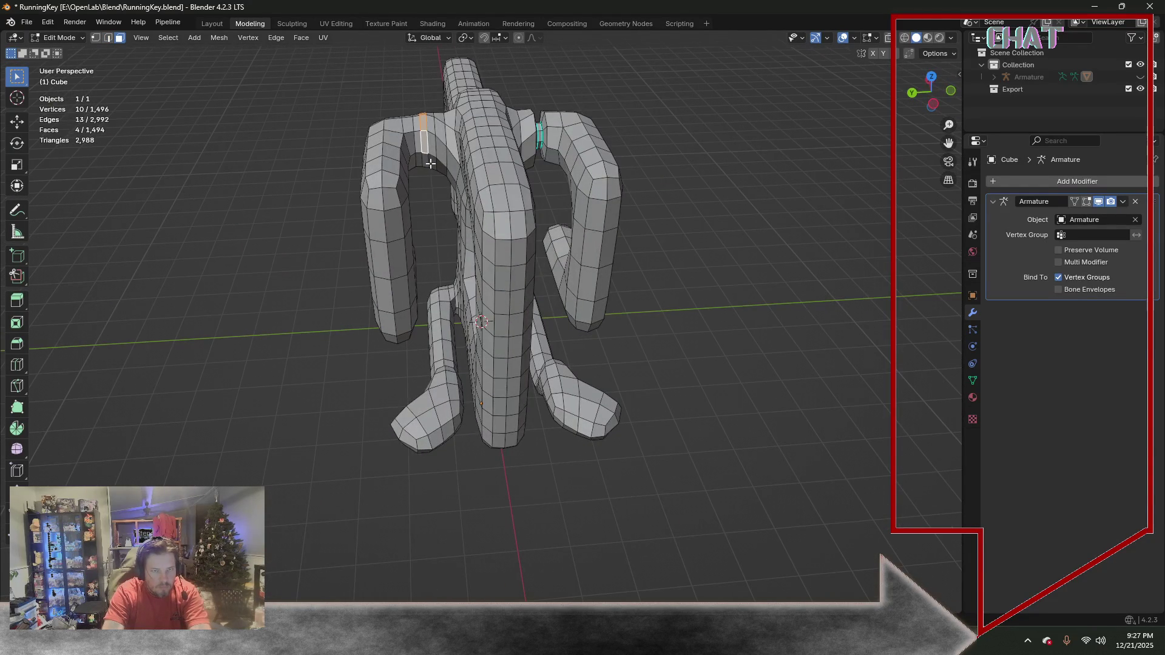
middle_click_drag(424, 161, 563, 138)
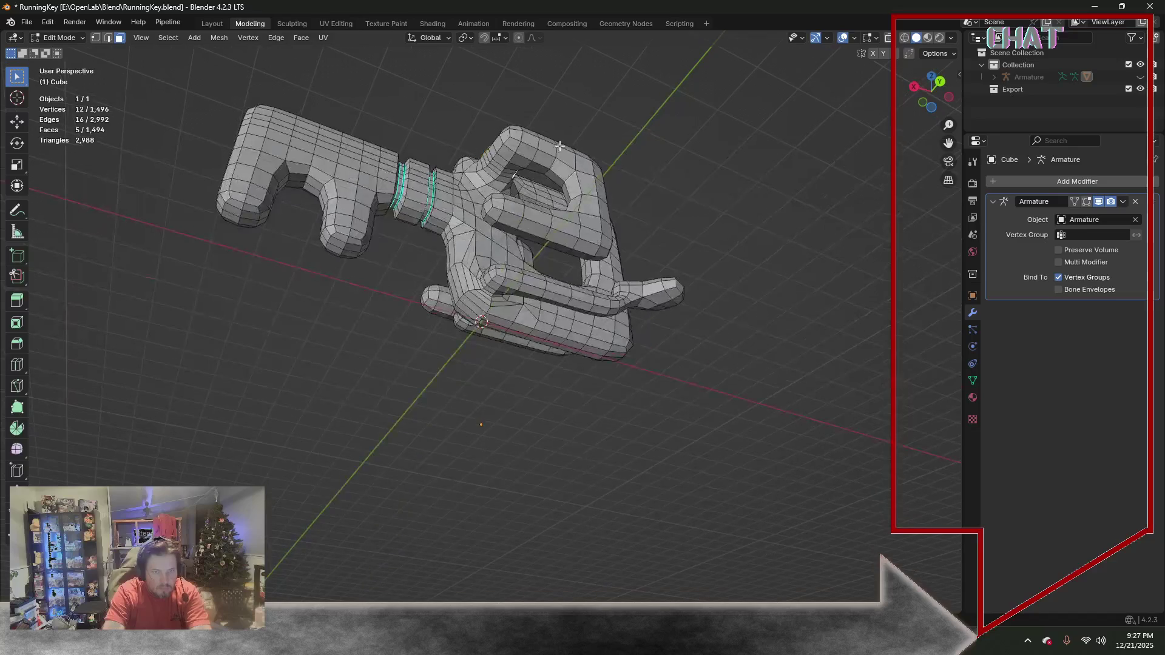
left_click(485, 159, "shift")
middle_click_drag(486, 159, 571, 198)
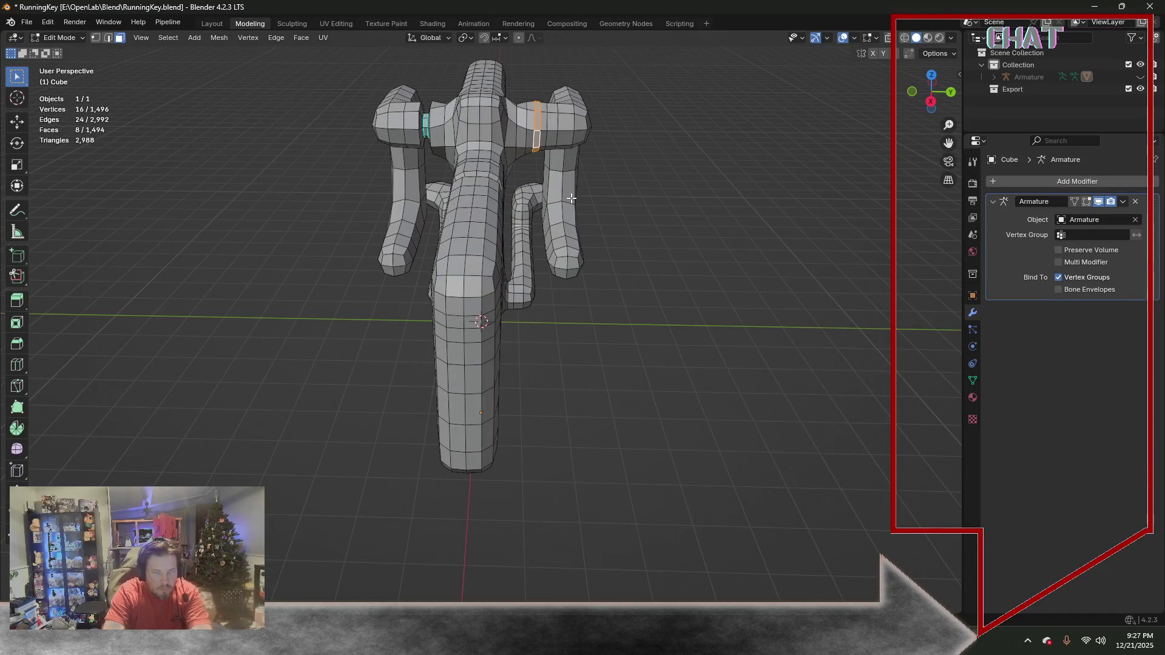
left_click(21, 306)
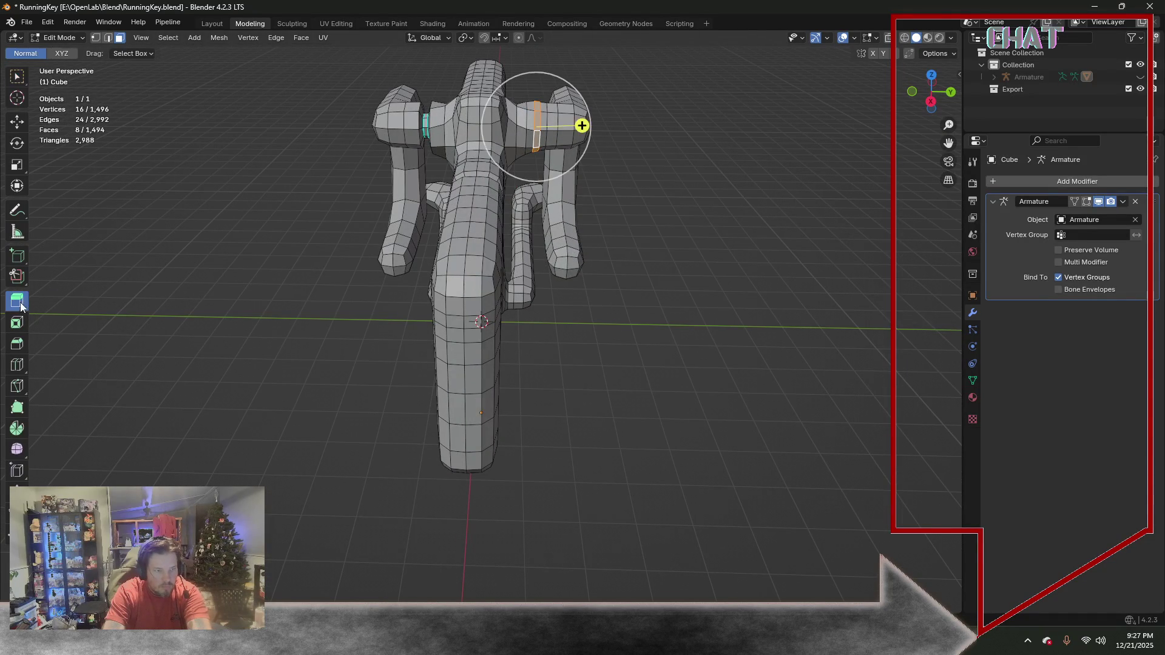
left_click_drag(598, 127, 626, 120)
mouse_move(625, 121)
middle_mouse_down()
mouse_move(436, 165)
mouse_move(595, 155)
mouse_move(511, 310)
mouse_move(557, 334)
mouse_move(576, 330)
middle_mouse_up()
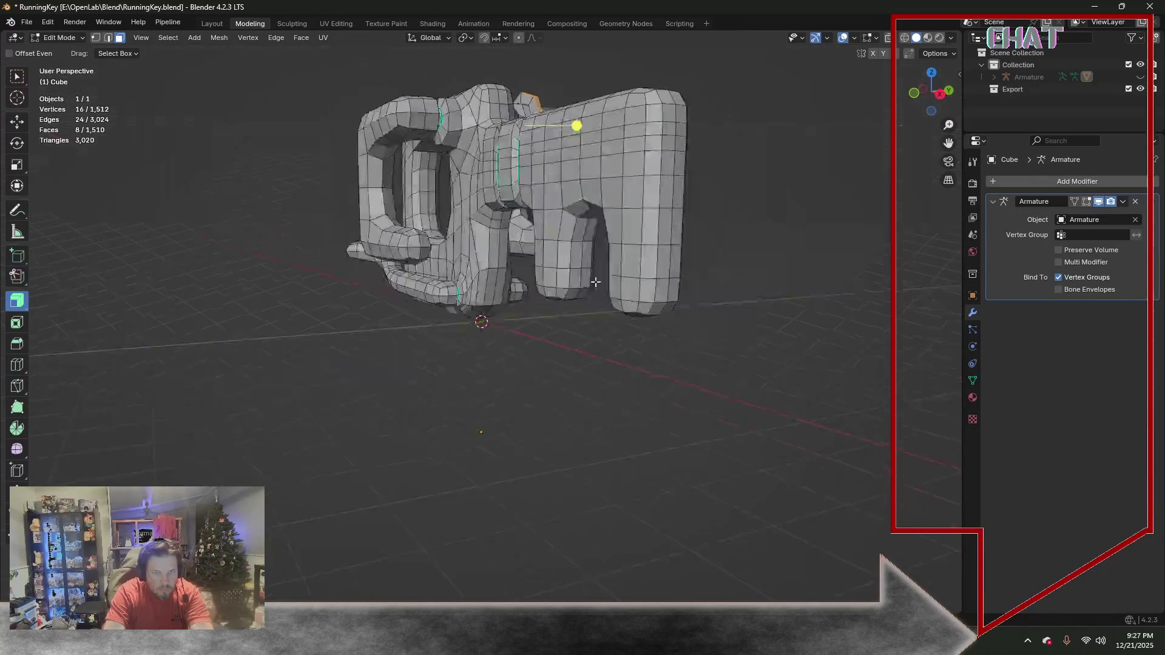
Add a Loop Cut edge ring around one prong and clear the selection
middle_click_drag(576, 330, 542, 273)
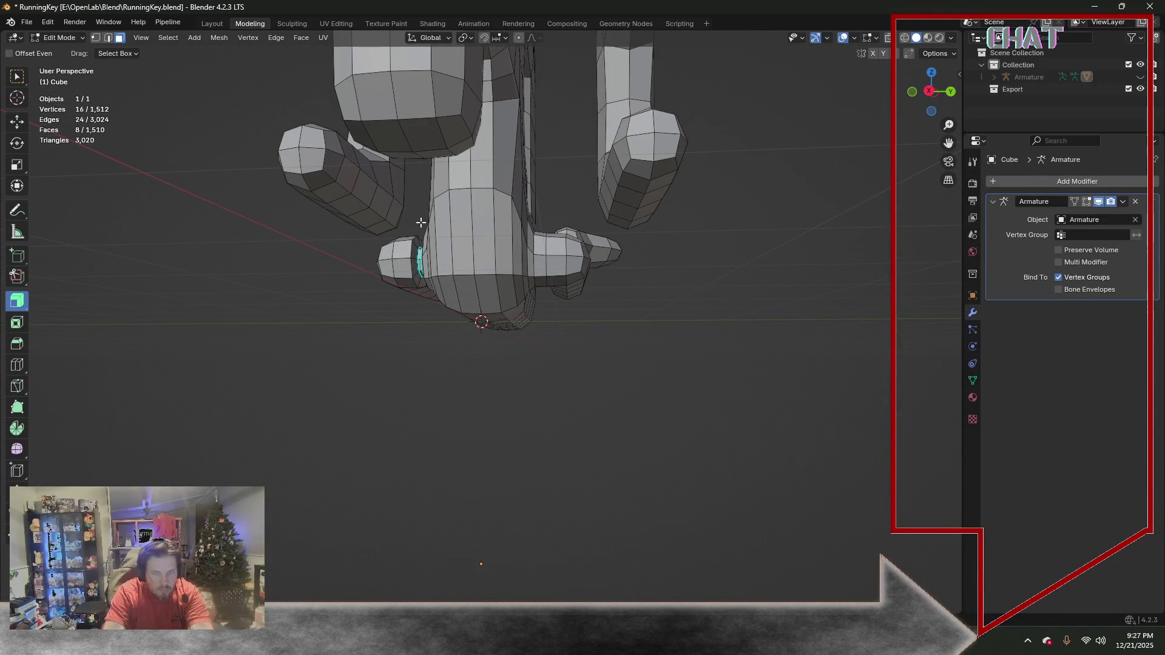
middle_click_drag(469, 240, 175, 264)
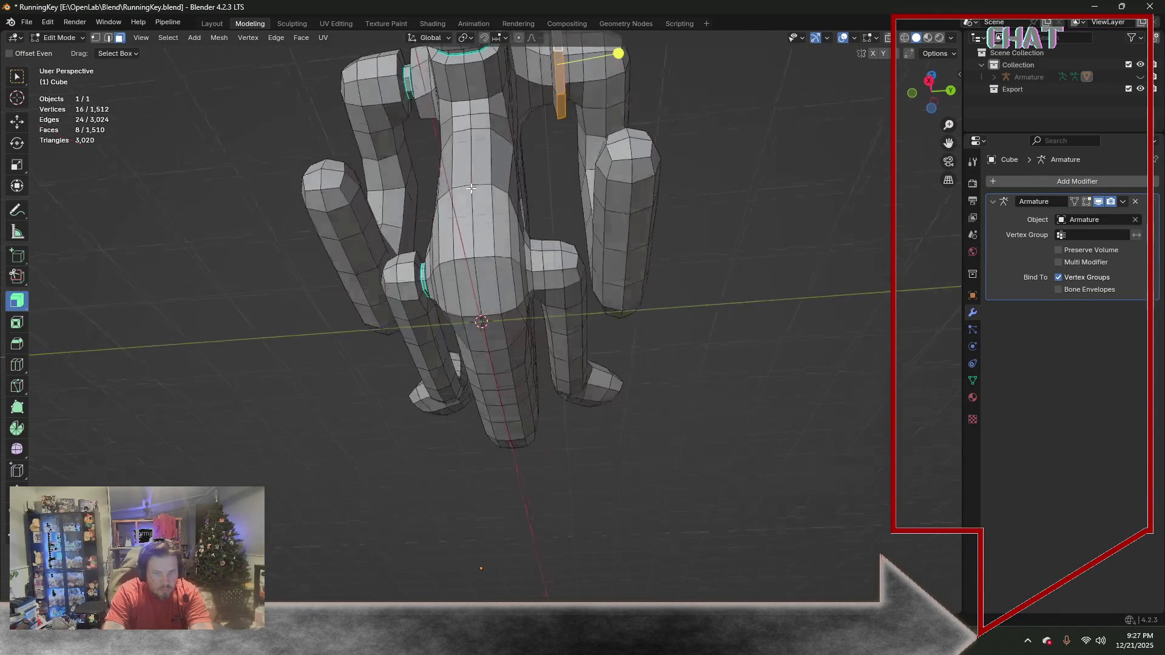
left_click(18, 365)
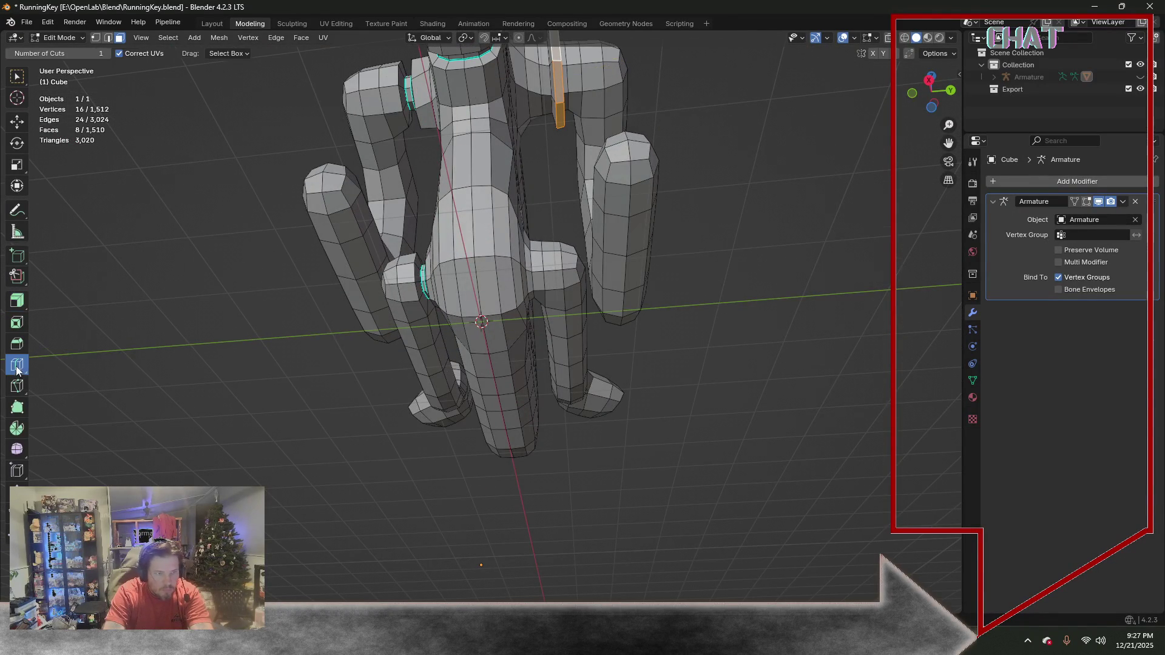
left_click(538, 265)
left_click(119, 37)
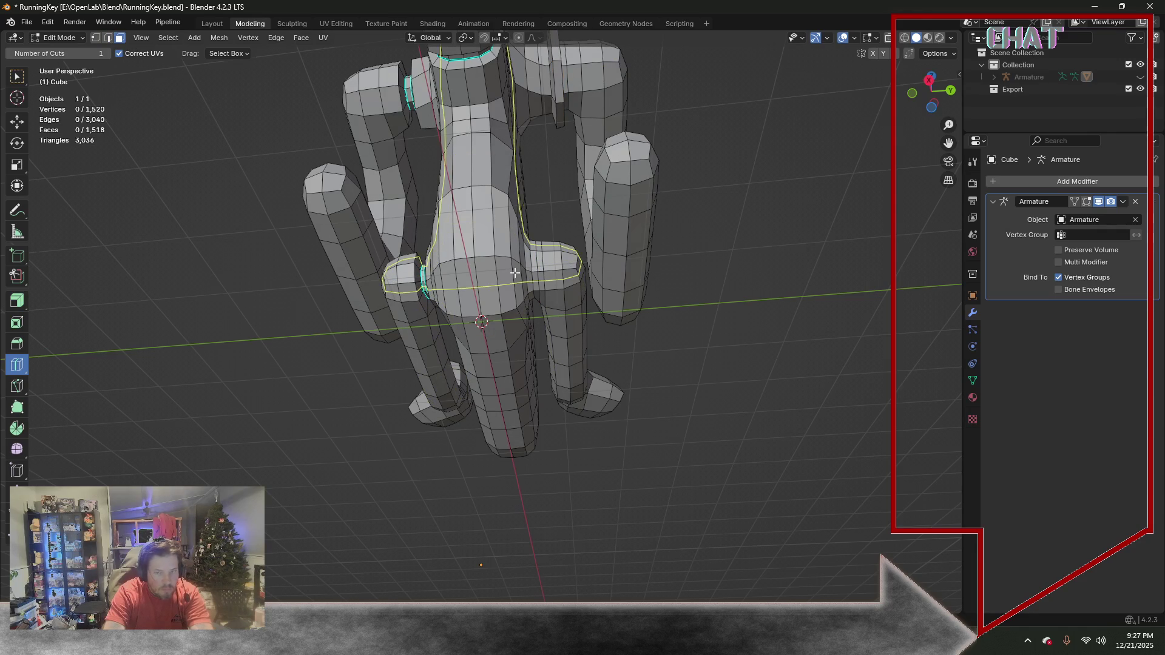
left_click(17, 76)
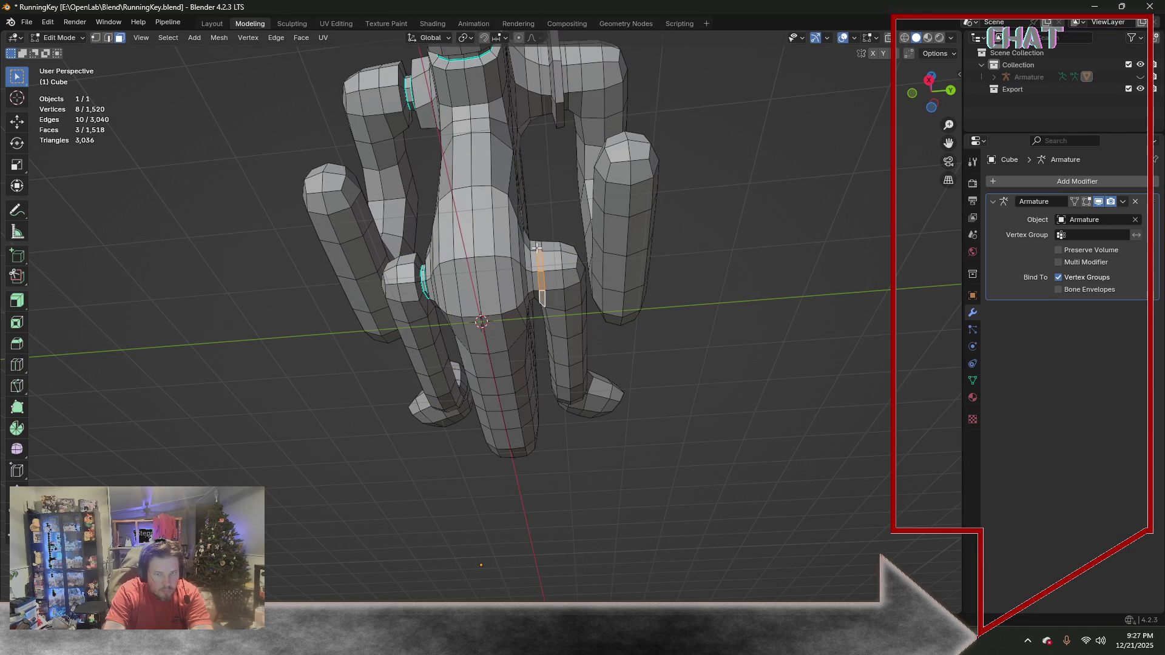
Bulge a second patch of prong faces outward with Extrude Region, then enable X-ray
middle_click_drag(611, 226, 425, 325)
scroll(351, 346, "up", 5)
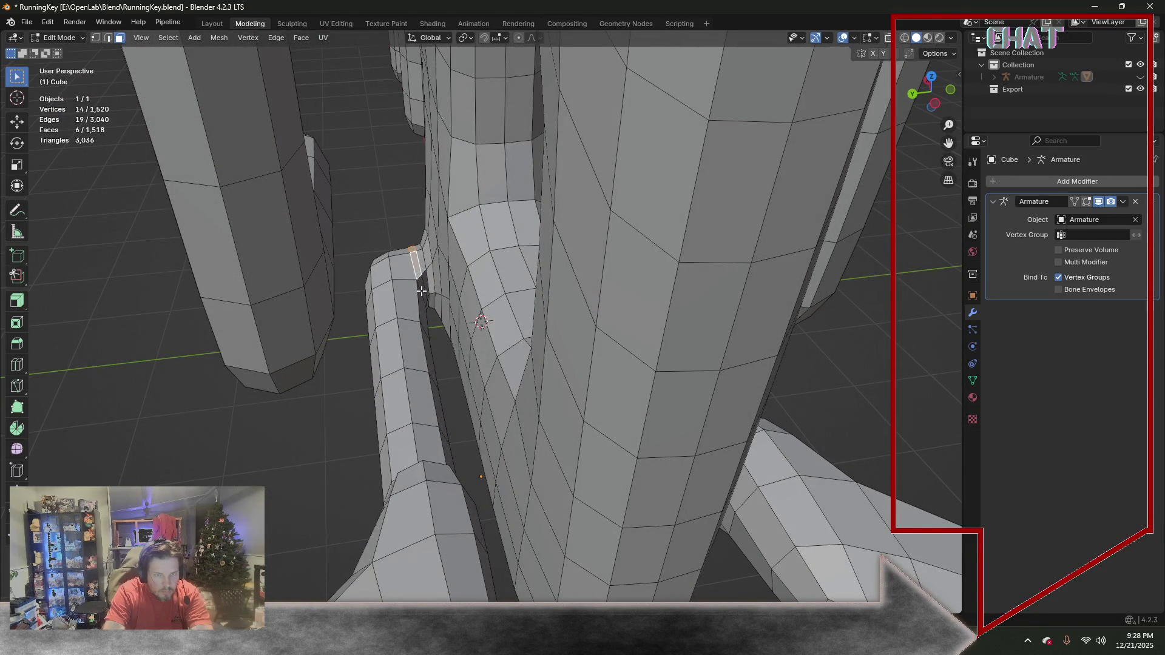
scroll(455, 353, "down", 5)
mouse_move(456, 353)
middle_mouse_down()
mouse_move(427, 257)
mouse_move(621, 247)
middle_mouse_up()
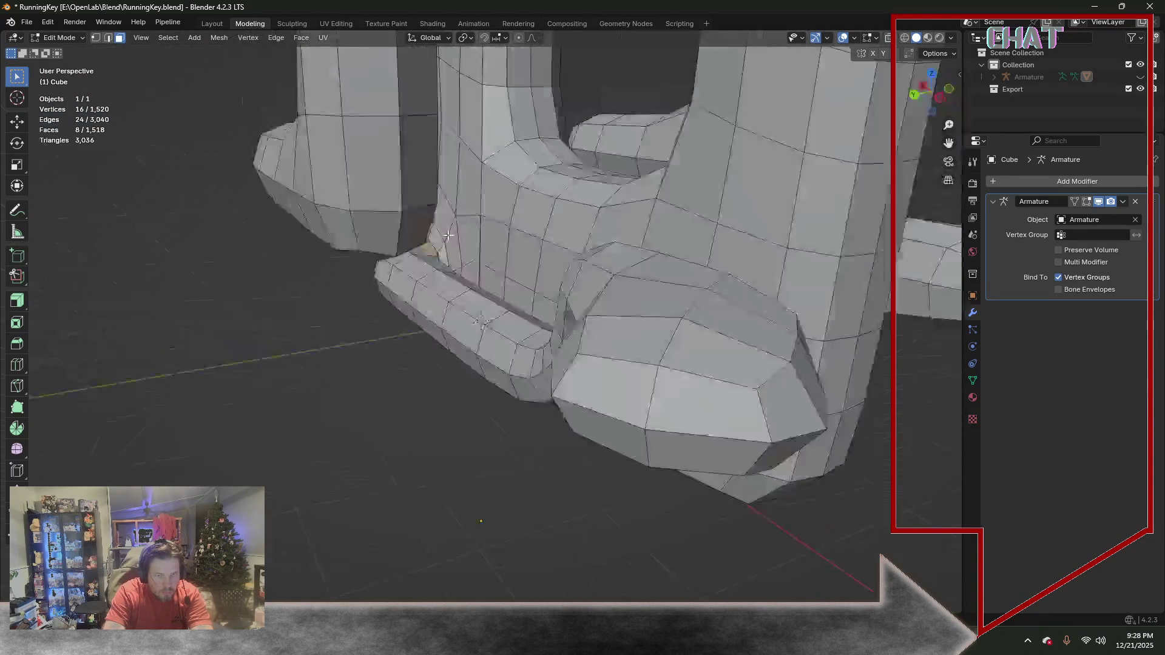
left_click(24, 299)
mouse_move(480, 289)
left_mouse_down()
mouse_move(675, 277)
mouse_move(626, 280)
left_mouse_up()
middle_click_drag(626, 281, 554, 219)
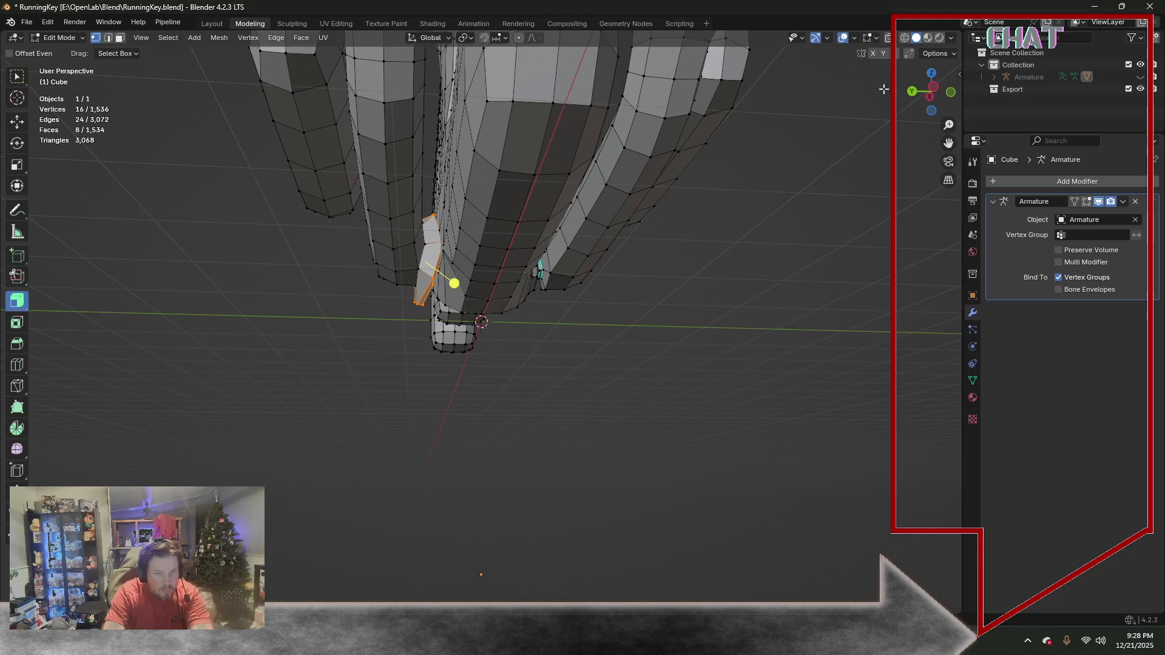
left_click(887, 37)
Slide the stray fin vertices along Y to follow the surrounding edges, back in solid shading
left_click_drag(385, 201, 427, 353, "ctrl")
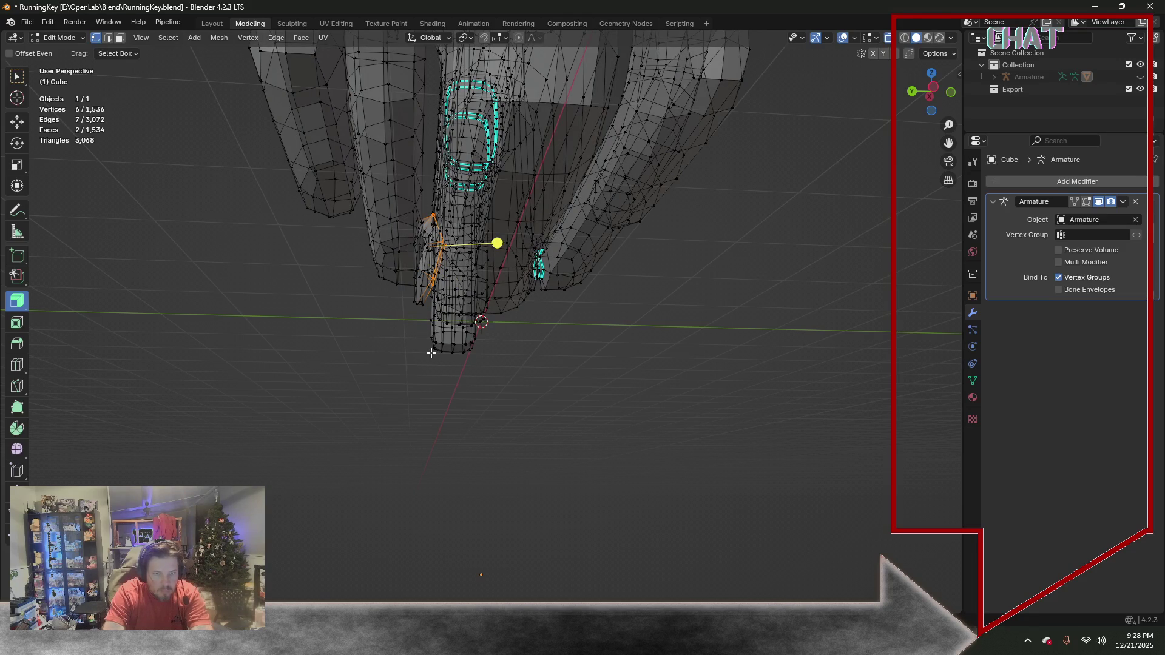
middle_click_drag(430, 353, 539, 322)
scroll(538, 385, "up", 3)
scroll(542, 378, "up", 2)
scroll(548, 395, "up", 2)
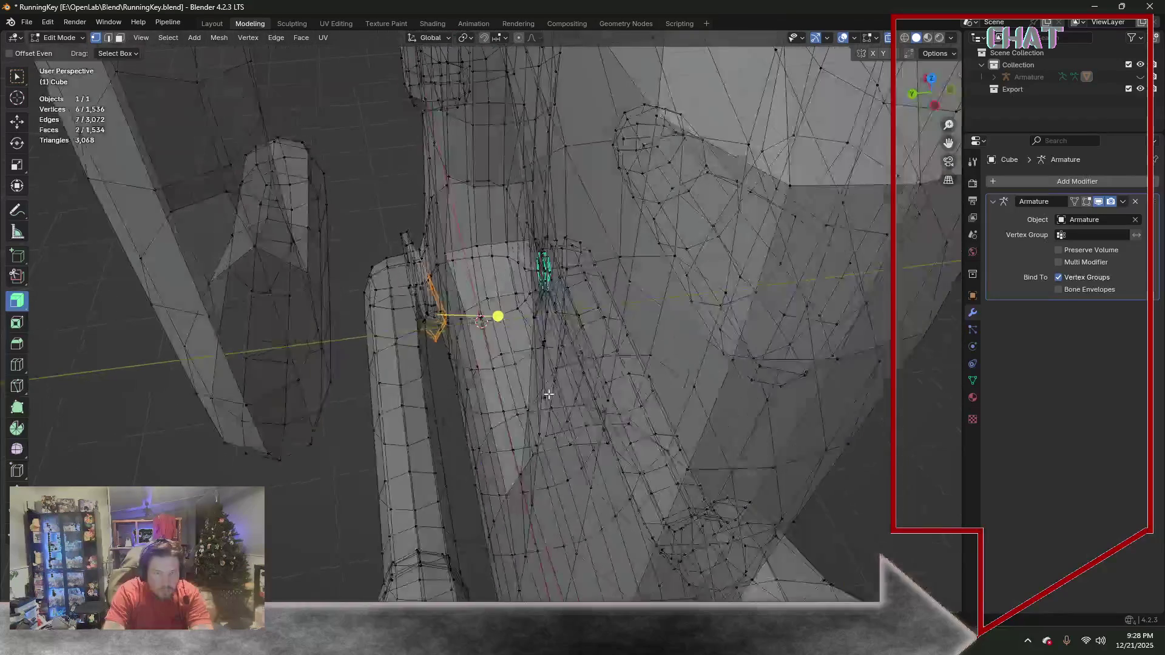
scroll(548, 398, "up", 1)
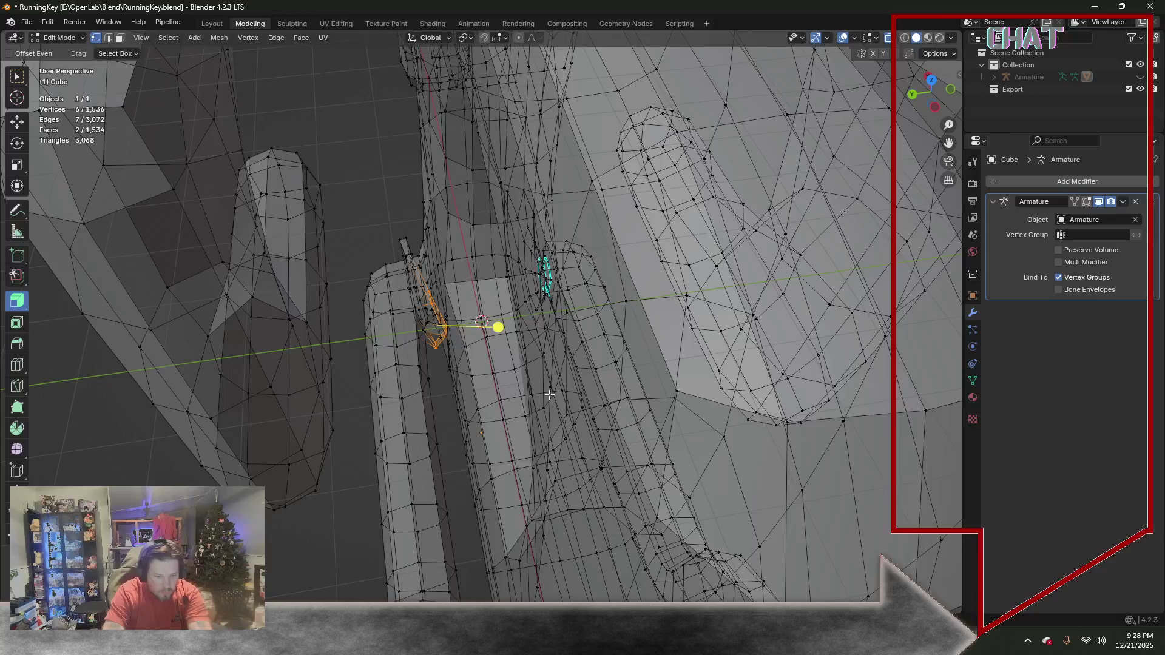
key("g")
key("y")
key("g")
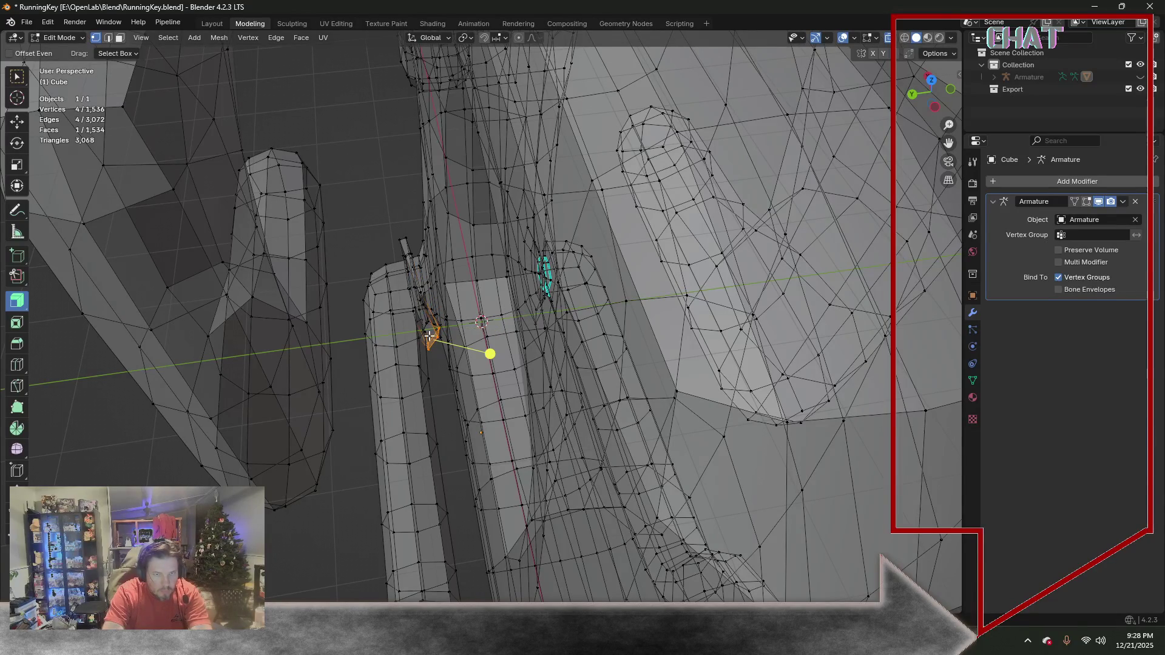
left_click(431, 369)
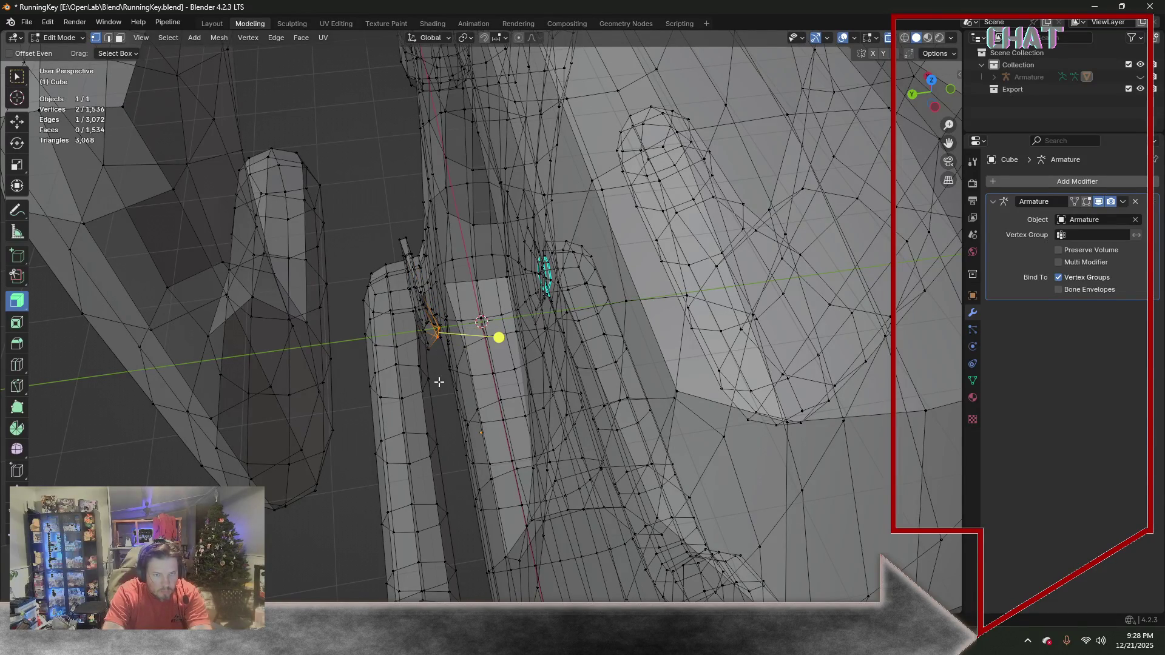
key("g")
key("y")
left_click(490, 387)
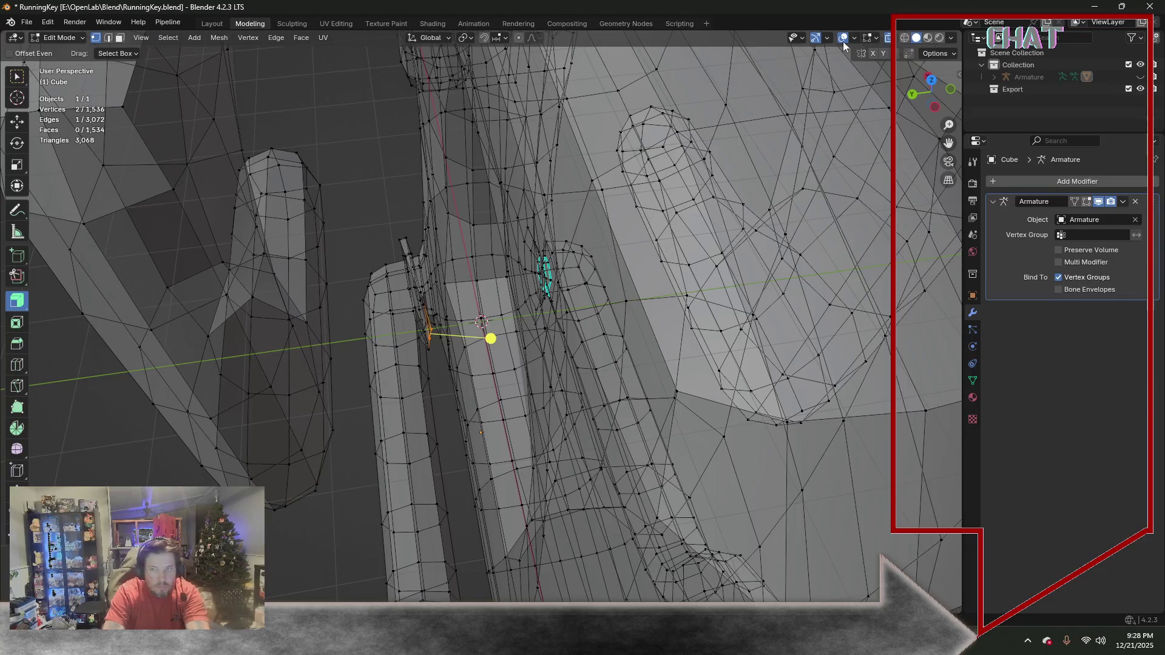
key("alt+z")
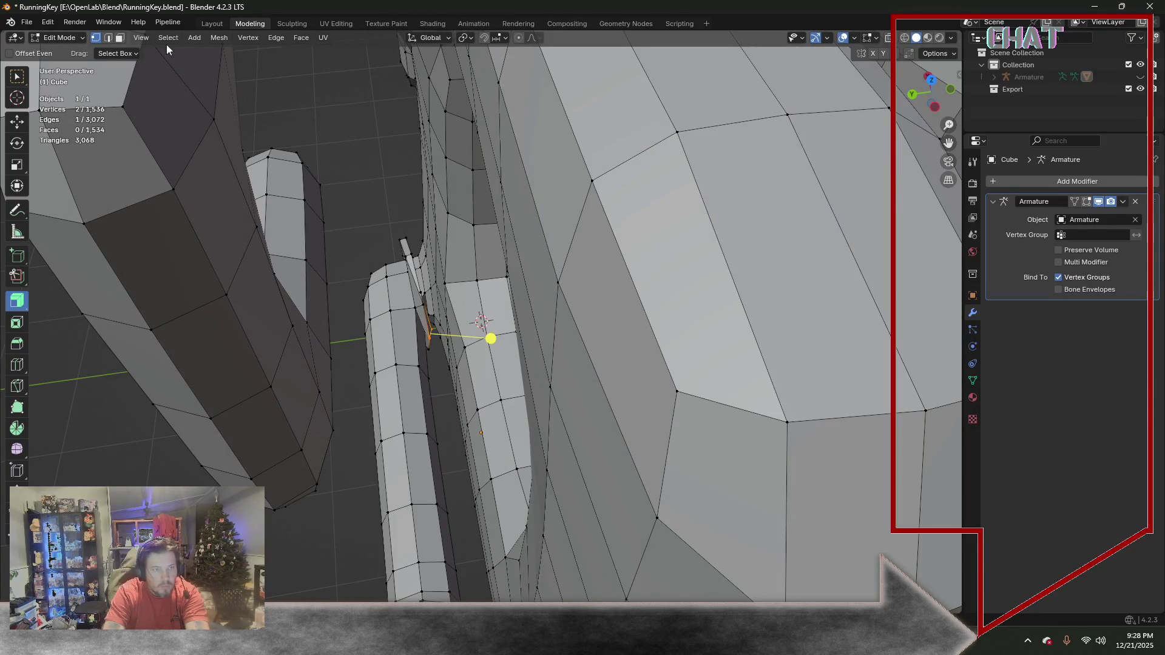
Nudge the selected vertices further along Y and slide them along their edges
mouse_move(429, 279)
middle_mouse_down()
mouse_move(419, 143)
mouse_move(421, 168)
mouse_move(384, 116)
mouse_move(415, 186)
middle_mouse_up()
scroll(415, 186, "up", 2)
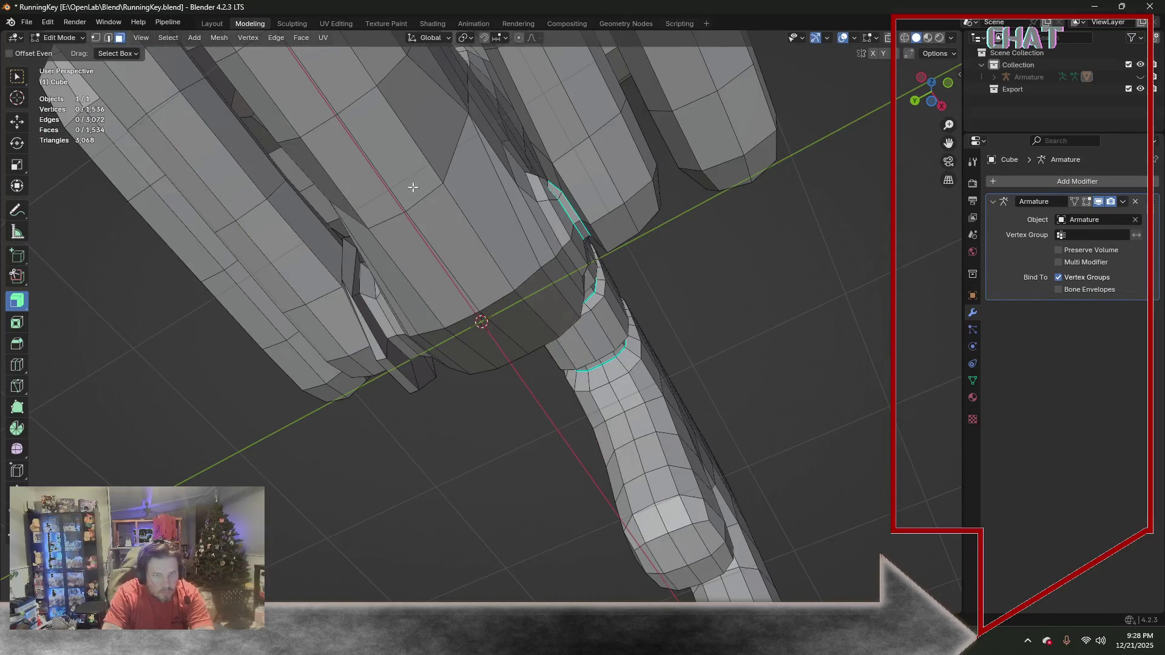
scroll(346, 281, "up", 2)
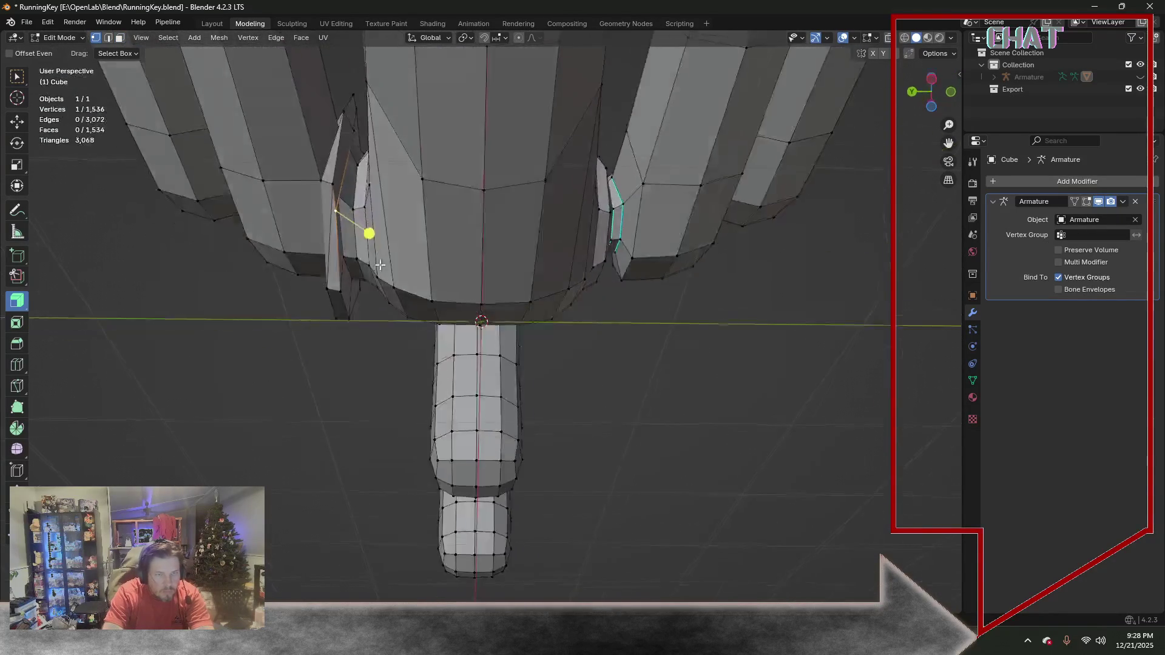
middle_click_drag(330, 234, 383, 288)
scroll(389, 365, "up", 3)
mouse_move(390, 364)
middle_mouse_down()
mouse_move(413, 406)
mouse_move(304, 265)
mouse_move(316, 308)
middle_mouse_up()
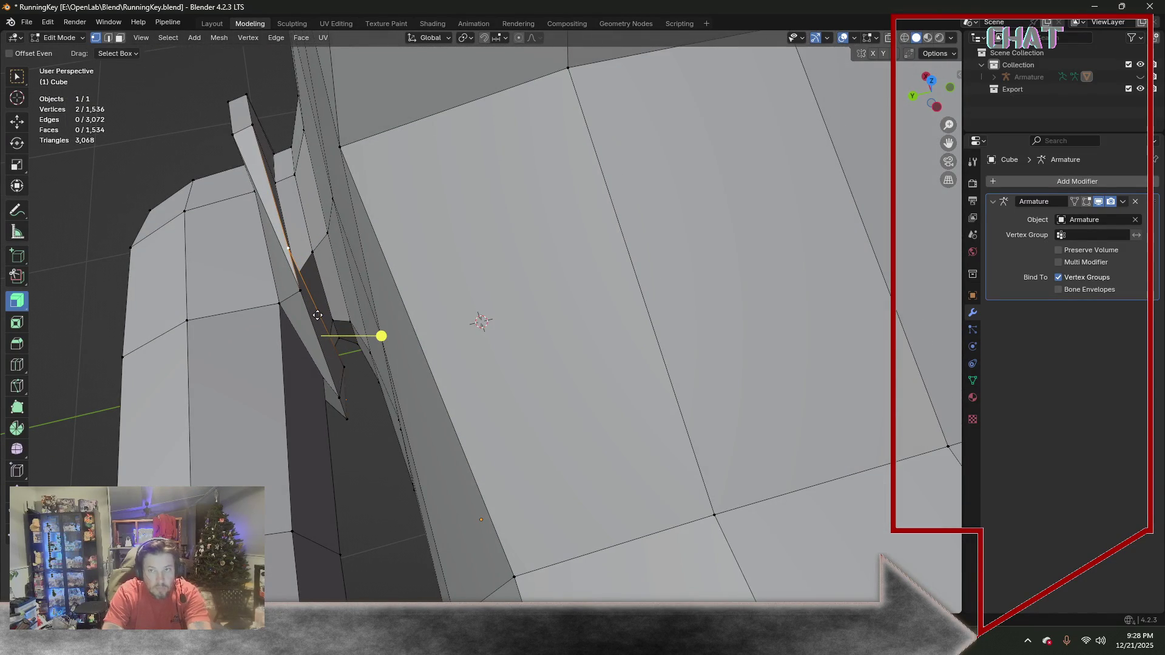
key("g")
key("y")
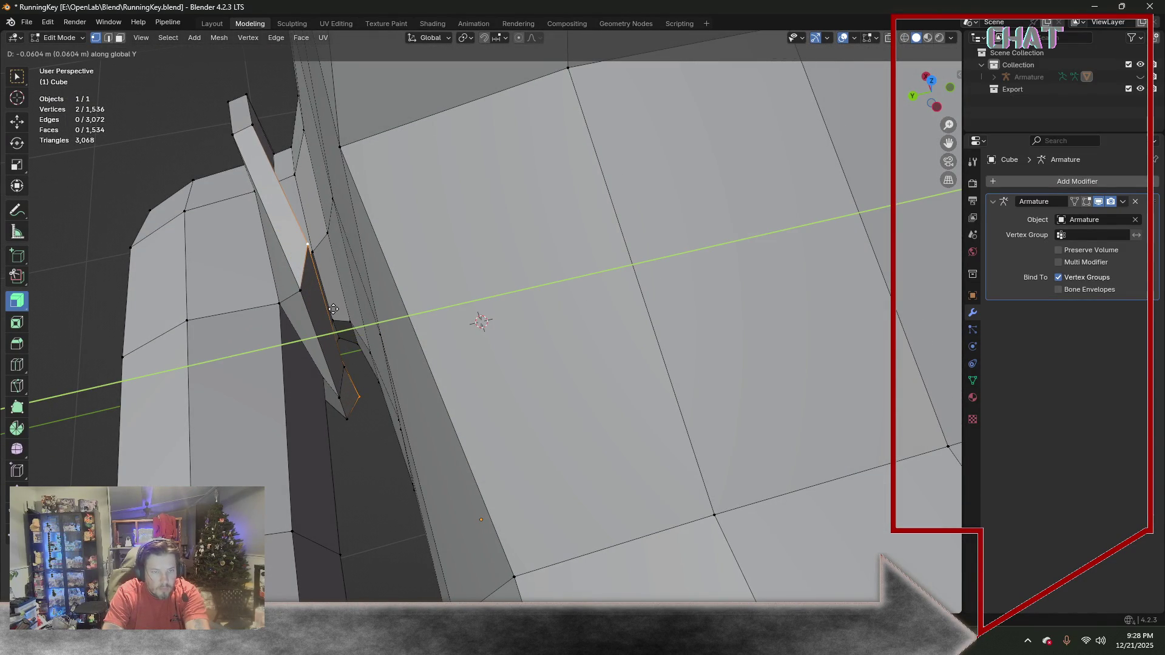
key("g")
mouse_move(333, 310)
middle_mouse_down()
mouse_move(325, 275)
mouse_move(325, 317)
middle_mouse_up()
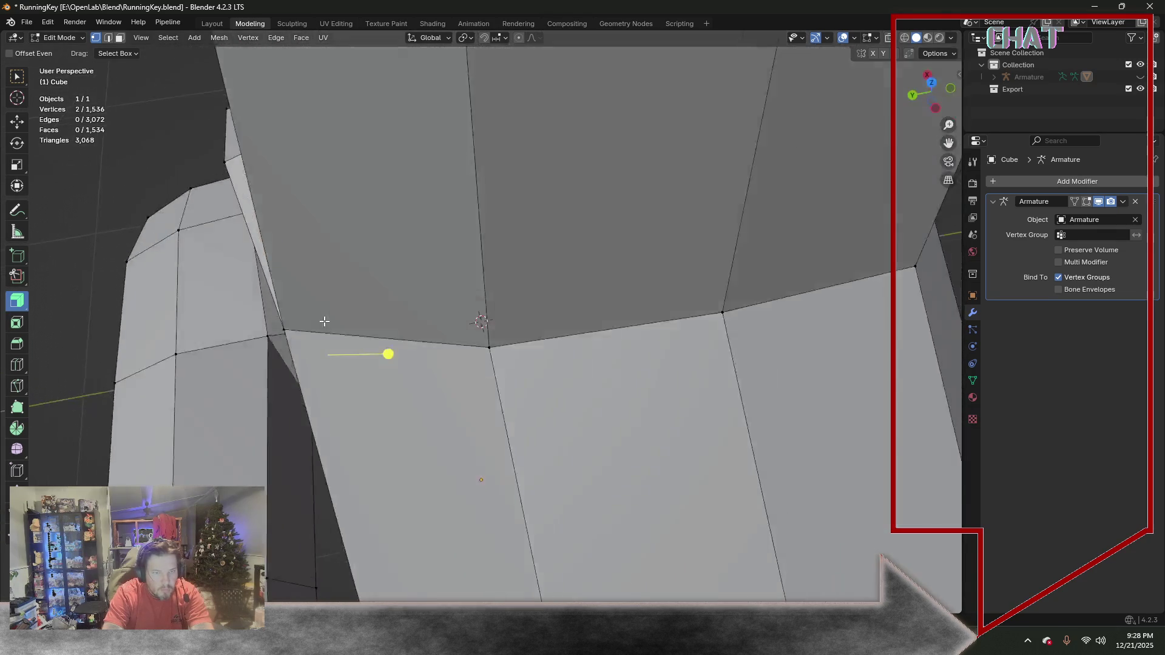
mouse_move(324, 317)
middle_mouse_down()
mouse_move(387, 318)
mouse_move(333, 304)
mouse_move(325, 197)
mouse_move(310, 262)
middle_mouse_up()
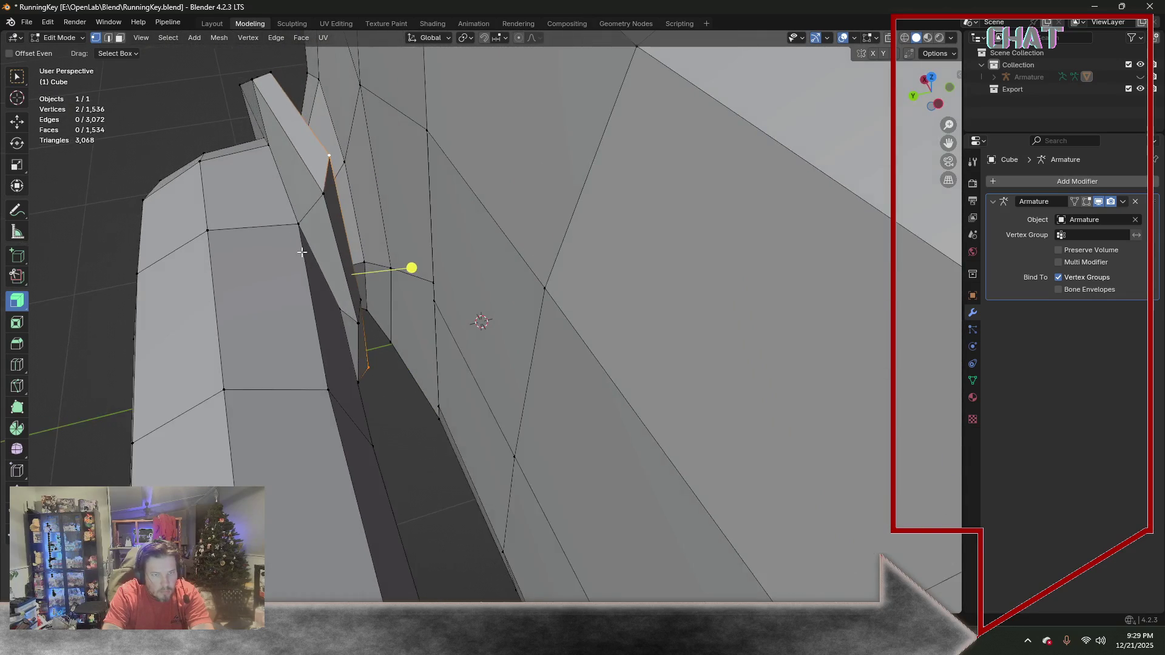
Try a Y move on a single corner vertex, cancel it, and select another vertex pair
left_click(297, 222)
key("g")
key("y")
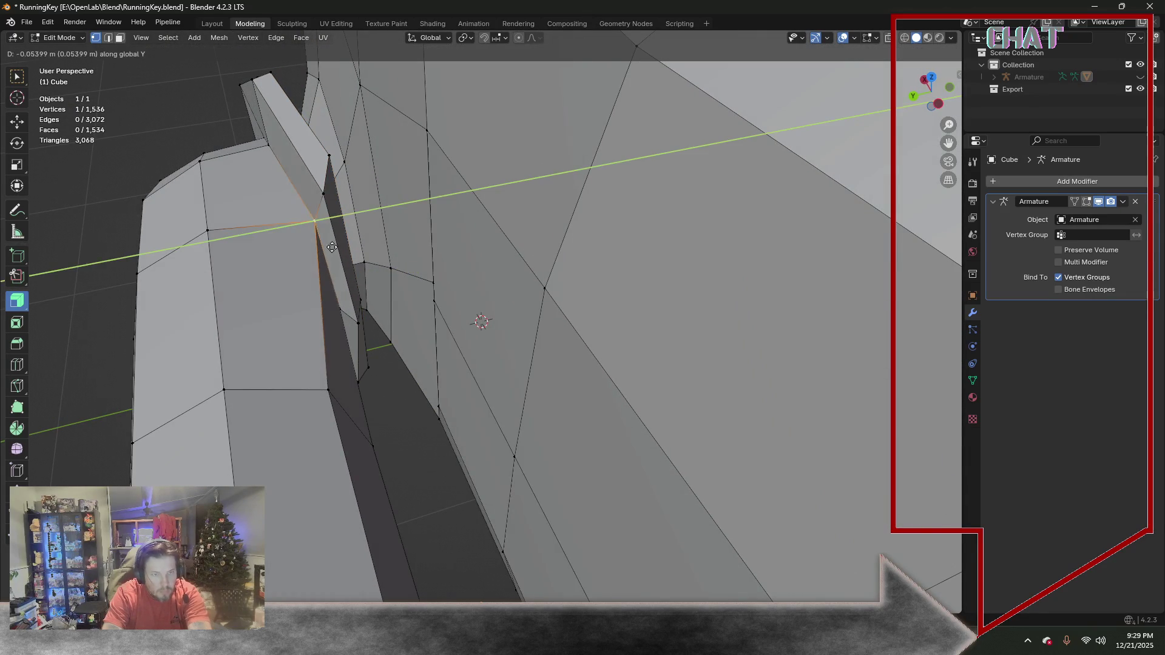
key("Escape")
mouse_move(393, 297)
middle_mouse_down()
mouse_move(606, 277)
mouse_move(573, 283)
middle_mouse_up()
scroll(607, 277, "down", 5)
scroll(607, 278, "up", 4)
scroll(573, 282, "up", 2)
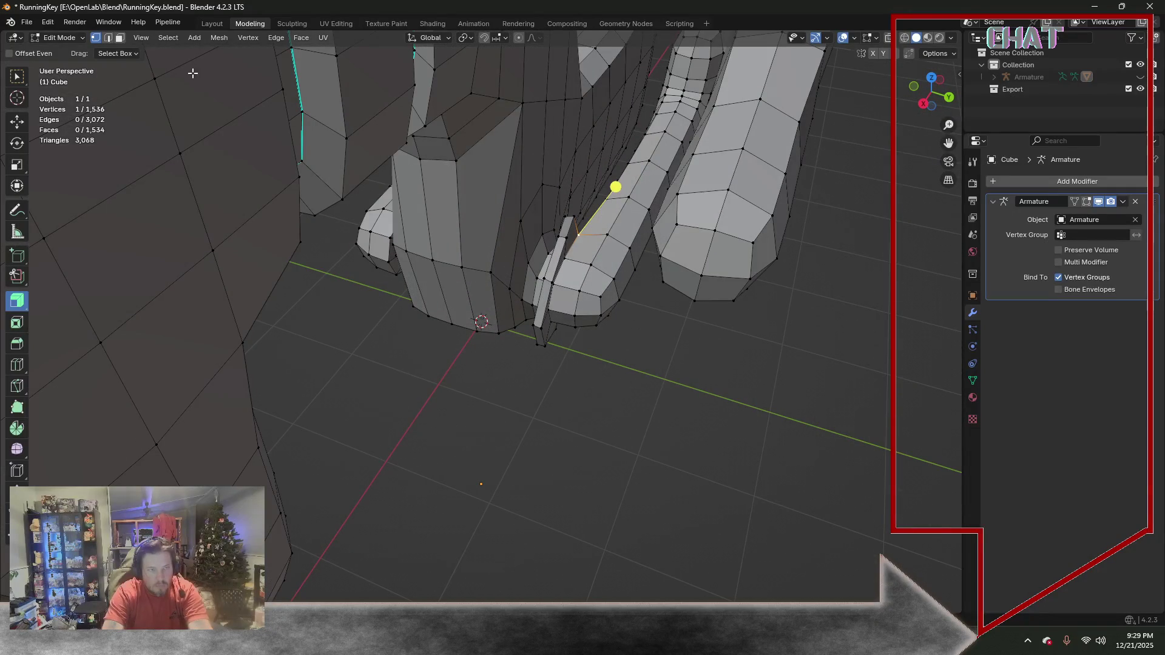
left_click(561, 228, "shift")
scroll(561, 228, "down", 4)
Extend the selected groove ring edges into full edge loops (undoing a Select Linked)
middle_click_drag(561, 228, 541, 227)
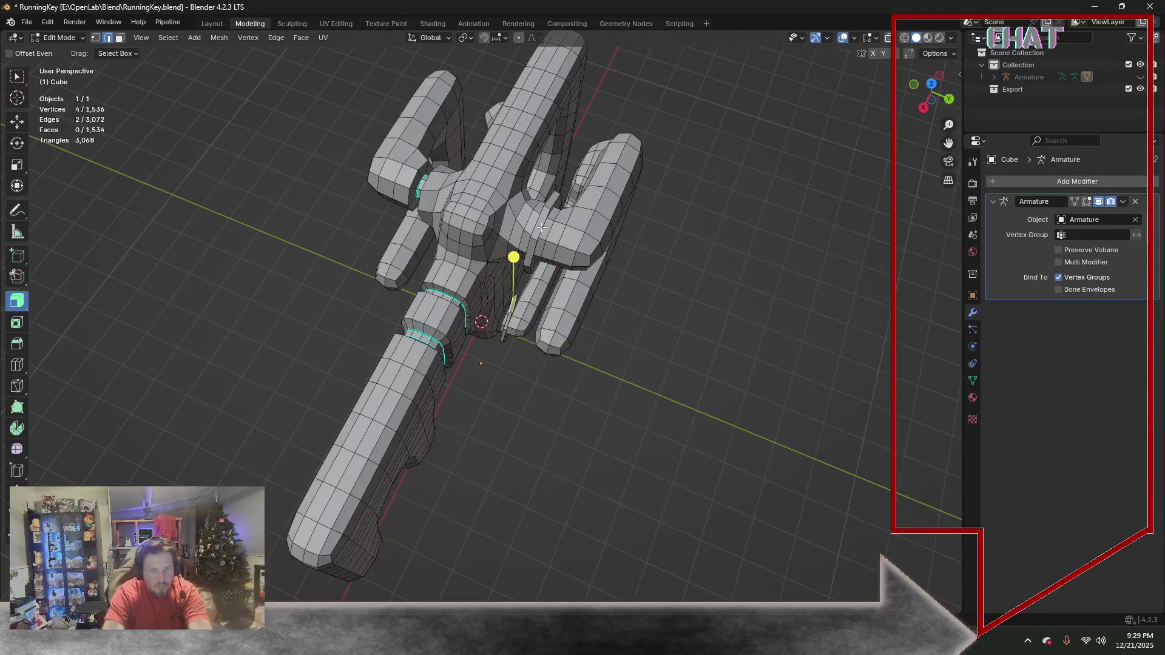
left_click(157, 37)
left_click(238, 242)
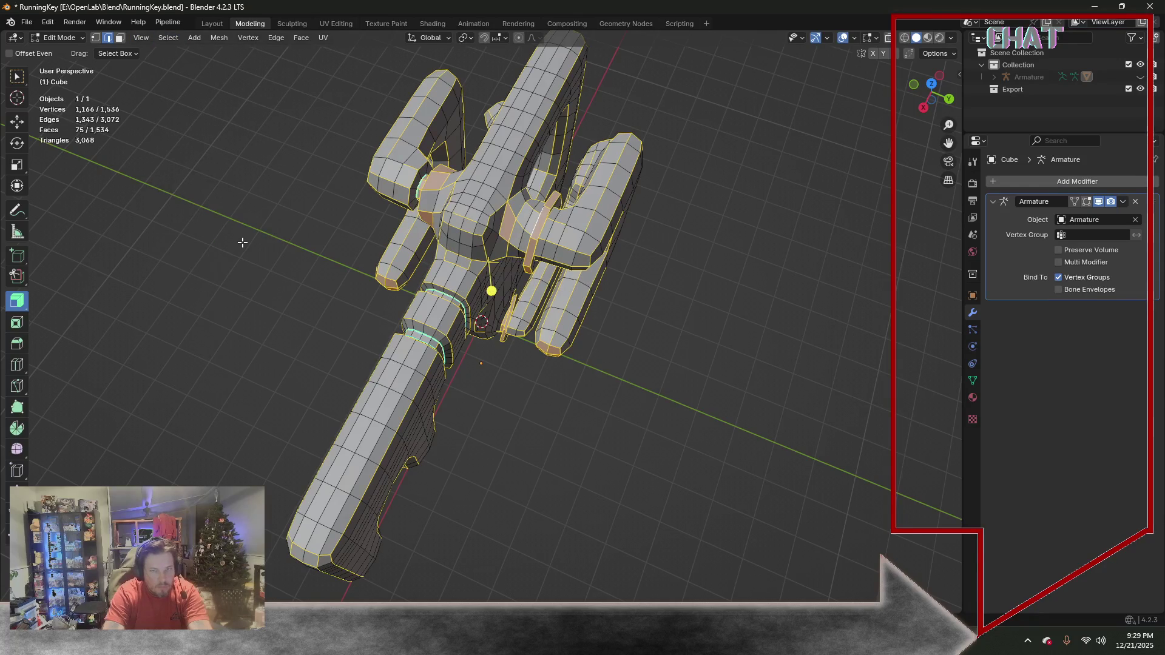
mouse_move(369, 287)
middle_mouse_down()
mouse_move(308, 176)
mouse_move(438, 185)
mouse_move(857, 80)
middle_mouse_up()
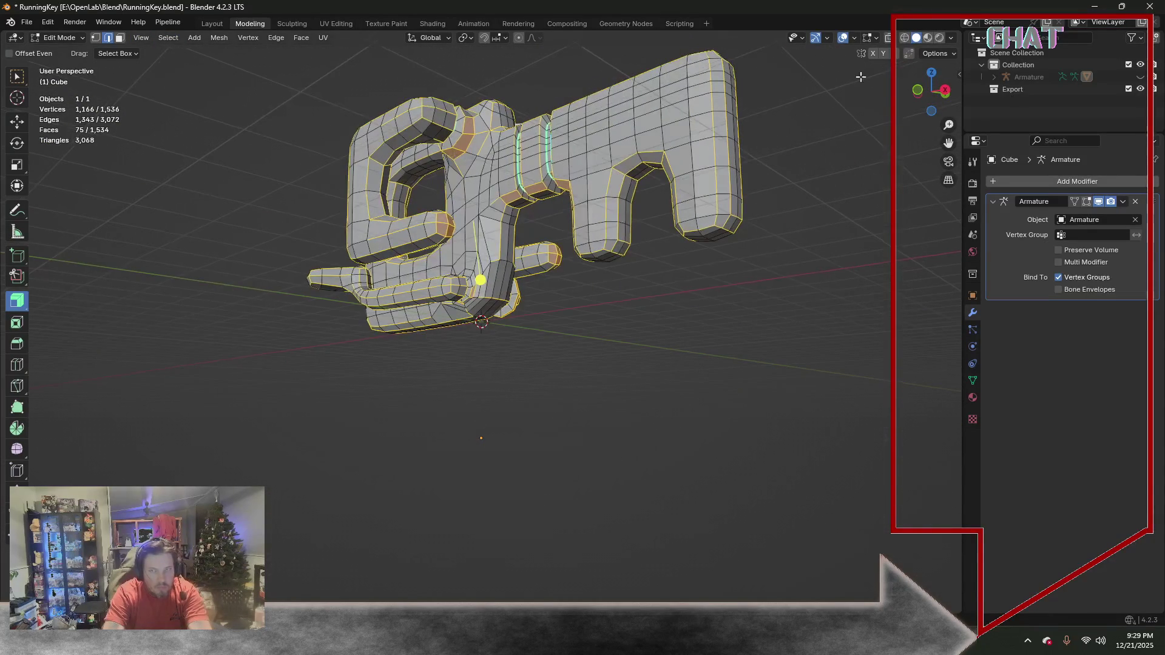
left_click(886, 38)
scroll(480, 229, "up", 5)
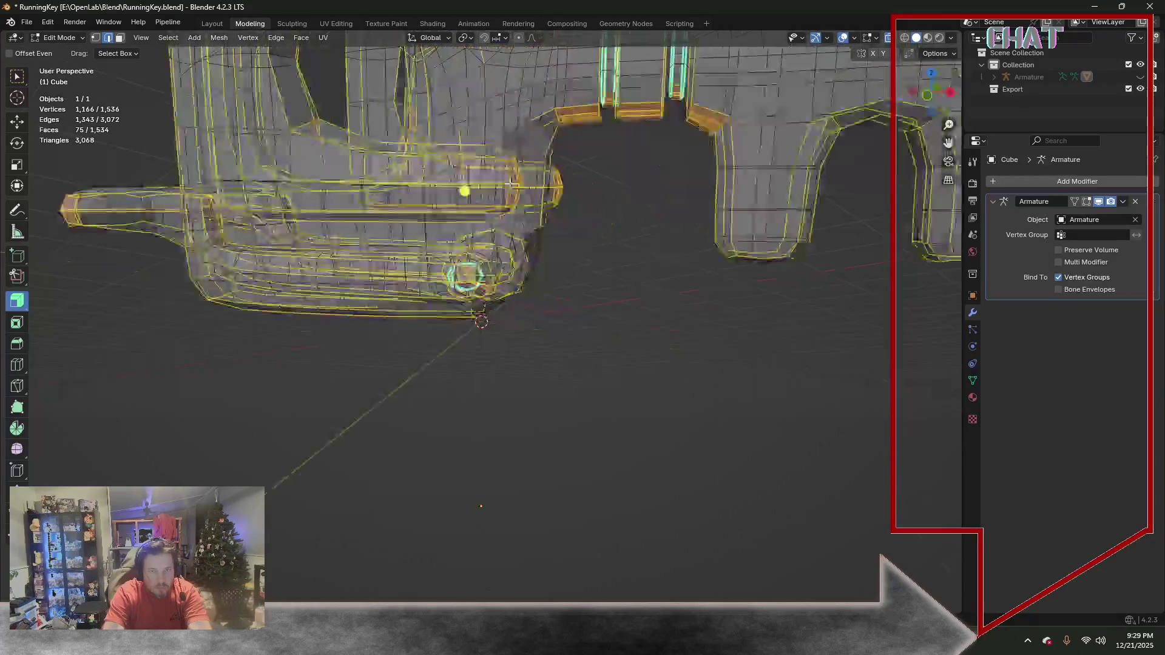
scroll(523, 178, "down", 3)
scroll(514, 169, "down", 2)
scroll(502, 153, "down", 1)
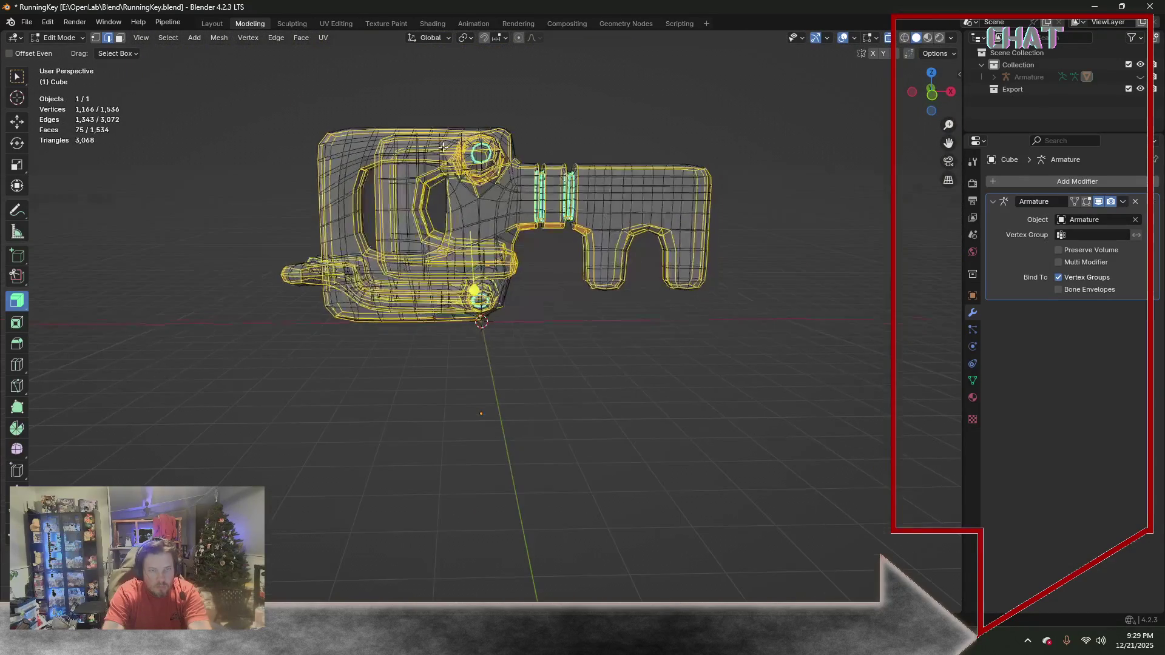
middle_click_drag(345, 147, 437, 194)
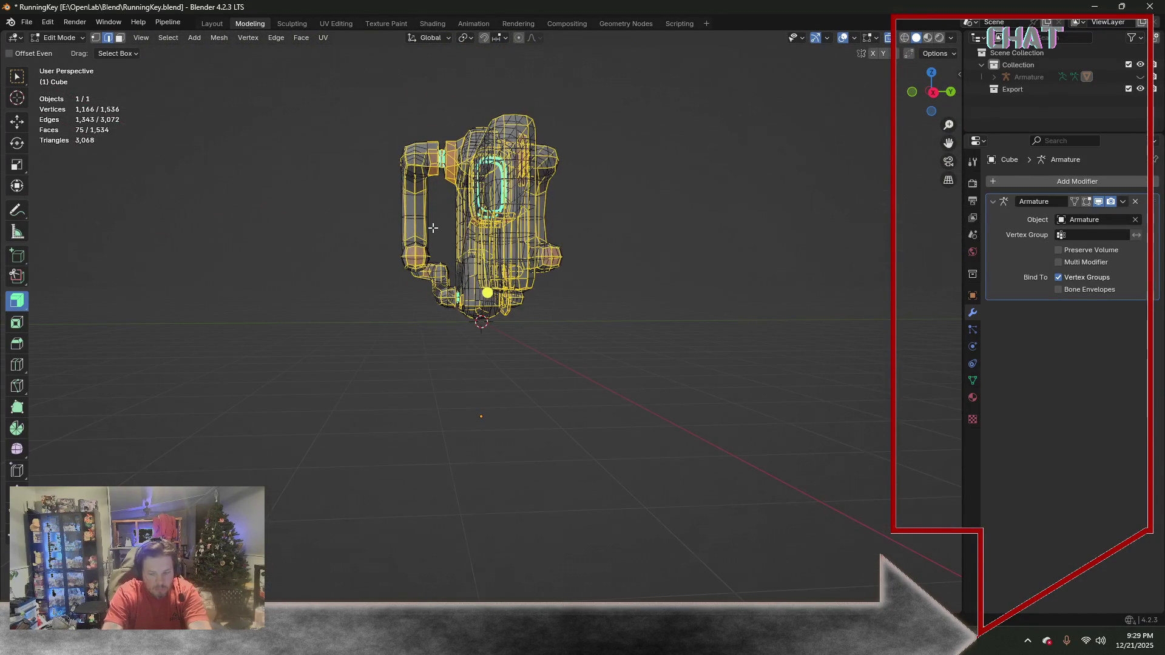
key("KP_1")
key("ctrl+z")
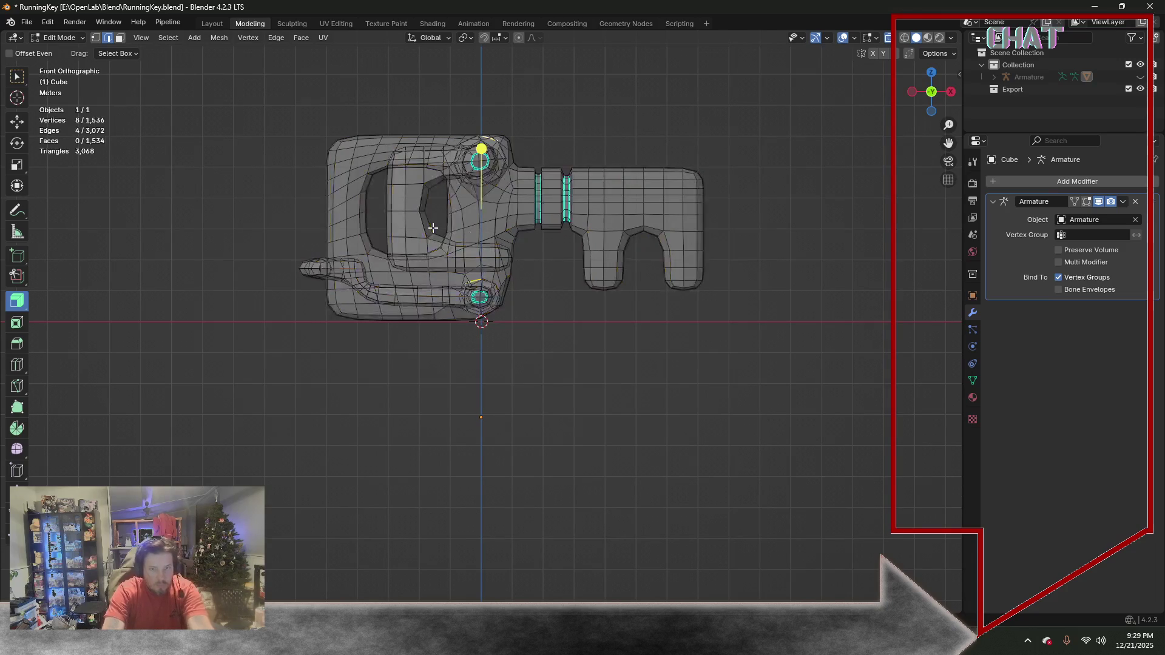
mouse_move(535, 213)
middle_mouse_down()
mouse_move(375, 206)
mouse_move(176, 6)
middle_mouse_up()
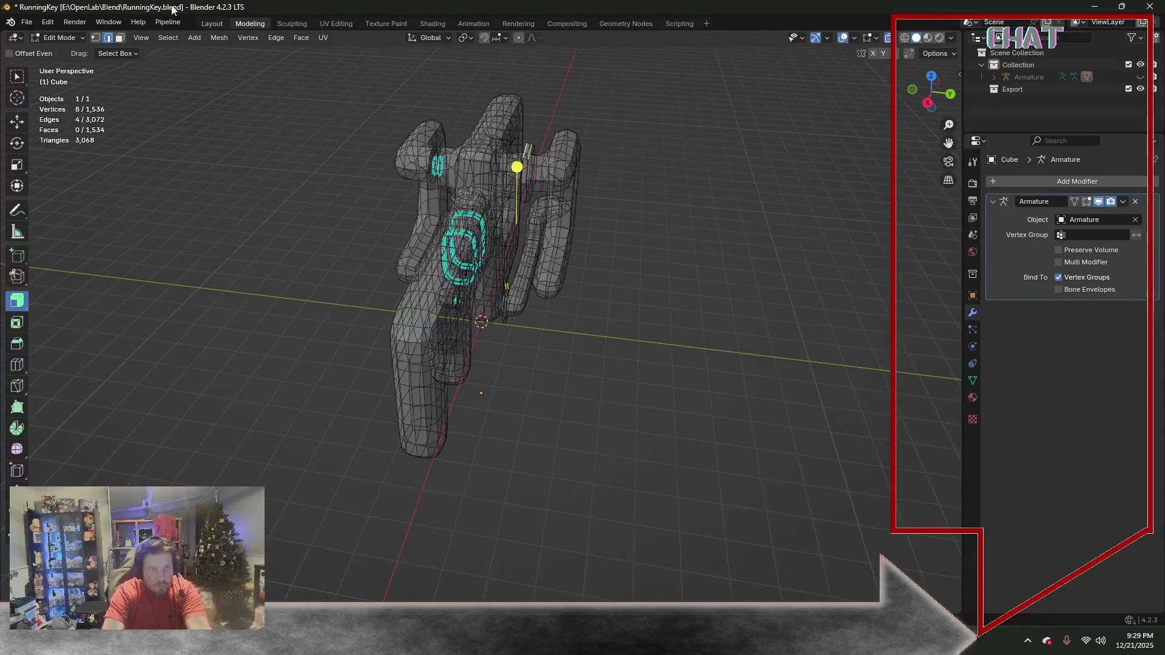
left_click(178, 41)
mouse_move(195, 226)
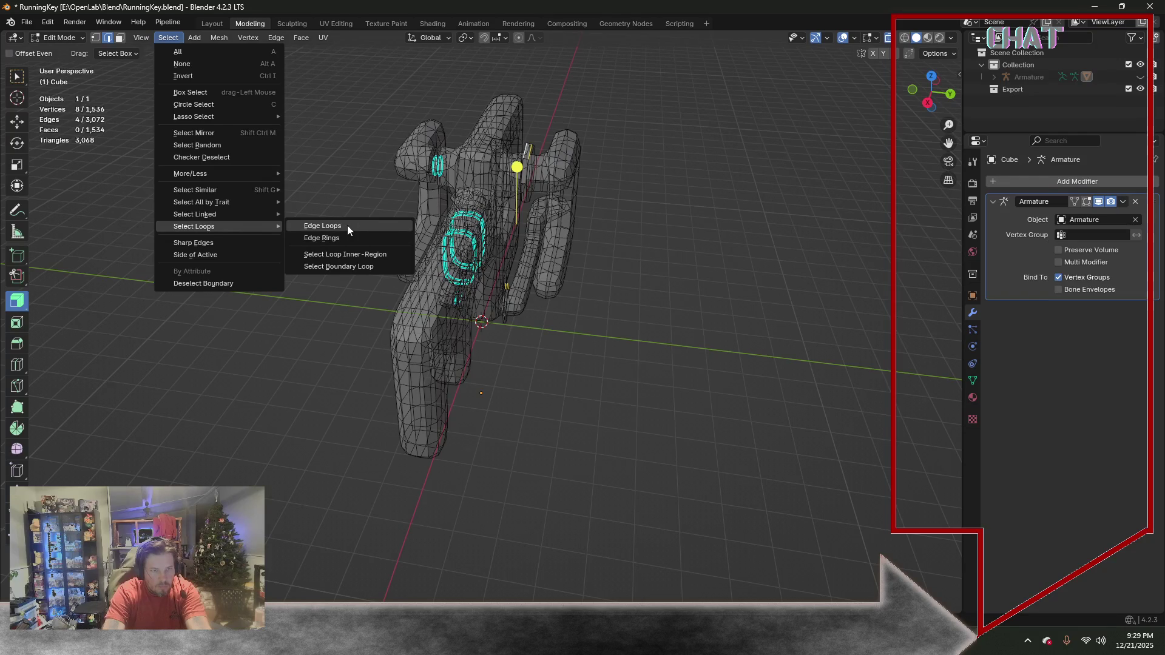
left_click(347, 225)
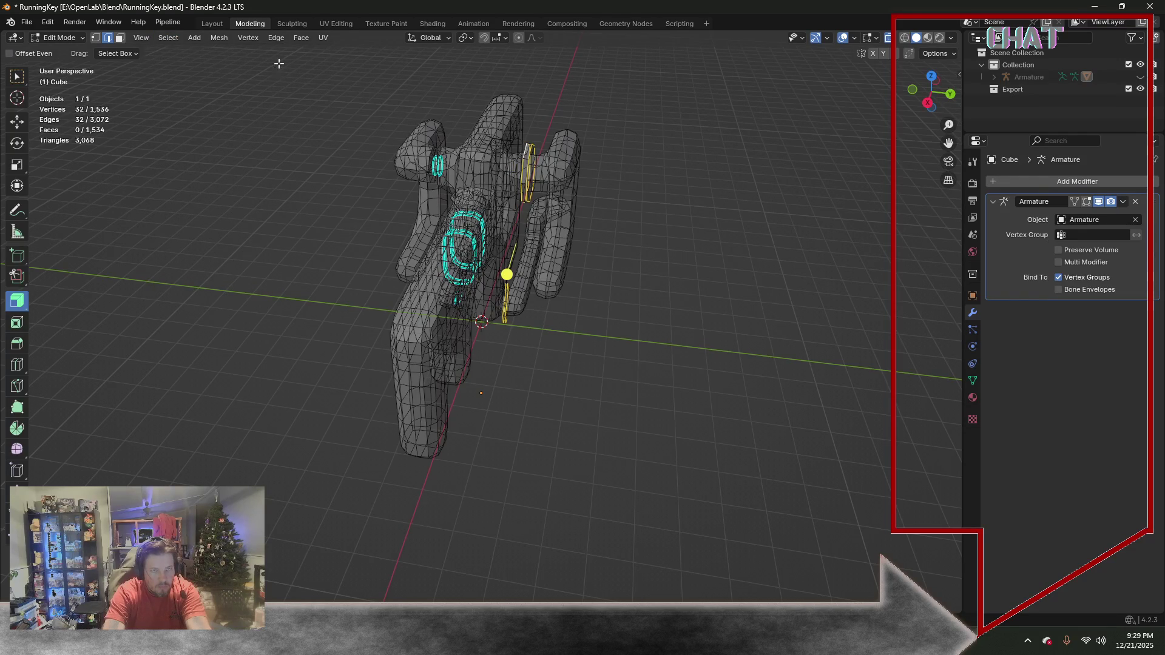
Mark the groove ring loops as sharp via Edge > Mark Sharp
left_click(276, 38)
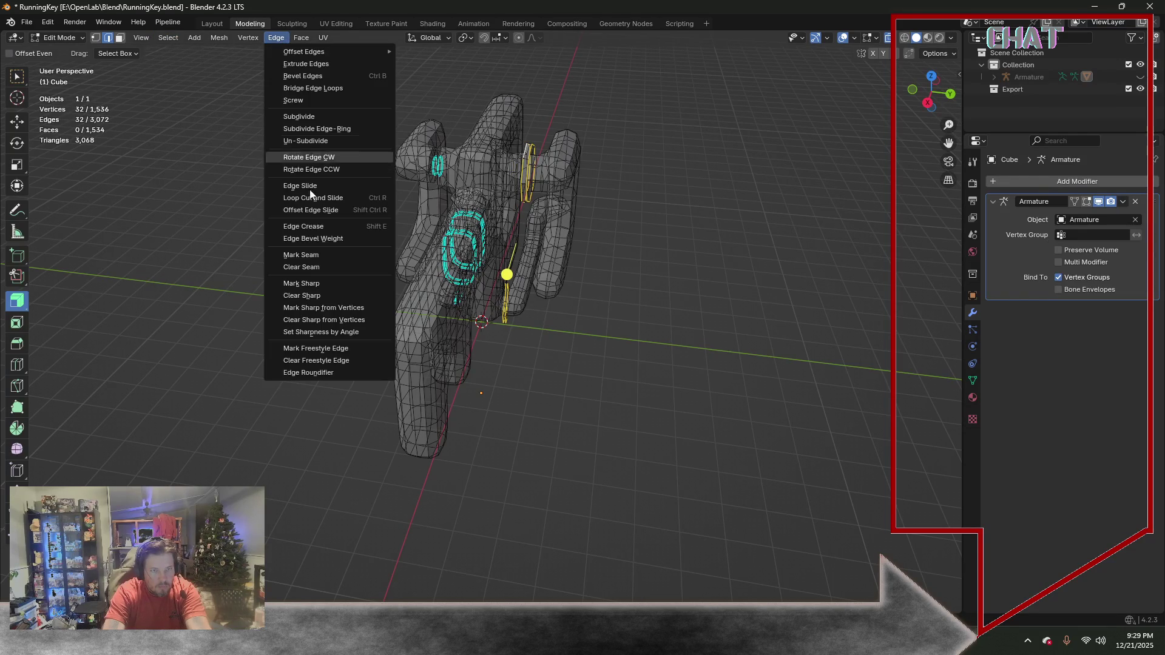
left_click(320, 282)
middle_click_drag(313, 283, 316, 253)
key("a")
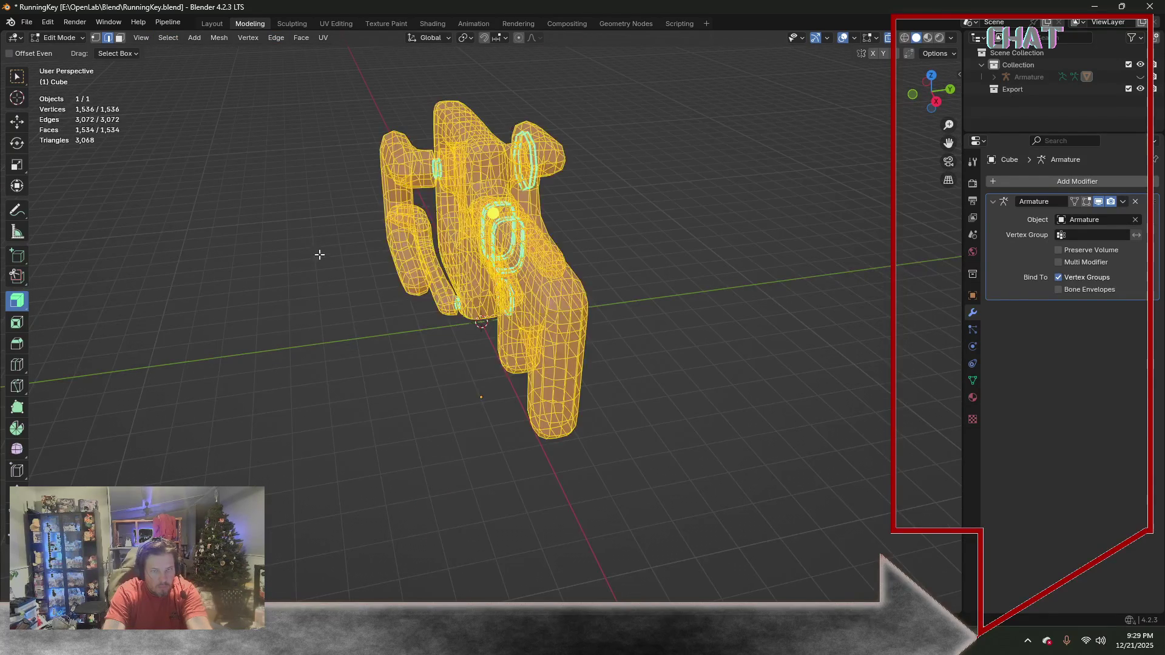
left_click(273, 38)
Return to Object Mode and make the key opaque again
left_click(73, 39)
left_click(74, 51)
middle_click_drag(261, 135, 309, 136)
key("alt+z")
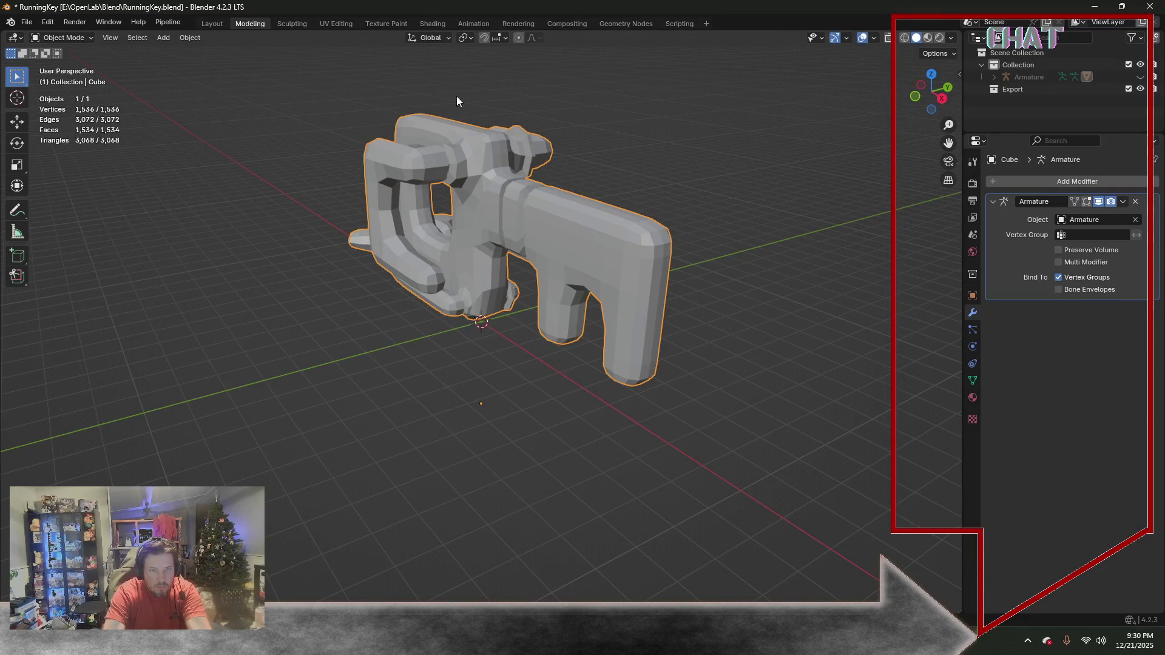
Shade the key Auto Smooth with the angle limit set to about 29°
left_click(202, 38)
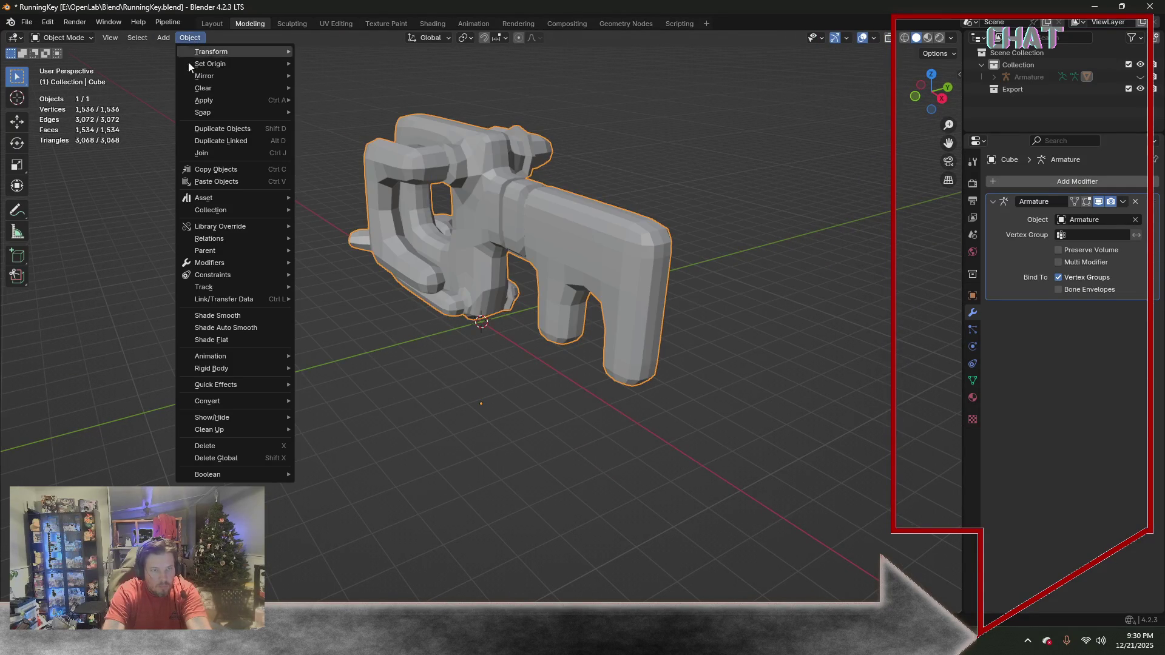
left_click(244, 325)
middle_click_drag(367, 318, 466, 237)
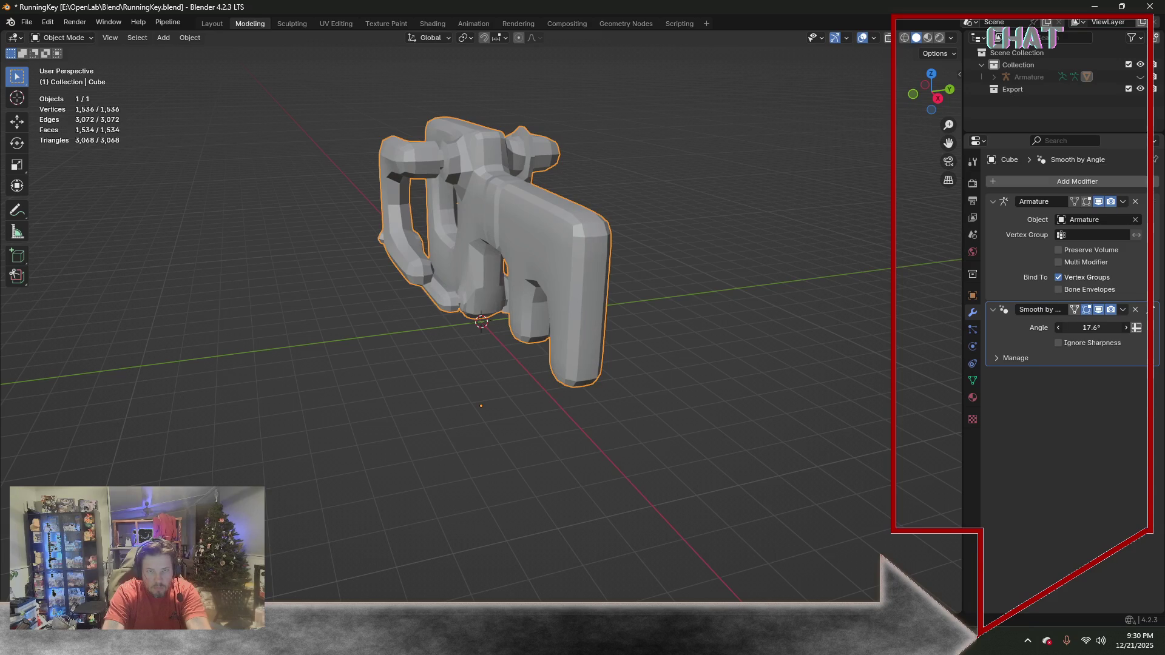
mouse_move(1091, 328)
left_mouse_down()
mouse_move(1128, 328)
mouse_move(1092, 327)
mouse_move(1101, 327)
left_mouse_up()
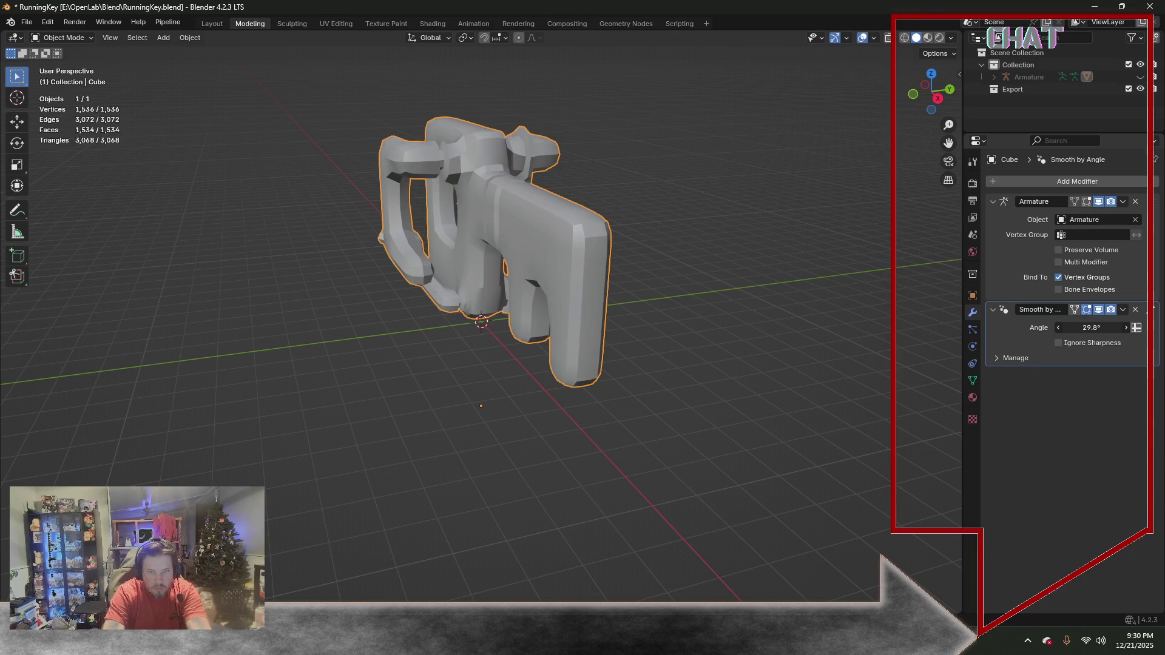
left_click_drag(1091, 328, 1087, 327)
Apply the Smooth by Angle modifier permanently to the mesh
mouse_move(600, 299)
middle_mouse_down()
mouse_move(576, 288)
mouse_move(585, 225)
mouse_move(558, 306)
middle_mouse_up()
scroll(559, 305, "up", 2)
middle_click_drag(589, 267, 510, 317)
scroll(518, 303, "down", 3)
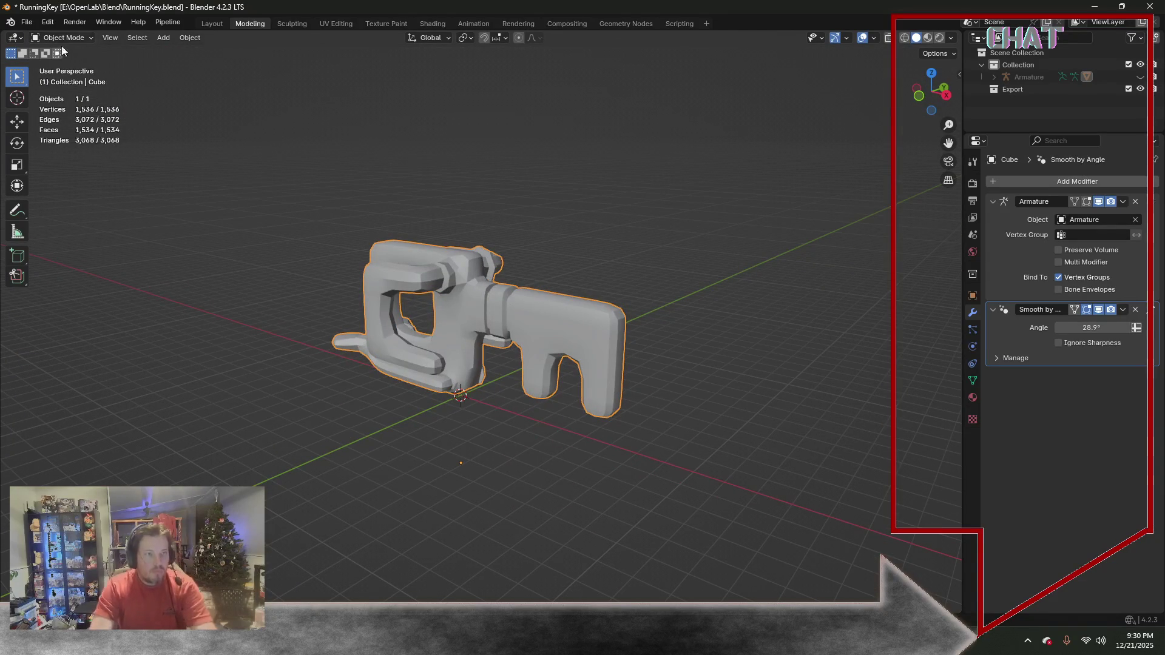
left_click(1123, 309)
left_click(1089, 325)
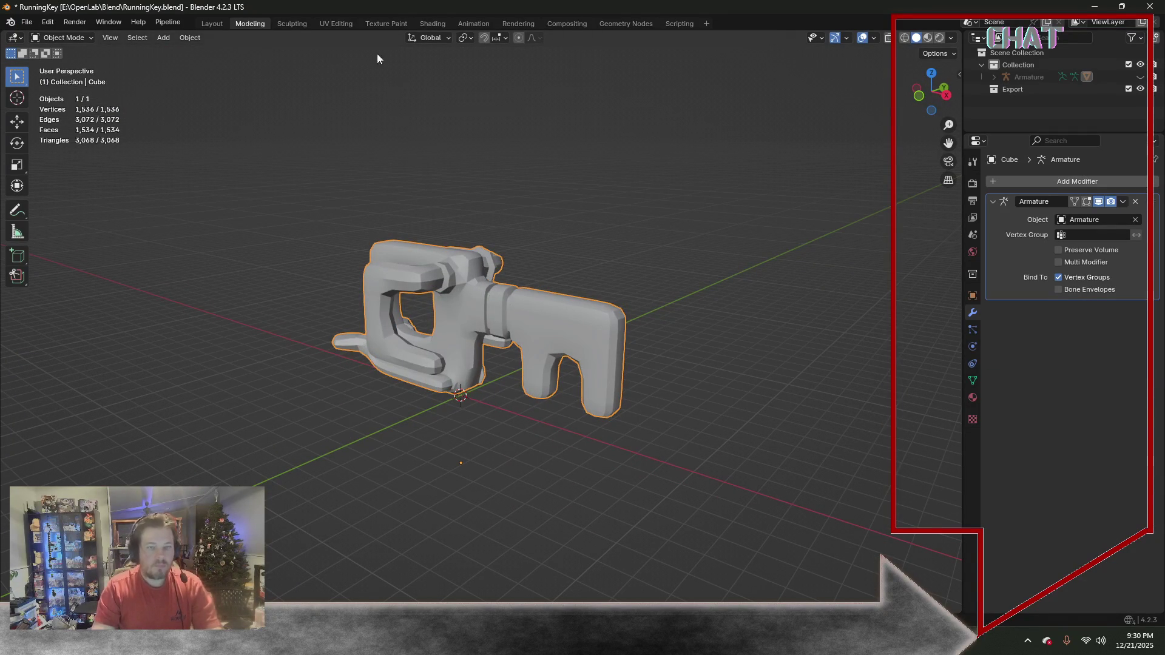
View the key's yellow checker material in the Shading workspace from the side
left_click(435, 23)
mouse_move(578, 149)
middle_mouse_down()
mouse_move(621, 116)
mouse_move(604, 146)
middle_mouse_up()
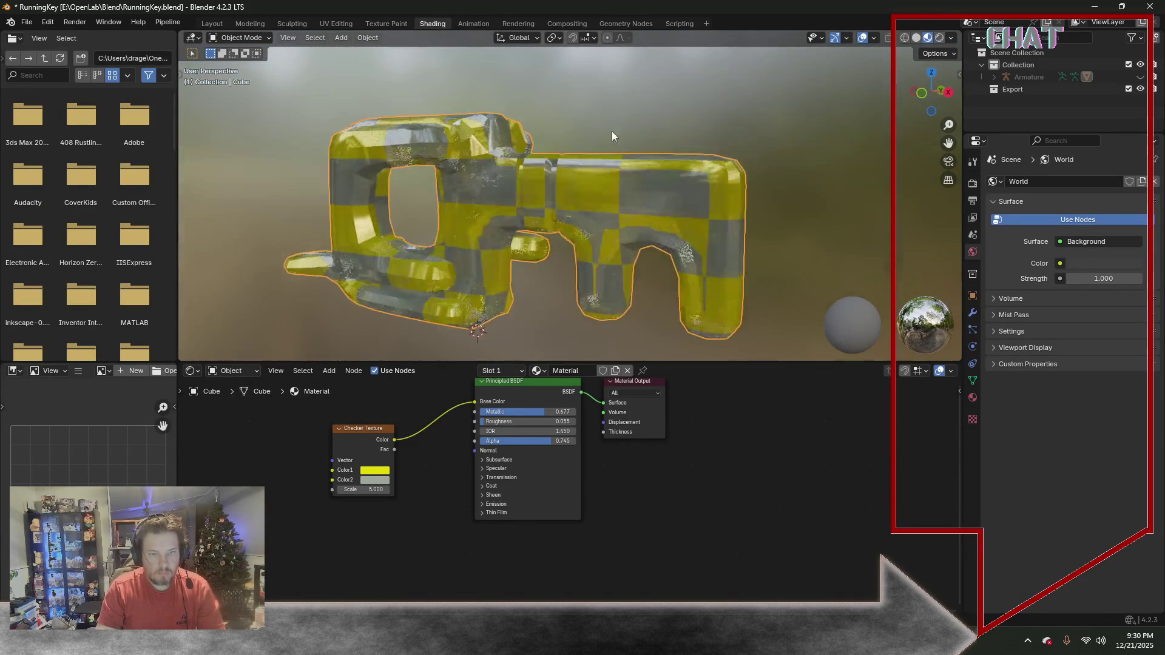
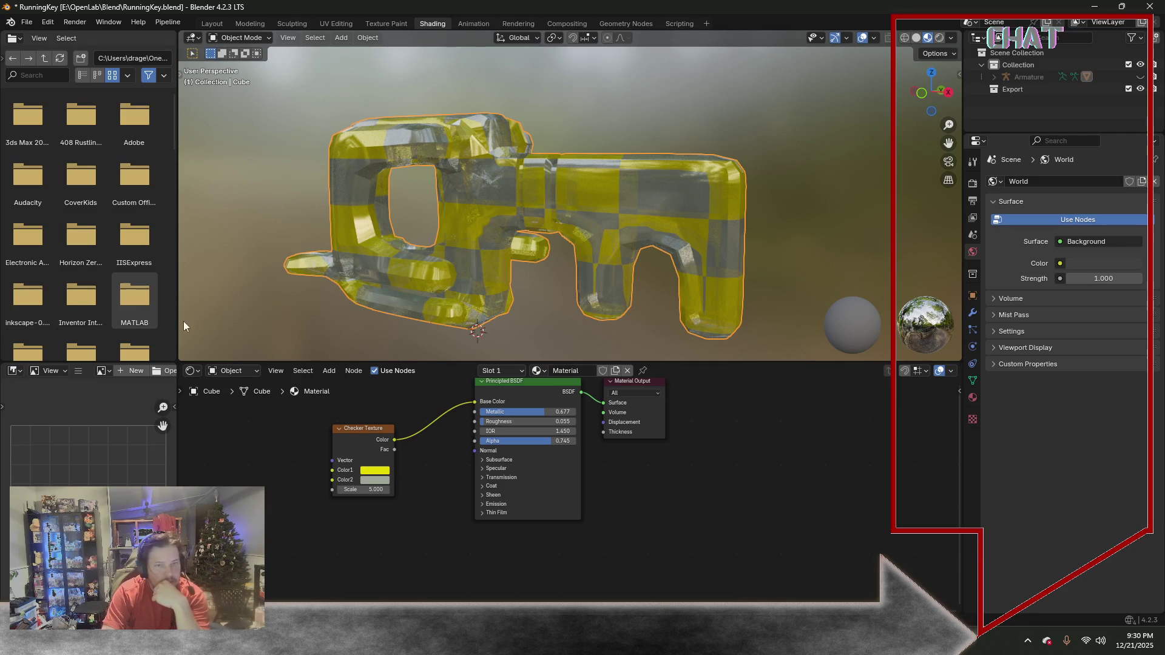
Inspect the key model from end-on and side angles, then switch to the UV Editing workspace
mouse_move(272, 195)
middle_mouse_down()
mouse_move(438, 182)
mouse_move(263, 197)
middle_mouse_up()
scroll(263, 197, "down", 3)
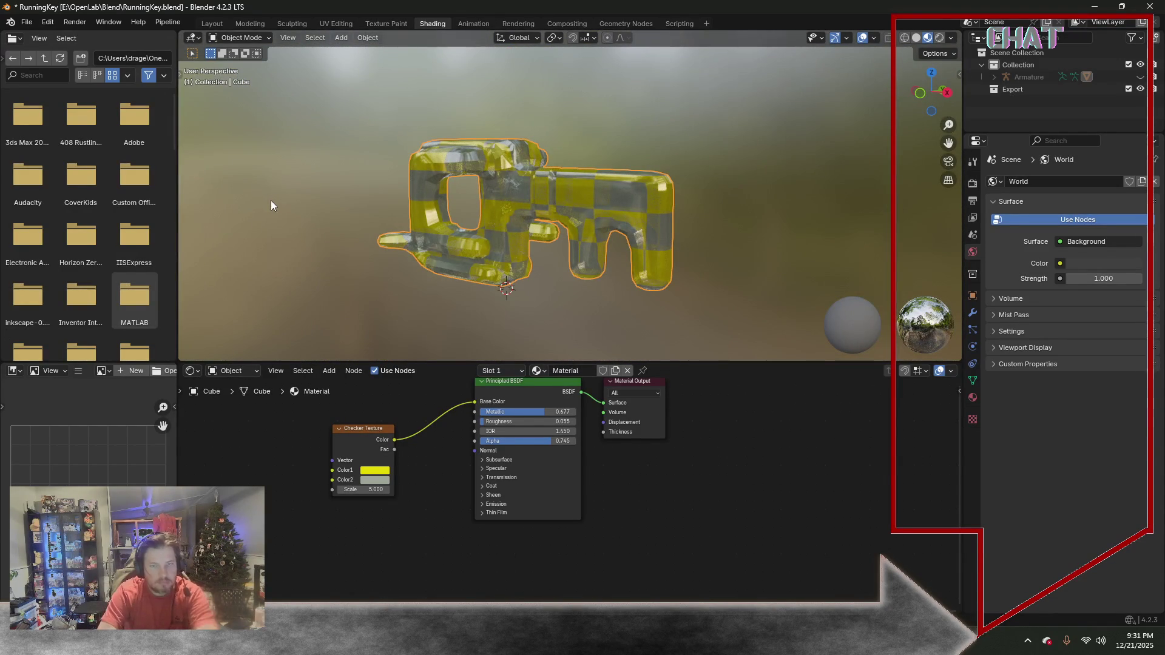
mouse_move(279, 174)
middle_mouse_down()
mouse_move(228, 154)
mouse_move(328, 159)
middle_mouse_up()
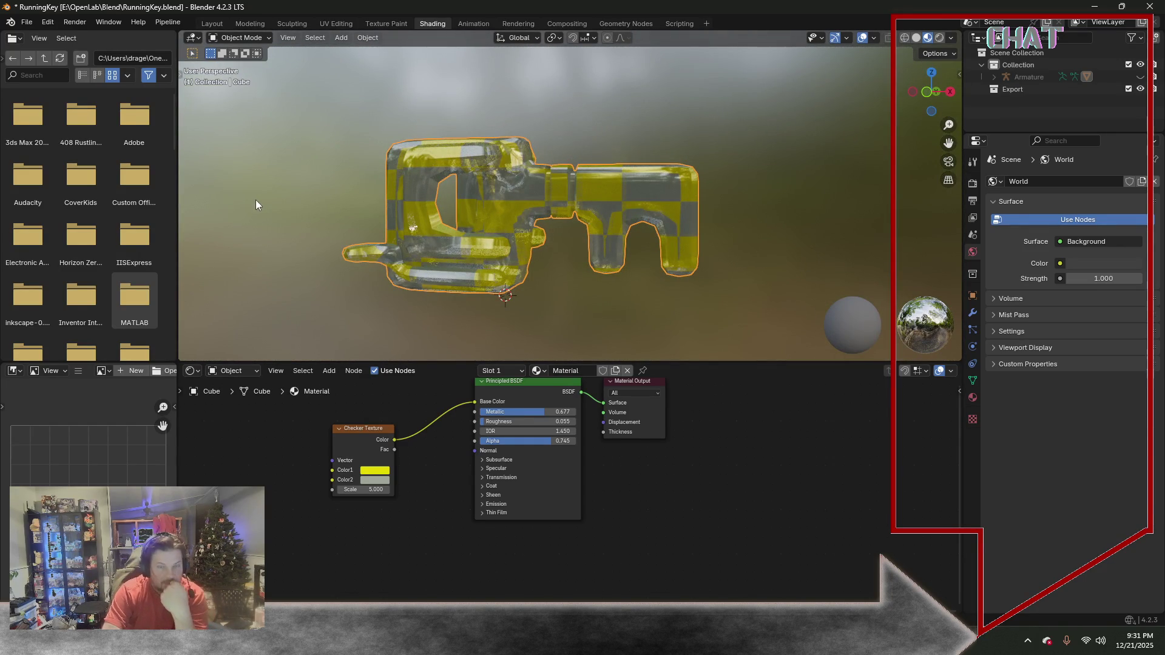
left_click(331, 22)
scroll(423, 211, "down", 1)
scroll(424, 211, "down", 3)
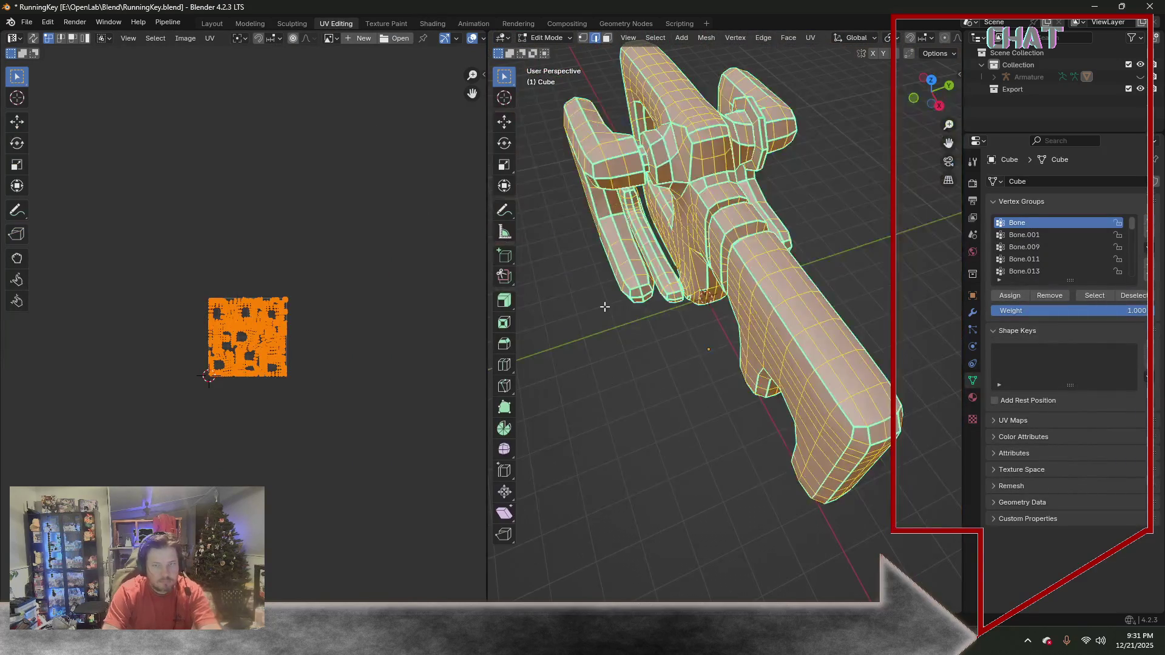
Select the whole key mesh and re-unwrap it with Smart UV Project
middle_click_drag(610, 303, 677, 257)
key("alt+a")
key("a")
left_click(809, 39)
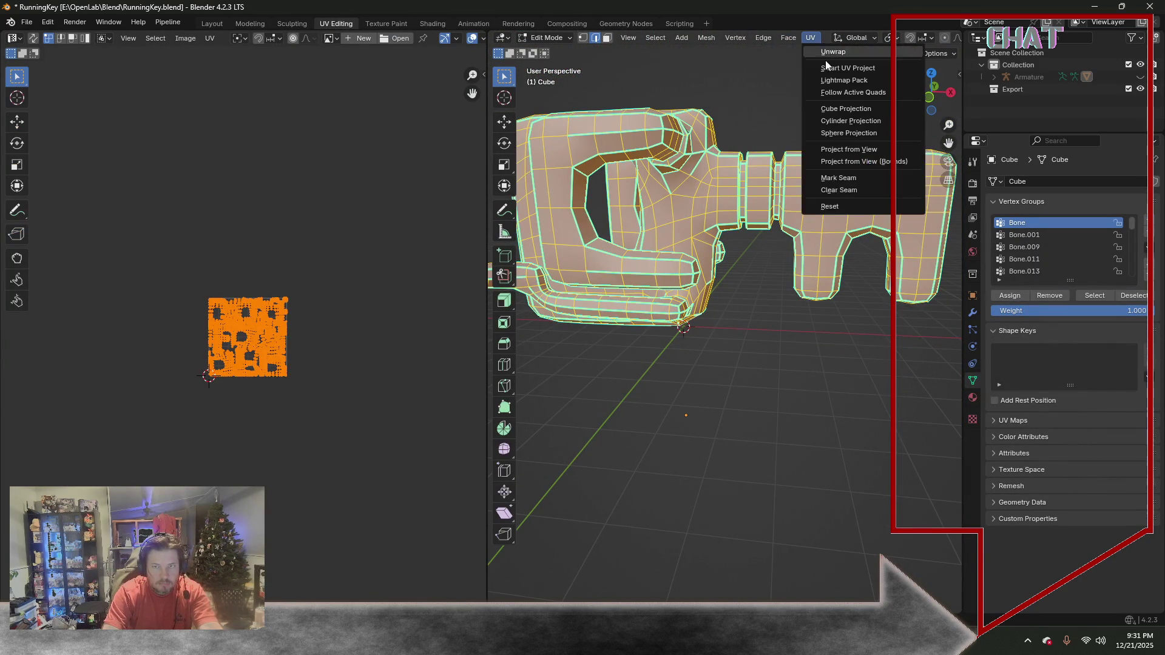
left_click(825, 67)
left_click(795, 183)
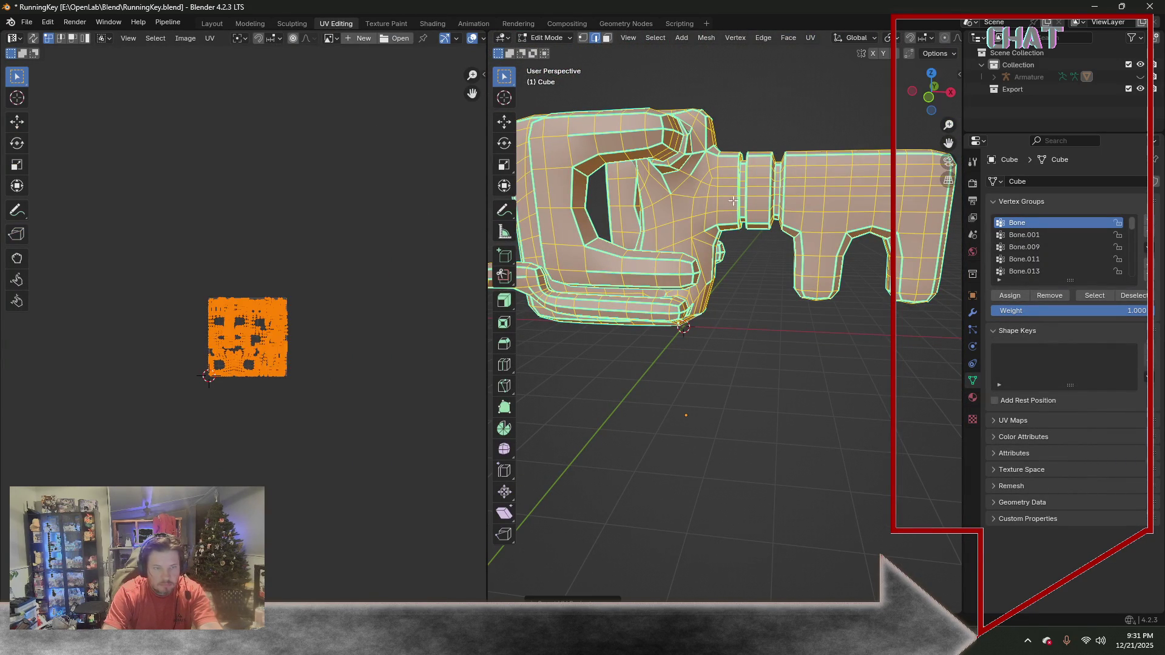
scroll(271, 362, "up", 5)
scroll(270, 355, "up", 2)
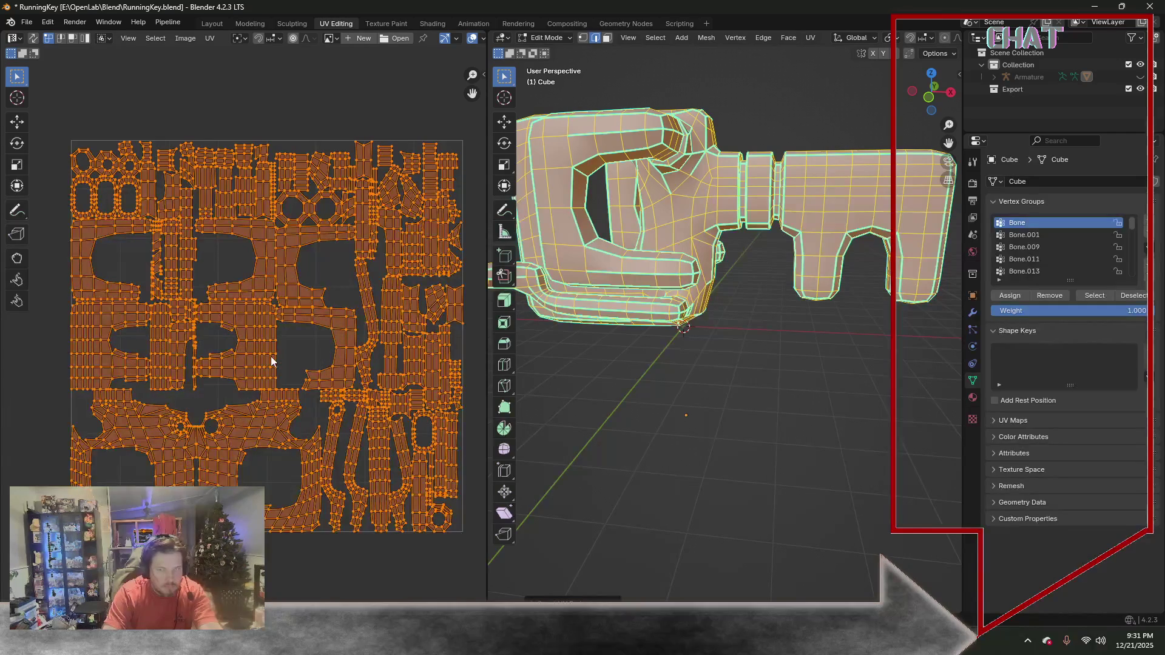
scroll(270, 356, "down", 1)
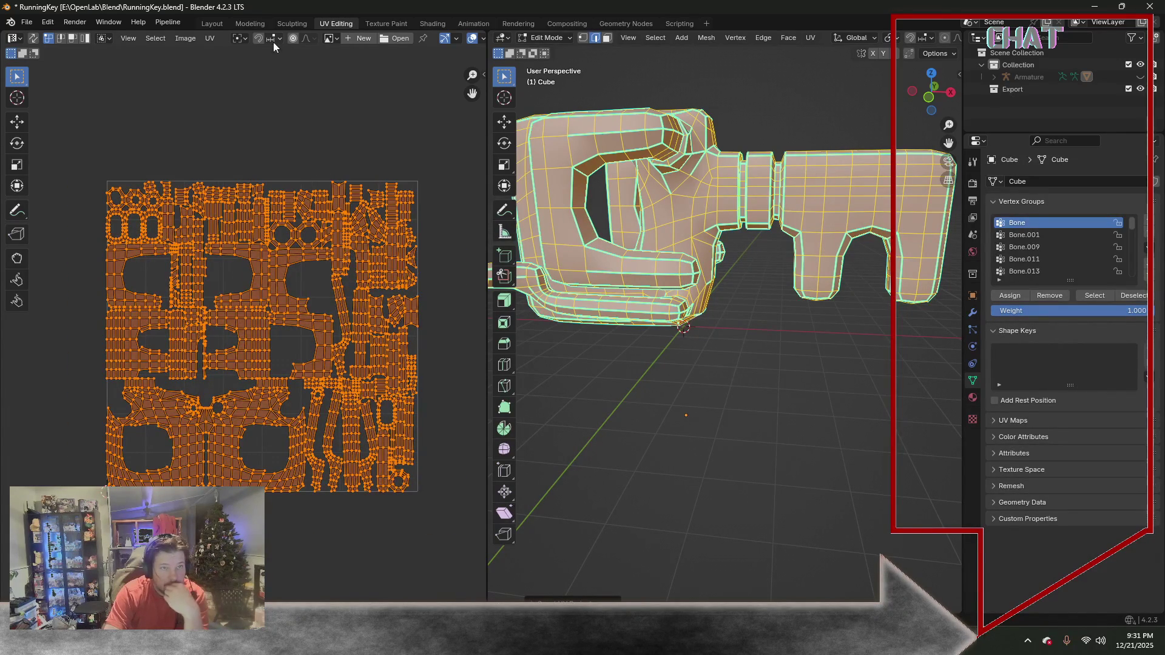
Mark seams from islands, pack the UV islands into the square, then go to the Animation workspace
left_click(210, 39)
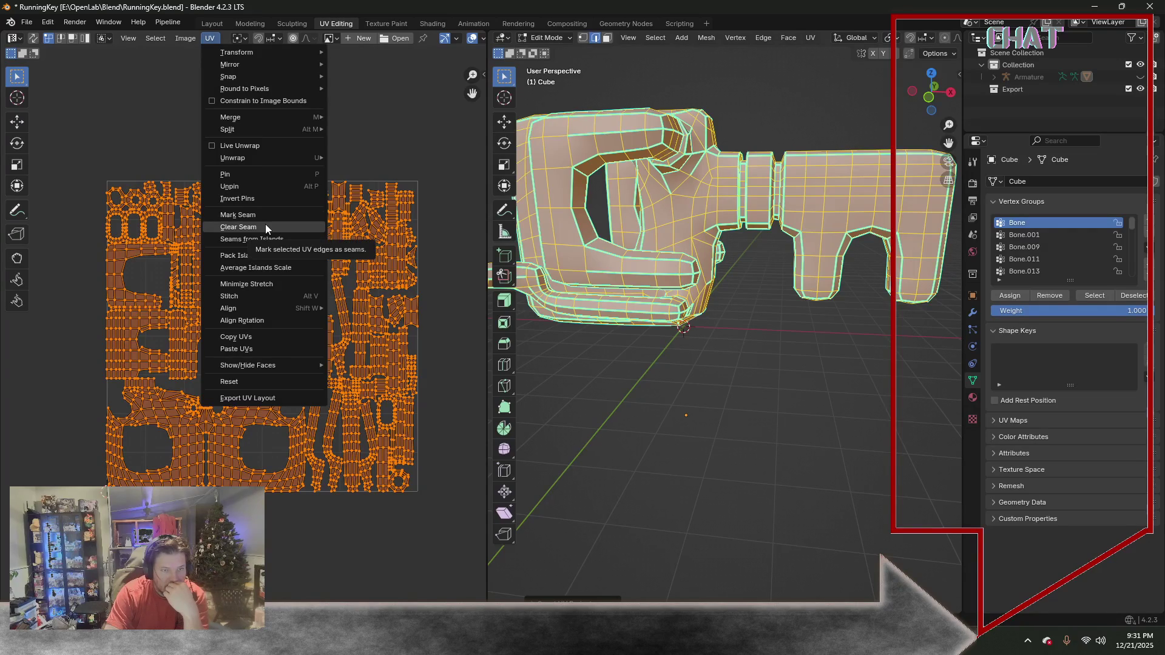
left_click(262, 258)
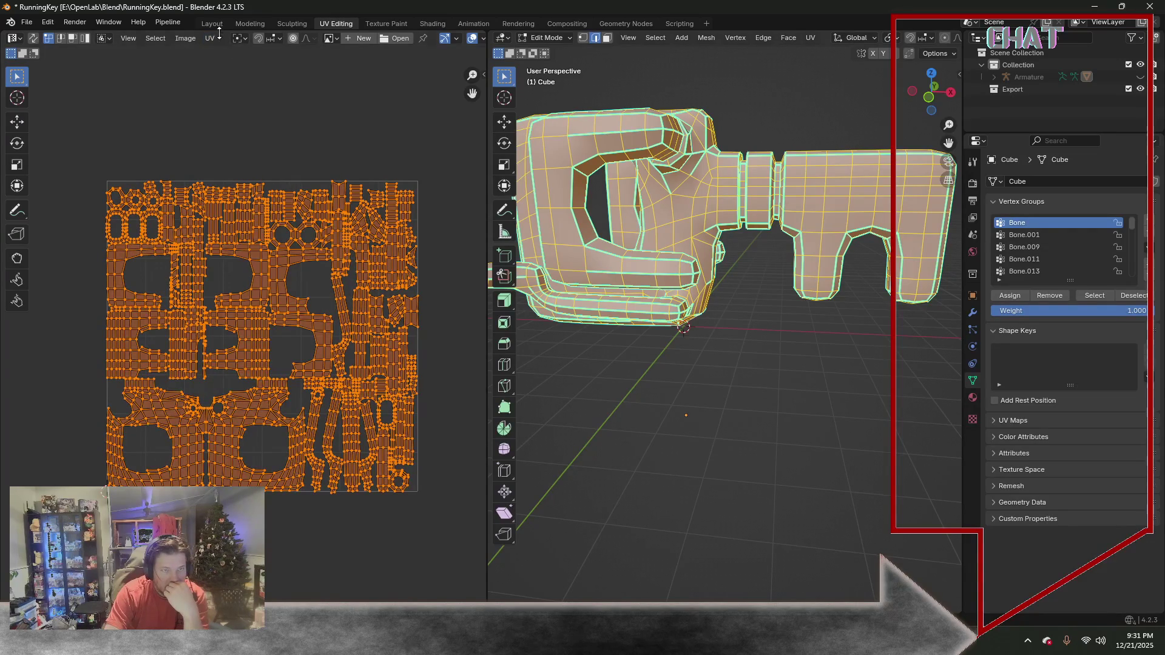
left_click(215, 38)
left_click(251, 260)
left_click(308, 261)
left_click(235, 443)
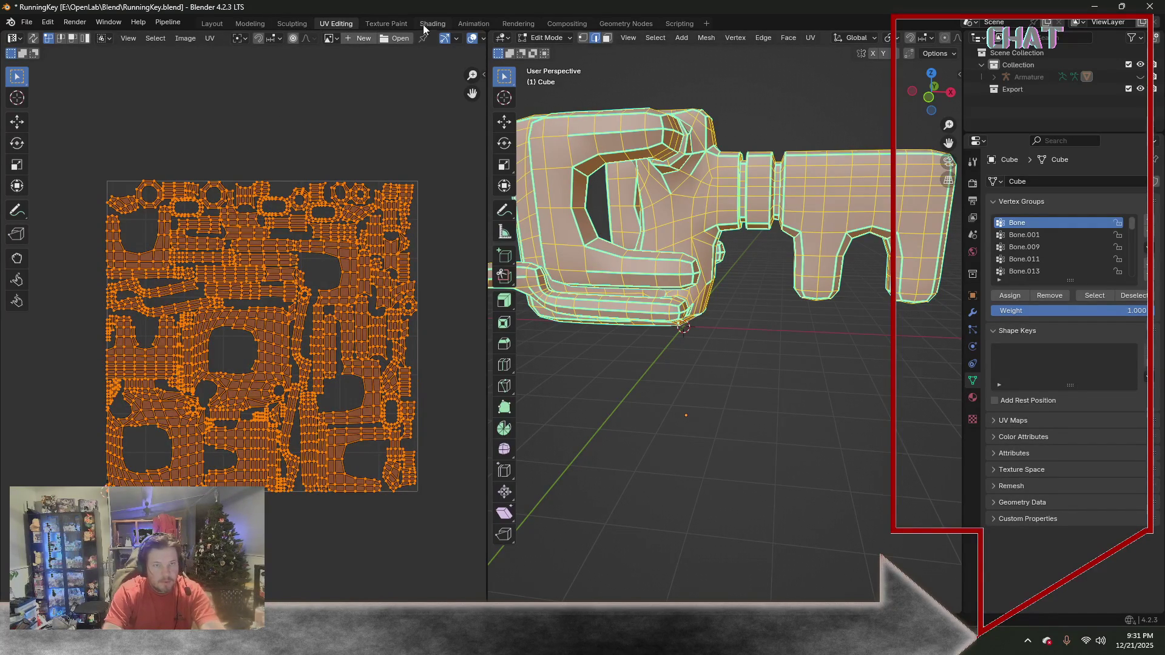
left_click(467, 24)
left_click(27, 22)
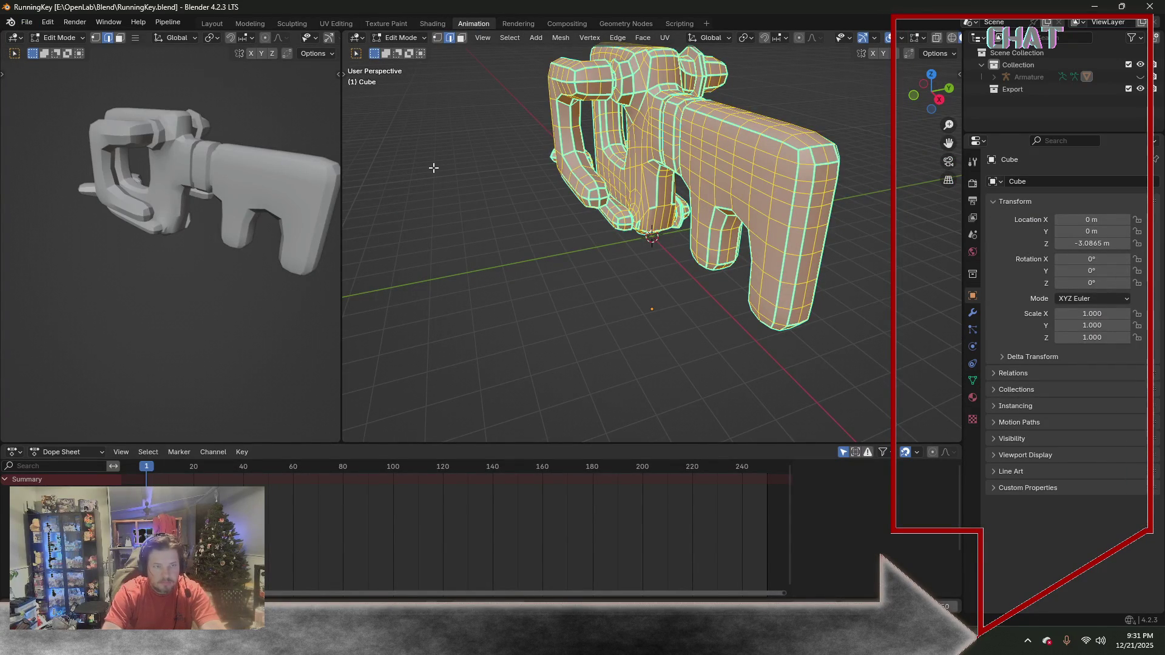
Save the file, select an edge on the key mesh and mark it sharp
key("ctrl+z")
mouse_move(433, 183)
middle_mouse_down()
mouse_move(526, 183)
mouse_move(533, 237)
mouse_move(605, 158)
middle_mouse_up()
scroll(532, 236, "up", 2)
left_click(591, 158)
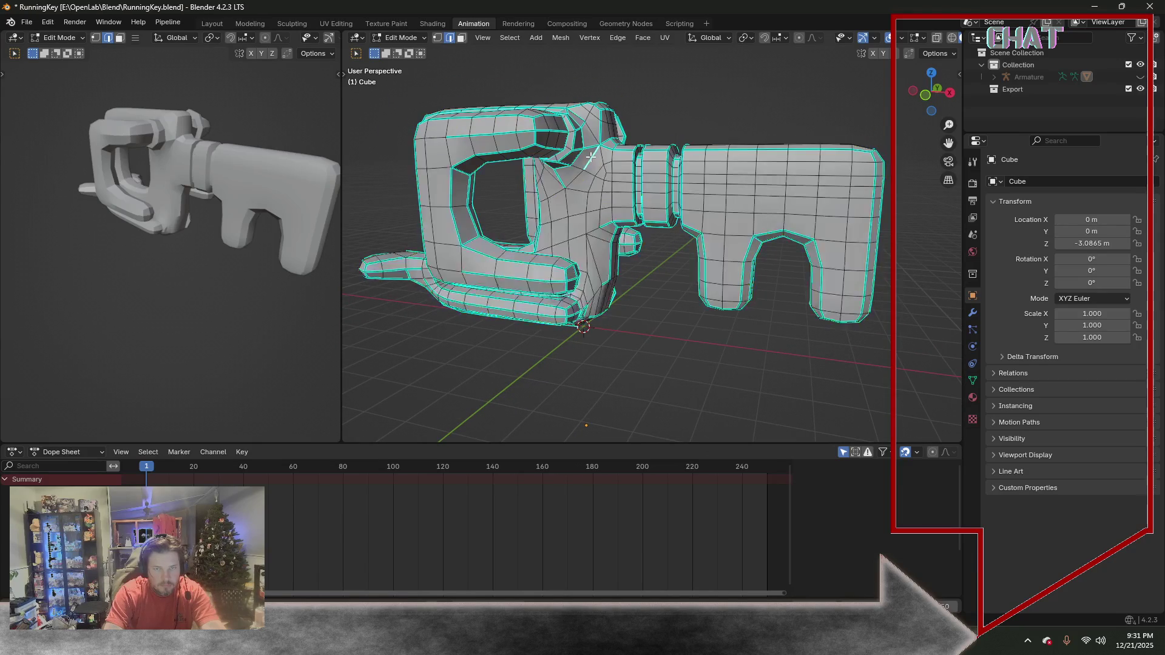
middle_click_drag(563, 188, 579, 231)
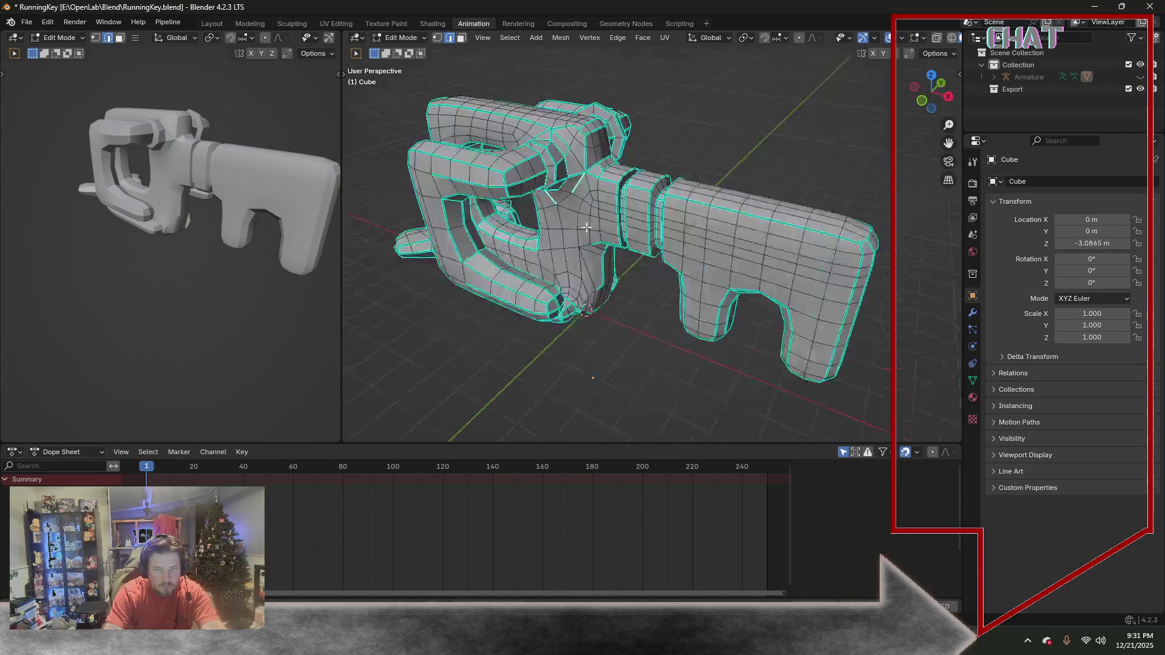
middle_click_drag(572, 182, 607, 161)
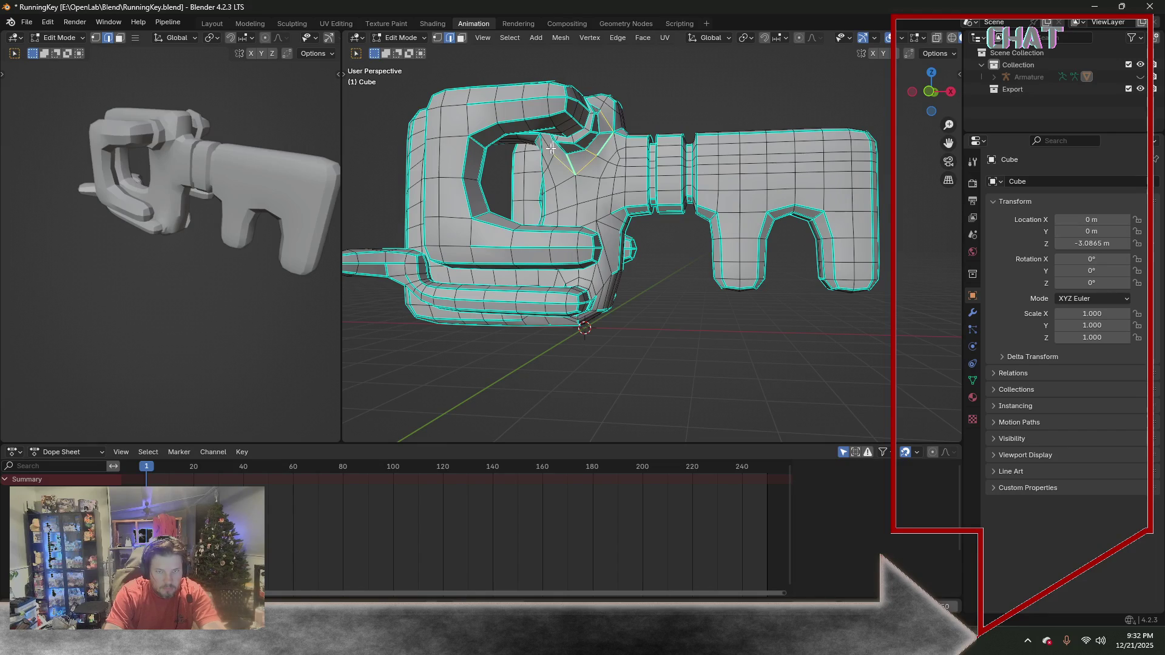
middle_click_drag(552, 147, 671, 247)
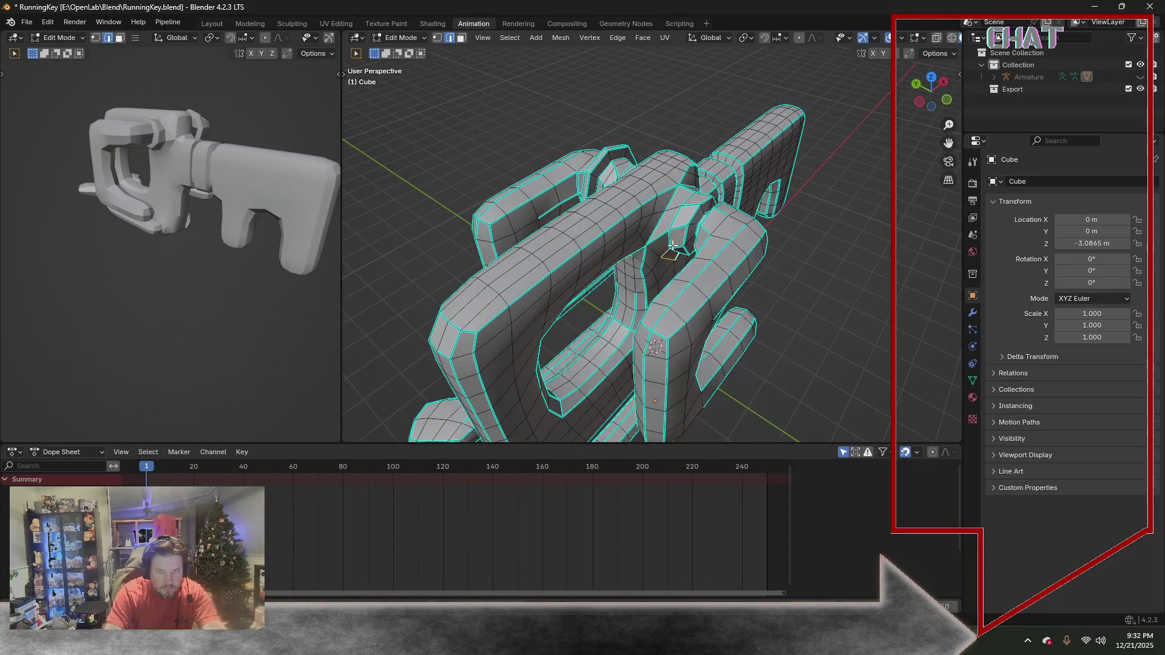
middle_click_drag(667, 254, 572, 236)
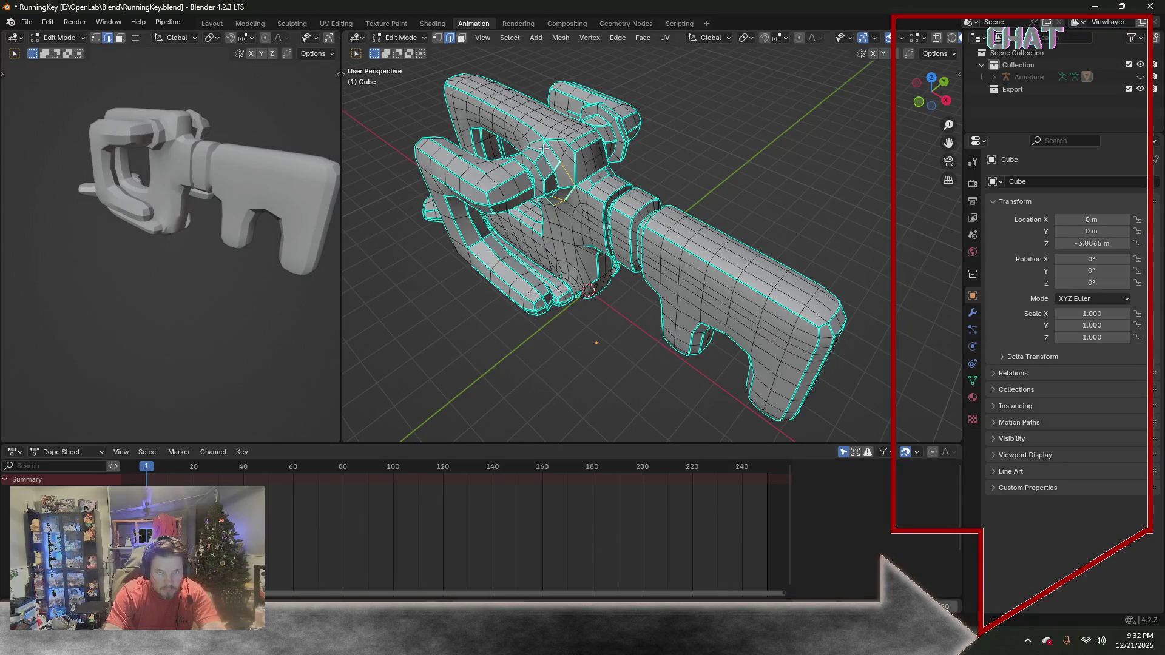
middle_click_drag(543, 146, 610, 222)
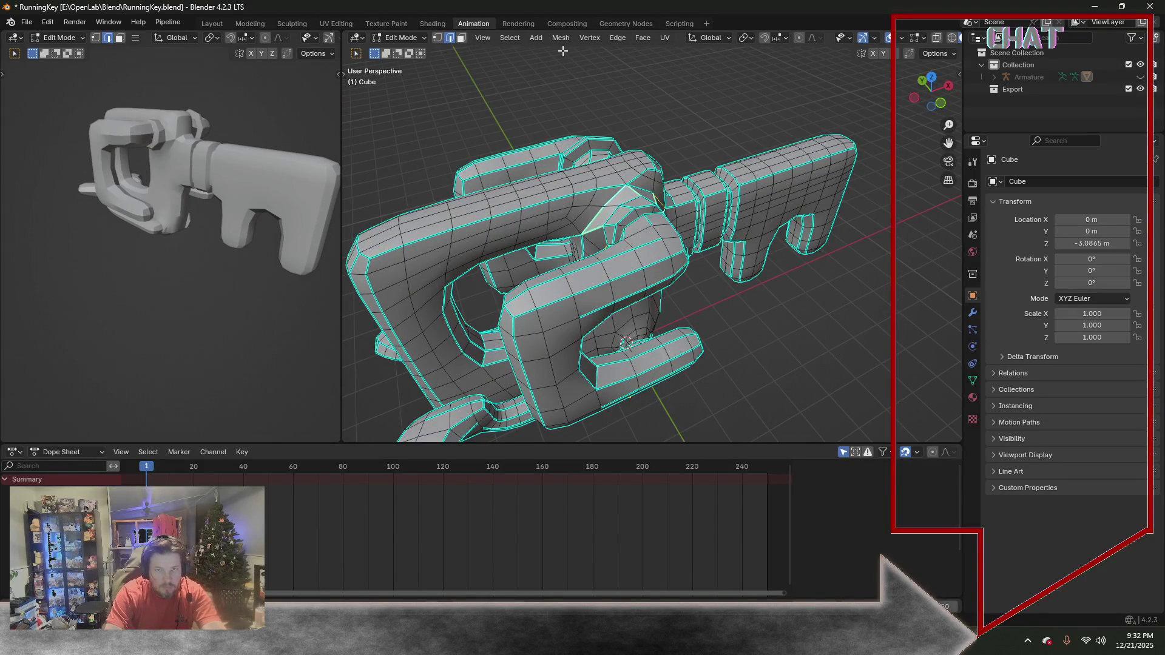
left_click(613, 38)
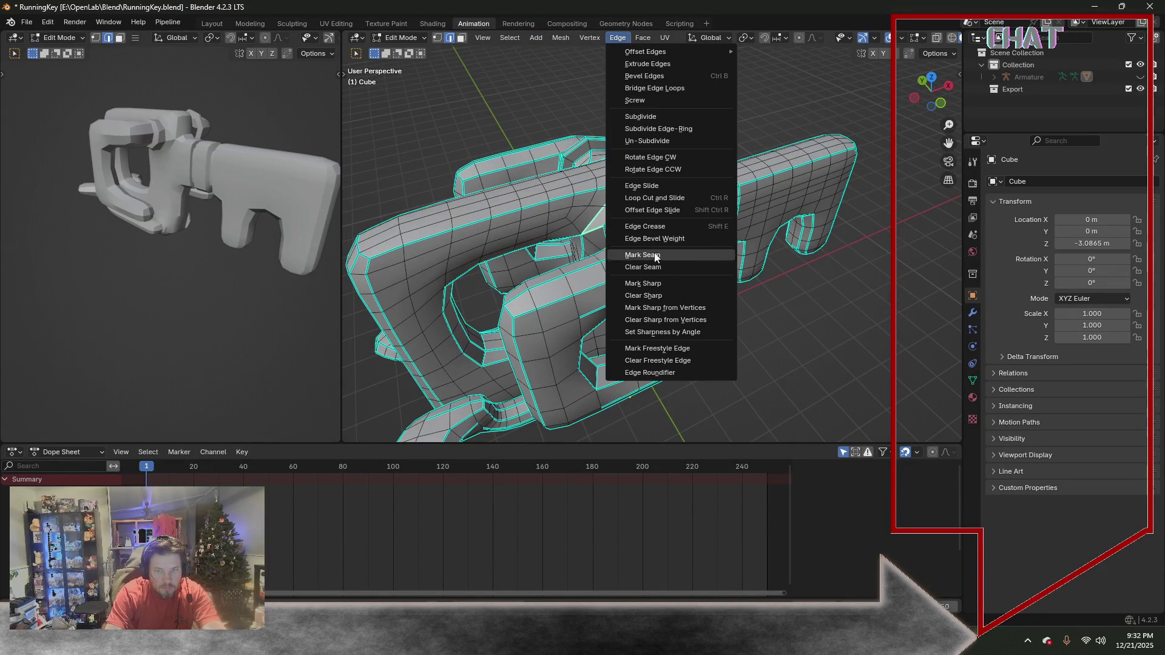
left_click(655, 283)
Clear the selection and apply Mark Sharp again from the Edge menu
middle_click_drag(697, 279, 635, 272)
left_click(553, 364)
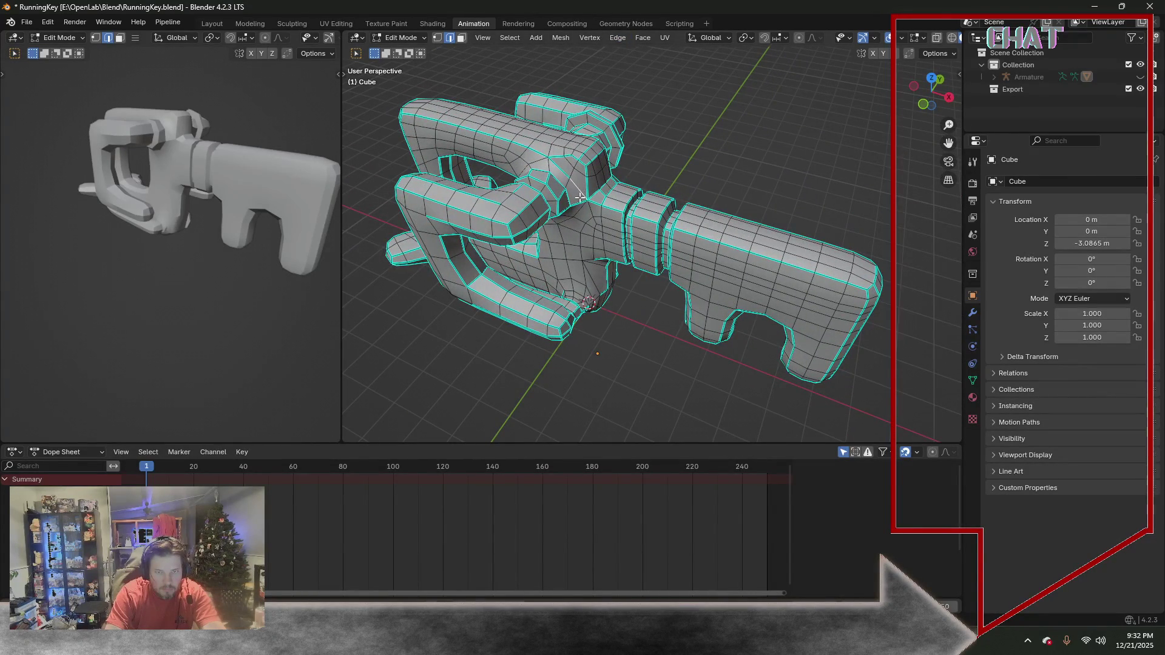
left_click(619, 37)
left_click(653, 285)
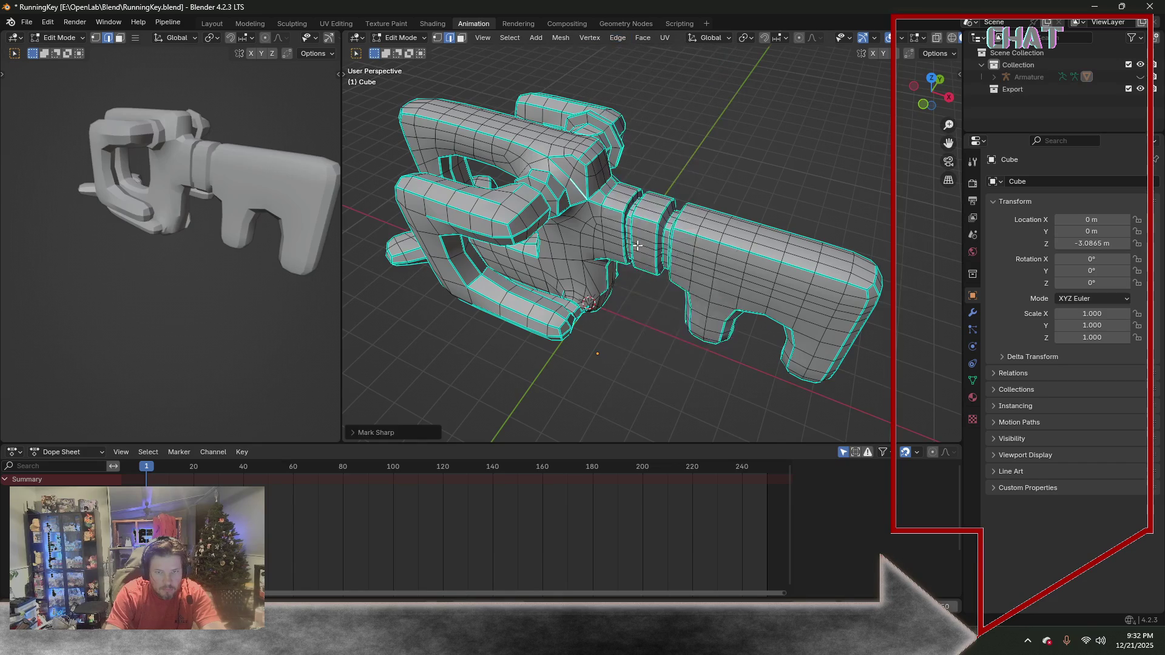
Mark the current edge selection sharp again and orbit to view the mesh from above
left_click(575, 199)
left_click(611, 38)
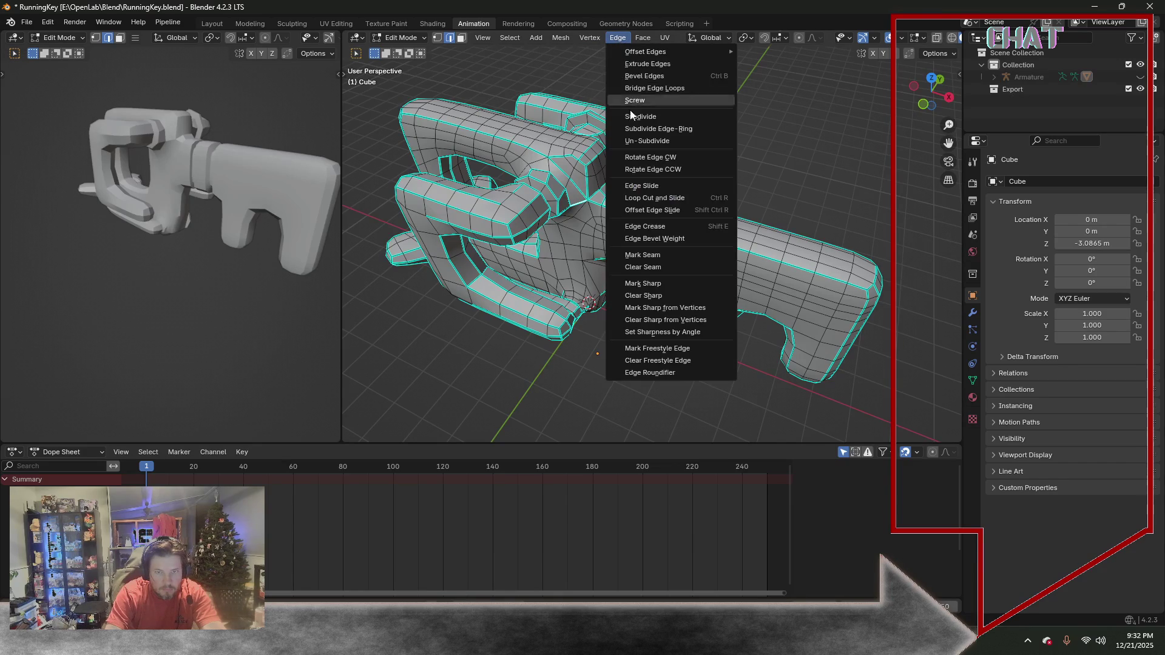
left_click(643, 296)
middle_click_drag(661, 299, 624, 152)
left_click(645, 137)
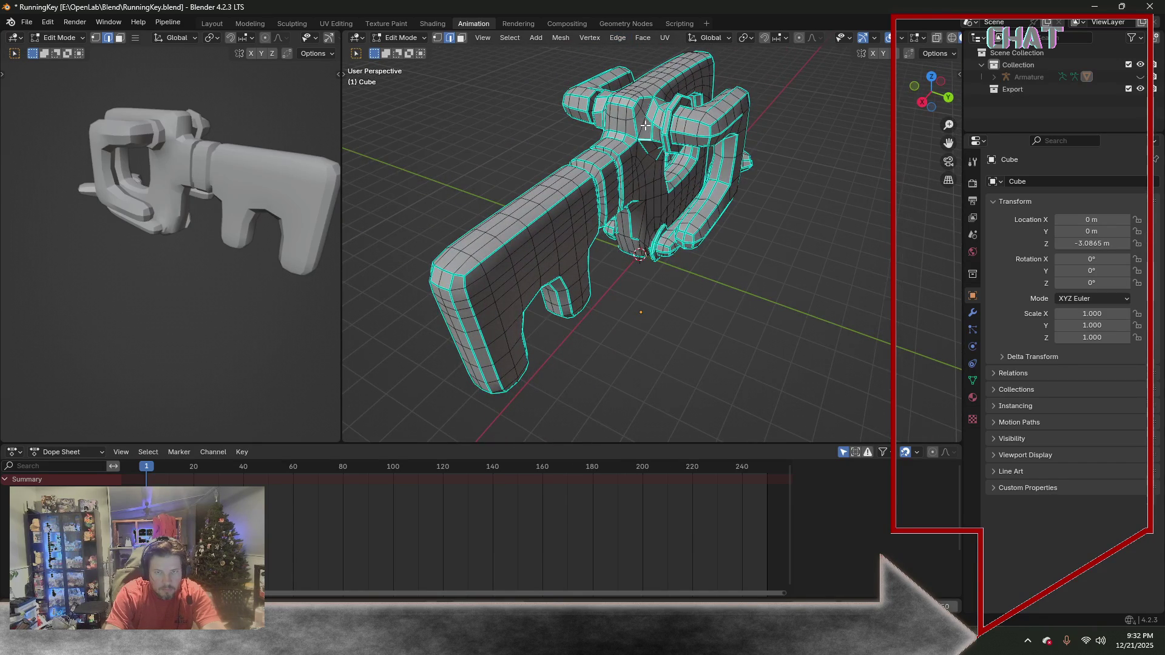
middle_click_drag(657, 159, 533, 117)
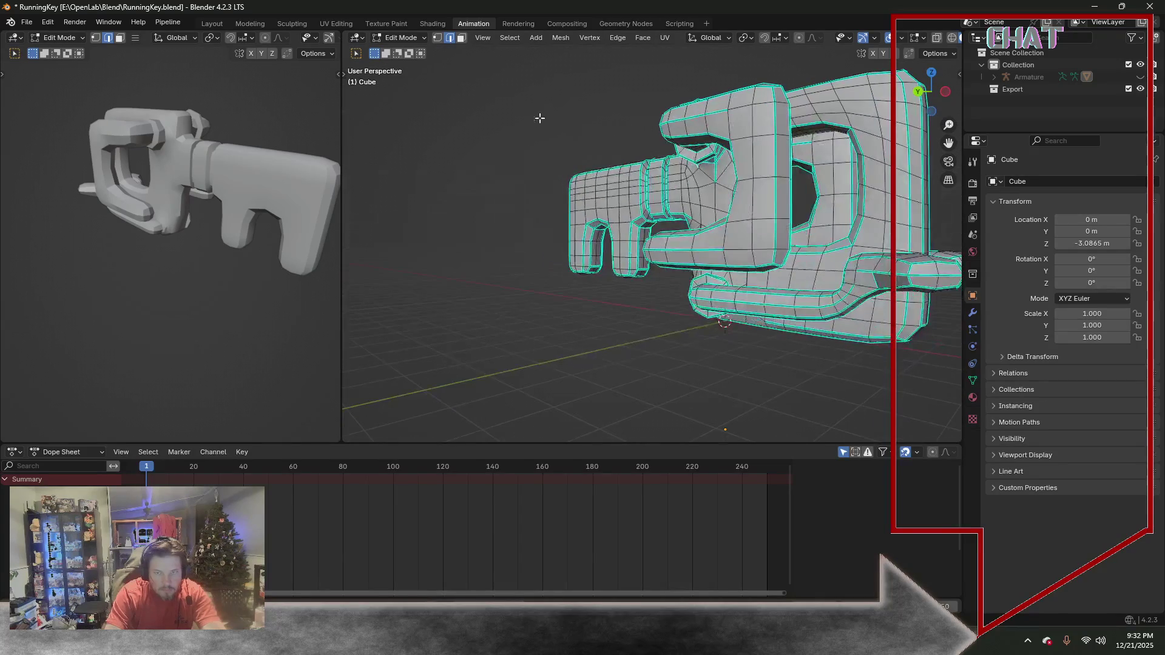
mouse_move(717, 168)
middle_mouse_down()
mouse_move(733, 183)
mouse_move(707, 126)
mouse_move(723, 161)
middle_mouse_up()
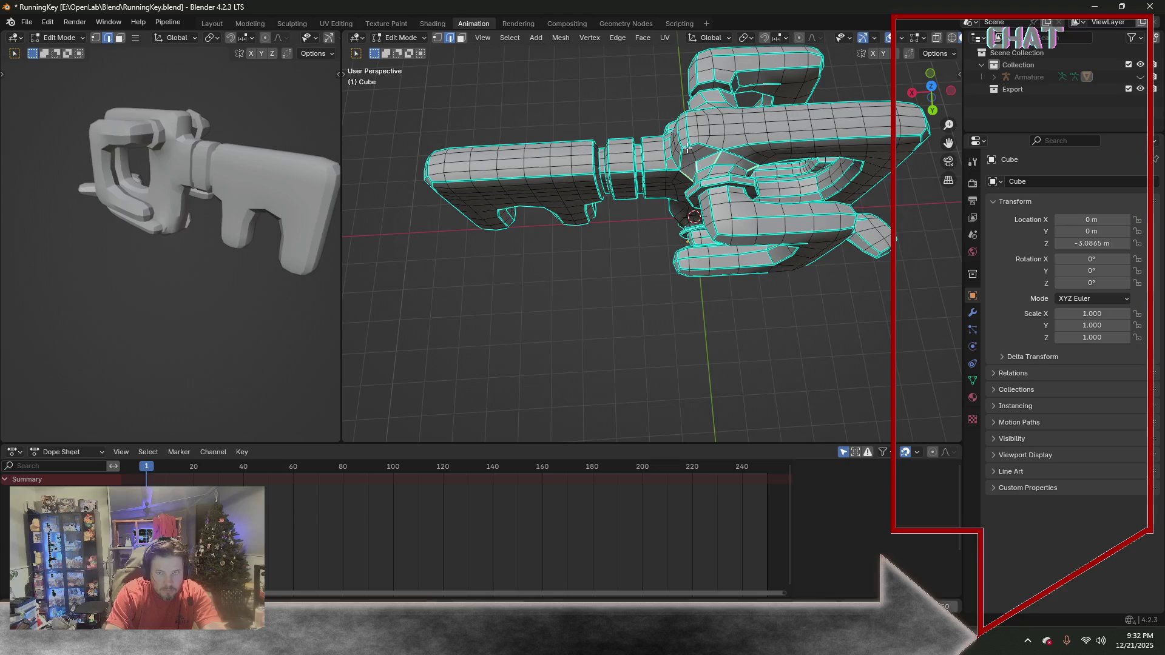
Mark further edge loops sharp, then turn the reference model to a side view
left_click(617, 37)
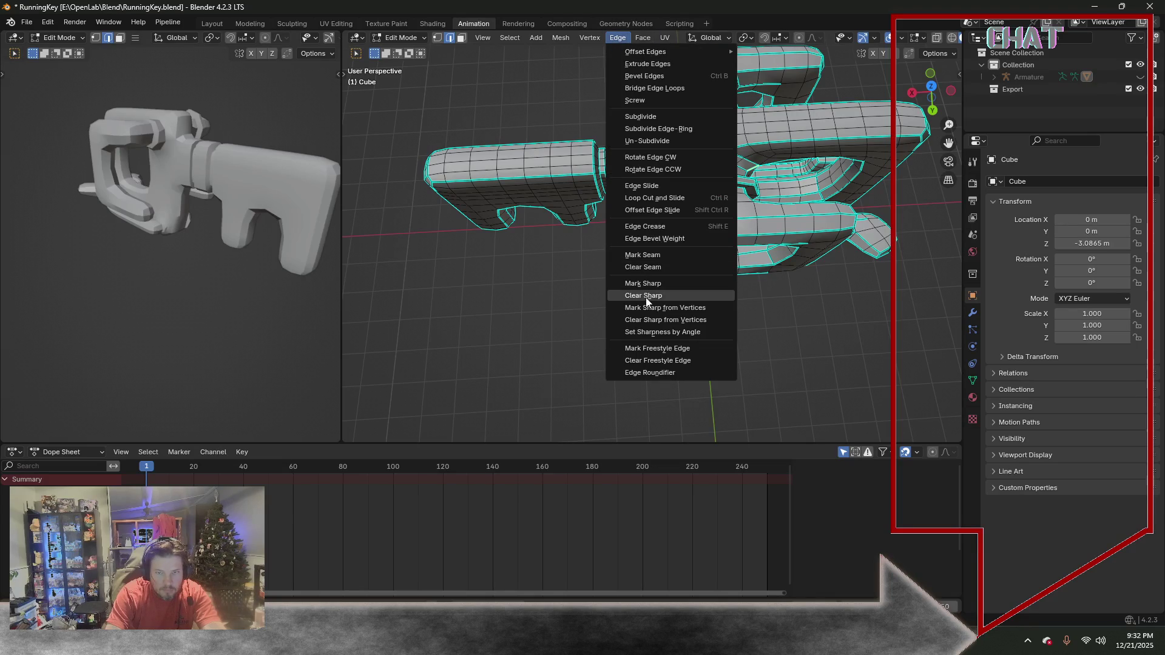
left_click(648, 283)
left_click(687, 165)
left_click(617, 37)
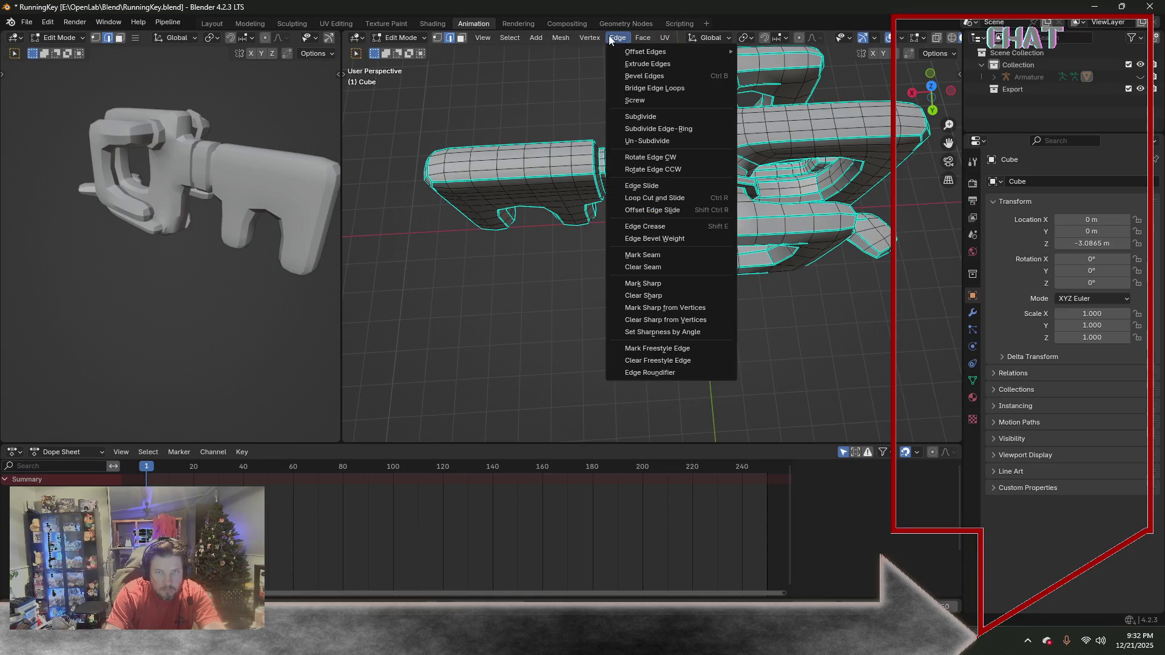
left_click(662, 286)
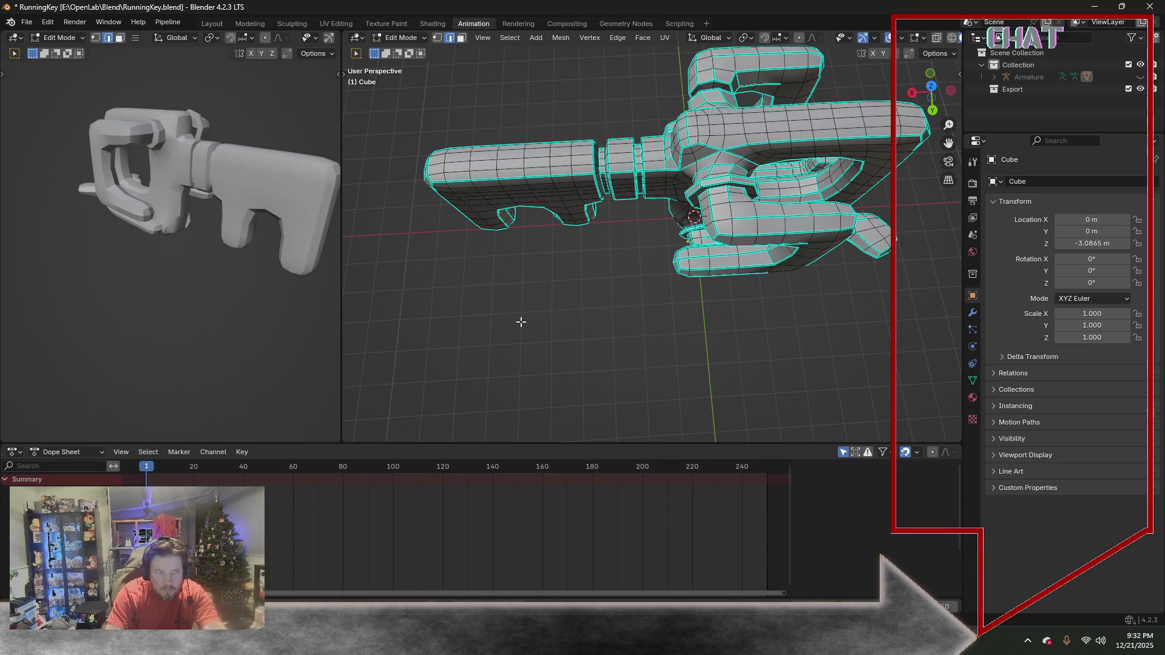
middle_click_drag(183, 201, 247, 183)
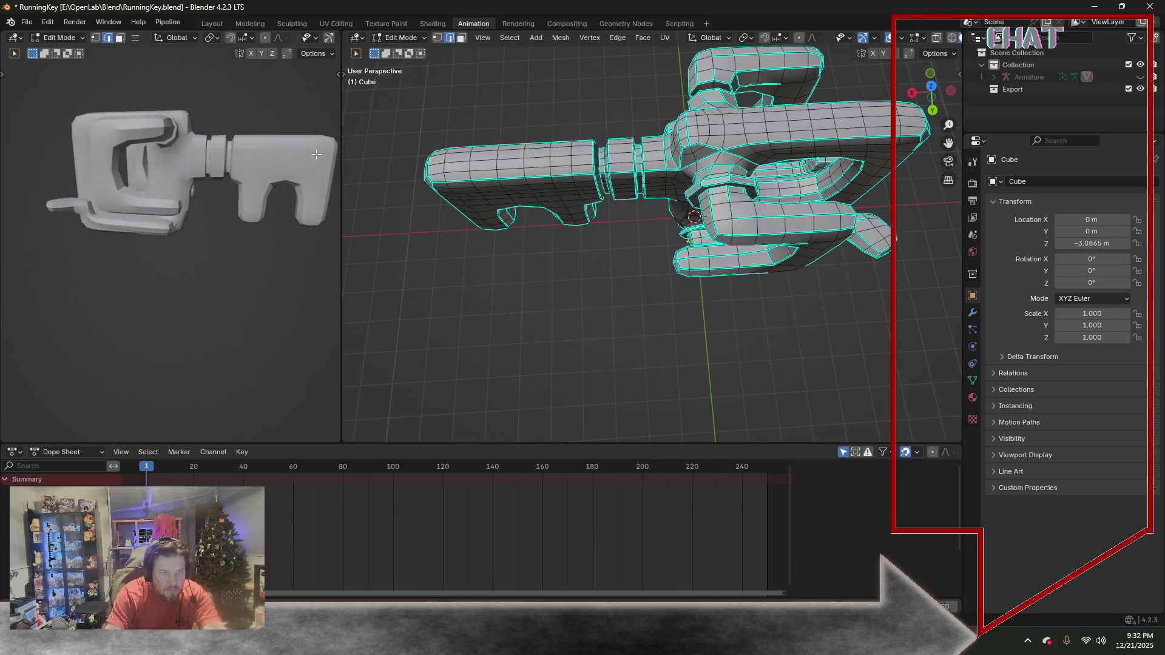
mouse_move(246, 184)
middle_mouse_down()
mouse_move(267, 109)
mouse_move(36, 108)
middle_mouse_up()
scroll(625, 261, "up", 4)
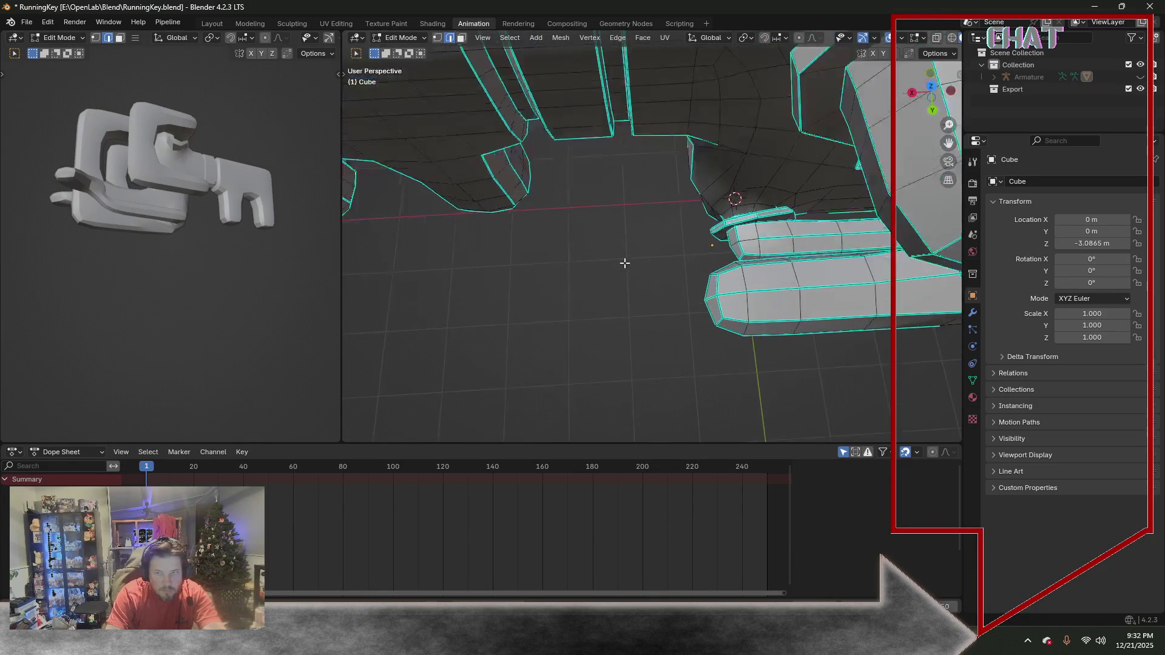
Frame the whole key, mark the chosen edge loops sharp, and settle on a level side view
mouse_move(624, 261)
middle_mouse_down()
mouse_move(735, 169)
mouse_move(725, 187)
middle_mouse_up()
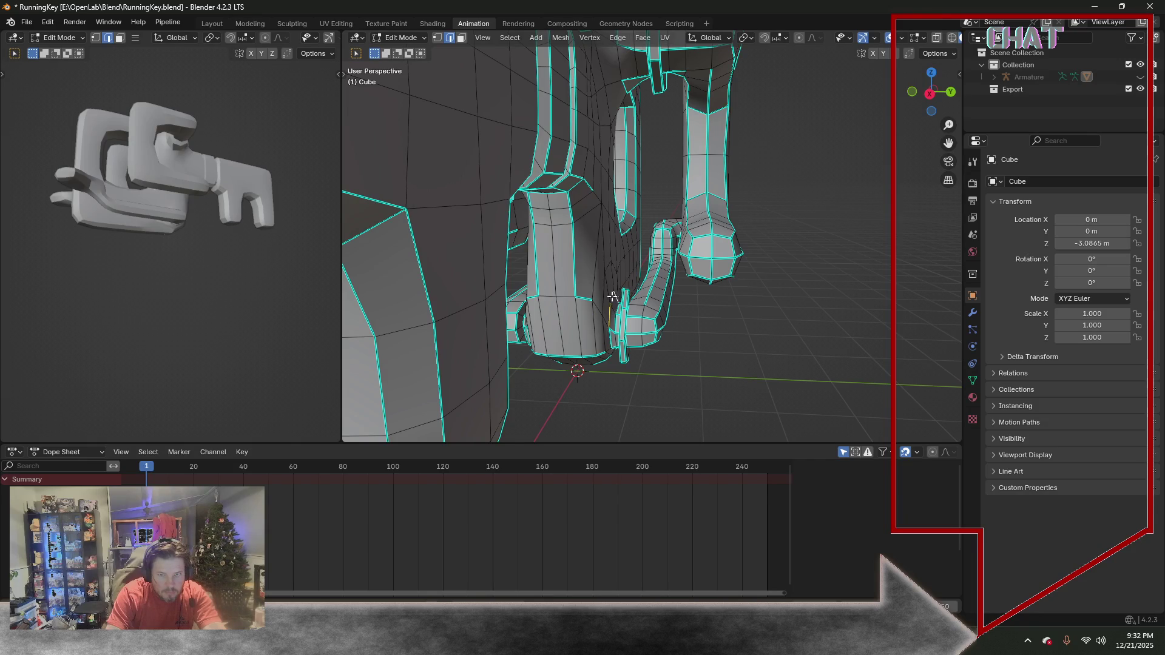
scroll(614, 311, "up", 3)
scroll(451, 278, "up", 3)
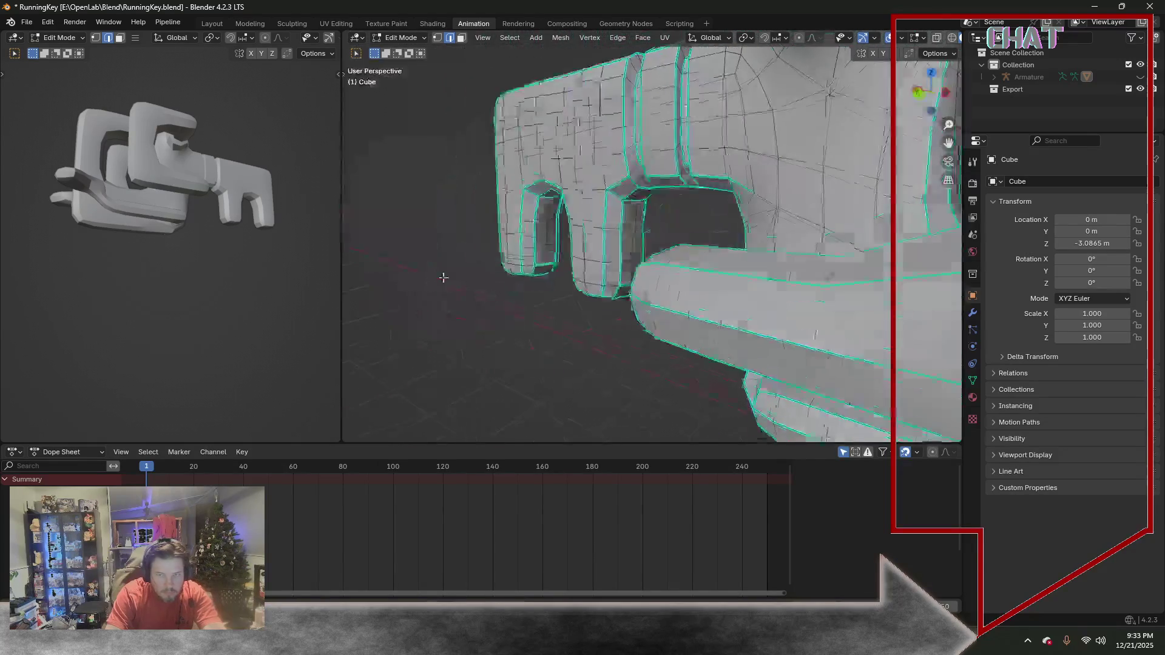
scroll(377, 260, "up", 3)
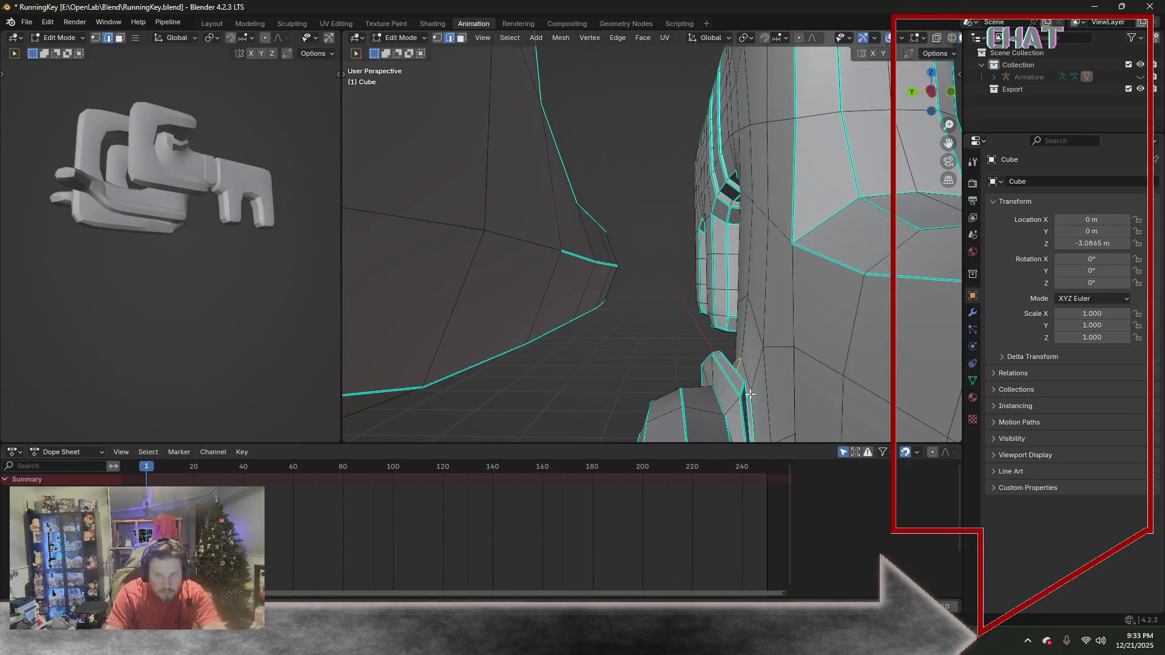
scroll(751, 428, "up", 2)
key("KP_Decimal")
mouse_move(746, 403)
middle_mouse_down()
mouse_move(715, 317)
mouse_move(719, 180)
mouse_move(673, 176)
middle_mouse_up()
scroll(712, 318, "up", 2)
scroll(710, 306, "up", 2)
mouse_move(641, 116)
middle_mouse_down()
mouse_move(437, 236)
mouse_move(474, 91)
middle_mouse_up()
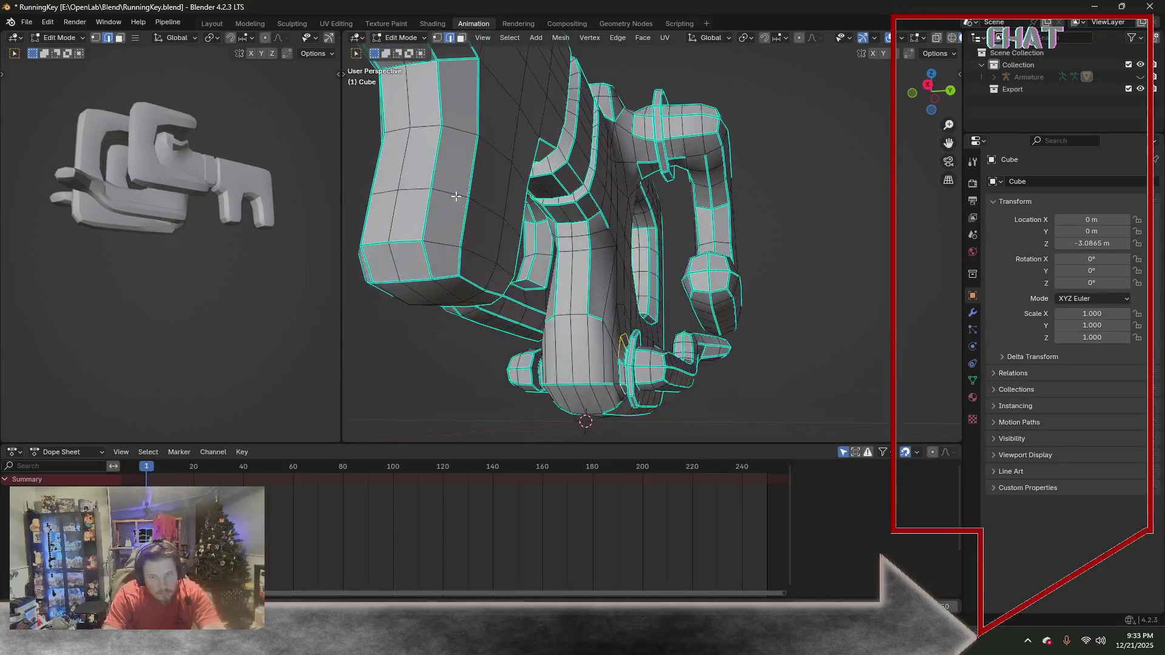
left_click(618, 39)
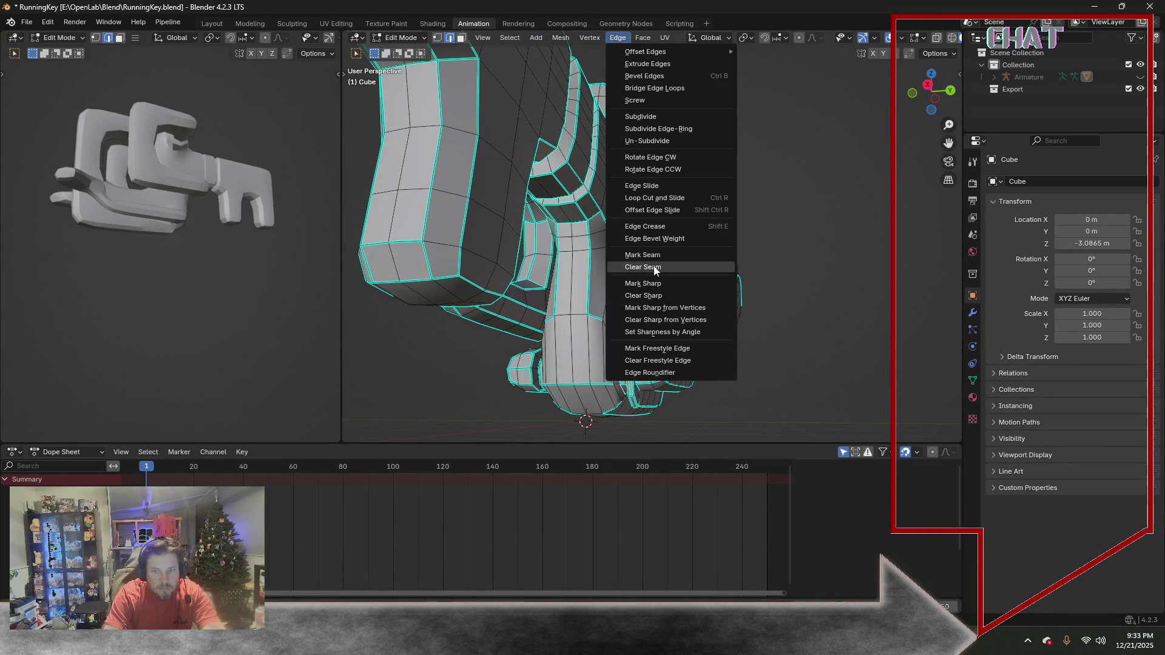
left_click(653, 283)
middle_click_drag(631, 337, 609, 343)
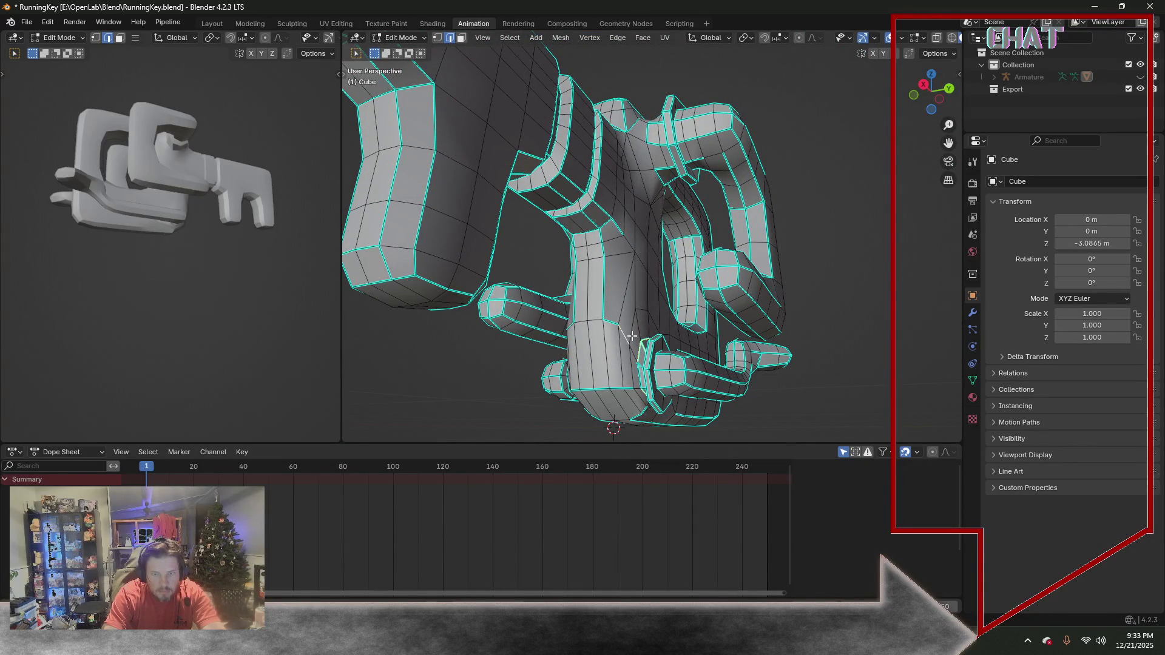
mouse_move(643, 373)
middle_mouse_down()
mouse_move(714, 297)
mouse_move(656, 316)
middle_mouse_up()
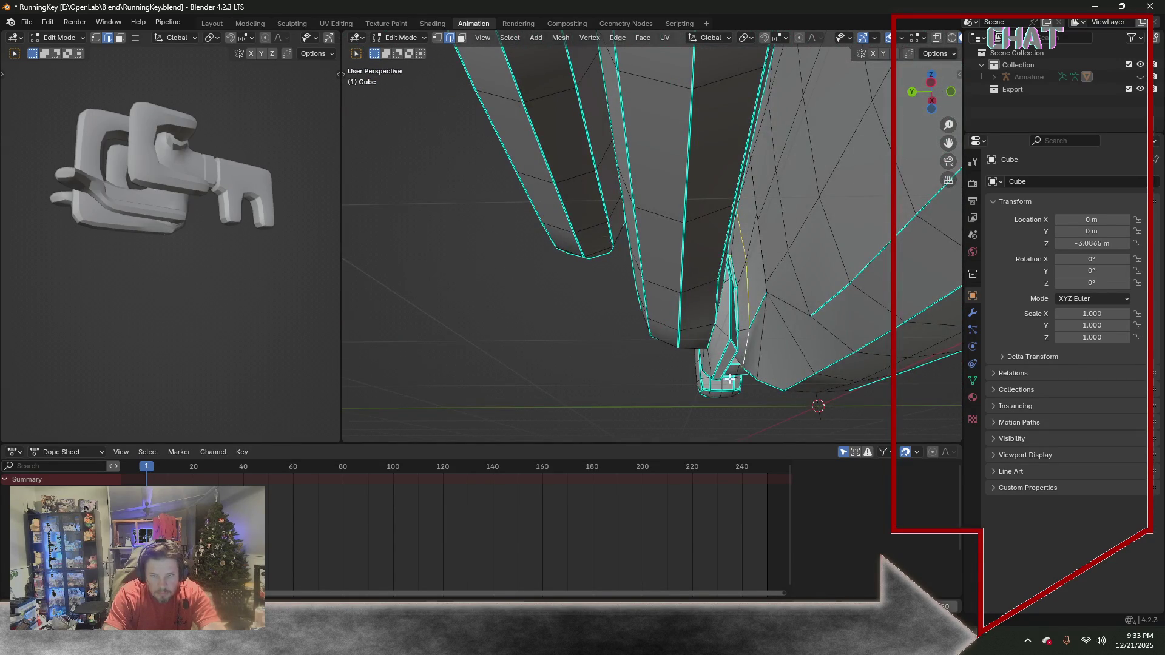
middle_click_drag(729, 376, 619, 39)
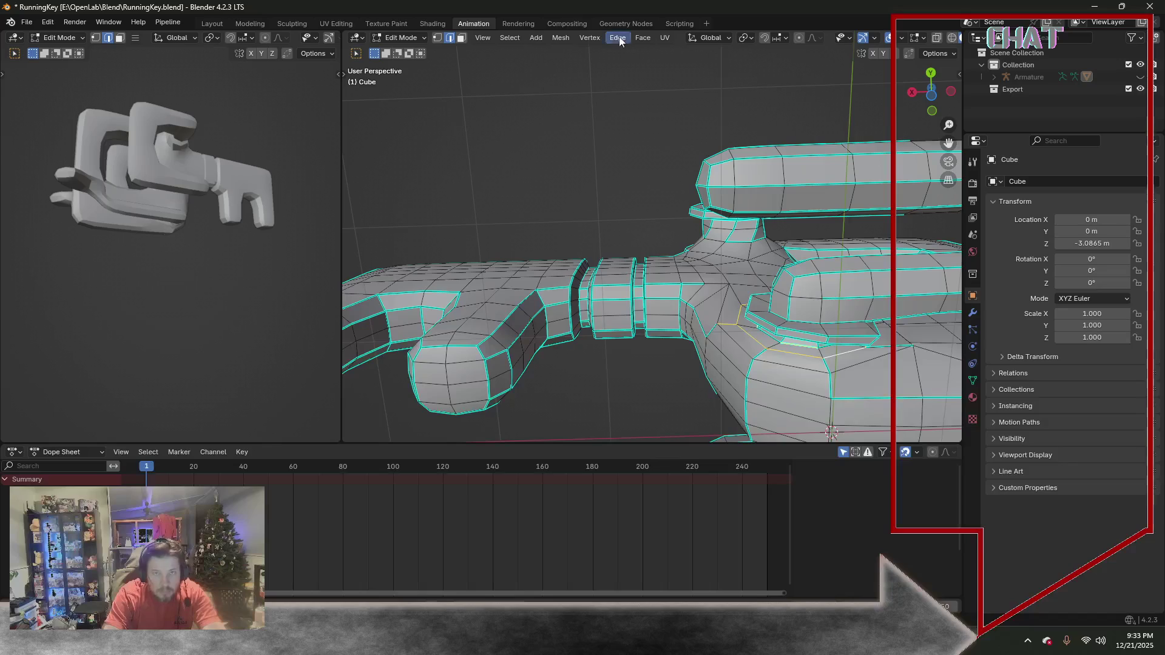
Mark the chosen edges sharp, then select a single short edge and view it from below
left_click(617, 37)
left_click(648, 284)
middle_click_drag(765, 348, 851, 351)
left_click(901, 314, "shift")
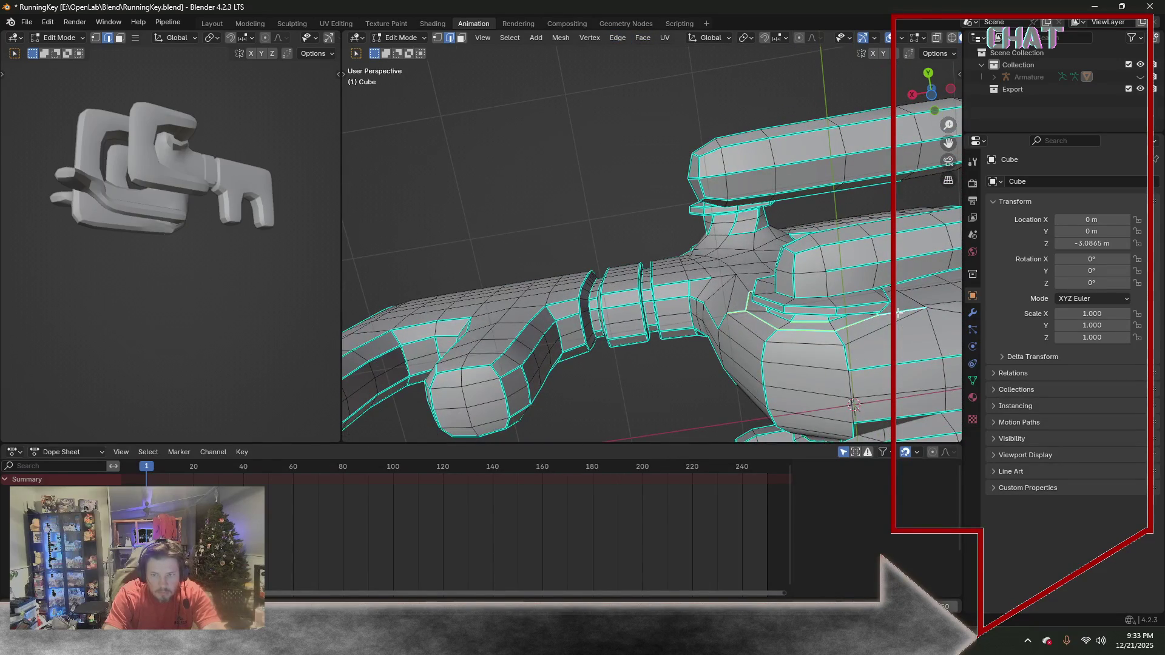
left_click(735, 314)
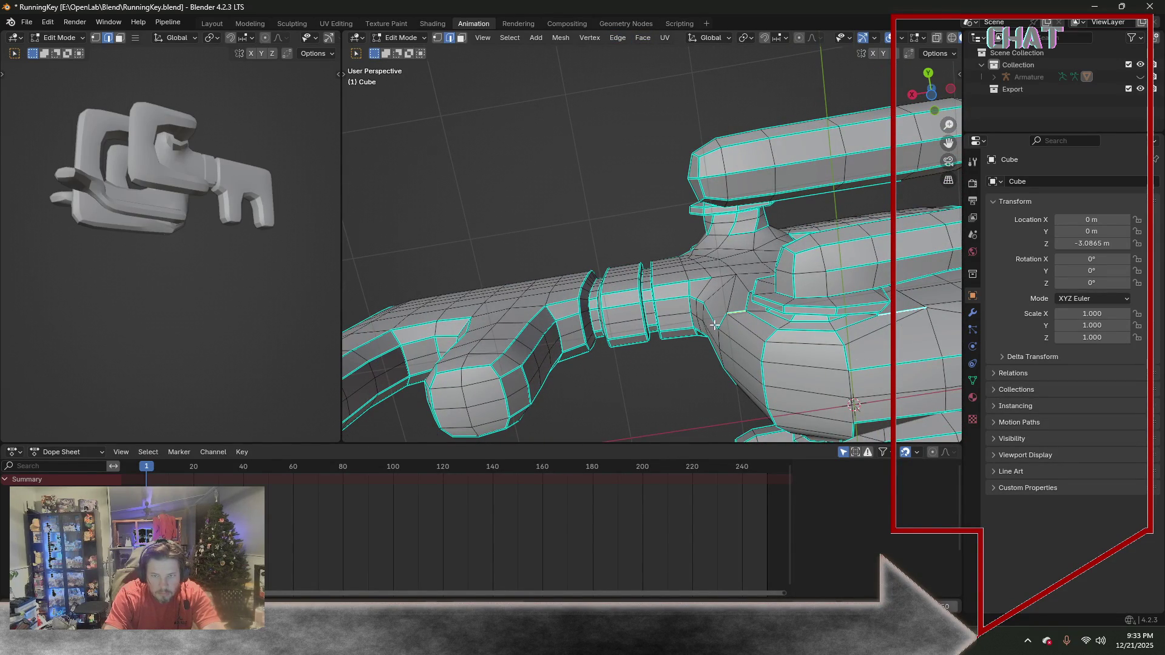
middle_click_drag(717, 294, 819, 359)
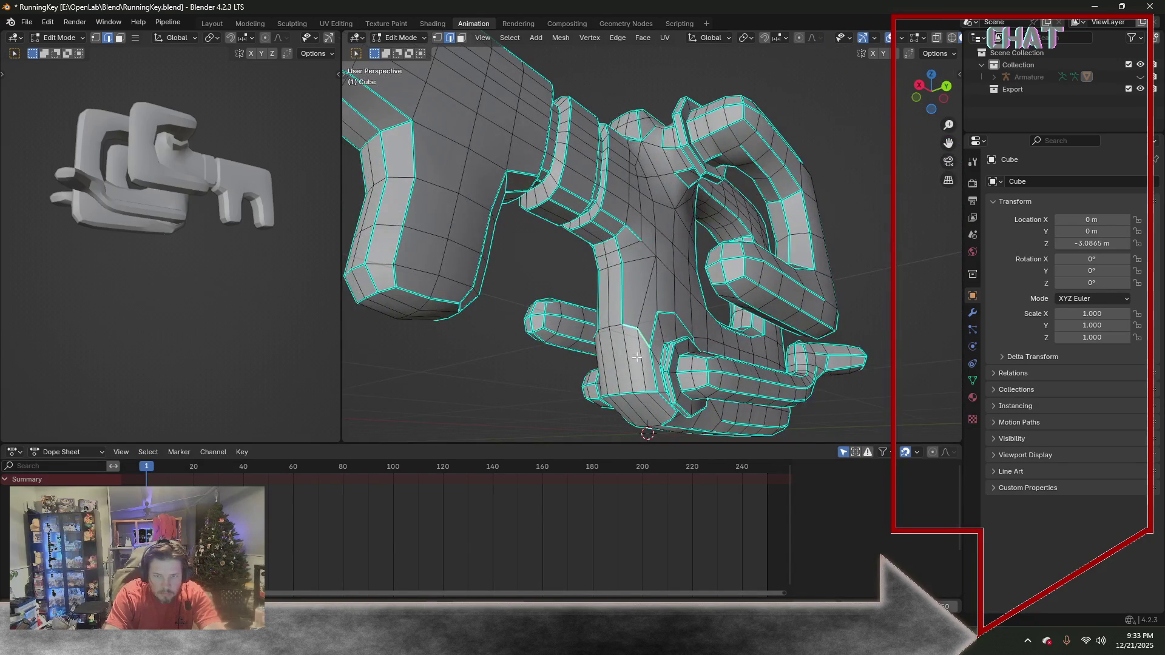
middle_click_drag(637, 357, 603, 347)
mouse_move(808, 409)
middle_mouse_down()
mouse_move(819, 406)
mouse_move(813, 419)
mouse_move(839, 390)
mouse_move(787, 385)
middle_mouse_up()
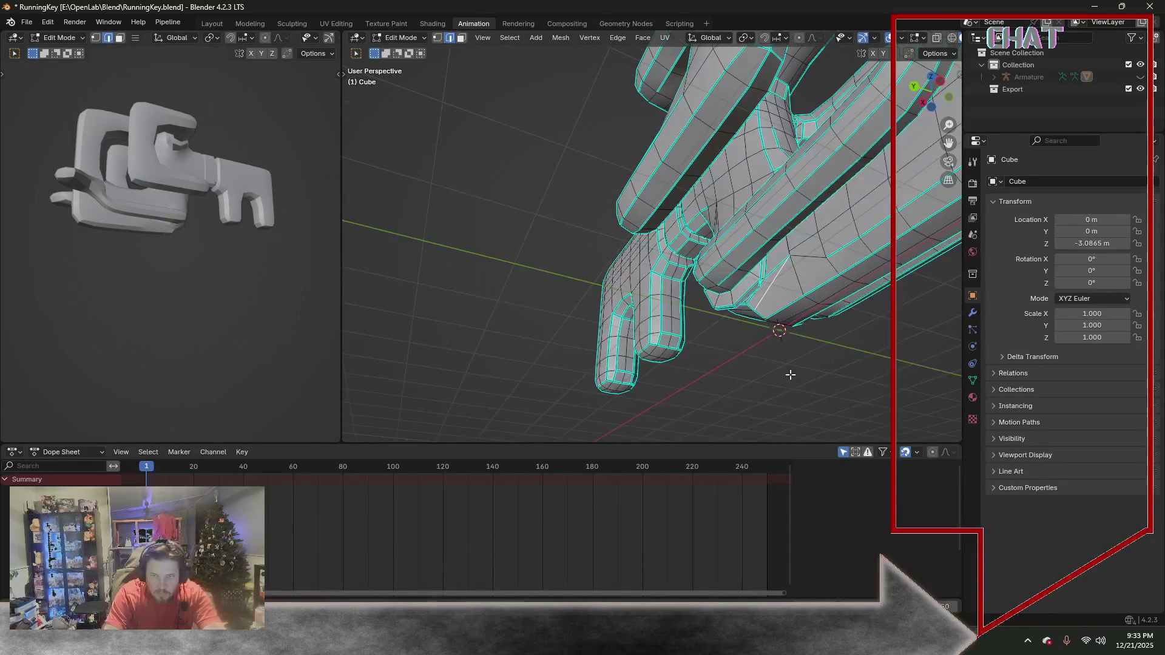
Toggle Object/Edit Mode, move to the Modeling workspace and switch to vertex select
left_click(427, 37)
left_click(407, 56)
left_click(405, 37)
left_click(407, 68)
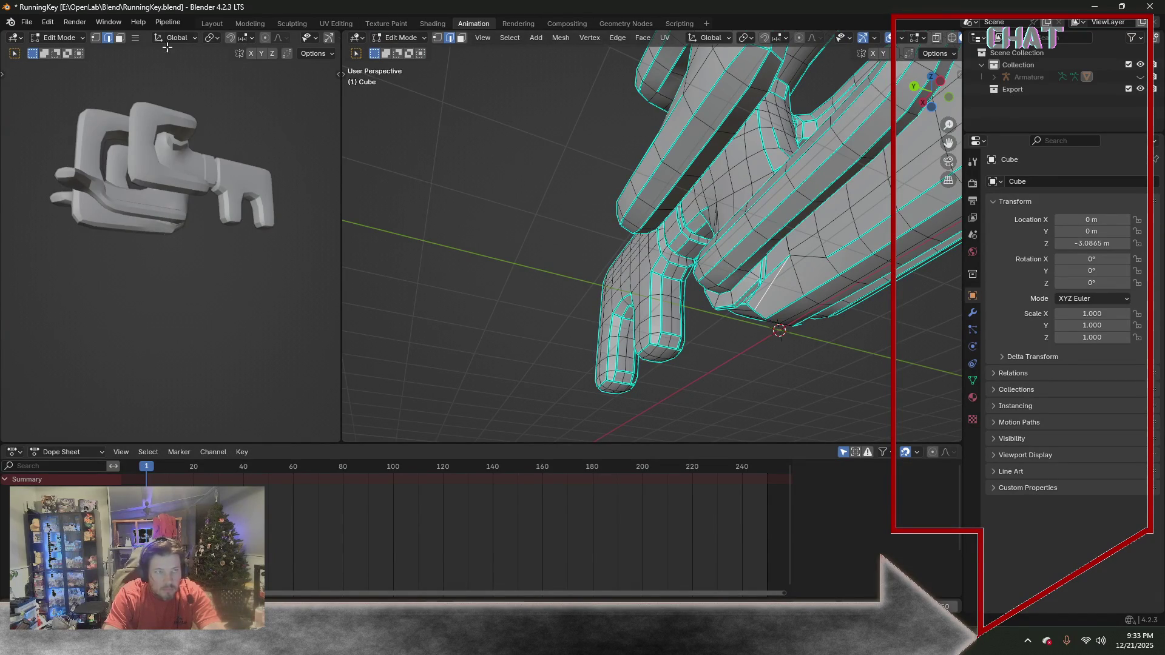
left_click(255, 25)
scroll(414, 359, "up", 5)
middle_click_drag(414, 359, 419, 310)
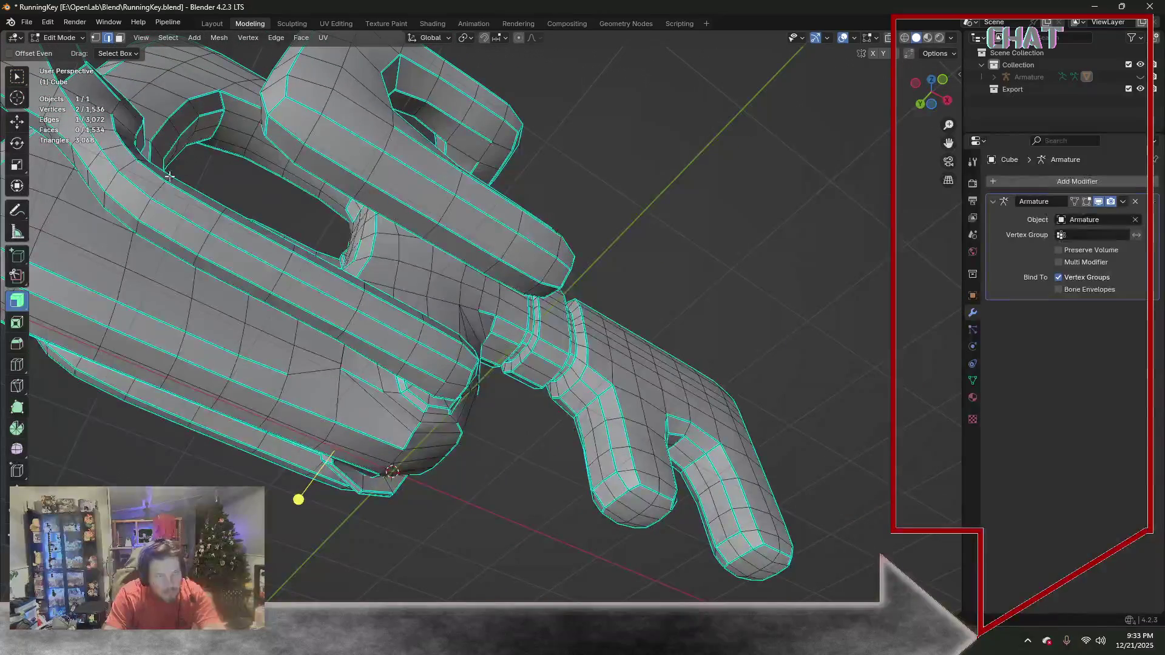
key("1")
Select two vertices on the key body and move them down along the Z axis
left_click(344, 372)
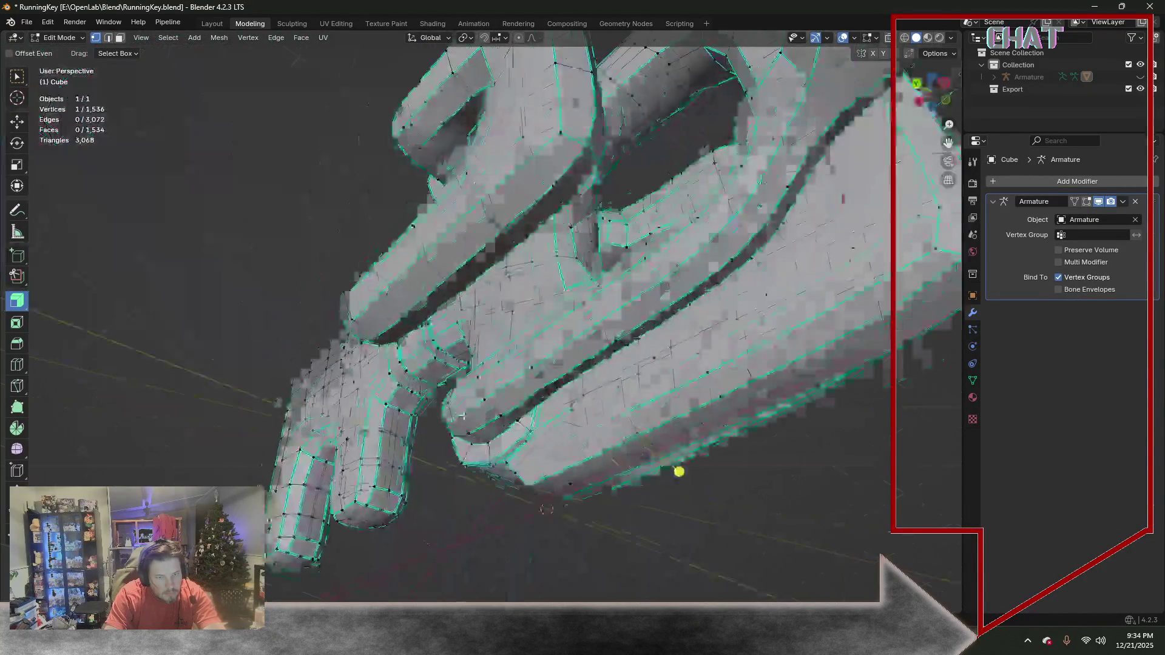
middle_click_drag(318, 396, 617, 454)
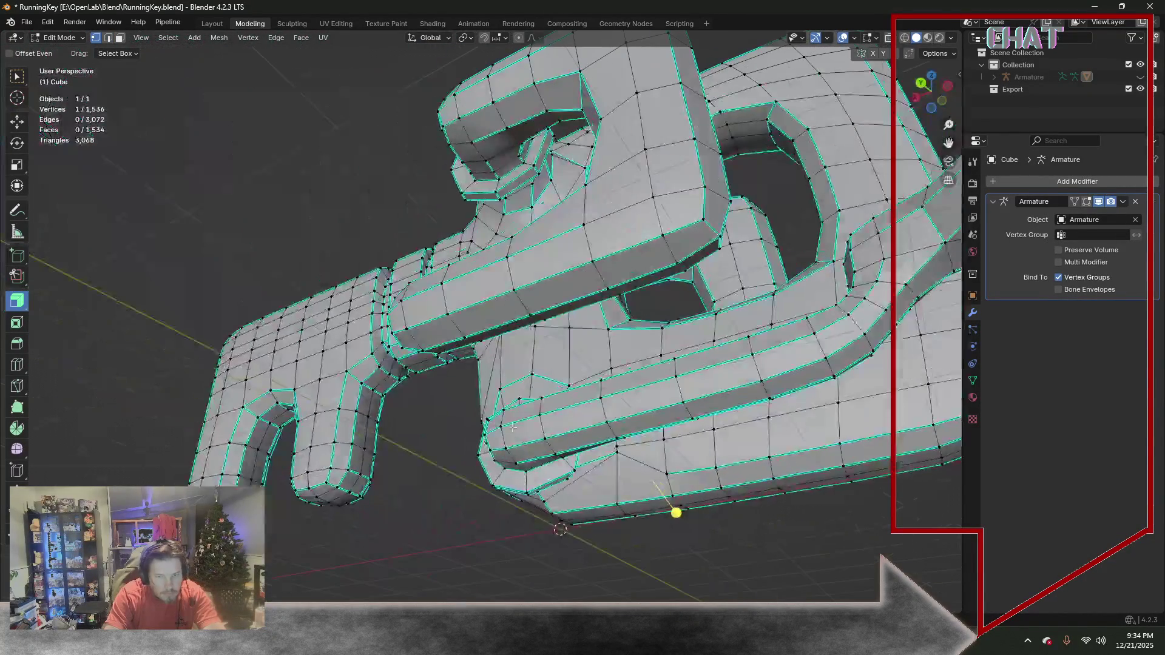
left_click(622, 459, "shift")
key("g")
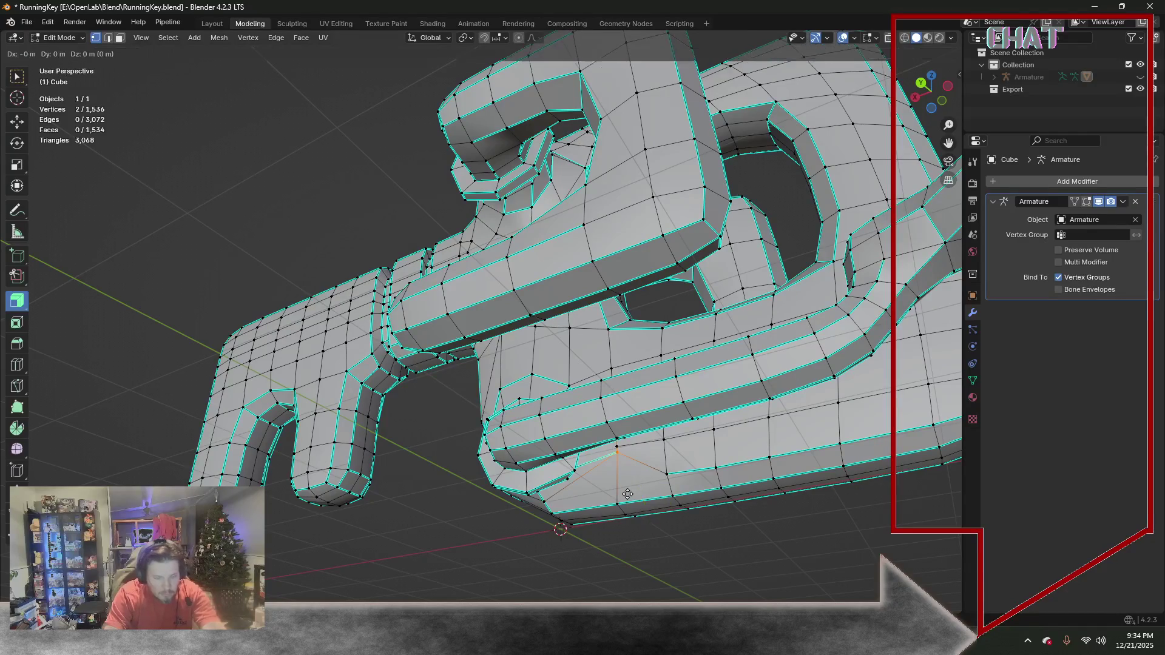
key("z")
left_click(622, 513)
Pick out a stray vertex on the key body and collapse it with Merge
mouse_move(650, 544)
middle_mouse_down()
mouse_move(365, 524)
mouse_move(280, 494)
middle_mouse_up()
left_click(312, 404)
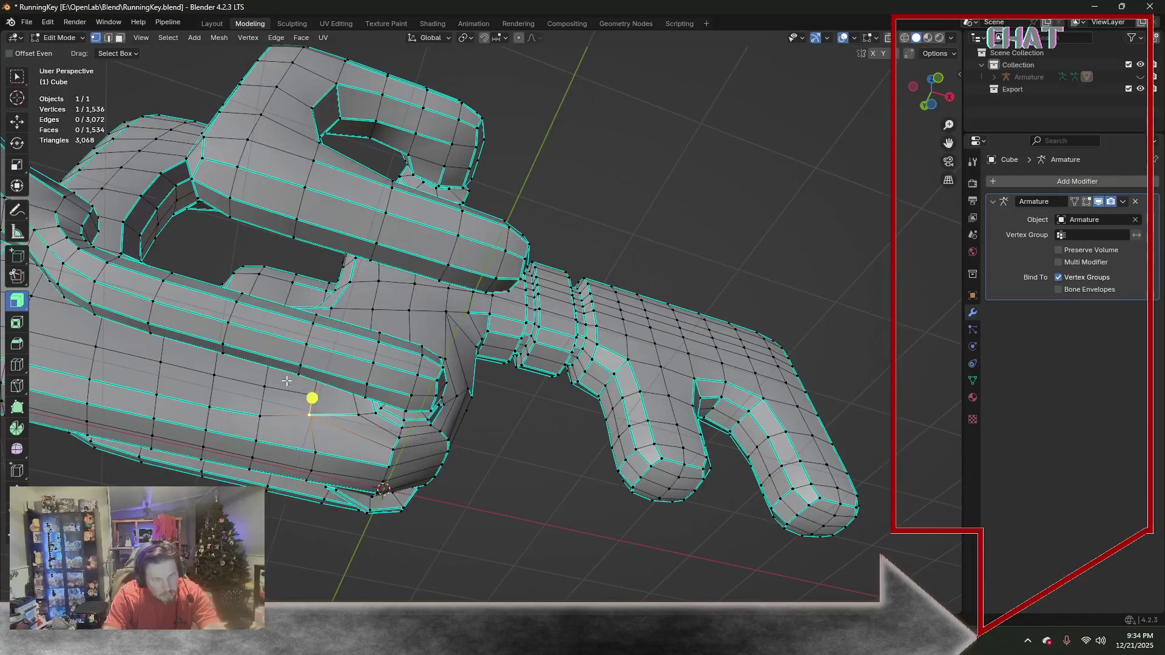
left_click(108, 38)
left_click(294, 412)
mouse_move(335, 428)
middle_mouse_down()
mouse_move(350, 403)
mouse_move(327, 374)
middle_mouse_up()
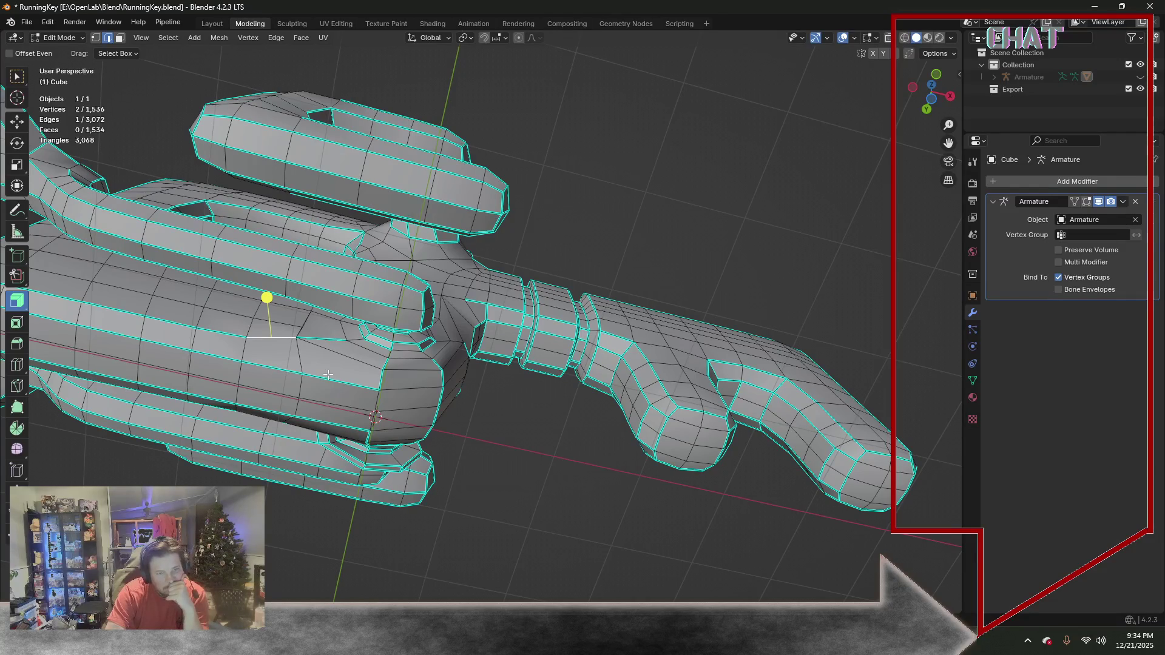
left_click(97, 39)
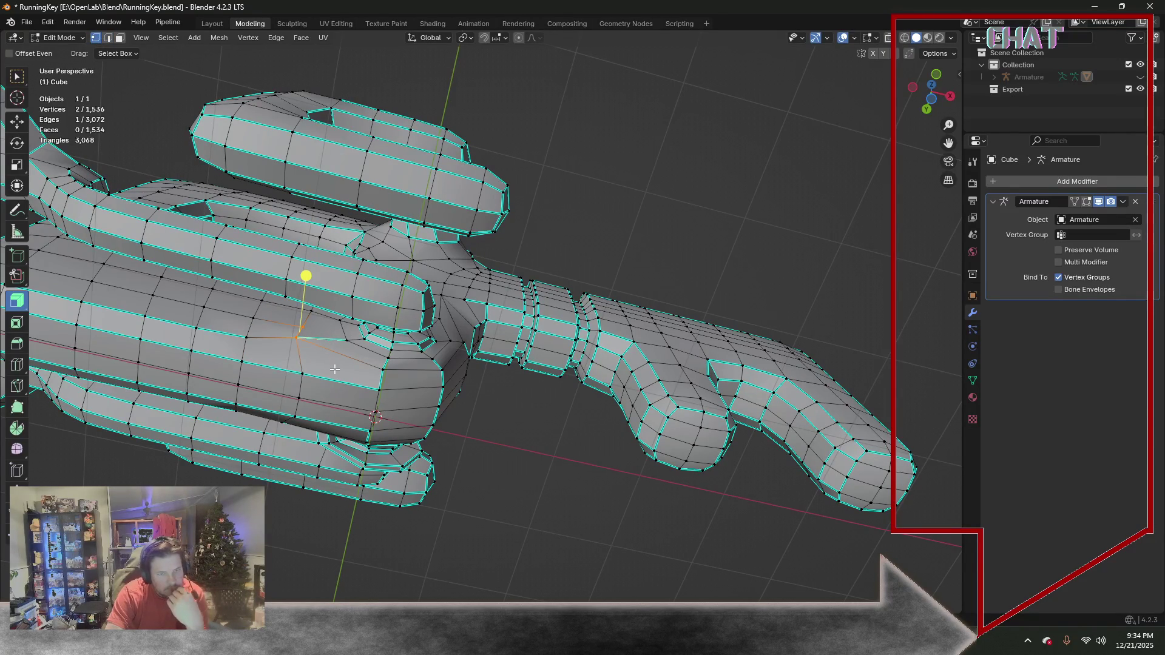
left_click(300, 337)
key("shift+v")
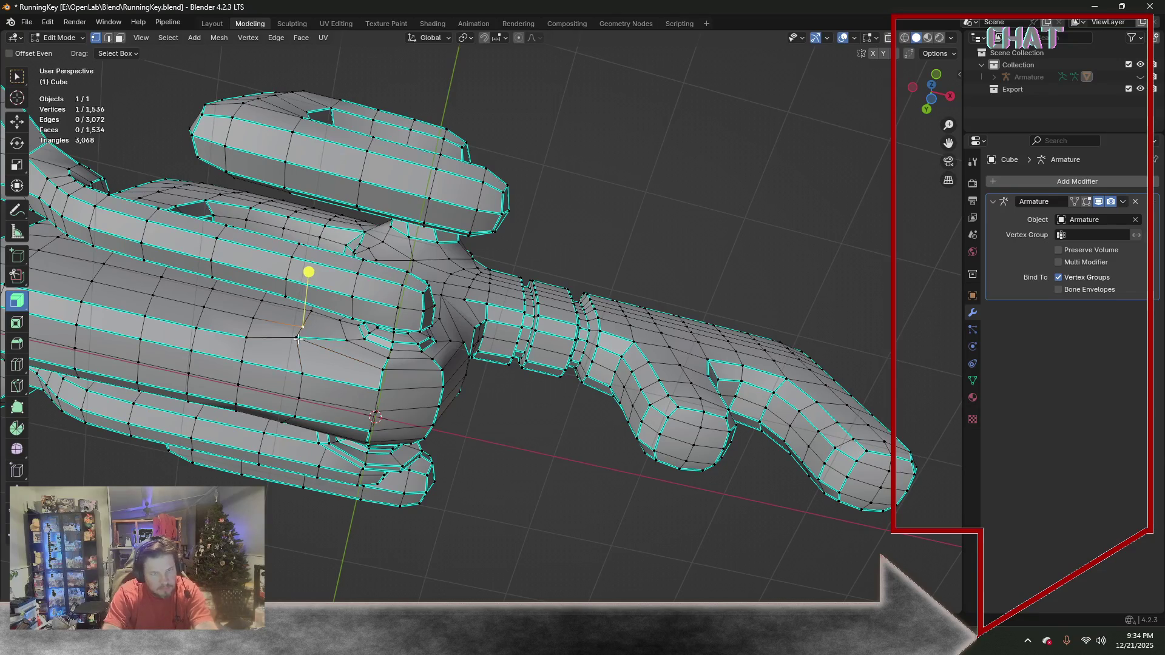
key("m")
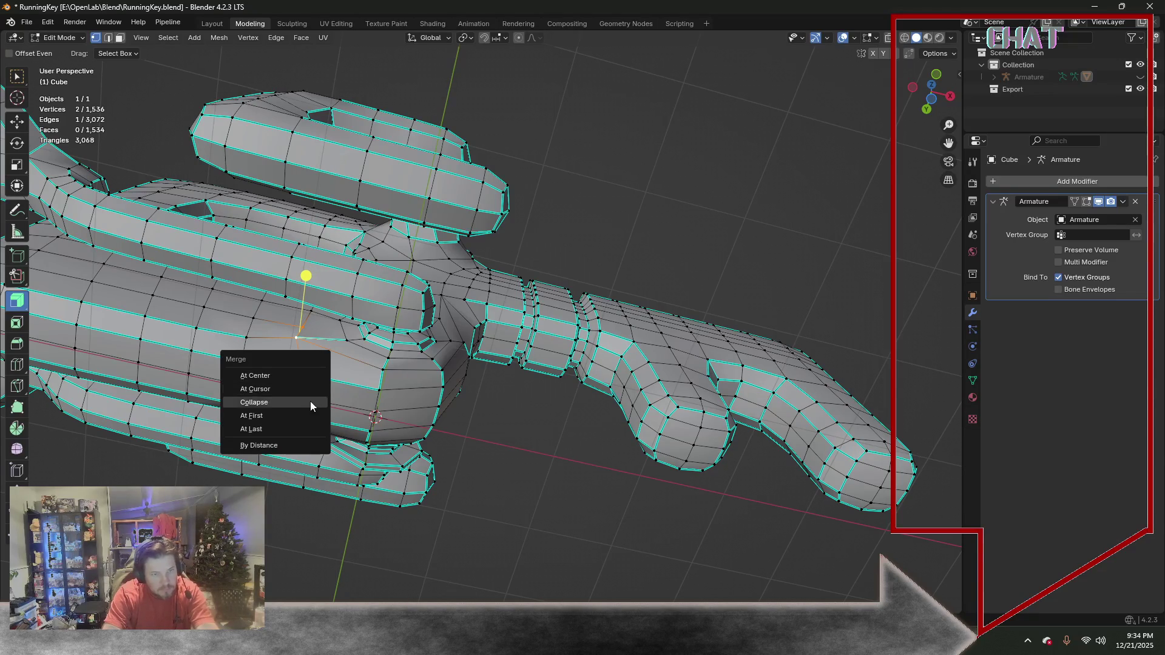
left_click(294, 424)
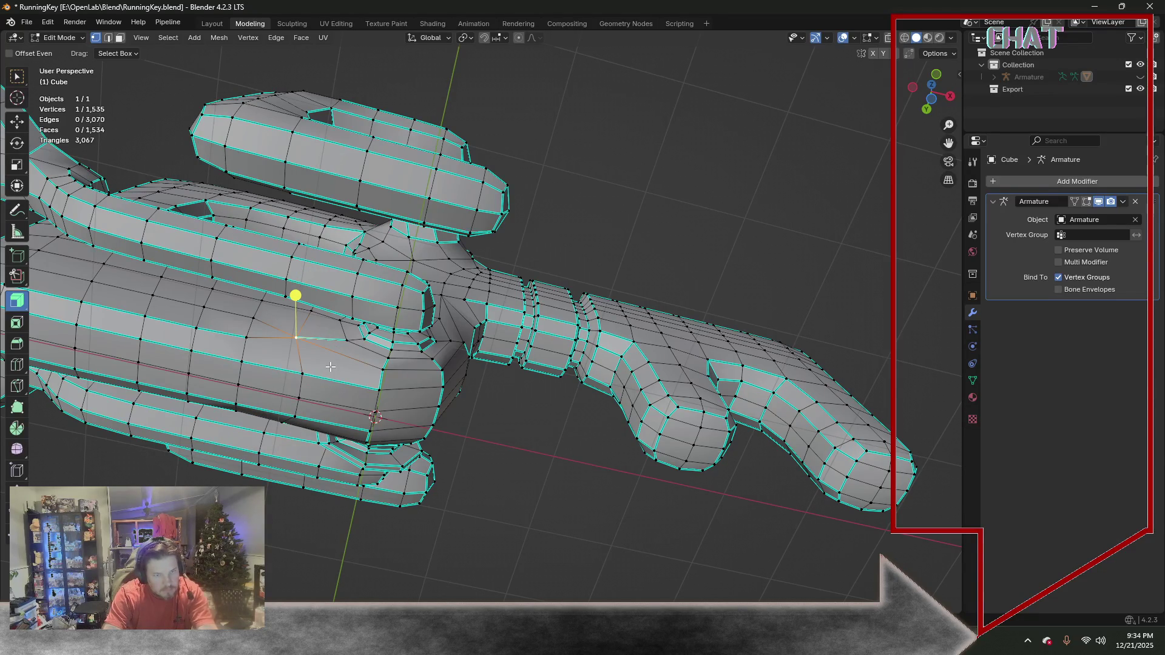
Add a second vertex to the selection and merge the two into one
mouse_move(277, 340)
middle_mouse_down()
mouse_move(336, 356)
mouse_move(305, 354)
mouse_move(286, 387)
mouse_move(232, 412)
mouse_move(417, 446)
middle_mouse_up()
left_click(671, 460, "shift")
key("m")
left_click(673, 471)
mouse_move(685, 473)
middle_mouse_down()
mouse_move(489, 447)
mouse_move(617, 481)
middle_mouse_up()
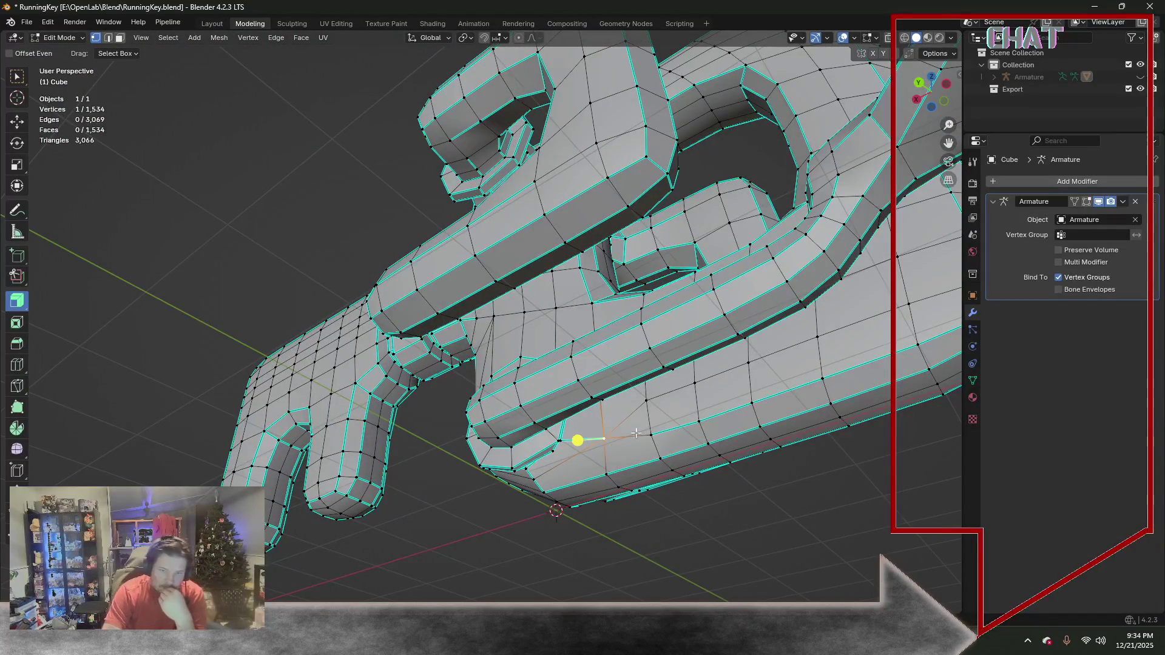
key("KP_2")
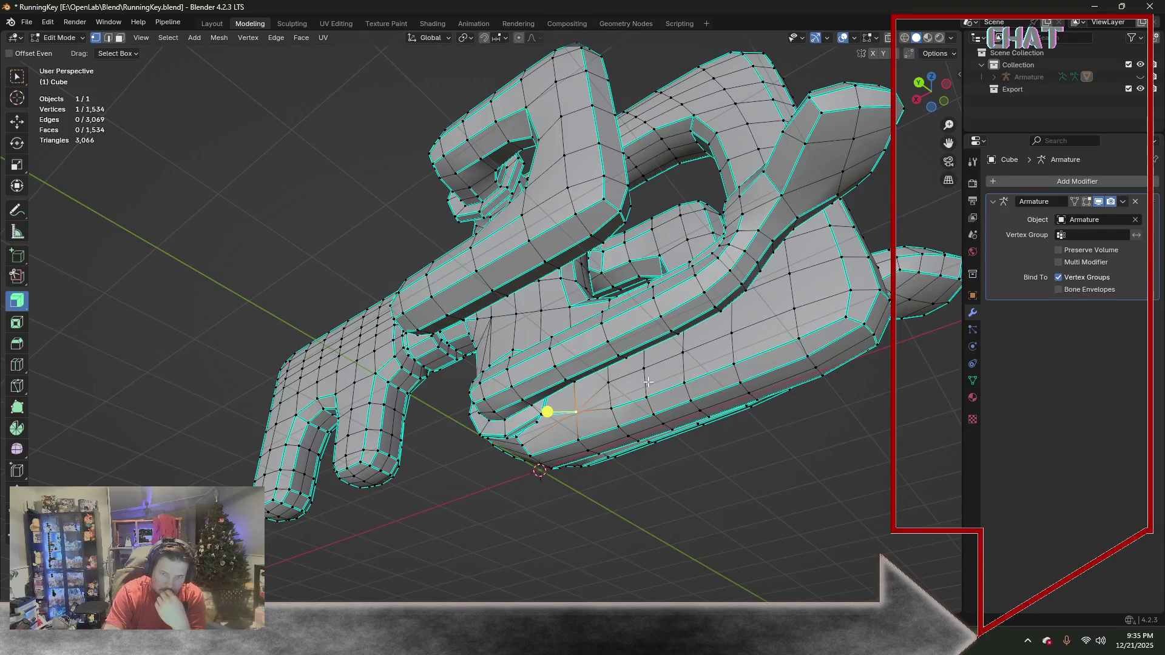
scroll(597, 410, "up", 2)
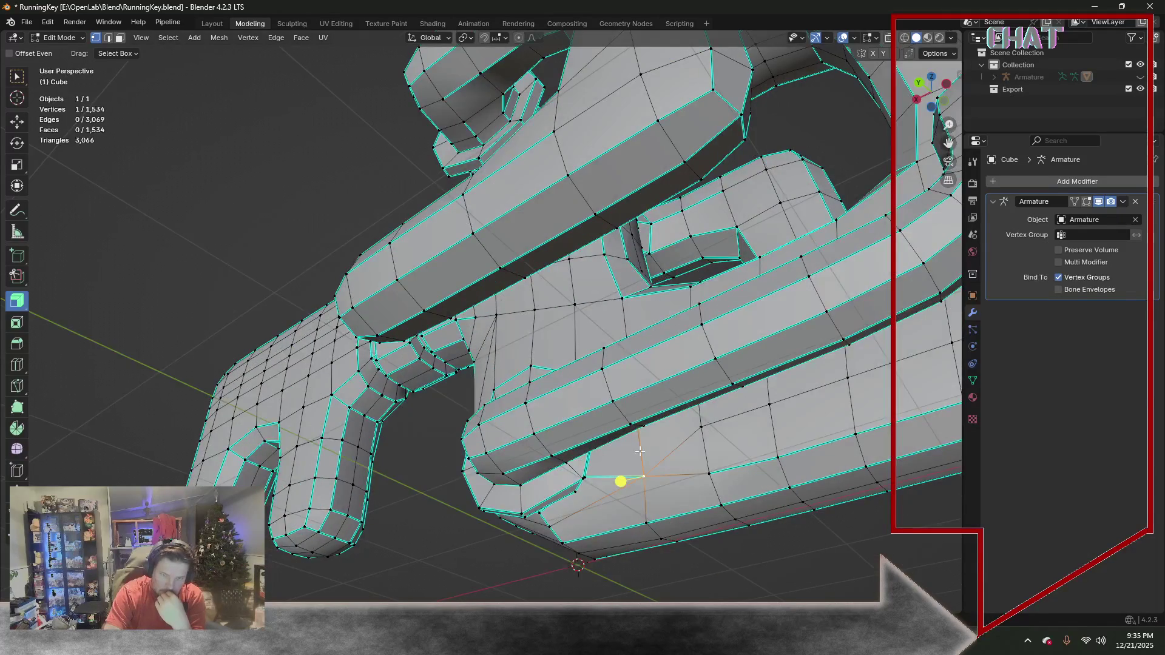
scroll(610, 429, "up", 2)
scroll(623, 438, "up", 1)
Add a loop cut across the key body, then return to edge select with the plain selection tool
mouse_move(622, 438)
middle_mouse_down()
mouse_move(722, 419)
mouse_move(401, 355)
mouse_move(74, 309)
middle_mouse_up()
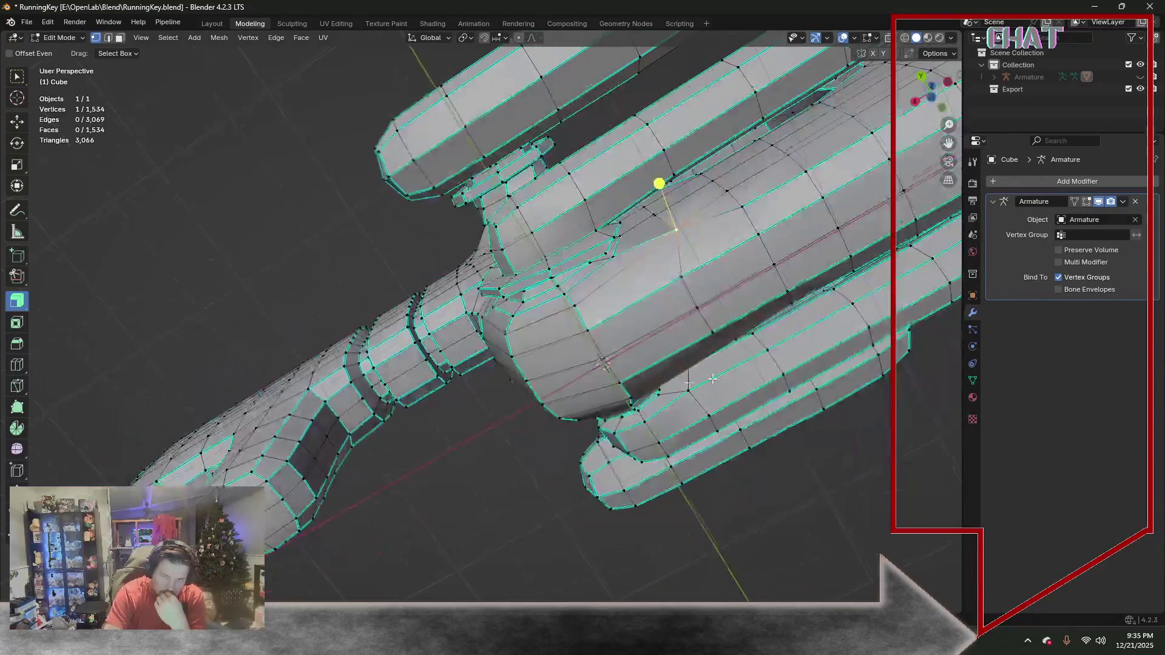
left_click(16, 365)
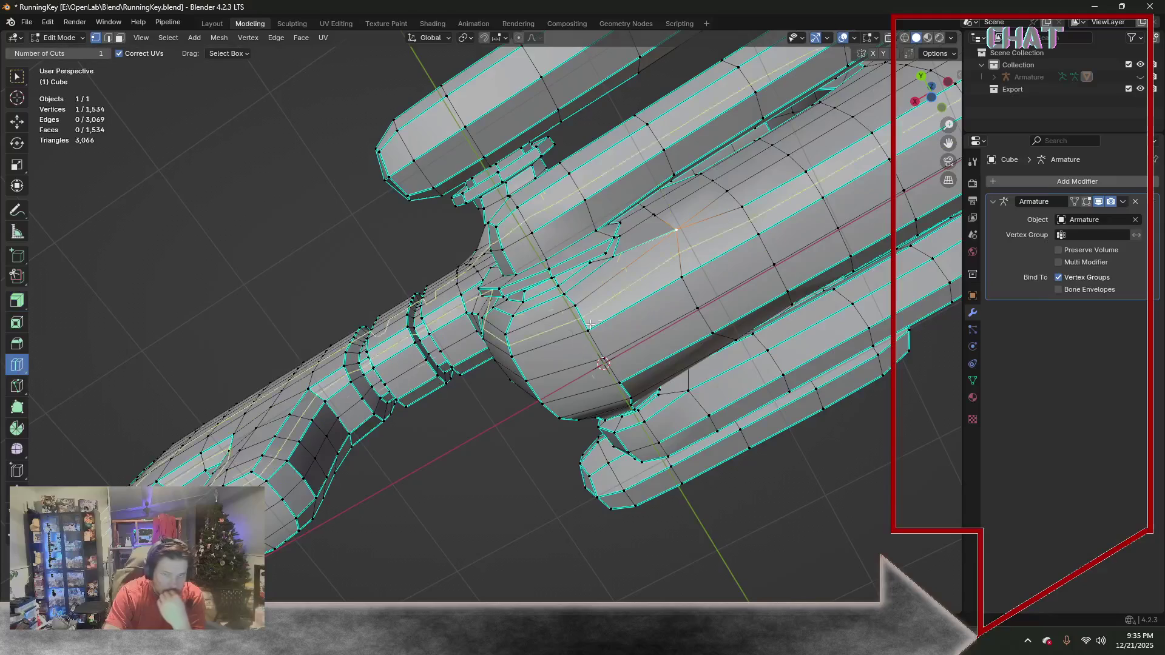
left_click(720, 265)
scroll(350, 242, "down", 3)
middle_click_drag(351, 241, 71, 78)
key("2")
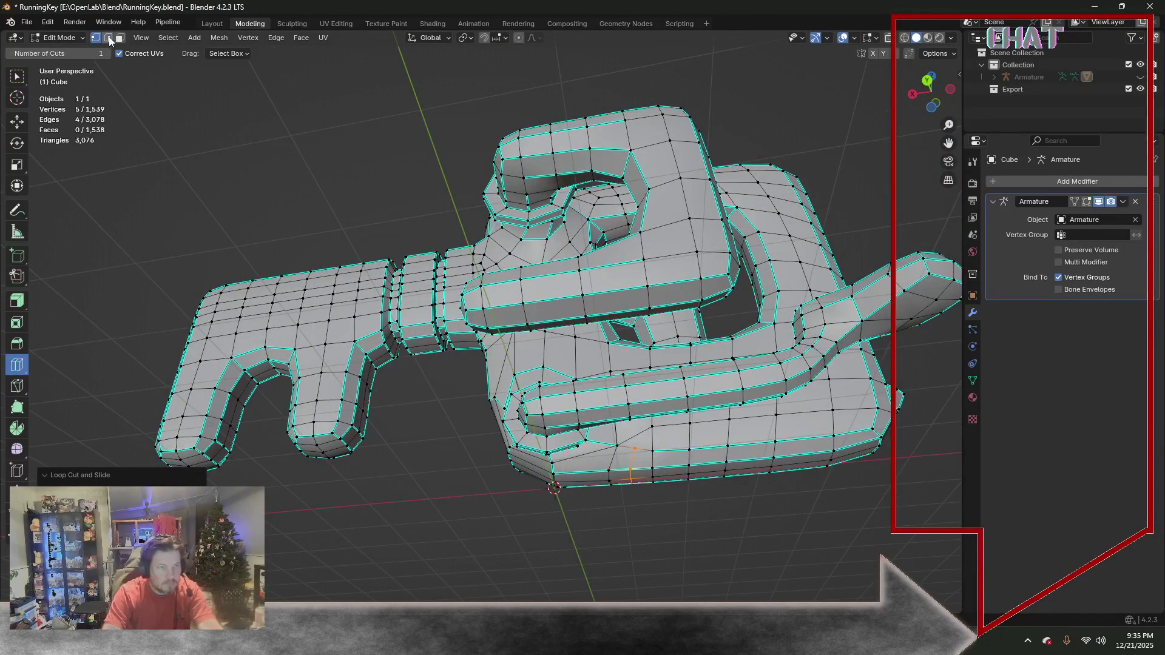
left_click(17, 76)
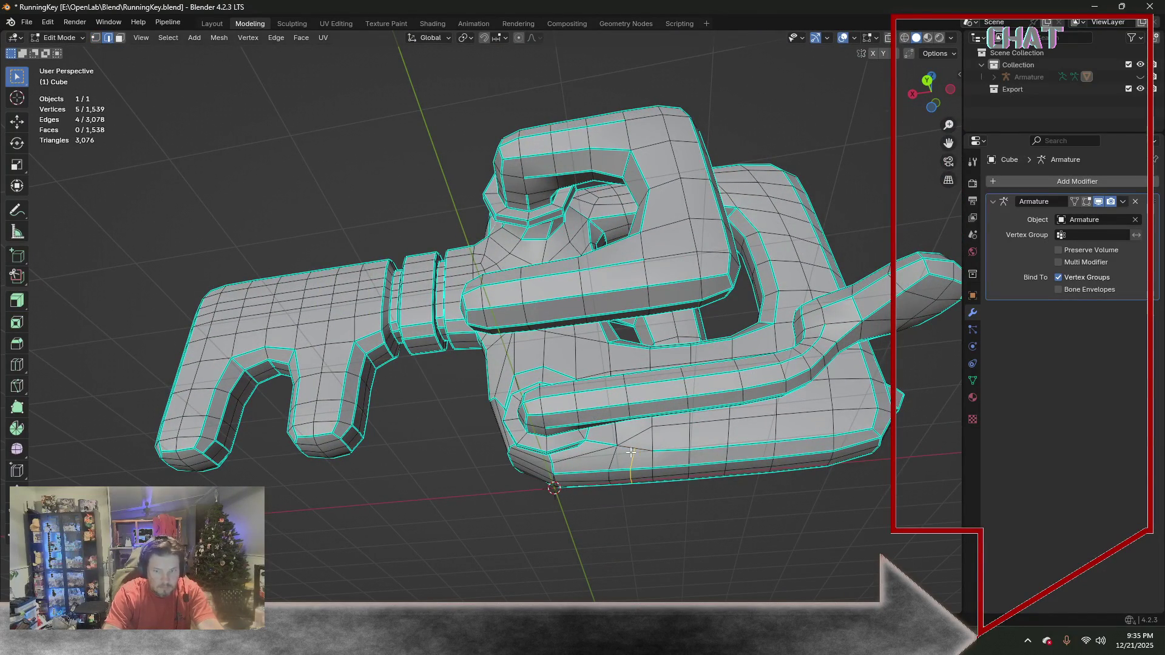
Shift-select a chain of edges running along the key's prong
middle_click_drag(627, 447, 567, 432)
left_click(447, 284)
left_click(441, 278)
left_click(436, 281, "shift")
middle_click_drag(436, 282, 435, 339)
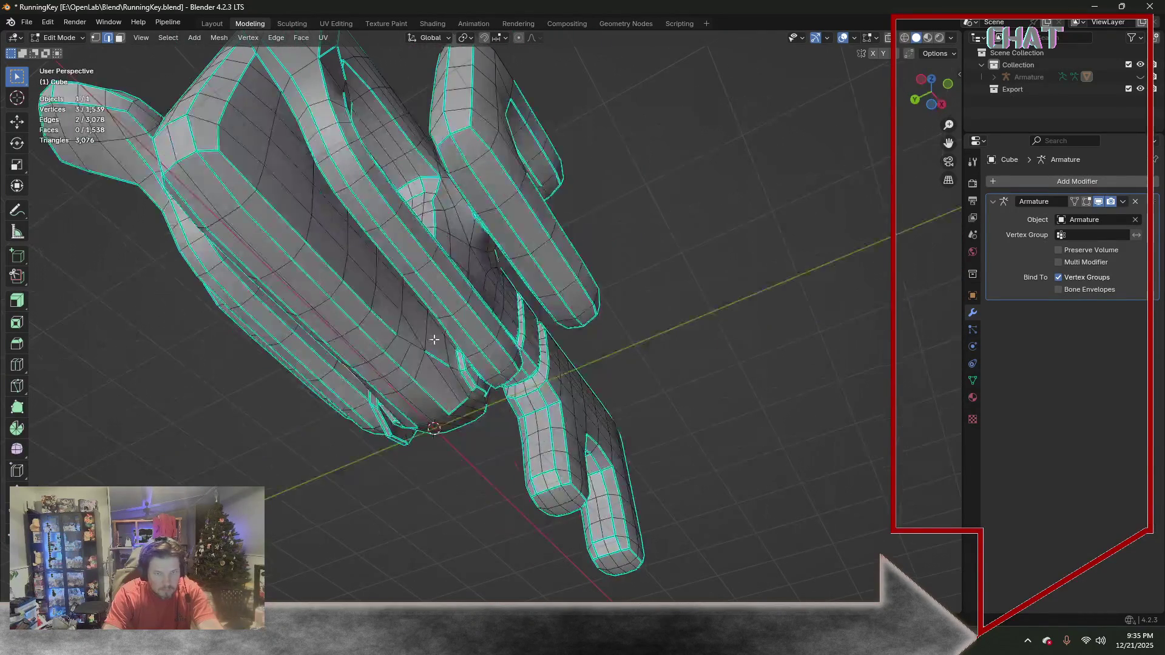
left_click(403, 344, "shift")
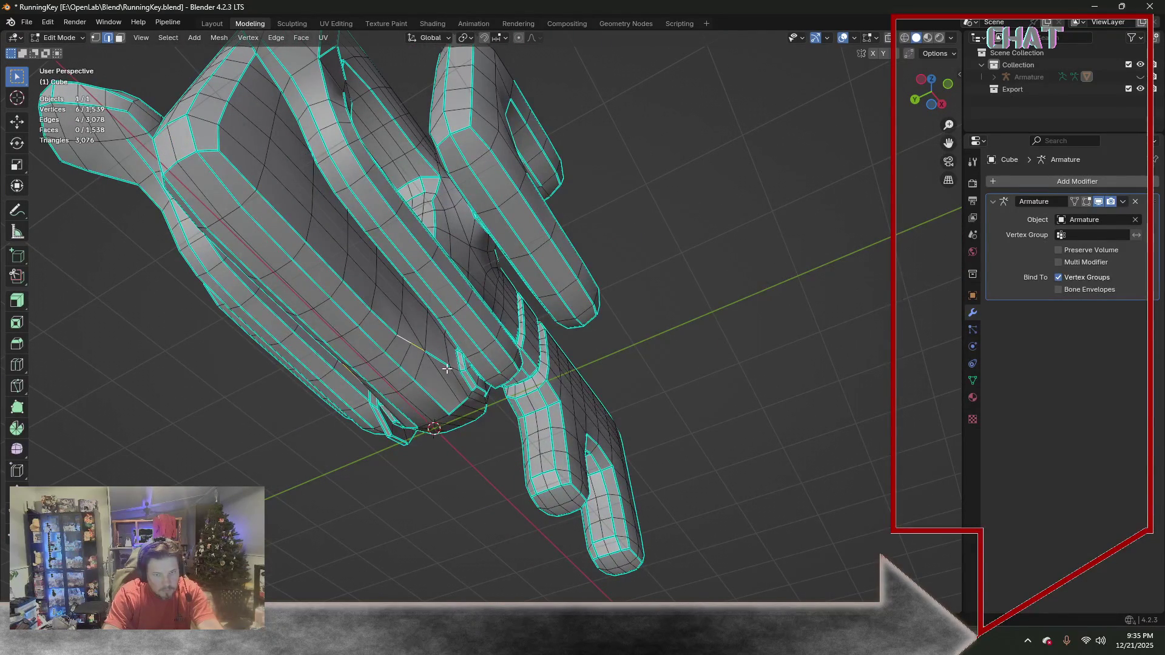
middle_click_drag(533, 405, 428, 403)
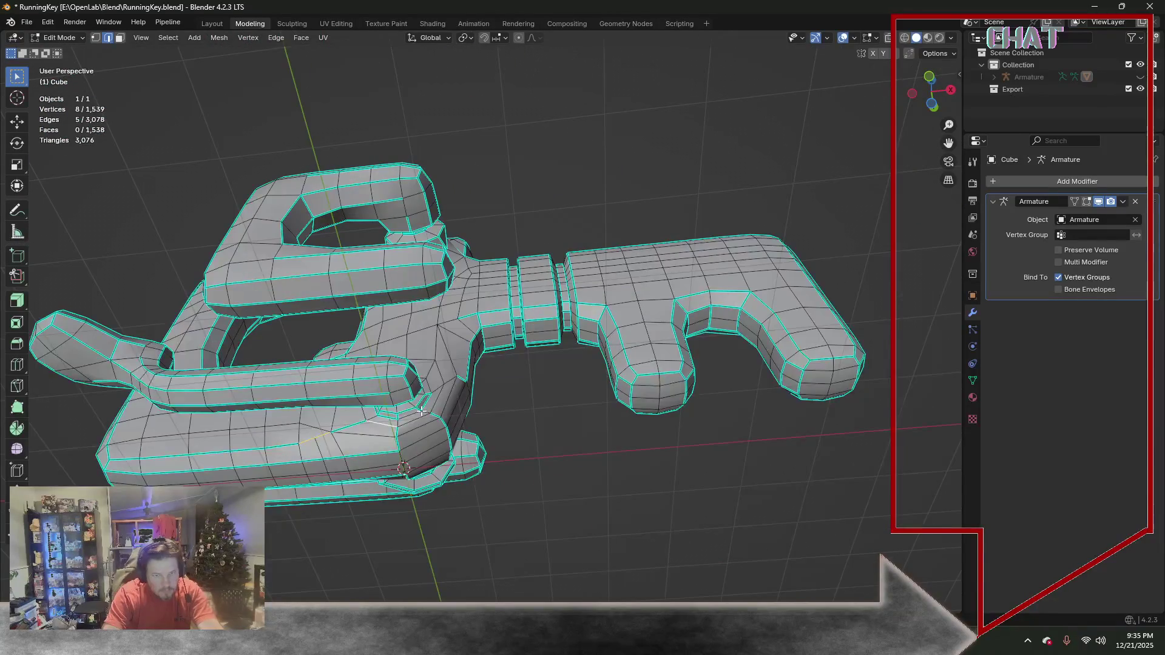
left_click(433, 402, "shift")
left_click(441, 391, "shift")
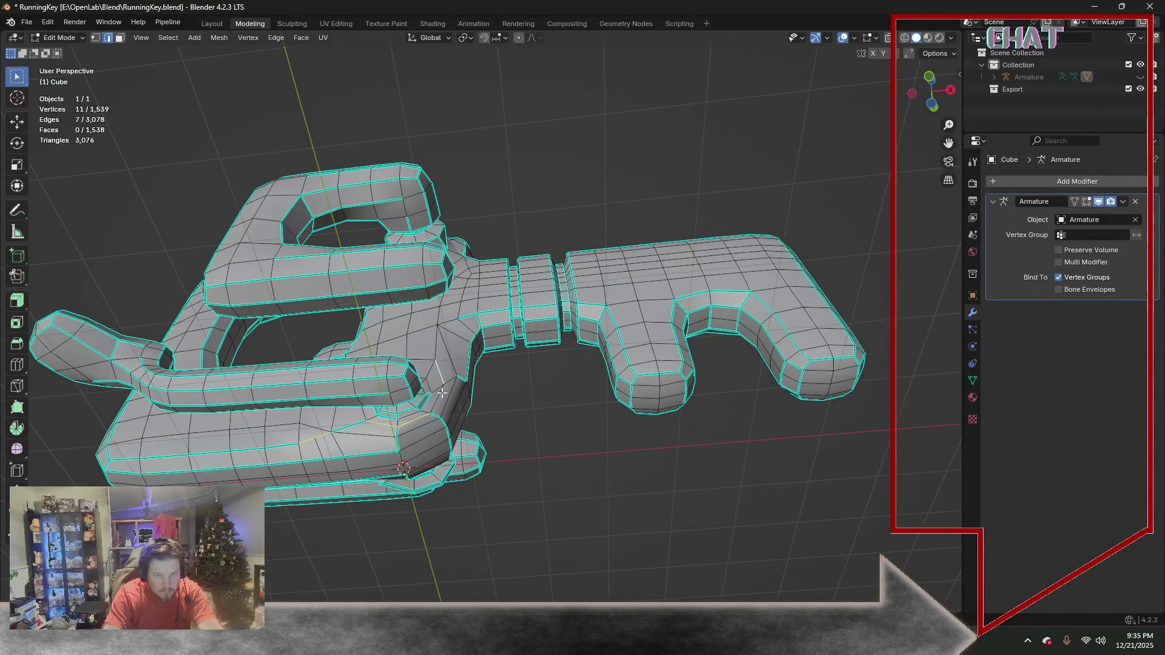
left_click(428, 357, "shift")
mouse_move(427, 358)
middle_mouse_down()
mouse_move(420, 410)
mouse_move(176, 114)
middle_mouse_up()
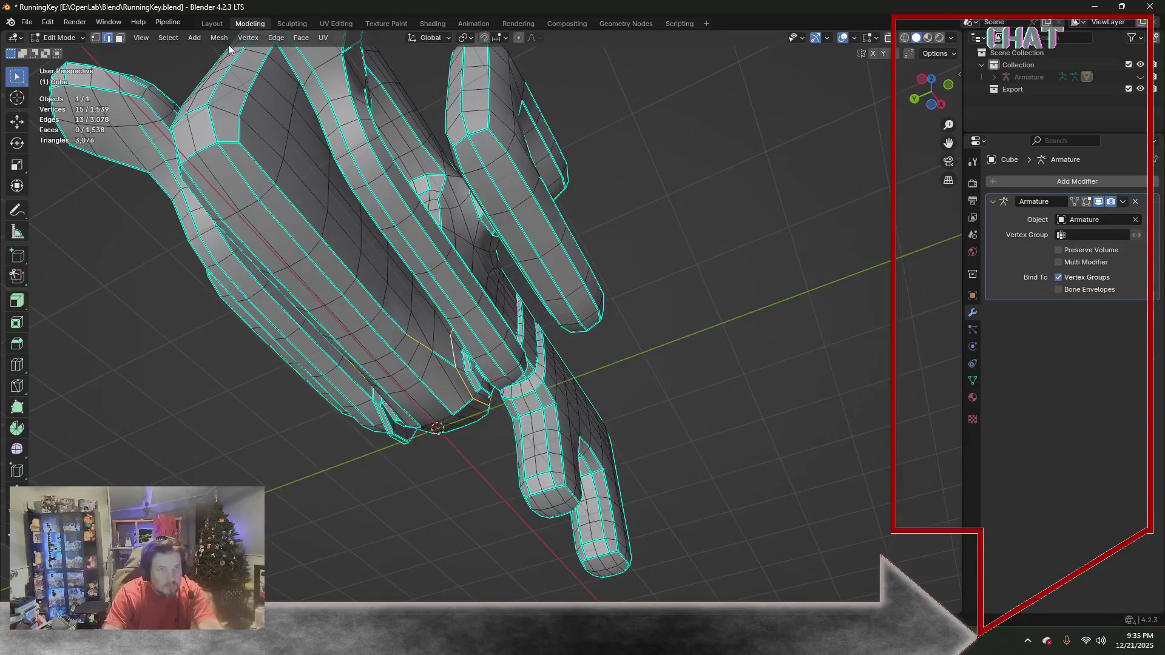
Mark the selected prong edges sharp and clear the selection
left_click(275, 38)
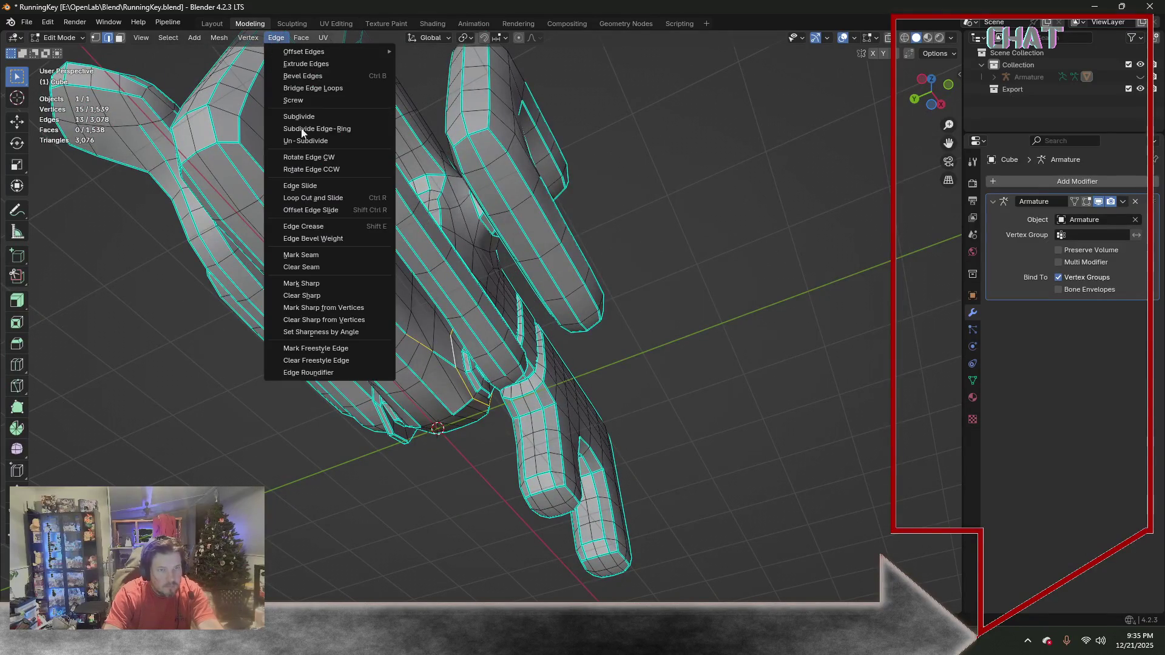
left_click(318, 285)
left_click(114, 359)
scroll(114, 360, "down", 5)
mouse_move(301, 270)
middle_mouse_down()
mouse_move(350, 364)
mouse_move(502, 306)
mouse_move(510, 321)
middle_mouse_up()
scroll(391, 356, "up", 2)
scroll(392, 356, "up", 2)
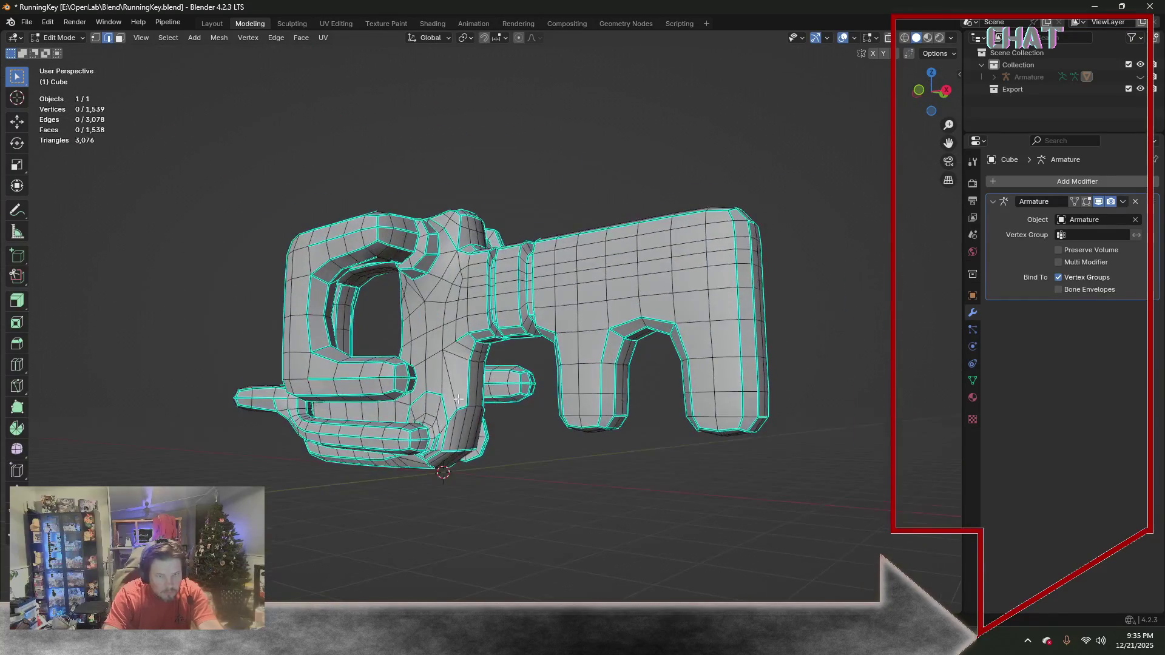
scroll(508, 321, "up", 4)
Shift-select the edges around the small inner notch by the short prong
middle_click_drag(508, 322, 372, 376)
scroll(372, 376, "up", 2)
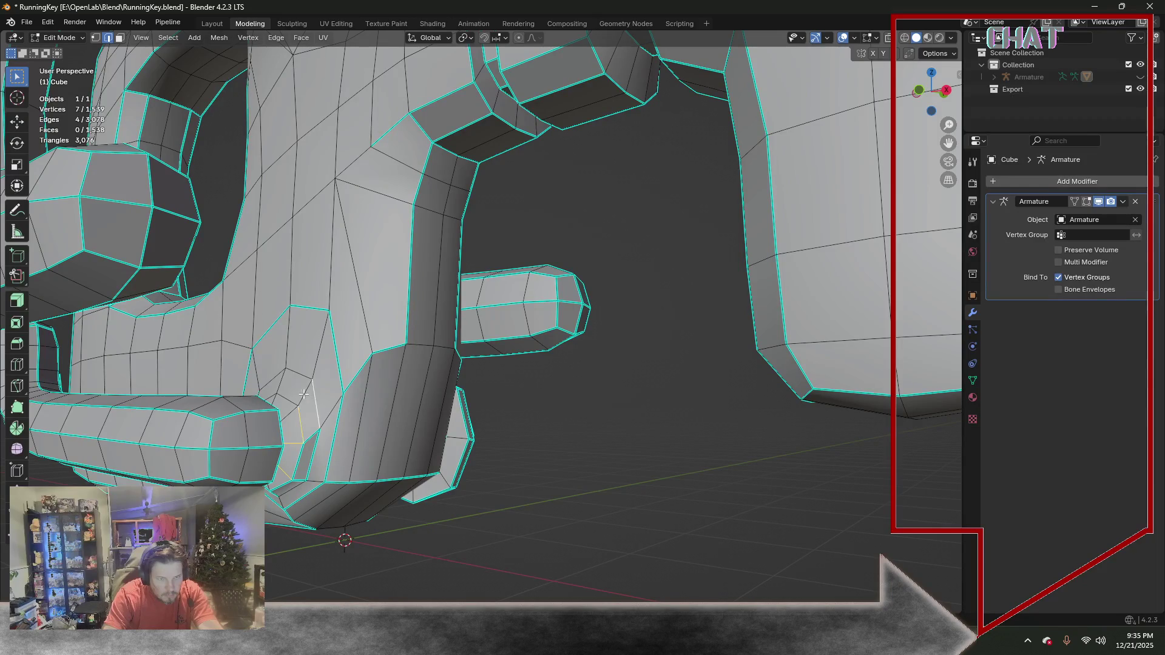
left_click(273, 387, "shift")
middle_click_drag(283, 444, 485, 261)
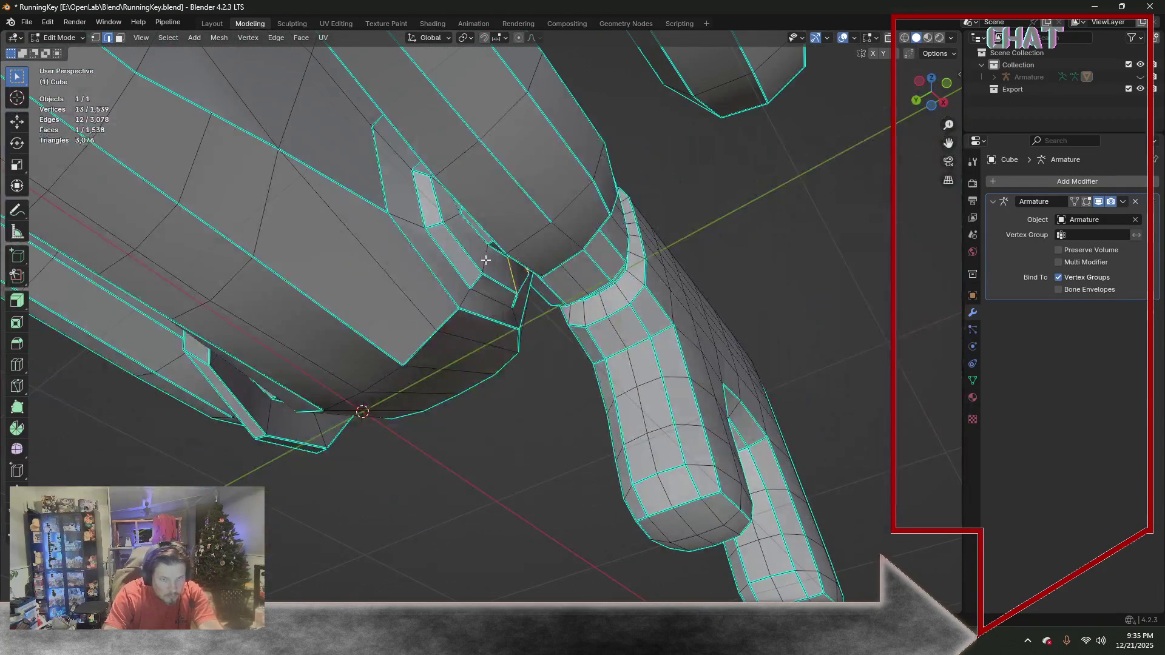
left_click(485, 261, "shift")
middle_click_drag(454, 211, 483, 261)
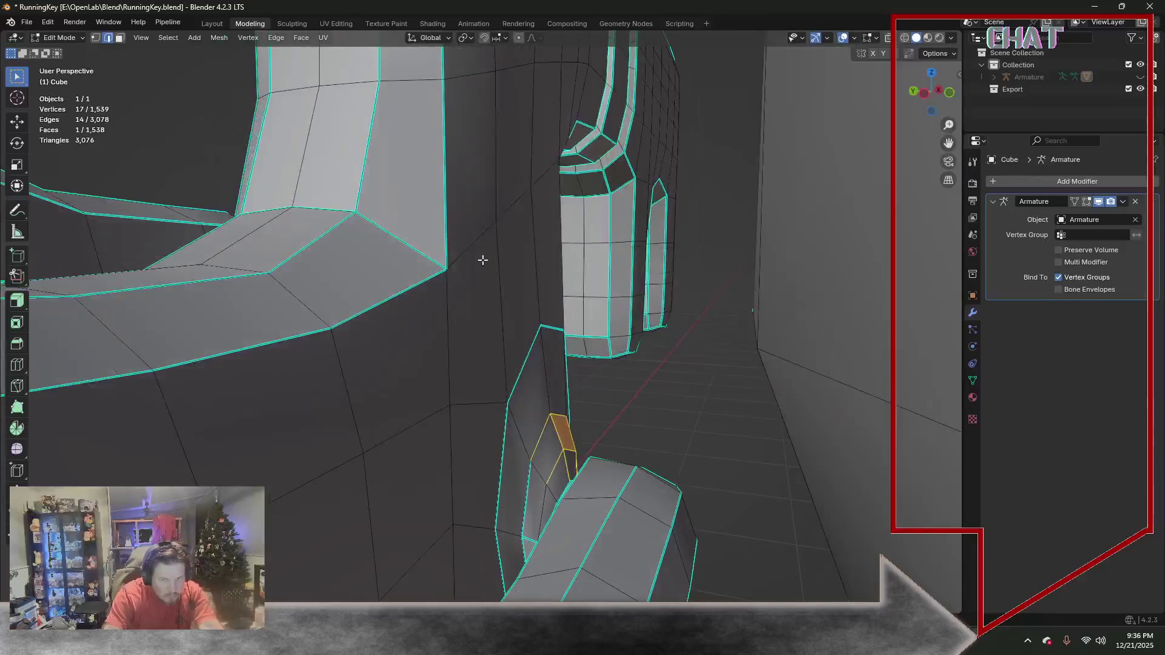
left_click(553, 496, "shift")
left_click(546, 480, "shift")
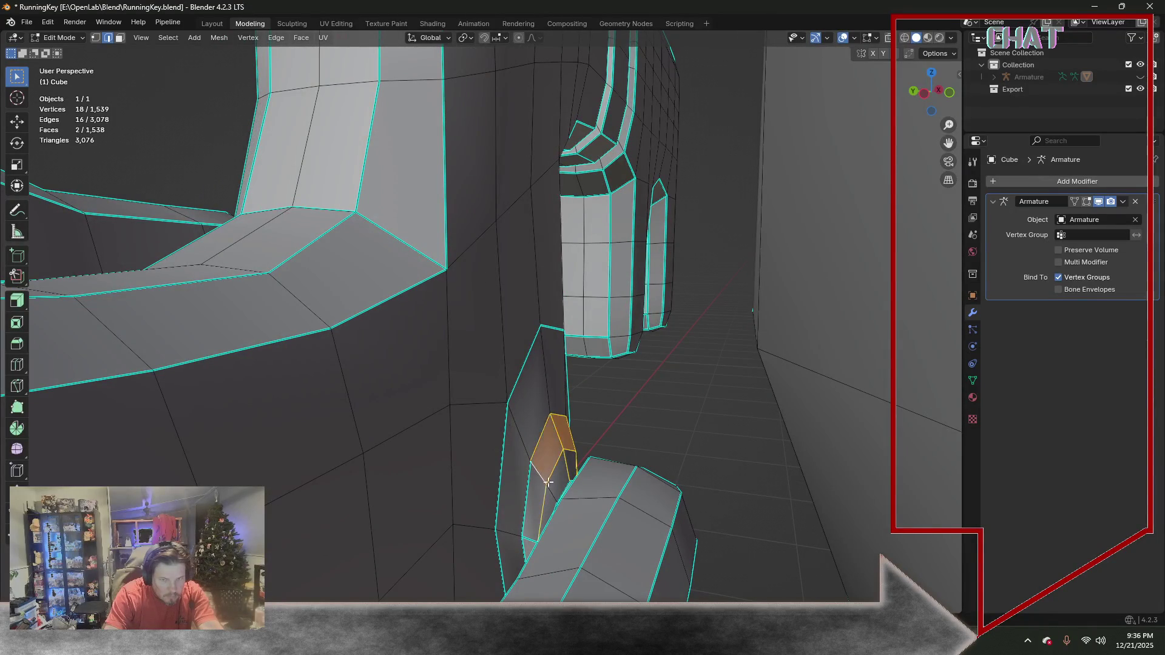
middle_click_drag(549, 497, 573, 365)
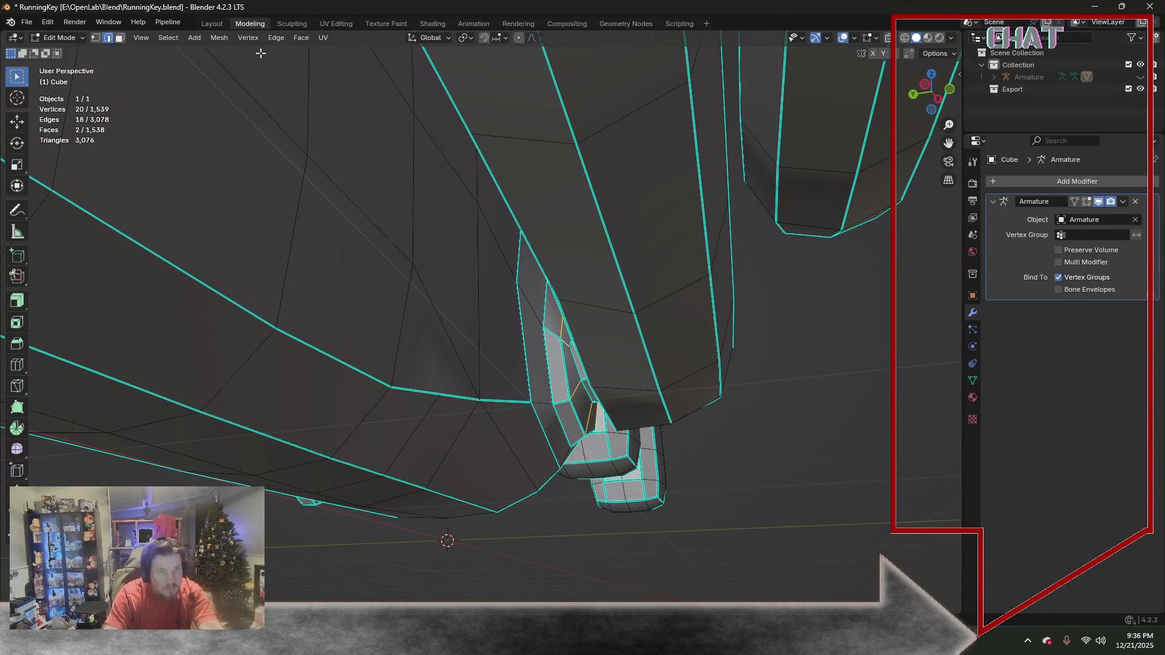
Mark the notch edges sharp, deselect all and orbit to the key's opposite side
left_click(274, 39)
left_click(323, 282)
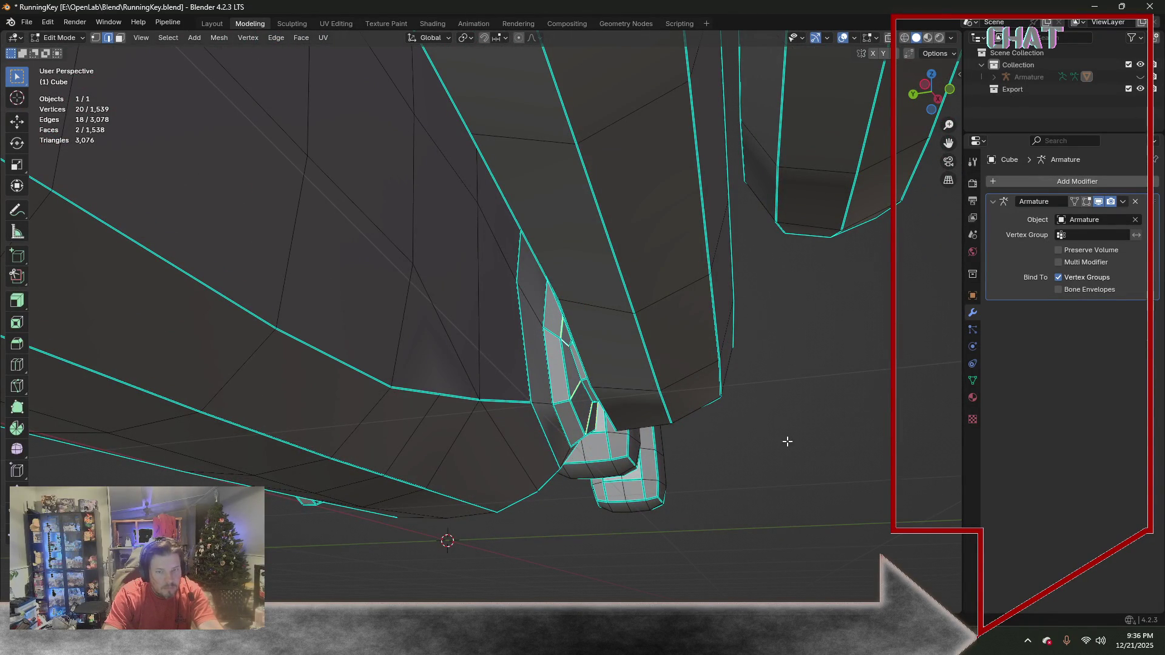
key("alt+a")
scroll(787, 442, "down", 5)
mouse_move(793, 429)
middle_mouse_down()
mouse_move(649, 391)
mouse_move(593, 403)
mouse_move(574, 427)
mouse_move(561, 174)
middle_mouse_up()
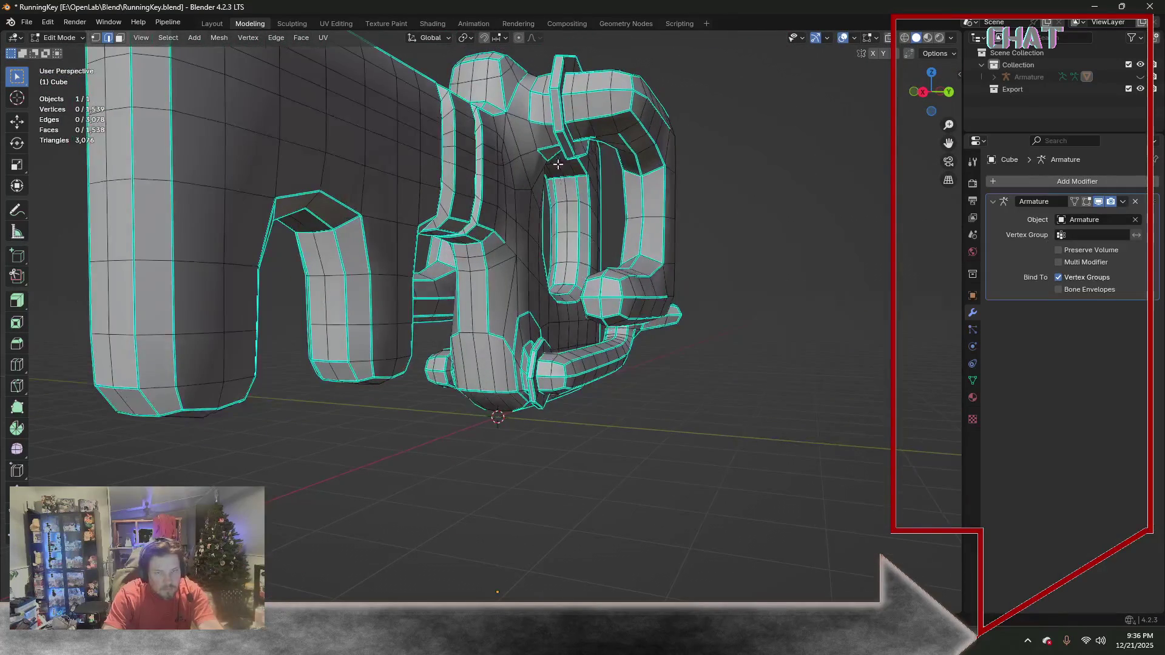
mouse_move(524, 143)
middle_mouse_down()
mouse_move(573, 157)
mouse_move(235, 38)
middle_mouse_up()
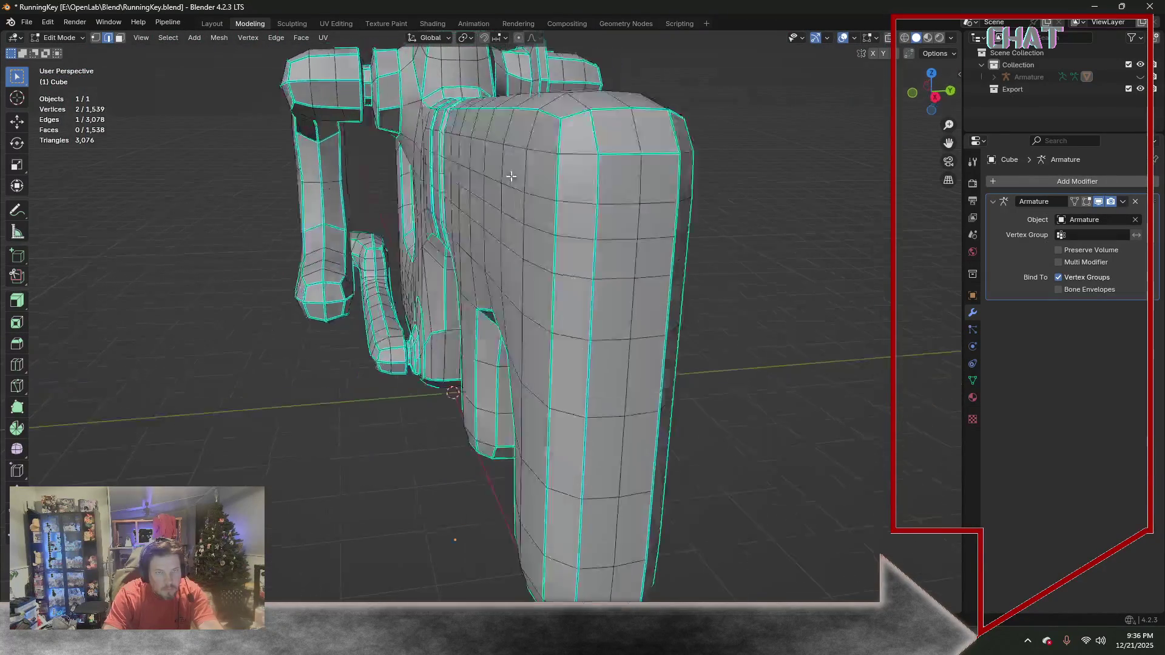
Mark two edges on the key's arm as sharp via the Edge menu, then deselect them
left_click(275, 37)
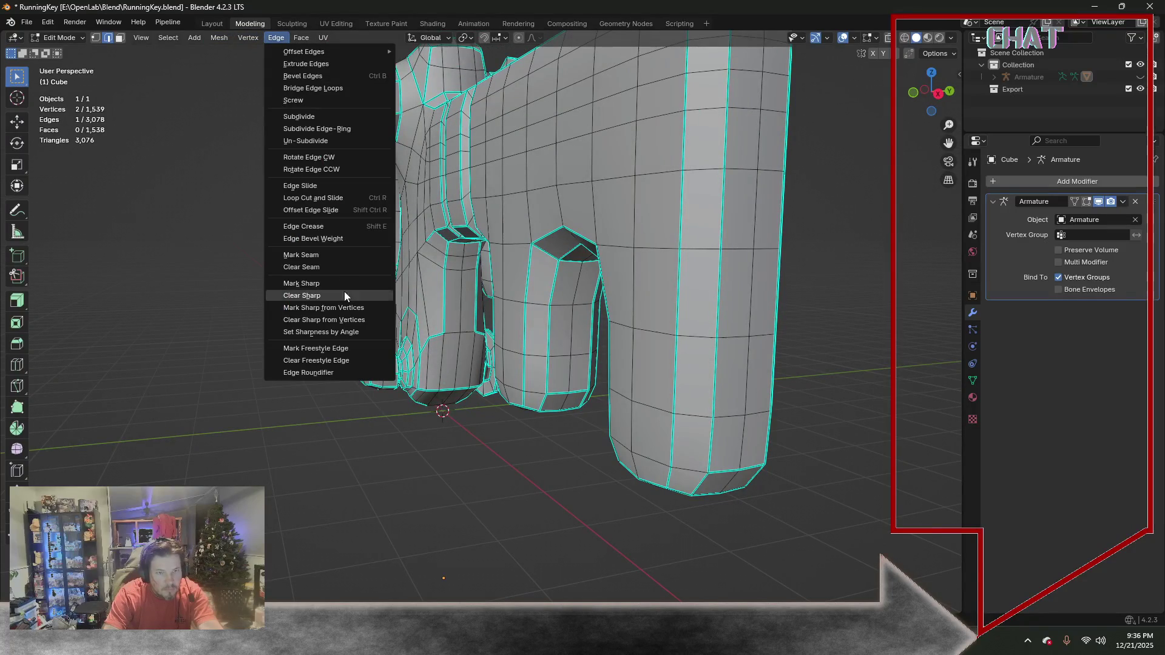
left_click(338, 296)
left_click(276, 38)
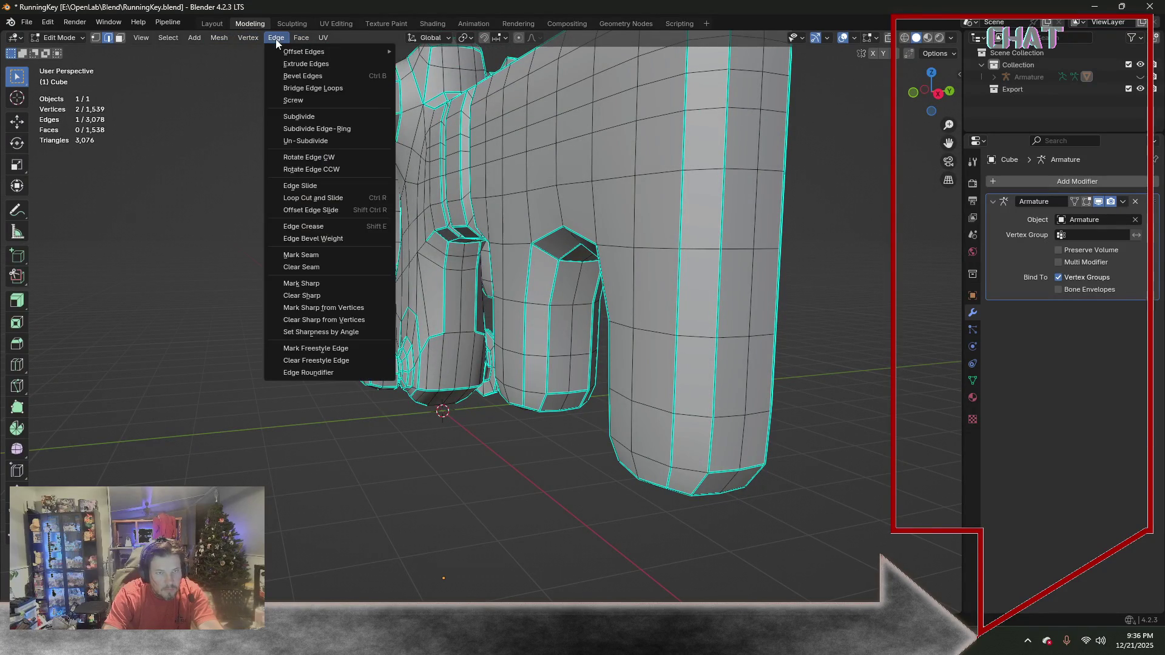
left_click(310, 284)
mouse_move(229, 208)
middle_mouse_down()
mouse_move(384, 282)
mouse_move(507, 200)
mouse_move(294, 37)
mouse_move(292, 91)
mouse_move(368, 278)
middle_mouse_up()
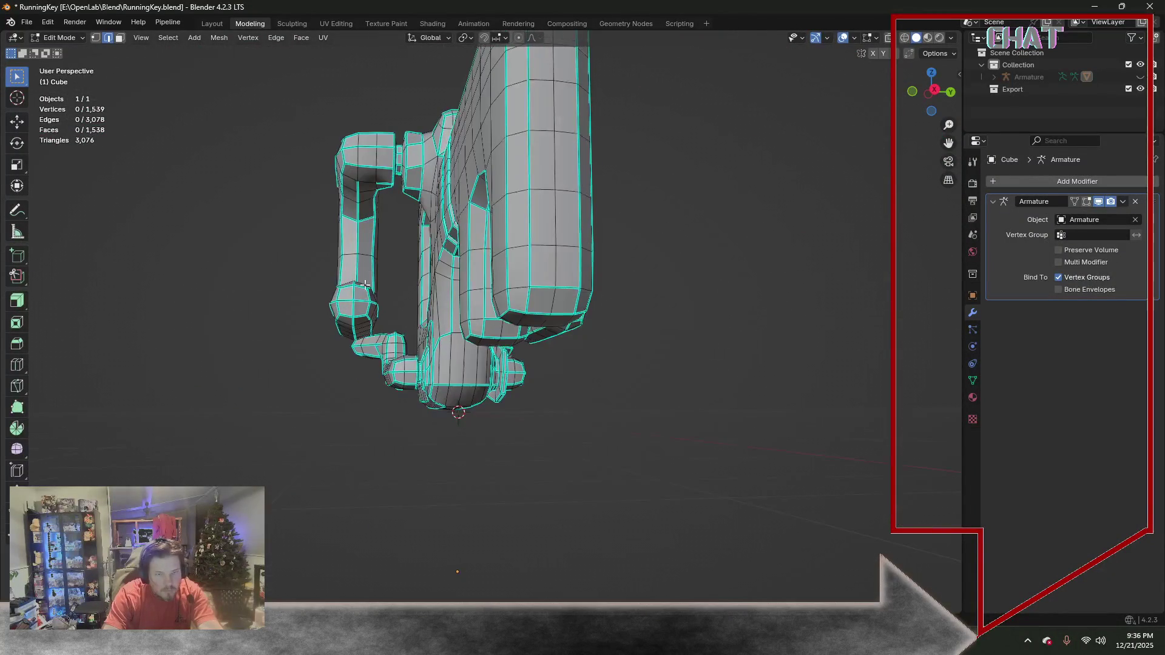
left_click(355, 293)
middle_click_drag(664, 355, 599, 332)
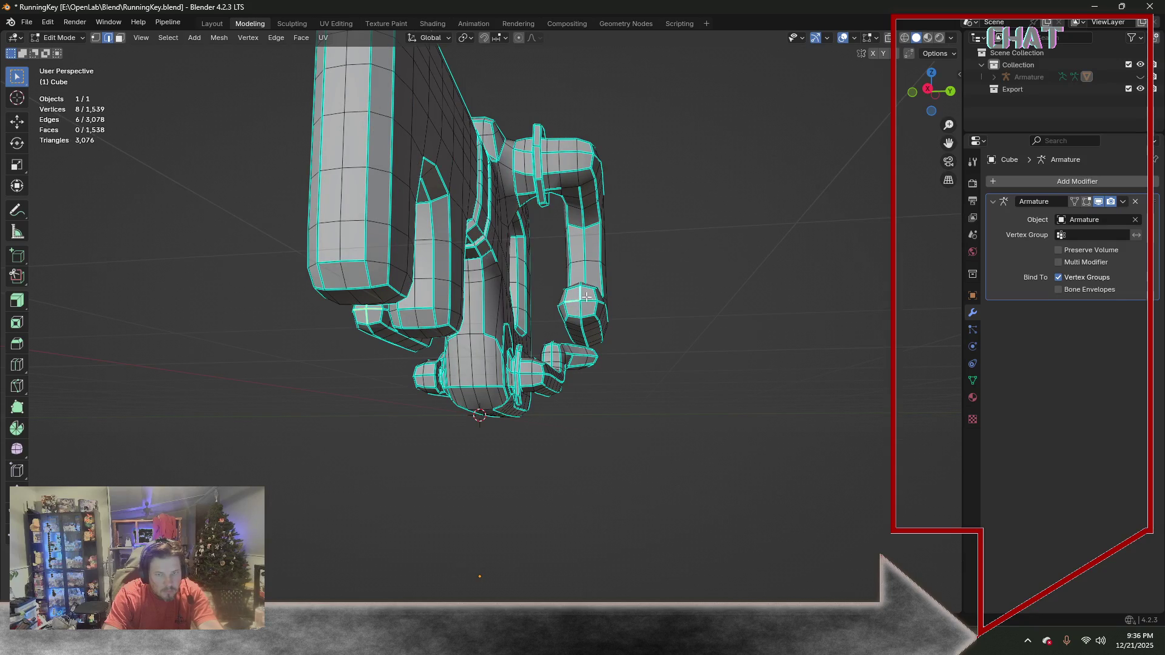
left_click(580, 307, "shift")
left_click(276, 37)
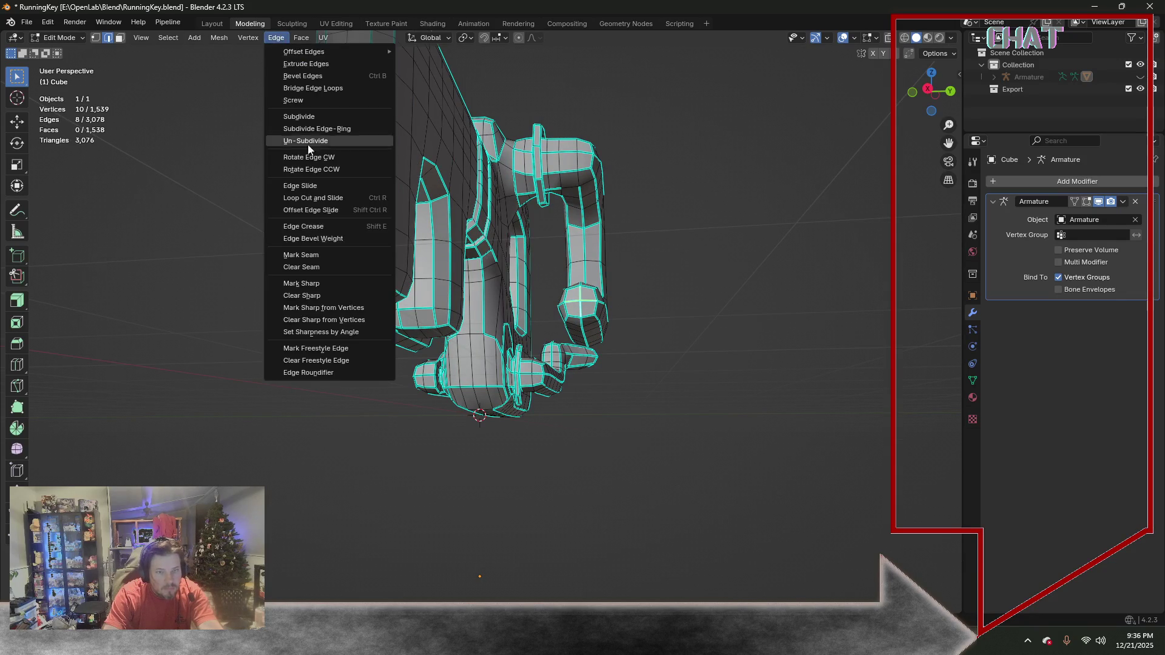
left_click(322, 284)
left_click(278, 355)
Review the key from several angles, browsing the edge operations without changing anything
middle_click_drag(279, 356, 252, 285)
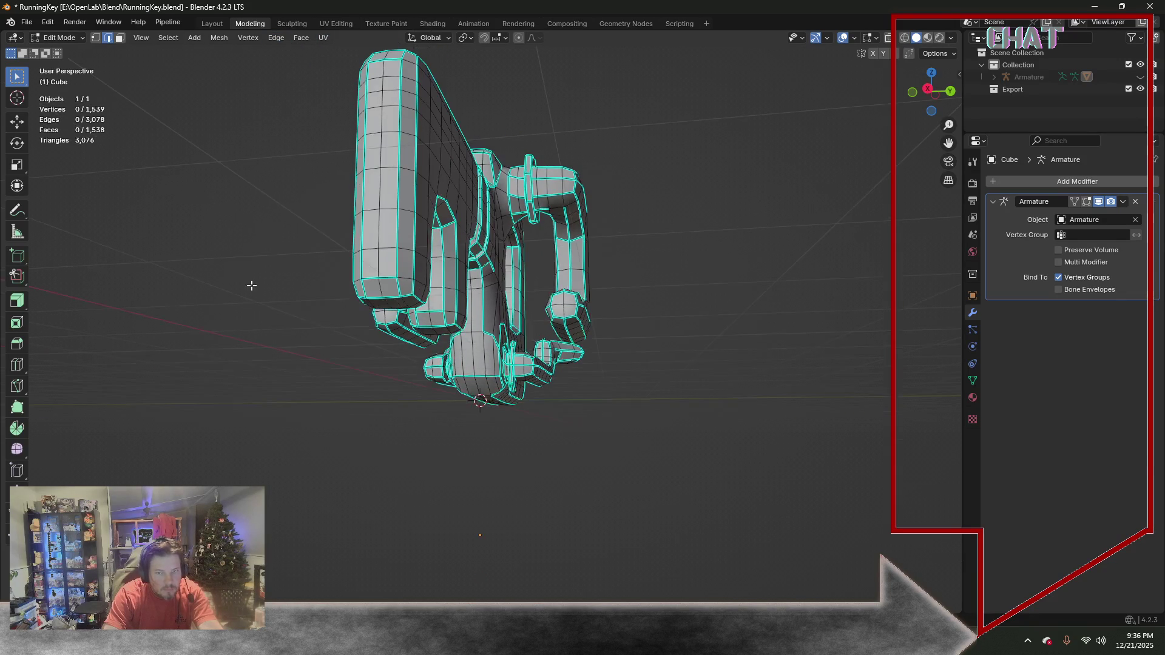
mouse_move(554, 365)
middle_mouse_down()
mouse_move(318, 356)
mouse_move(304, 375)
mouse_move(407, 310)
middle_mouse_up()
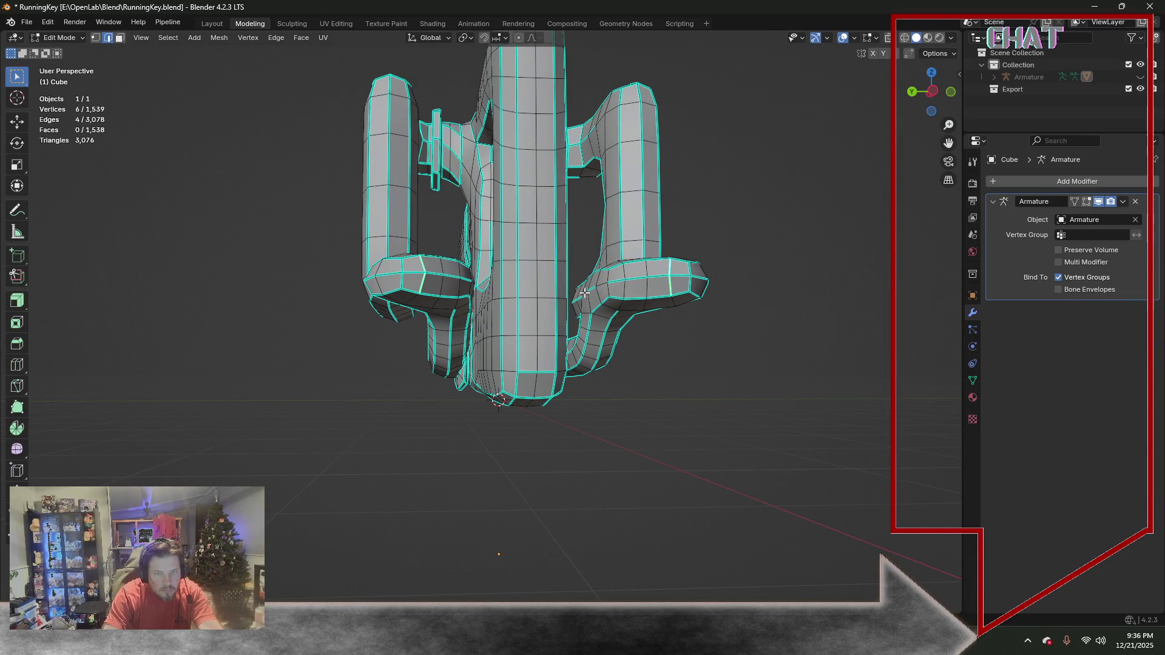
middle_click_drag(587, 292, 519, 314)
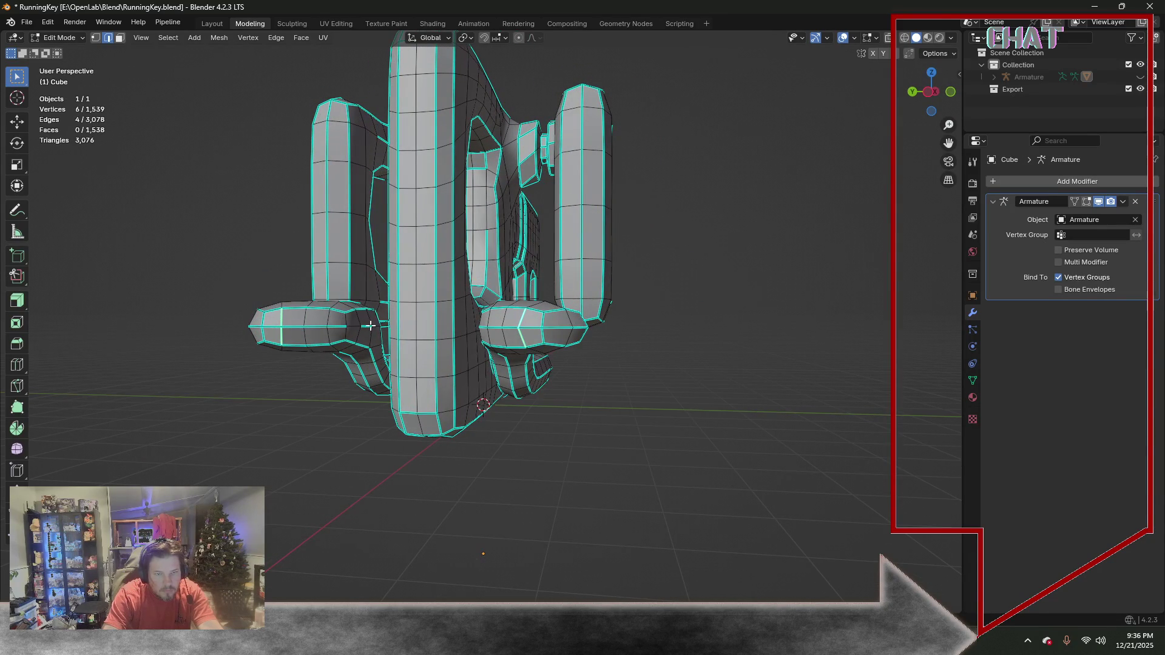
left_click(281, 41)
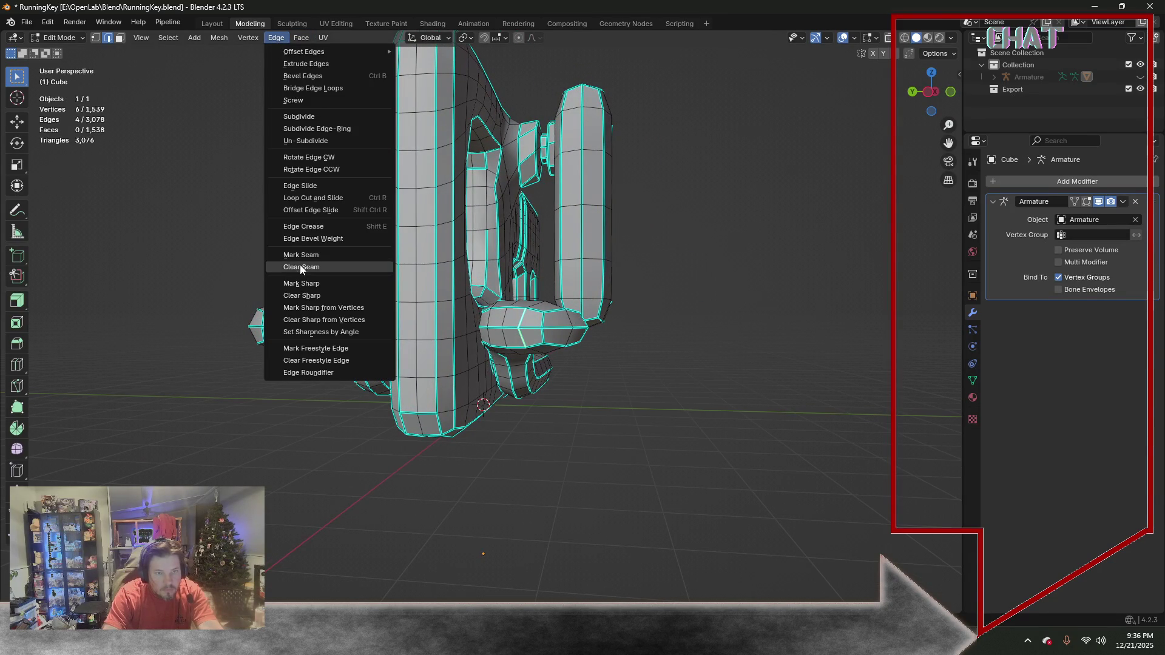
left_click(301, 37)
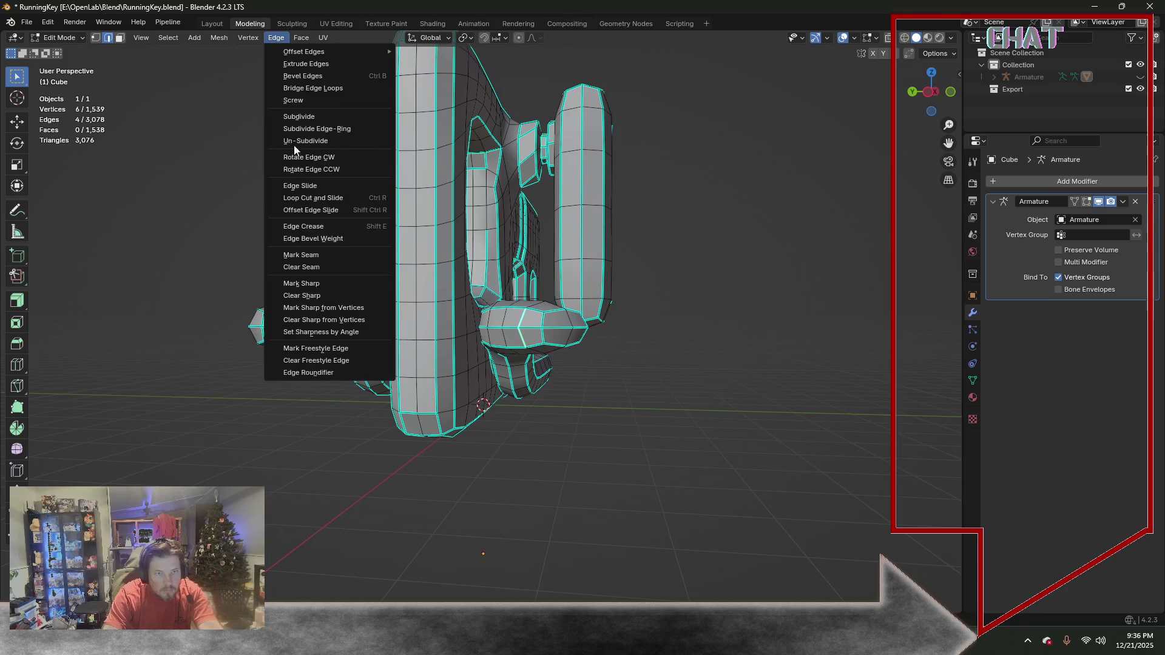
left_click(316, 293)
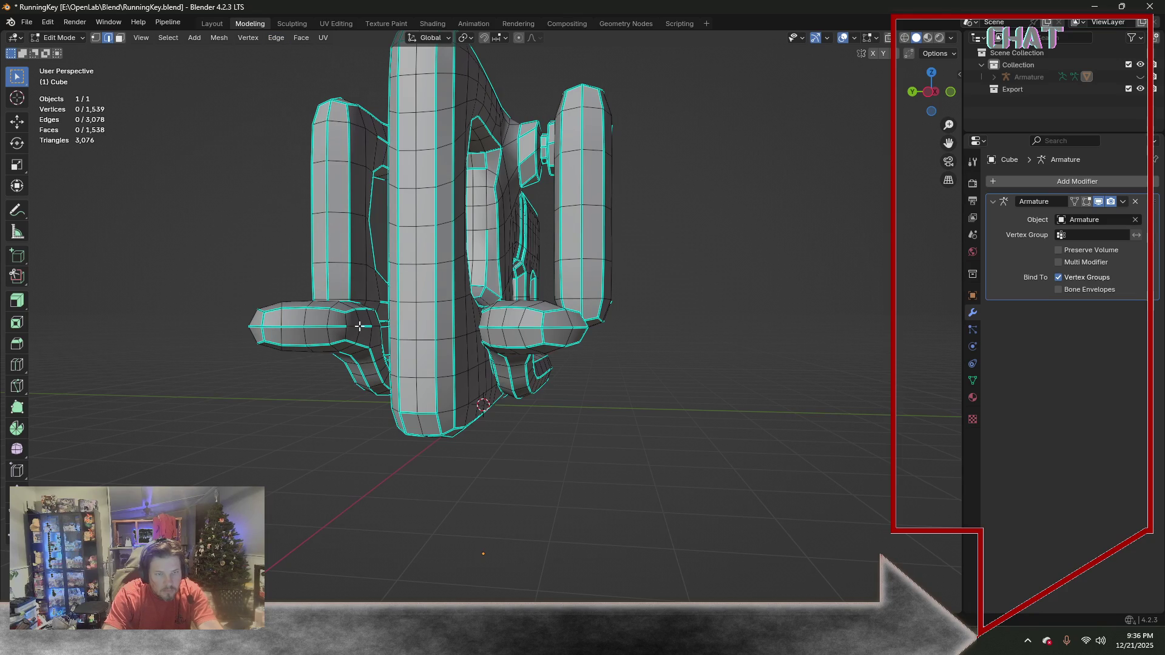
middle_click_drag(441, 316, 496, 322)
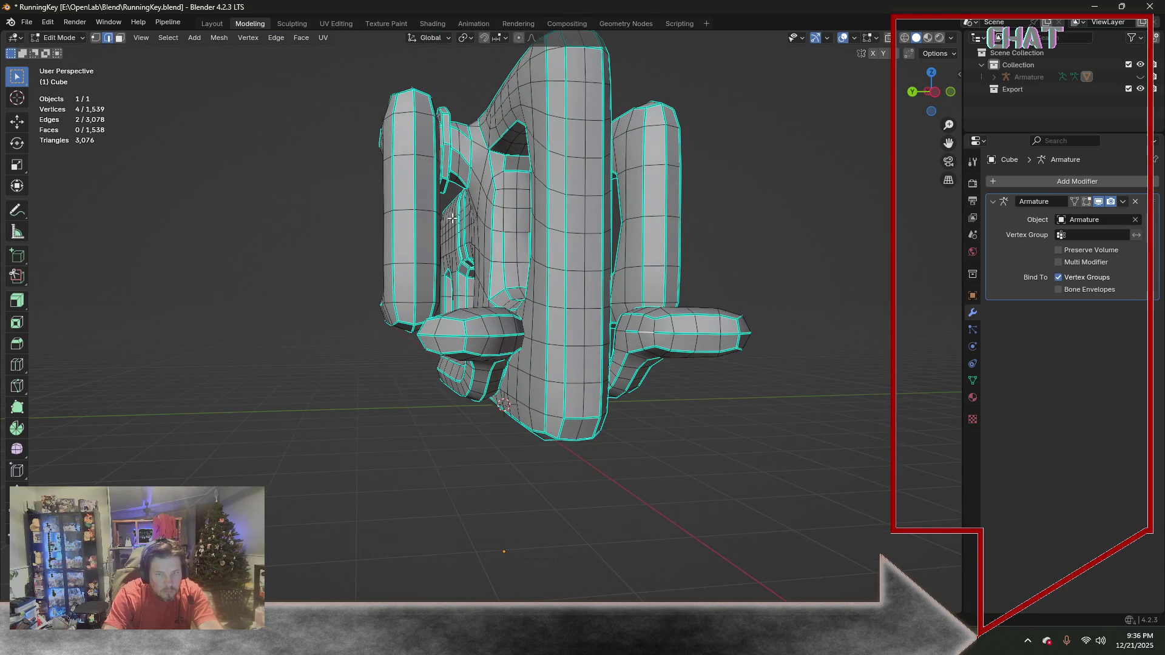
left_click(301, 37)
left_click(316, 286)
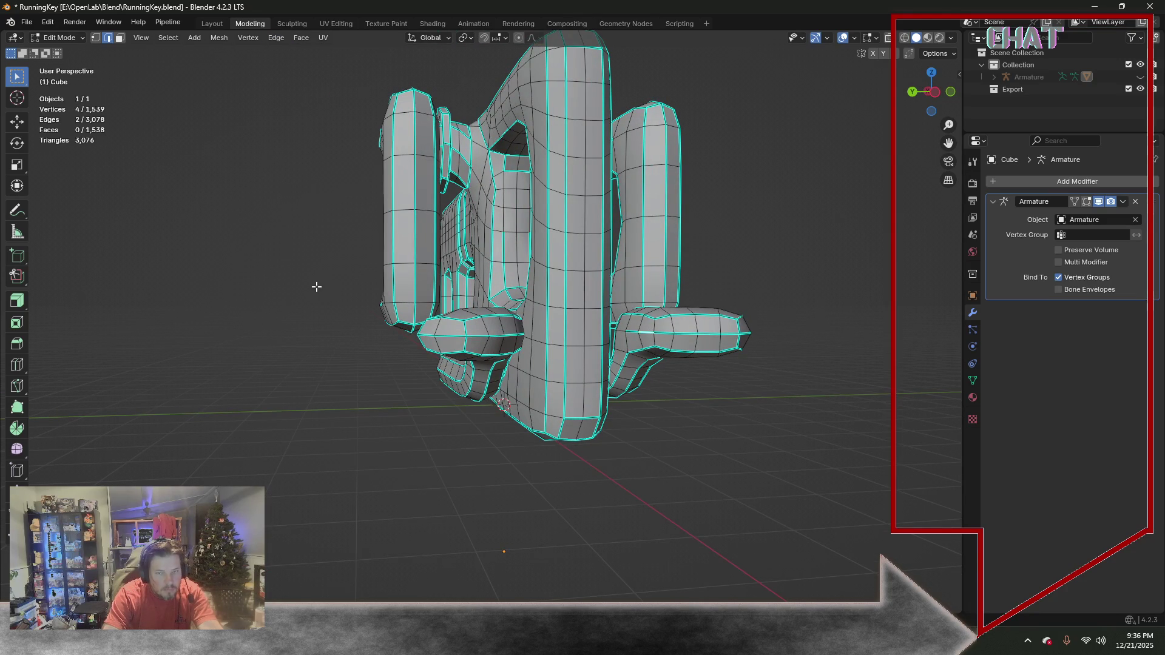
middle_click_drag(643, 307, 456, 212)
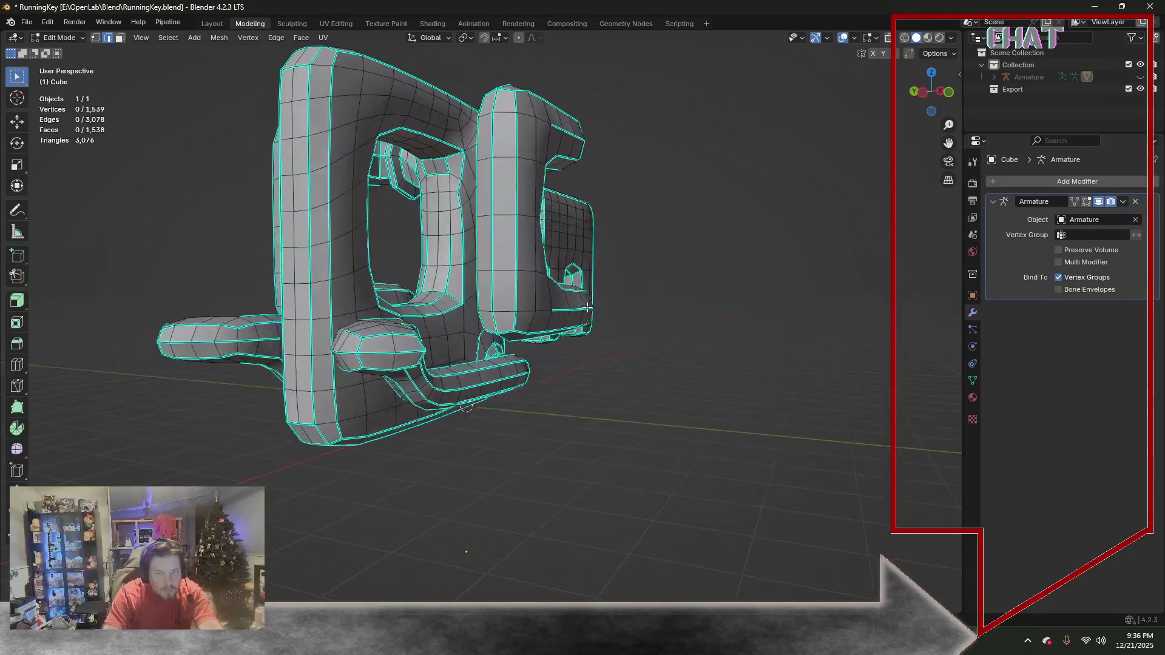
Mark a short vertical strip of edges as sharp, then clear the sharp mark from one stray edge
left_click_drag(447, 221, 448, 180)
left_click(428, 207, "shift")
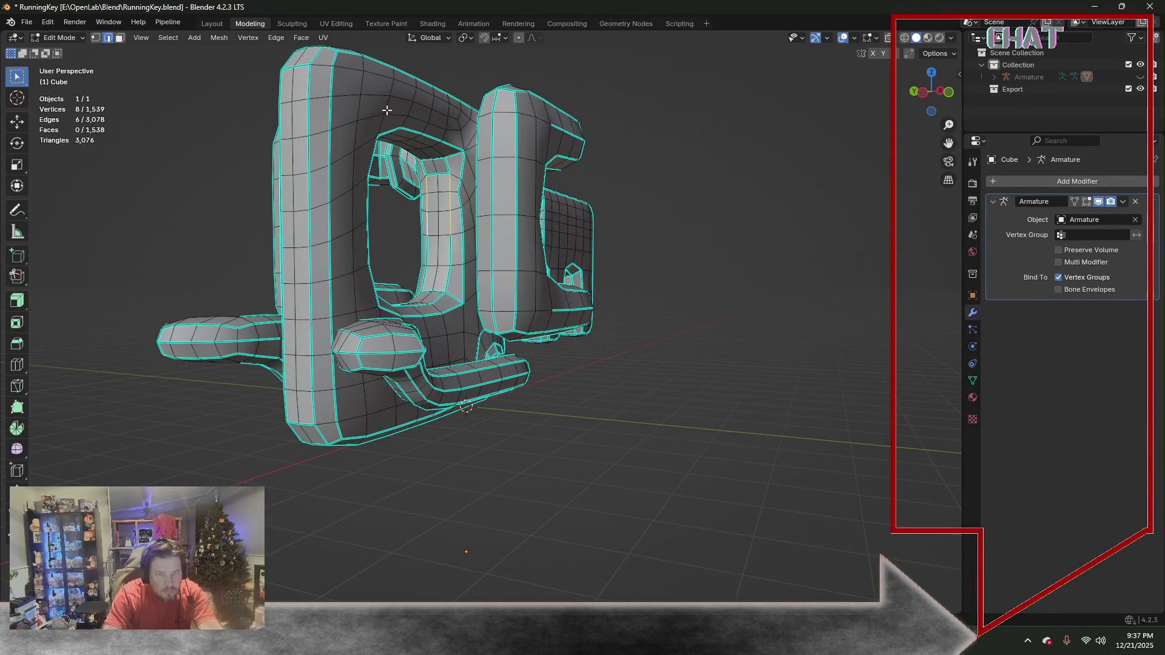
left_click(275, 38)
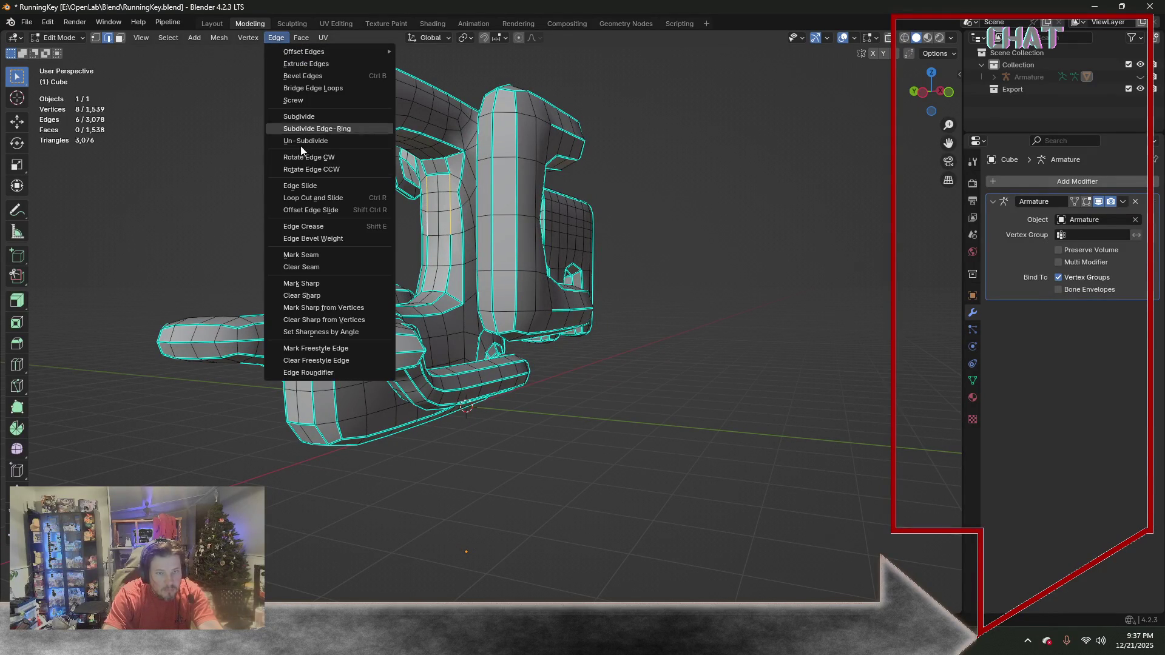
left_click(321, 282)
left_click(443, 173)
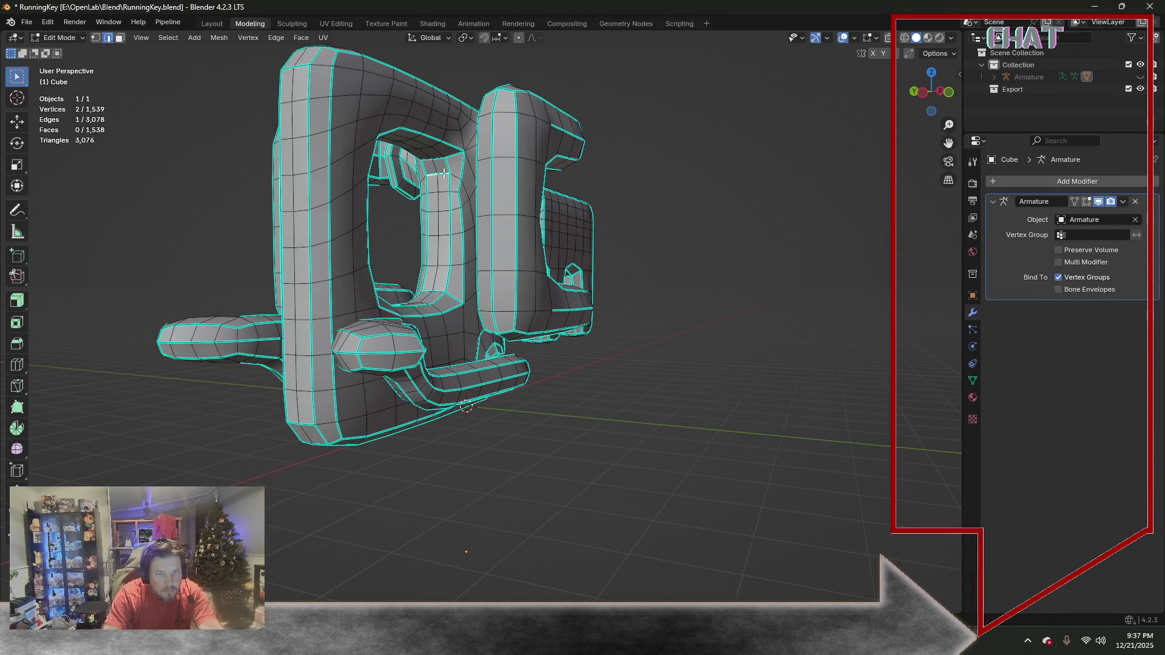
left_click(275, 37)
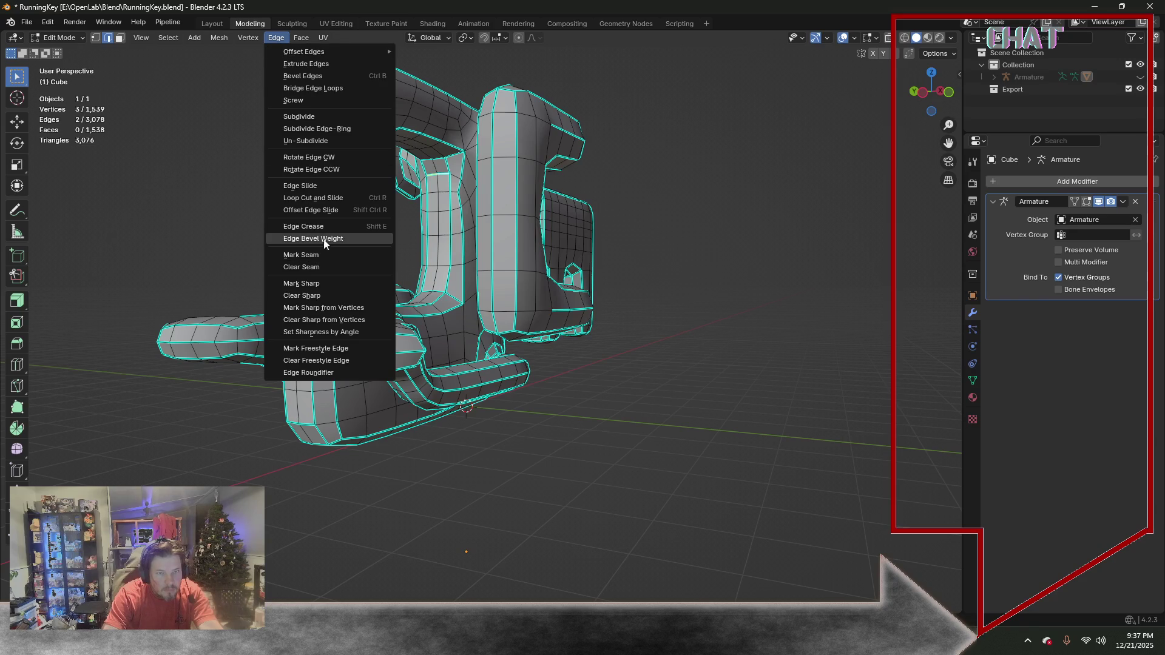
left_click(326, 293)
Mark three edges on the key's prongs as sharp
mouse_move(327, 293)
middle_mouse_down()
mouse_move(230, 221)
mouse_move(254, 150)
mouse_move(426, 110)
middle_mouse_up()
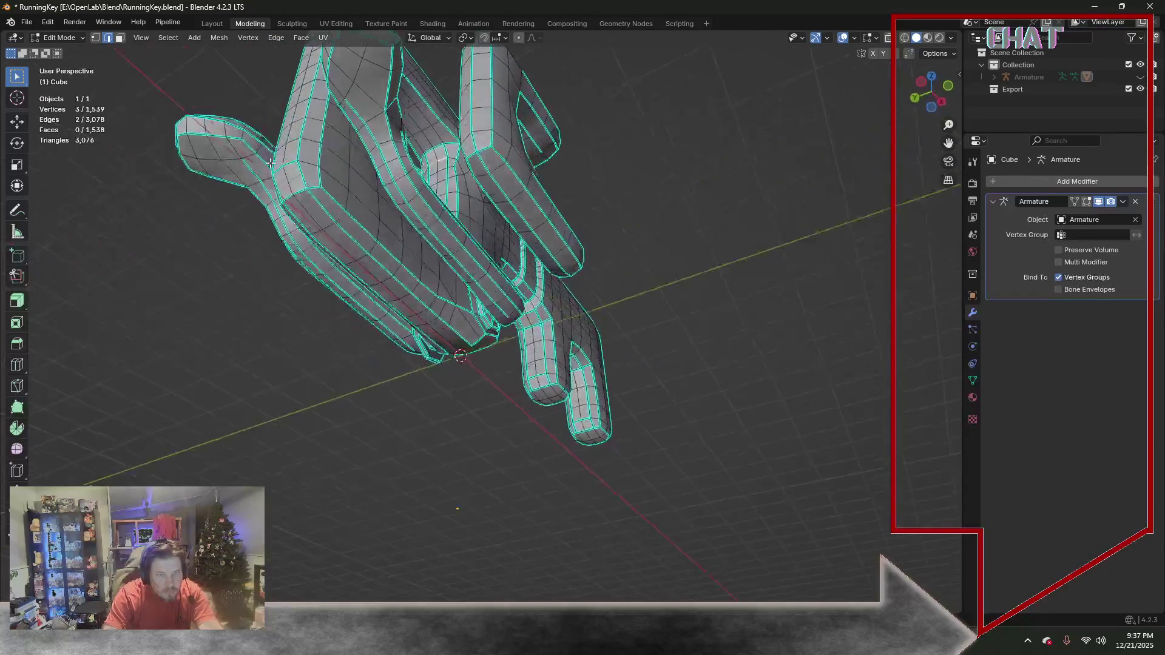
left_click(426, 117)
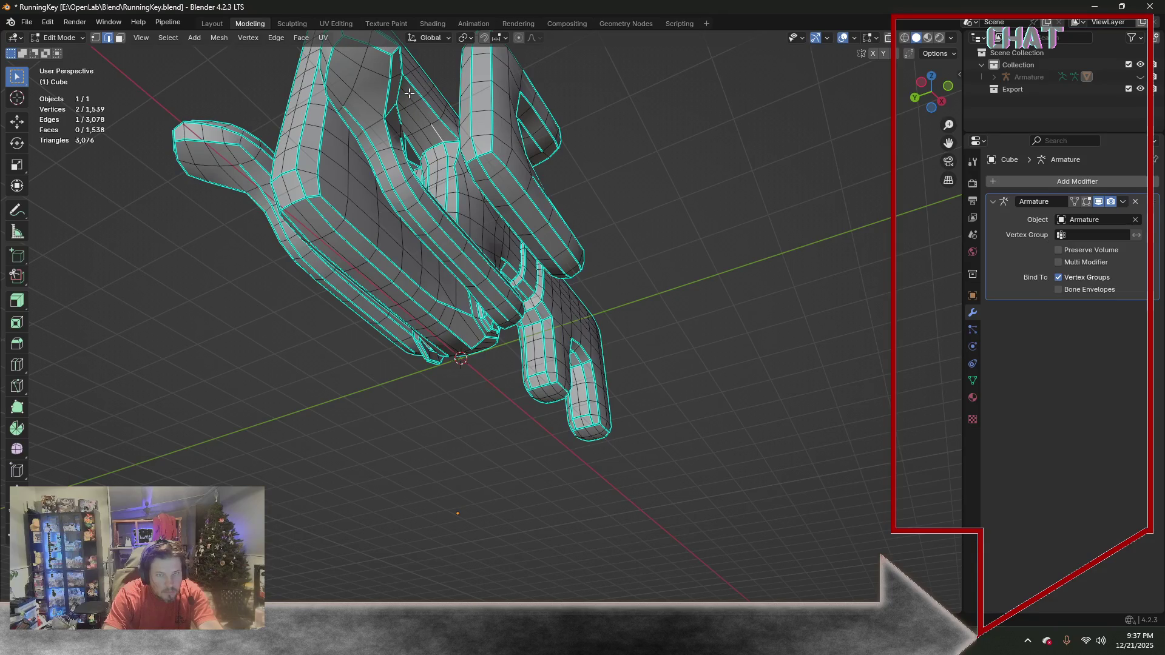
middle_click_drag(415, 109, 358, 117)
left_click(341, 106, "shift")
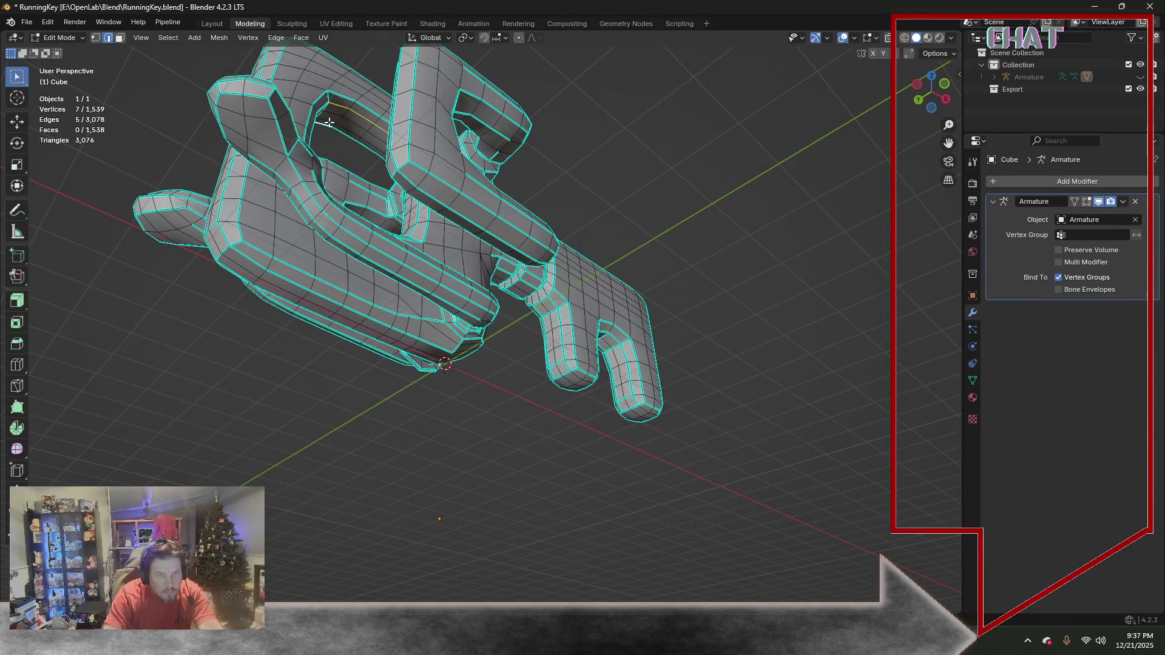
left_click(346, 129, "shift")
middle_click_drag(368, 144, 412, 152)
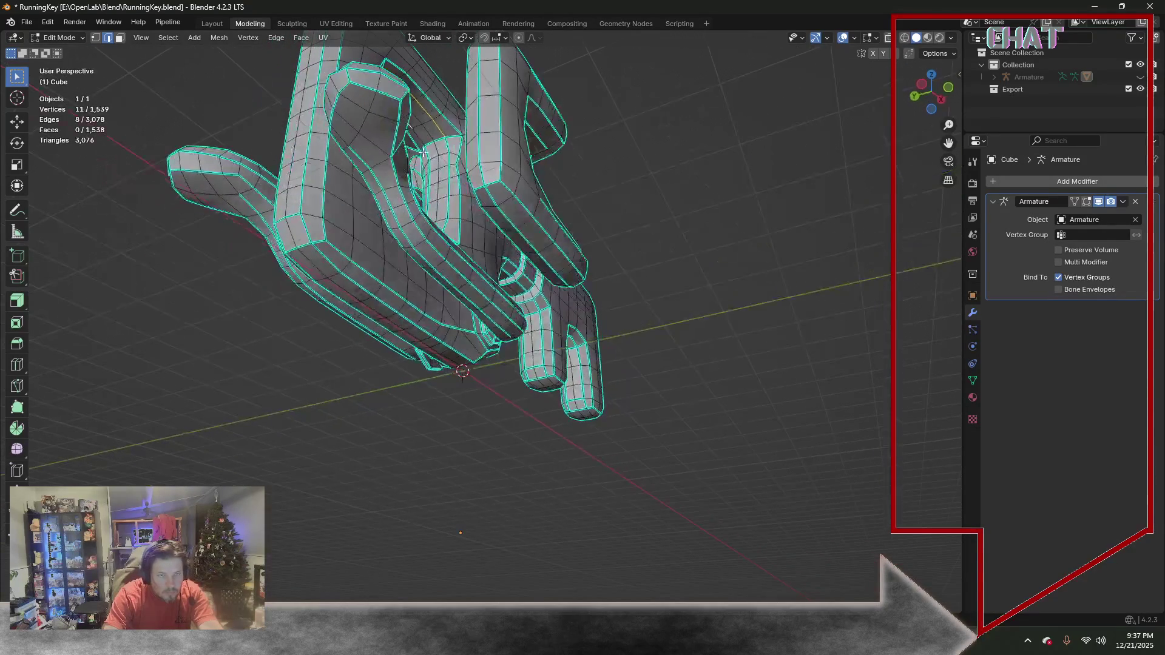
left_click(275, 39)
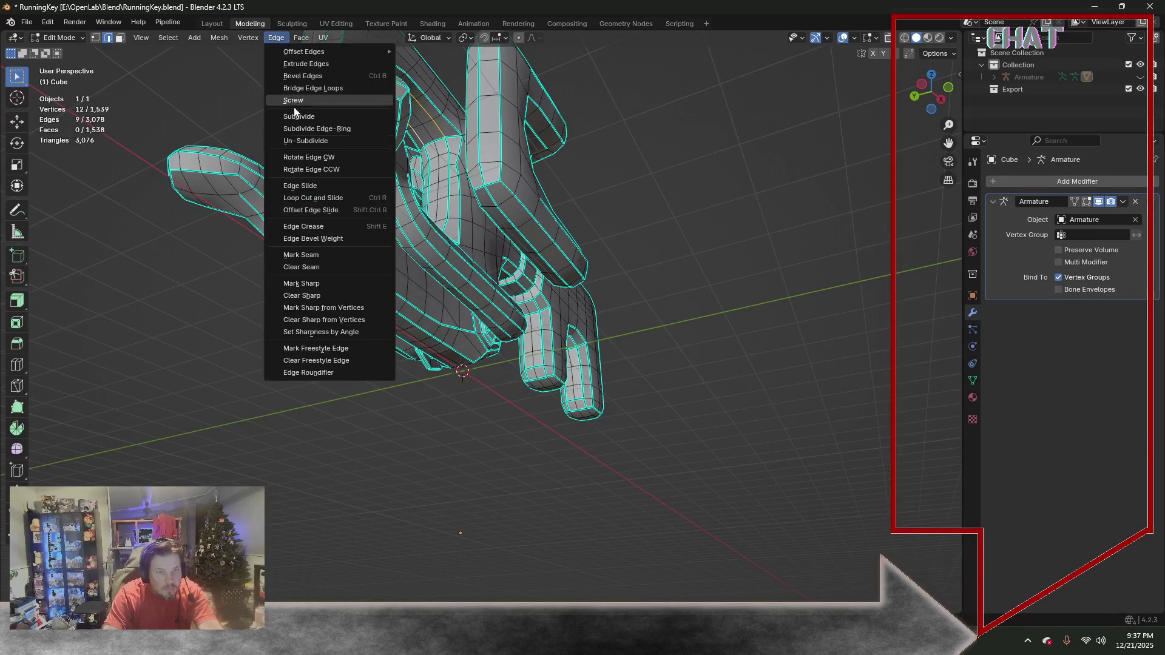
left_click(316, 286)
mouse_move(558, 188)
middle_mouse_down()
mouse_move(382, 250)
mouse_move(549, 276)
middle_mouse_up()
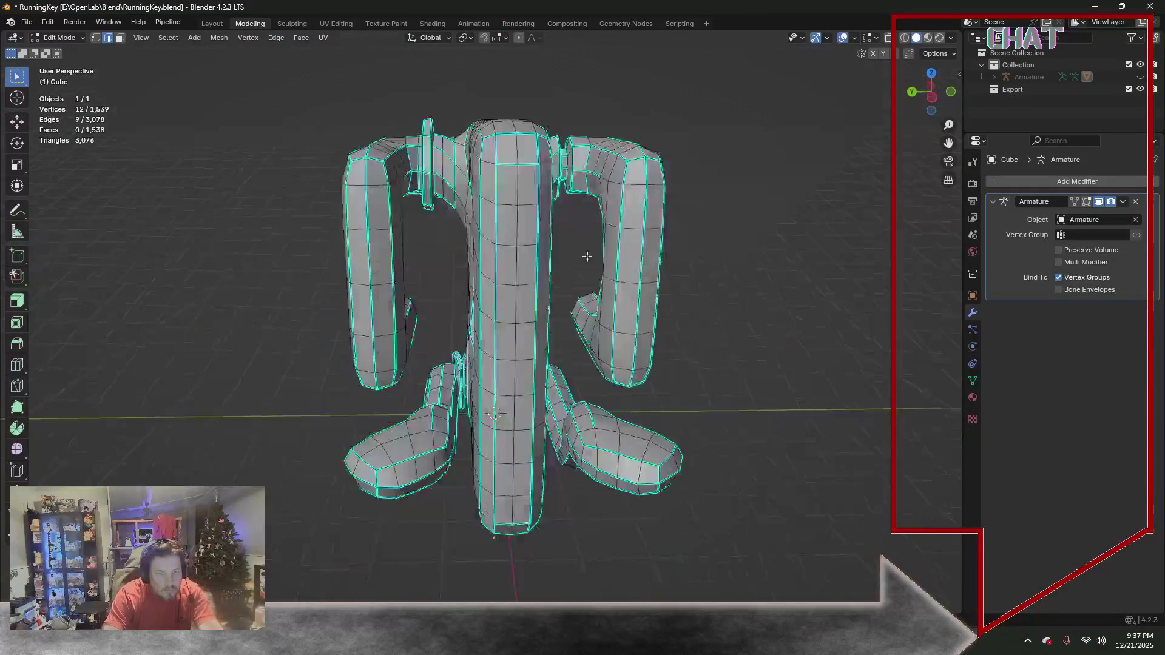
Mark the single short edge atop the key's shaft as sharp
middle_click_drag(548, 276, 582, 255)
left_click(489, 179)
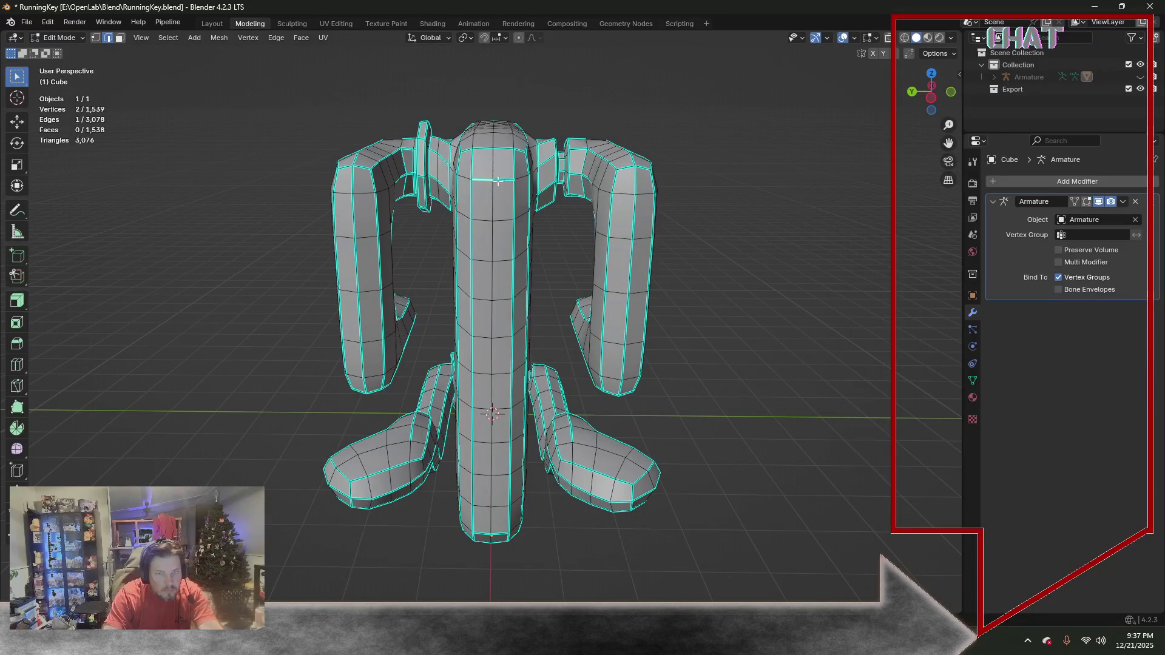
left_click(492, 181)
left_click(276, 38)
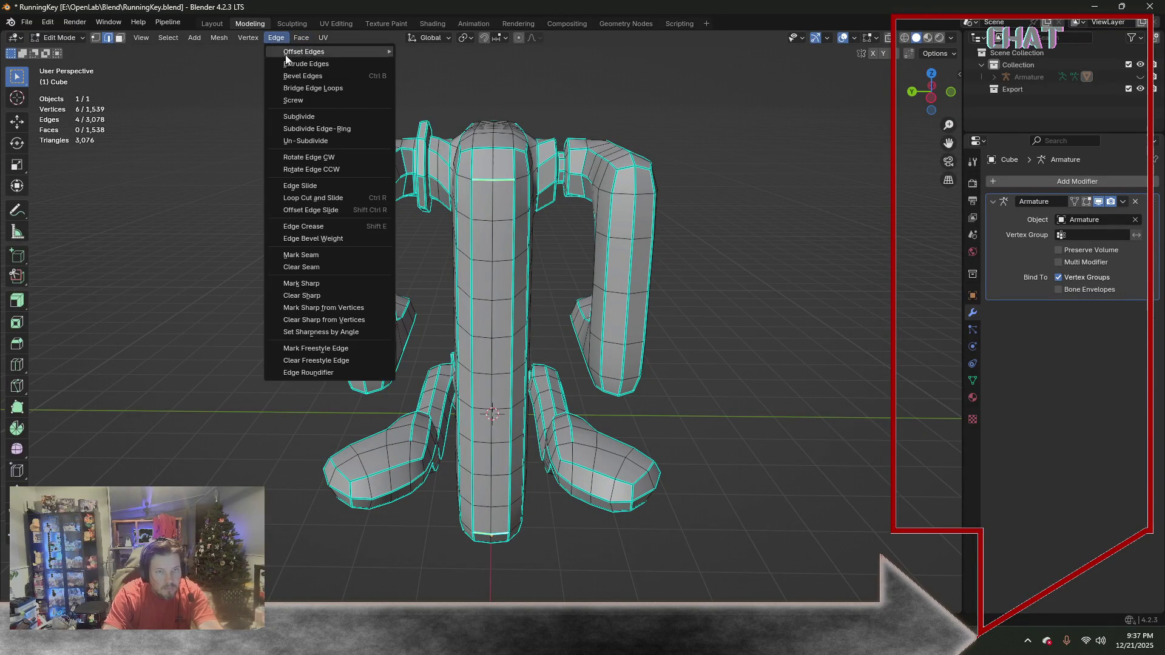
left_click(320, 296)
Mark a run of edges along the key's cylinder as sharp and clear the selection
mouse_move(519, 402)
middle_mouse_down()
mouse_move(510, 267)
mouse_move(269, 248)
middle_mouse_up()
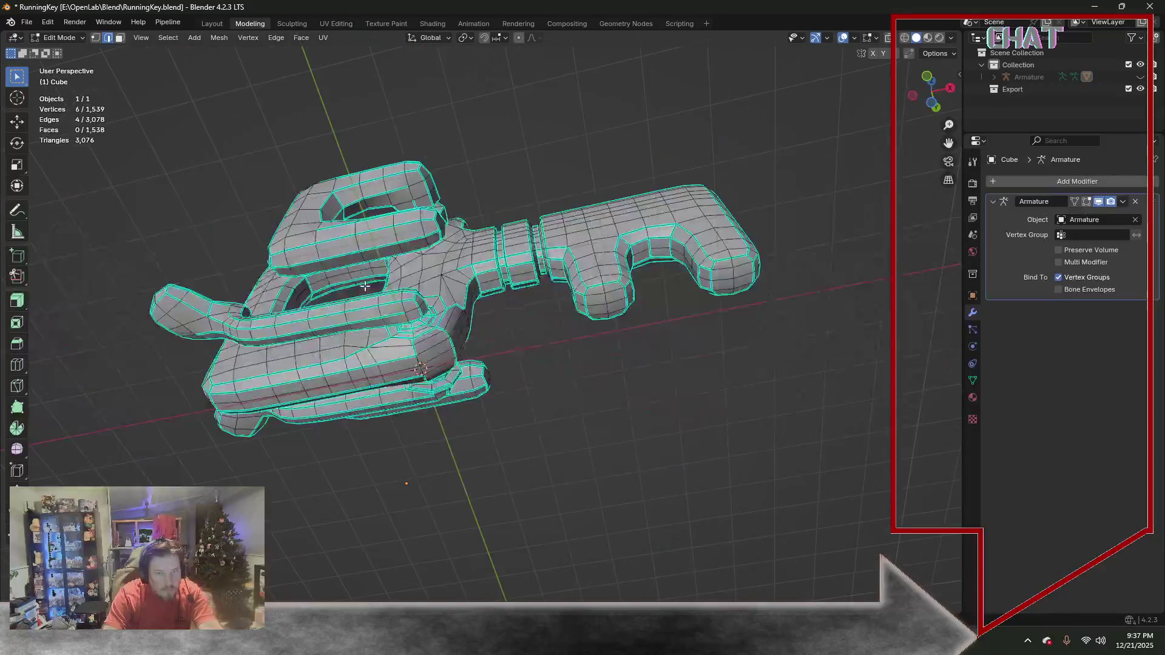
scroll(392, 270, "up", 3)
mouse_move(391, 270)
middle_mouse_down()
mouse_move(452, 350)
mouse_move(448, 390)
middle_mouse_up()
left_click(435, 362, "shift")
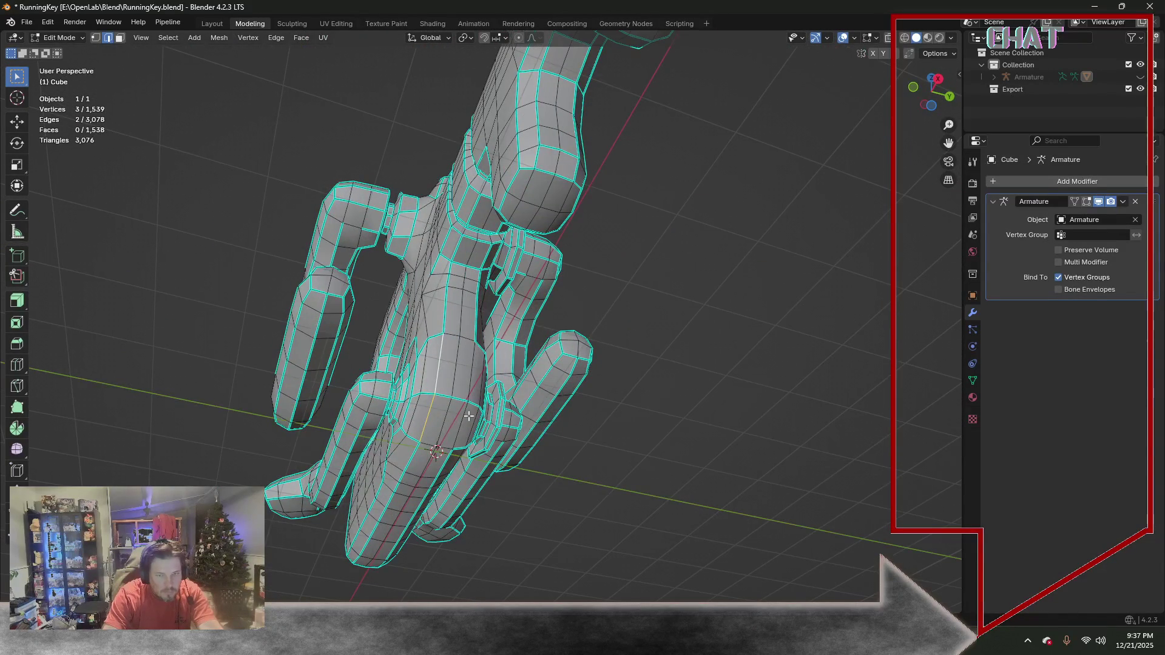
left_click(469, 405, "shift")
left_click(463, 428, "shift")
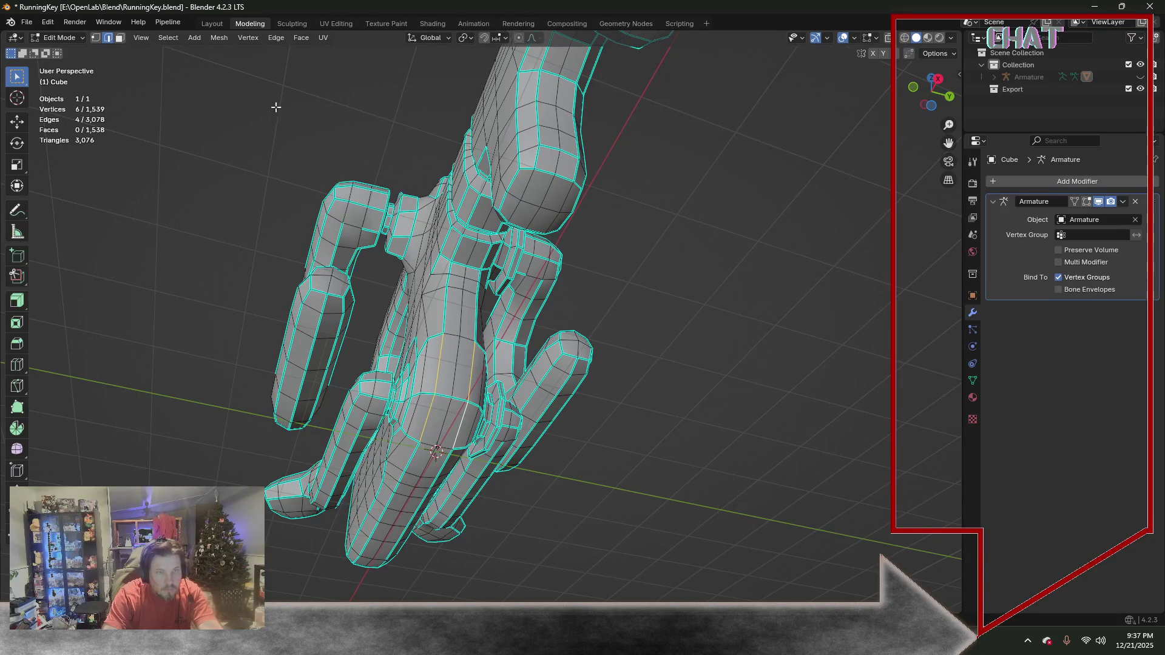
left_click(276, 38)
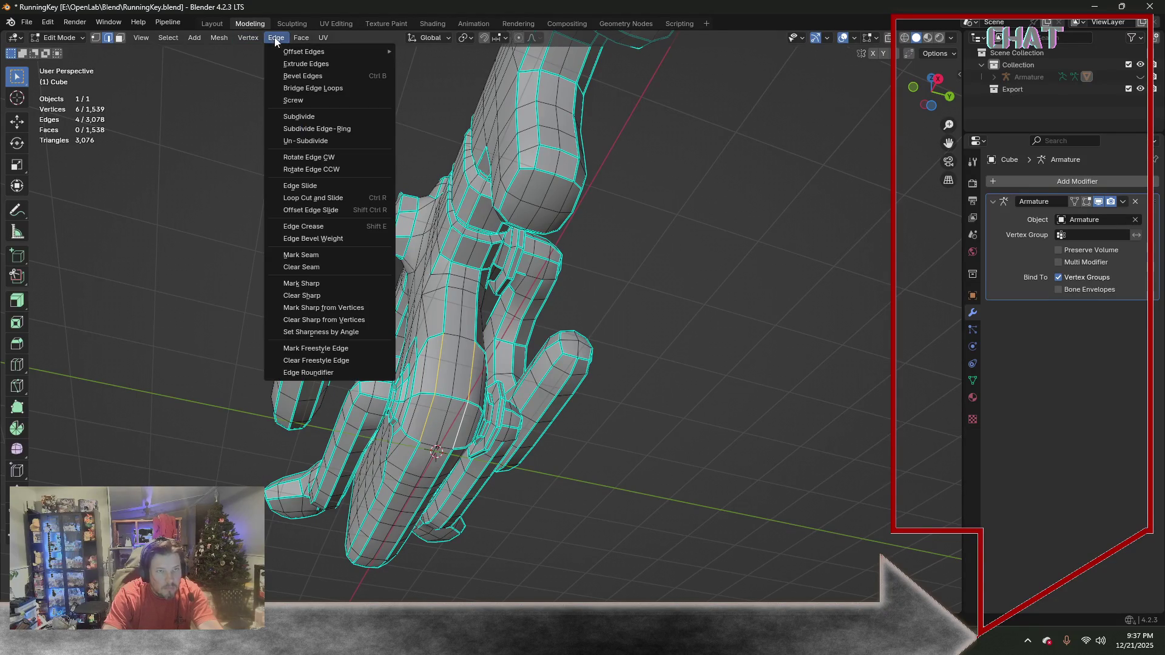
left_click(333, 289)
left_click(709, 344)
mouse_move(705, 339)
middle_mouse_down()
mouse_move(689, 323)
mouse_move(737, 334)
middle_mouse_up()
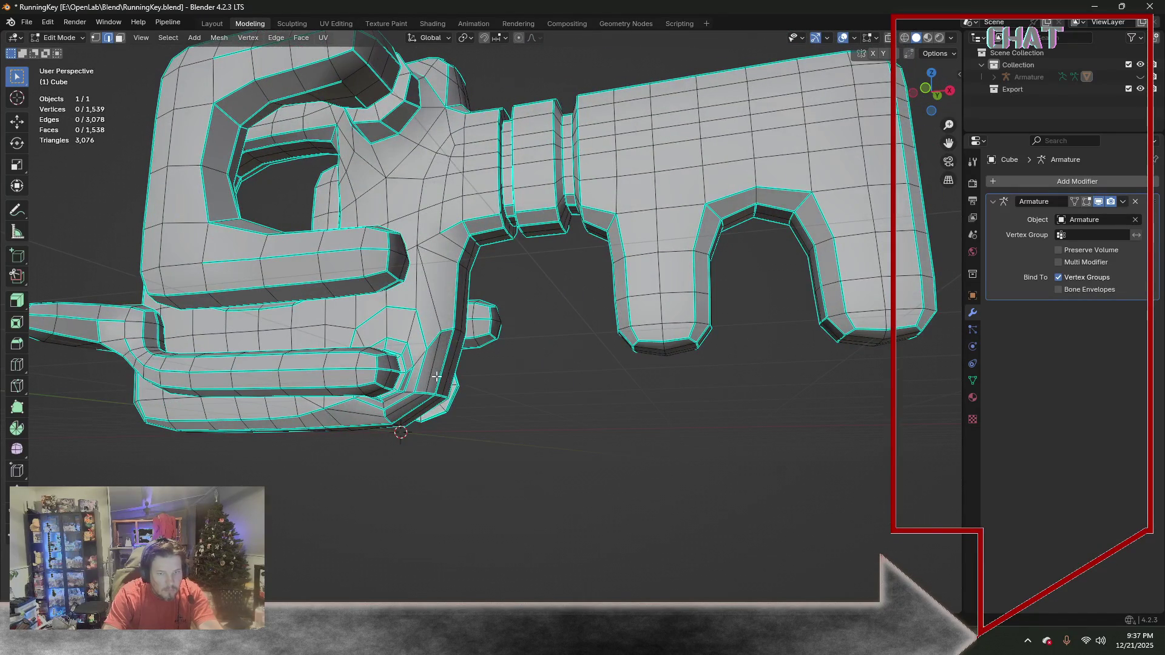
scroll(437, 358, "down", 2)
mouse_move(444, 341)
middle_mouse_down()
mouse_move(408, 287)
mouse_move(423, 269)
mouse_move(396, 295)
middle_mouse_up()
Trace an edge path up and around the key's head and mark it as sharp
left_click(398, 283)
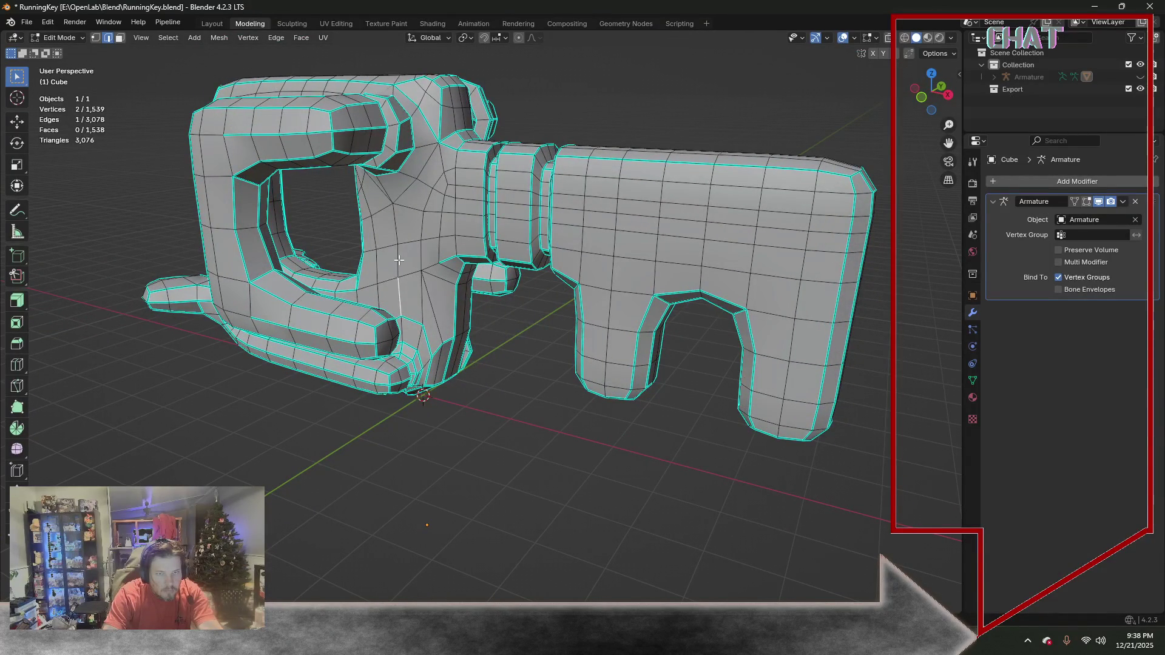
left_click(398, 219, "shift")
left_click(409, 189, "shift")
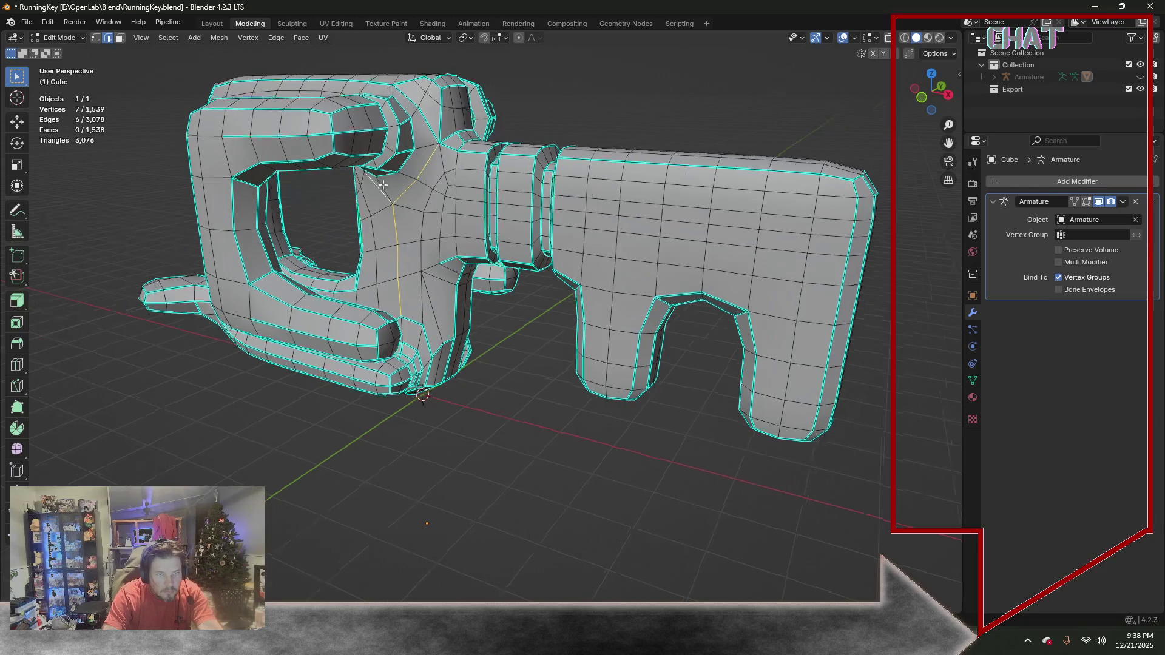
middle_click_drag(379, 183, 498, 217)
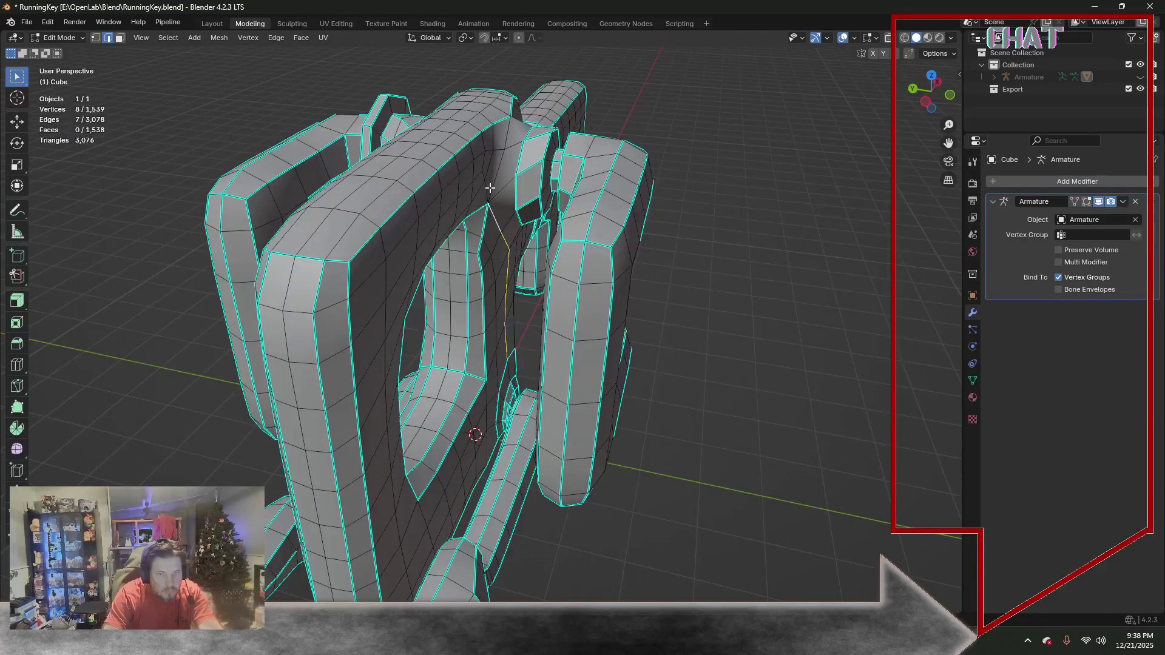
left_click(507, 135, "shift")
mouse_move(638, 215)
middle_mouse_down()
mouse_move(294, 214)
mouse_move(537, 167)
middle_mouse_up()
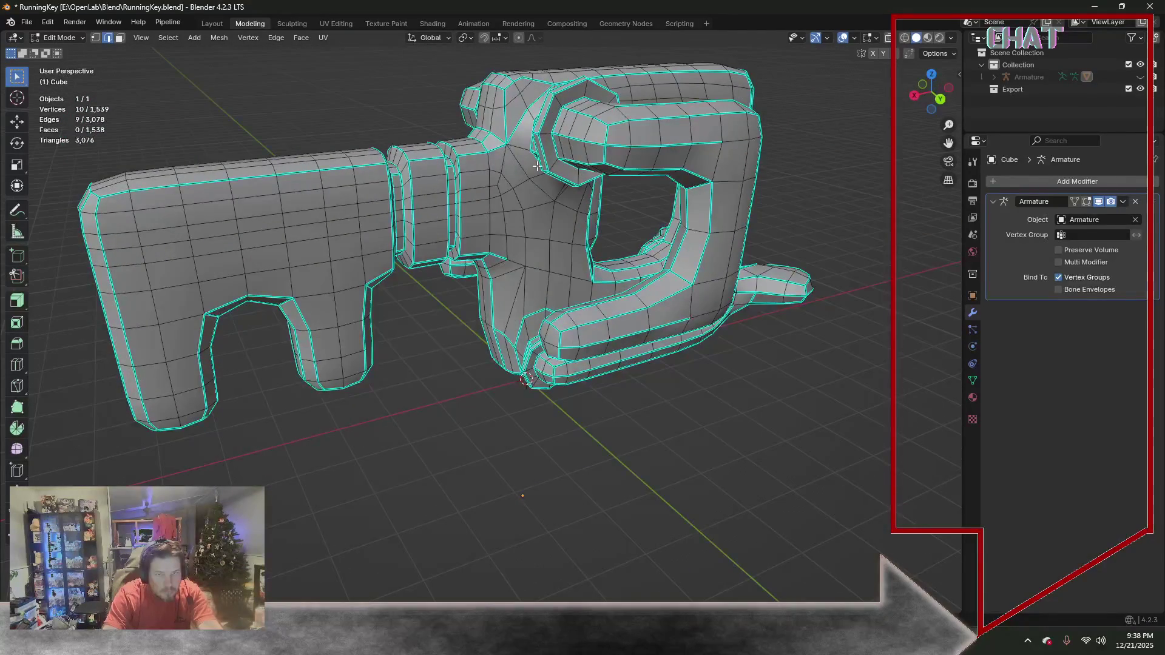
left_click(523, 169, "shift")
left_click(549, 293, "ctrl")
middle_click_drag(600, 226, 552, 191)
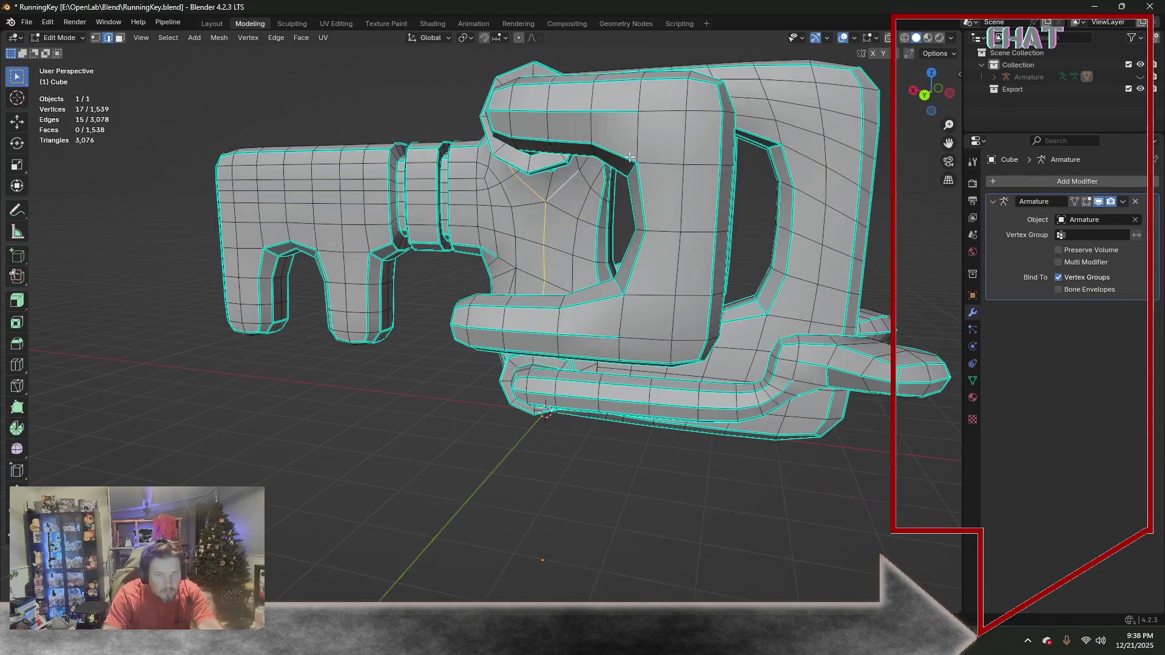
middle_click_drag(630, 157, 530, 235)
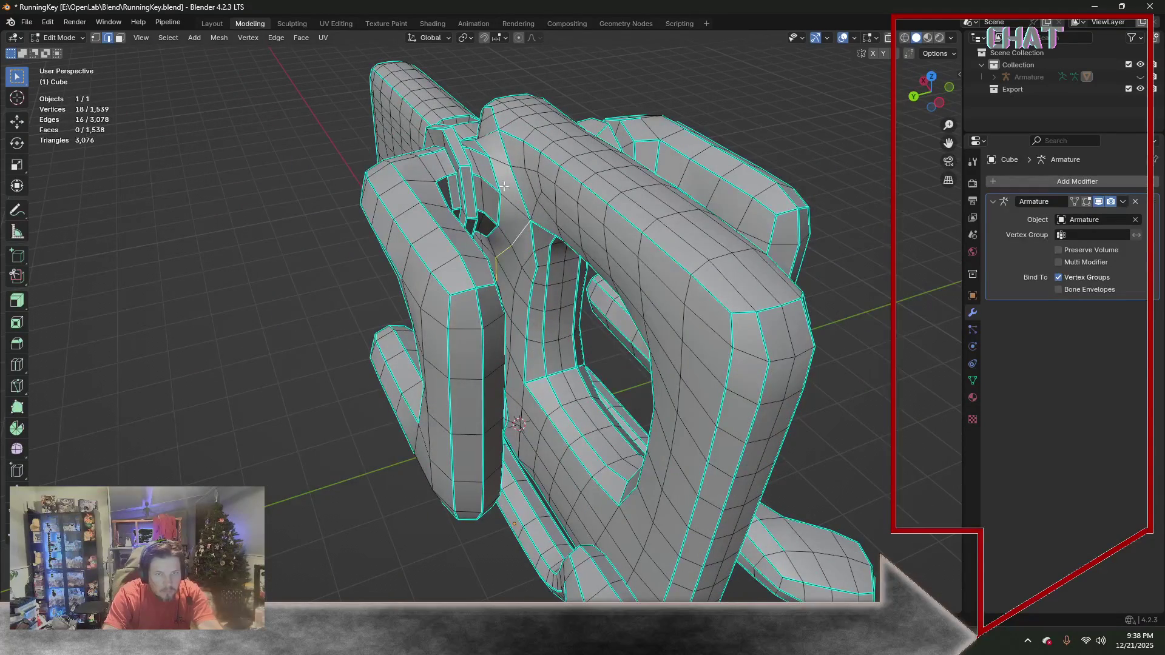
left_click(279, 41)
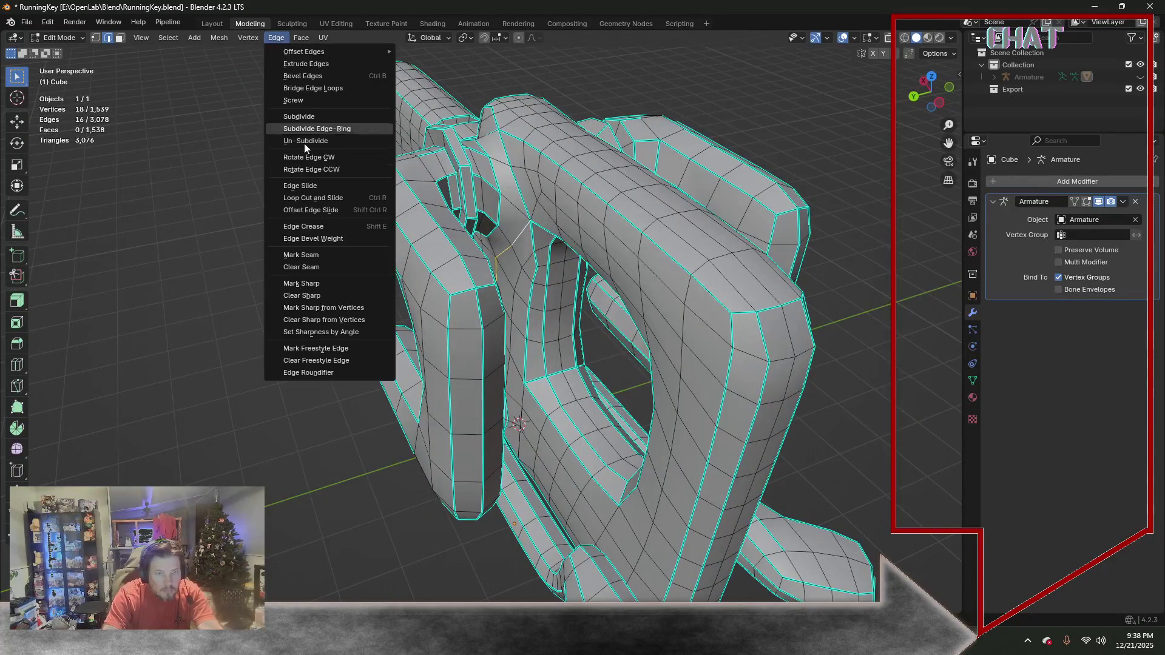
left_click(326, 285)
scroll(322, 284, "down", 5)
Mark the selected edge run as a UV seam and clear the selection
mouse_move(323, 284)
middle_mouse_down()
mouse_move(444, 243)
mouse_move(503, 295)
mouse_move(479, 267)
middle_mouse_up()
scroll(509, 365, "up", 4)
middle_click_drag(488, 338, 432, 343)
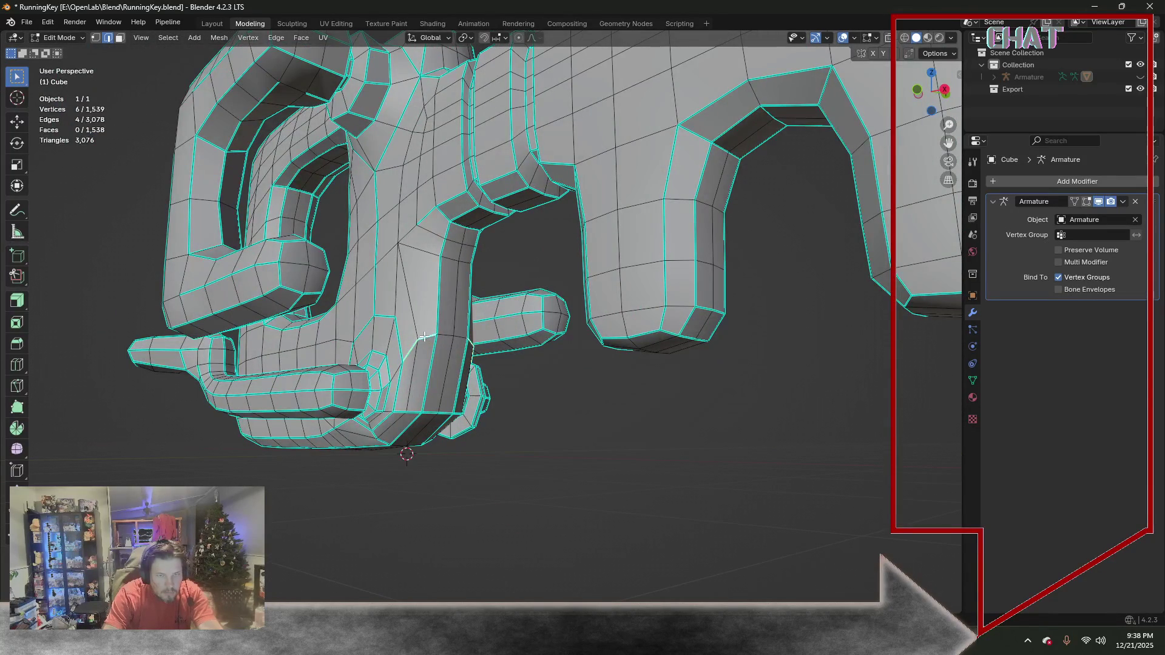
left_click(274, 37)
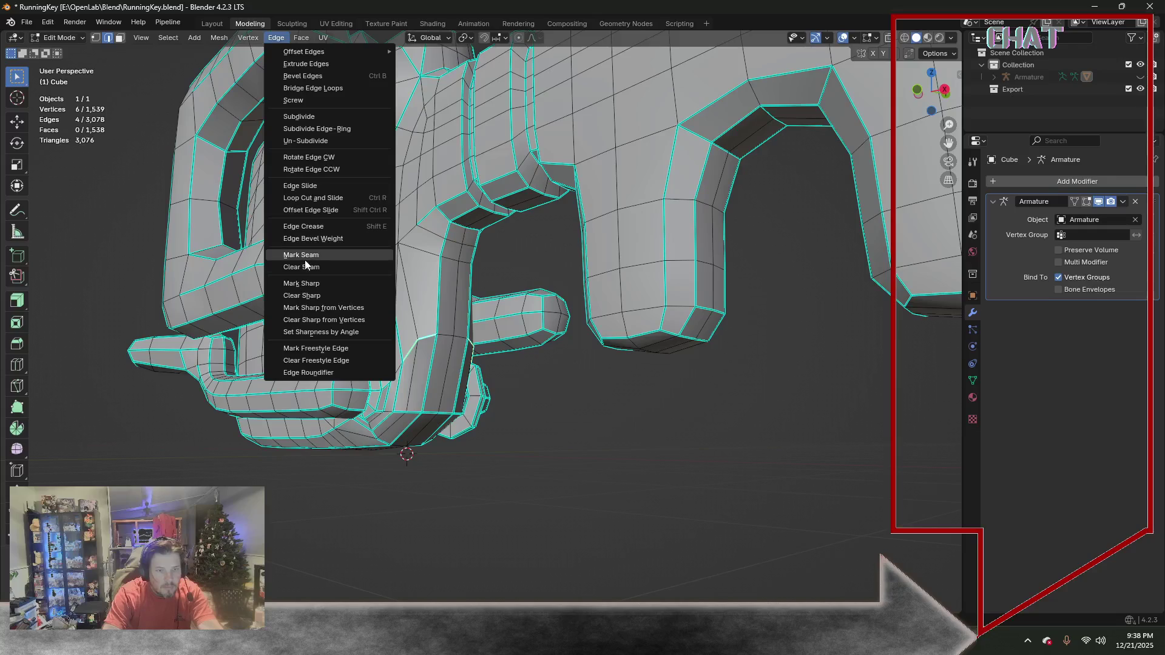
left_click(319, 293)
left_click(542, 406)
scroll(541, 407, "down", 5)
middle_click_drag(535, 327, 511, 347)
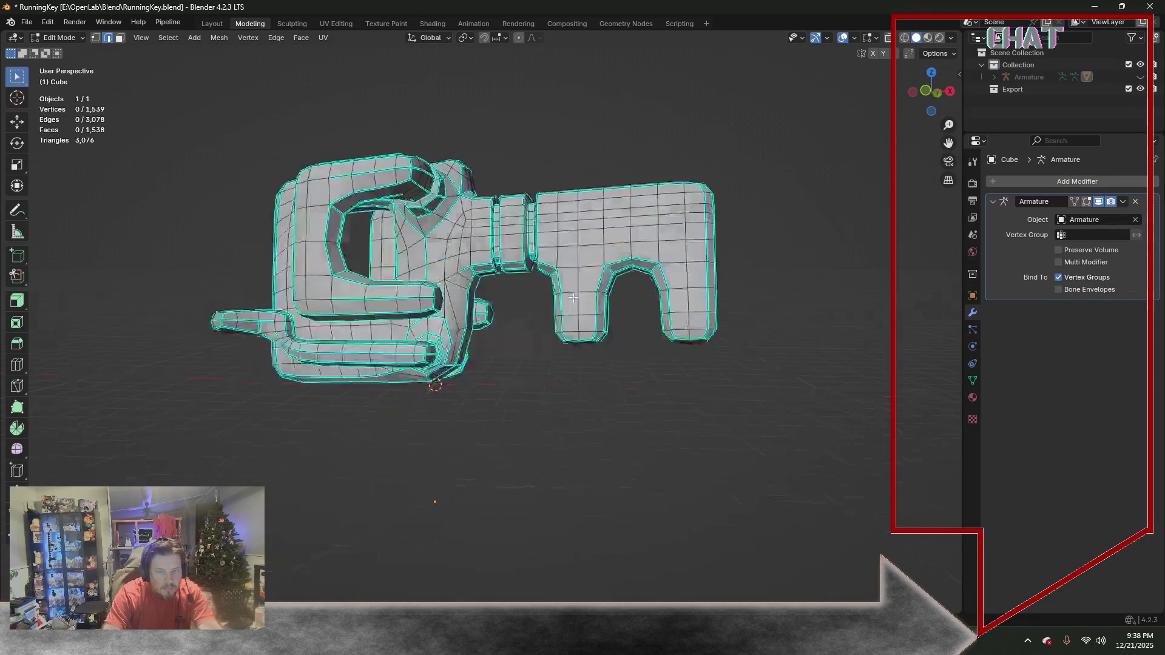
Mark a far-side edge and an upper-handle edge as UV seams
middle_click_drag(539, 283, 475, 276)
left_click(506, 318)
middle_click_drag(506, 318, 461, 301)
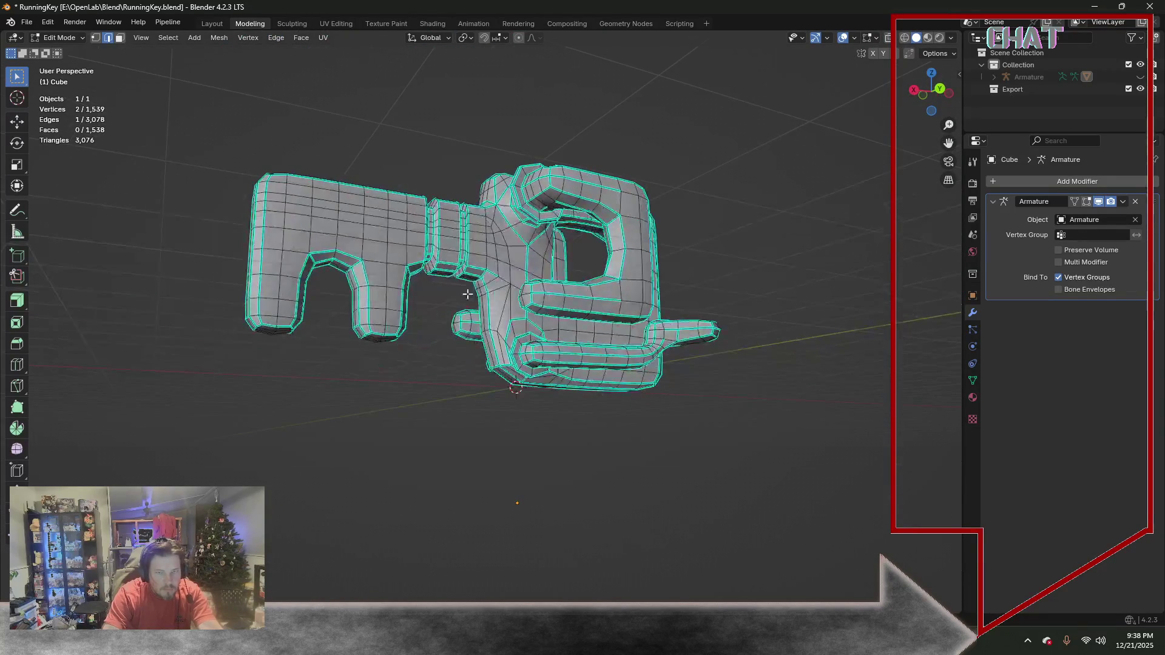
left_click(276, 38)
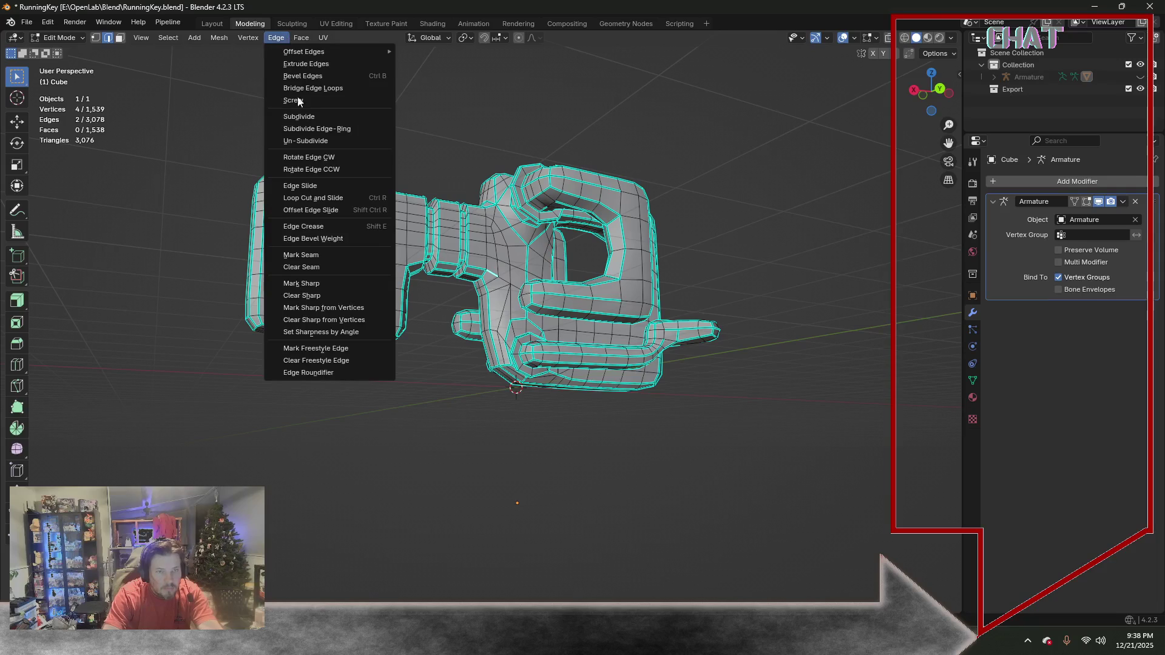
left_click(326, 295)
middle_click_drag(416, 250, 519, 247)
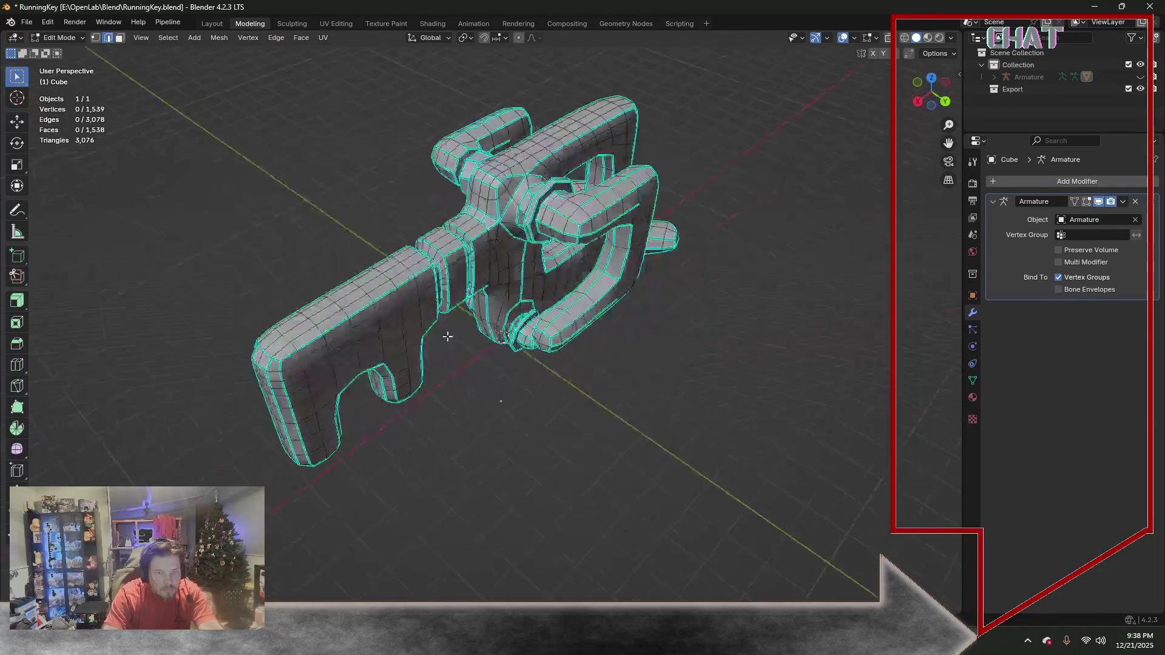
scroll(519, 247, "up", 3)
left_click(446, 119)
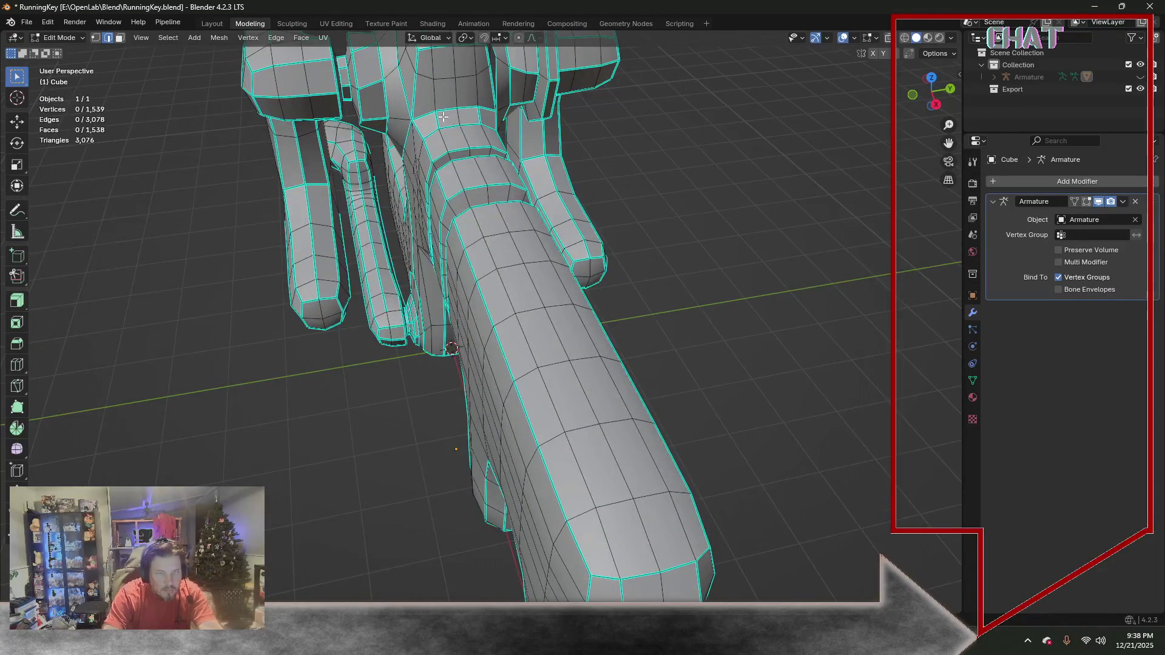
left_click(276, 37)
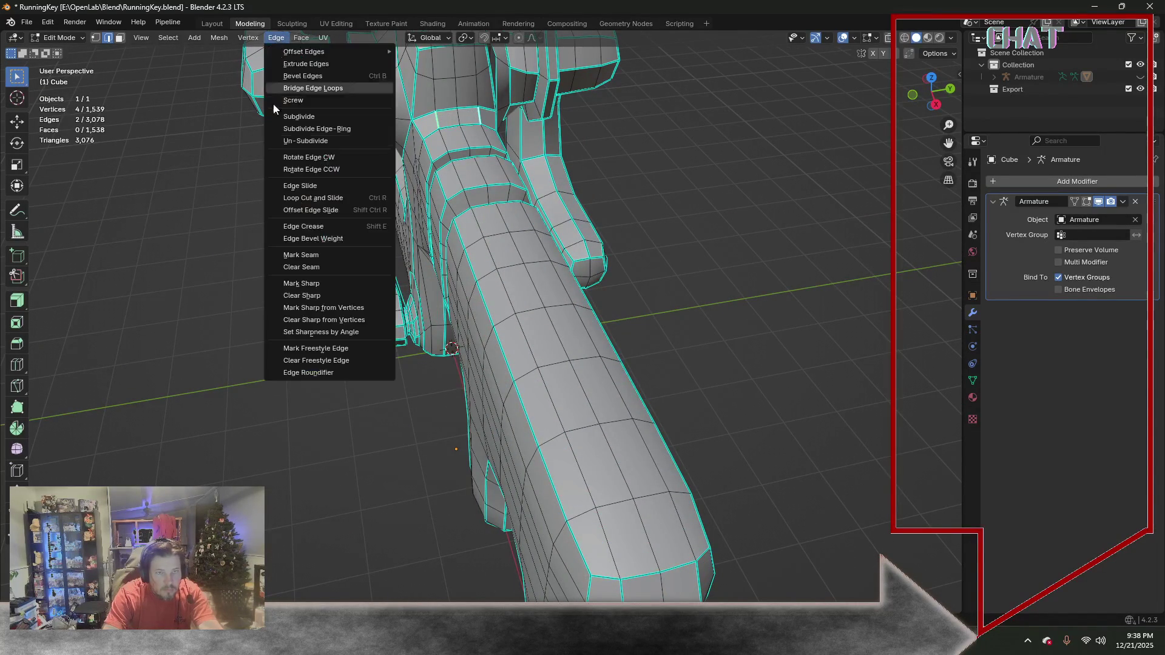
left_click(325, 295)
scroll(598, 198, "down", 3)
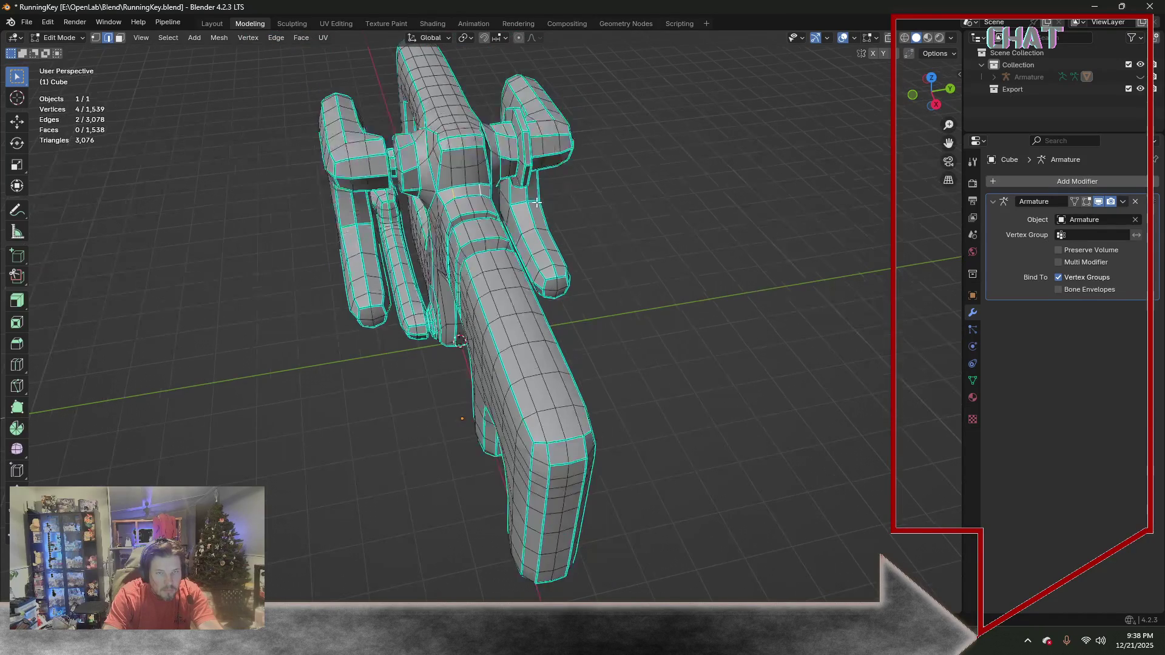
Mark a short edge path on the head as both sharp and a UV seam, then review the mesh
middle_click_drag(611, 191, 540, 232)
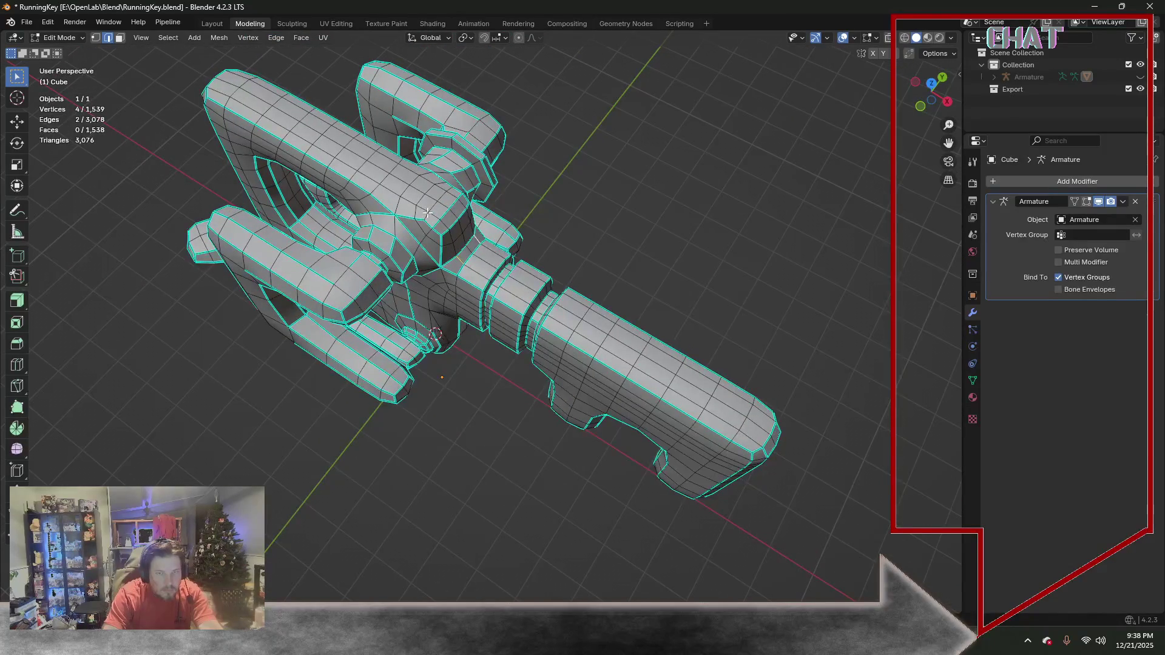
left_click(449, 189, "ctrl")
left_click(276, 38)
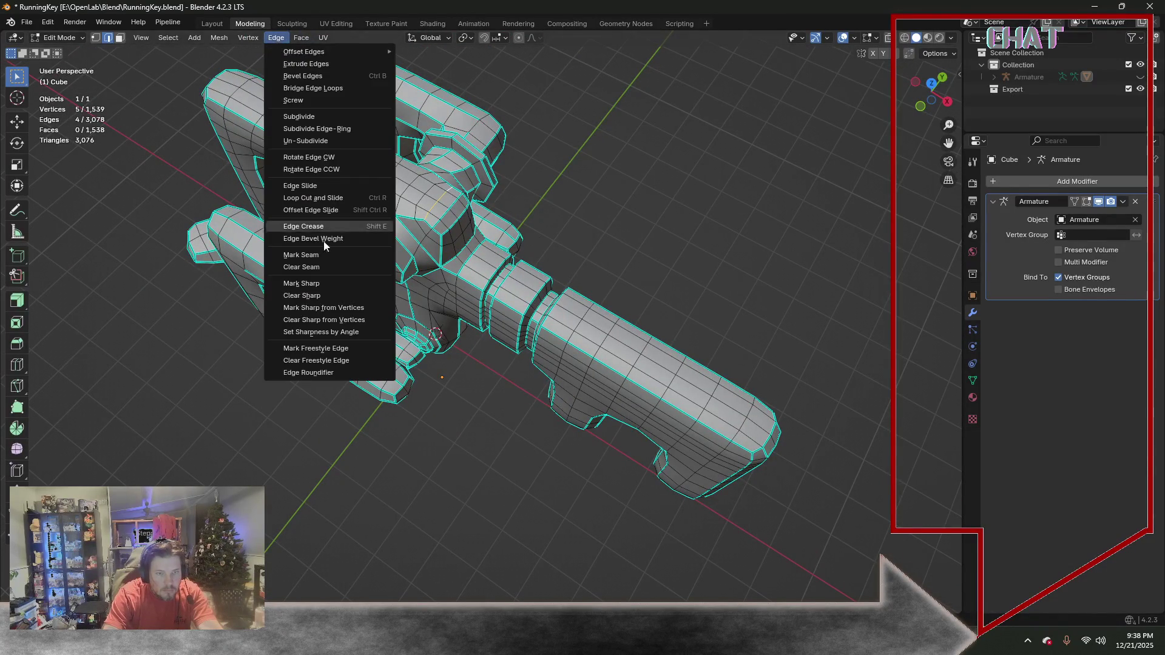
left_click(330, 292)
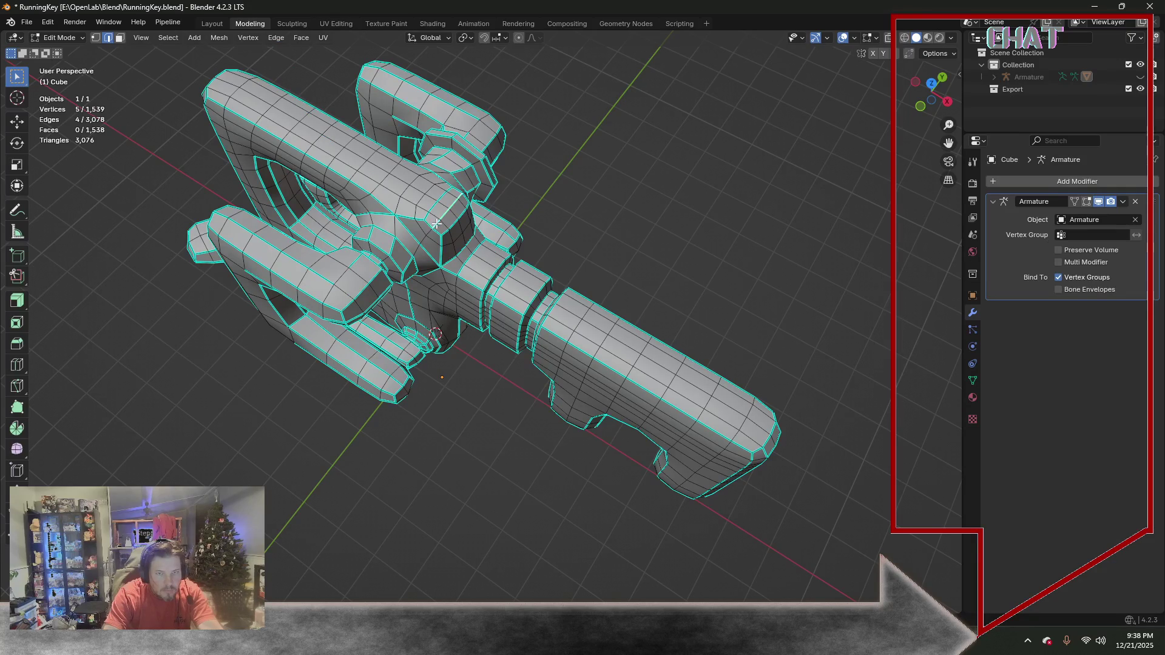
left_click(279, 38)
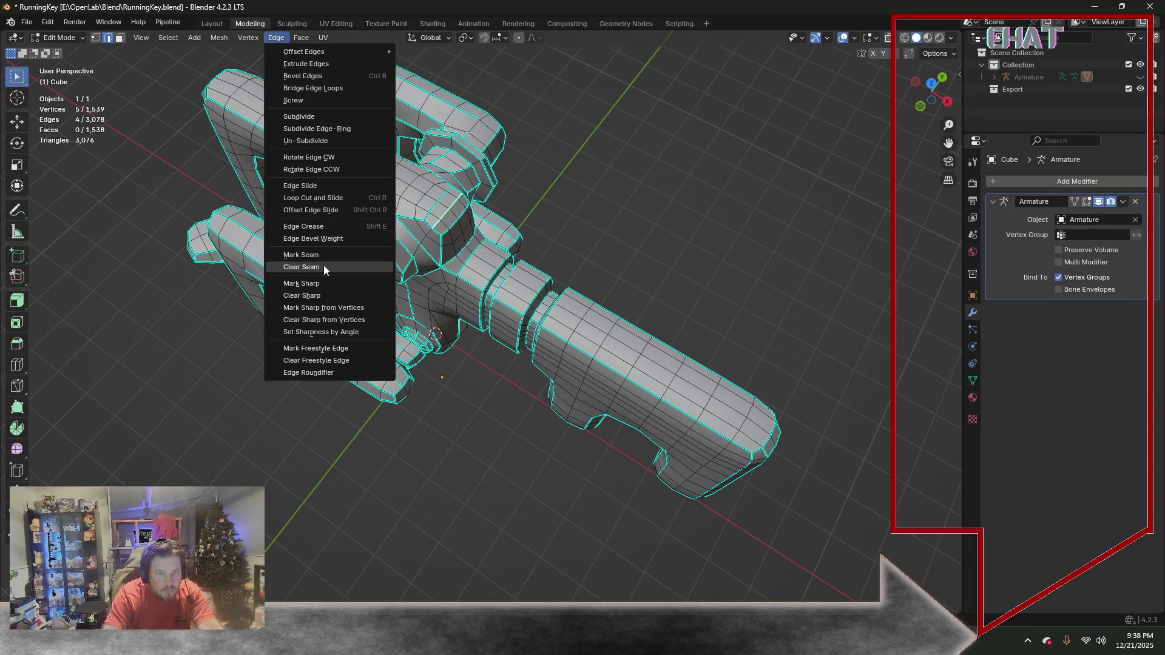
left_click(325, 293)
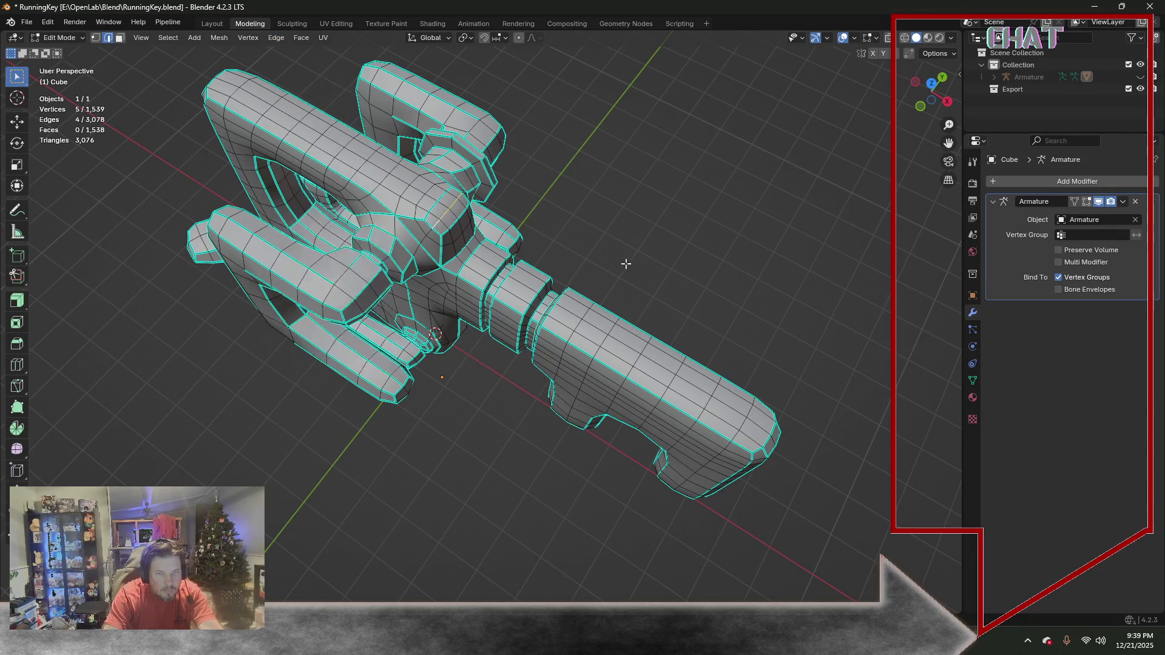
mouse_move(680, 280)
middle_mouse_down()
mouse_move(537, 277)
mouse_move(589, 185)
middle_mouse_up()
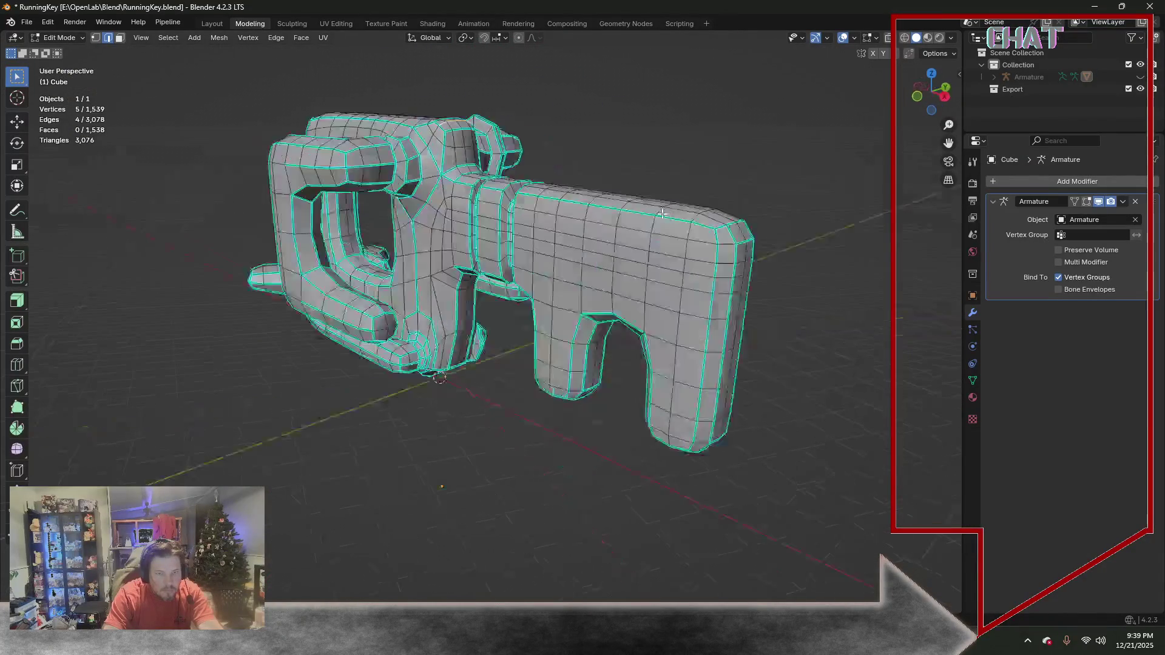
middle_click_drag(591, 184, 719, 206)
left_click(57, 37)
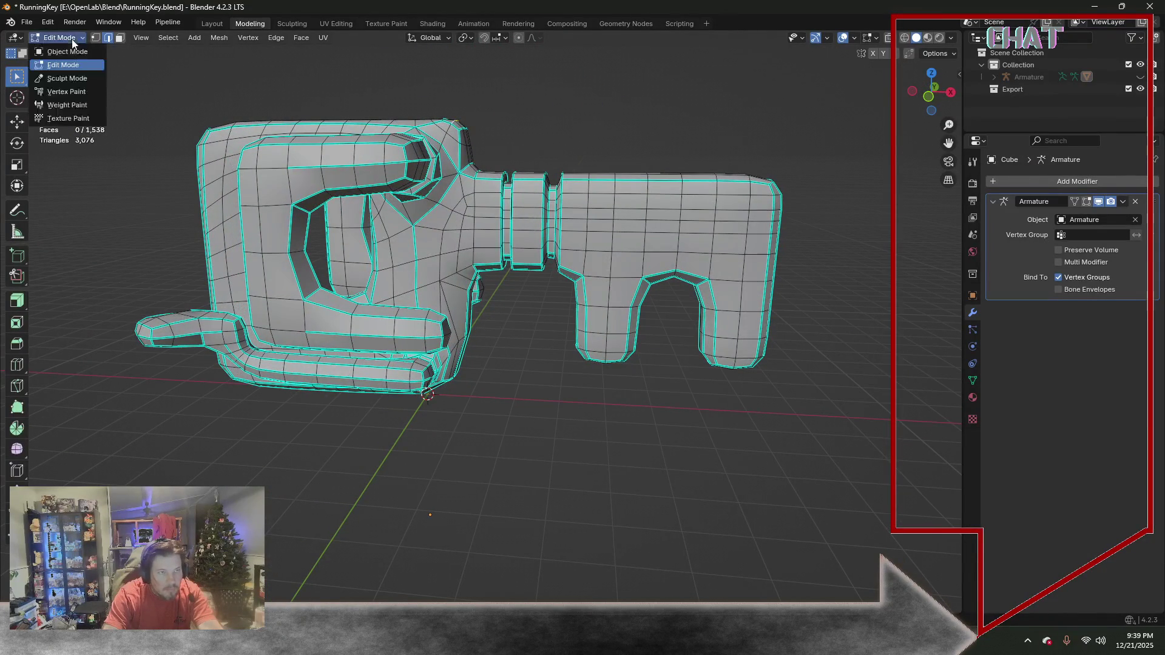